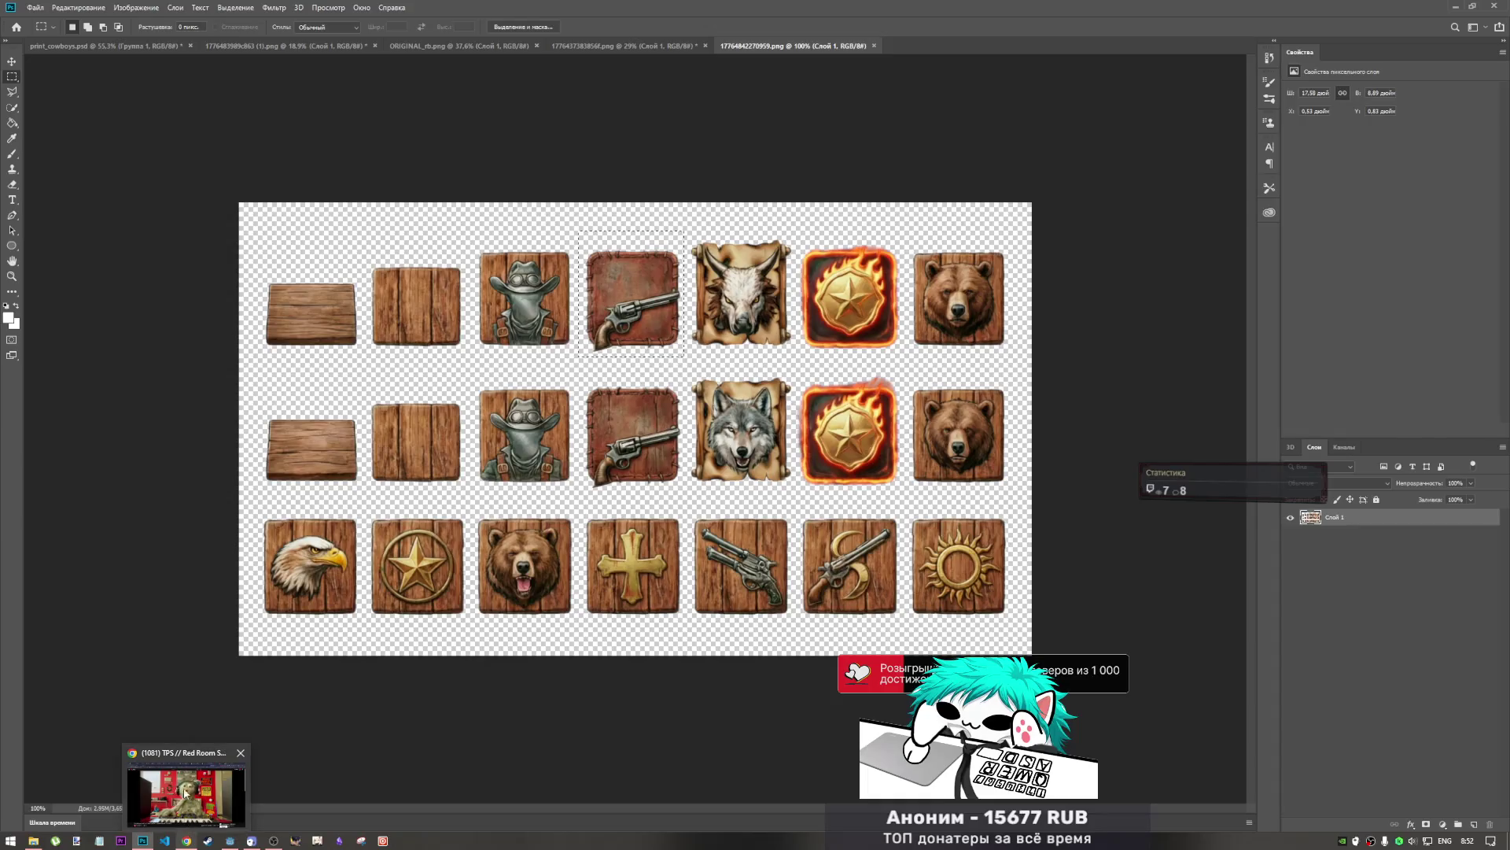
- Switch to the cowboy icon sheet and try a test marquee around the hat icon, then deselect
mouse_move(140, 842)
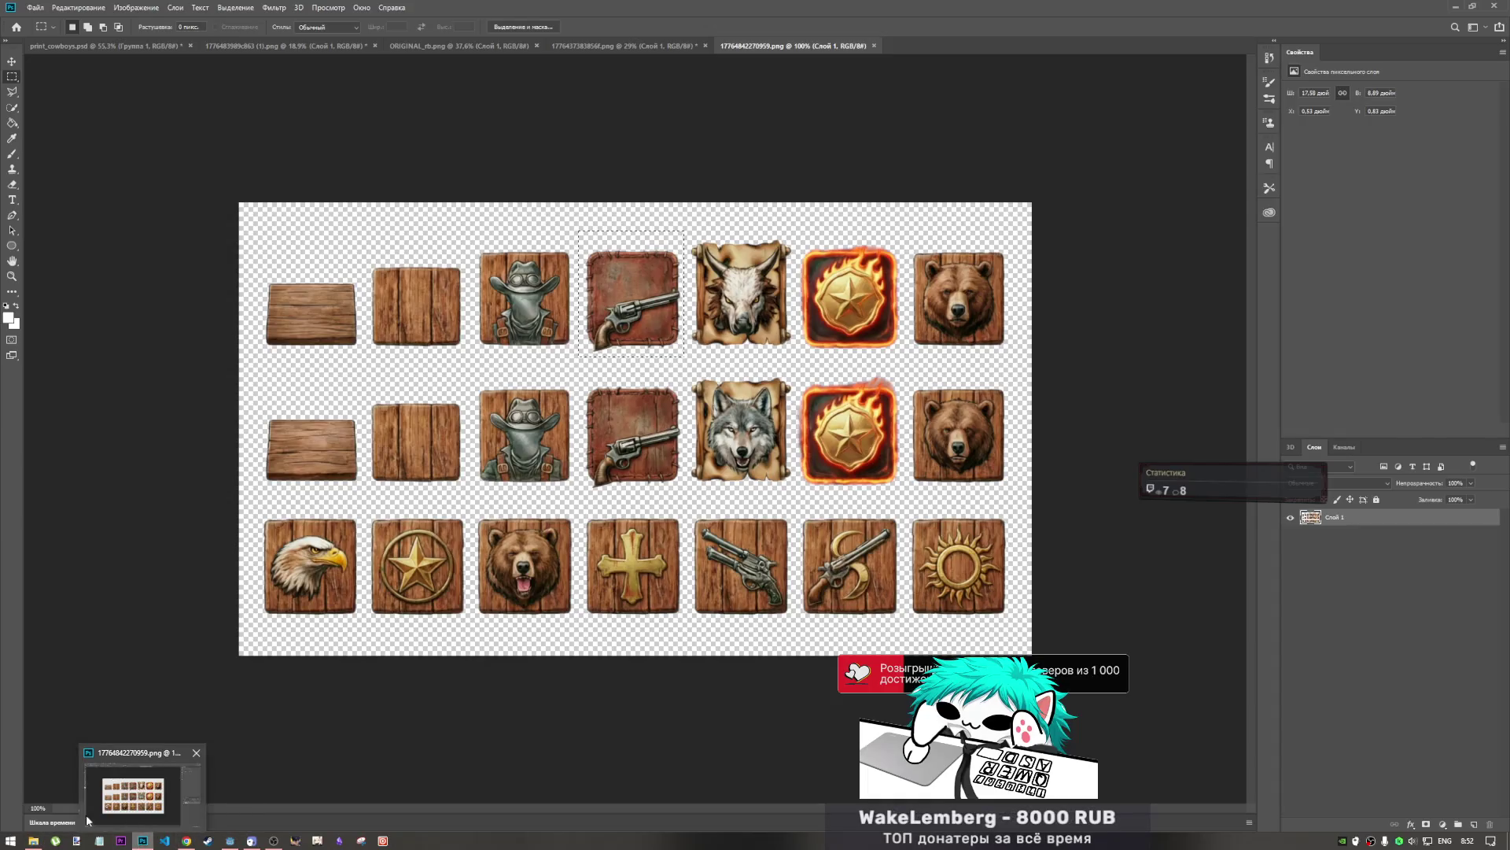
mouse_move(33, 840)
left_click(676, 45)
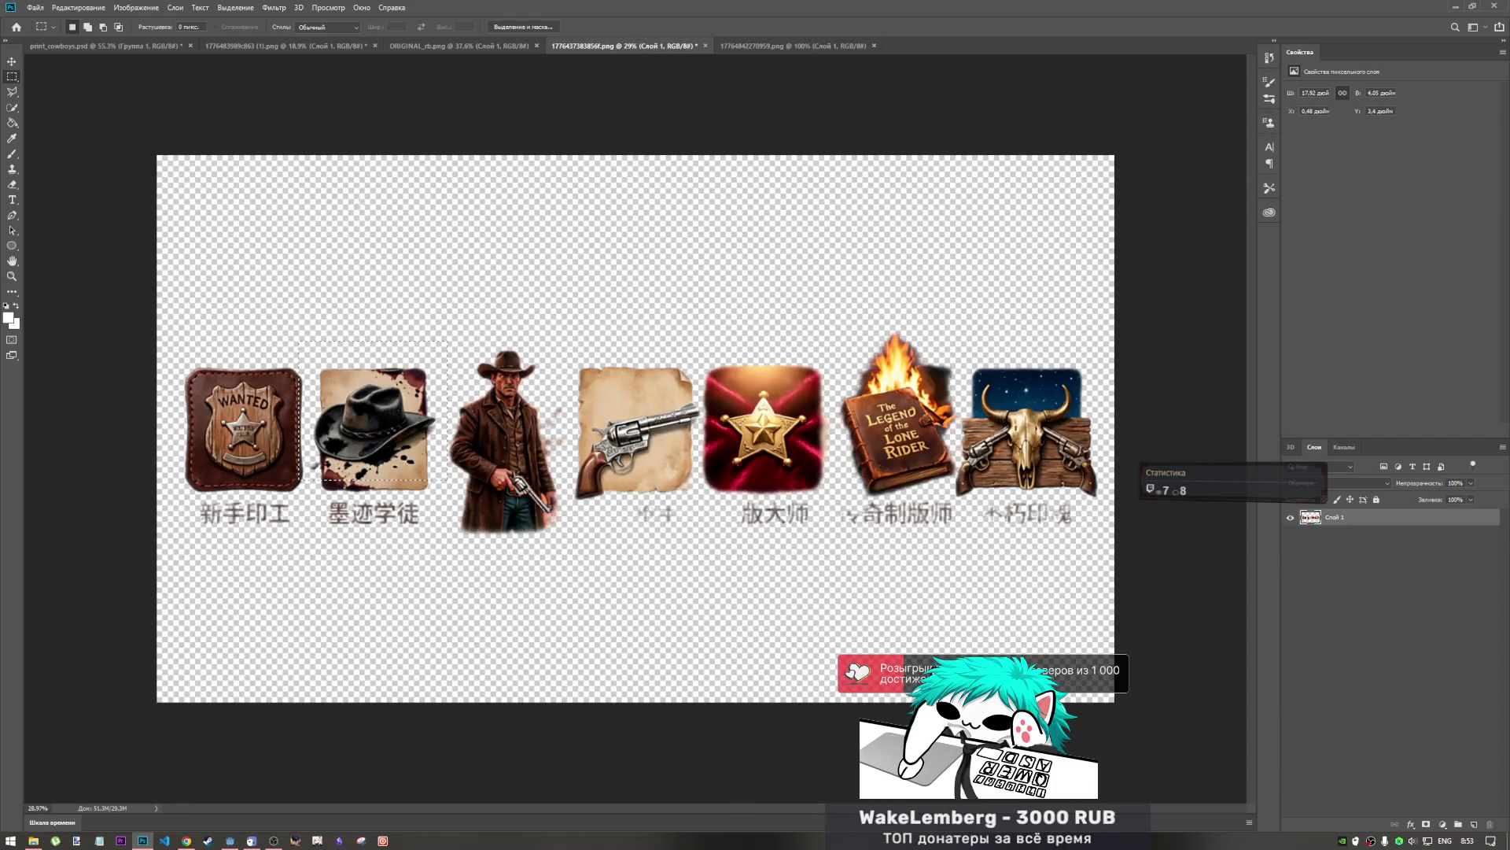
left_click(393, 228)
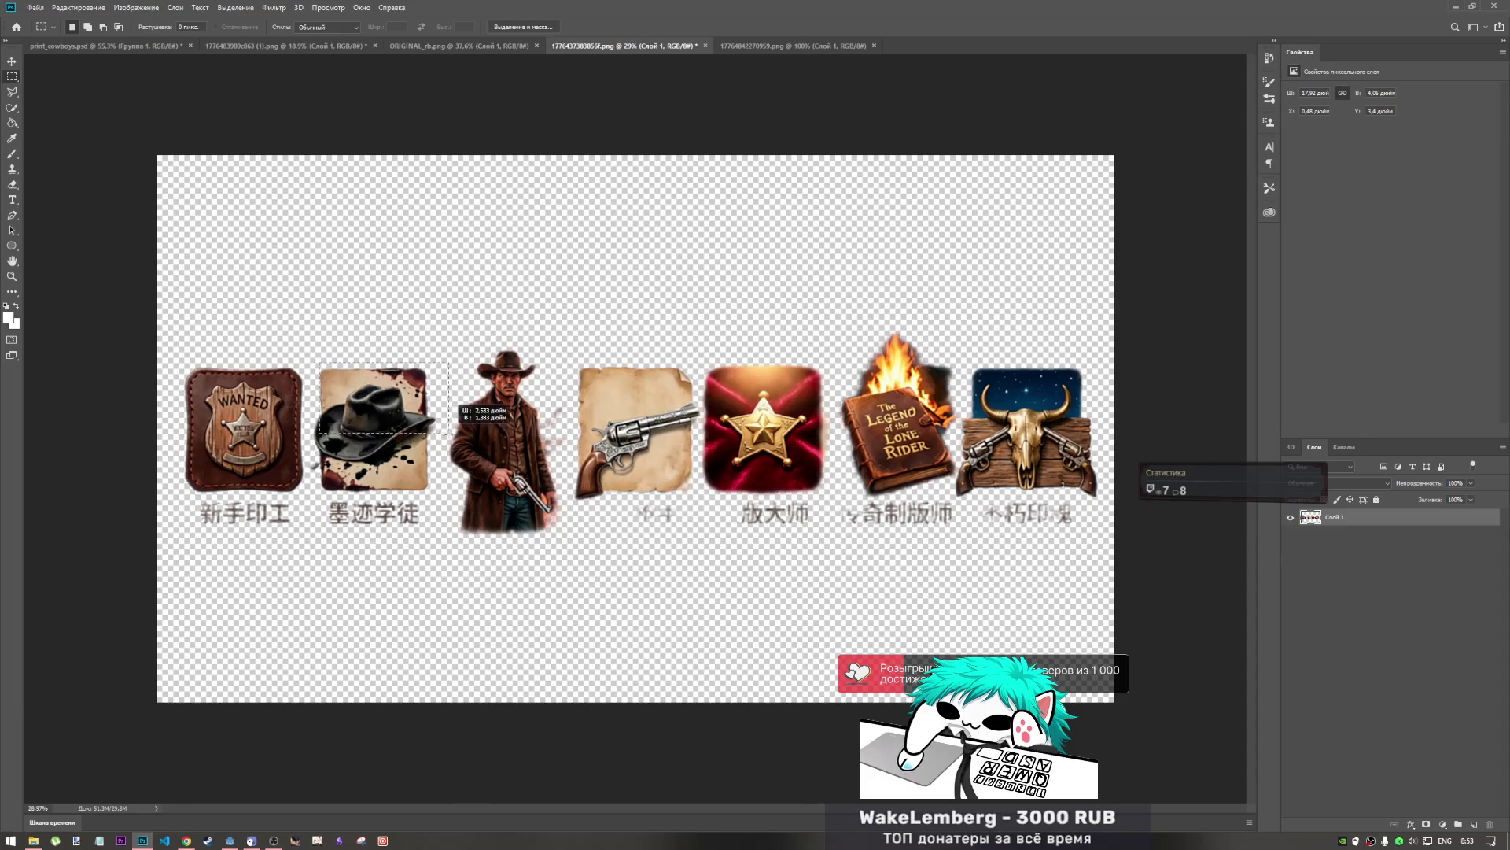
left_click_drag(320, 364, 432, 482)
left_click(433, 478)
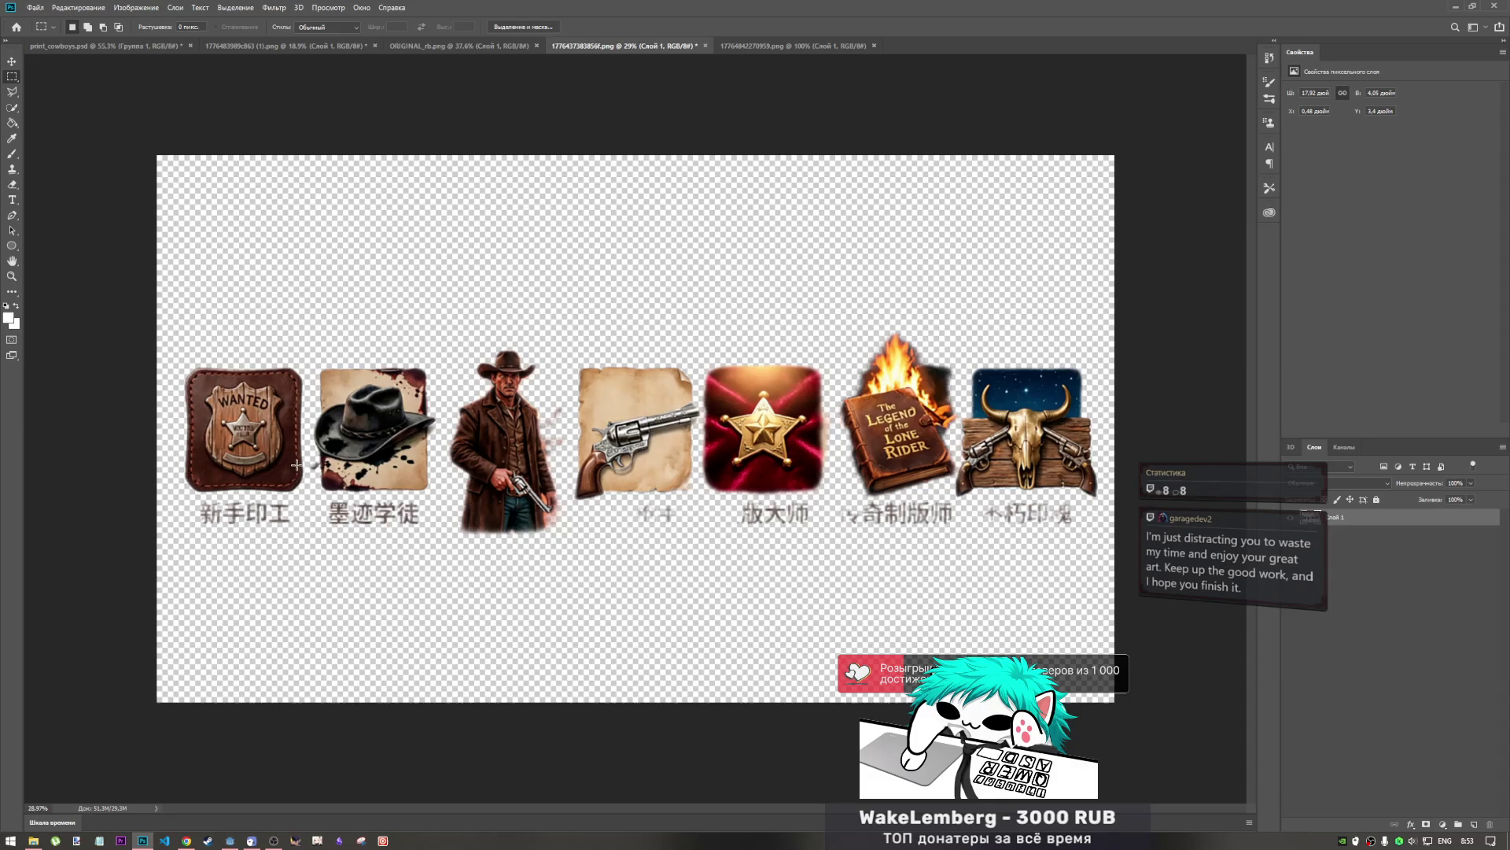
- Zoom in on the badge and hat, then drag a rectangular marquee around the whole hat image
scroll(383, 469, "up", 4)
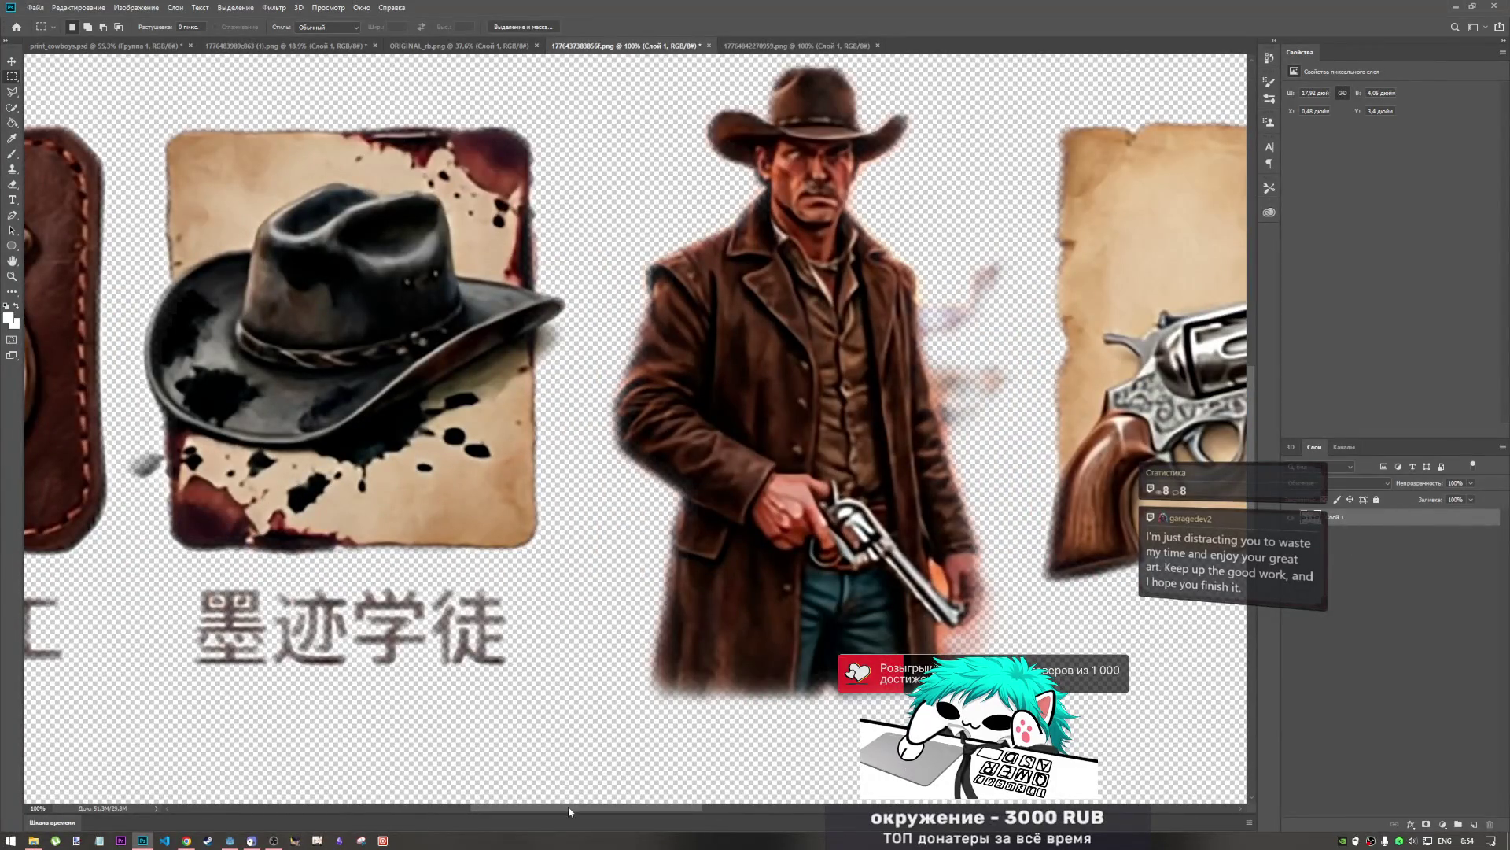
mouse_move(568, 805)
left_mouse_down()
mouse_move(473, 806)
mouse_move(524, 800)
left_mouse_up()
left_click_drag(353, 425, 408, 504)
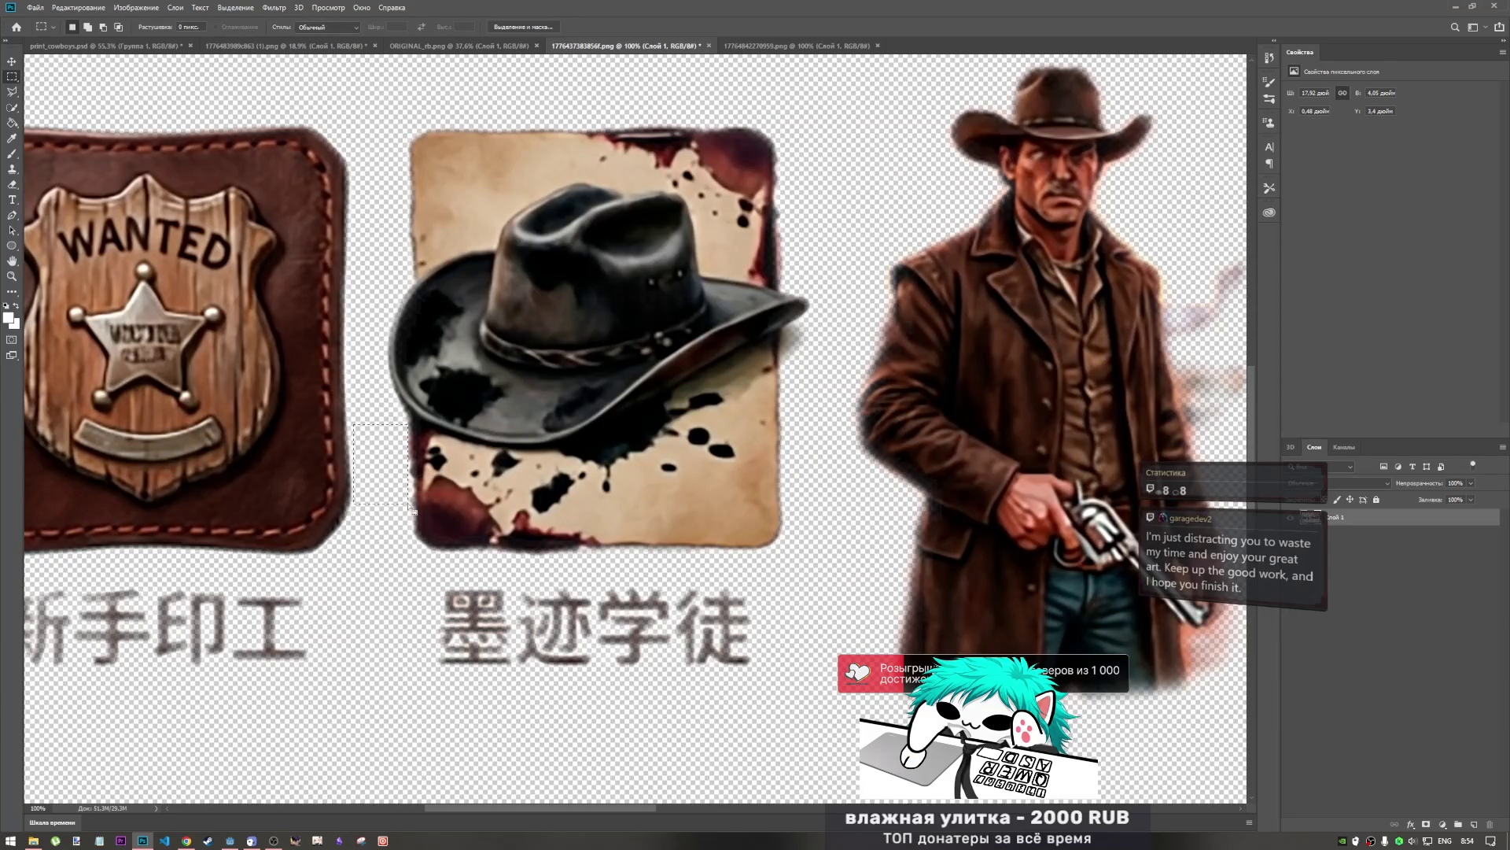
scroll(397, 471, "down", 1)
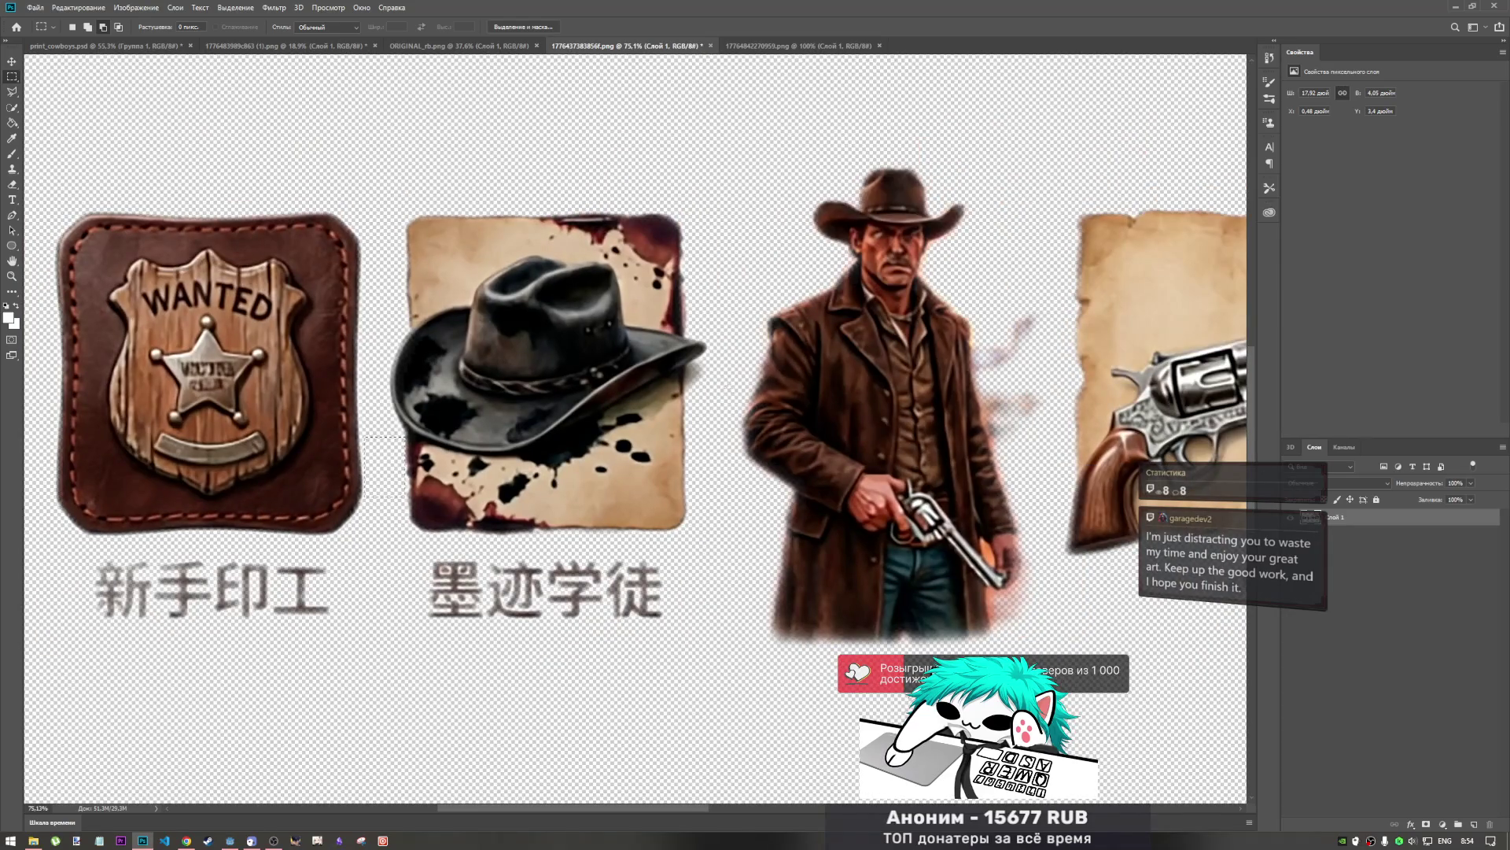
left_click(393, 211)
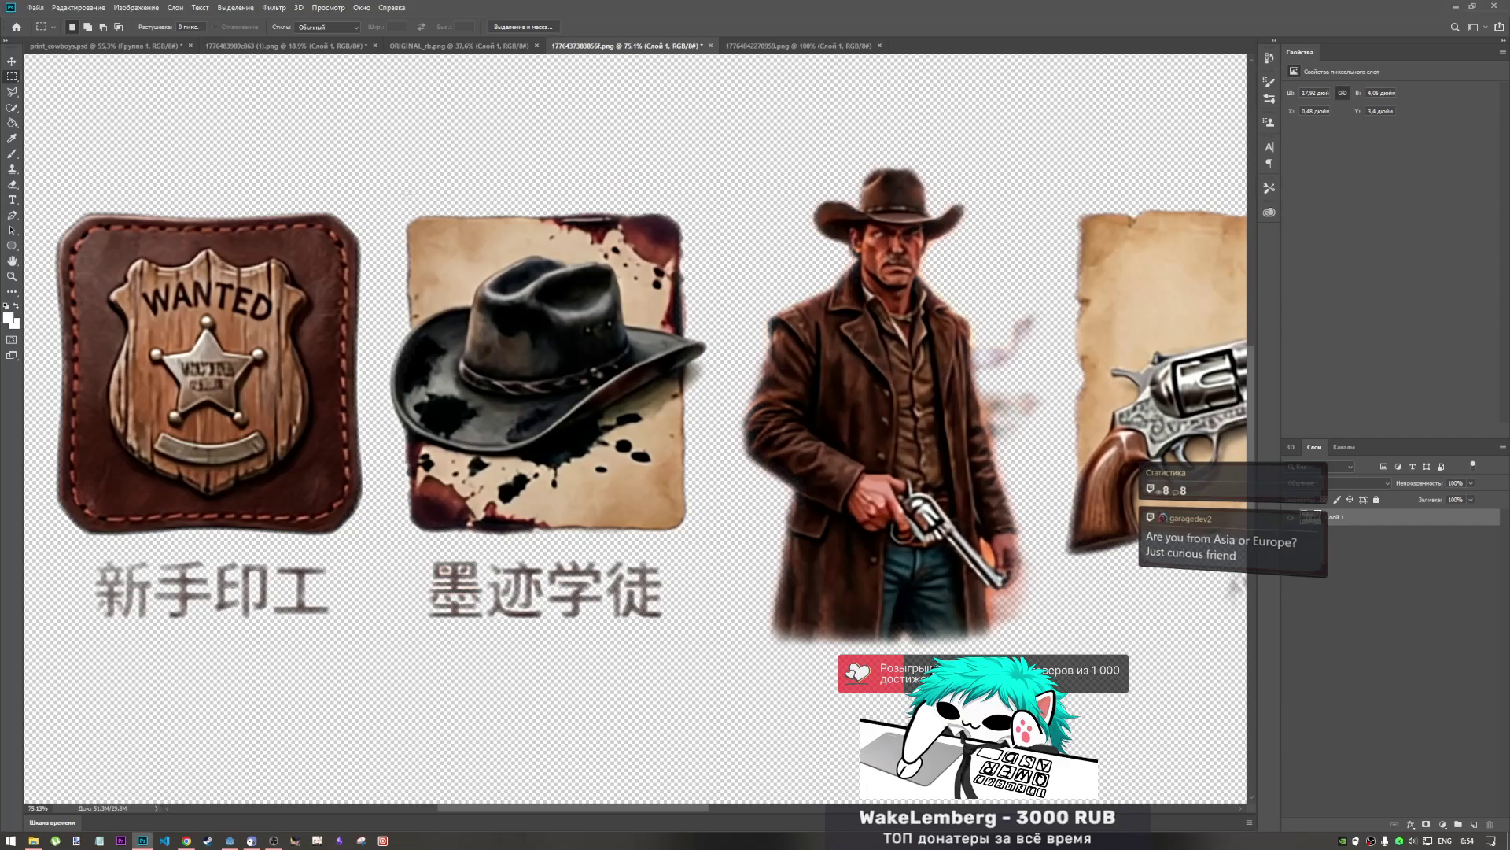
mouse_move(388, 198)
left_mouse_down()
mouse_move(673, 542)
mouse_move(711, 545)
mouse_move(676, 303)
mouse_move(665, 434)
left_mouse_up()
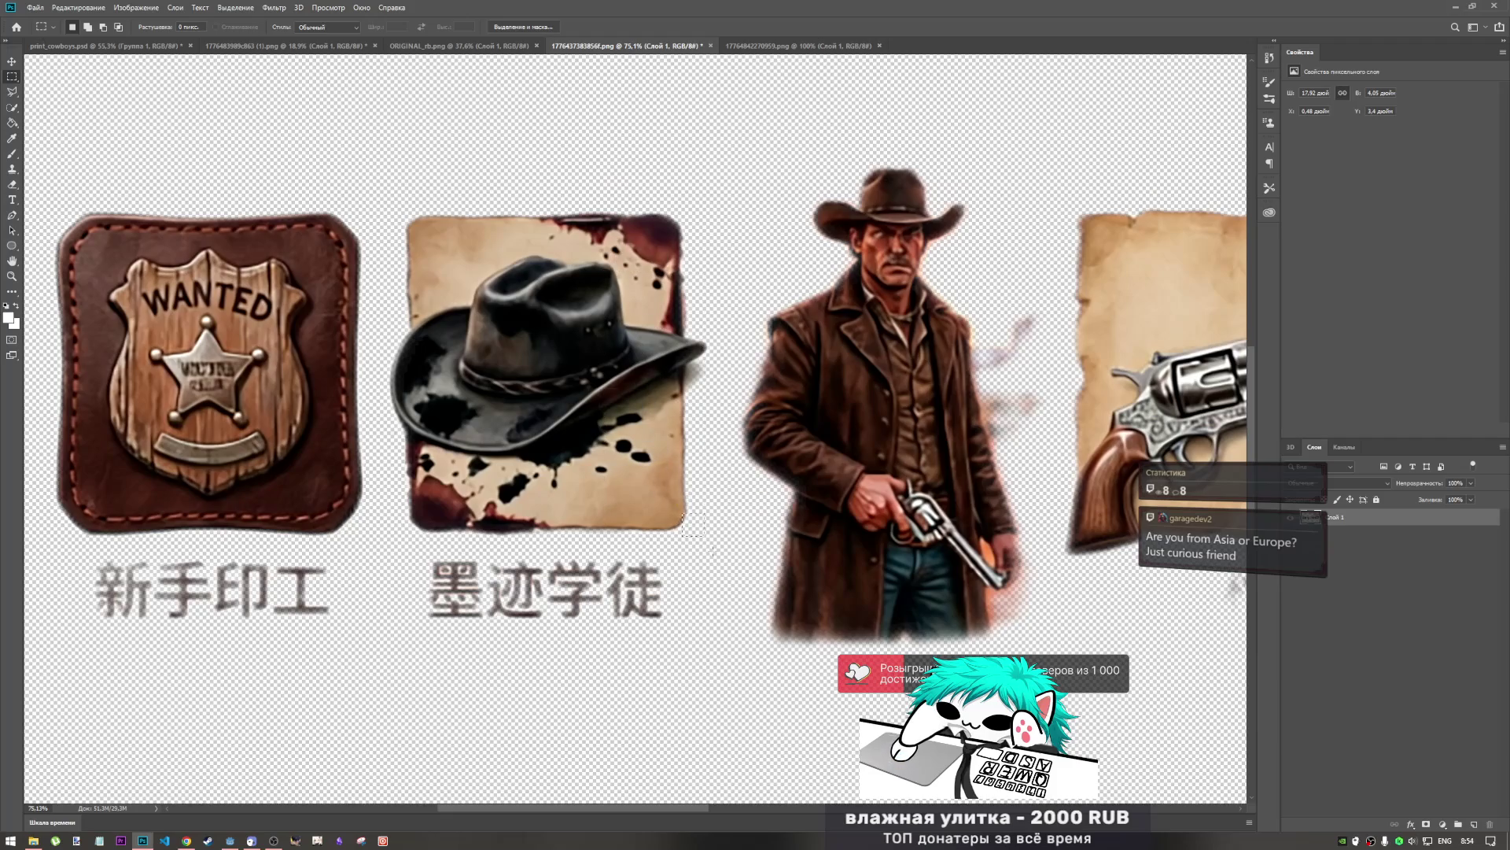
mouse_move(712, 543)
left_mouse_down()
mouse_move(692, 495)
mouse_move(396, 181)
mouse_move(387, 211)
left_mouse_up()
- Pause the YouTube DJ mix and step back over to Photoshop
left_click(186, 840)
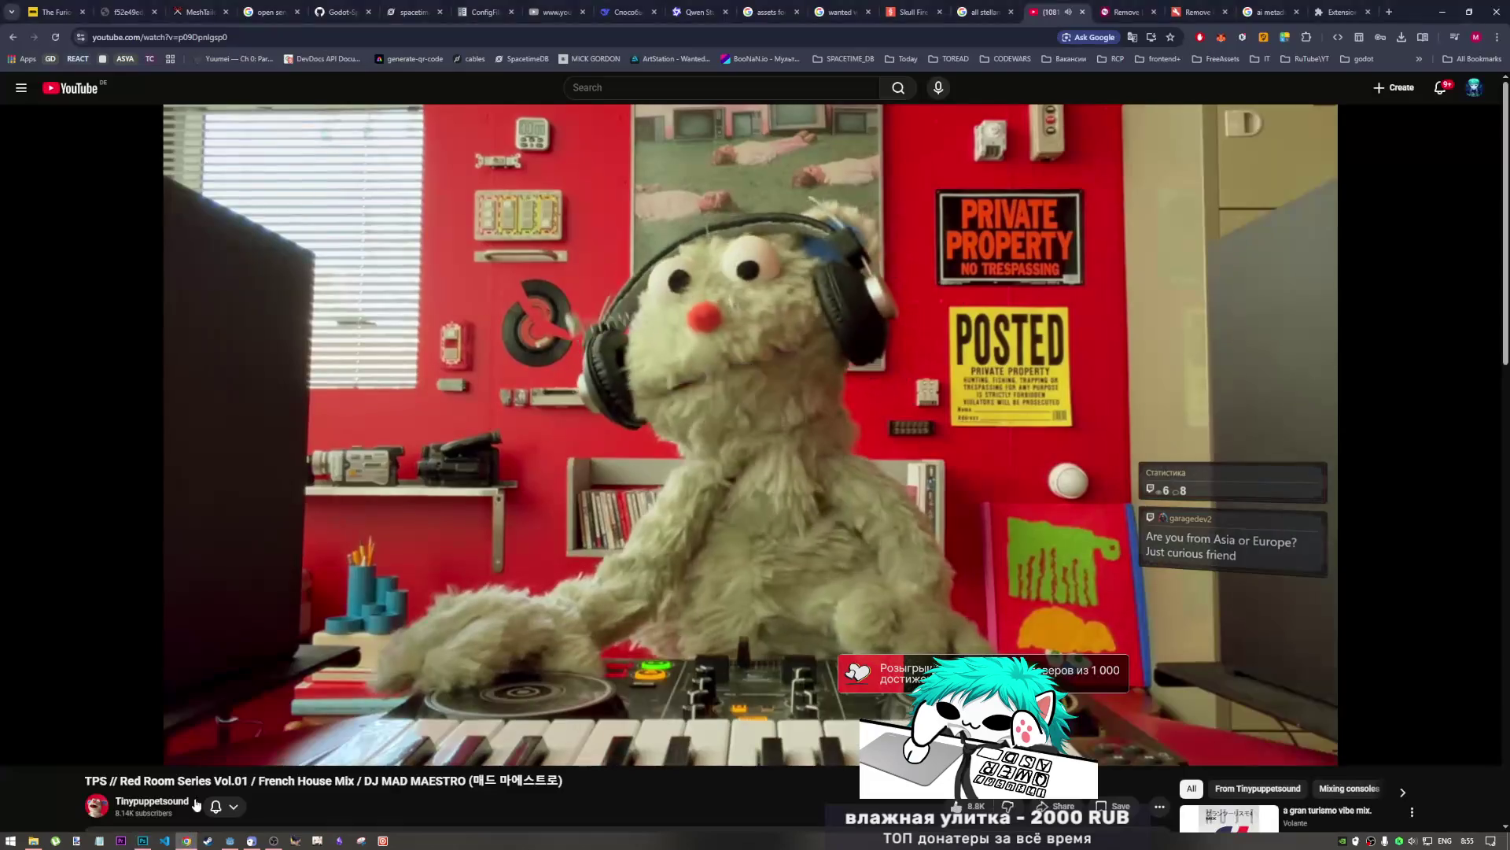
left_click(362, 562)
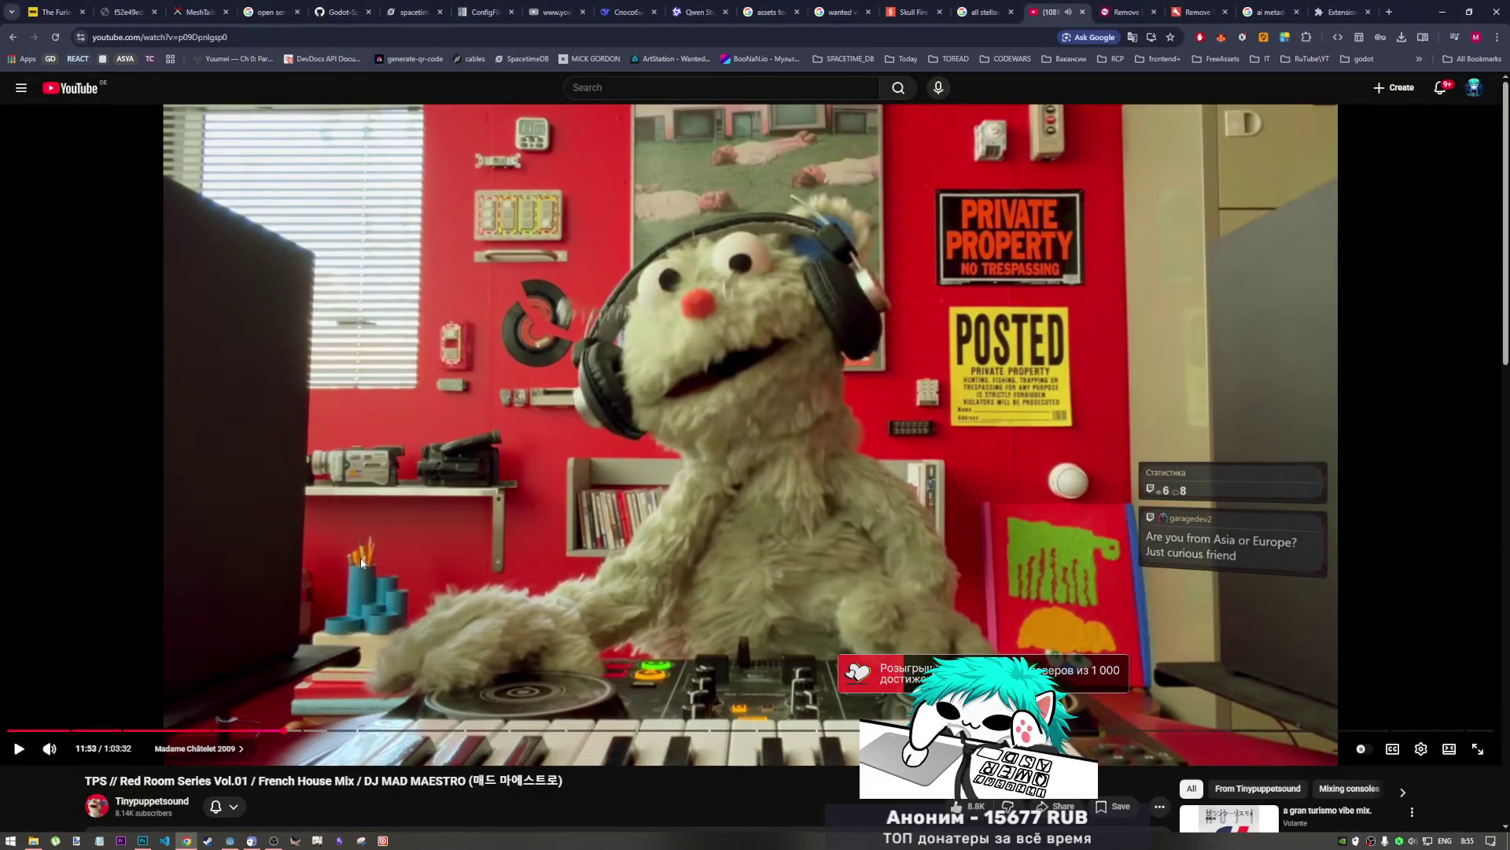
left_click(273, 840)
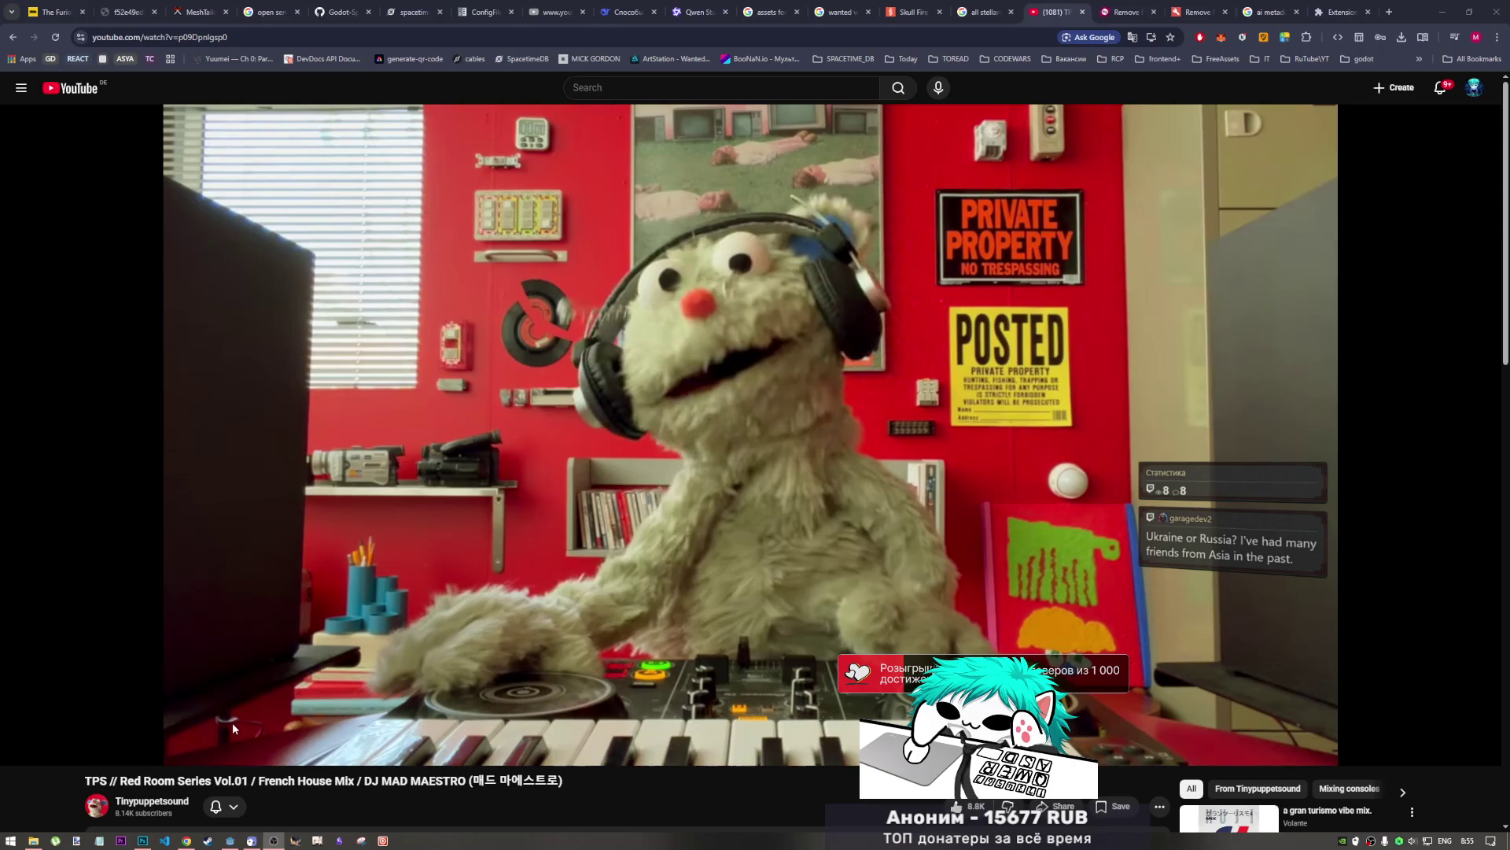
left_click(143, 838)
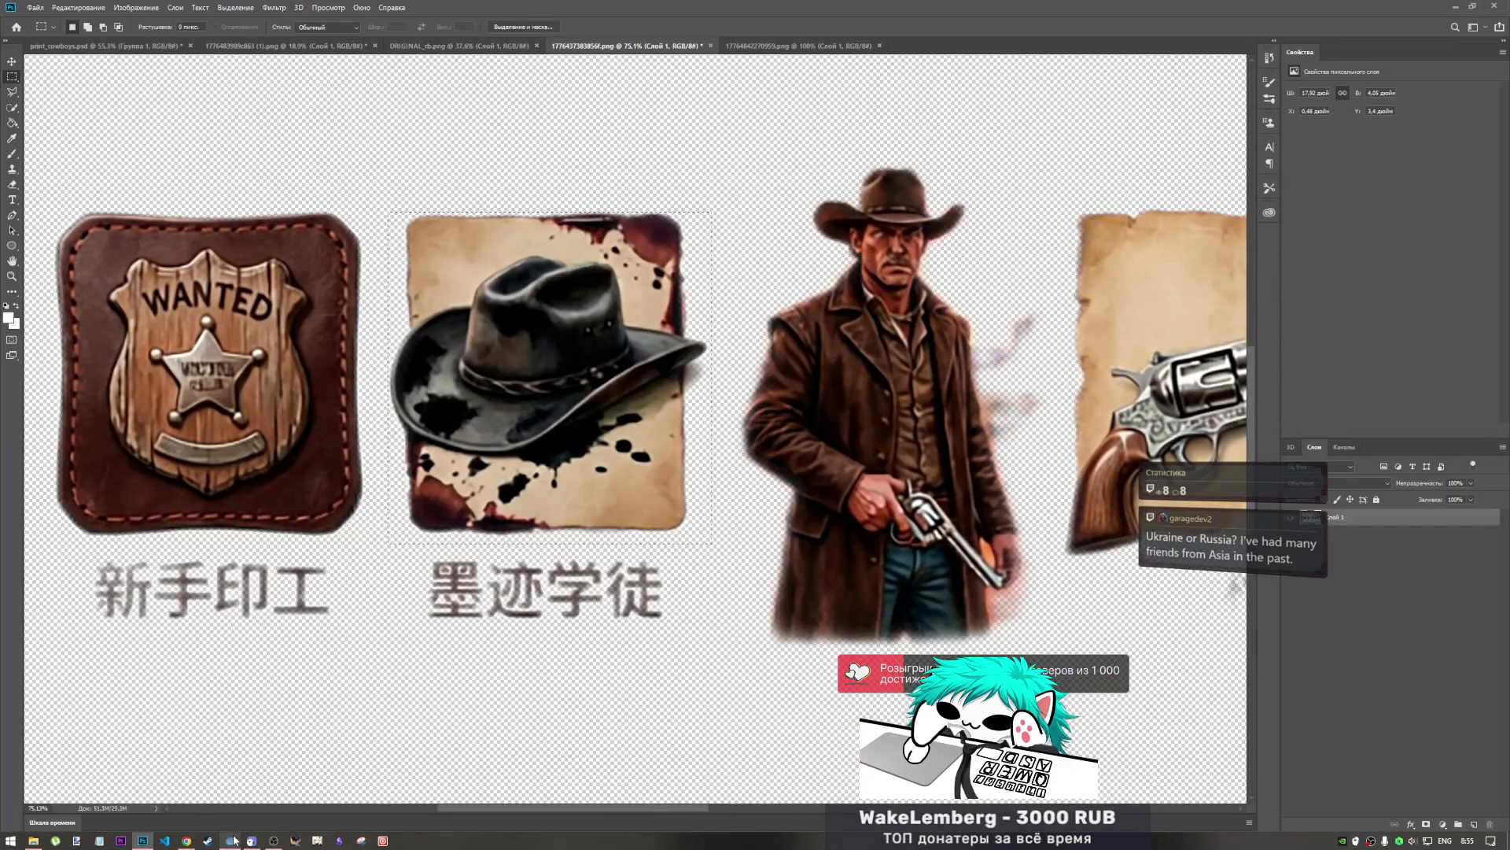
- Resume the DJ mix video and bring the Godot editor forward
left_click(184, 838)
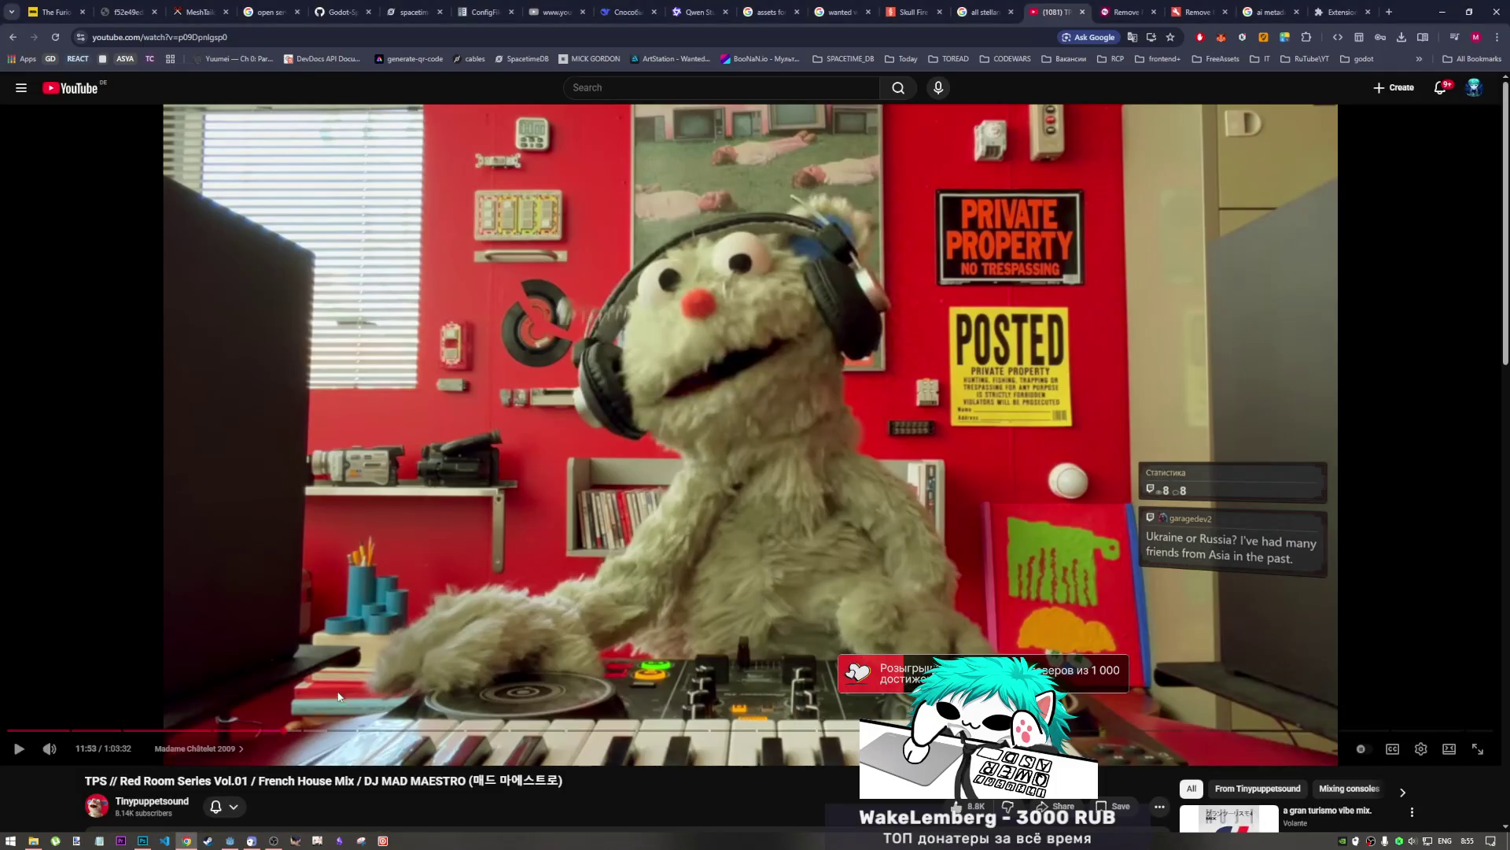
left_click(335, 634)
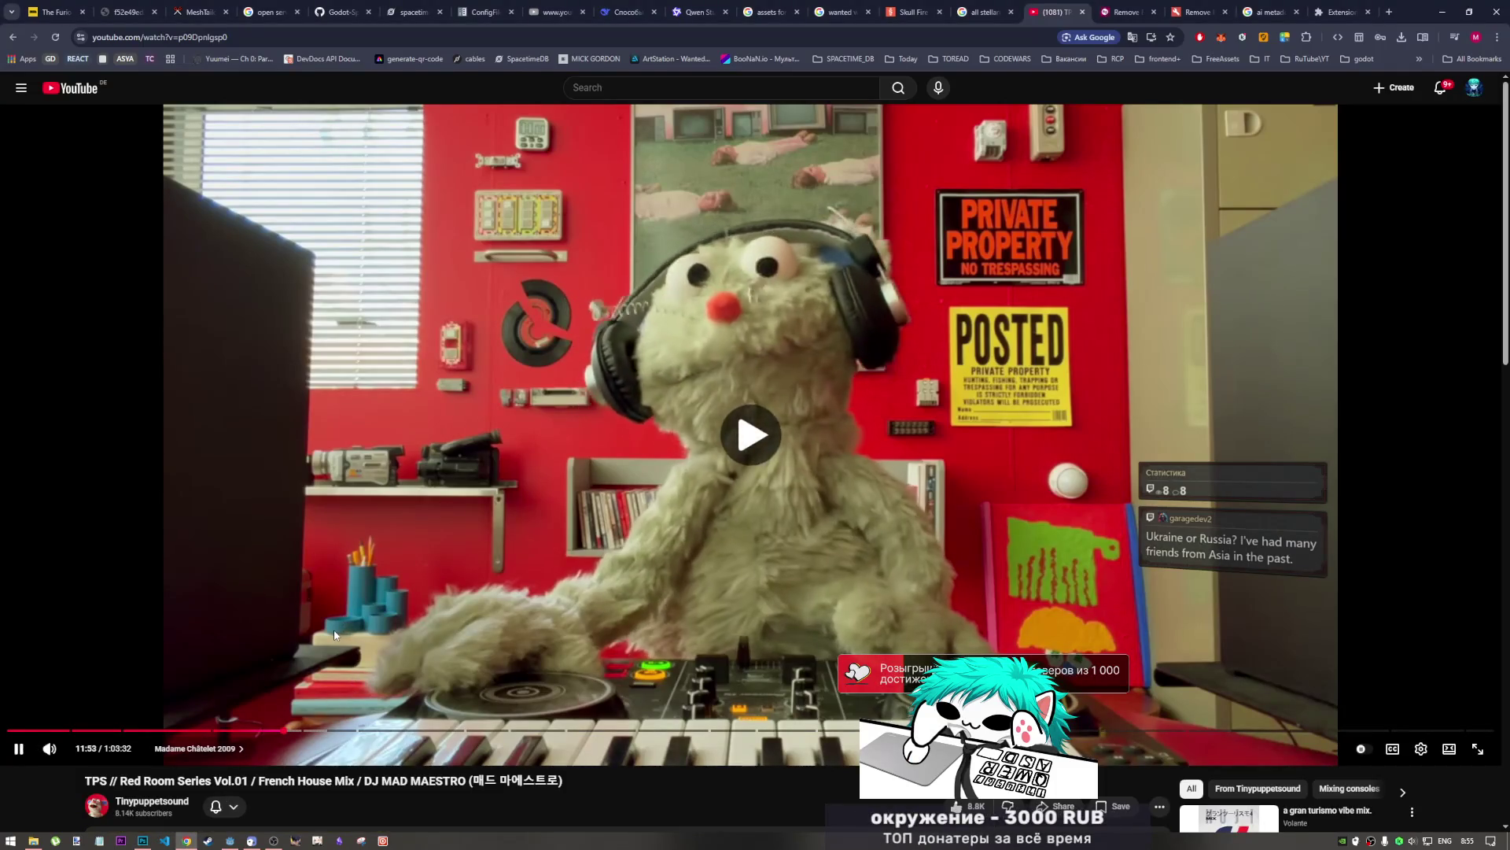
left_click(231, 840)
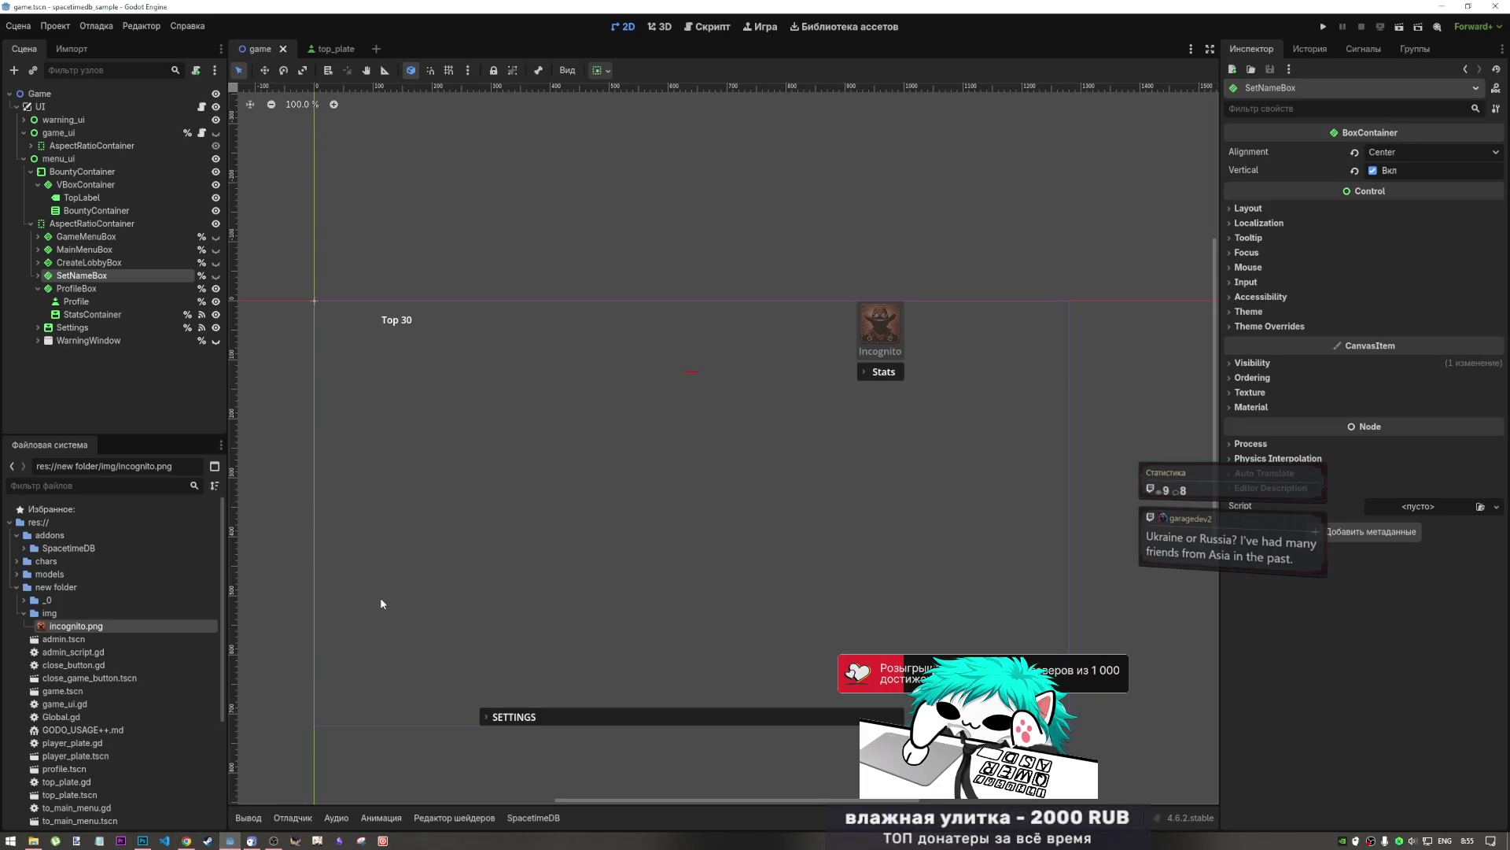
- Pan the Godot 2D viewport across the Top 30, Stats and SETTINGS menu layout
scroll(400, 570, "down", 1)
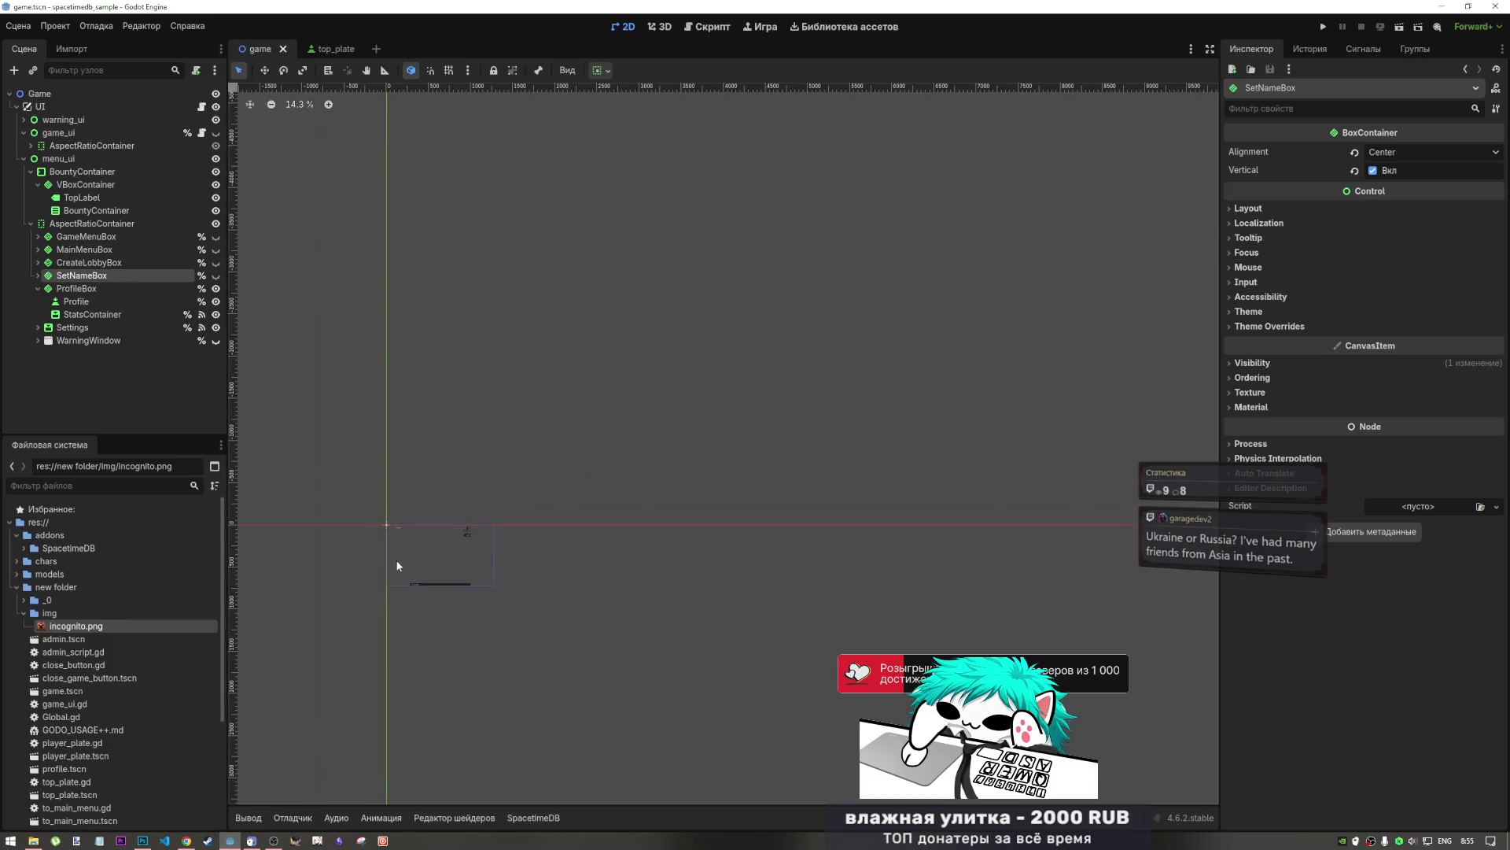
left_click_drag(399, 570, 411, 561)
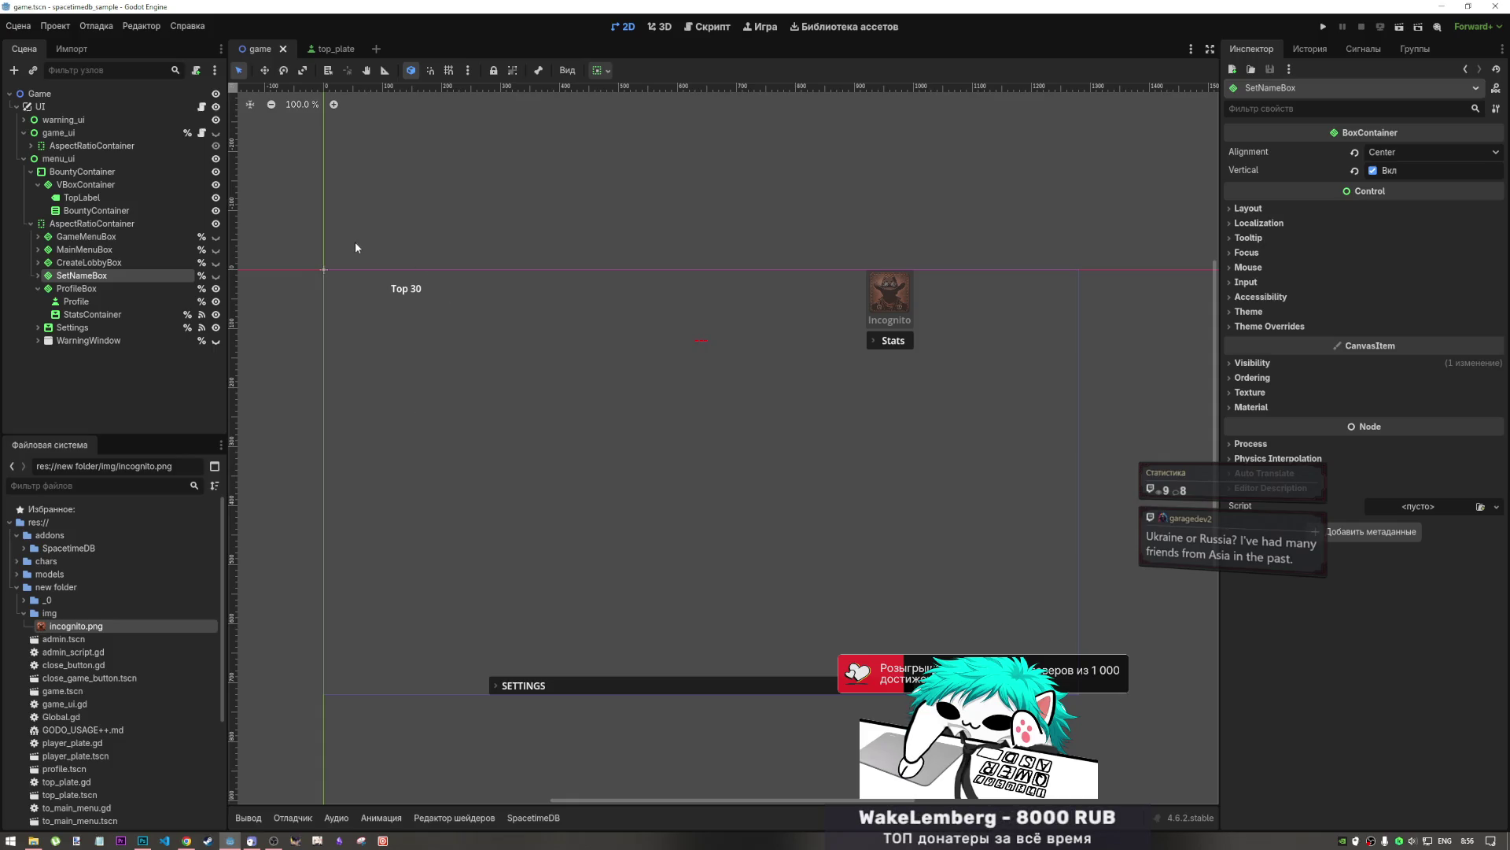
mouse_move(355, 247)
left_mouse_down()
mouse_move(338, 229)
mouse_move(347, 213)
mouse_move(395, 213)
mouse_move(400, 181)
left_mouse_up()
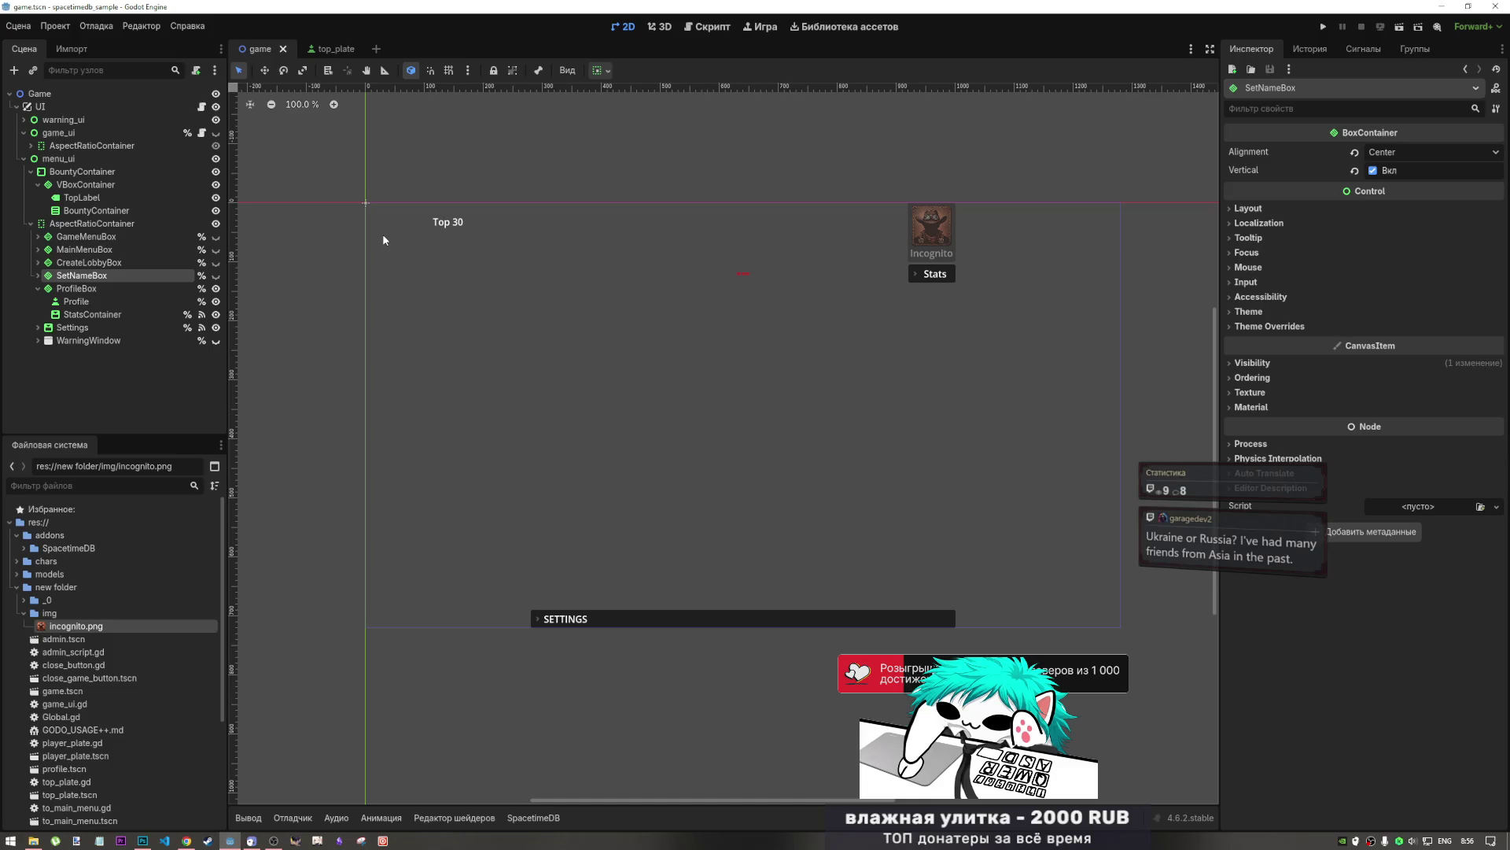
mouse_move(393, 252)
left_mouse_down()
mouse_move(381, 209)
mouse_move(316, 205)
left_mouse_up()
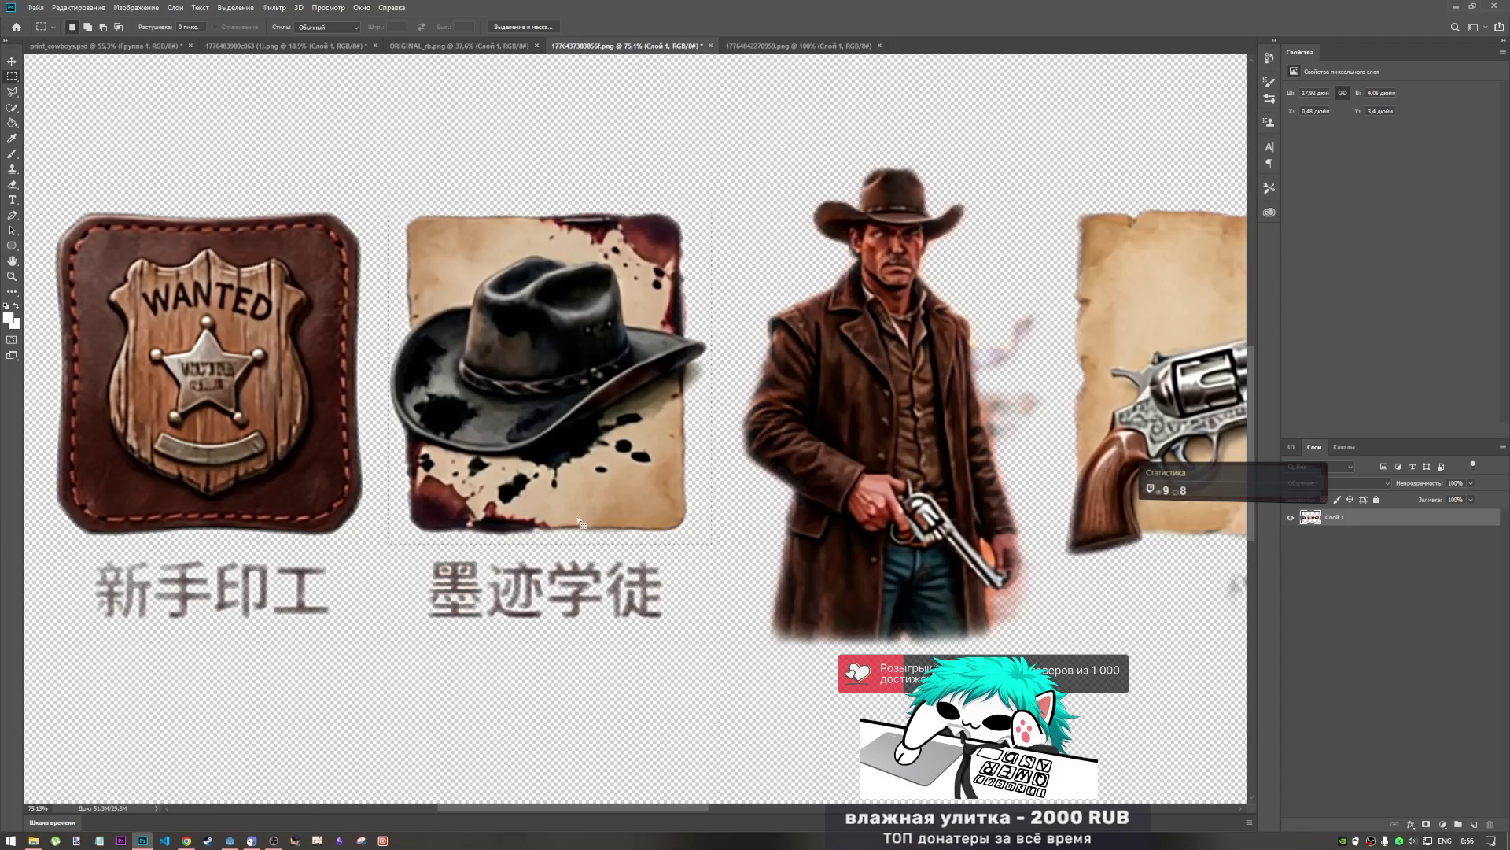
- In print_cowboys.psd, collapse Группа 1 and paste the copied hat as a new layer
left_click(106, 46)
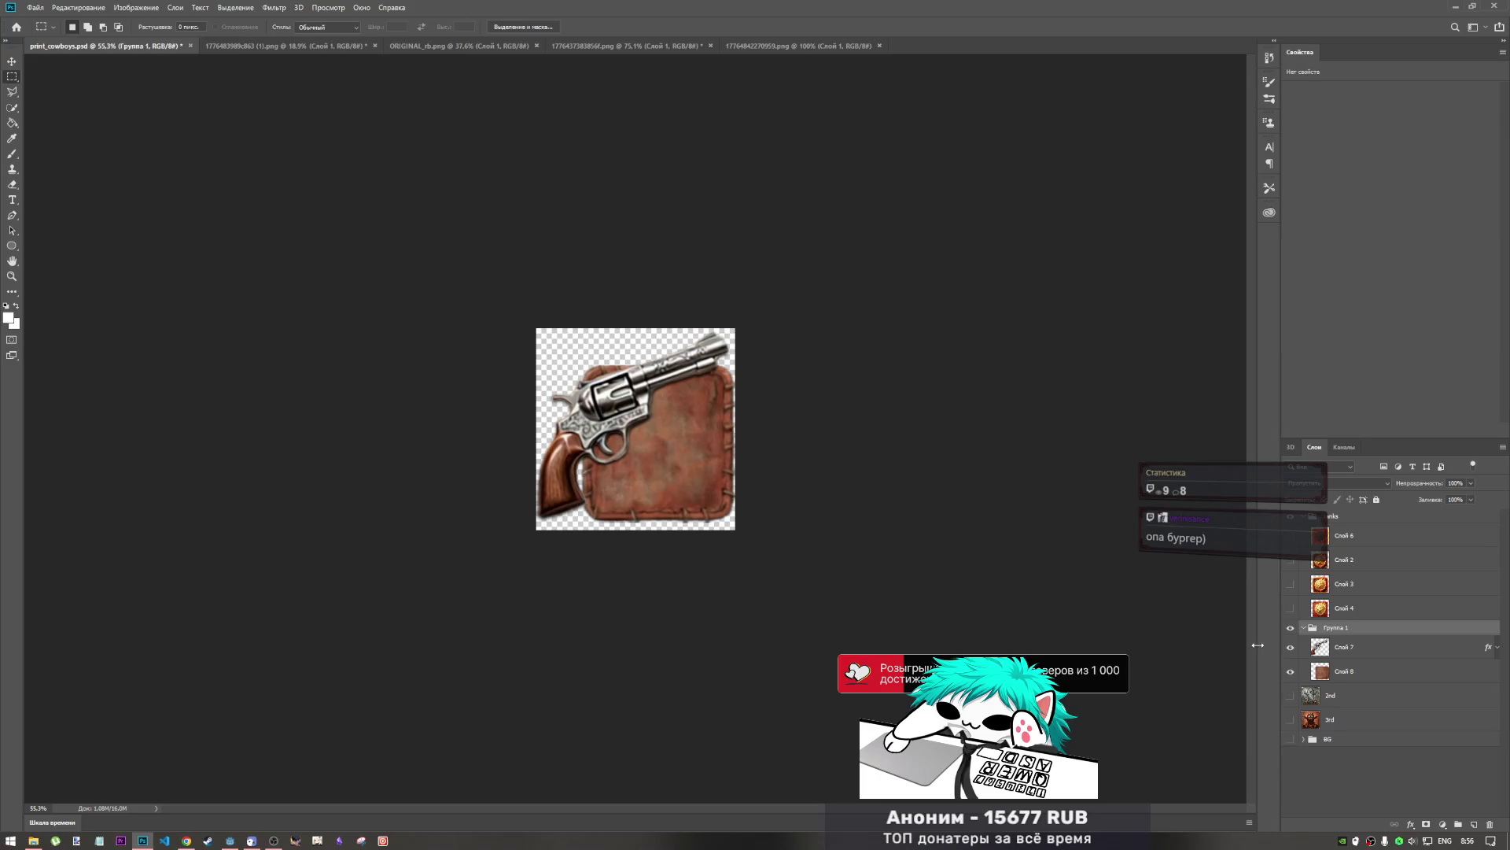
left_click(1304, 629)
left_click(1319, 715)
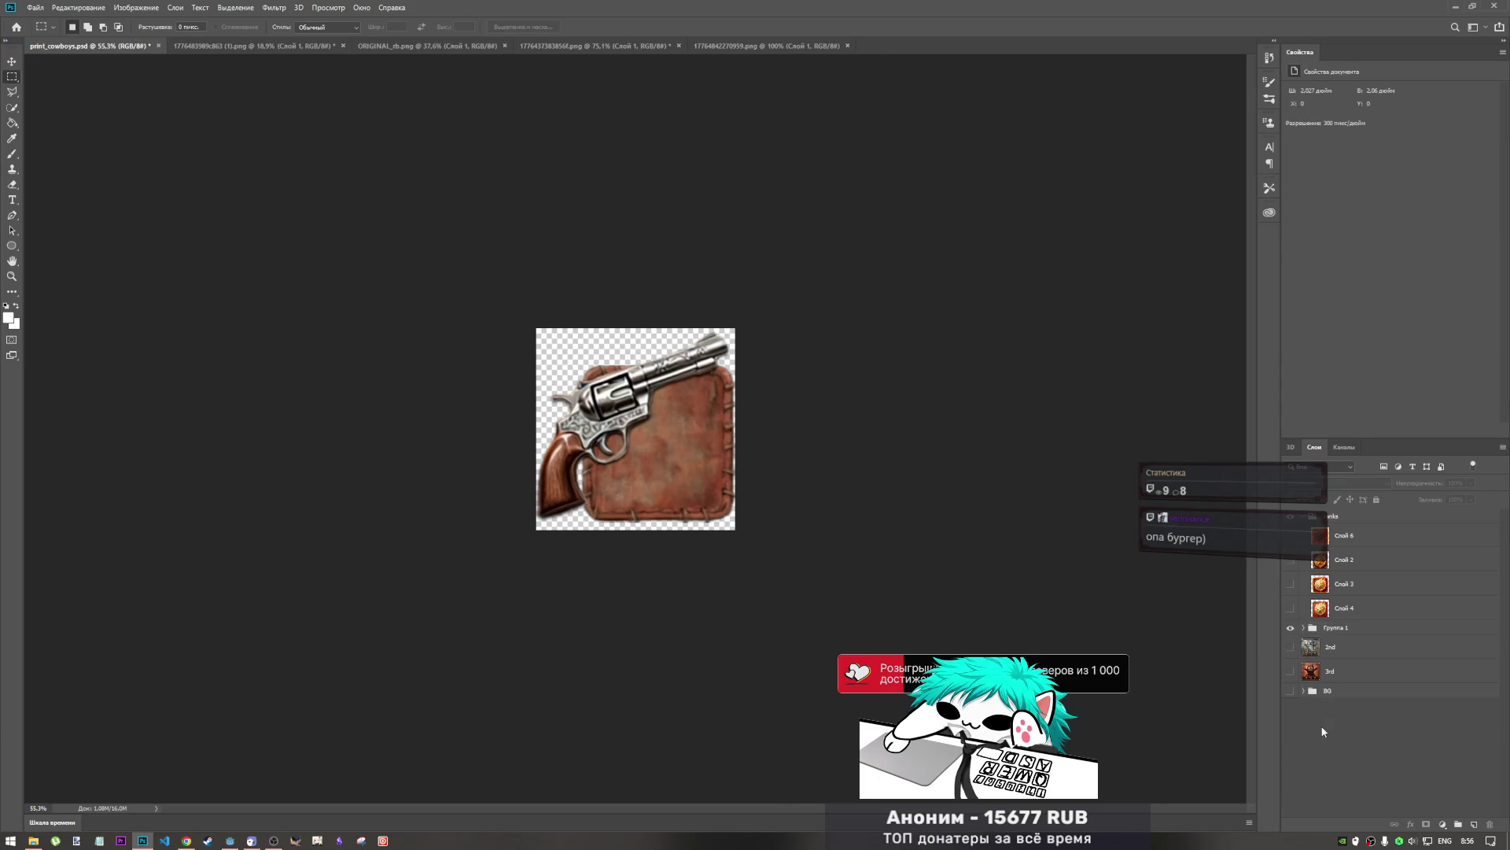
key("ctrl+v")
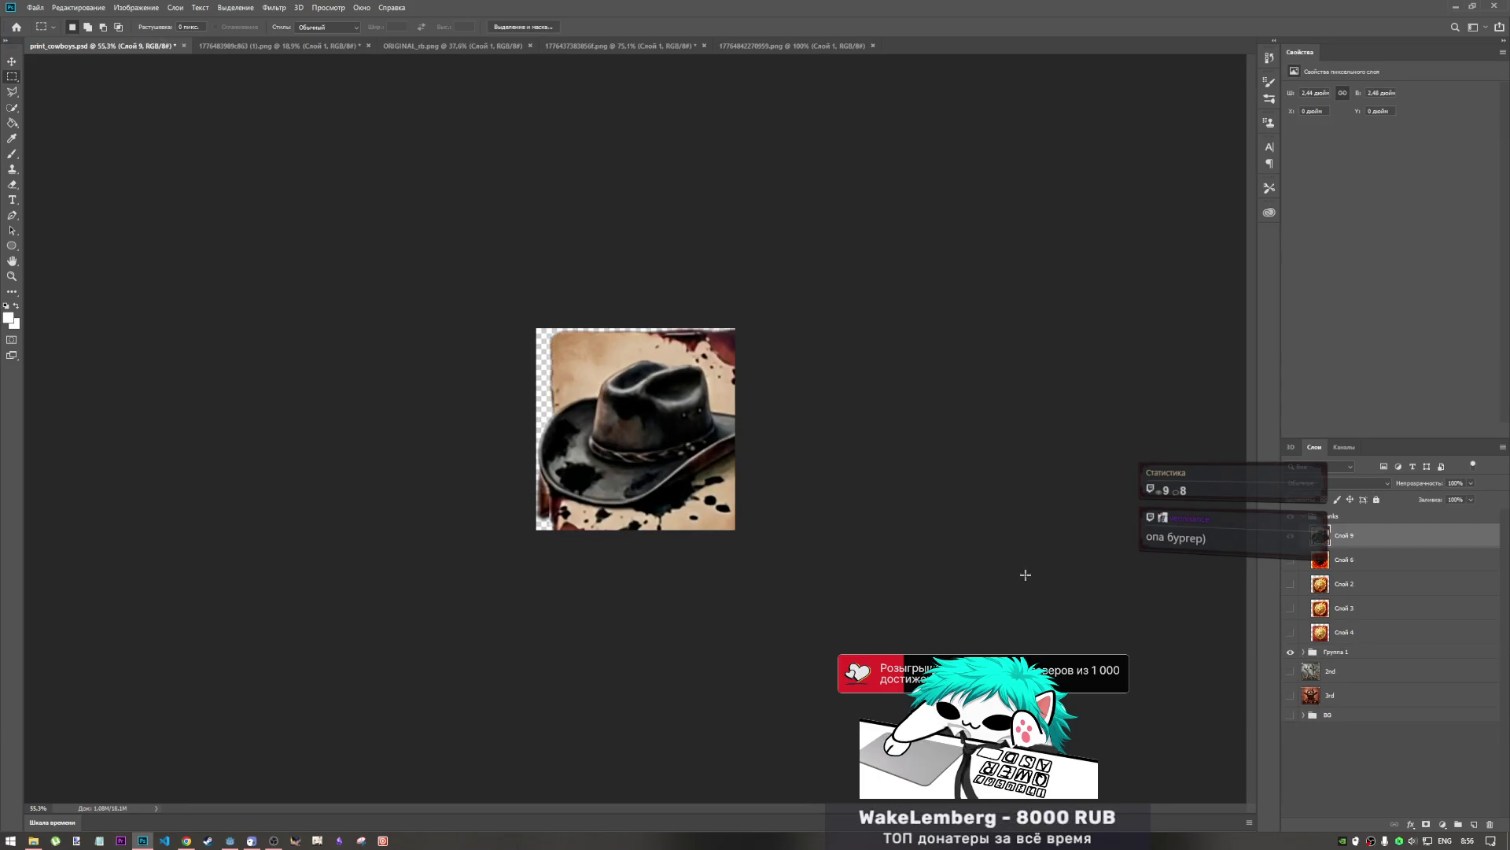
- Scale and position the pasted hat with Free Transform, nudge it into place, and commit
key("ctrl+t")
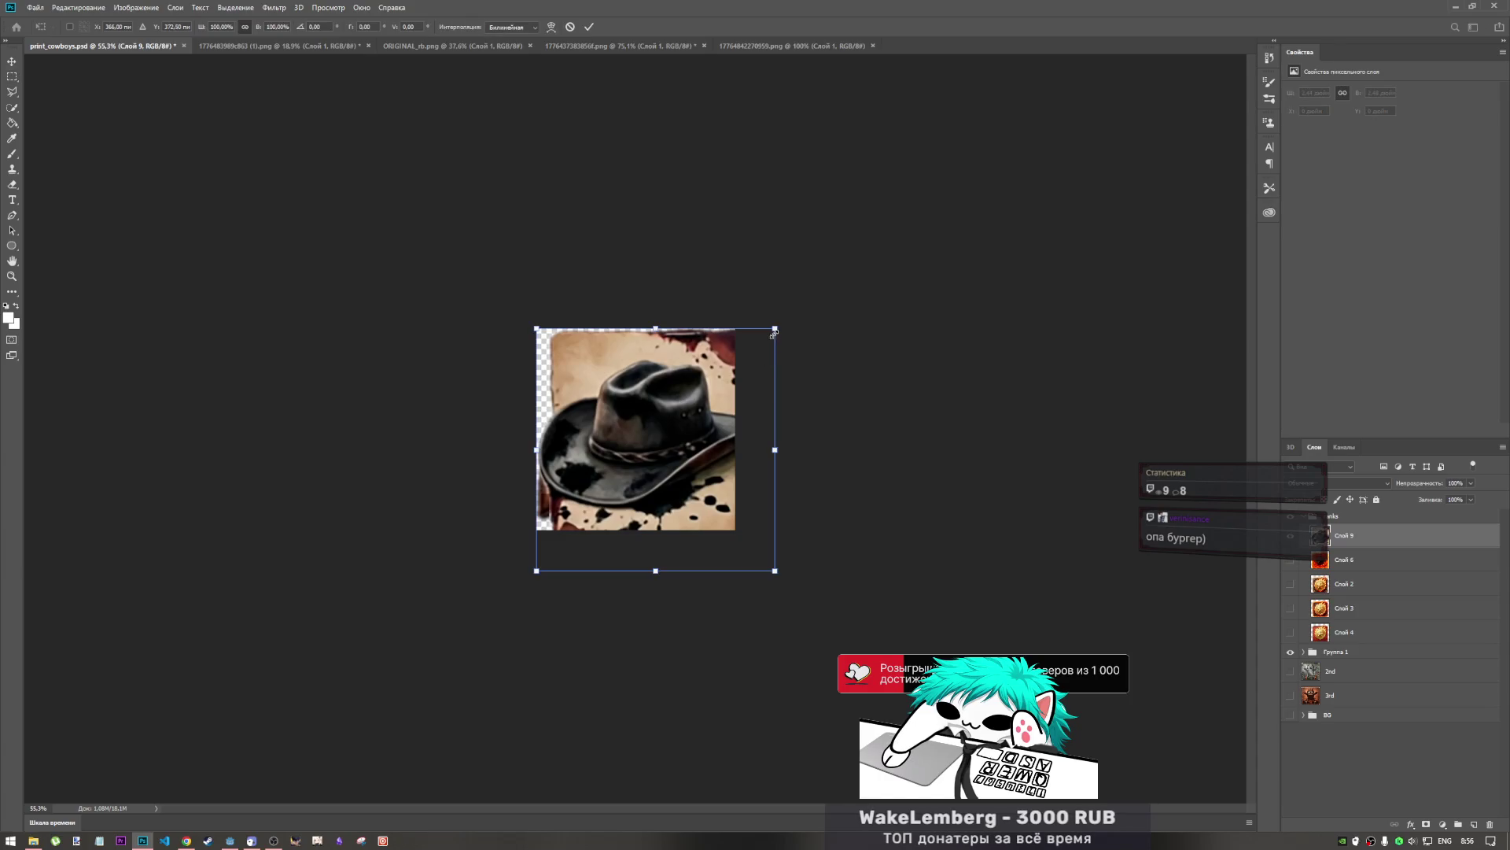
mouse_move(774, 328)
left_mouse_down()
mouse_move(1005, 92)
mouse_move(772, 334)
mouse_move(772, 320)
left_mouse_up()
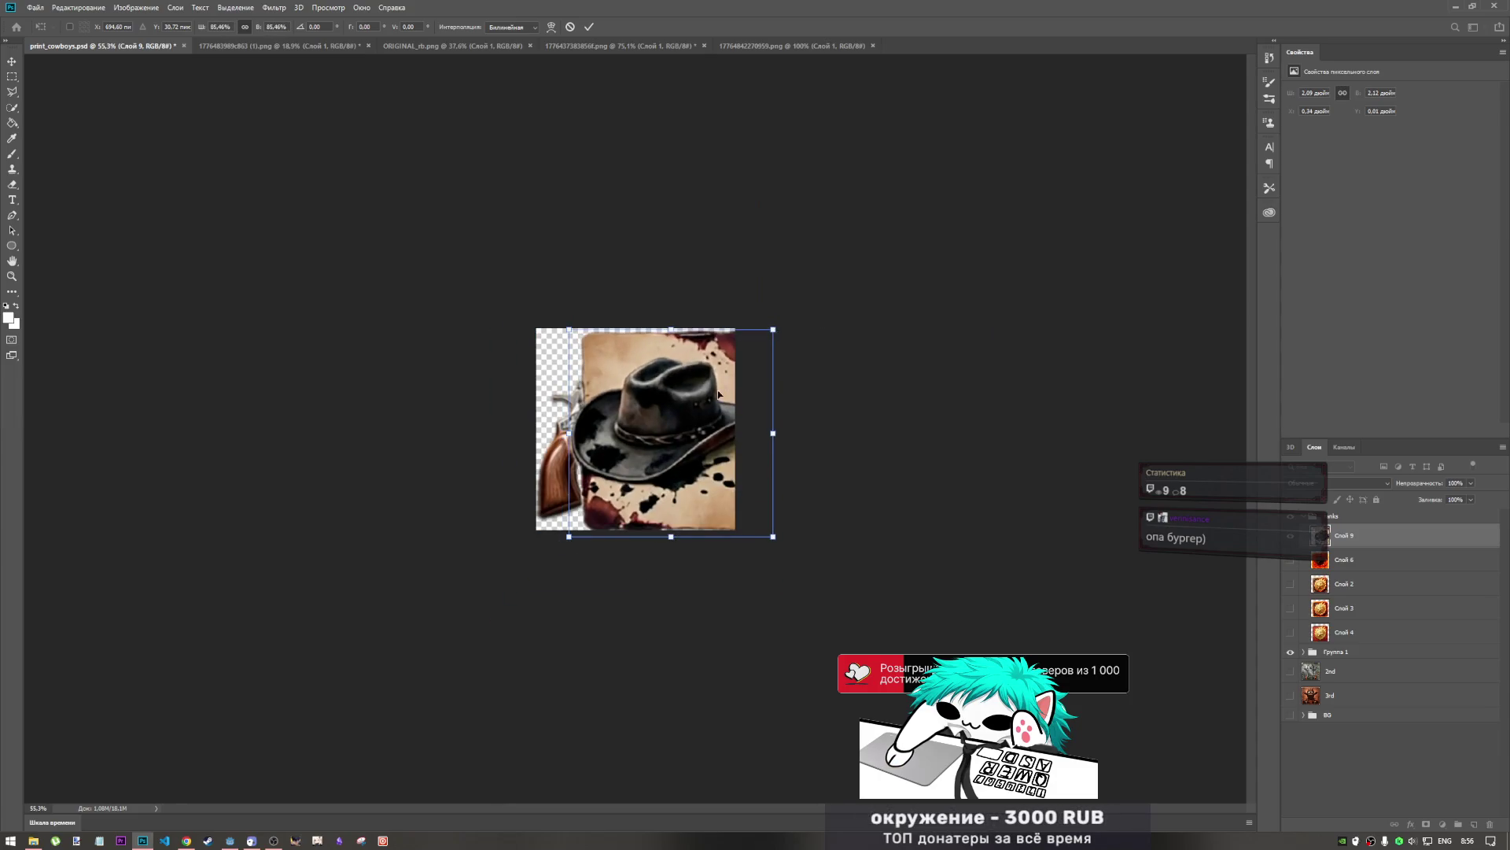
left_click_drag(689, 418, 659, 418)
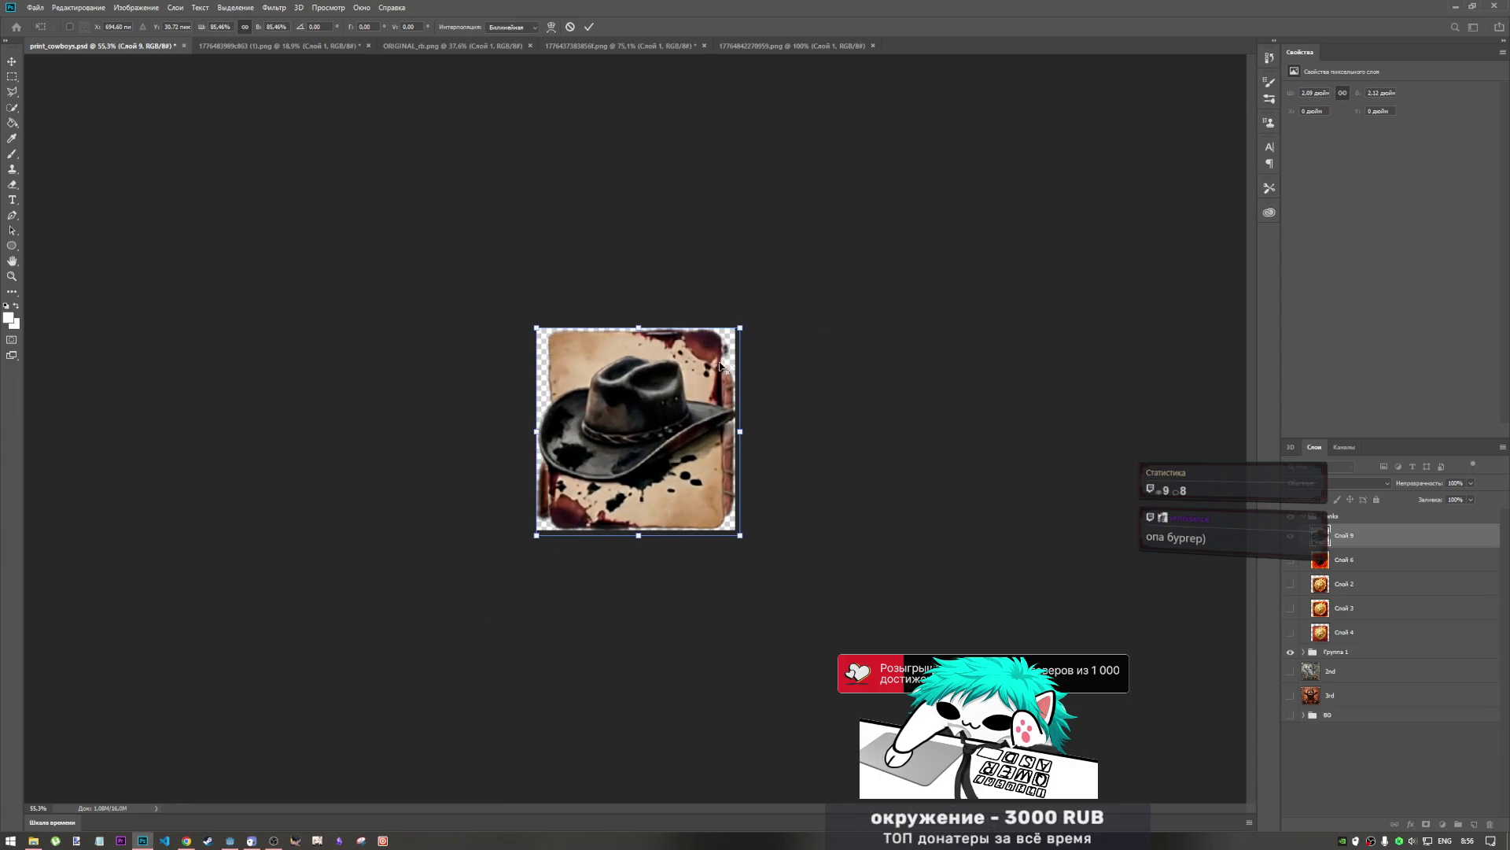
left_click_drag(742, 331, 747, 320)
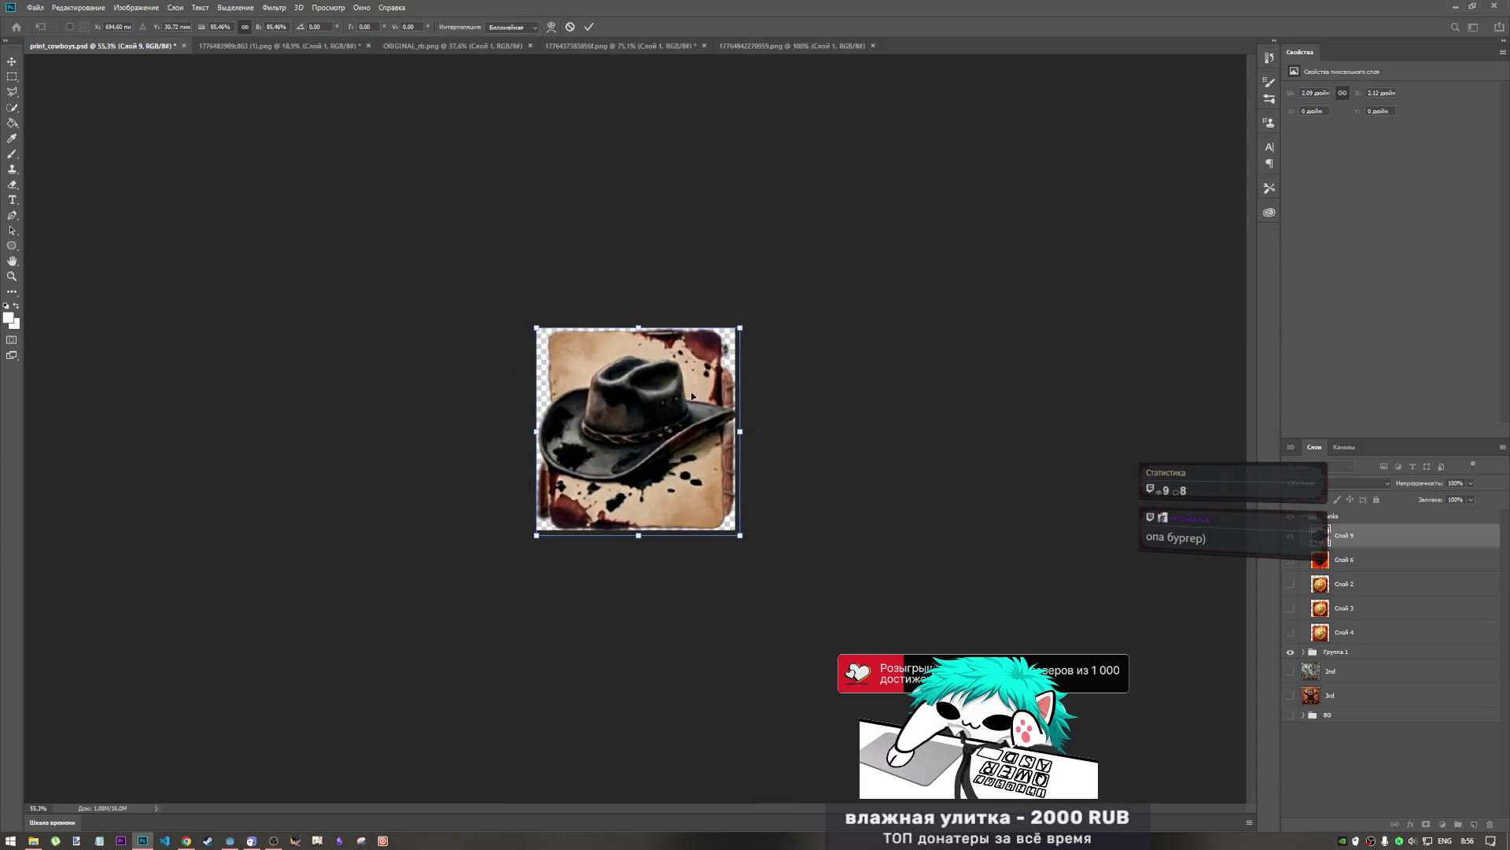
left_click_drag(661, 434, 649, 430)
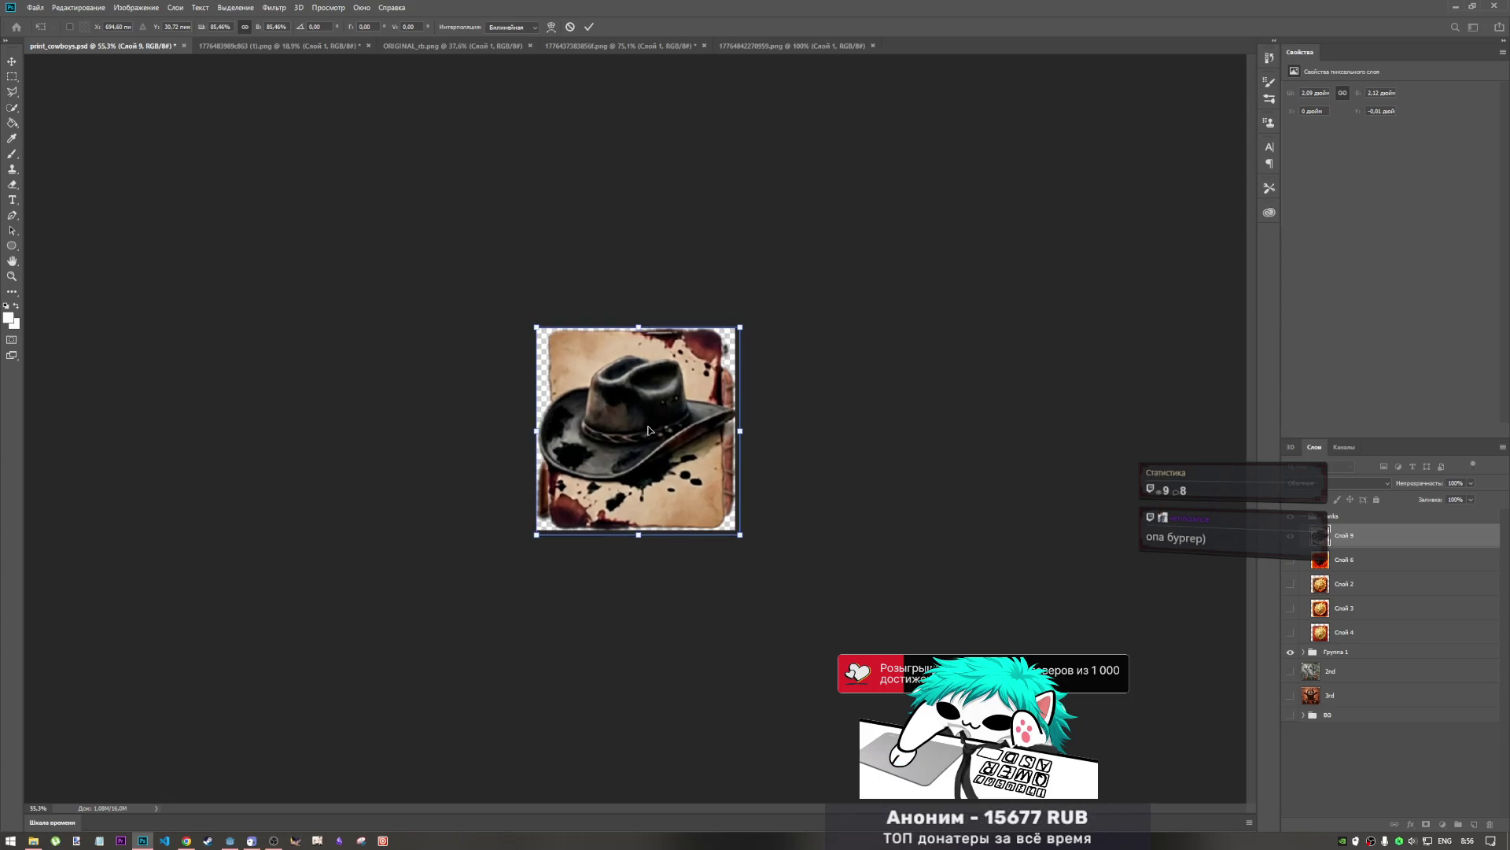
key("Left")
key("Right")
key("Left")
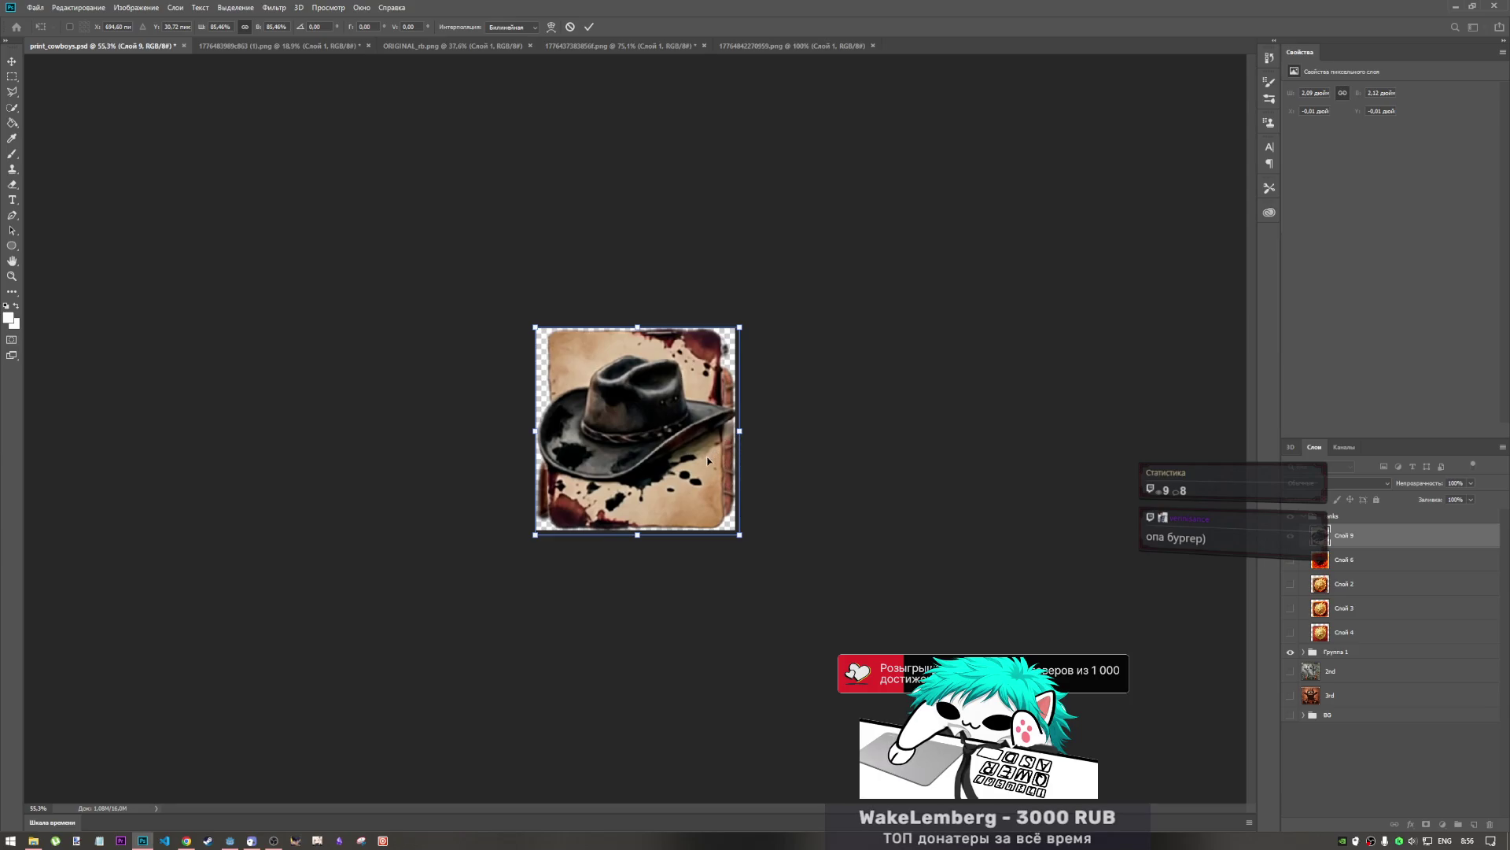
key("ctrl+plus")
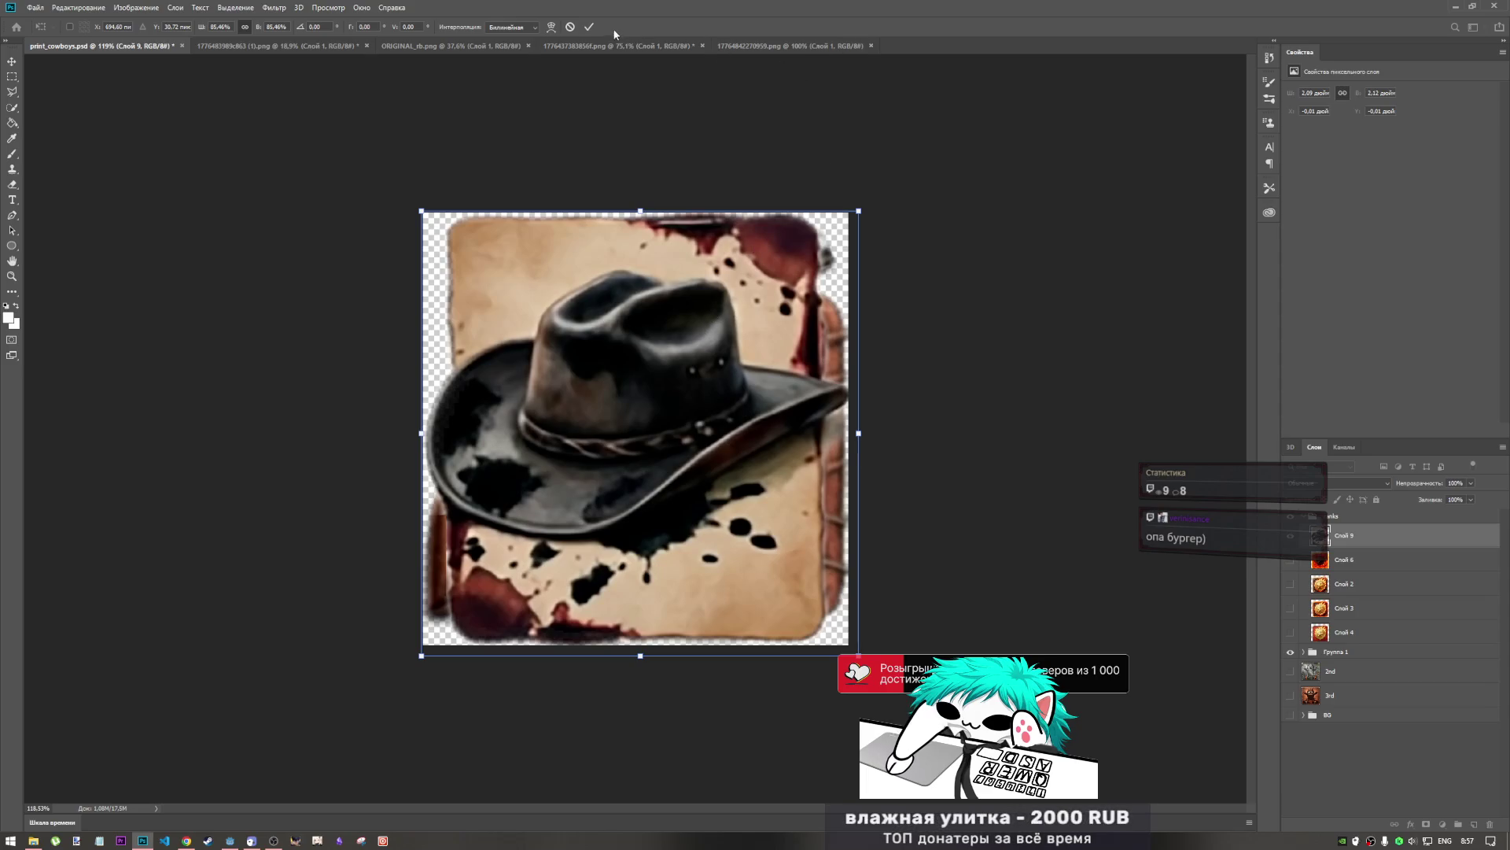
key("Return")
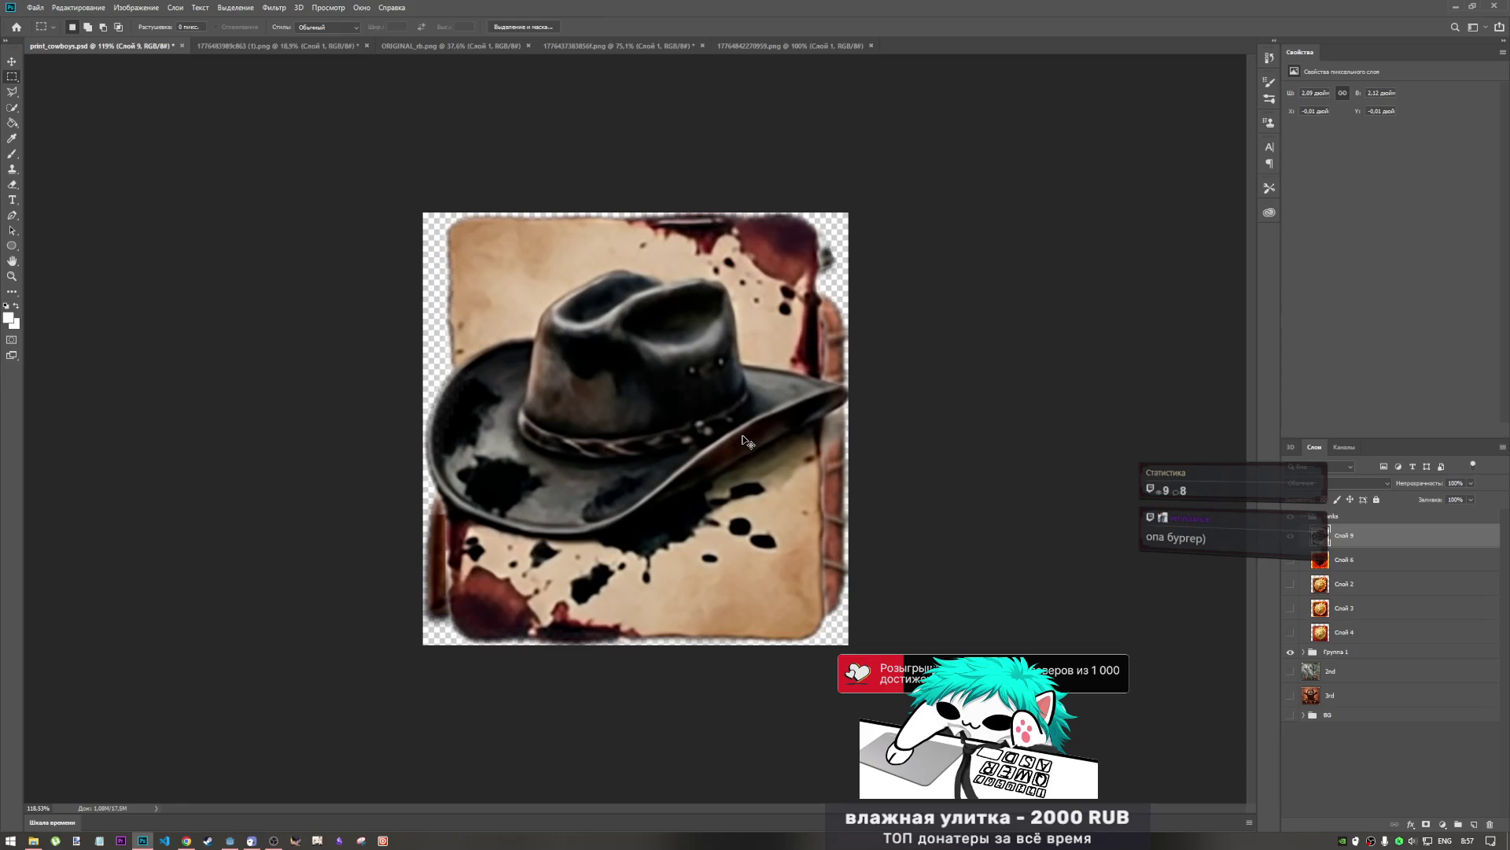
key("ctrl+t")
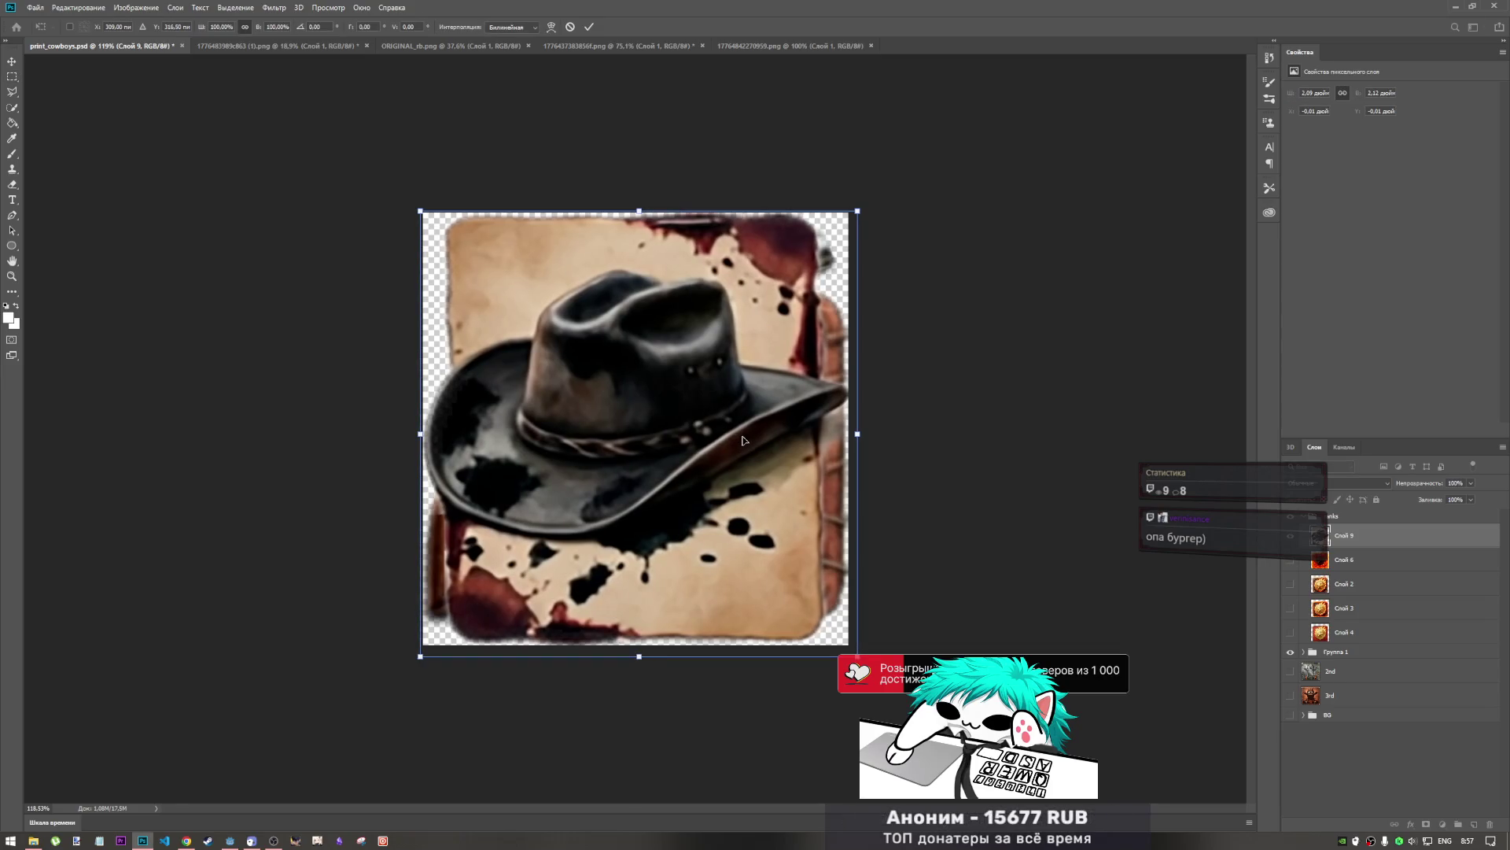
left_click(588, 27)
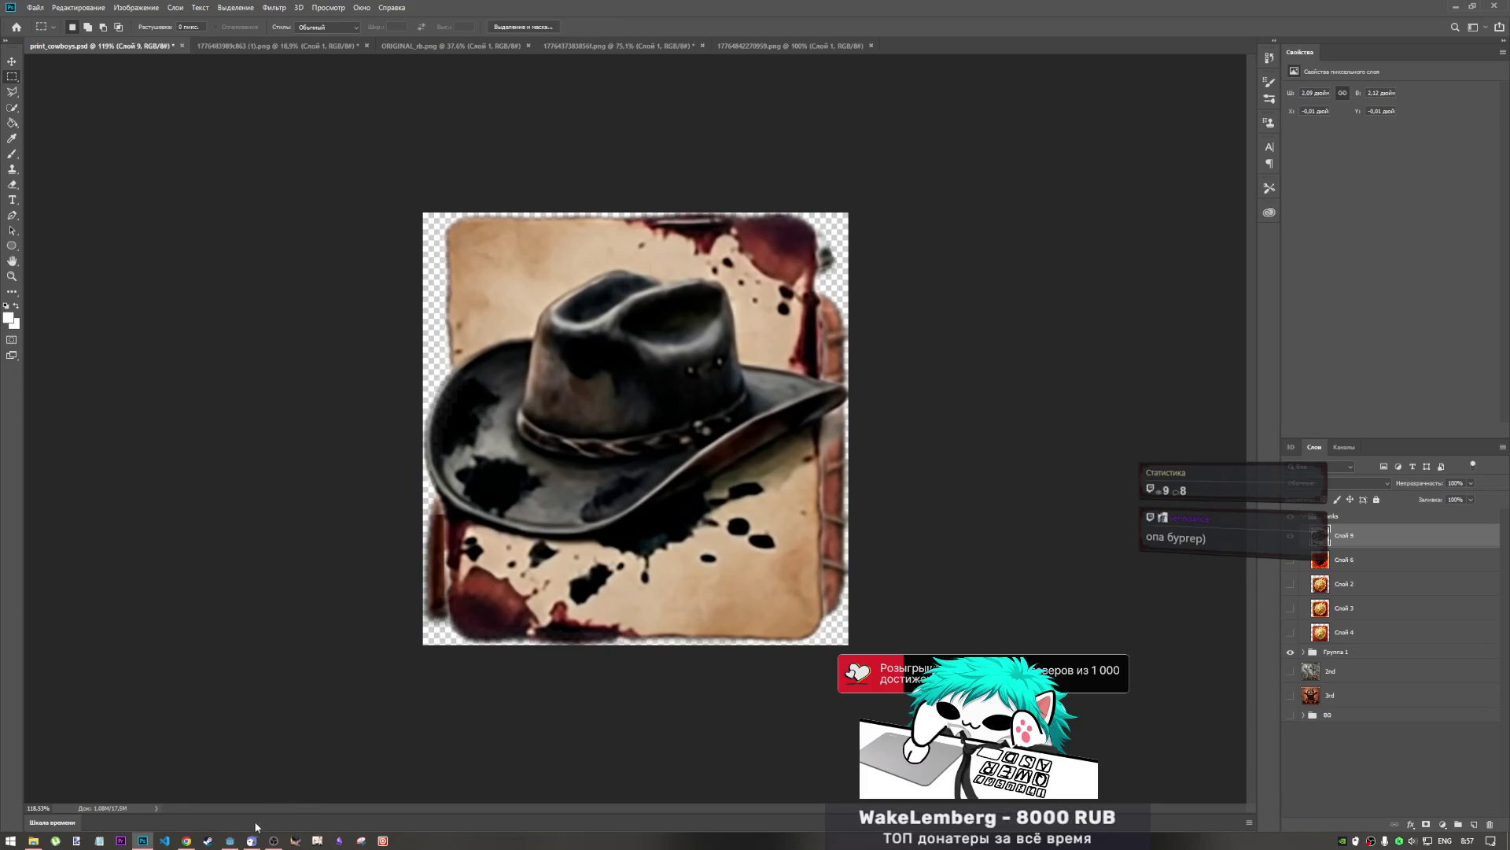
- Switch to Godot and scroll around the game scene's menu UI layout
mouse_move(230, 838)
left_click(233, 801)
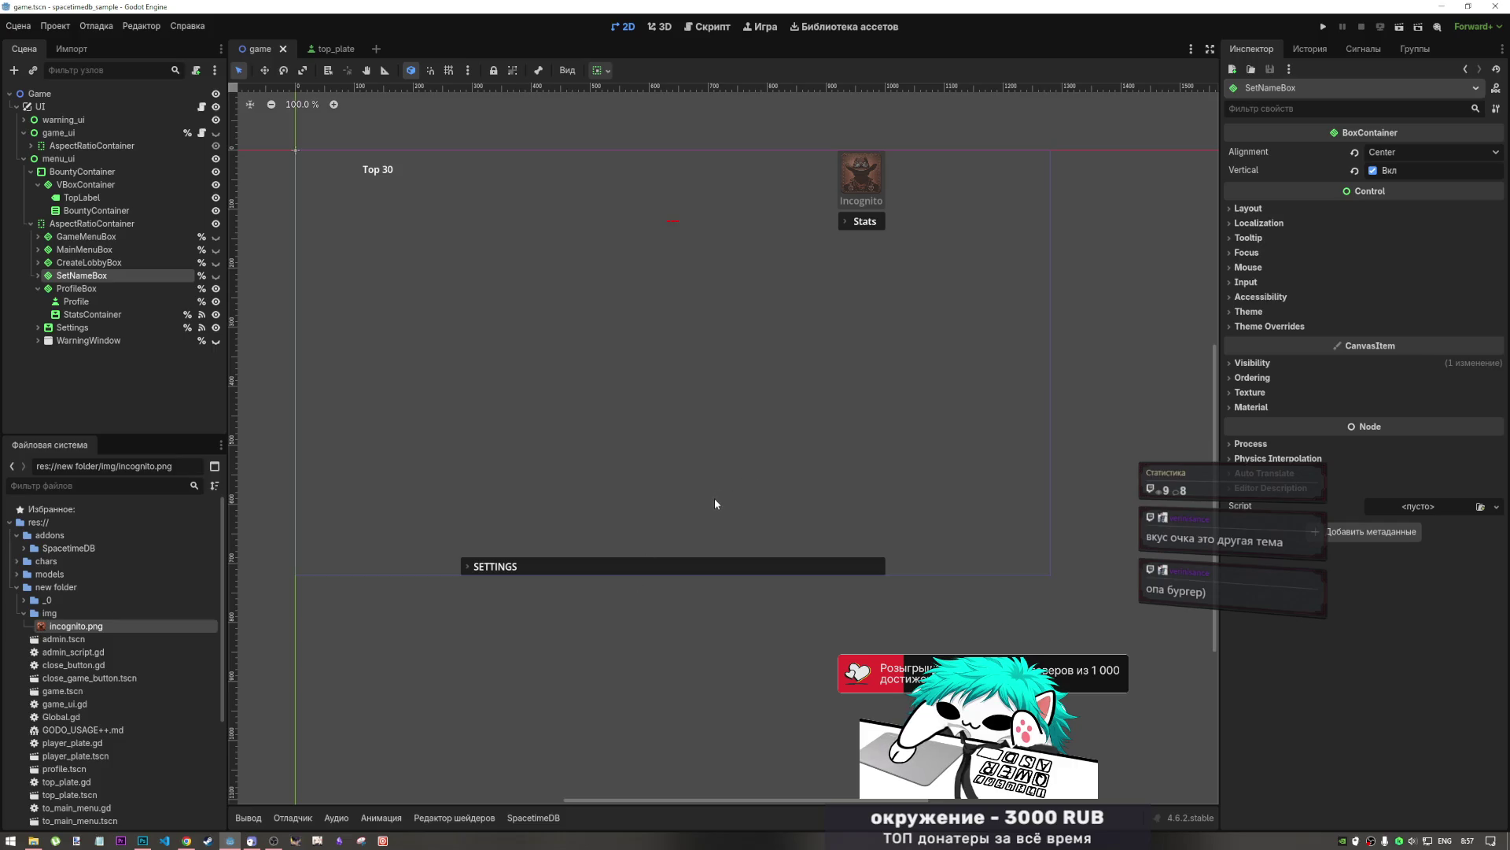
scroll(709, 525, "down", 1)
scroll(698, 519, "up", 2)
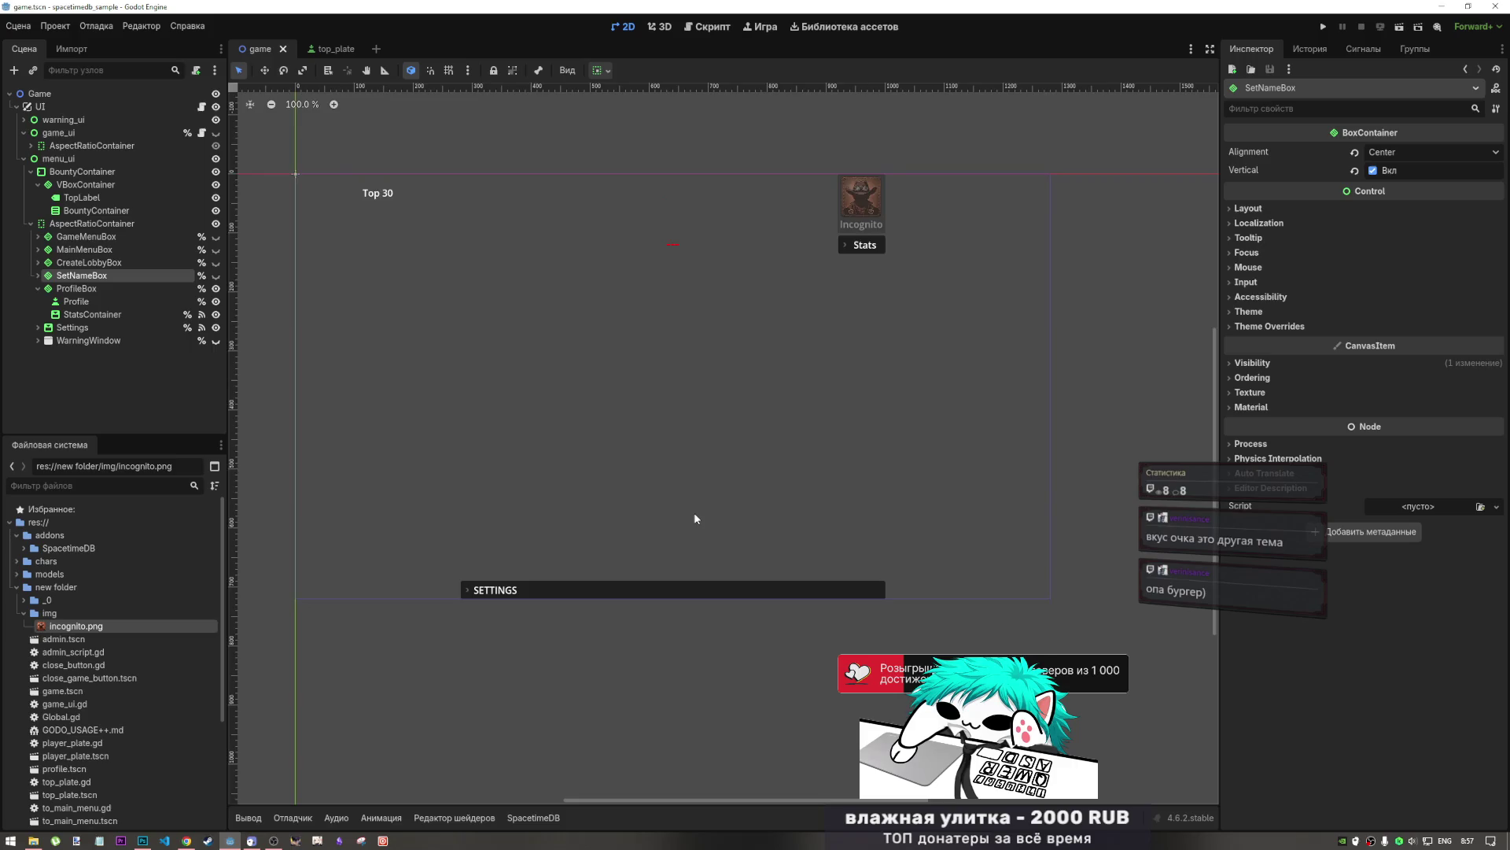
scroll(695, 519, "down", 5)
scroll(682, 510, "up", 4)
scroll(683, 508, "down", 2)
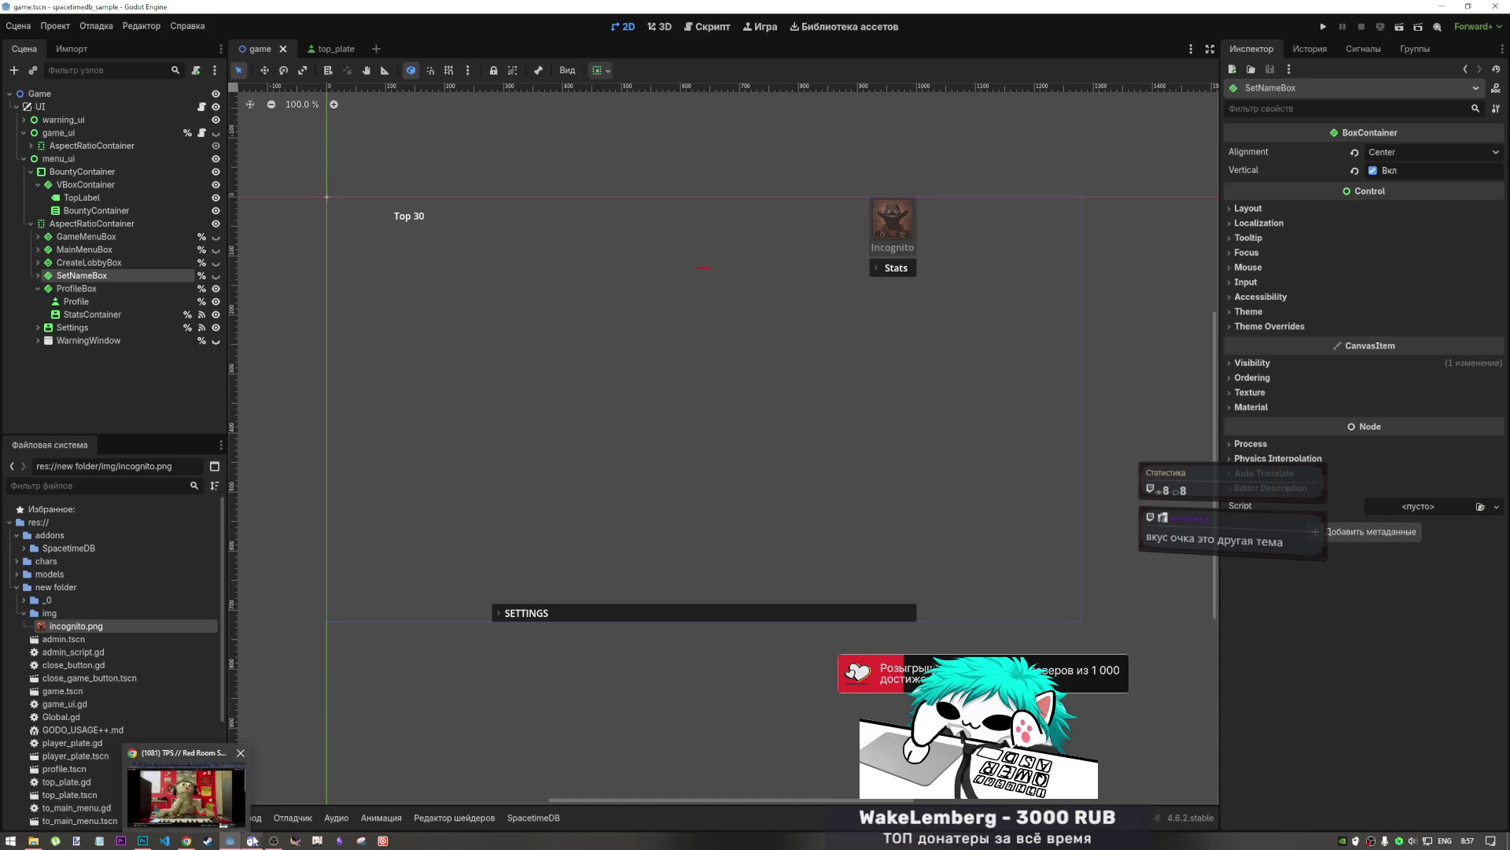
- Return to the print_cowboys.psd document in Photoshop
left_click(272, 826)
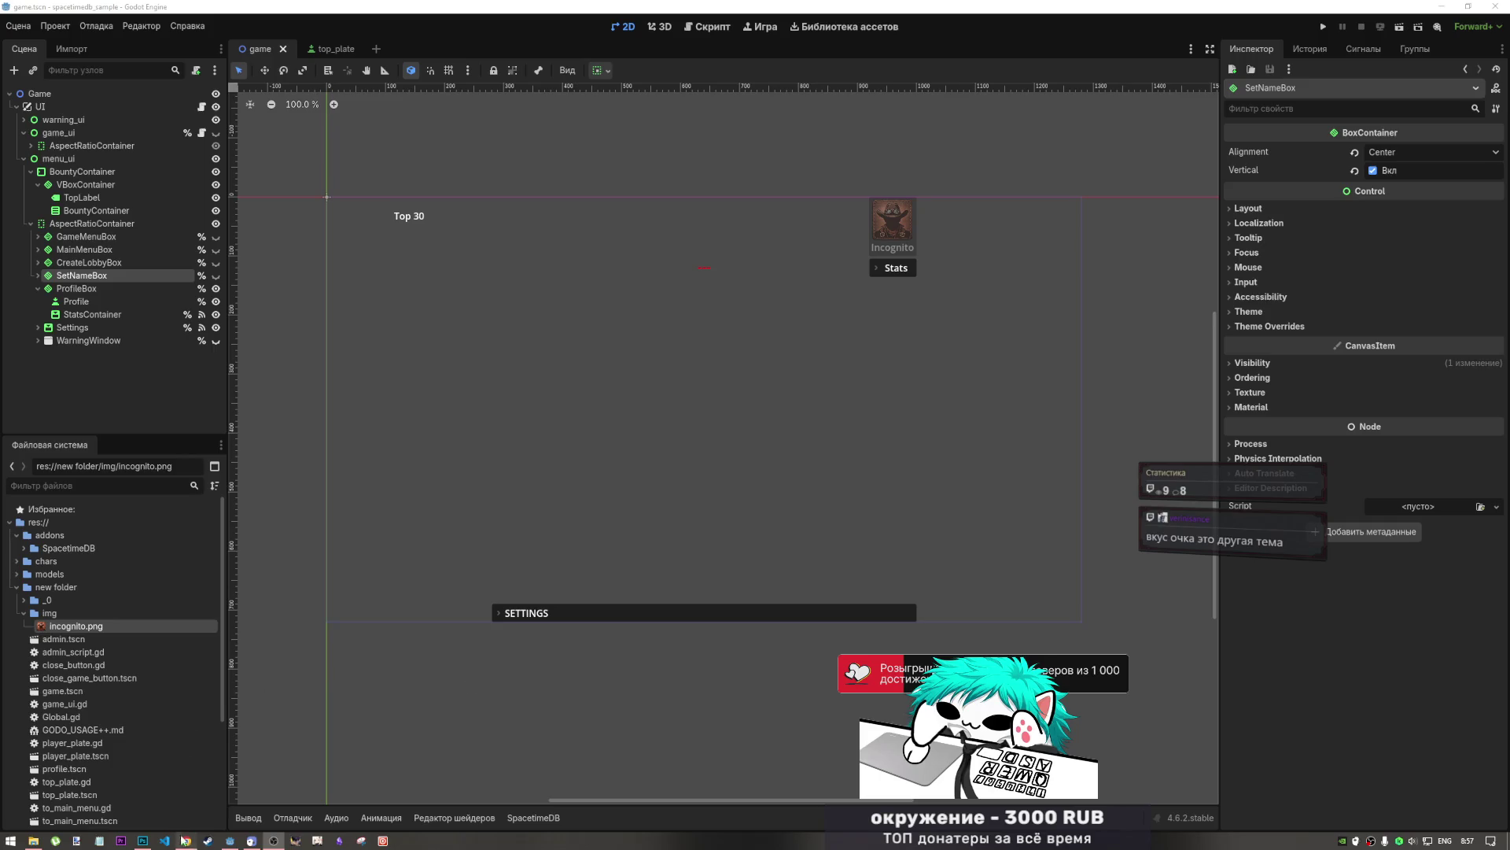
mouse_move(142, 840)
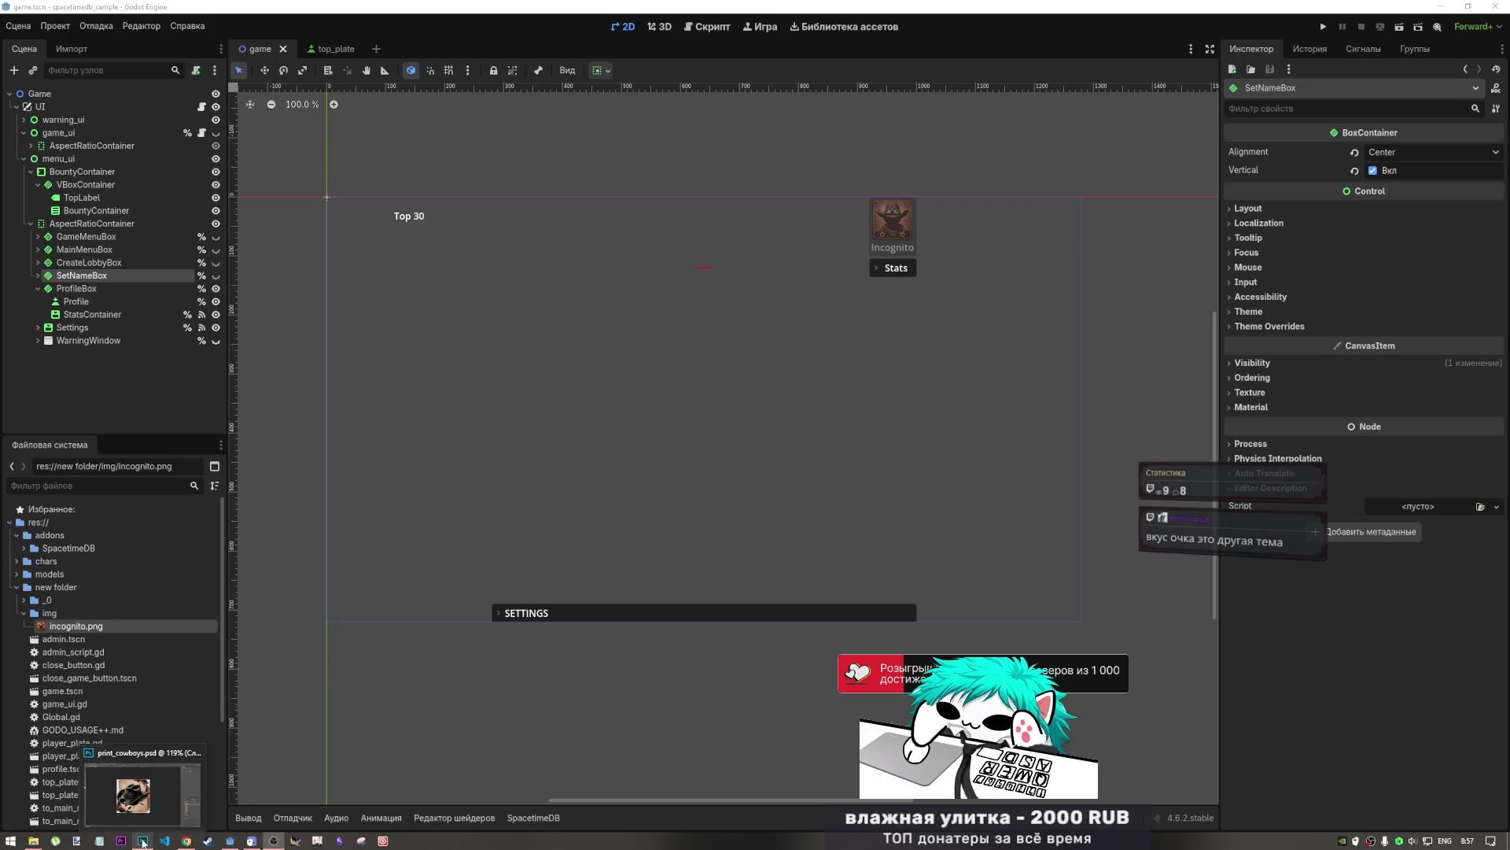
left_click(146, 797)
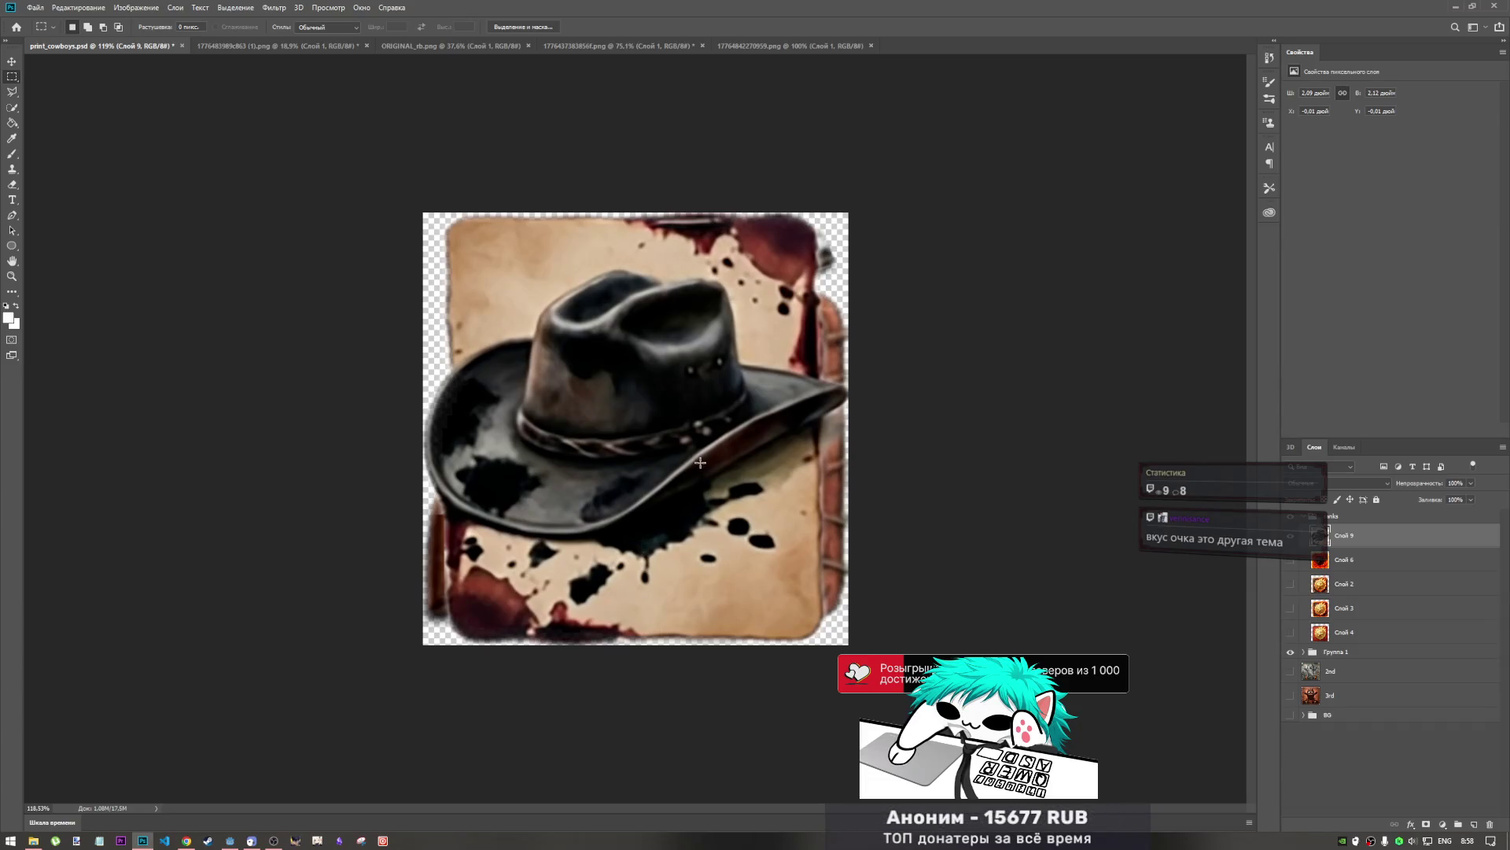
- Run another Free Transform on the hat layer and commit it unchanged
key("ctrl+t")
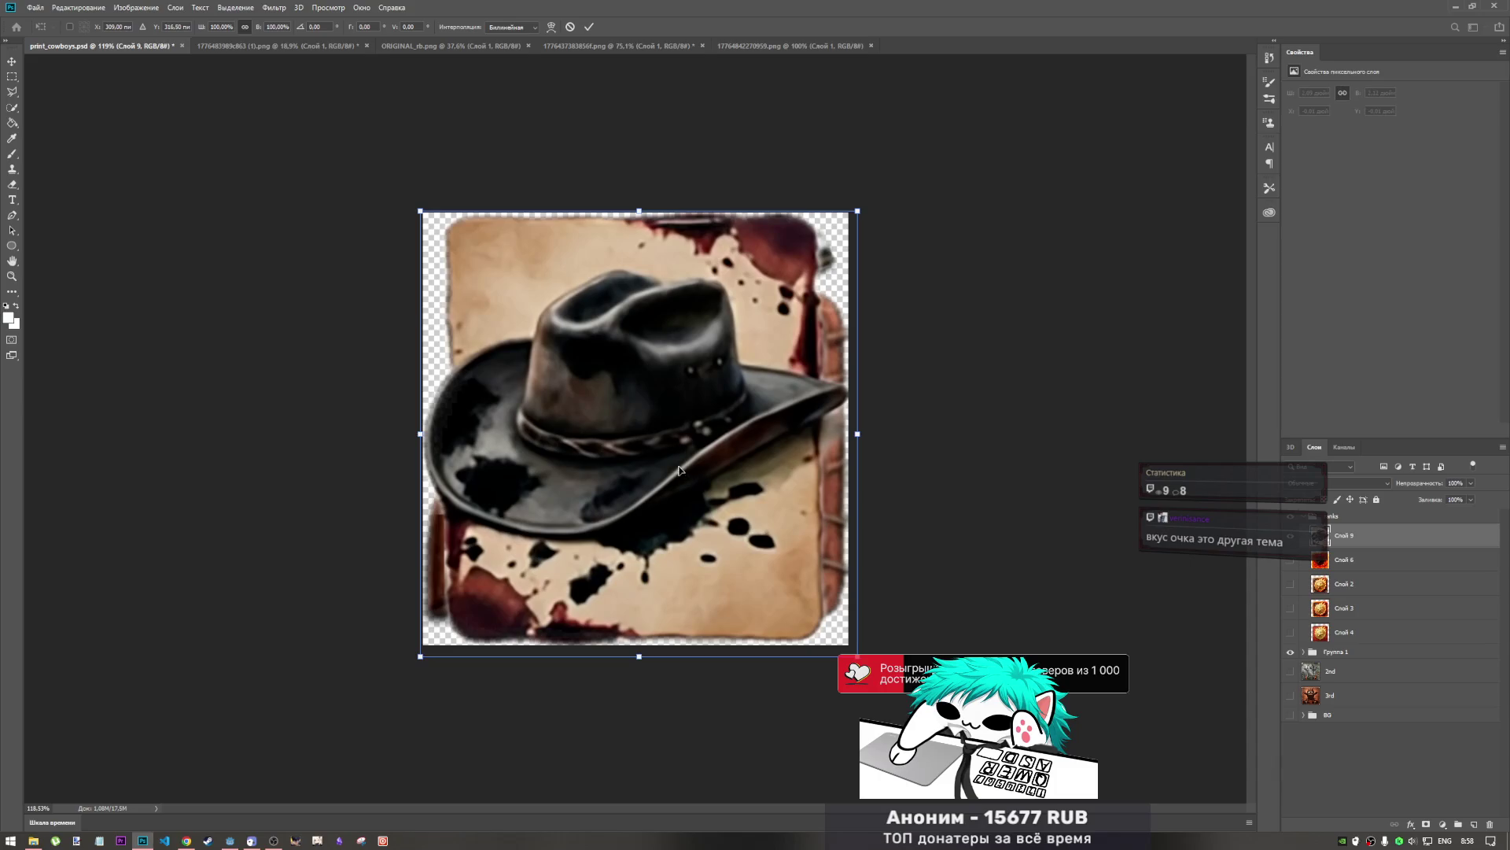
left_click(589, 26)
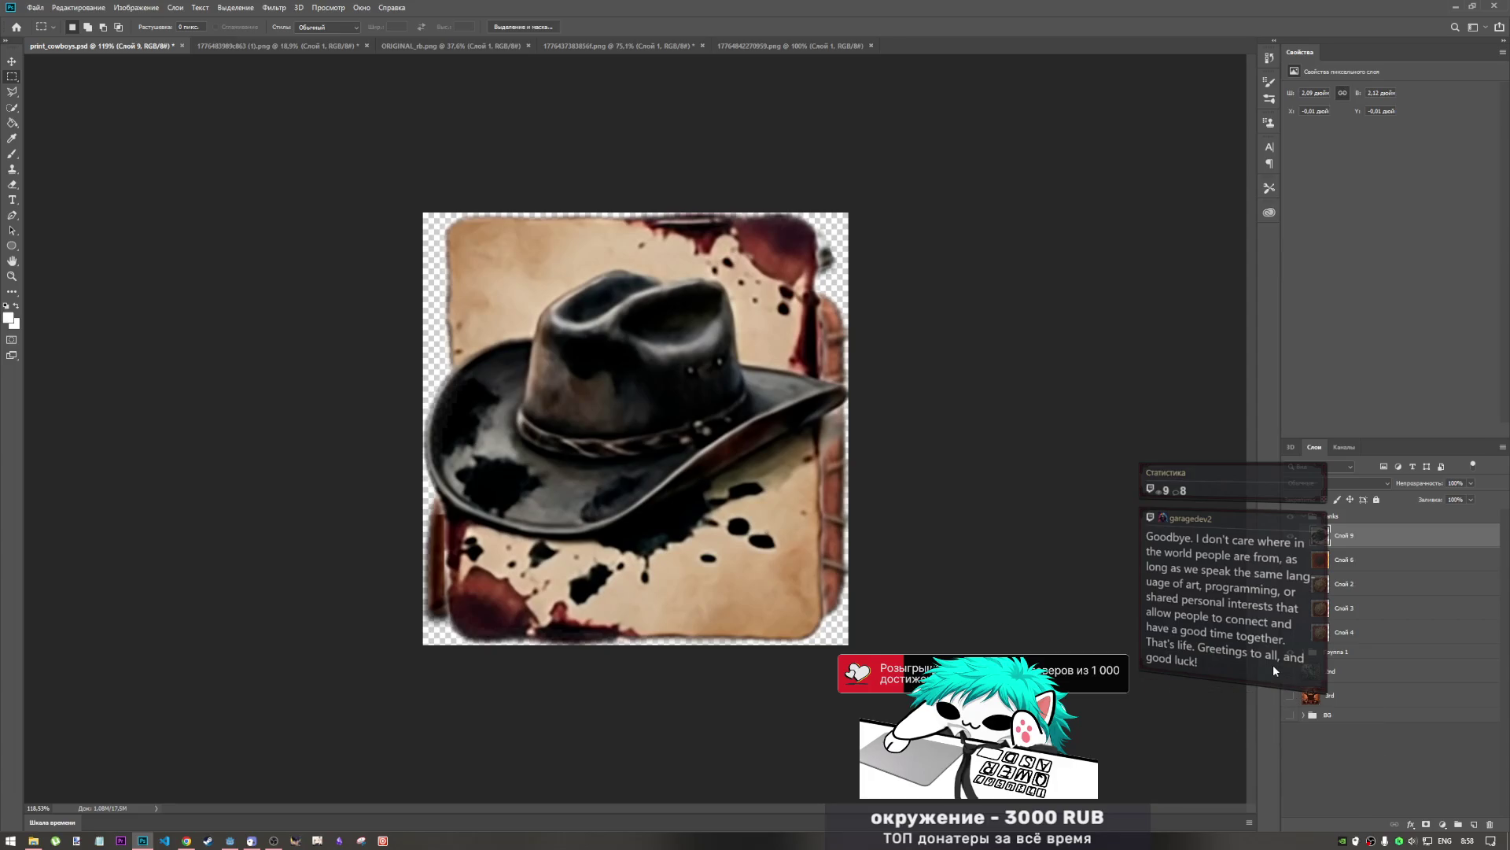
- Bring the YouTube puppet DJ mix forward and pause it
left_click(186, 840)
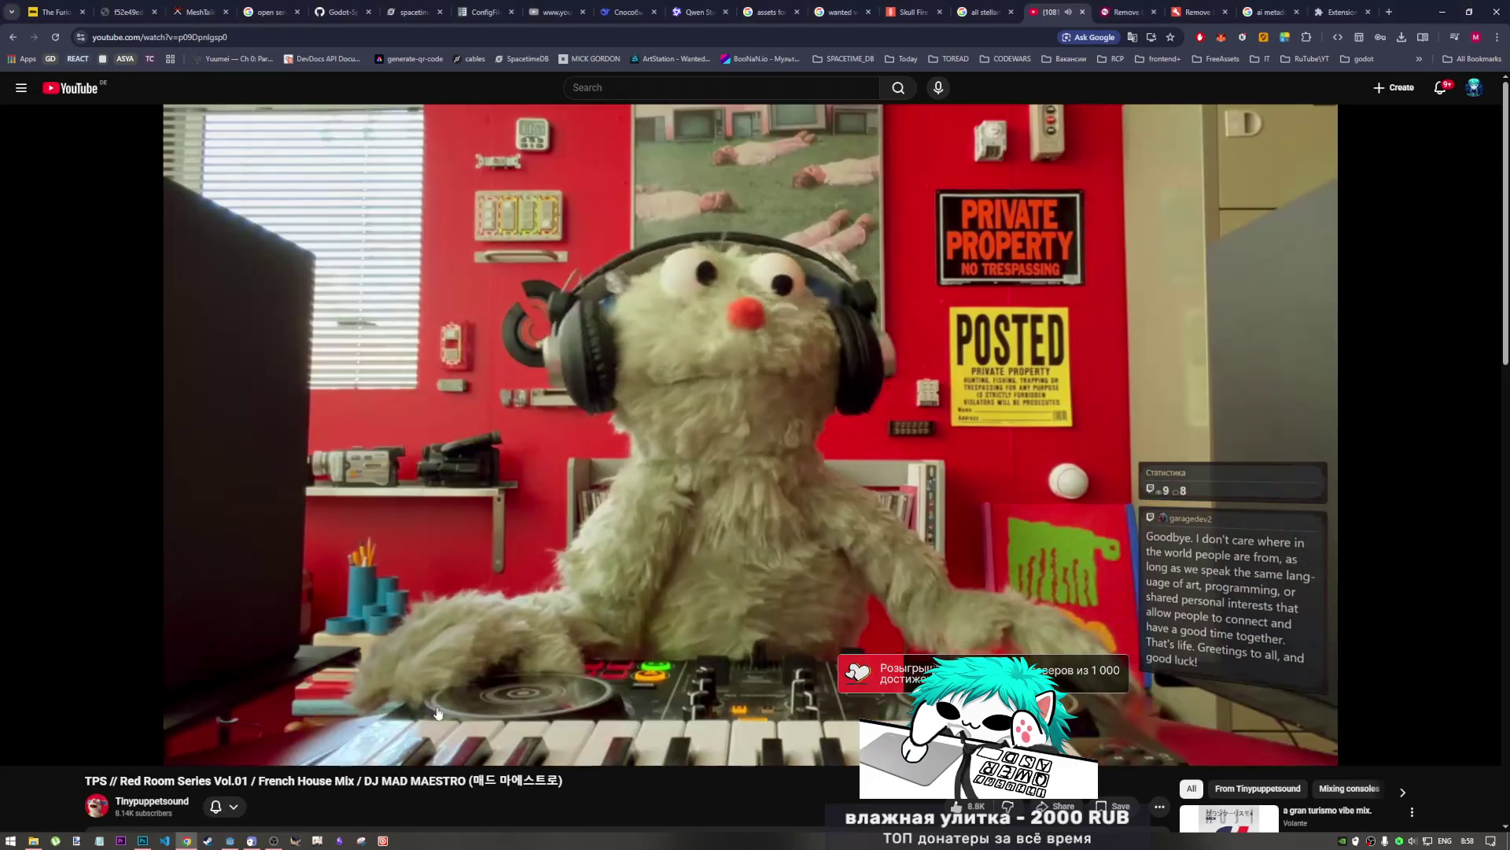
left_click(472, 712)
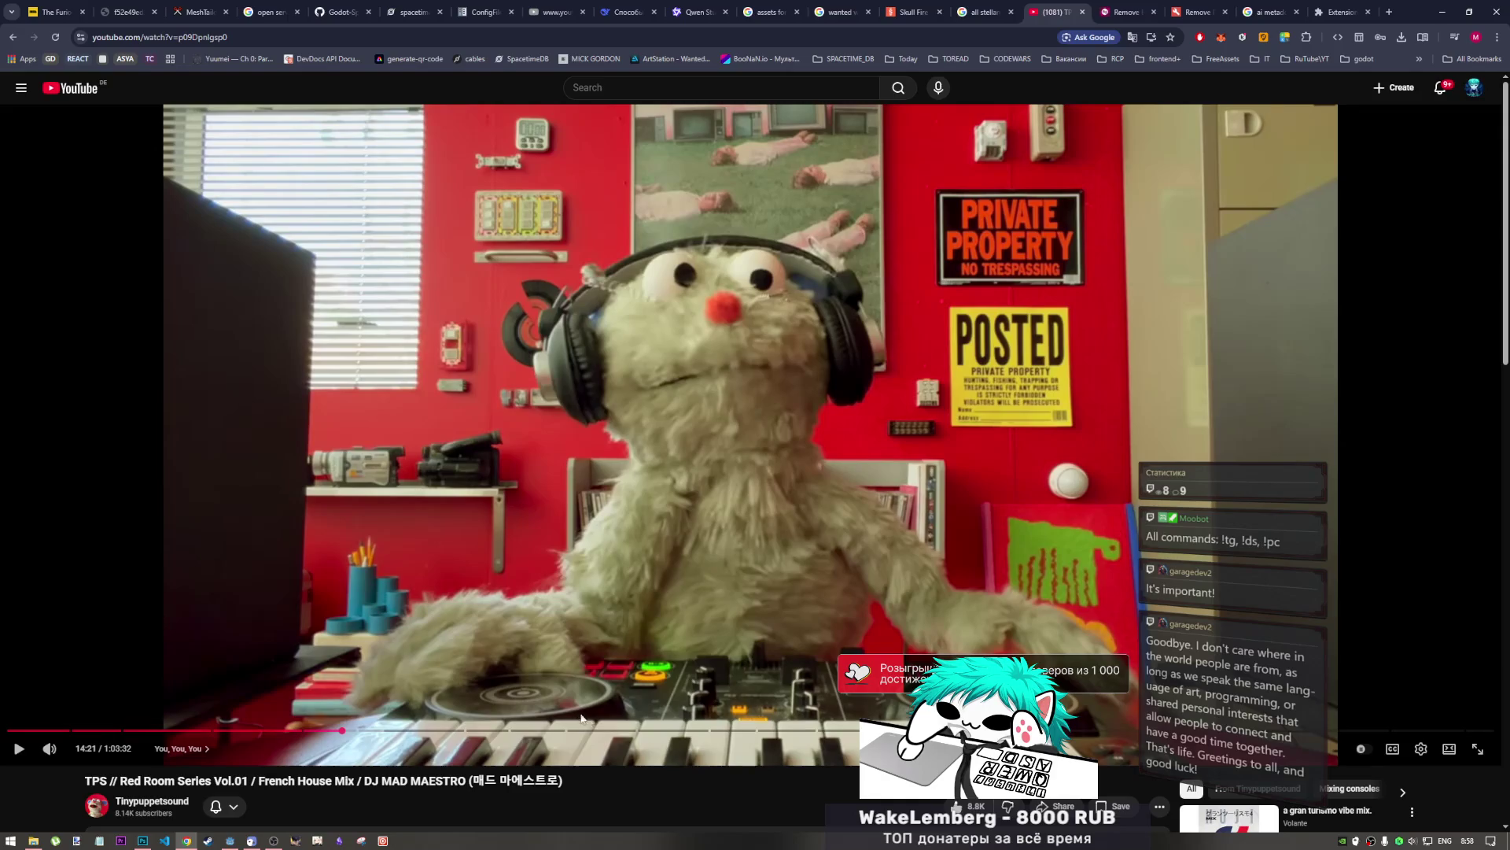
left_click(276, 842)
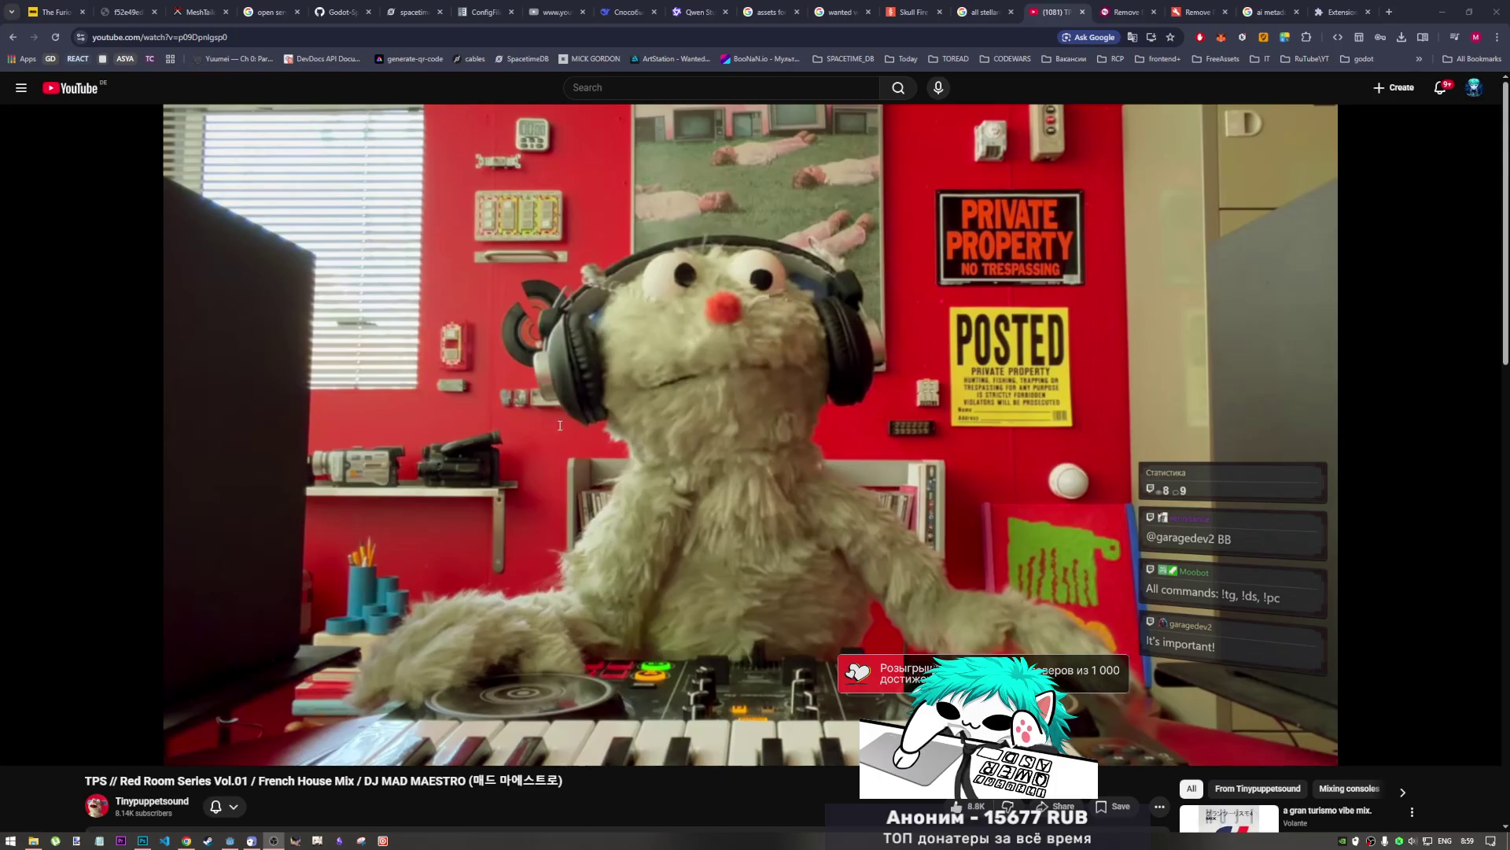
- Resume the mix from 14:21 and switch back to Photoshop
left_click(811, 759)
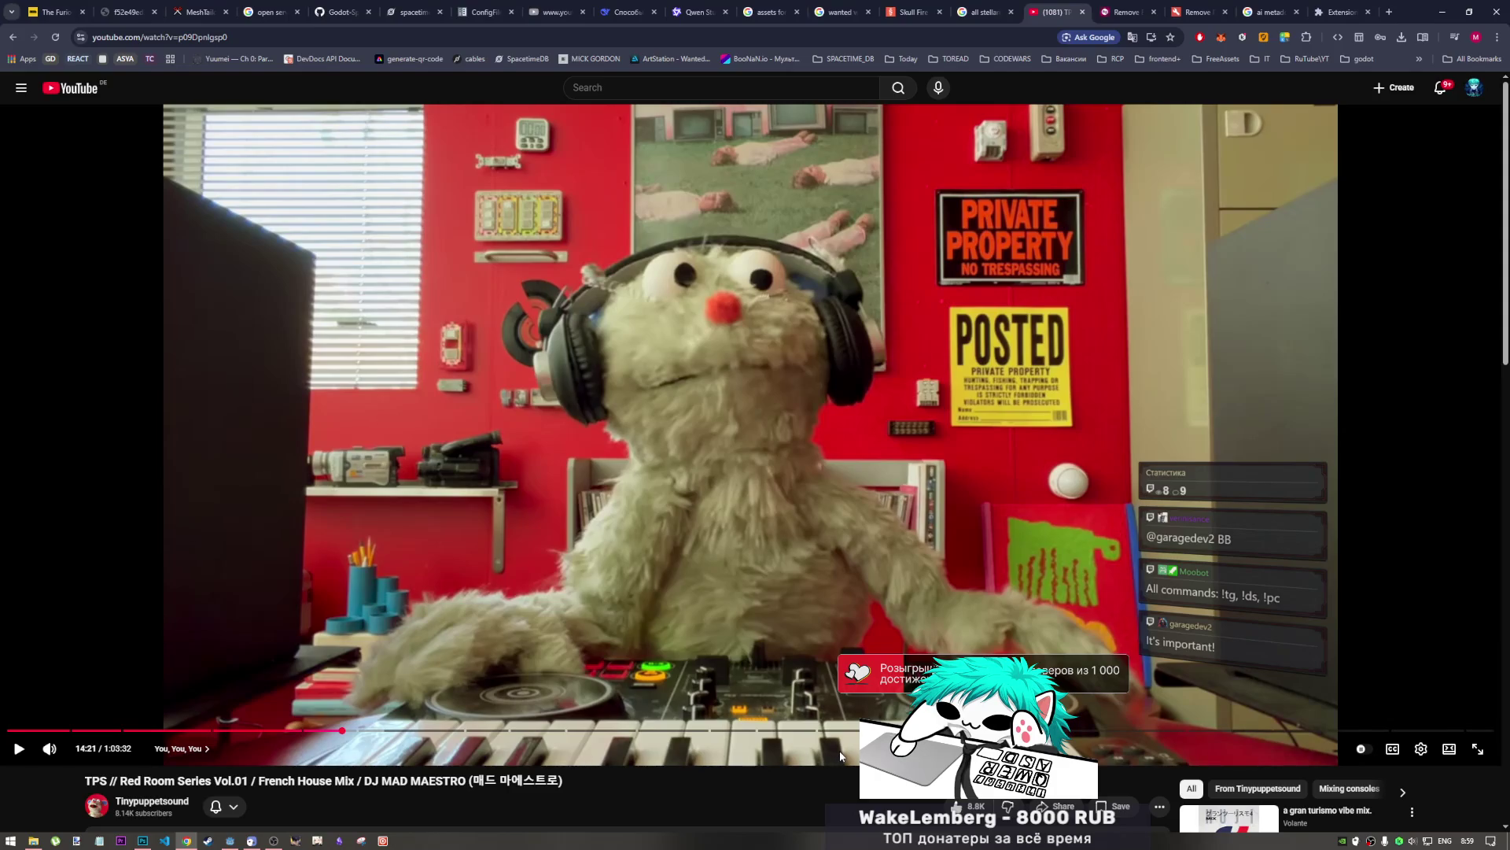
left_click(857, 580)
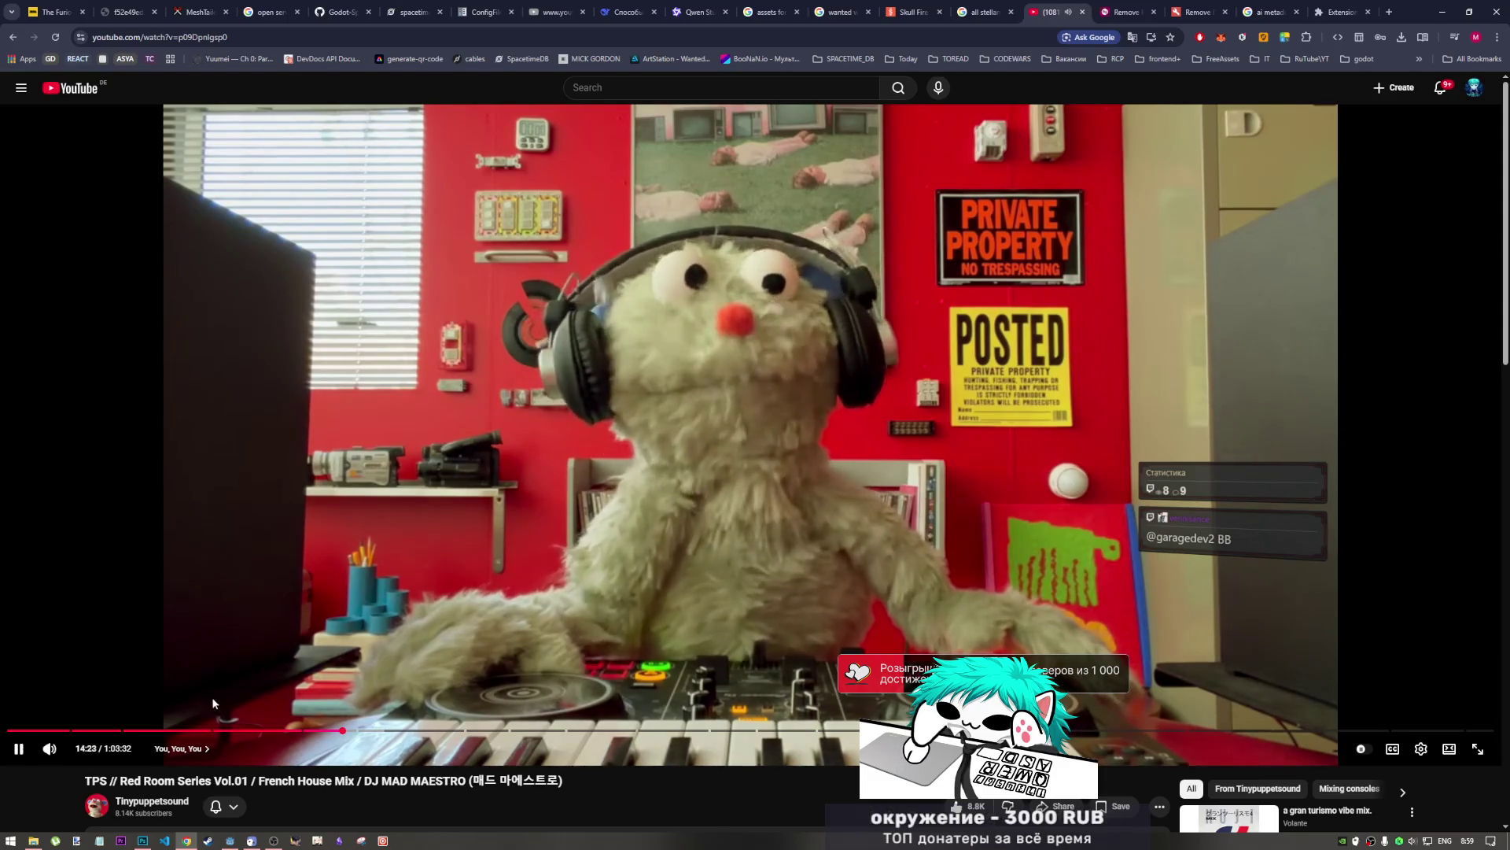
key("alt+Tab")
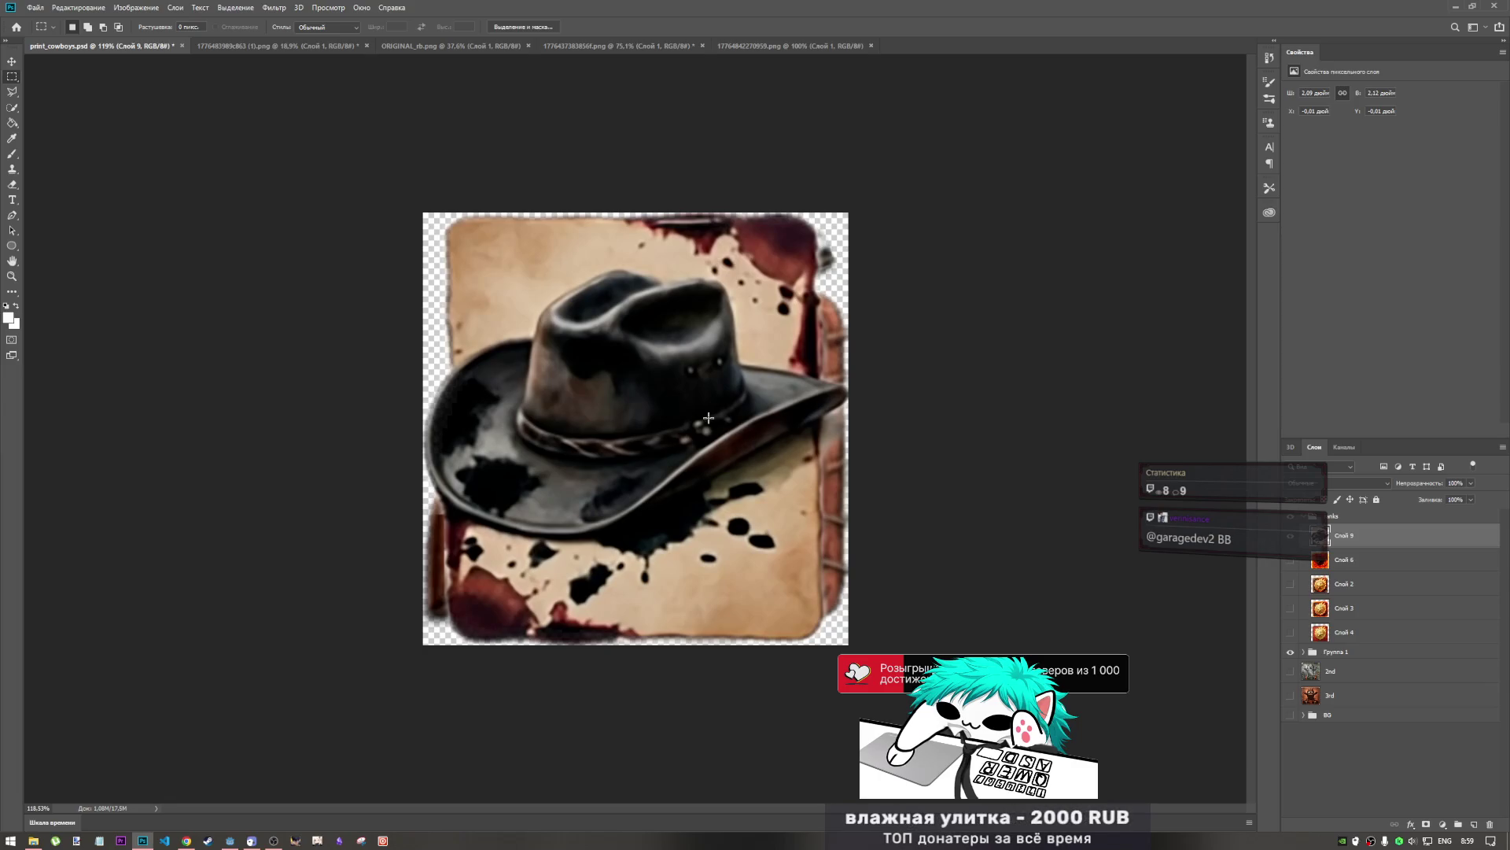
- Nudge the hat layer up 1 px with Free Transform and commit
key("ctrl+t")
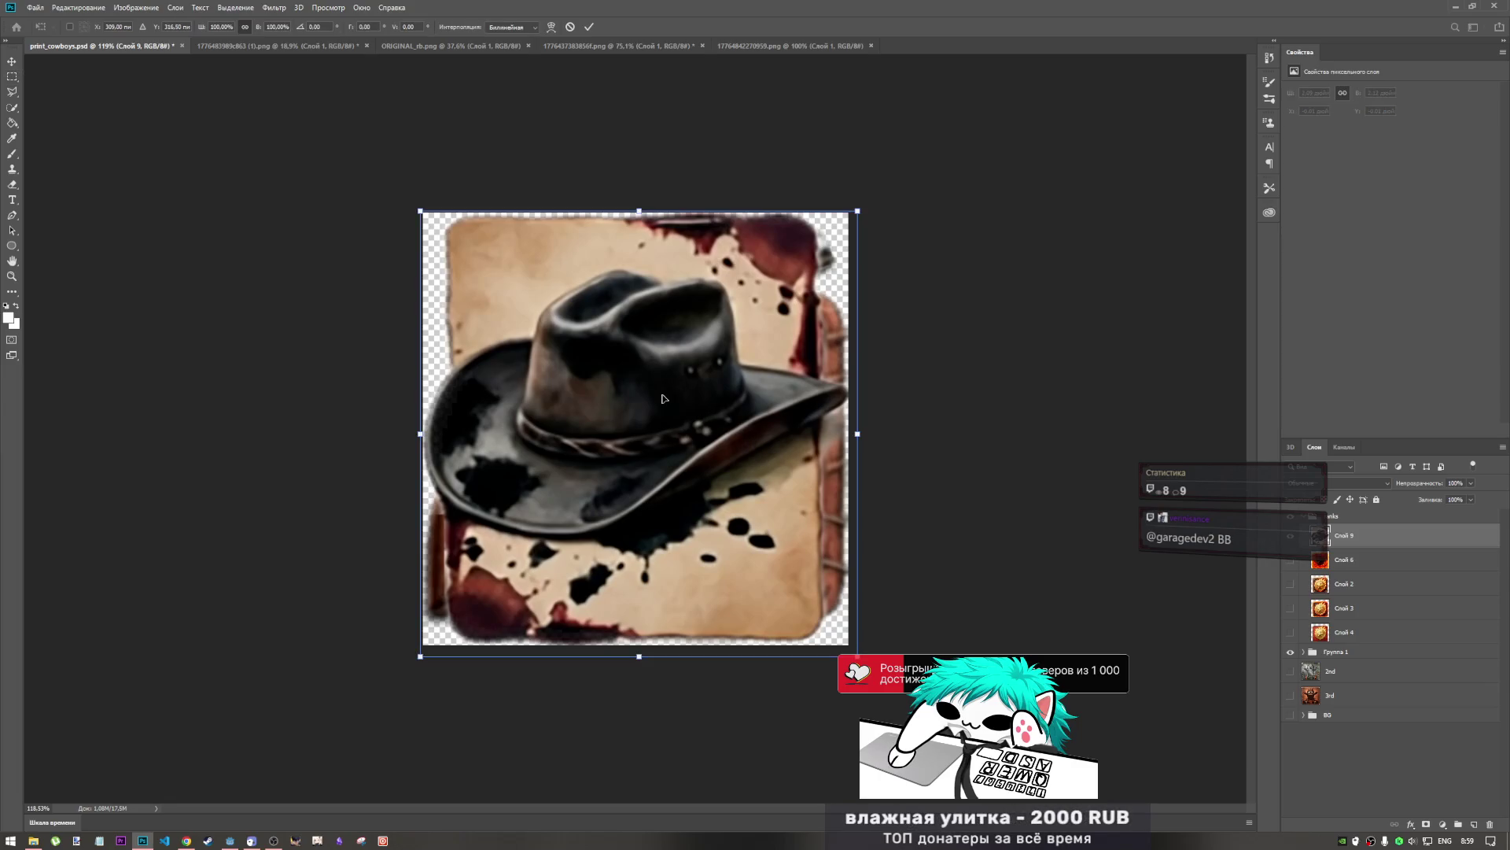
key("Up")
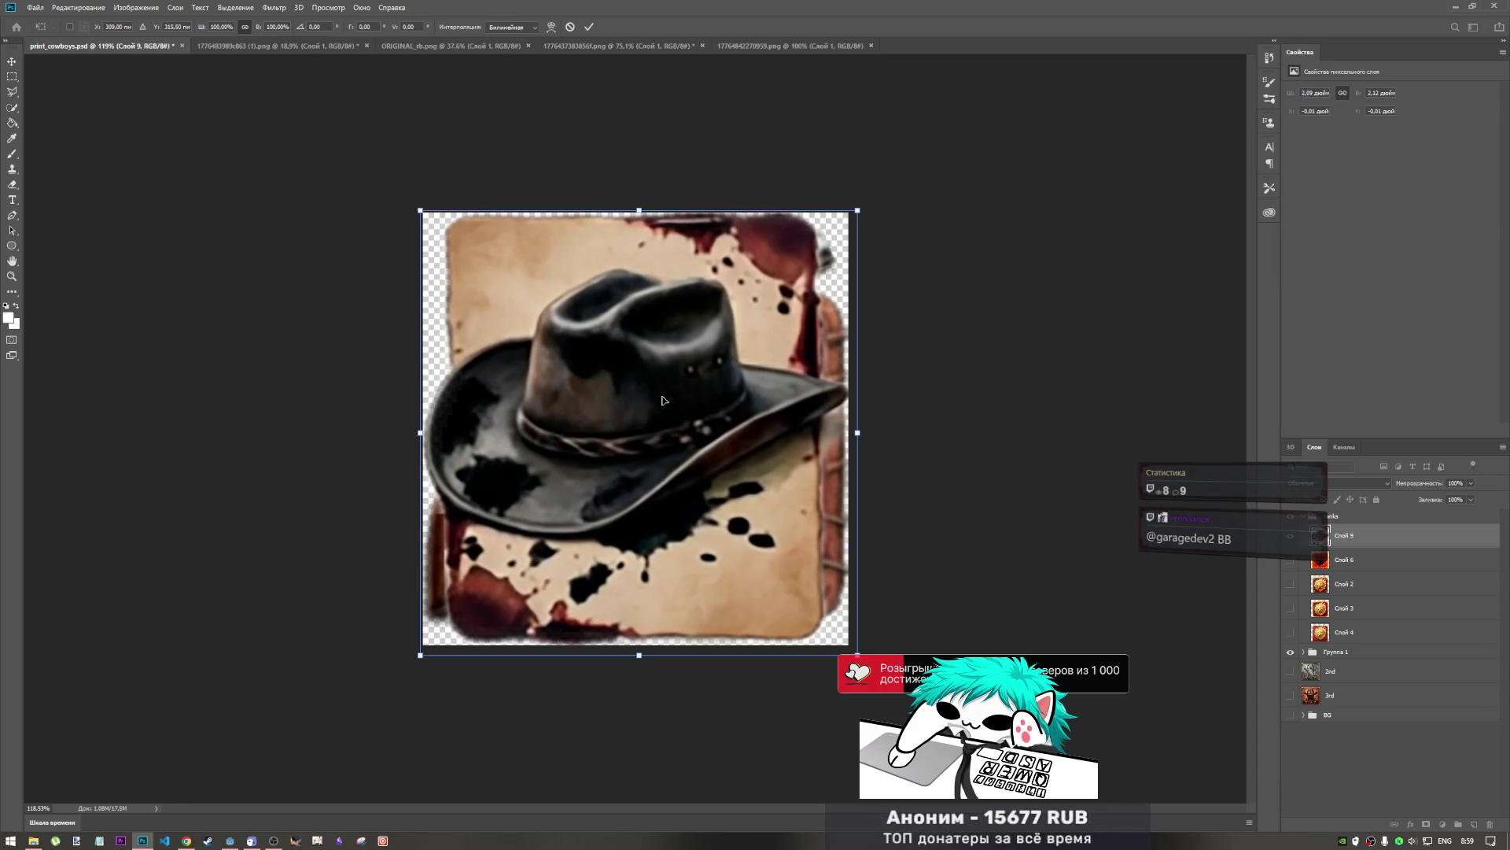
left_click(590, 26)
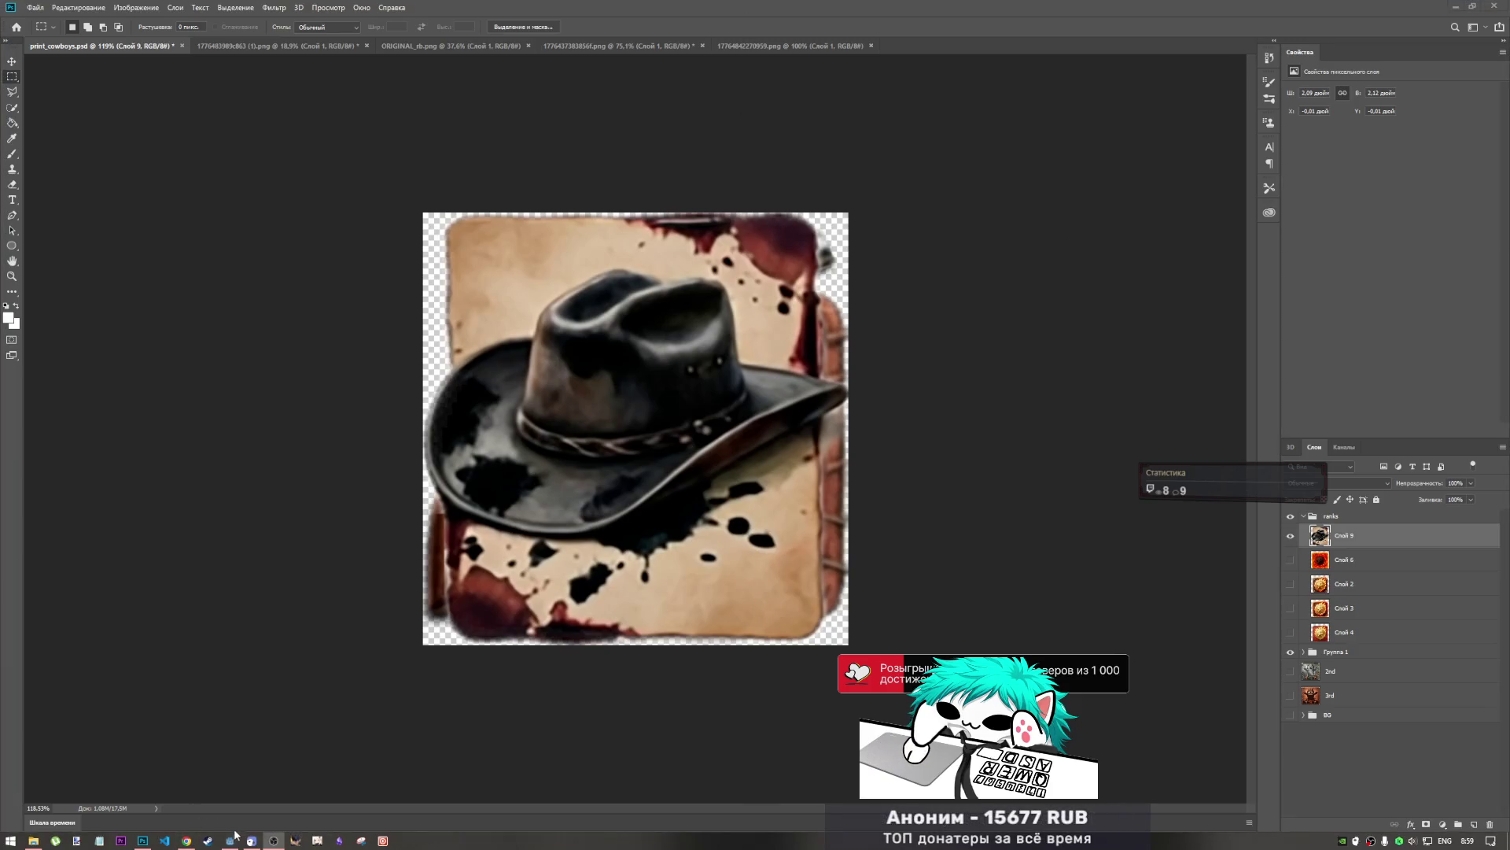
- Drag Слой 9 out of the ranks group so it sits above Группа 1
left_click(143, 840)
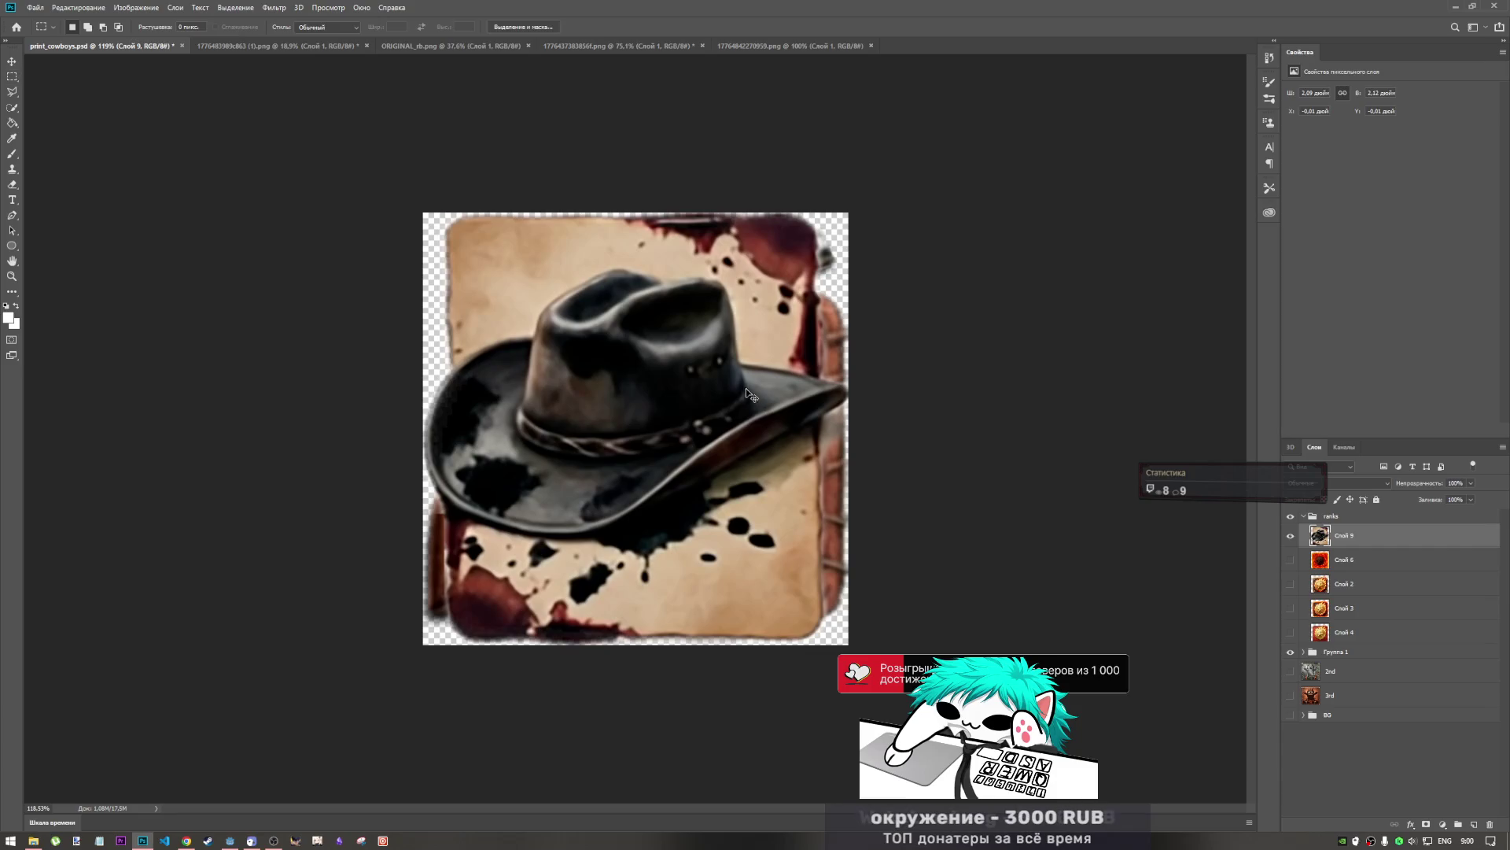
key("ctrl+t")
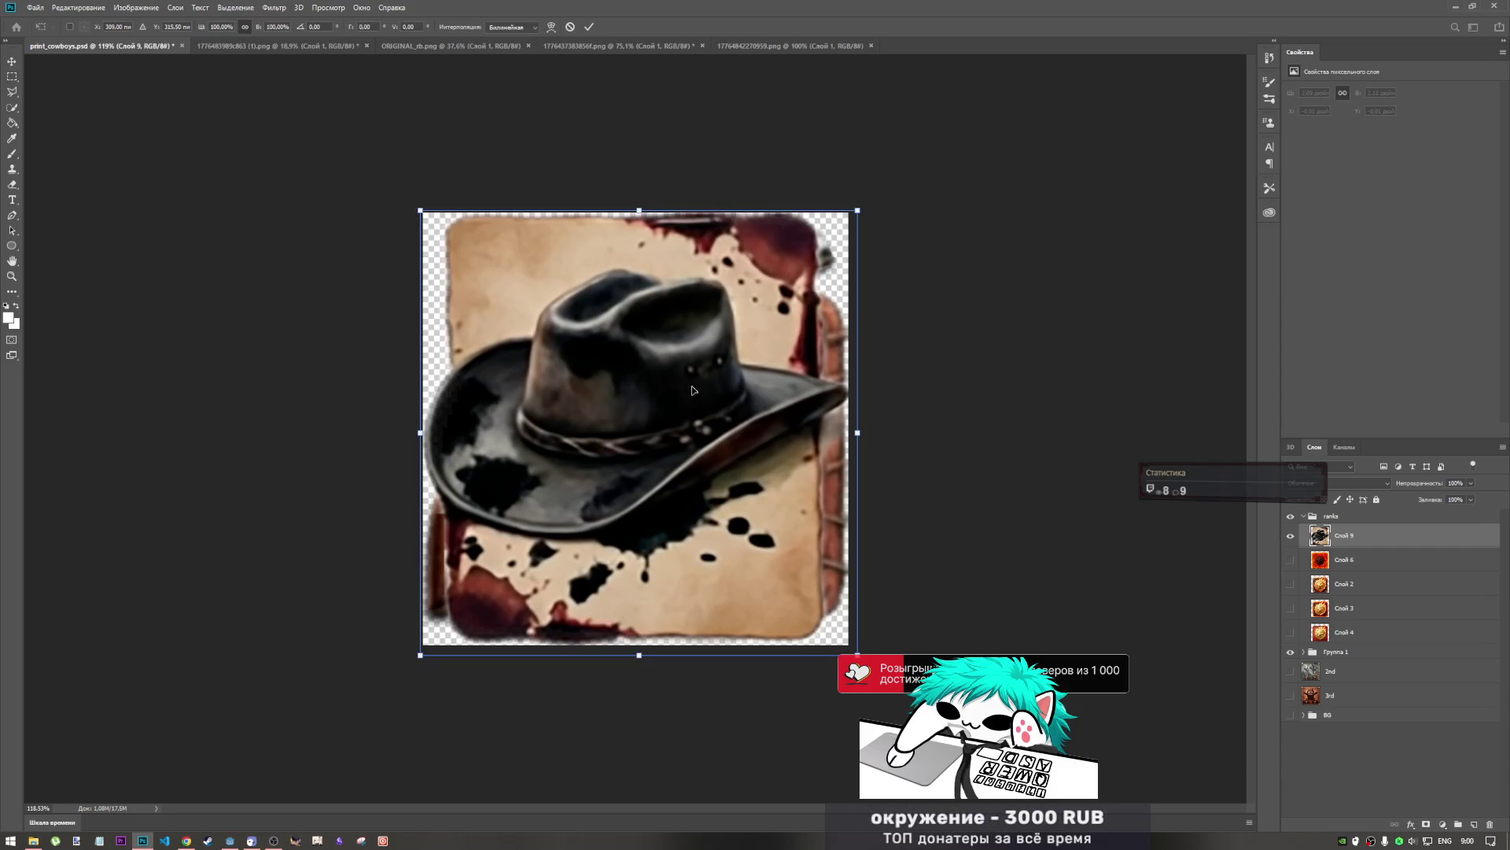
left_click(589, 29)
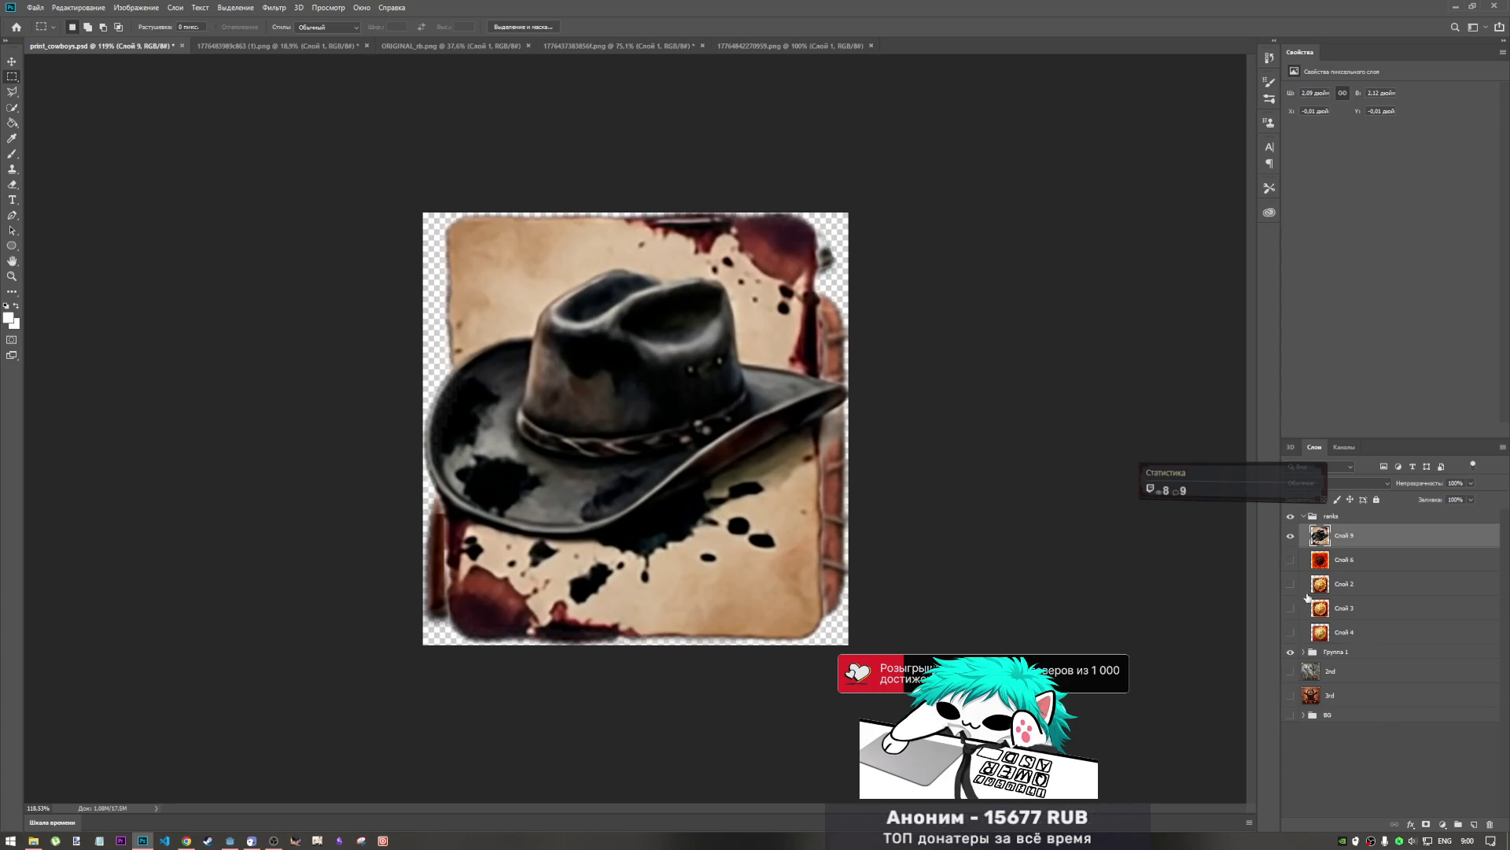
mouse_move(1342, 536)
left_mouse_down()
mouse_move(1348, 734)
mouse_move(1349, 645)
left_mouse_up()
- Rename group Группа 1 to 'revolver' and layer Слой 9 to 'death'
double_click(1351, 654)
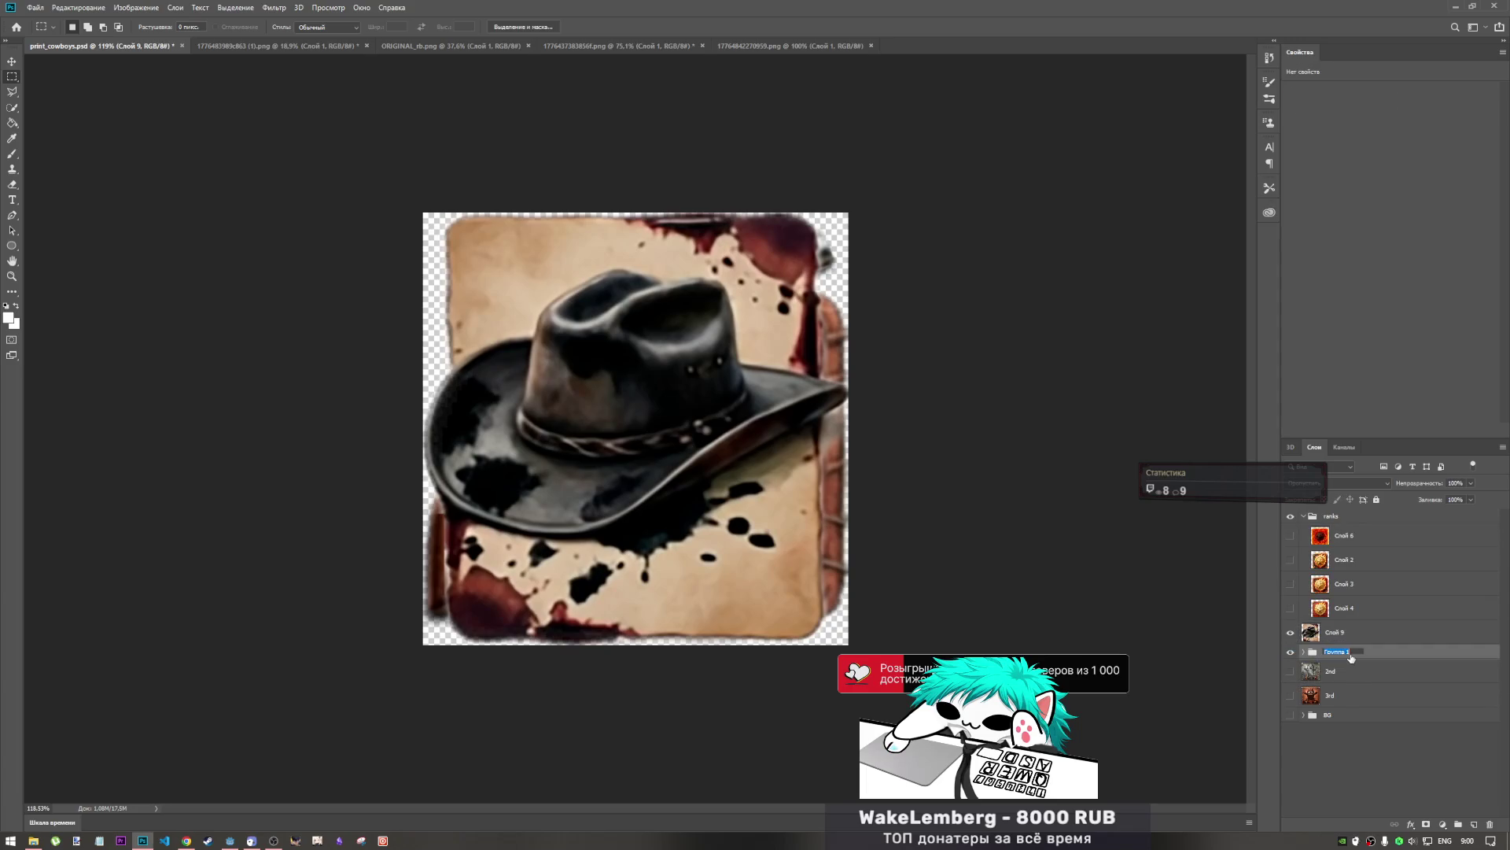
type("ra")
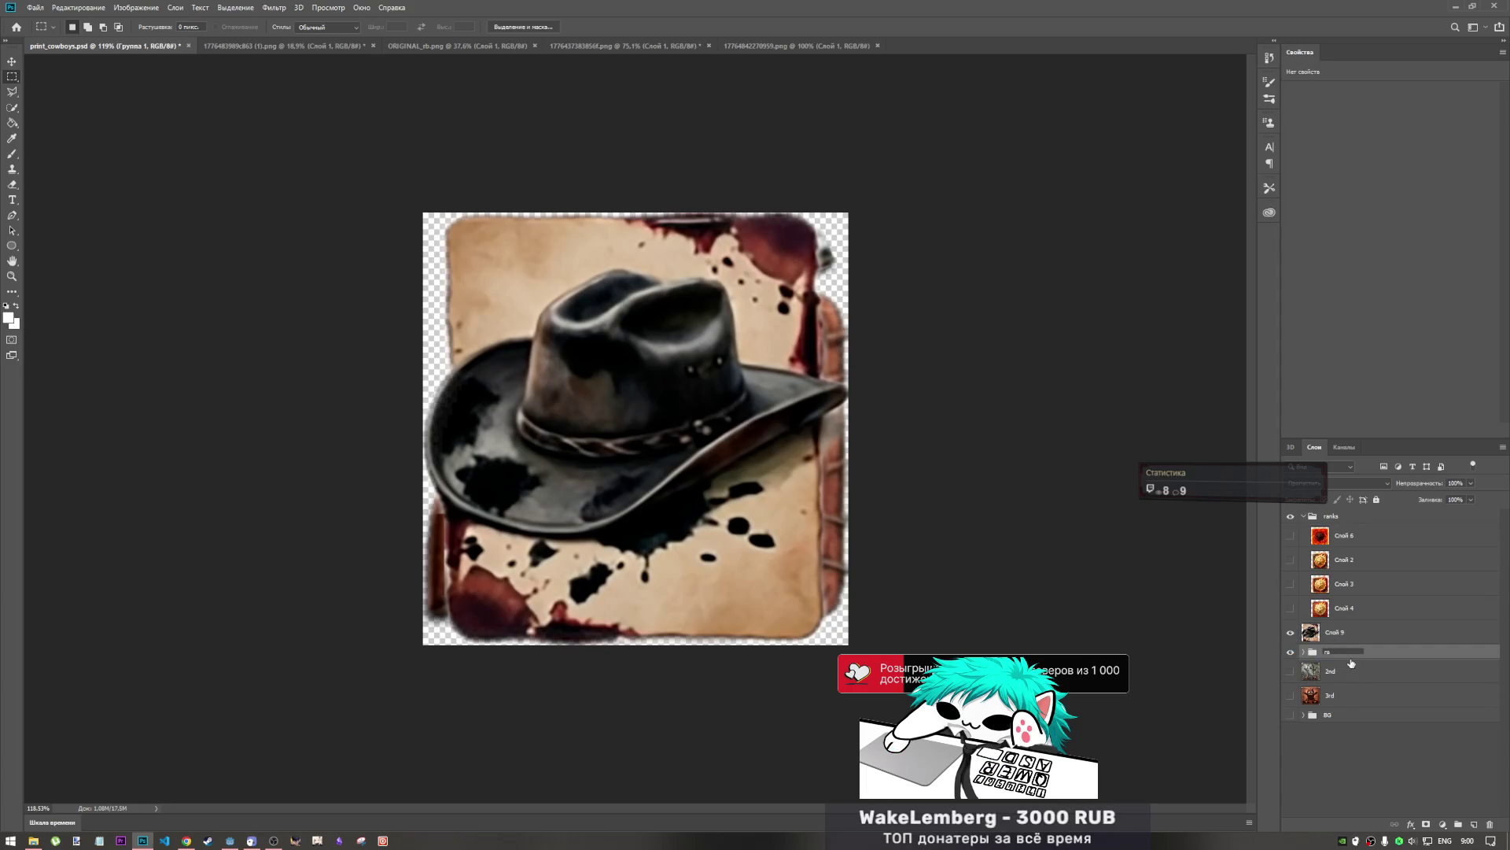
type("ver")
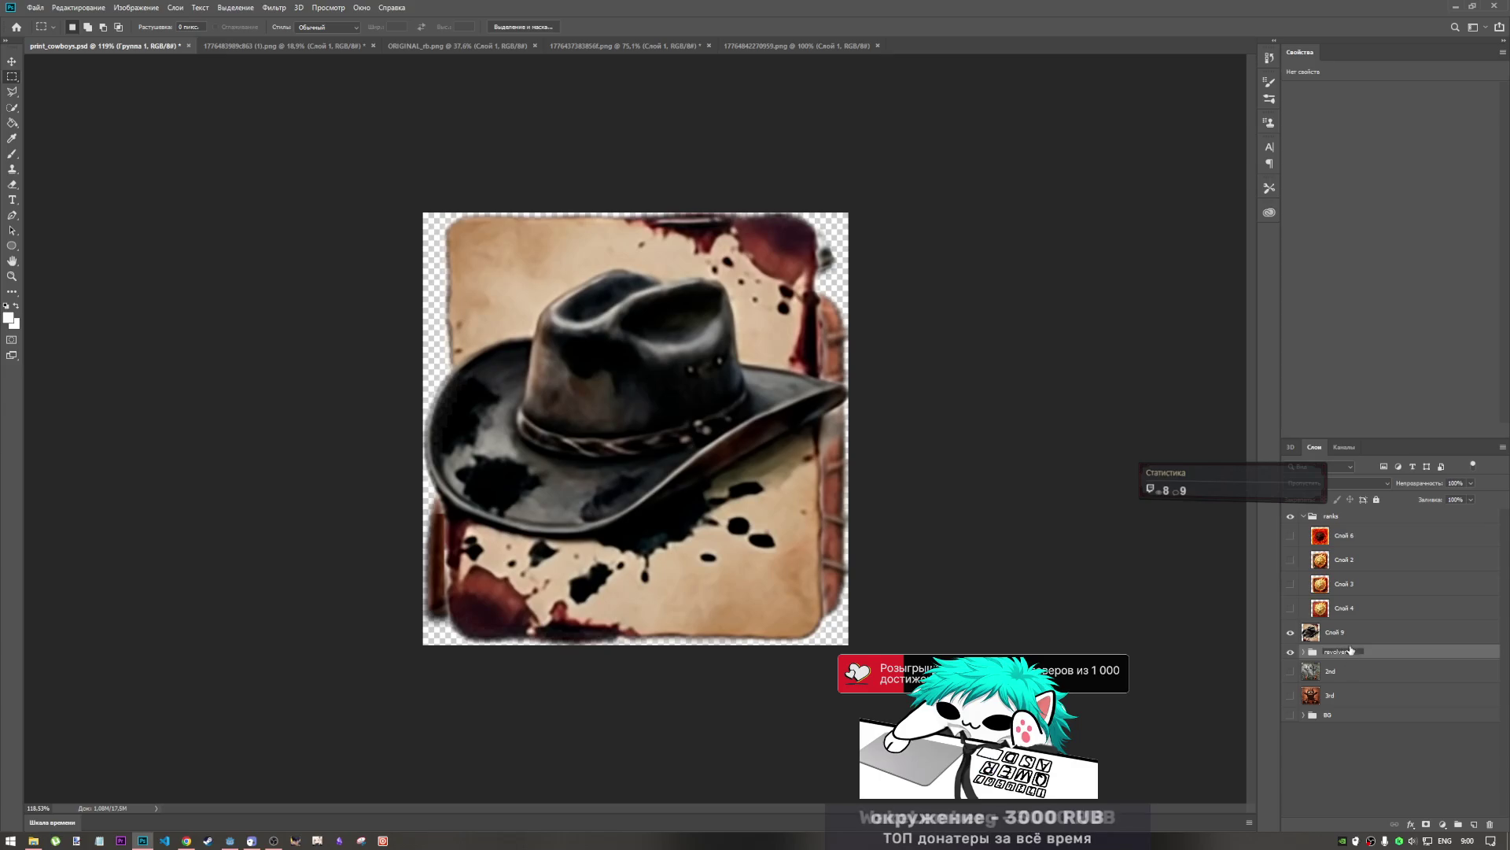
key("Return")
left_click(1349, 639)
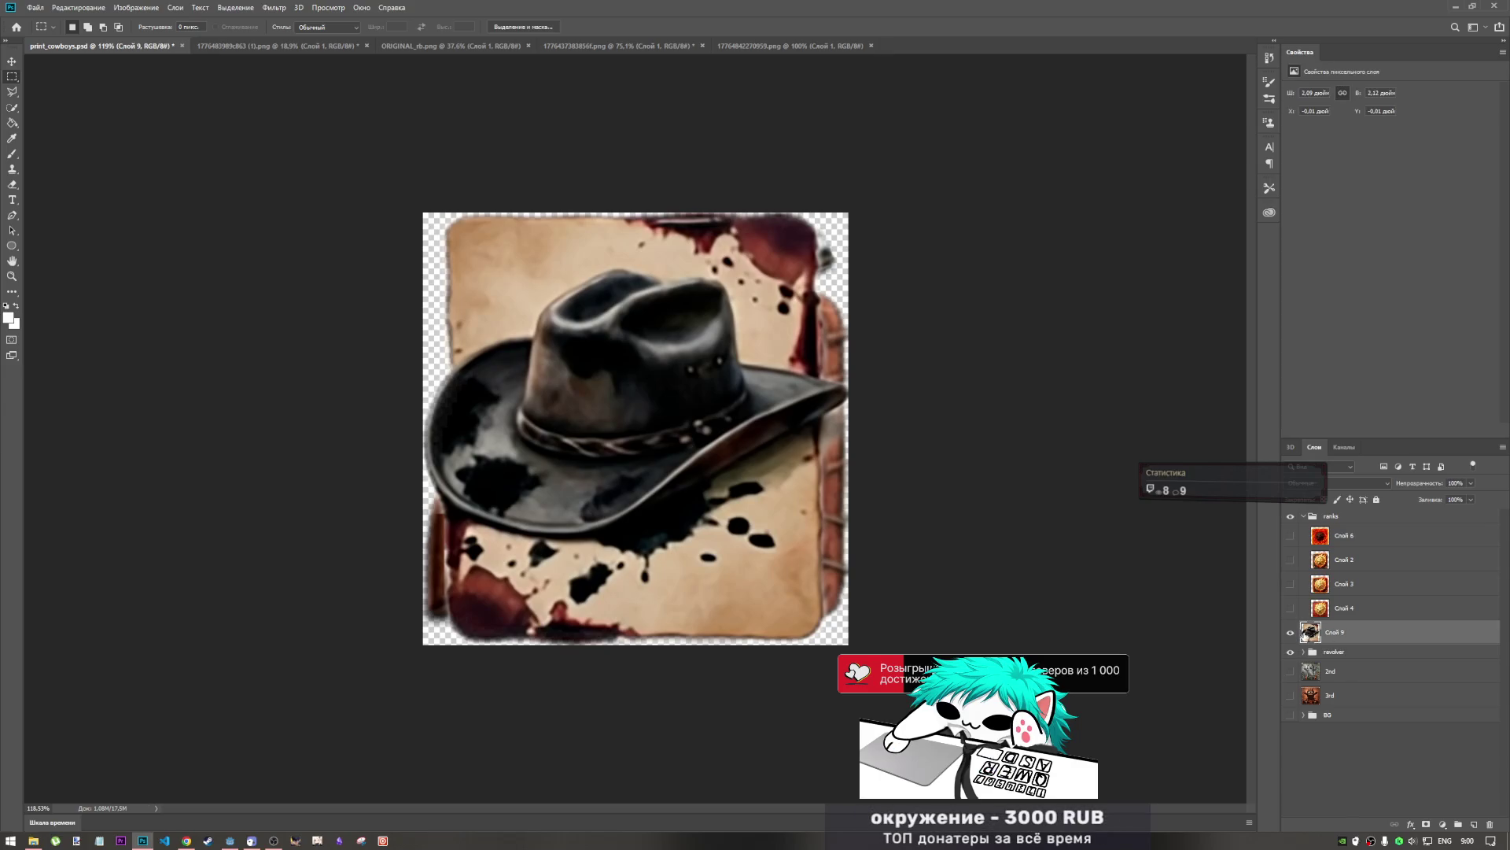
double_click(1345, 637)
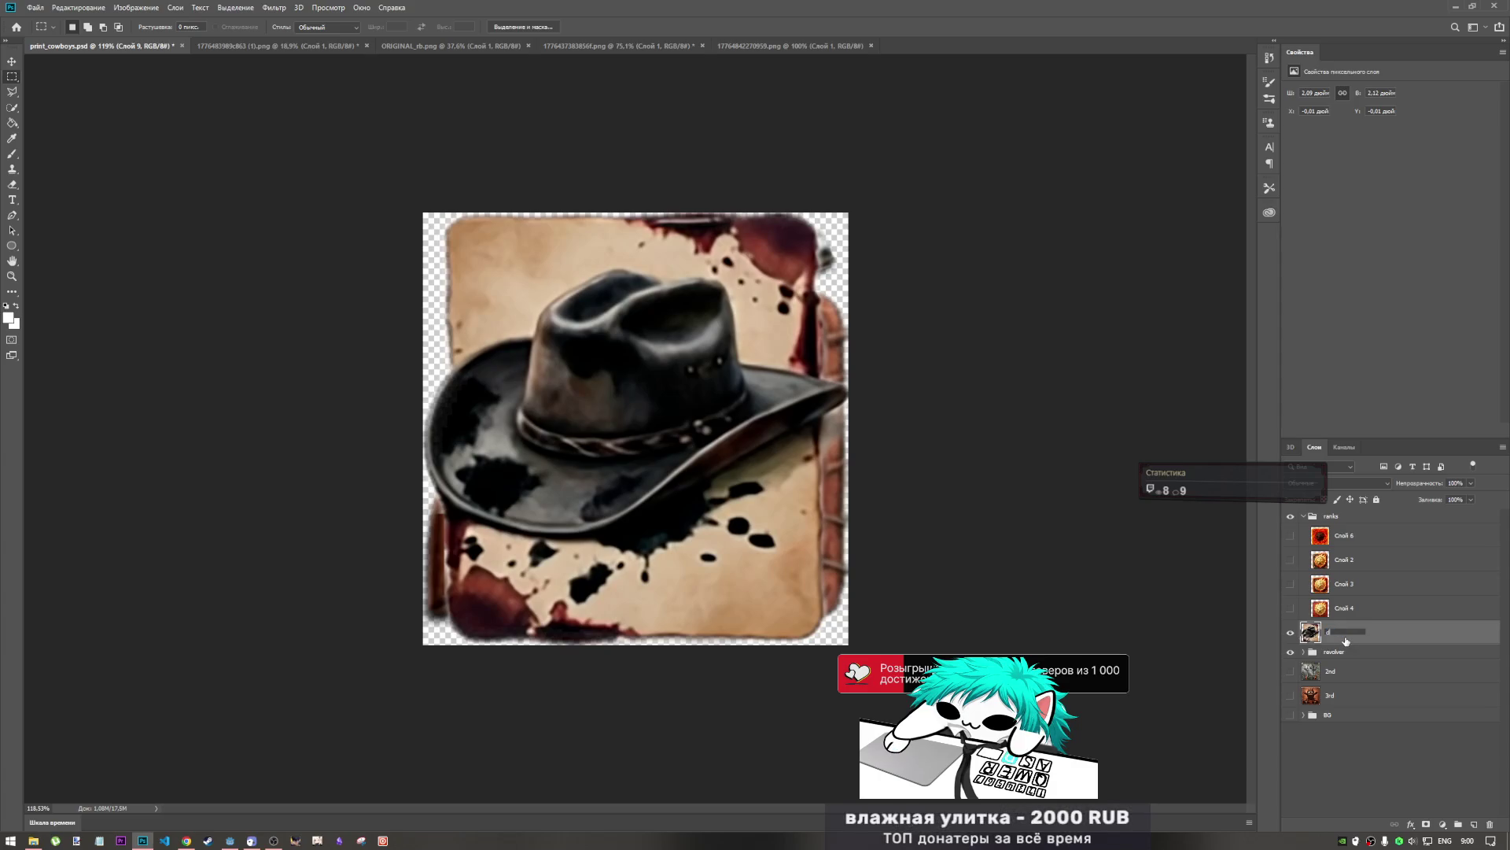
type("eath")
key("Return")
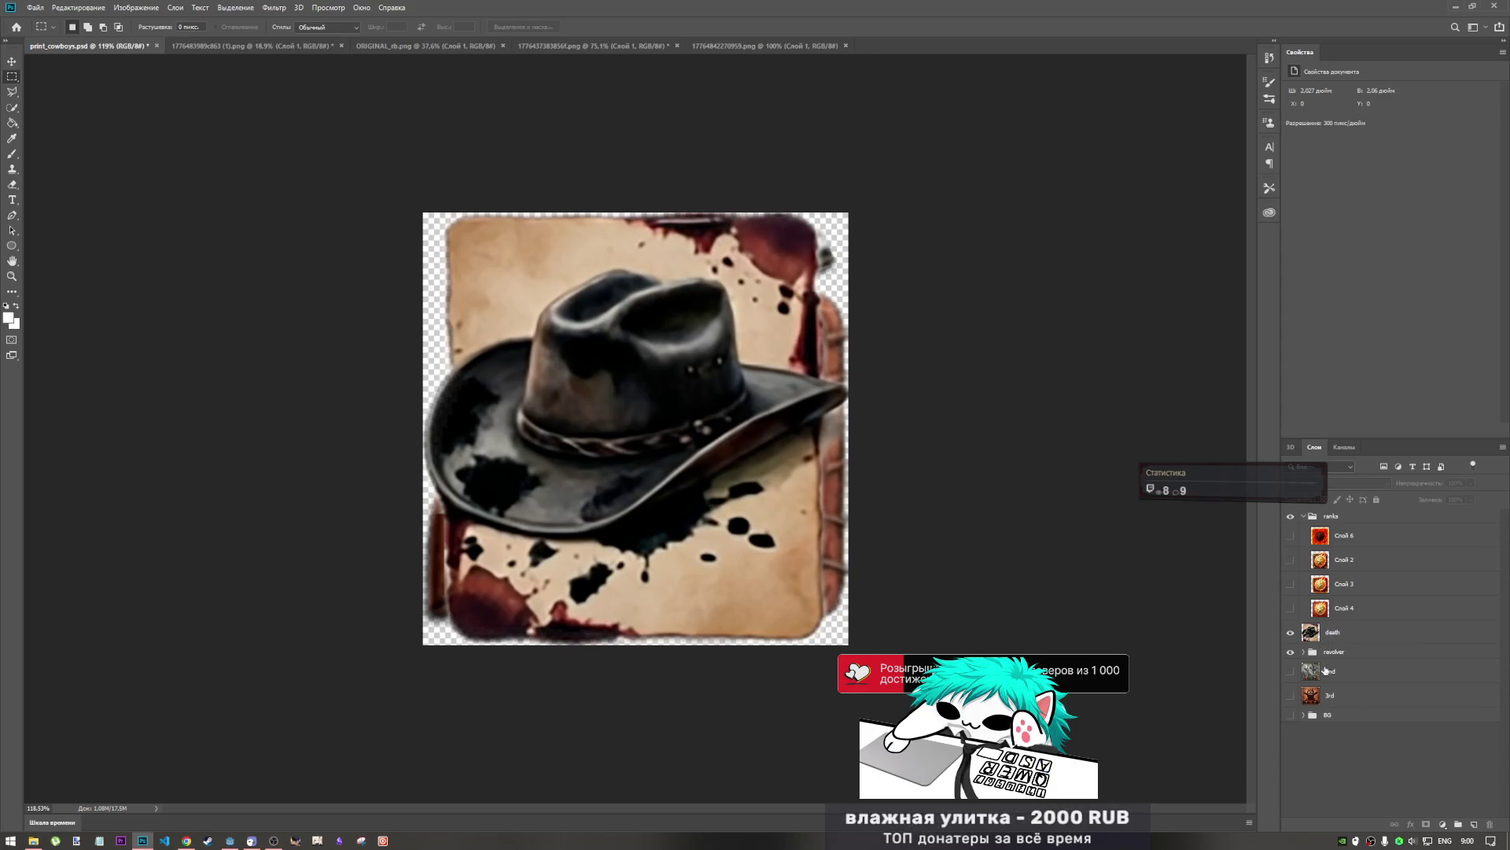
- Move the death layer below the BG group and hide the revolver artwork so only the hat shows
left_click_drag(1330, 637, 1342, 753)
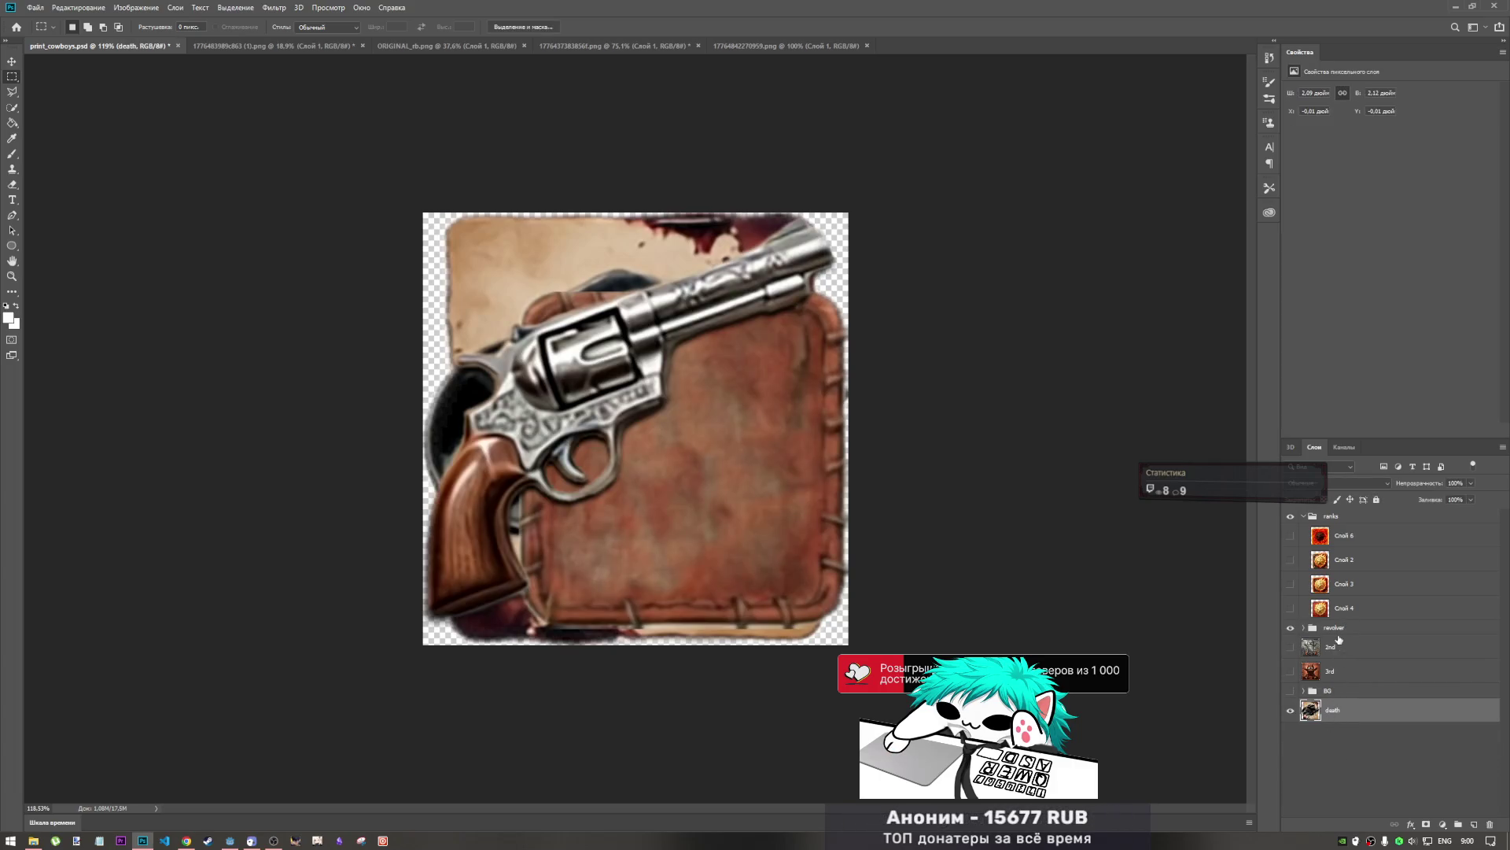
left_click(1294, 629)
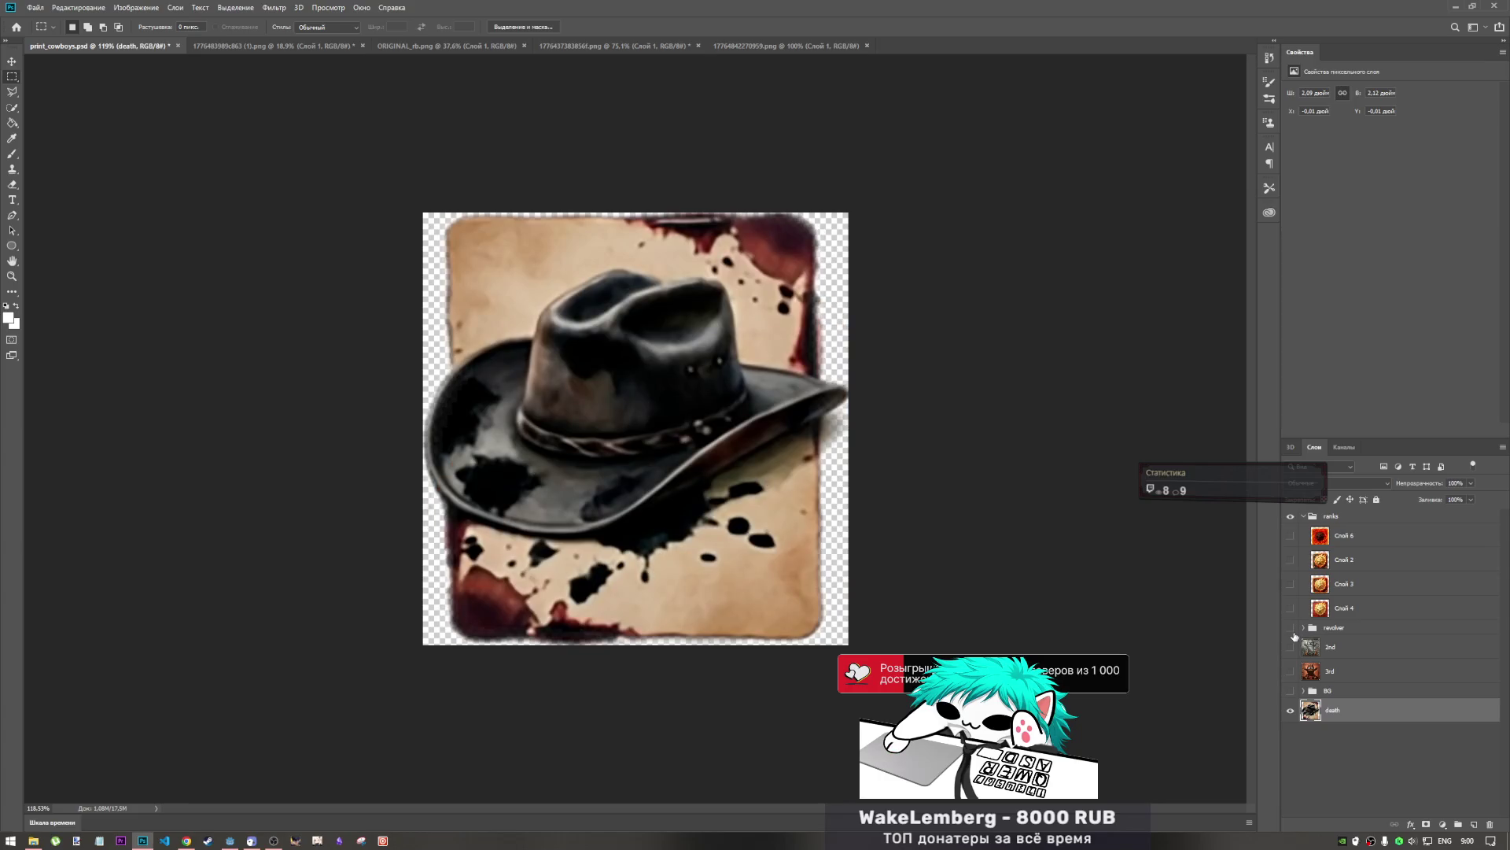
left_click(1291, 629)
left_click(1291, 639)
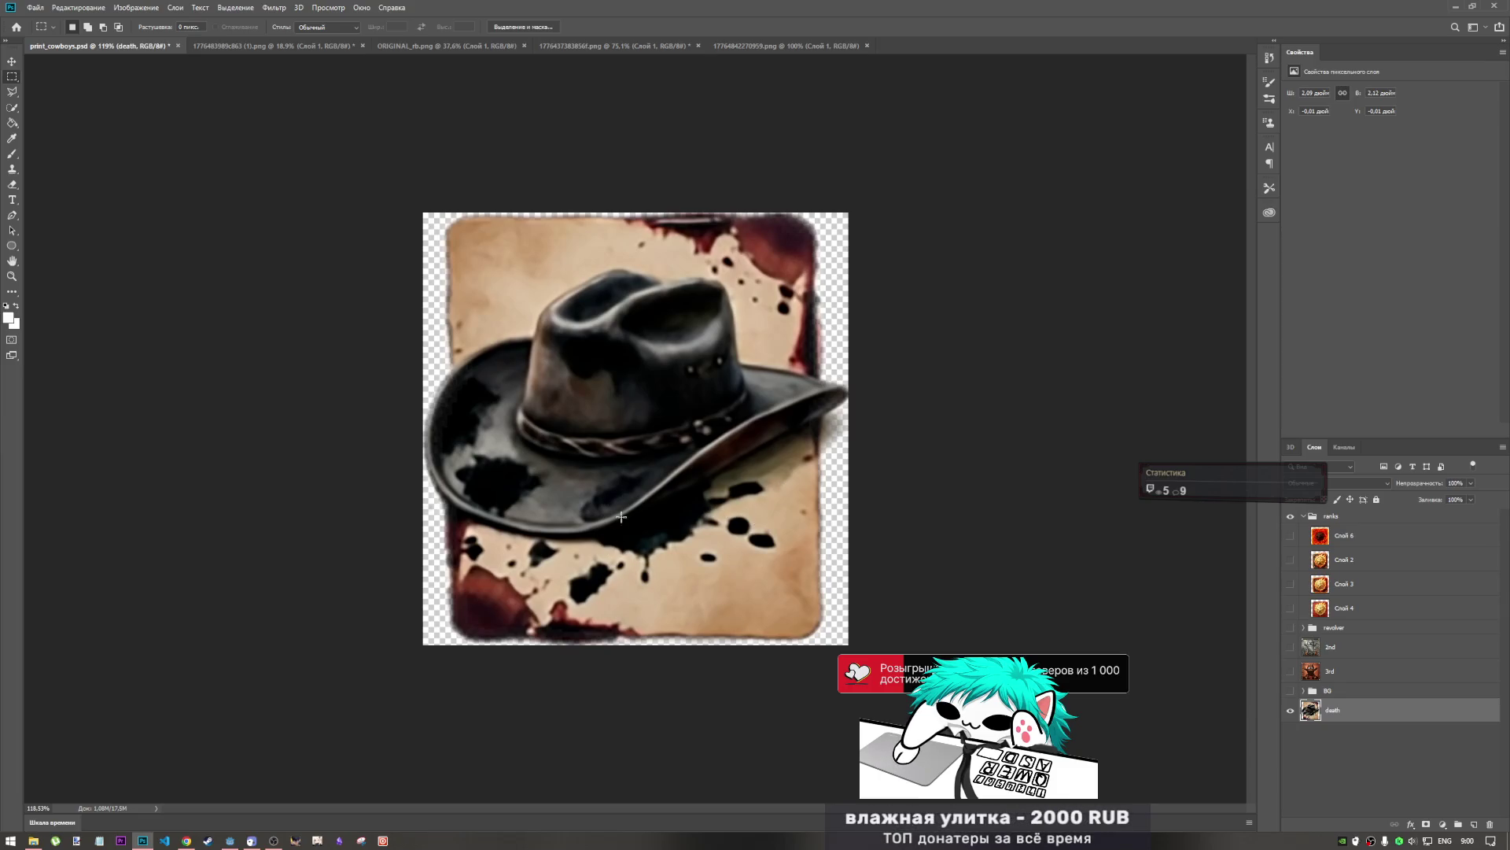
scroll(645, 535, "down", 3)
scroll(670, 549, "up", 1)
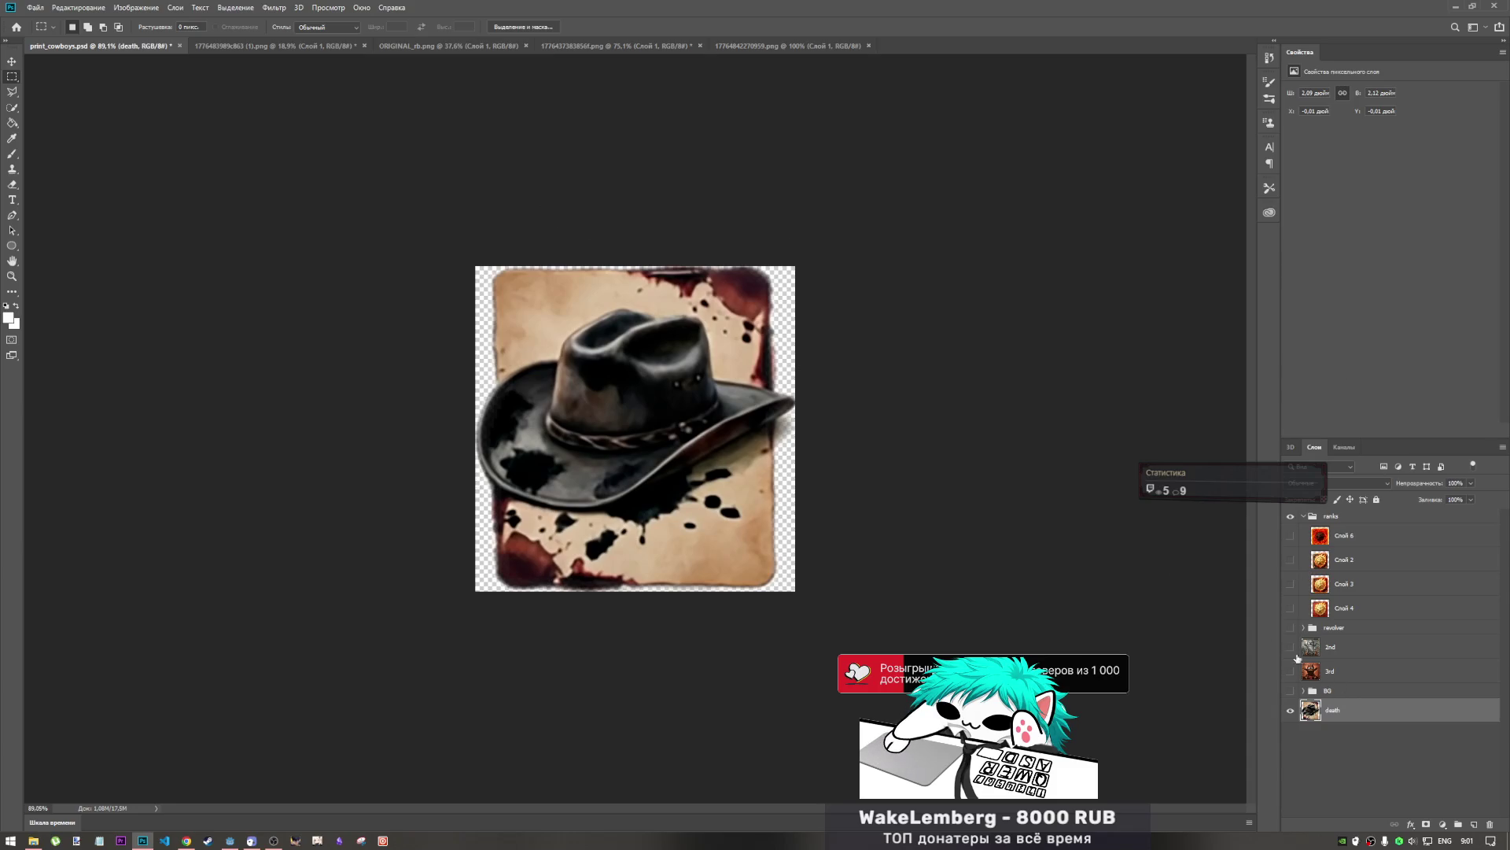
- Look through the cowboy and wooden icon sheets, then bring print_cowboys.psd to the front
left_click(588, 46)
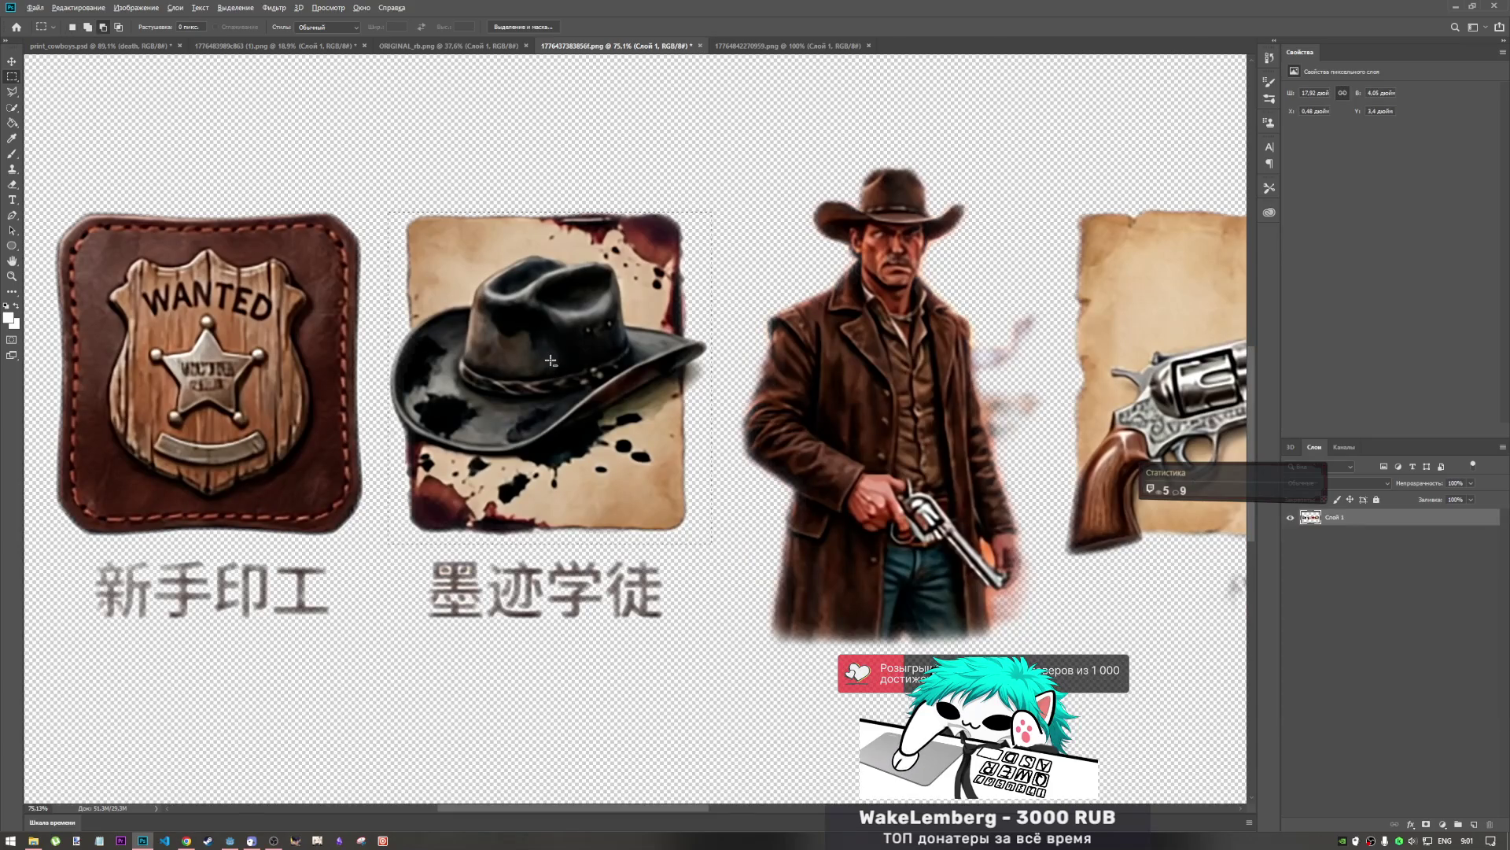
scroll(550, 358, "down", 5)
scroll(544, 344, "down", 1)
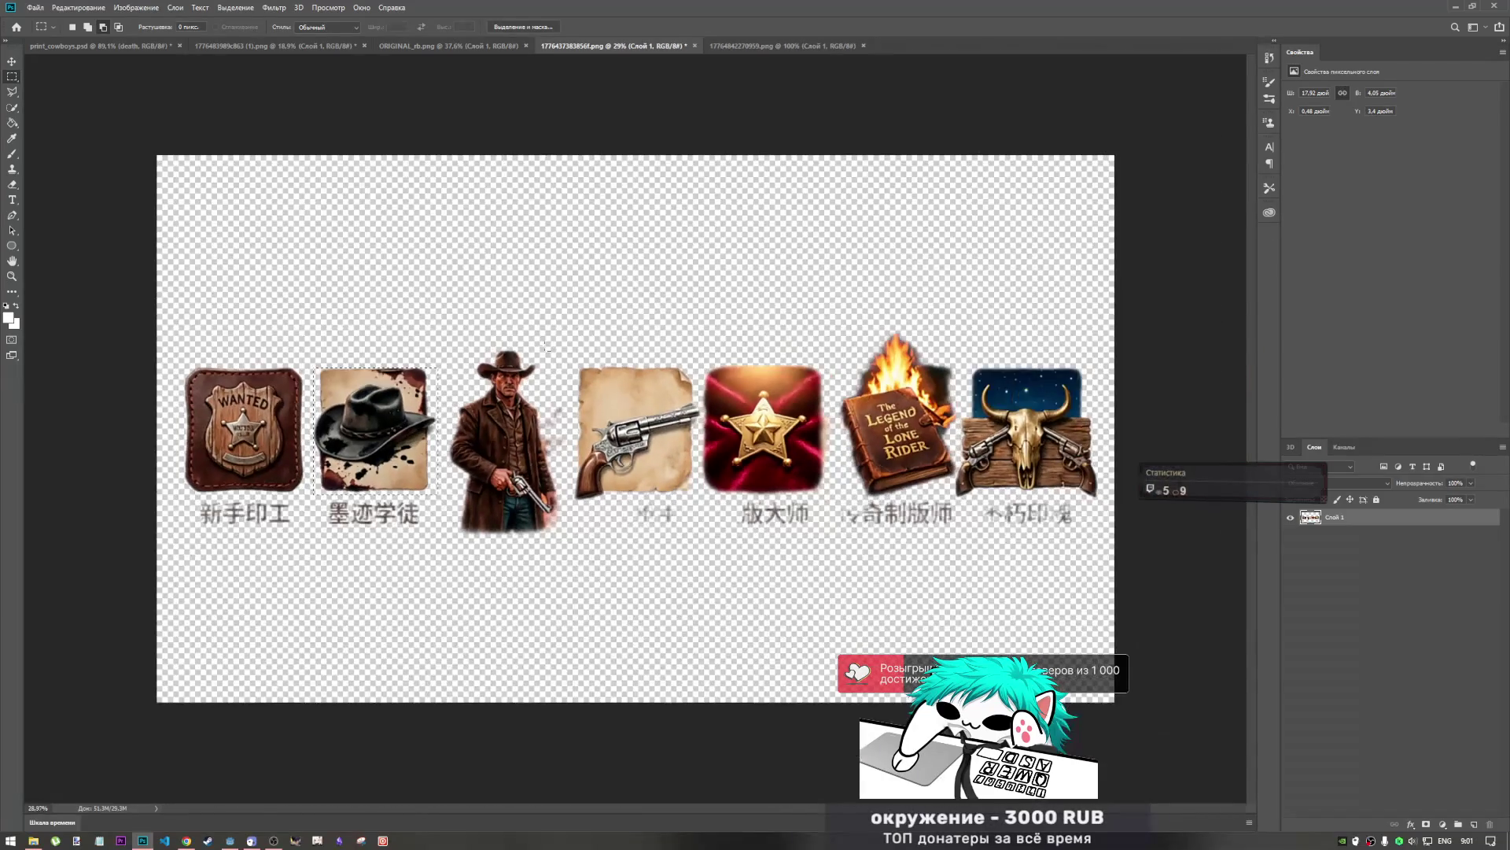
left_click(740, 45)
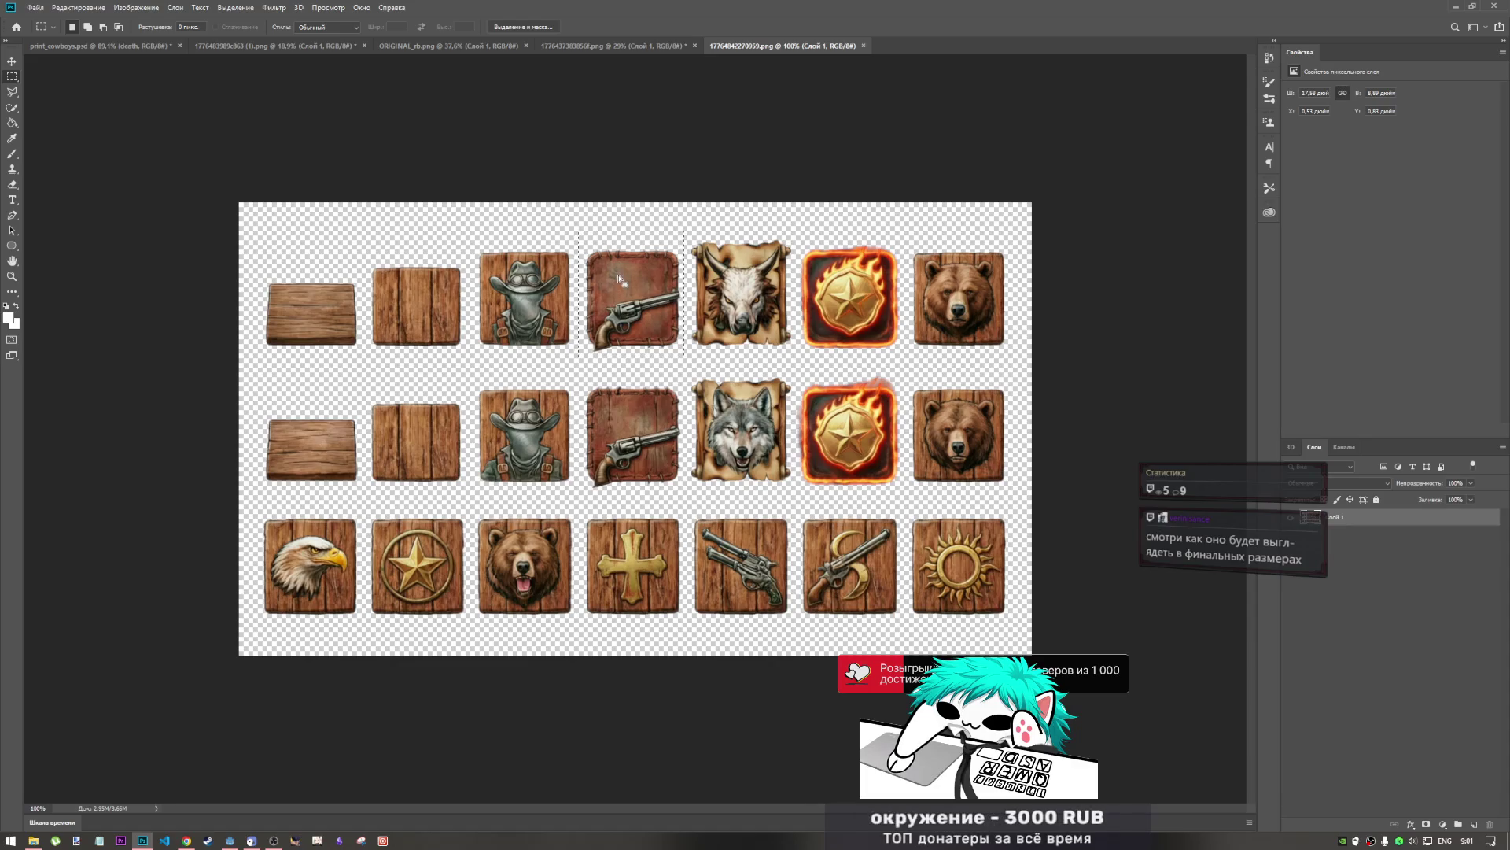
left_click(130, 46)
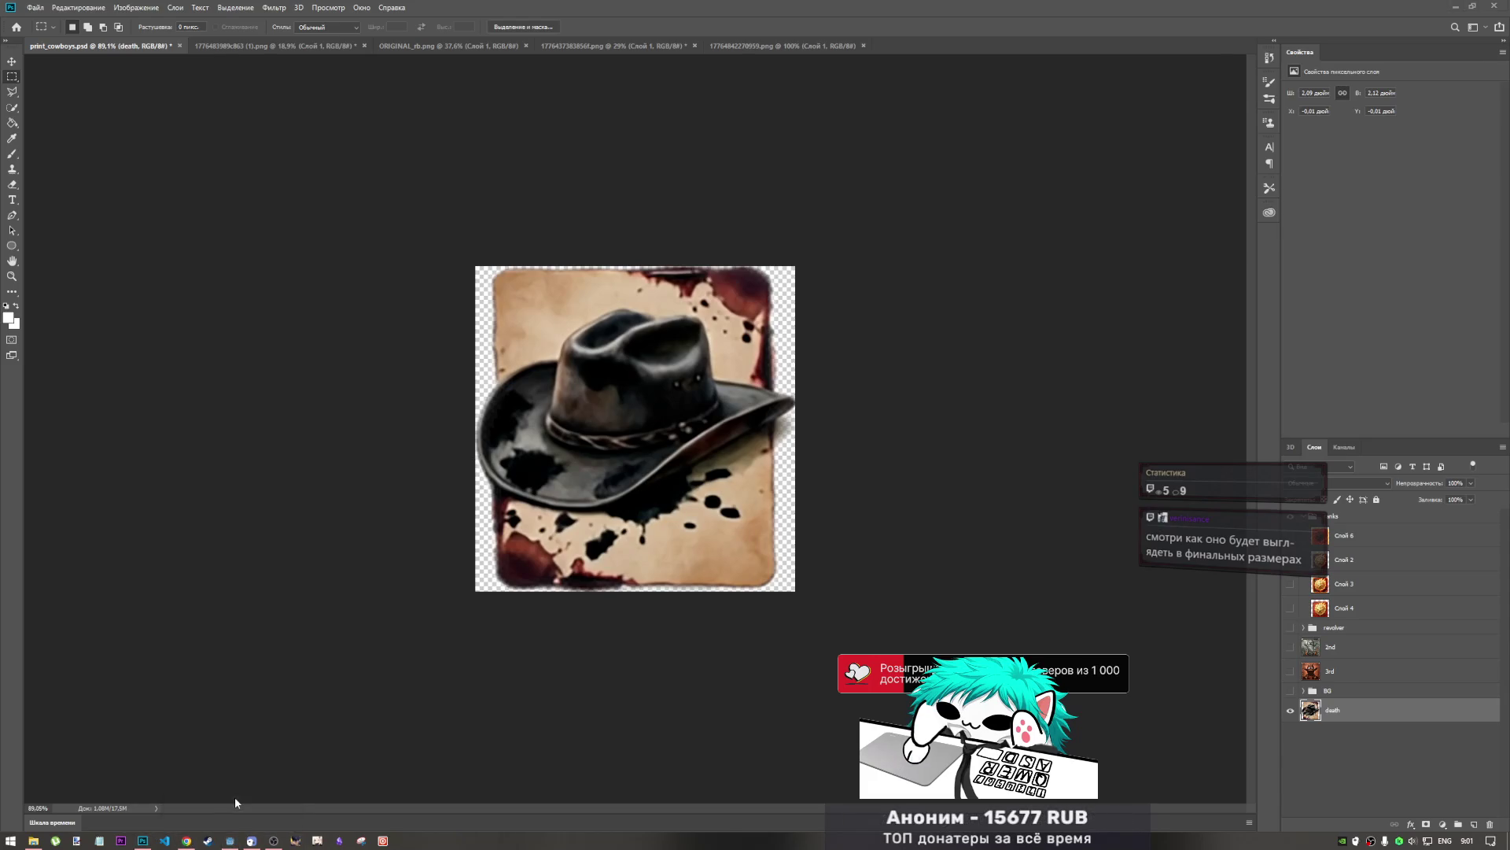
- In Godot, inspect the VBoxContainer and BountyContainer nodes, then return to Photoshop
left_click(230, 840)
scroll(762, 493, "down", 3)
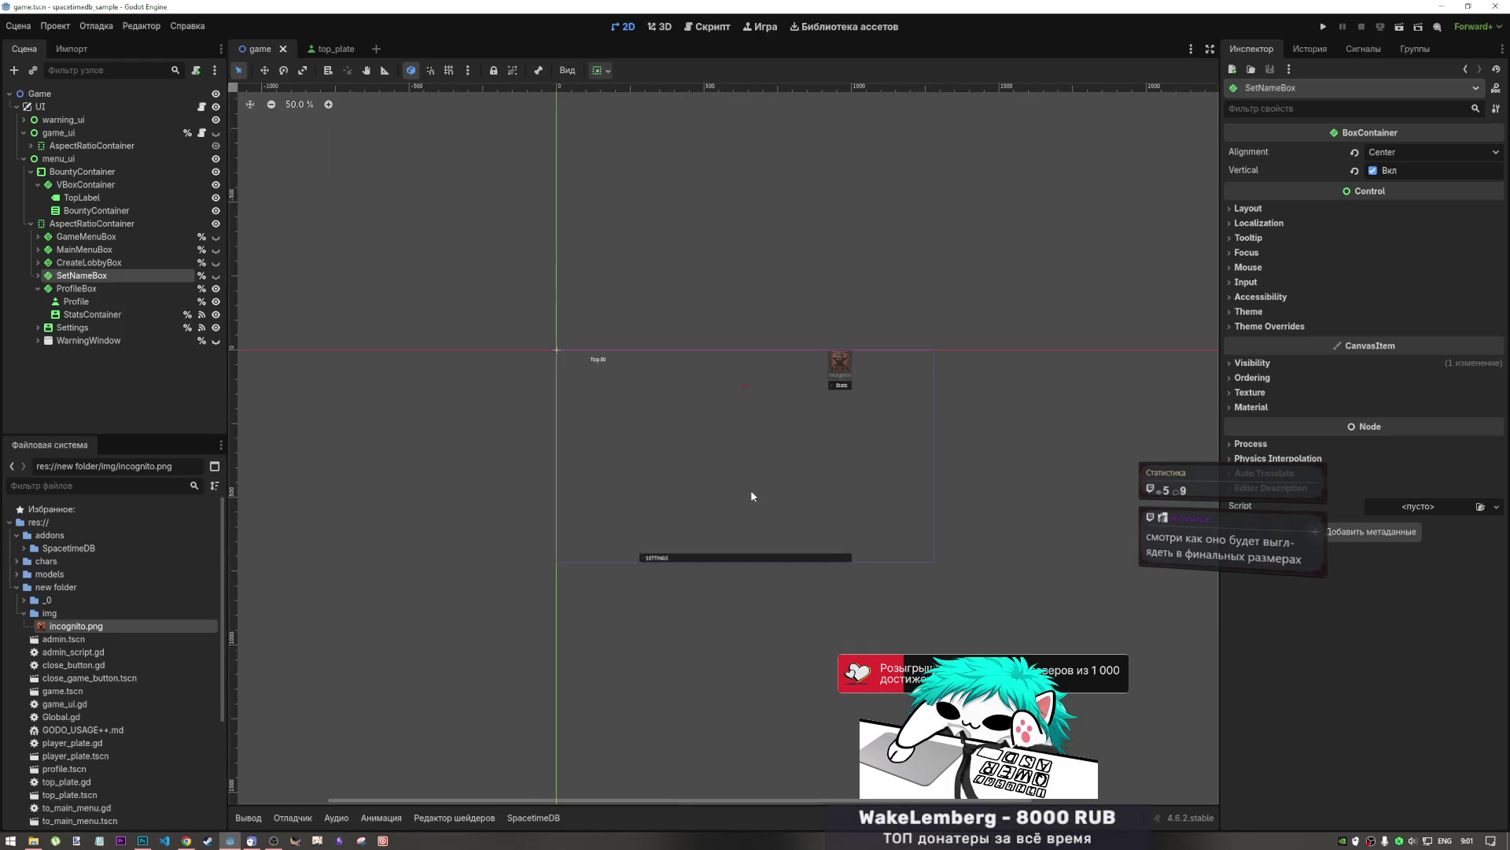
scroll(750, 496, "up", 4)
scroll(750, 496, "down", 2)
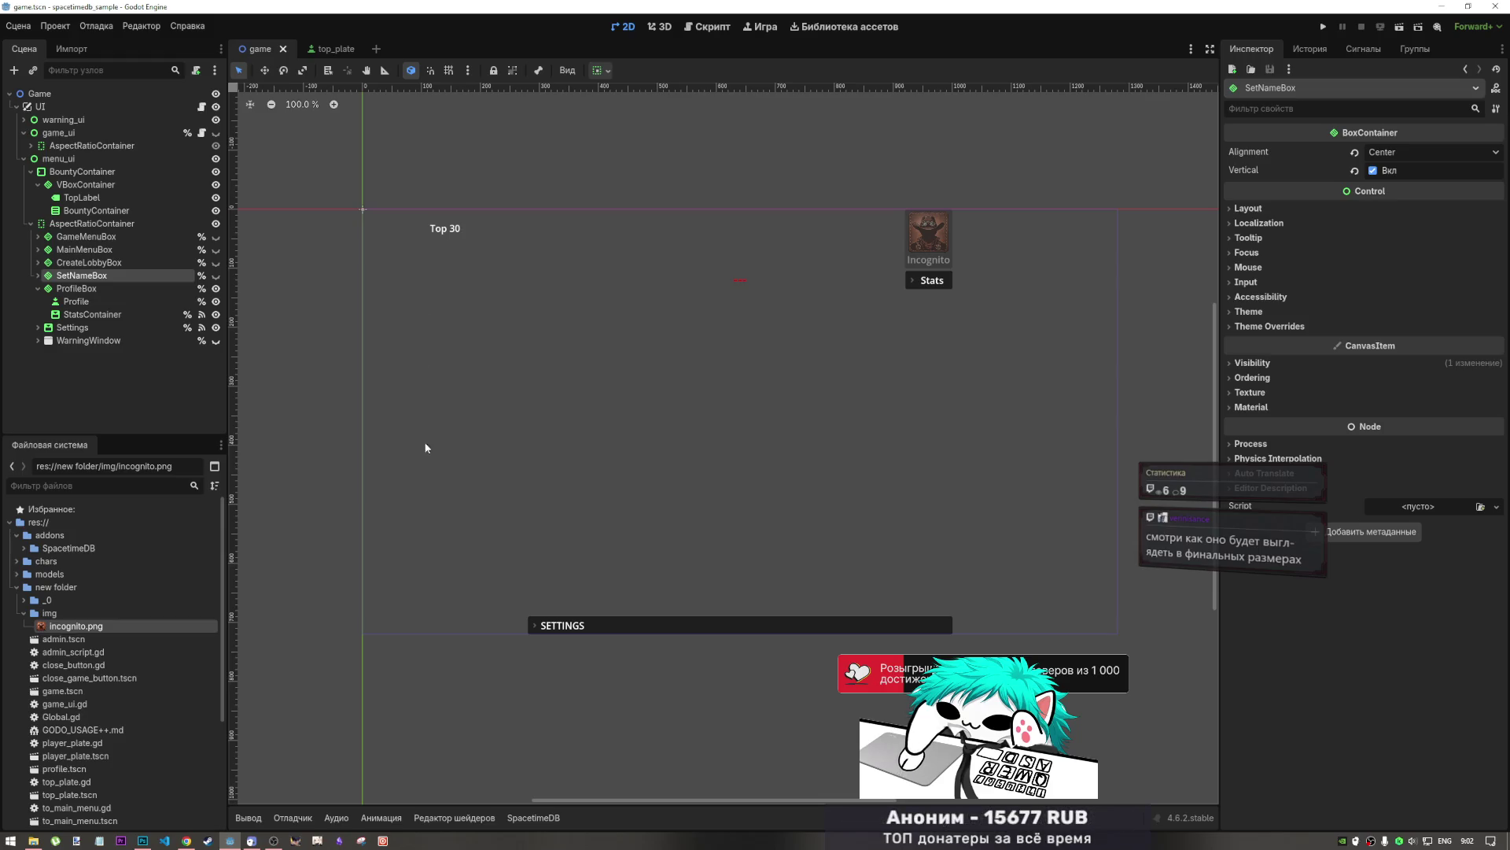
scroll(460, 369, "down", 2)
scroll(459, 369, "up", 2)
left_click(85, 184)
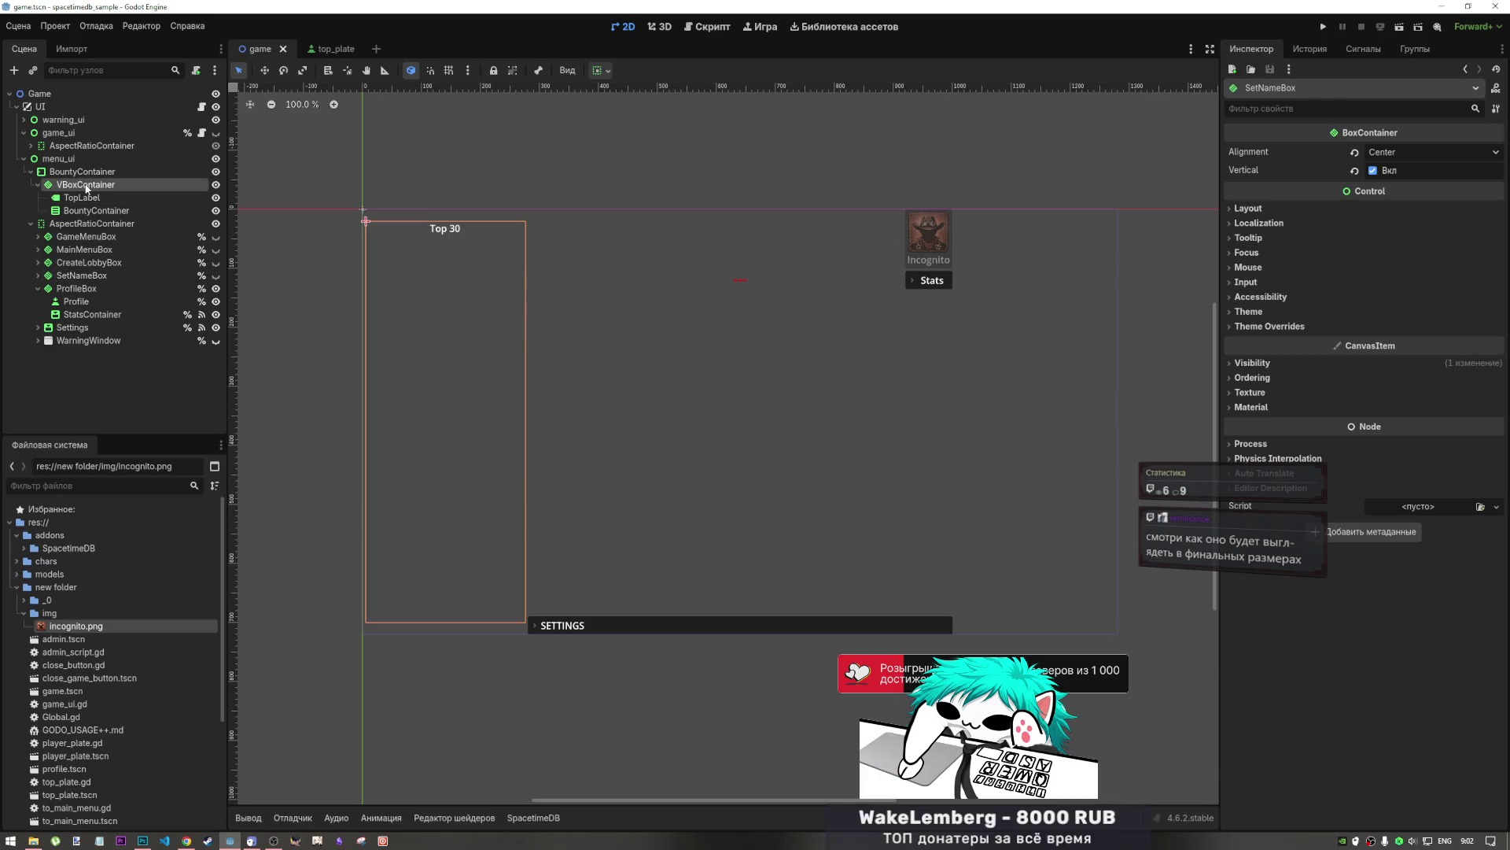
left_click(84, 211)
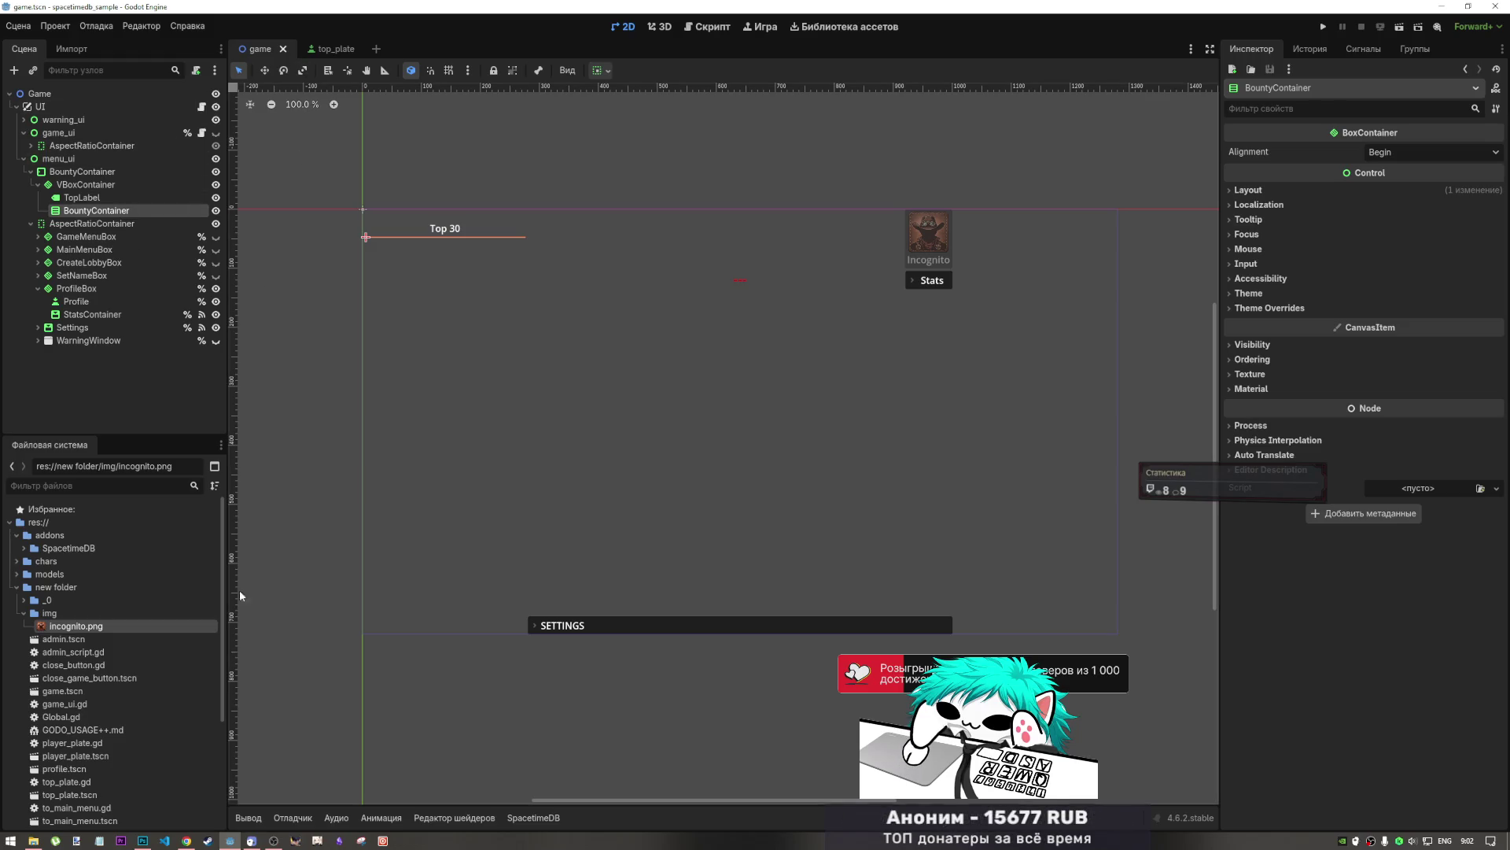
left_click(142, 839)
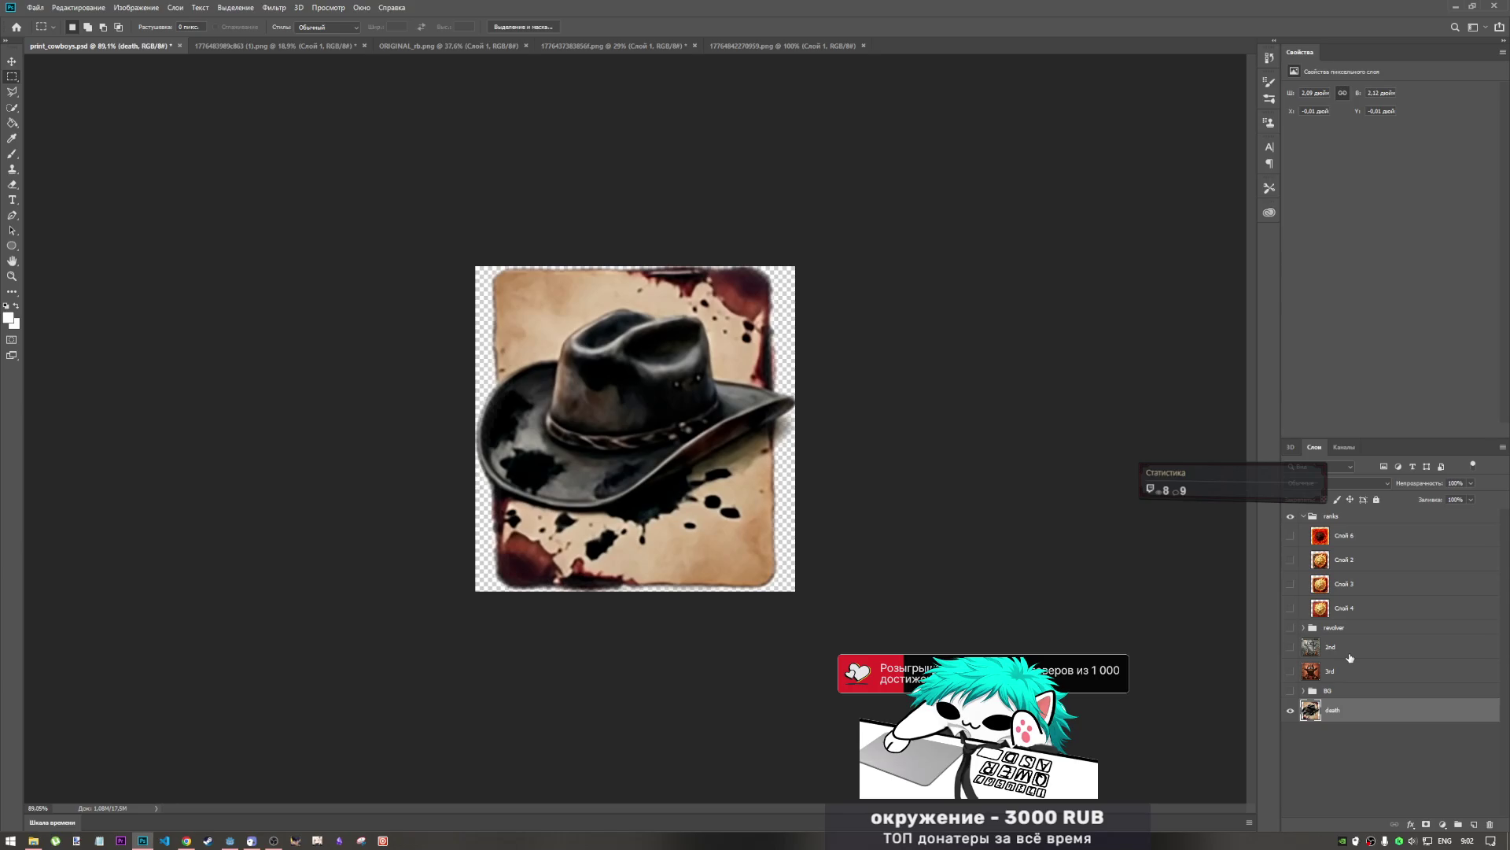
- Rename the '3rd' layer to 'incognito', then switch to File Explorer
double_click(1332, 672)
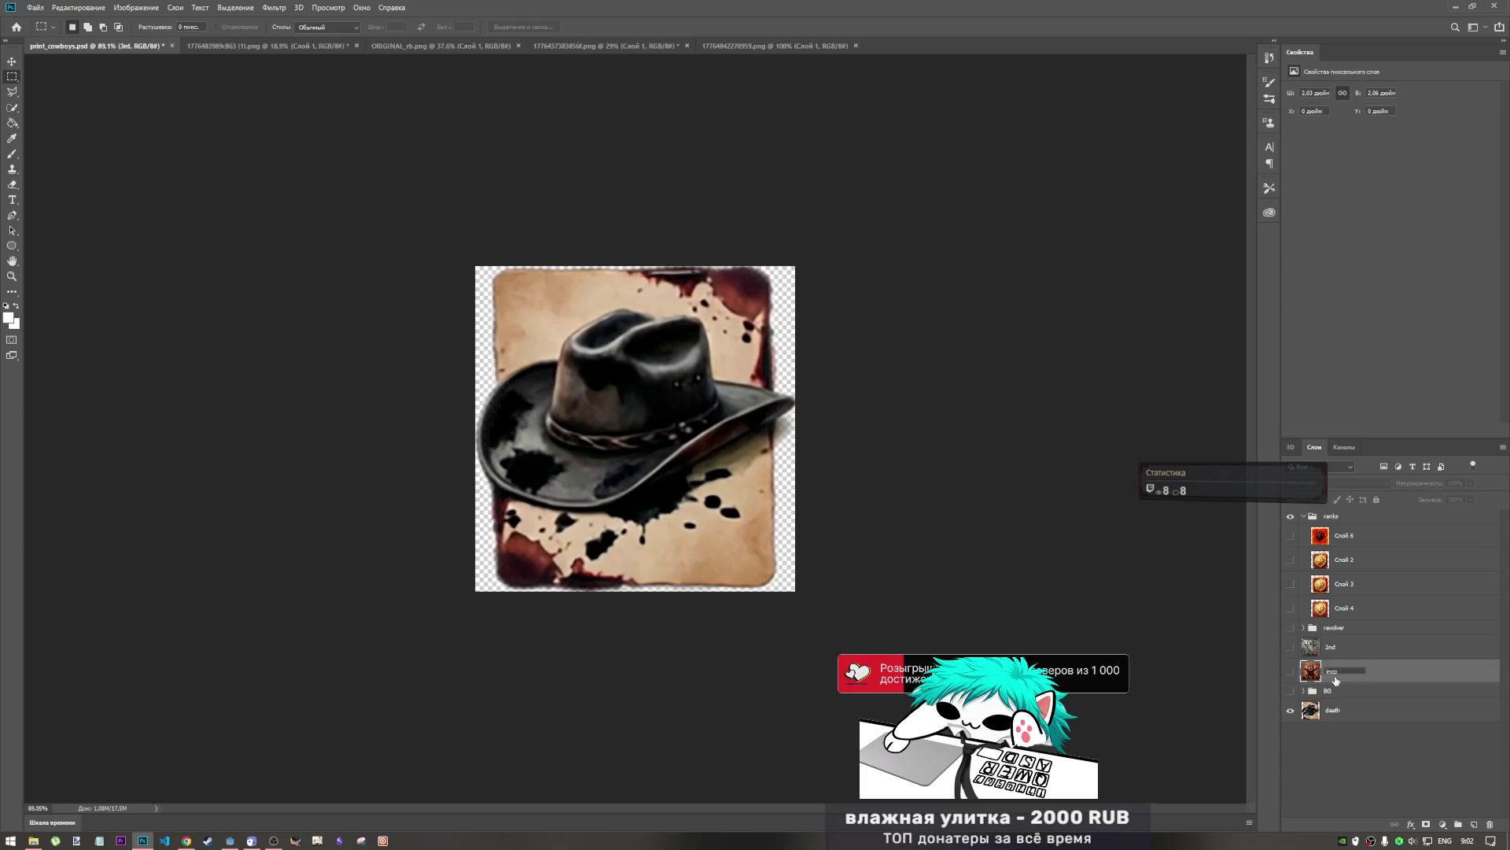
type("gnito")
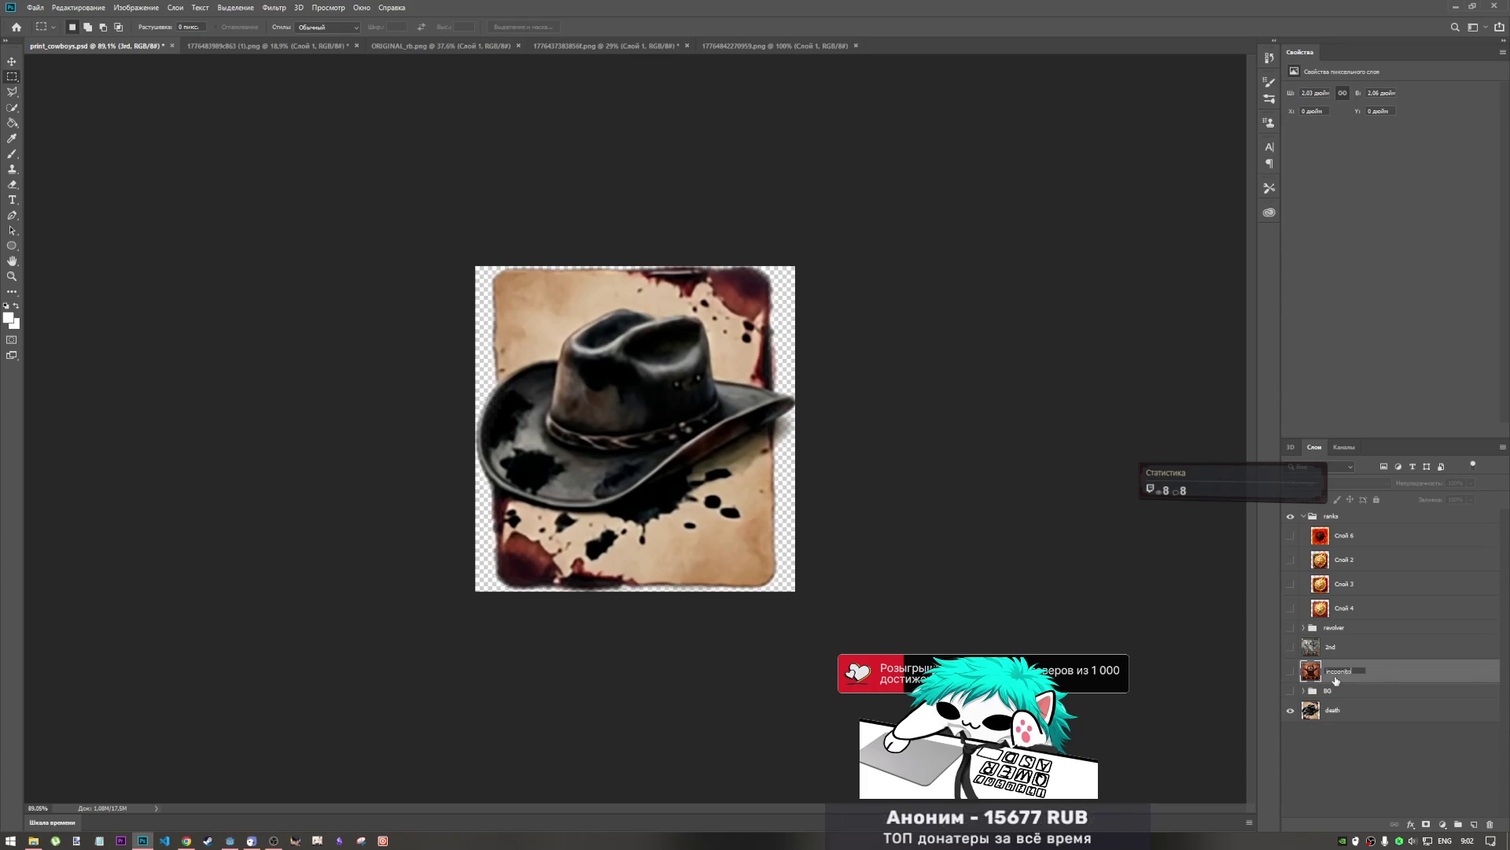
left_click(1342, 753)
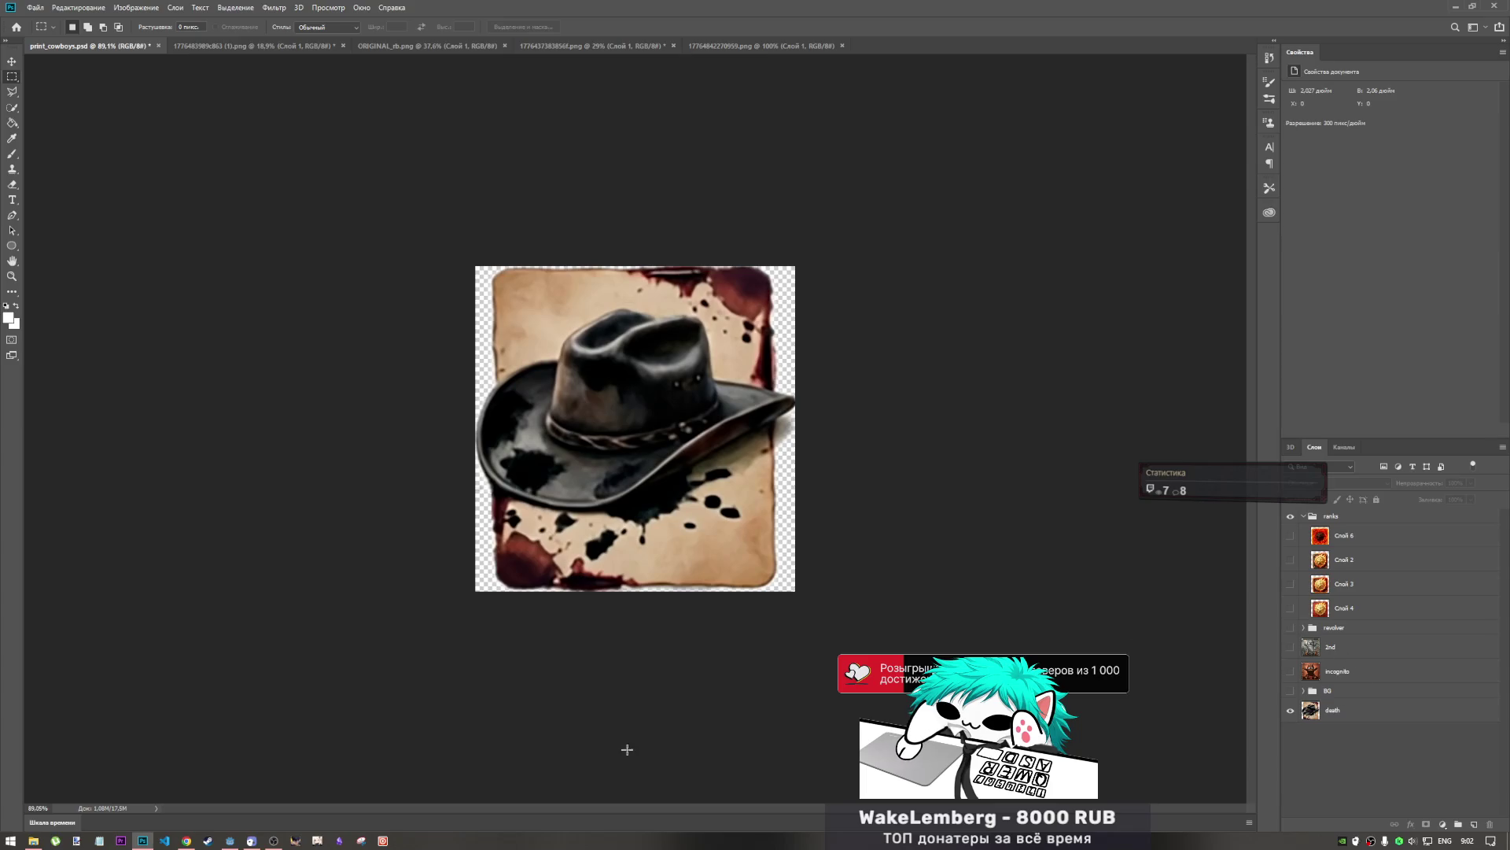
left_click(34, 842)
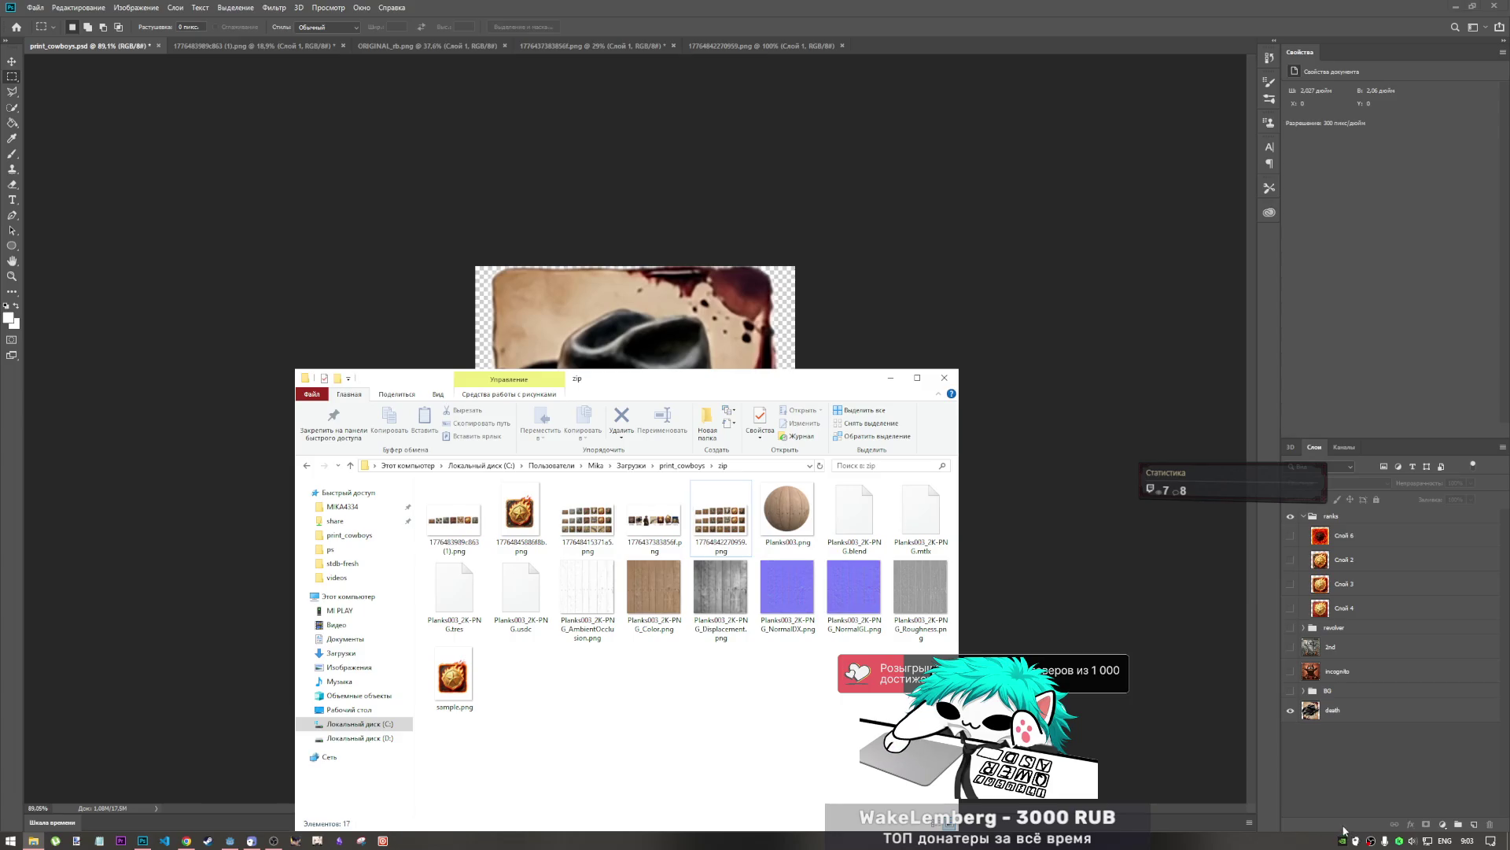
- Dismiss the volume flyout and return to Photoshop's wooden icon sheet, 17764842270959.png
left_click(1412, 841)
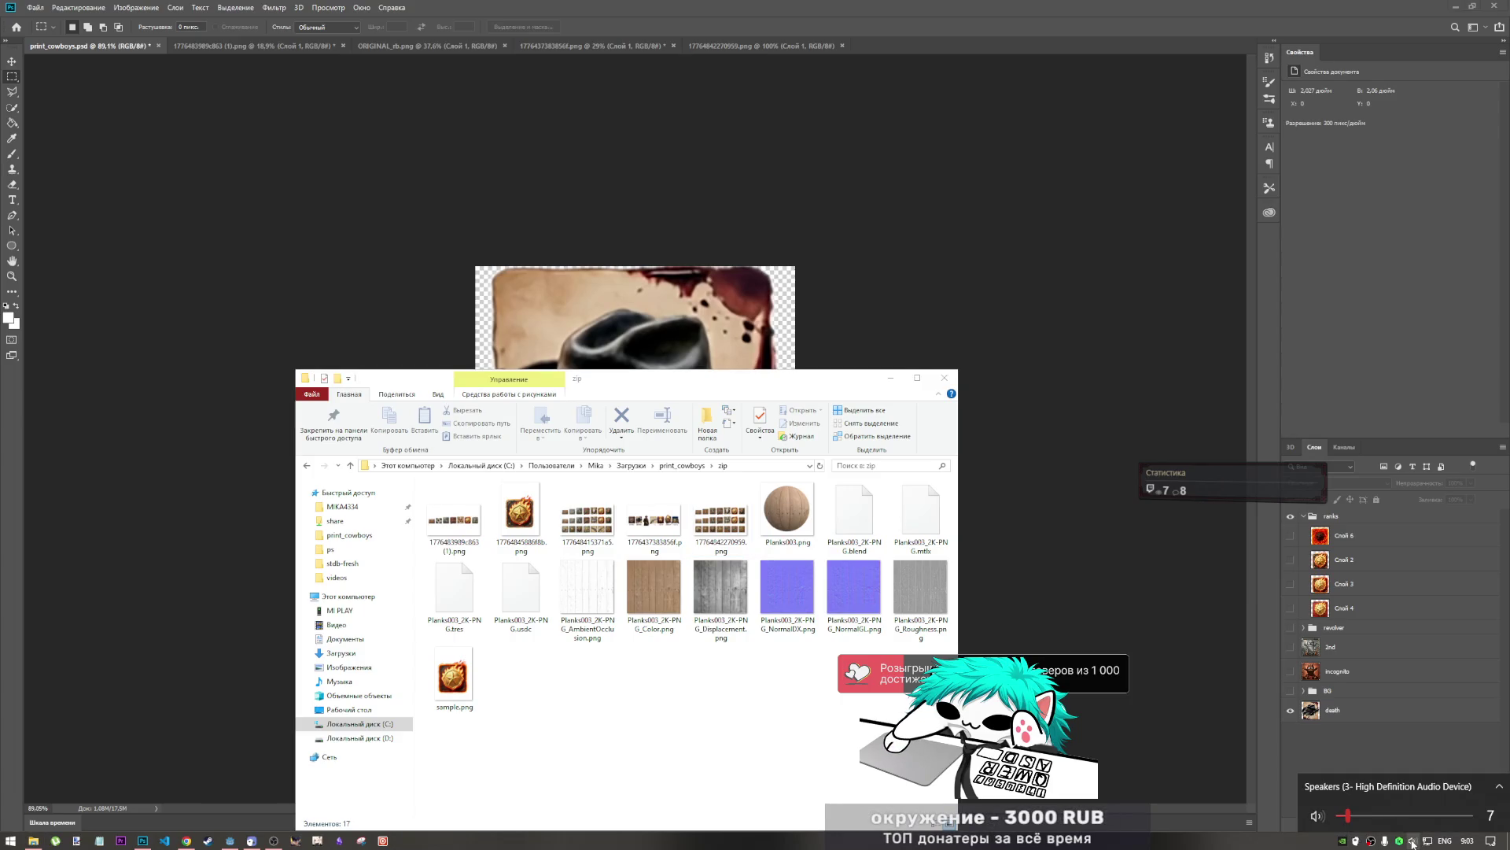
left_click(720, 515)
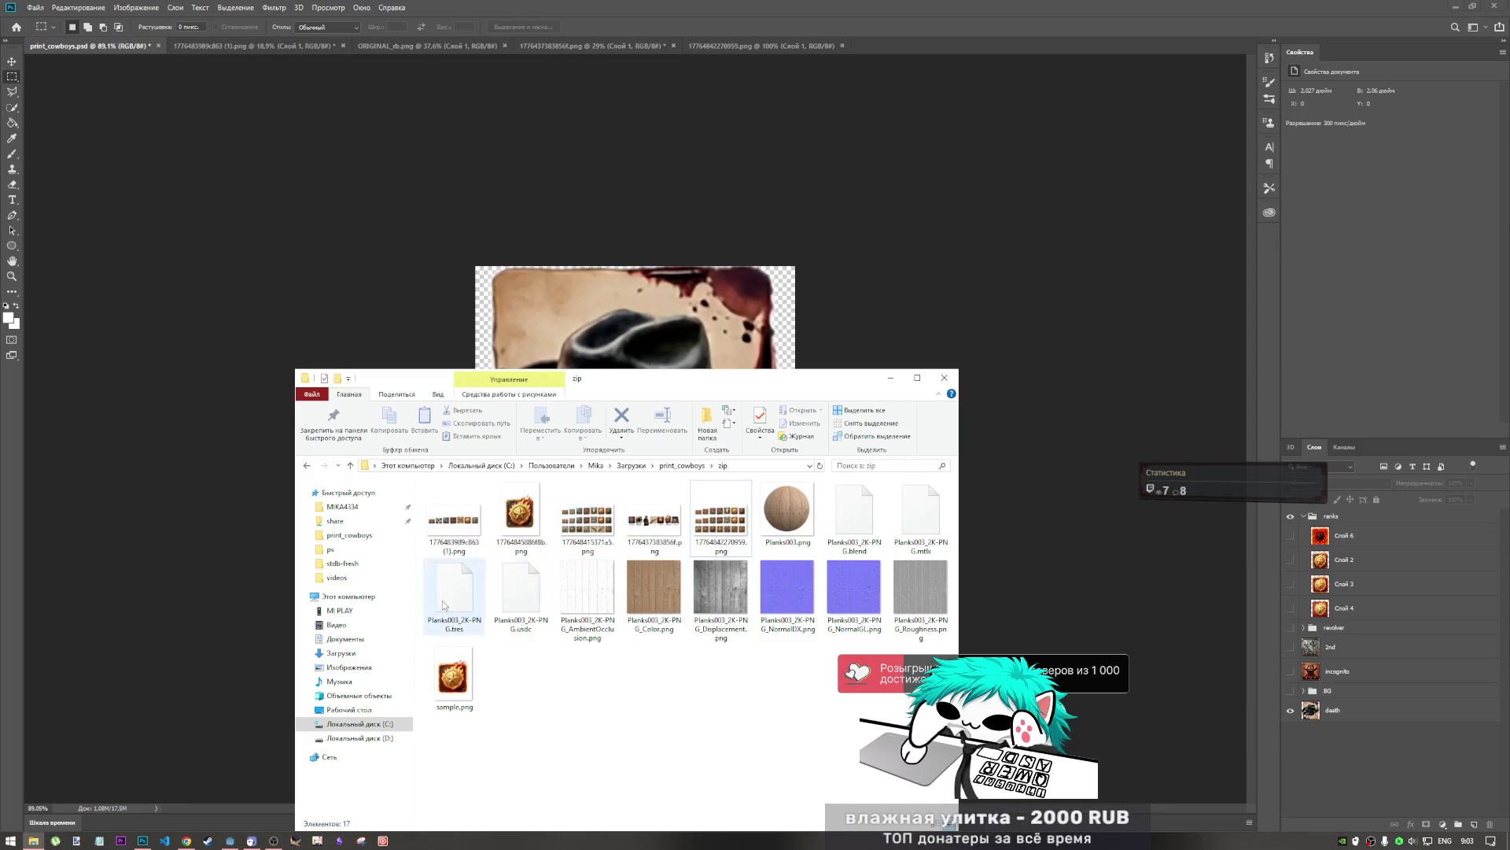
left_click(737, 39)
left_click(738, 45)
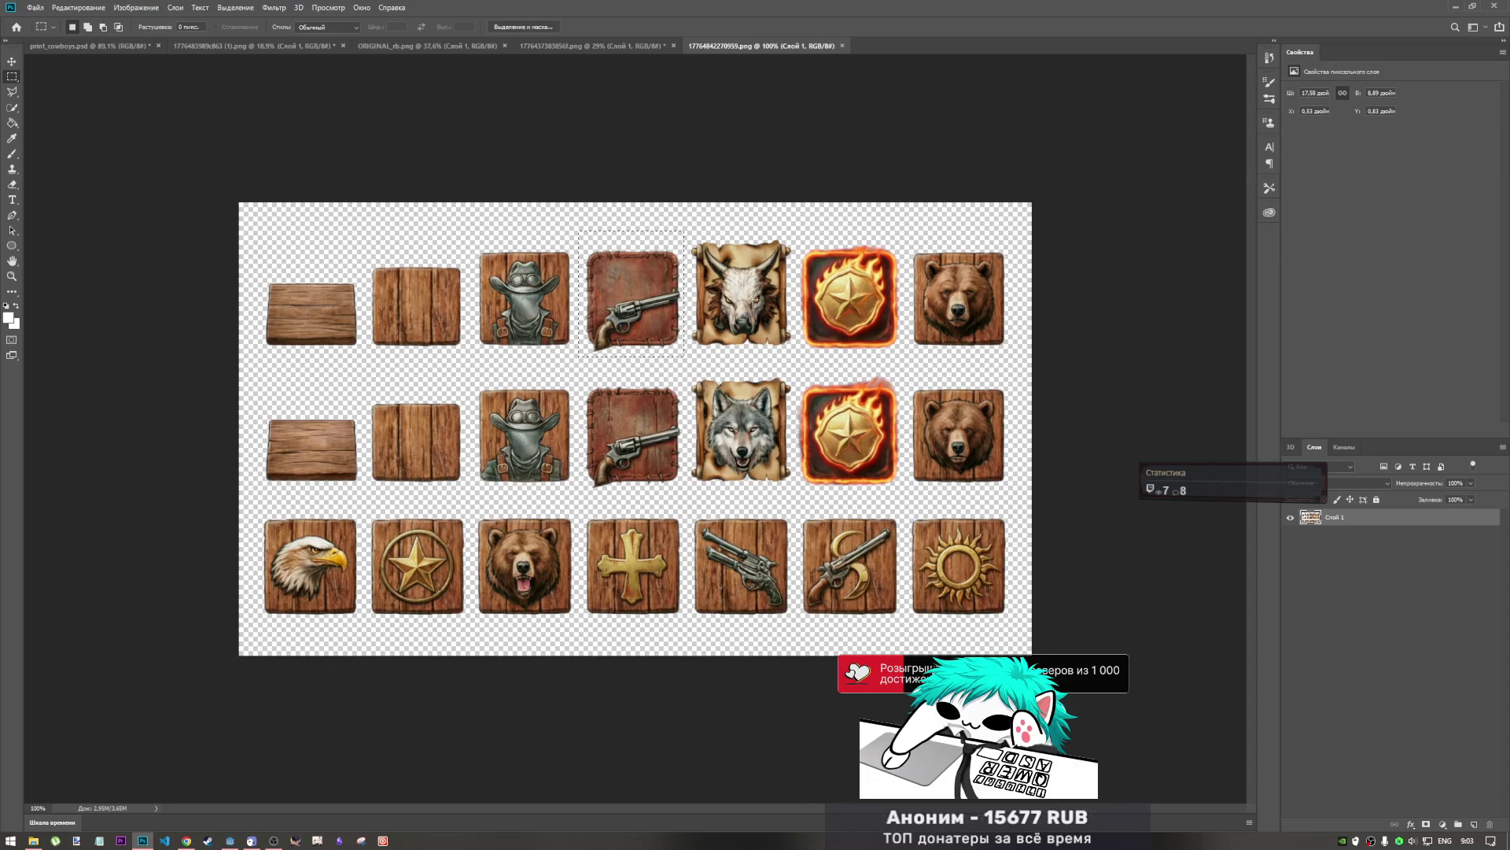
- Marquee the flaming badge, deselect it, and cycle the tabs back to print_cowboys.psd
mouse_move(797, 234)
left_mouse_down()
mouse_move(832, 352)
mouse_move(906, 358)
left_mouse_up()
left_click(904, 358)
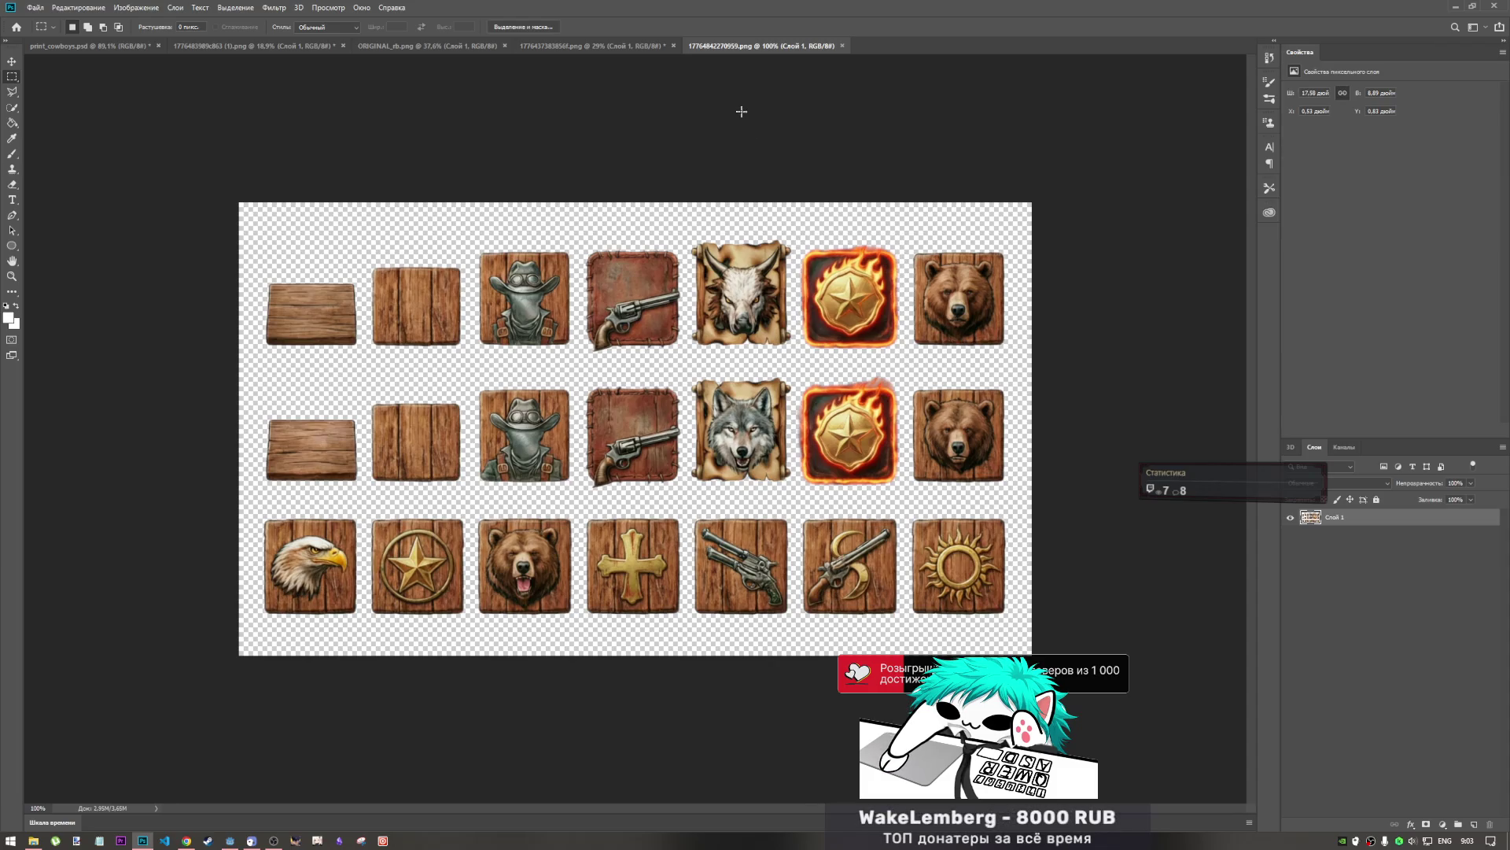
left_click(636, 46)
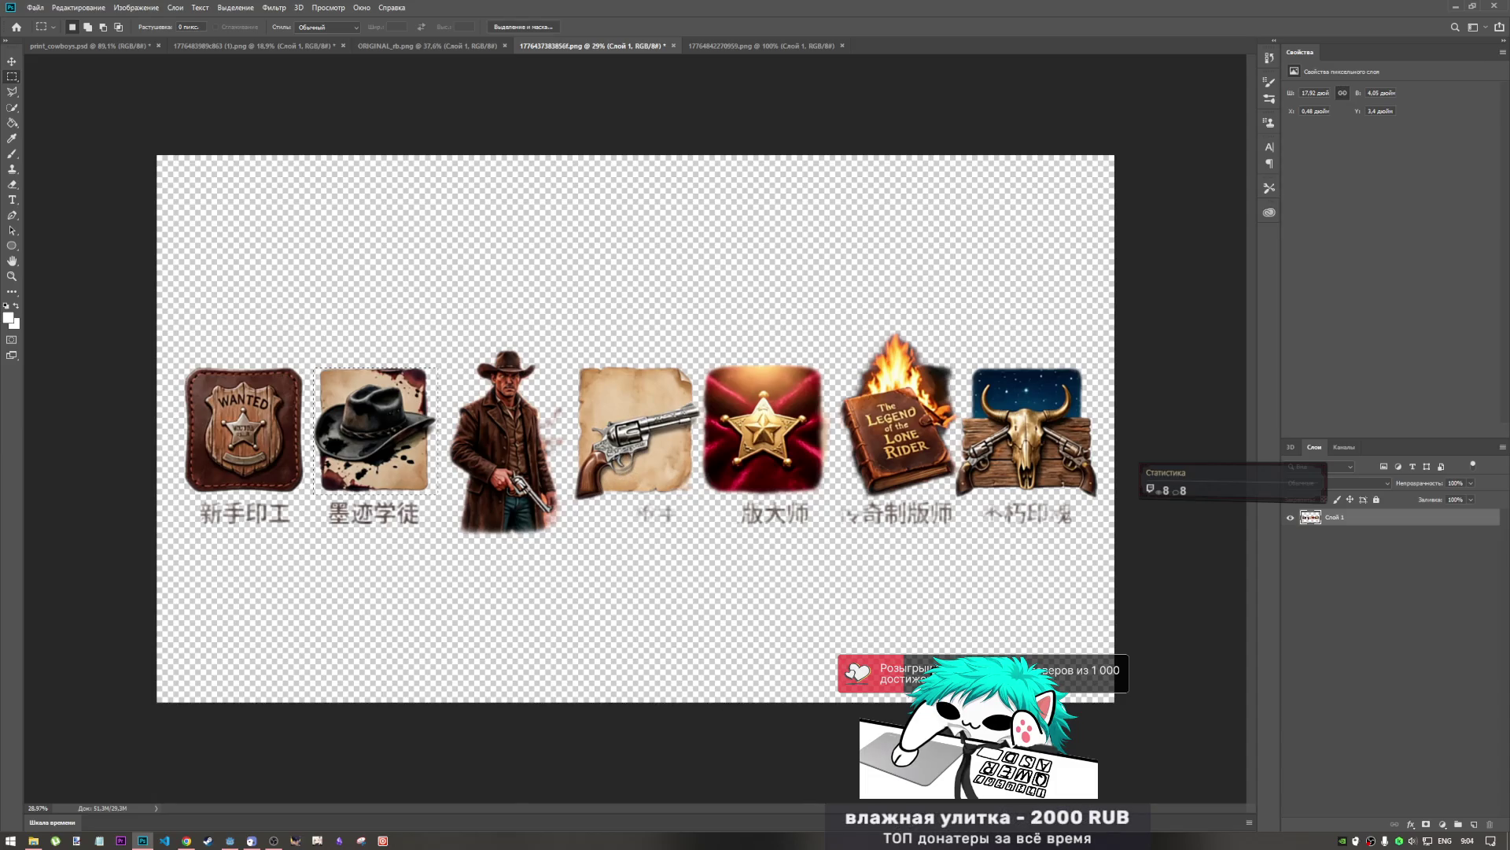
key("ctrl+shift+Tab")
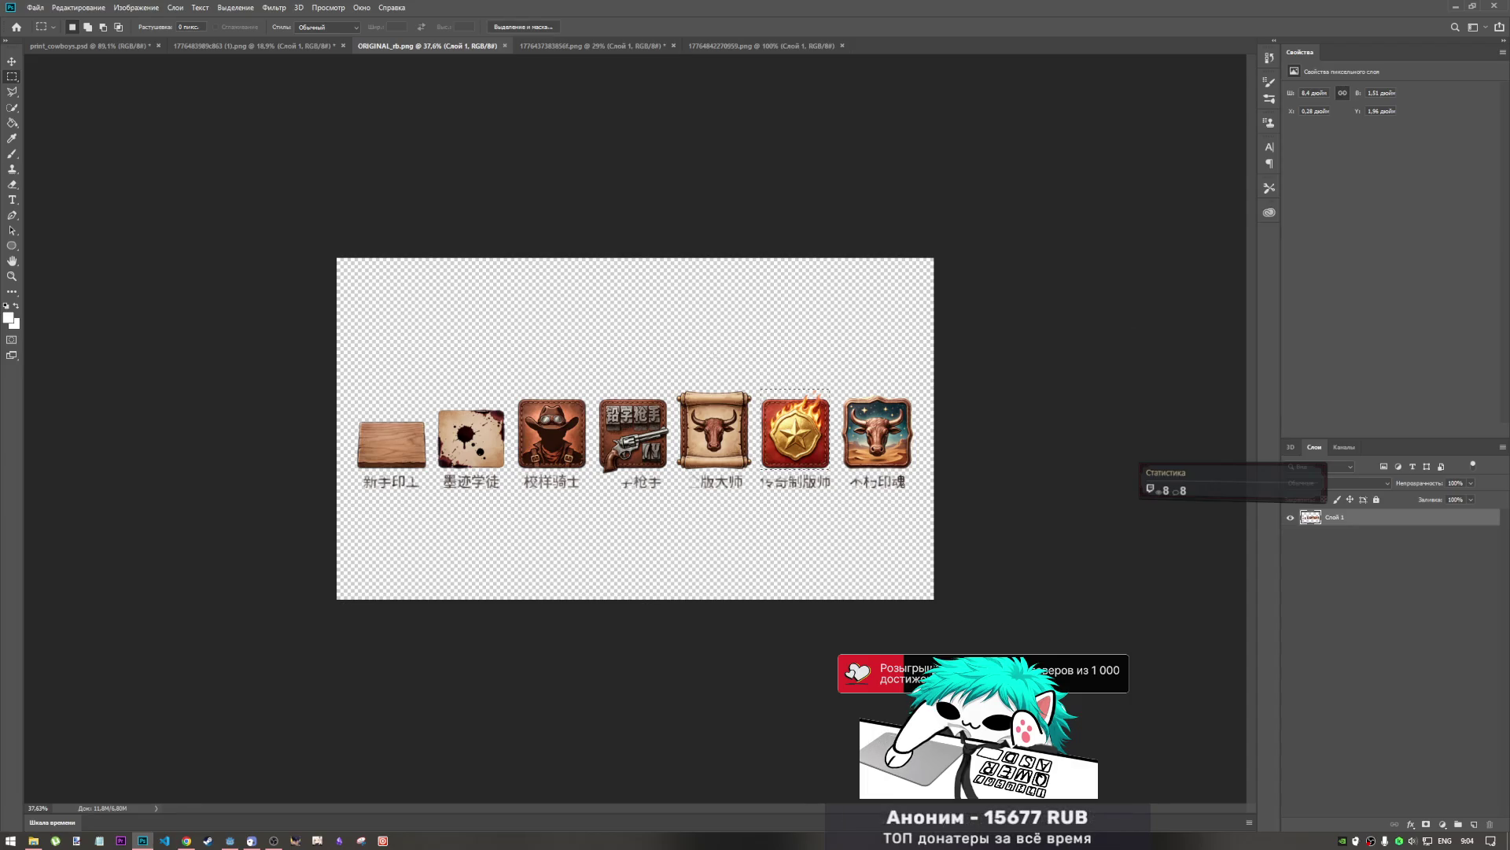
left_click(78, 45)
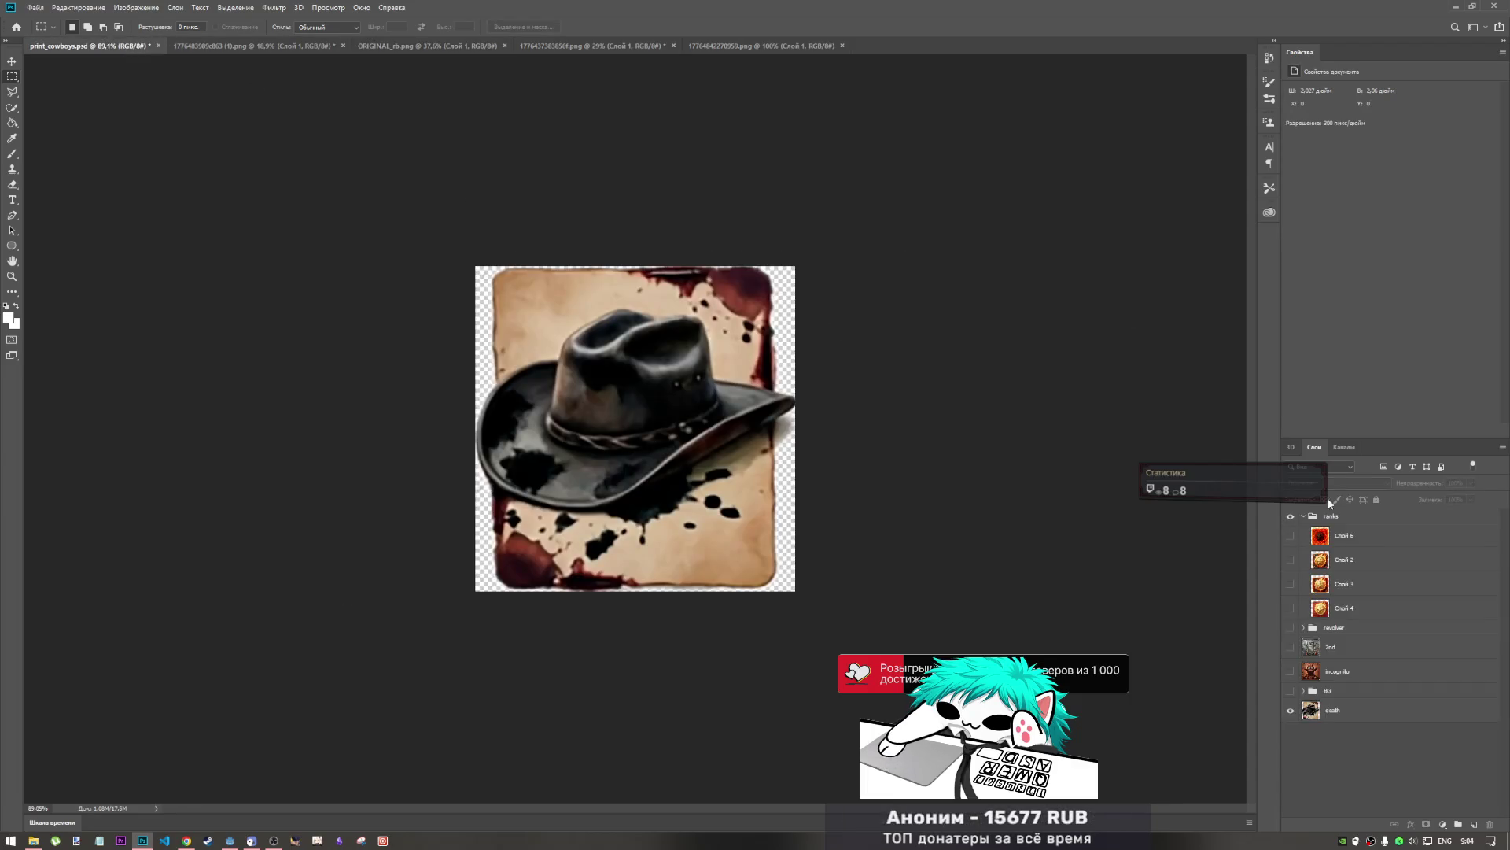
- Hide the death layer and toggle Слой 2, 3, 4 and 6 to compare the fire star badges
left_click(1291, 537)
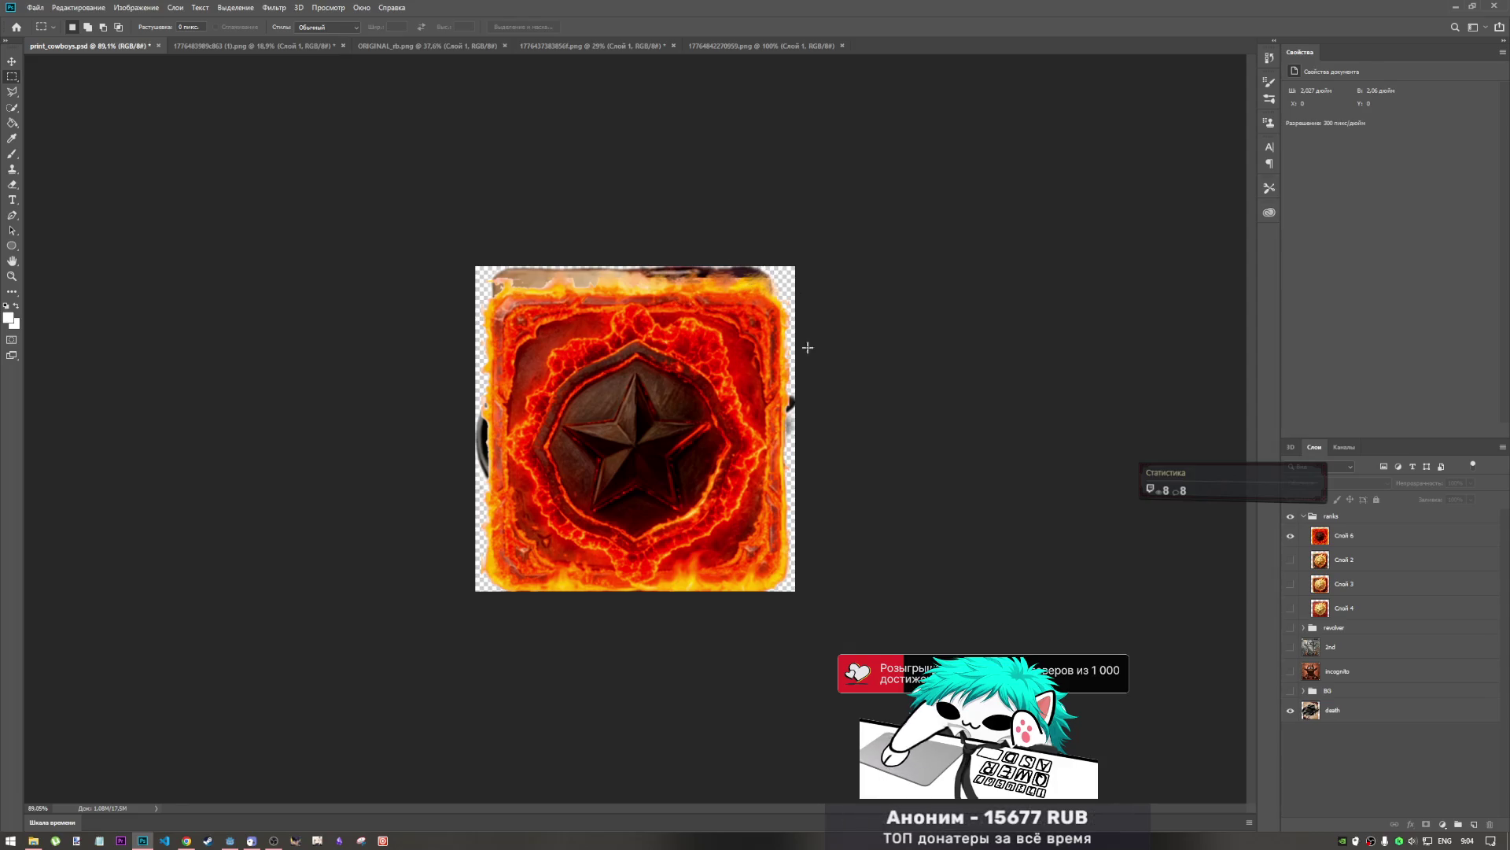
left_click(1291, 538)
left_click(1291, 559)
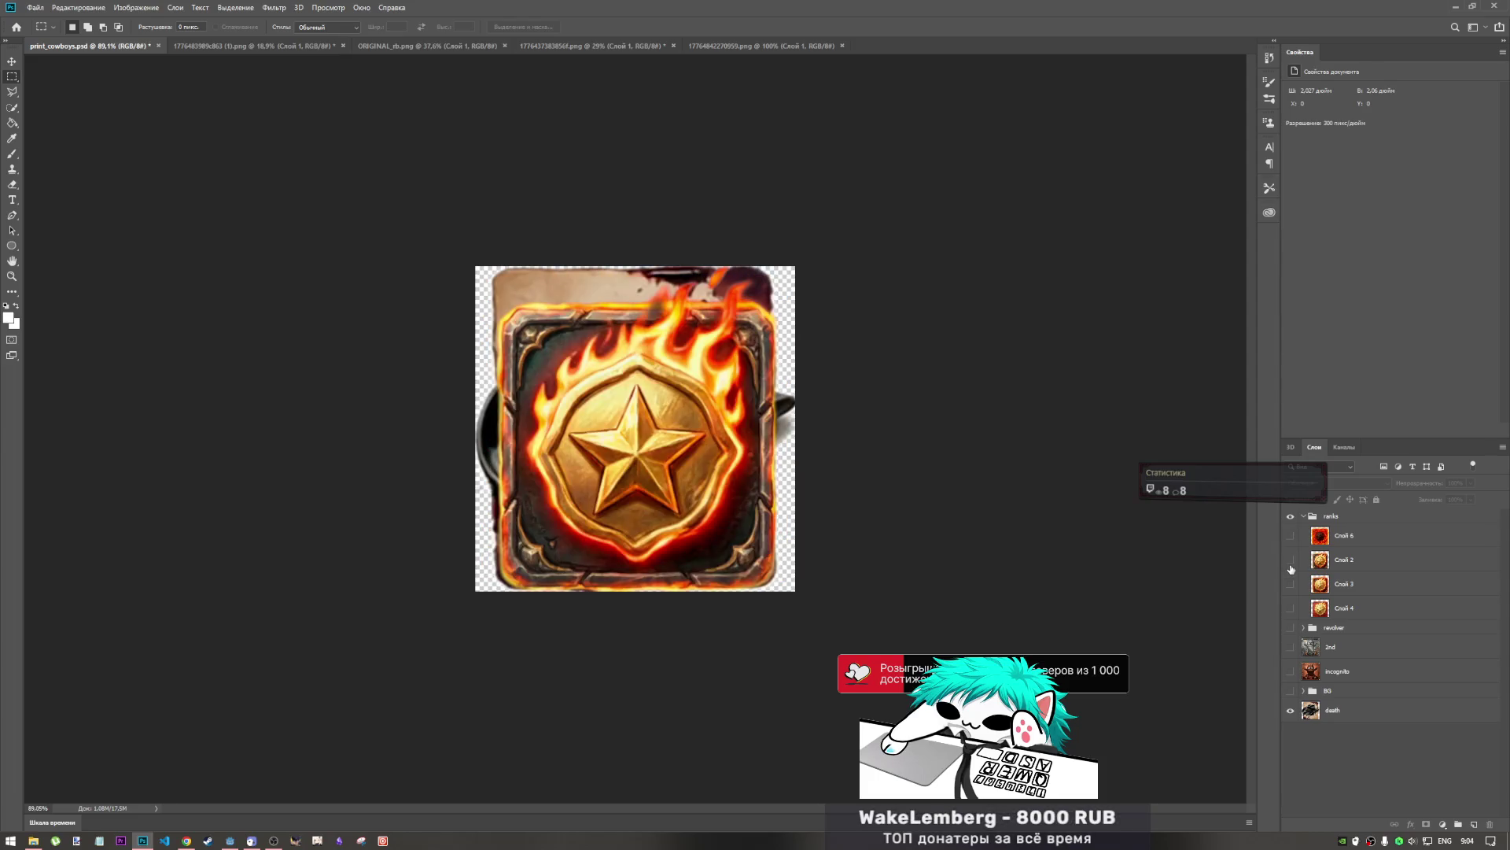
left_click(1291, 560)
left_click(1290, 712)
left_click(1291, 584)
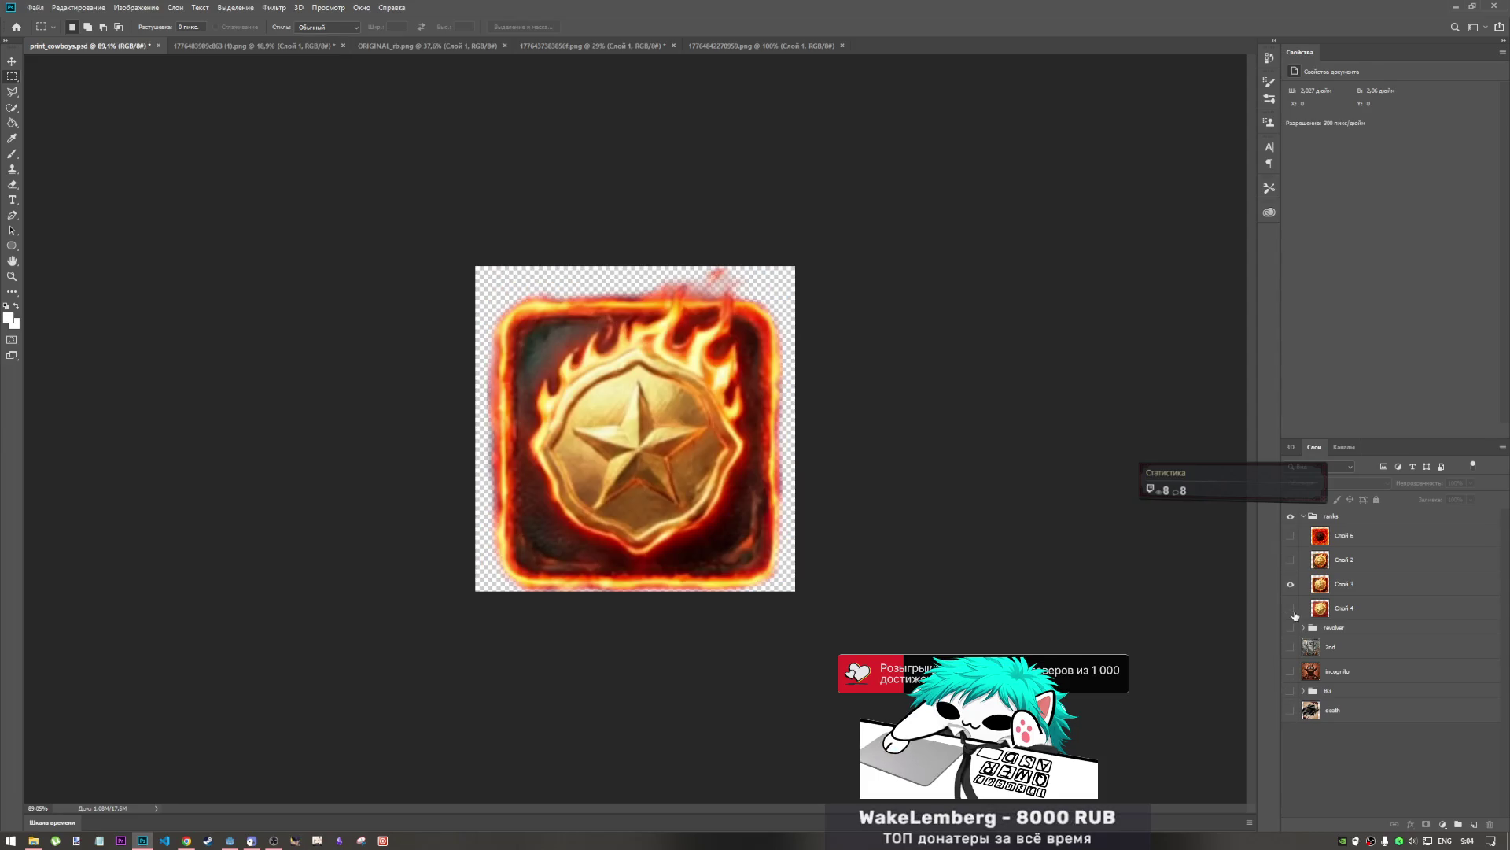
left_click(1291, 608)
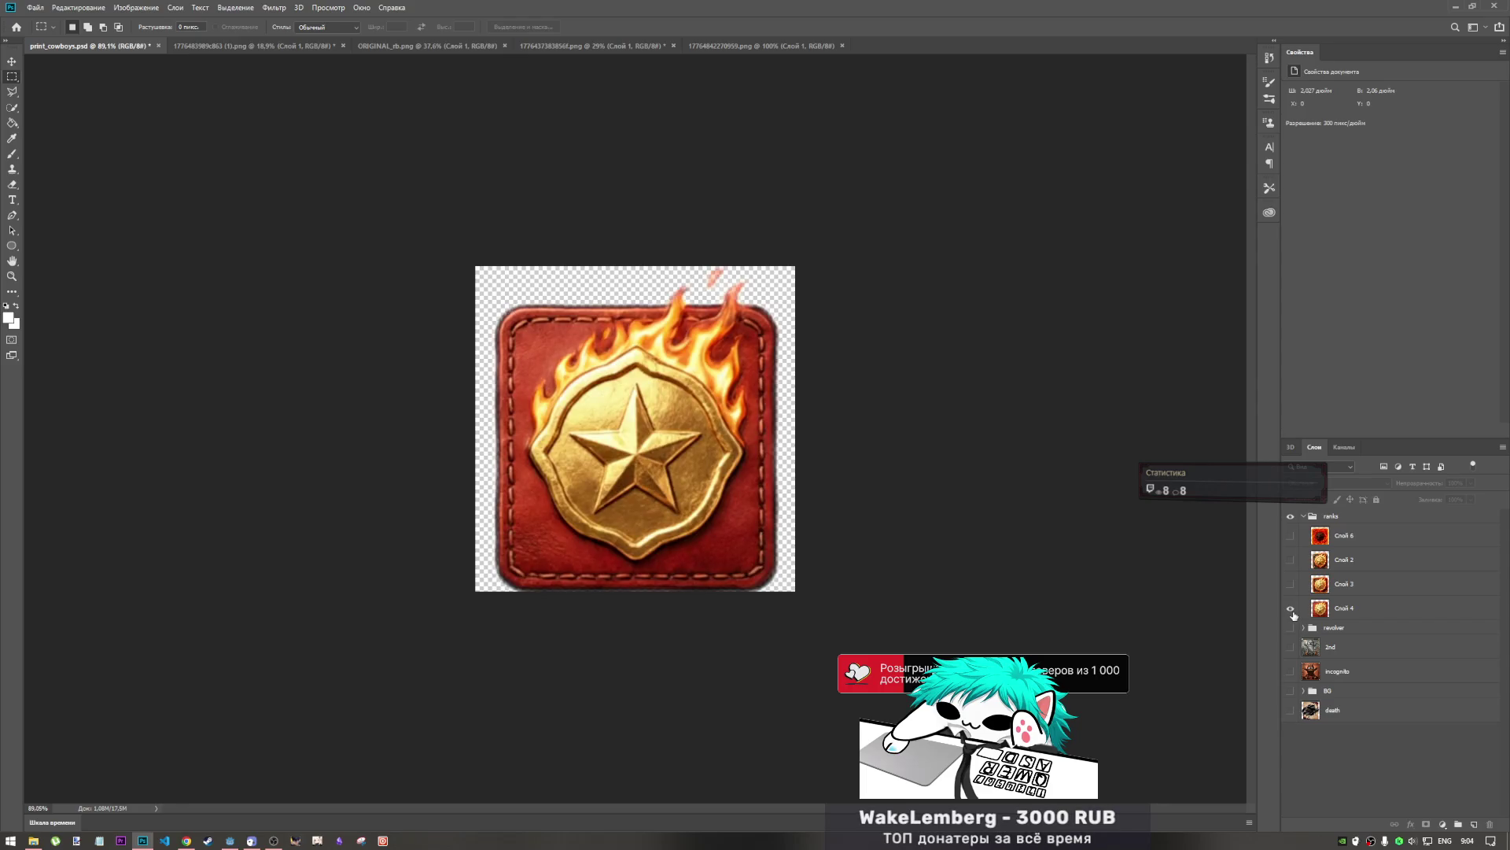
left_click(1291, 608)
left_click(1290, 584)
left_click(1291, 584)
left_click(1290, 559)
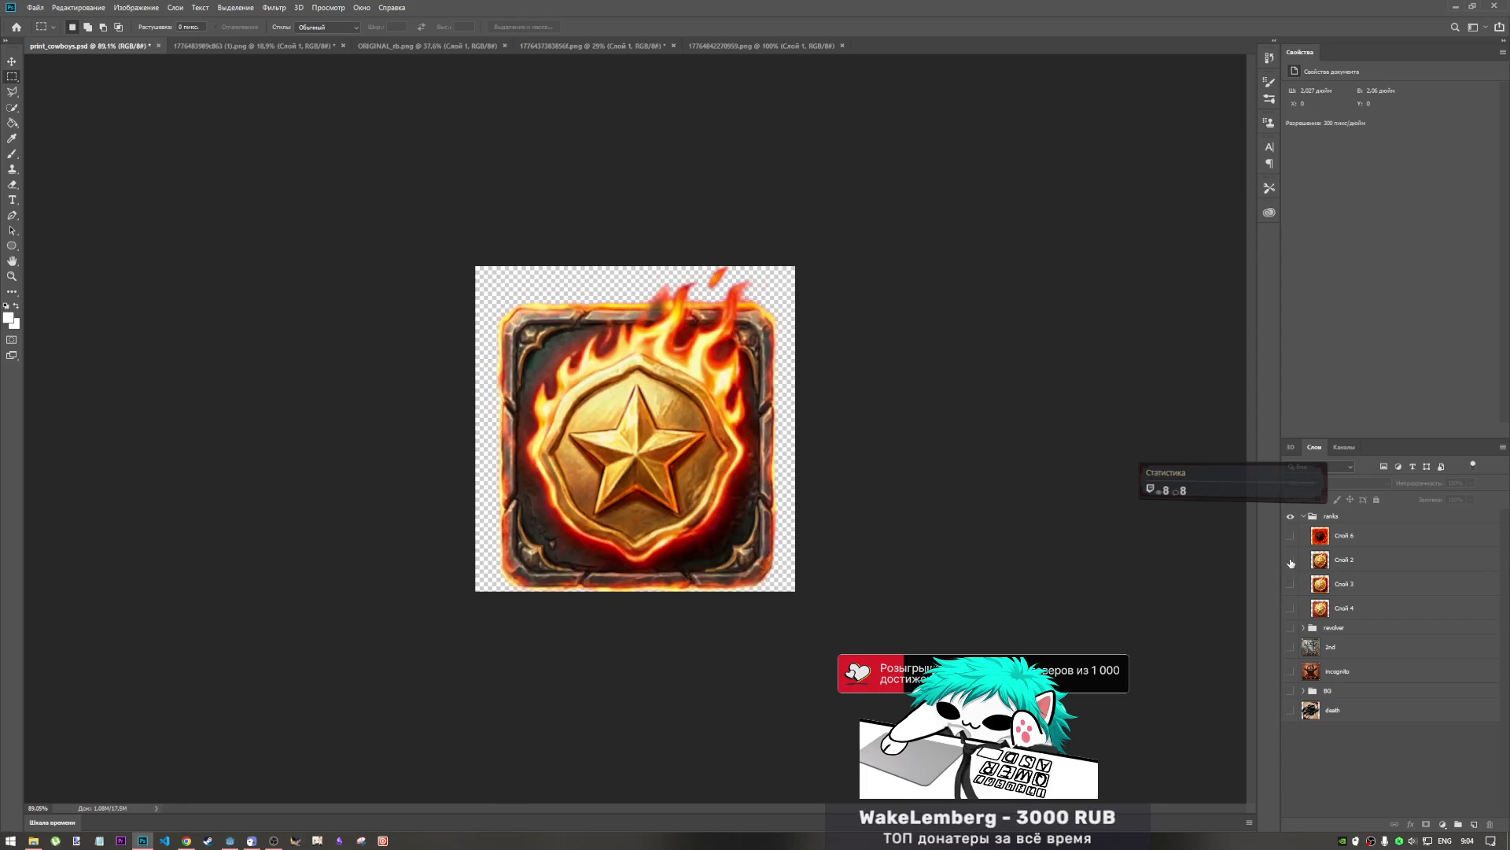
left_click(1290, 560)
left_click(1291, 584)
left_click(1291, 583)
left_click(1291, 583)
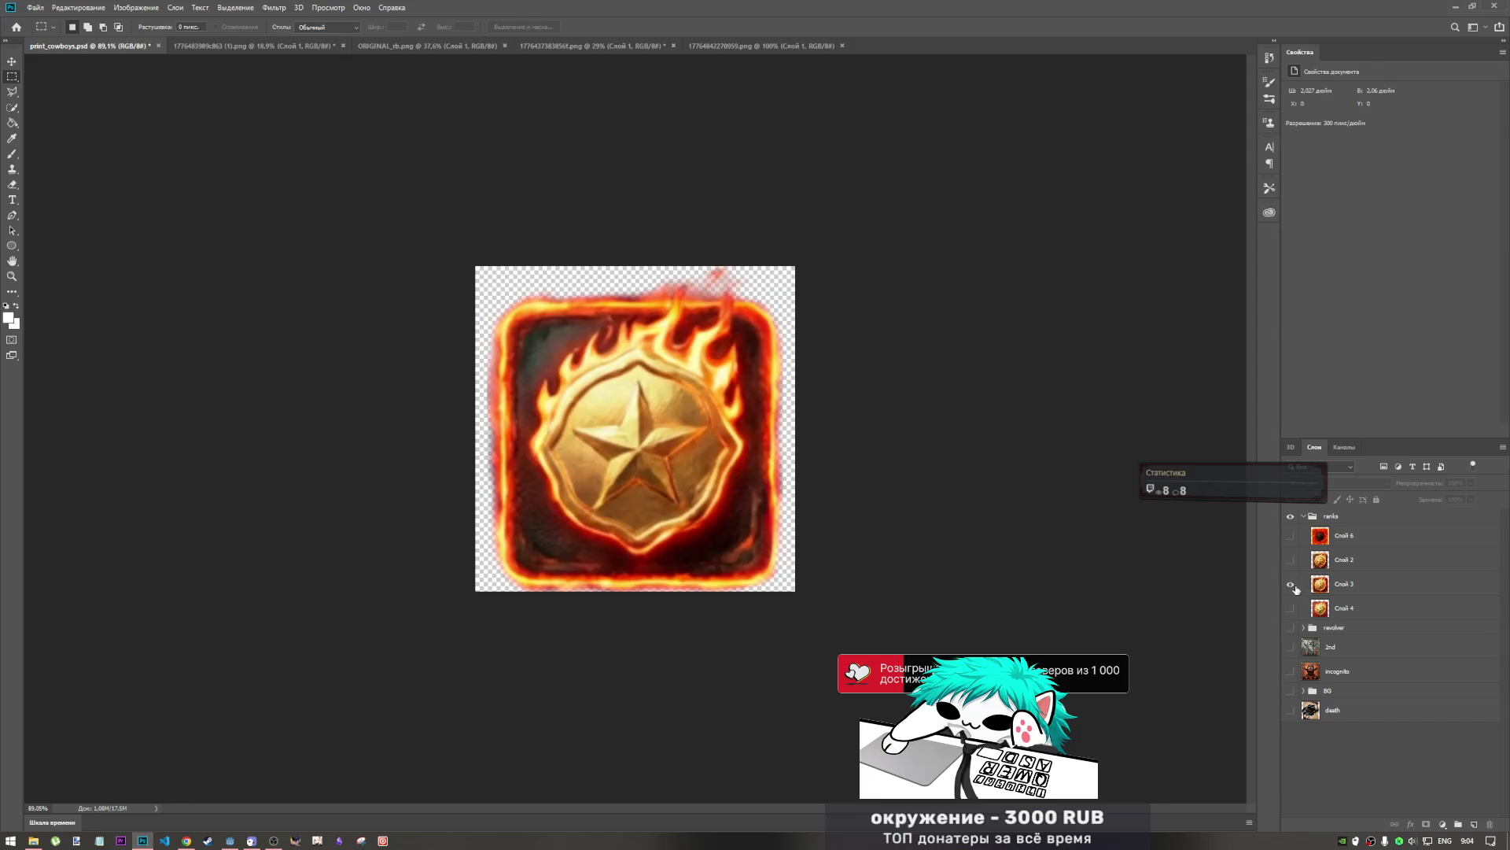
left_click(1291, 583)
- Preview Слой 3, 4, 2 and 6 one at a time, leaving all of them hidden
left_click(1291, 583)
left_click(1291, 582)
left_click(1291, 582)
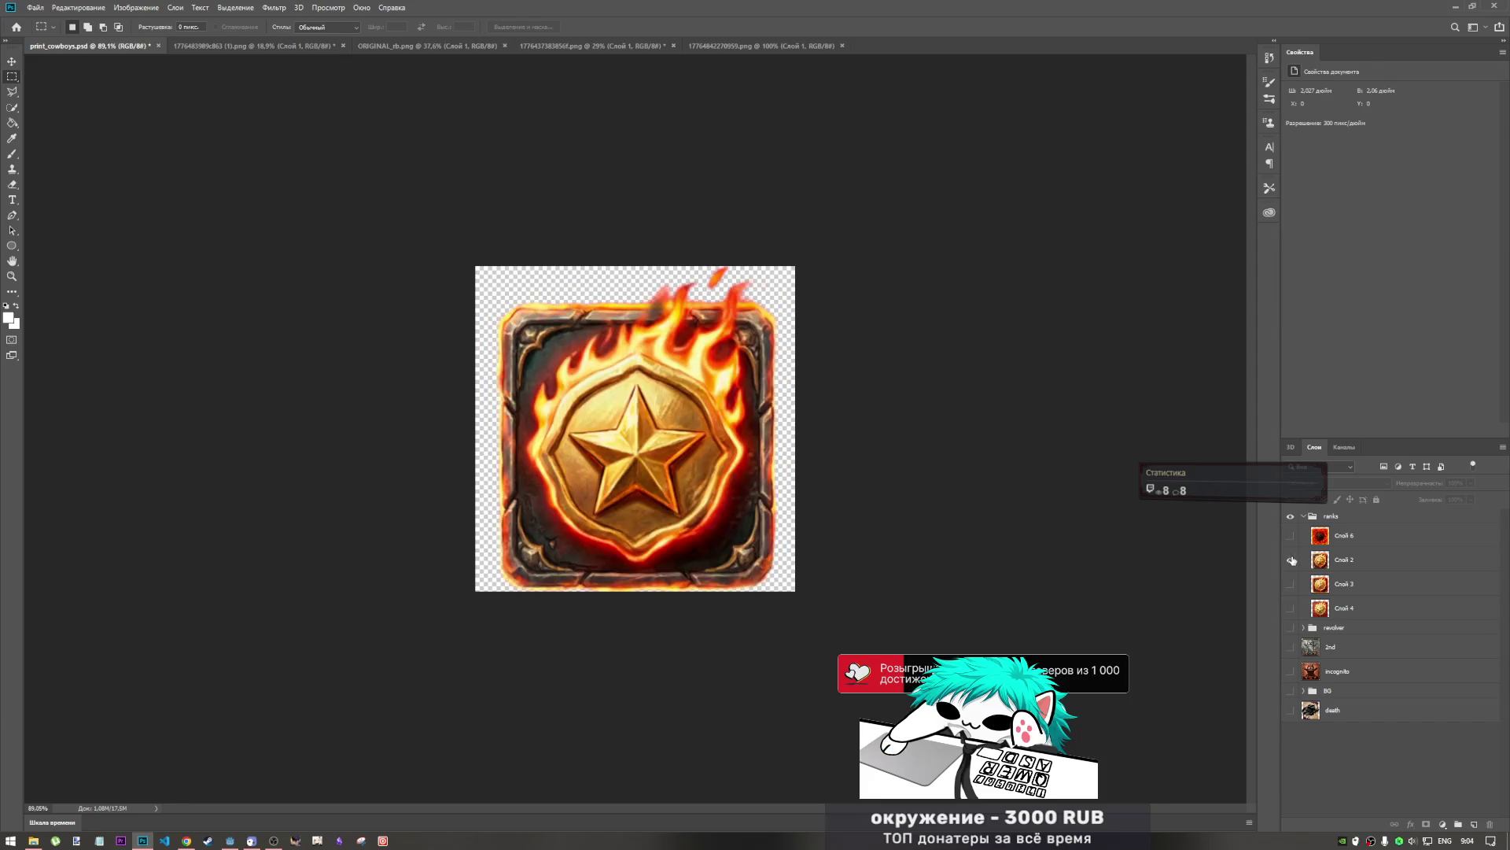
left_click(1291, 584)
left_click(1291, 584)
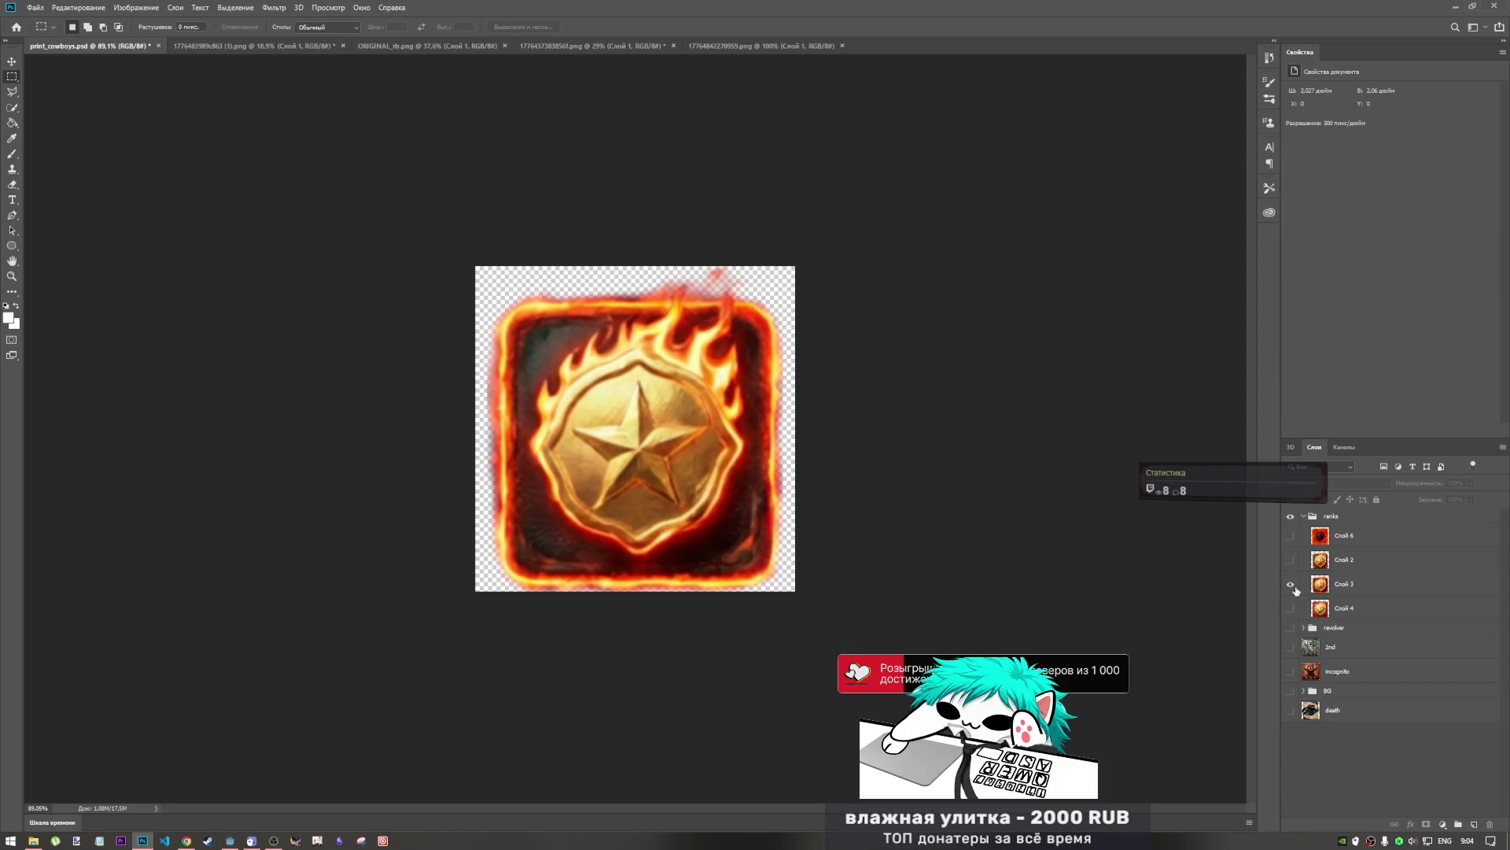
left_click(1292, 586)
left_click(1290, 587)
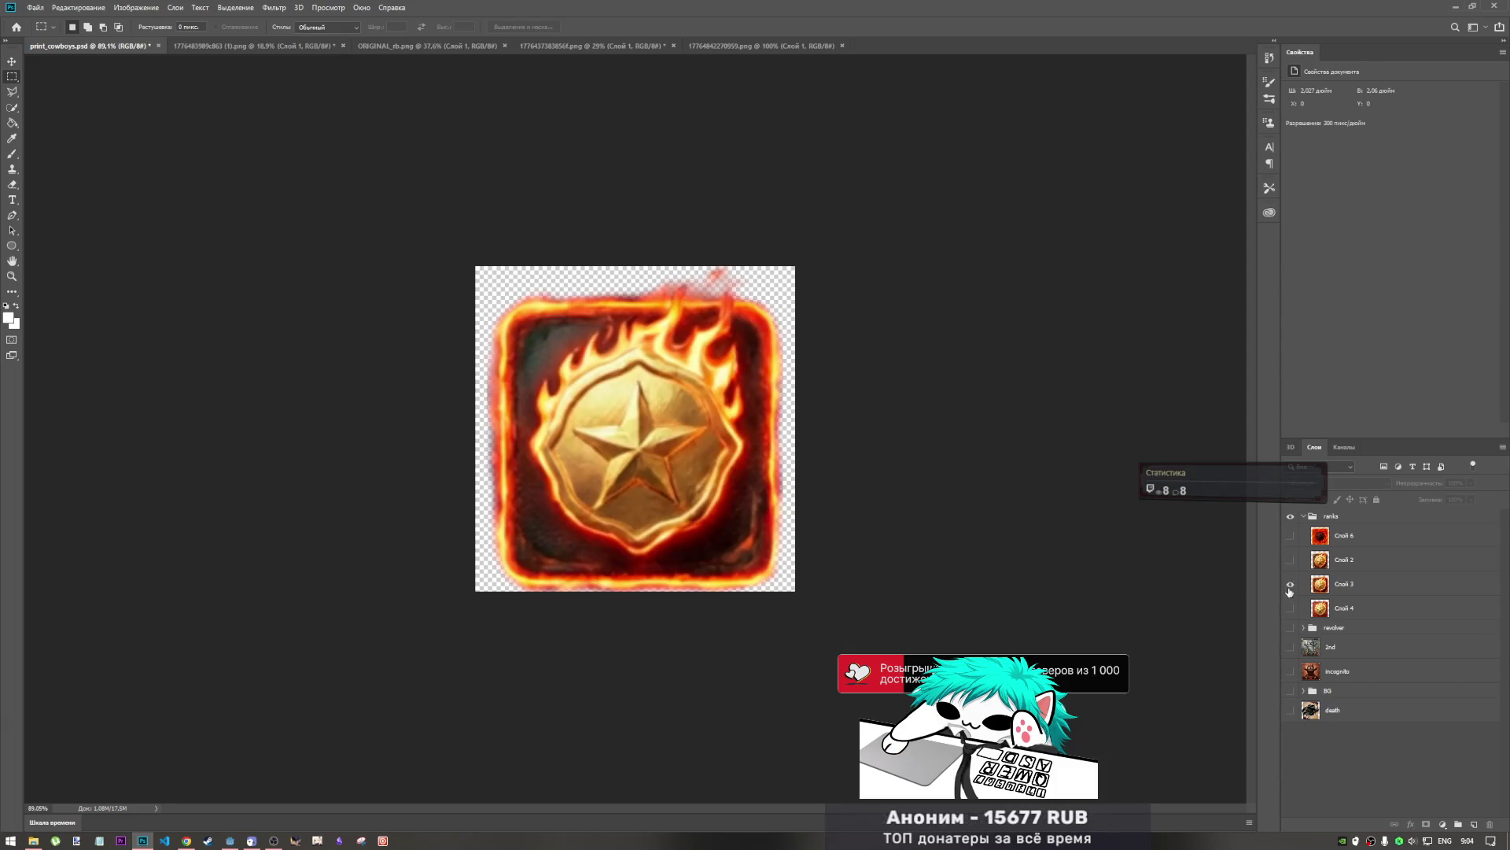
left_click(1290, 586)
left_click(1289, 608)
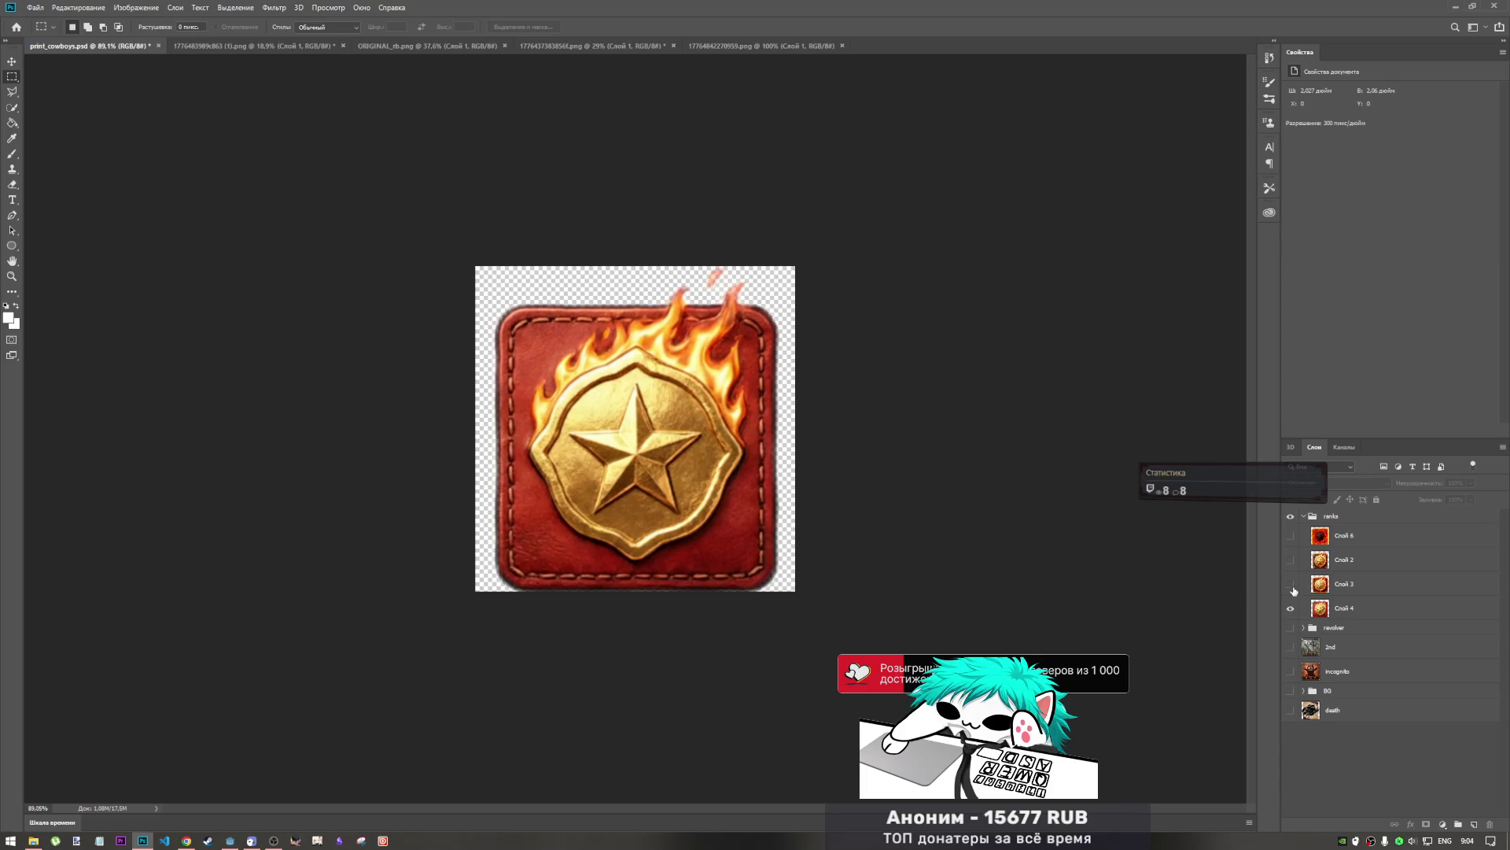
left_click(1290, 608)
left_click(1290, 560)
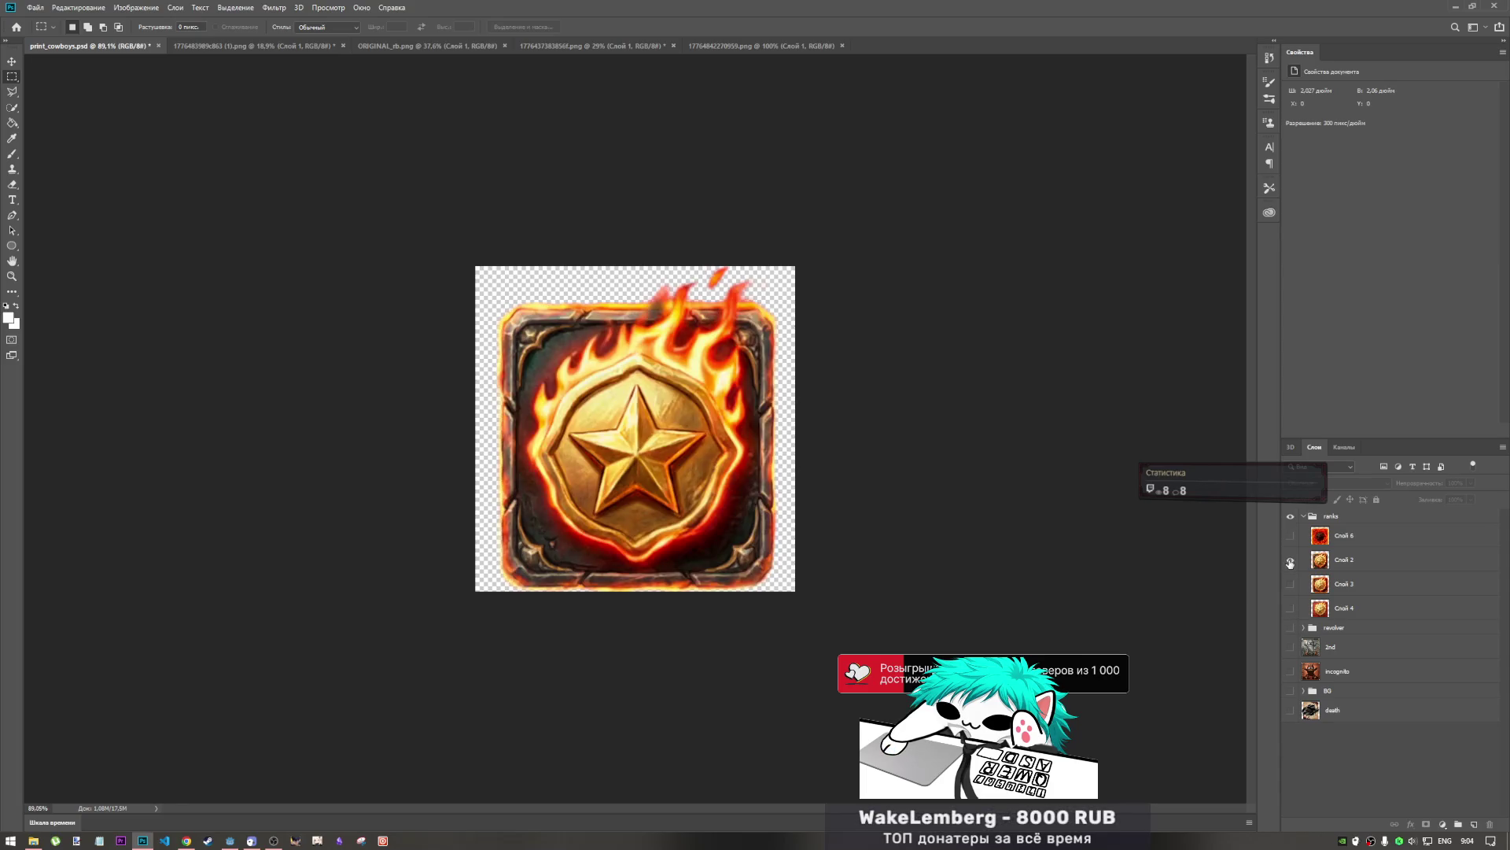
left_click(1290, 560)
left_click(1289, 586)
left_click(1289, 586)
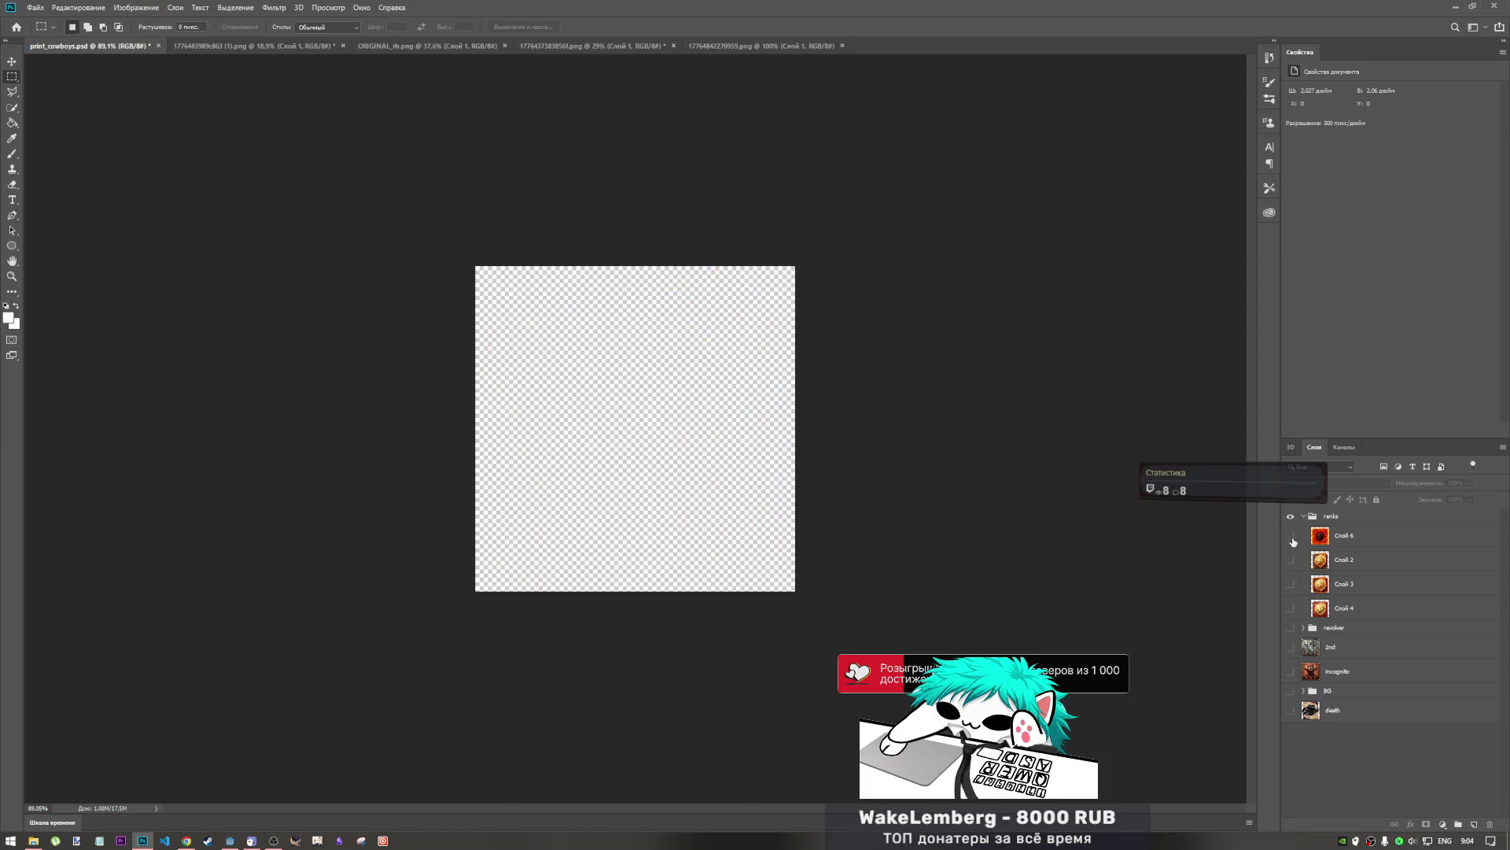
left_click(1291, 537)
left_click(1292, 540)
left_click(1291, 537)
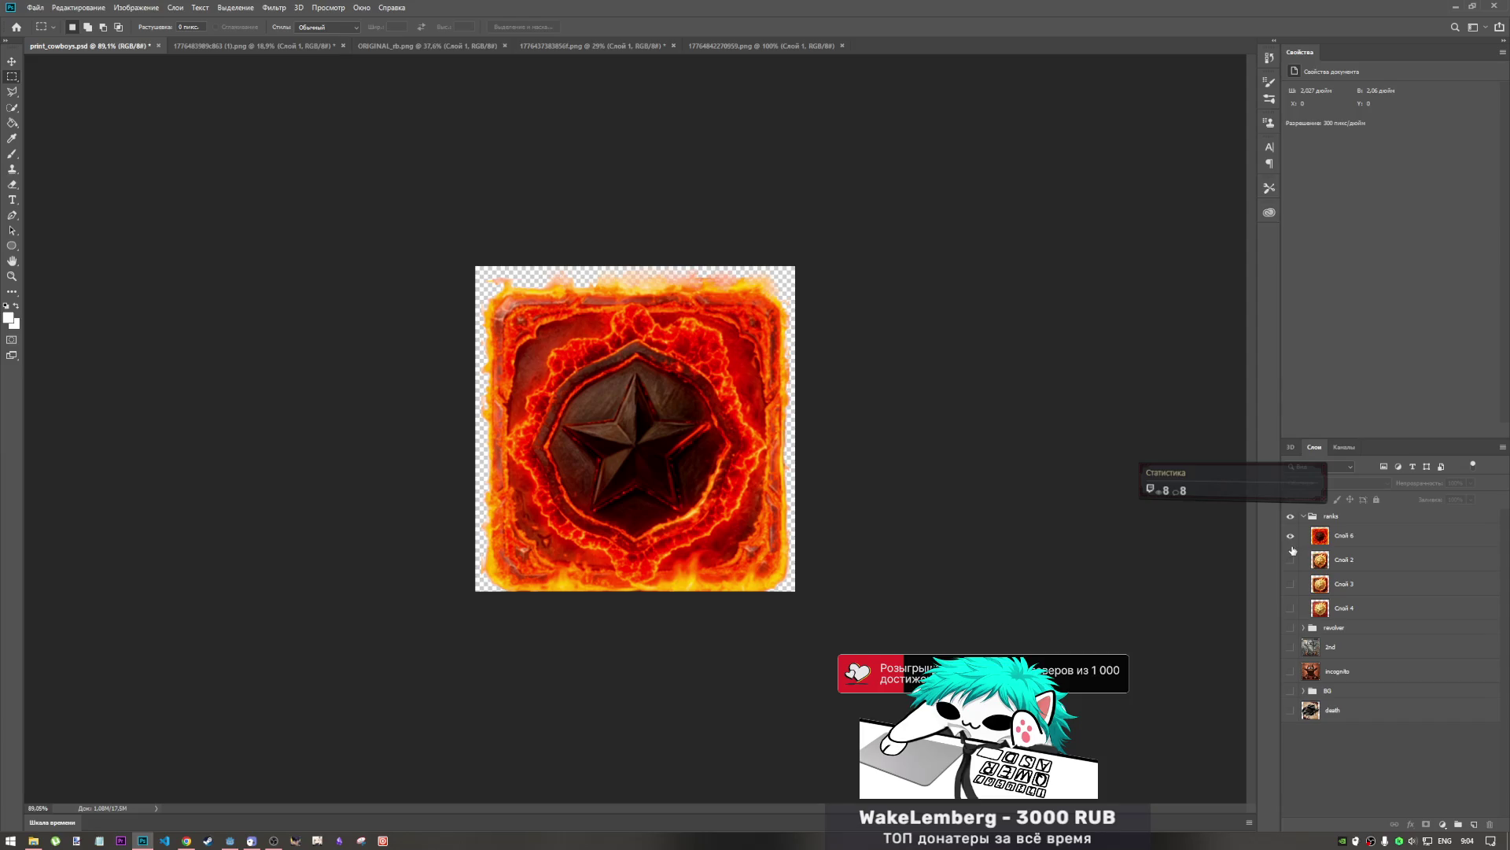
left_click(1291, 539)
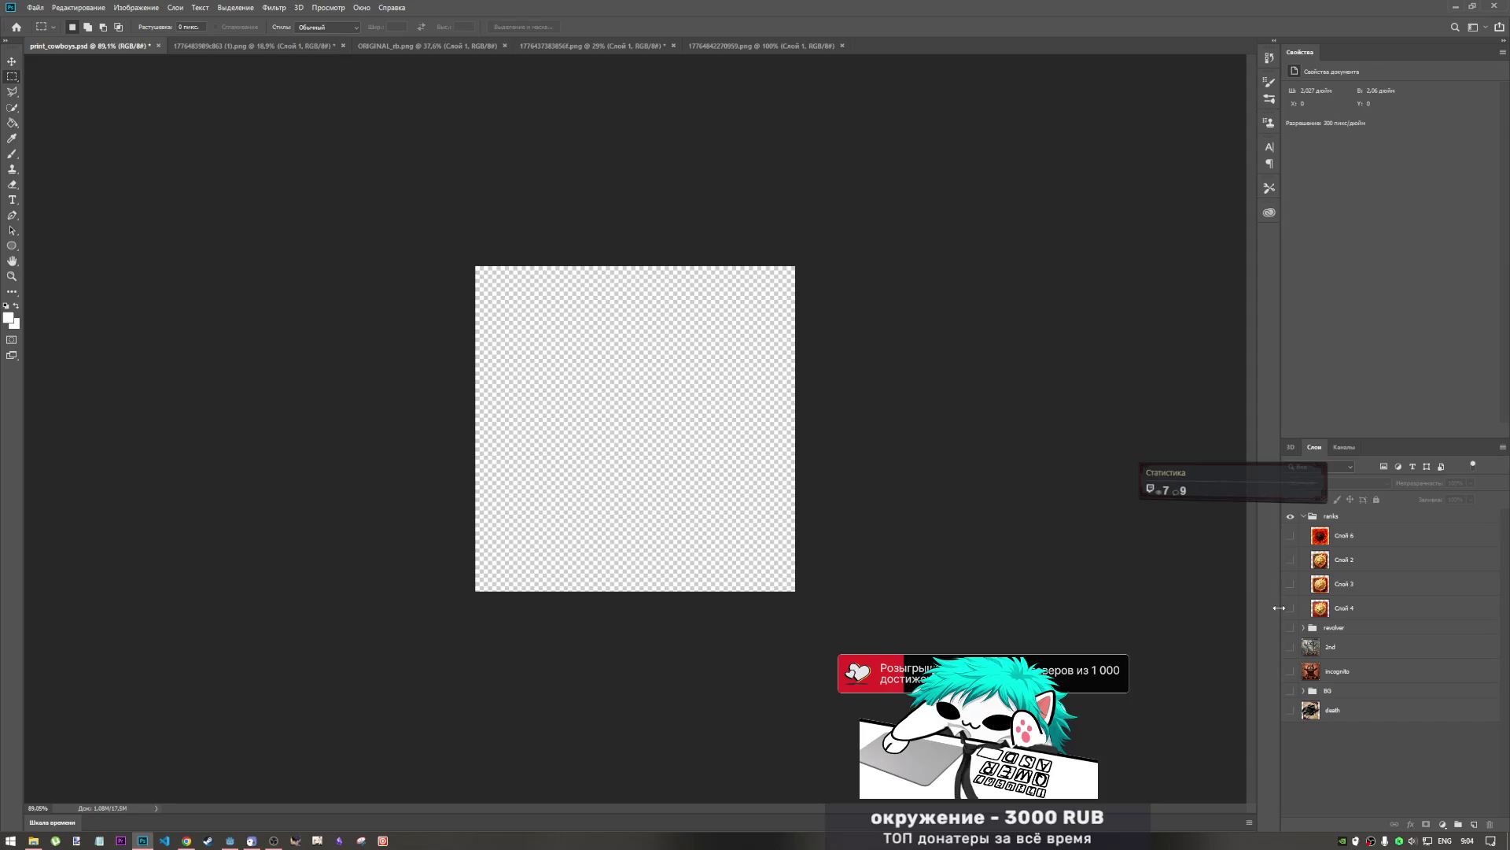
- Make Слой 4 active, show the 2nd and death layers, and hide incognito
left_click(1312, 609)
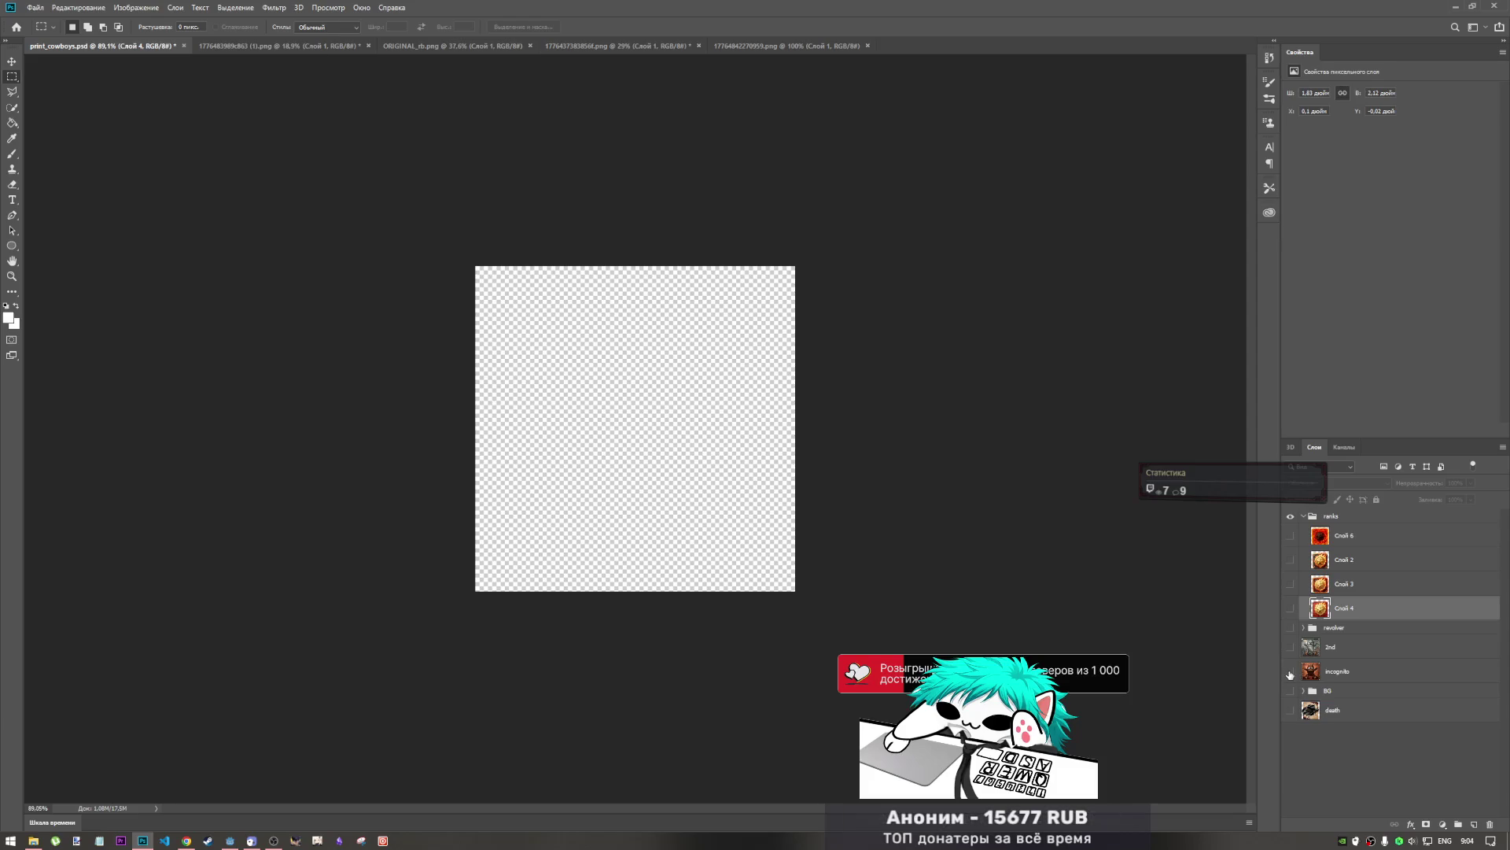
left_click(1292, 648)
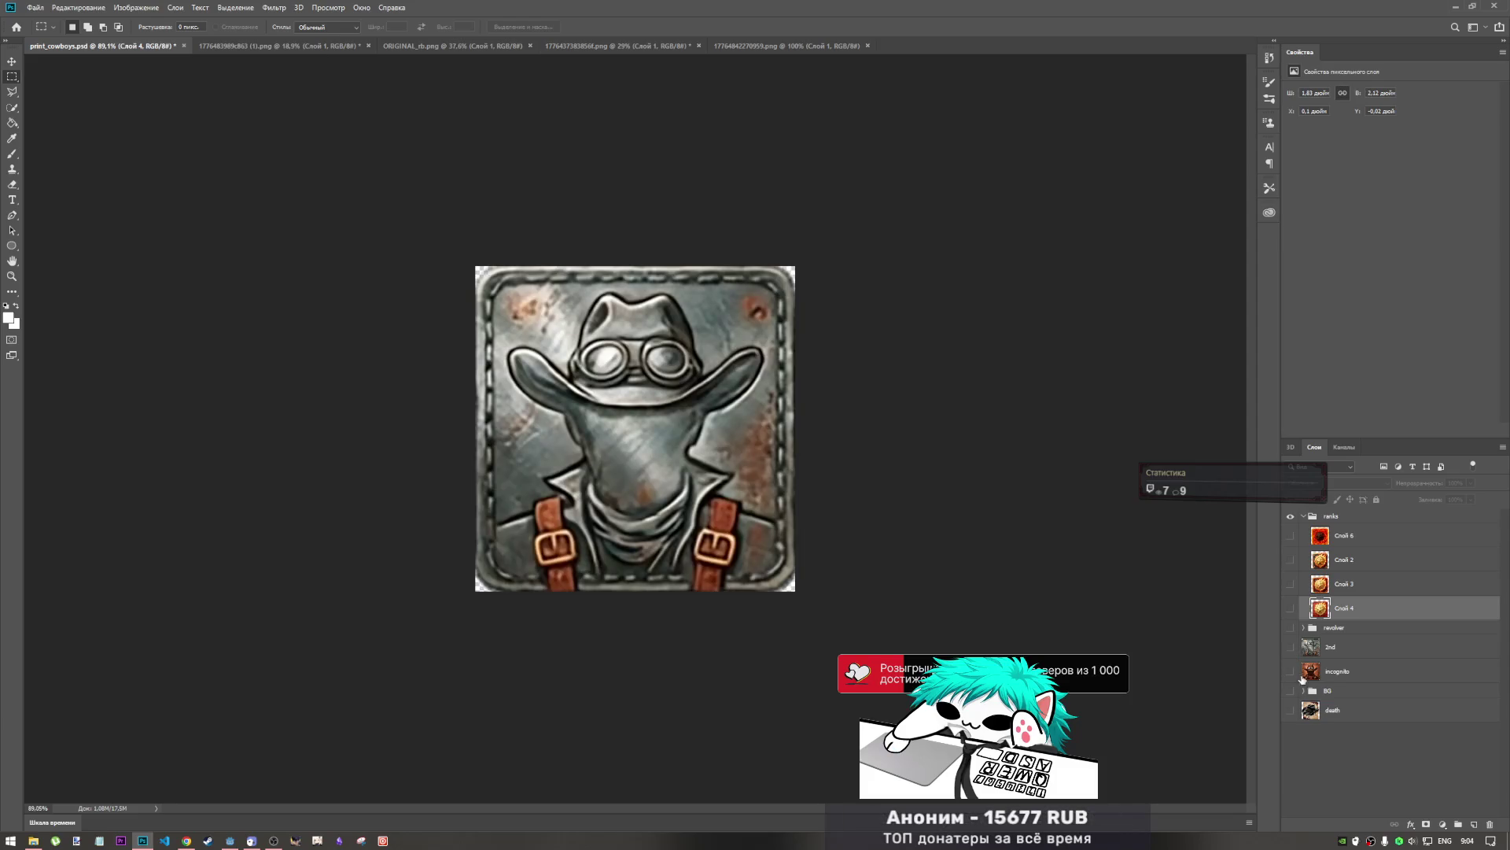
left_click(1293, 673)
left_click(1291, 711)
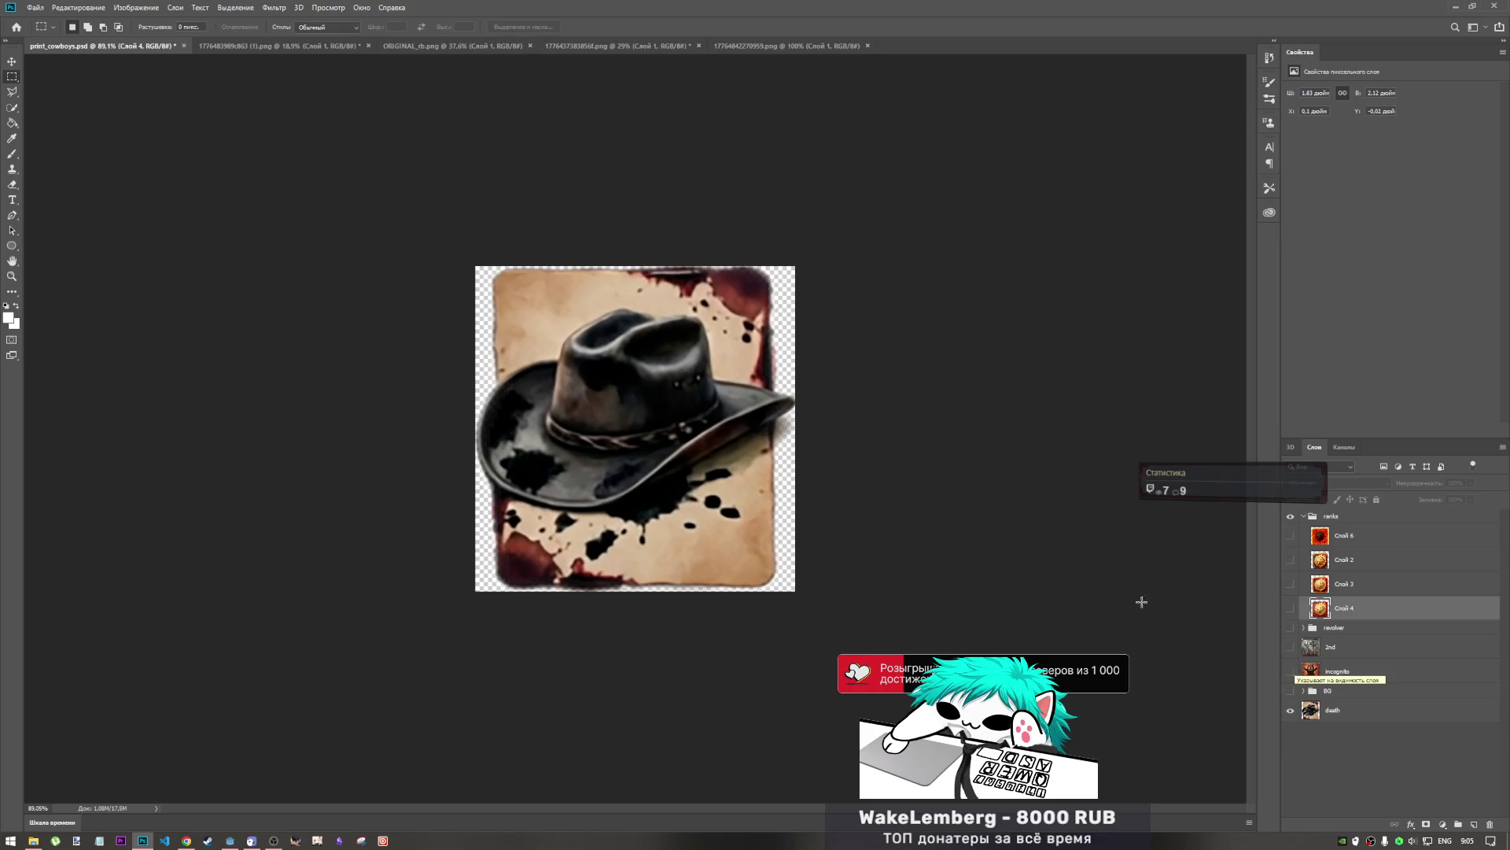
left_click(33, 840)
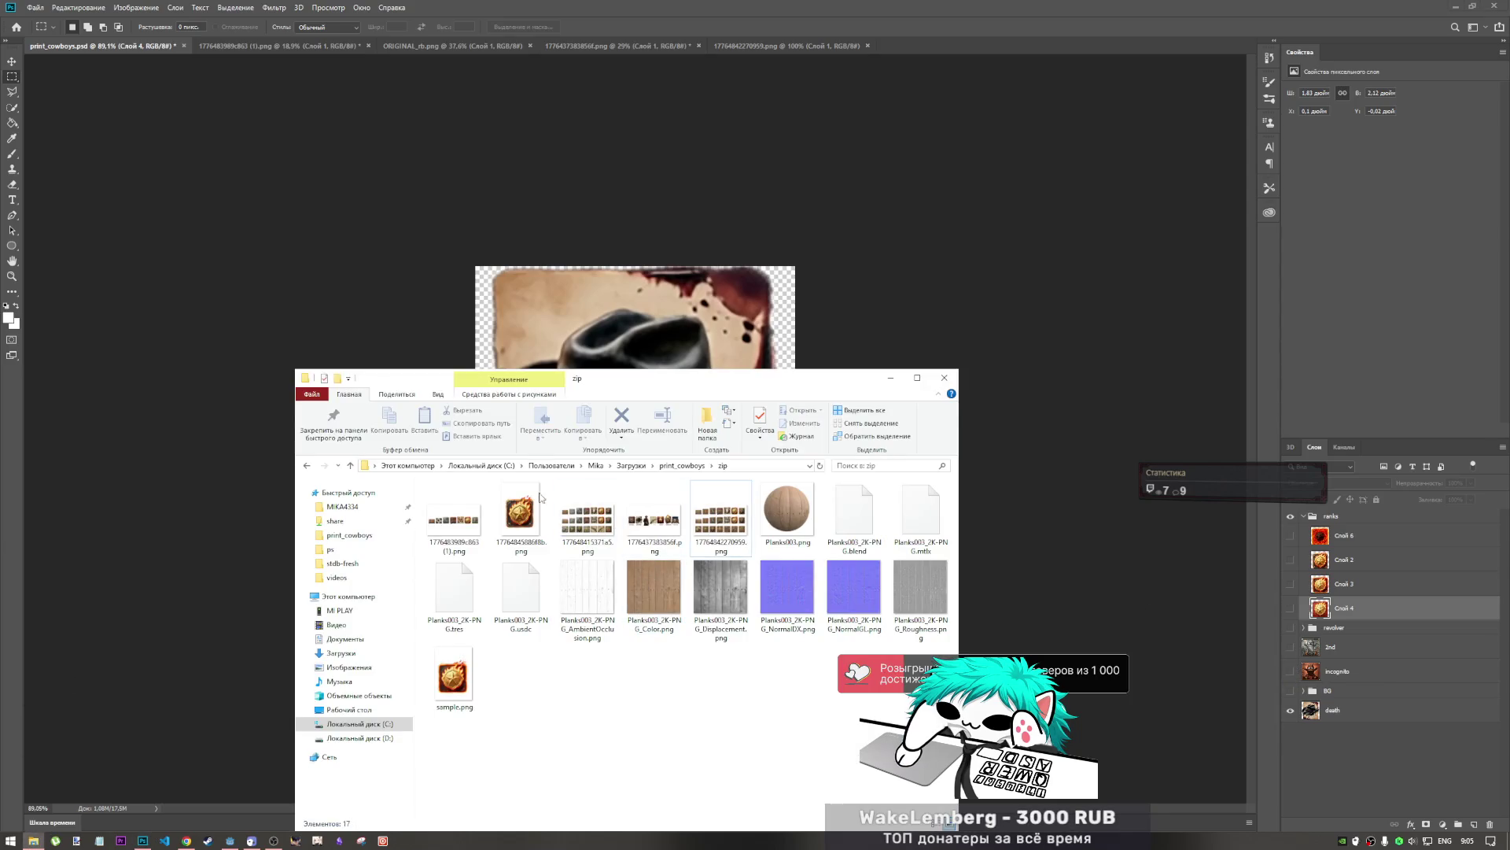
- Go up to the print_cowboys folder and drag end_match_sample.png into Photoshop
left_click(681, 465)
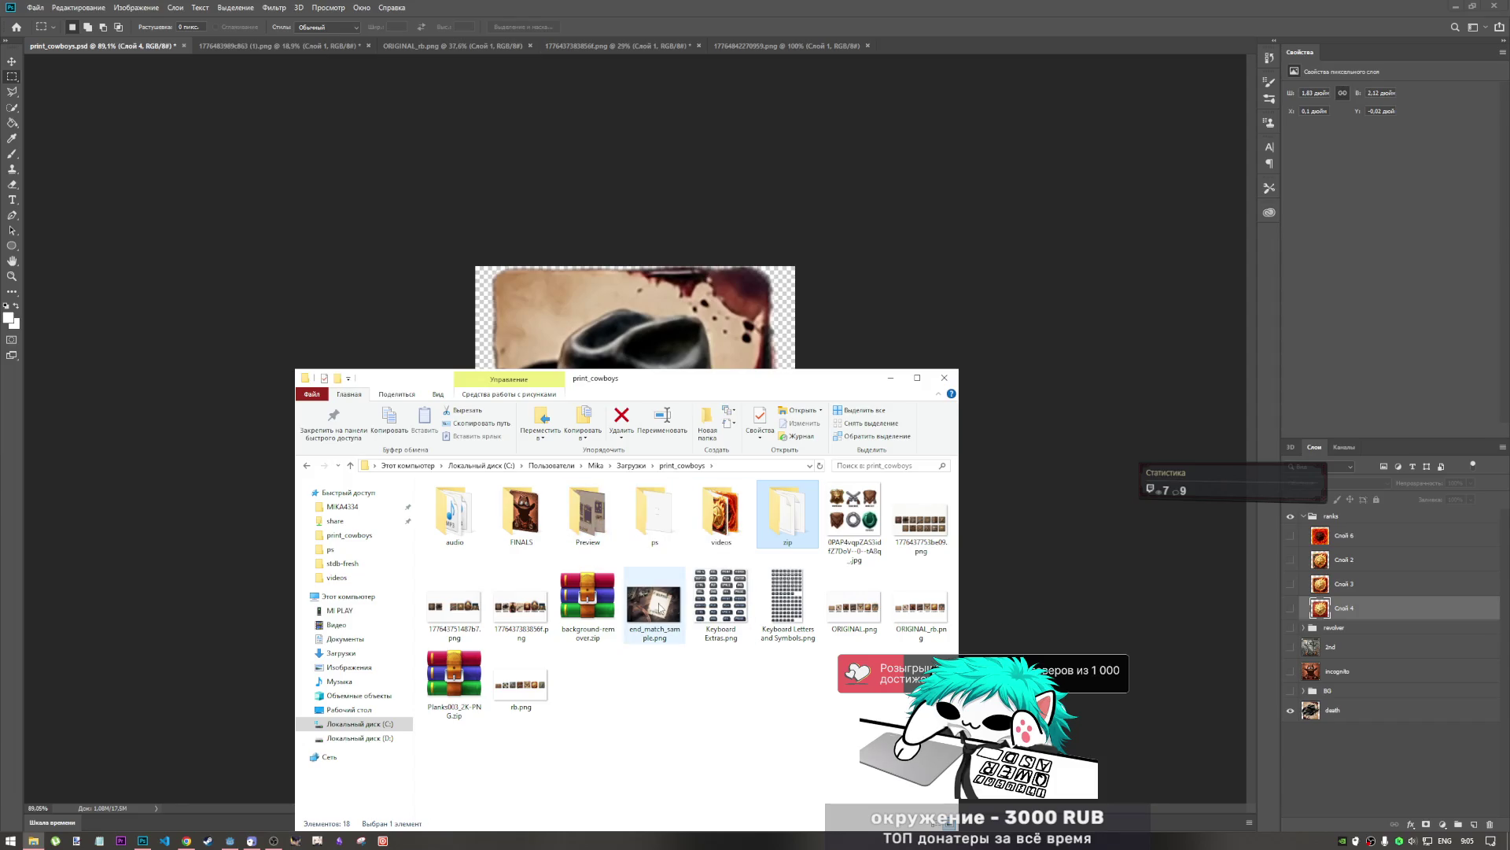
left_click_drag(659, 607, 871, 267)
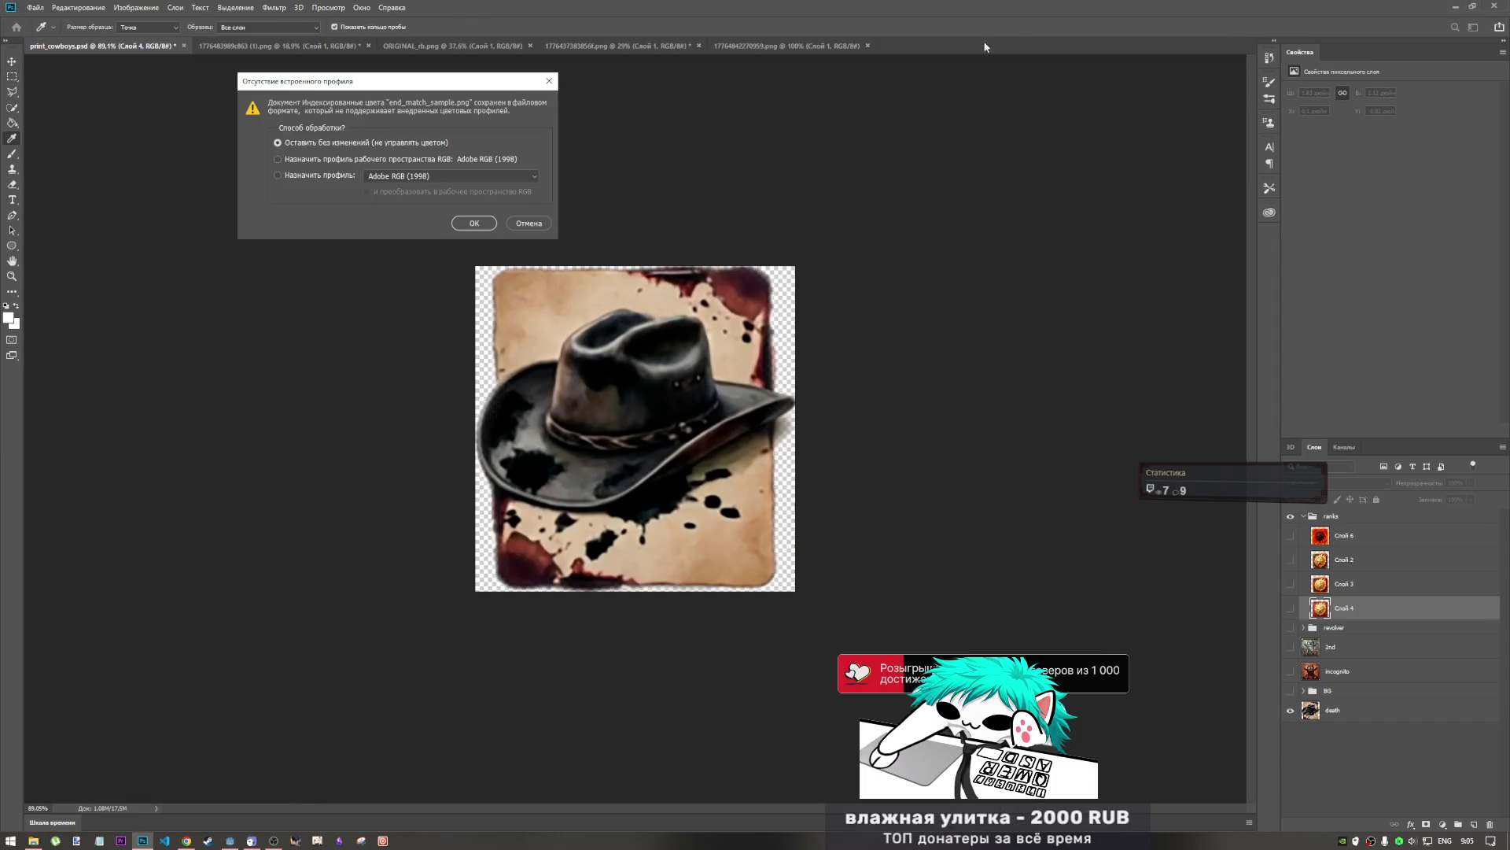
- Open end_match_sample.png without colour management and select the whole wanted-poster image
left_click(474, 223)
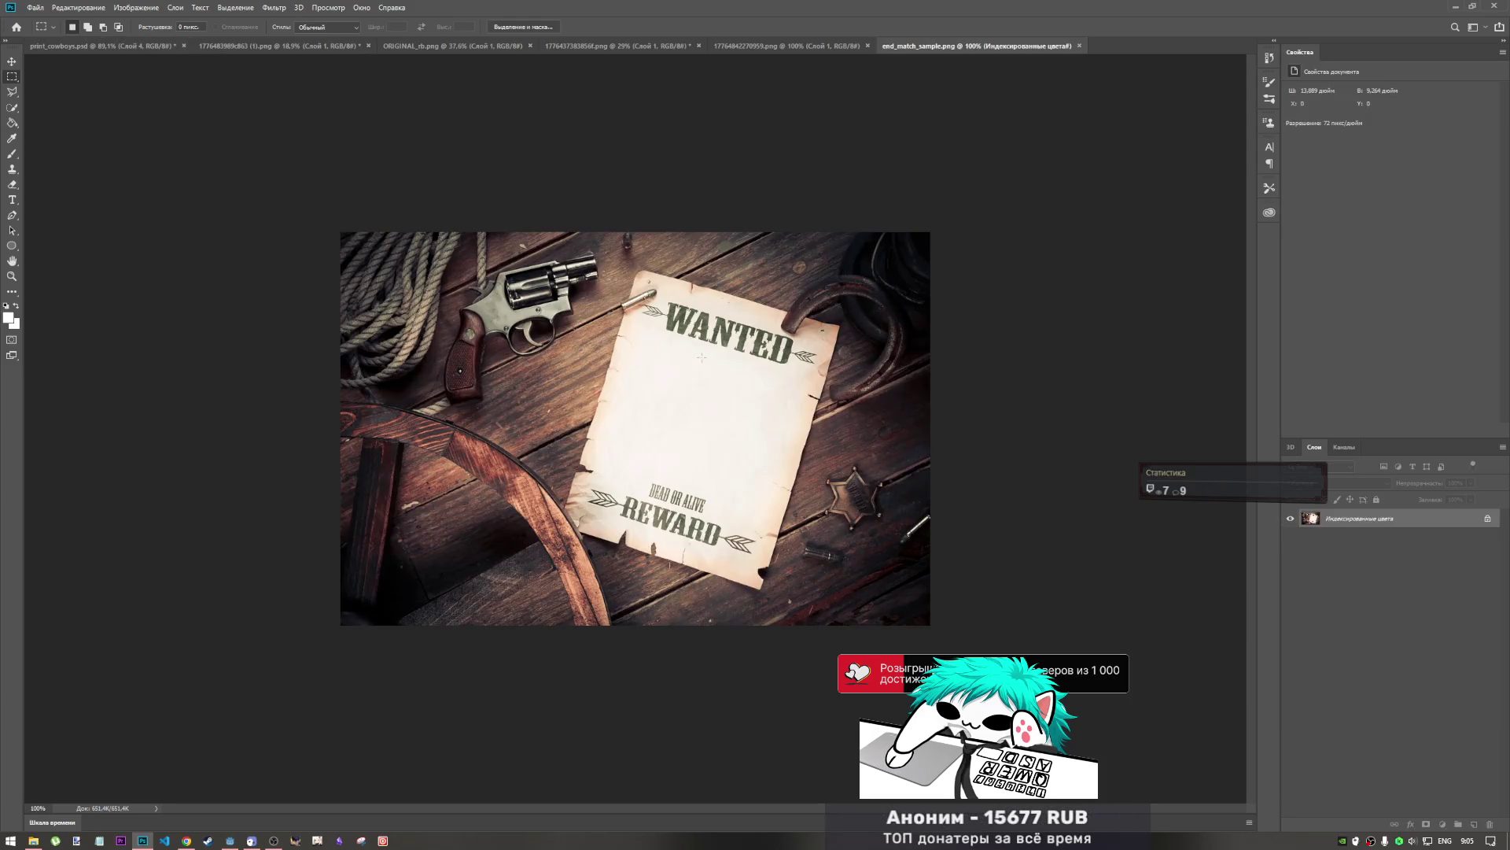
mouse_move(643, 332)
left_mouse_down()
mouse_move(706, 391)
mouse_move(834, 430)
mouse_move(832, 443)
left_mouse_up()
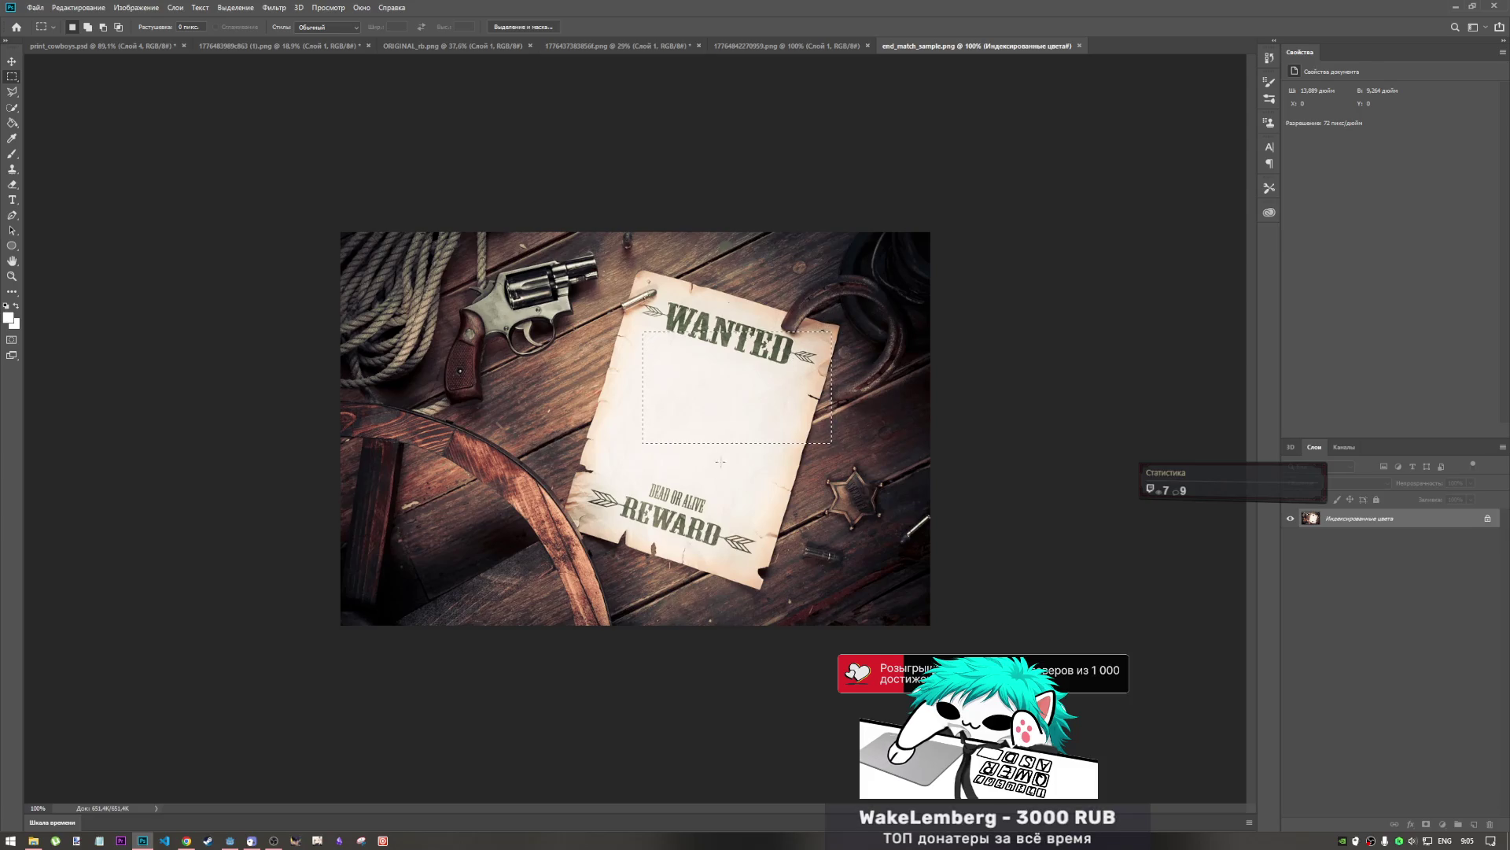
left_click(806, 379)
key("ctrl+a")
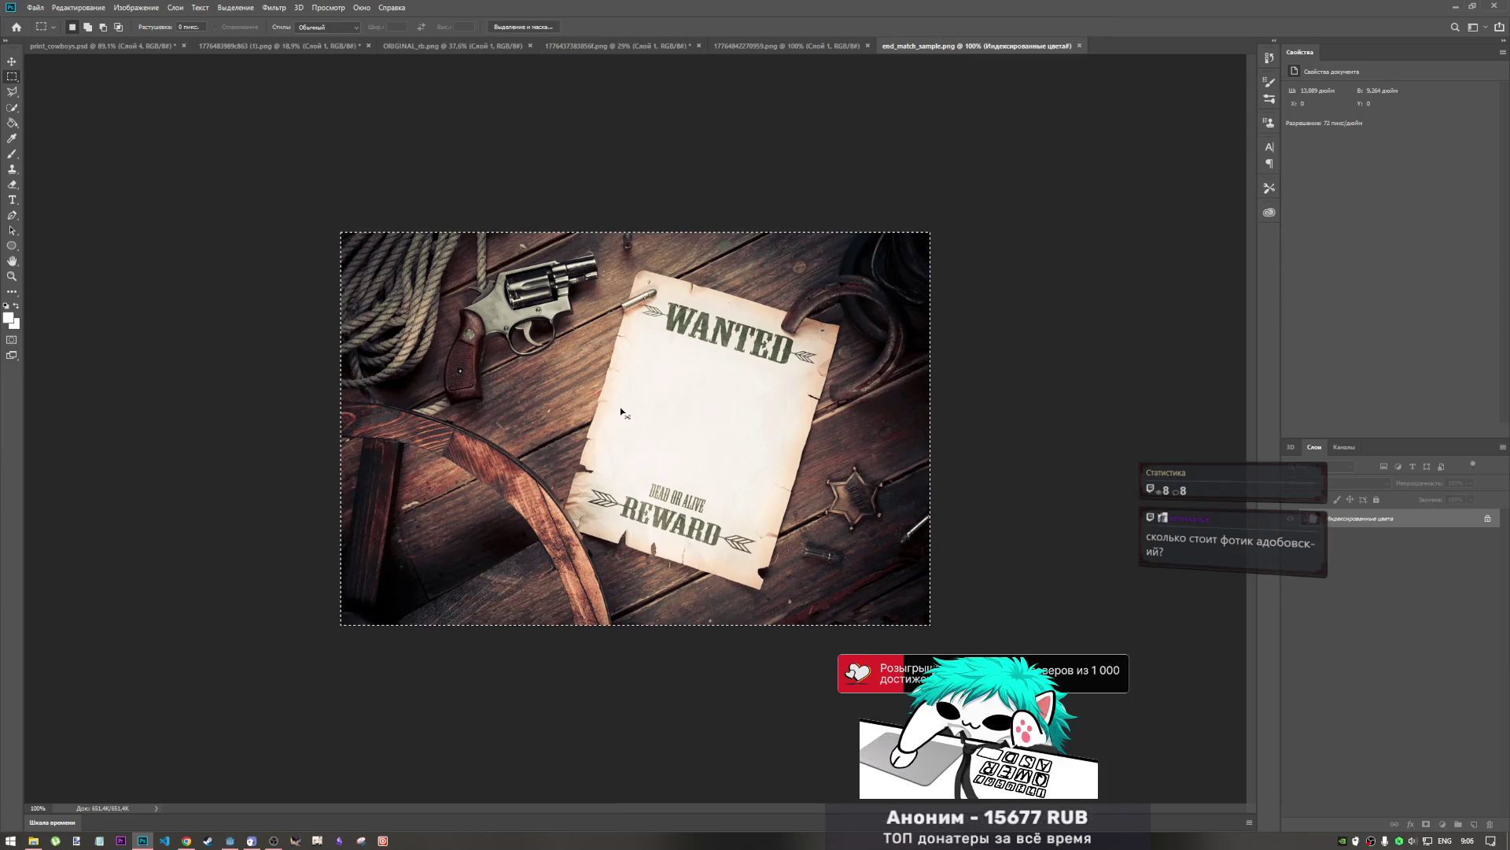
- Create a 1000×667 clipboard-preset document, paste the poster, and delete the unlocked Фон layer
left_click(36, 10)
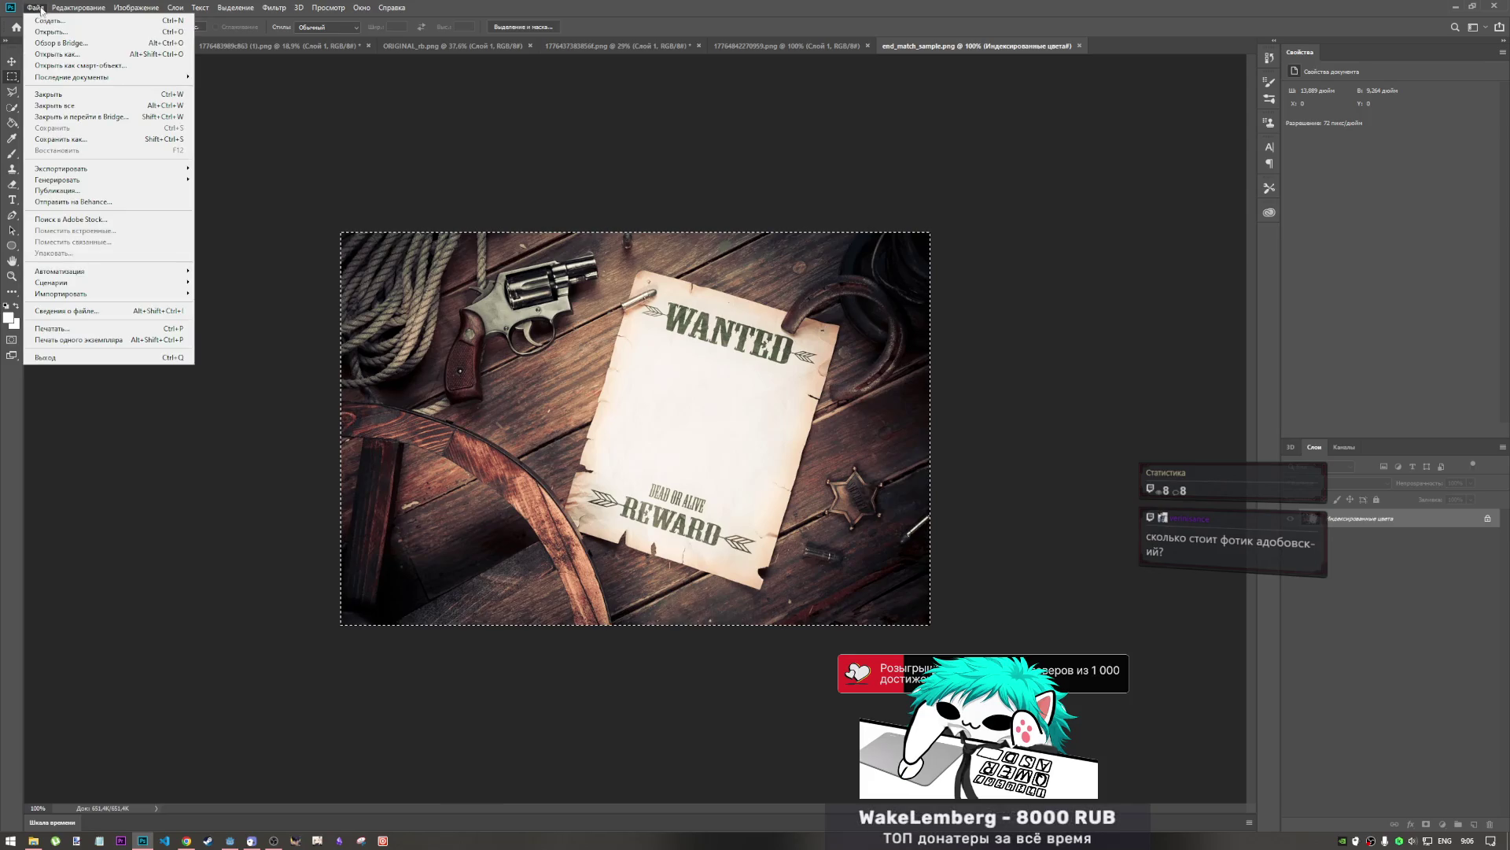
key("Escape")
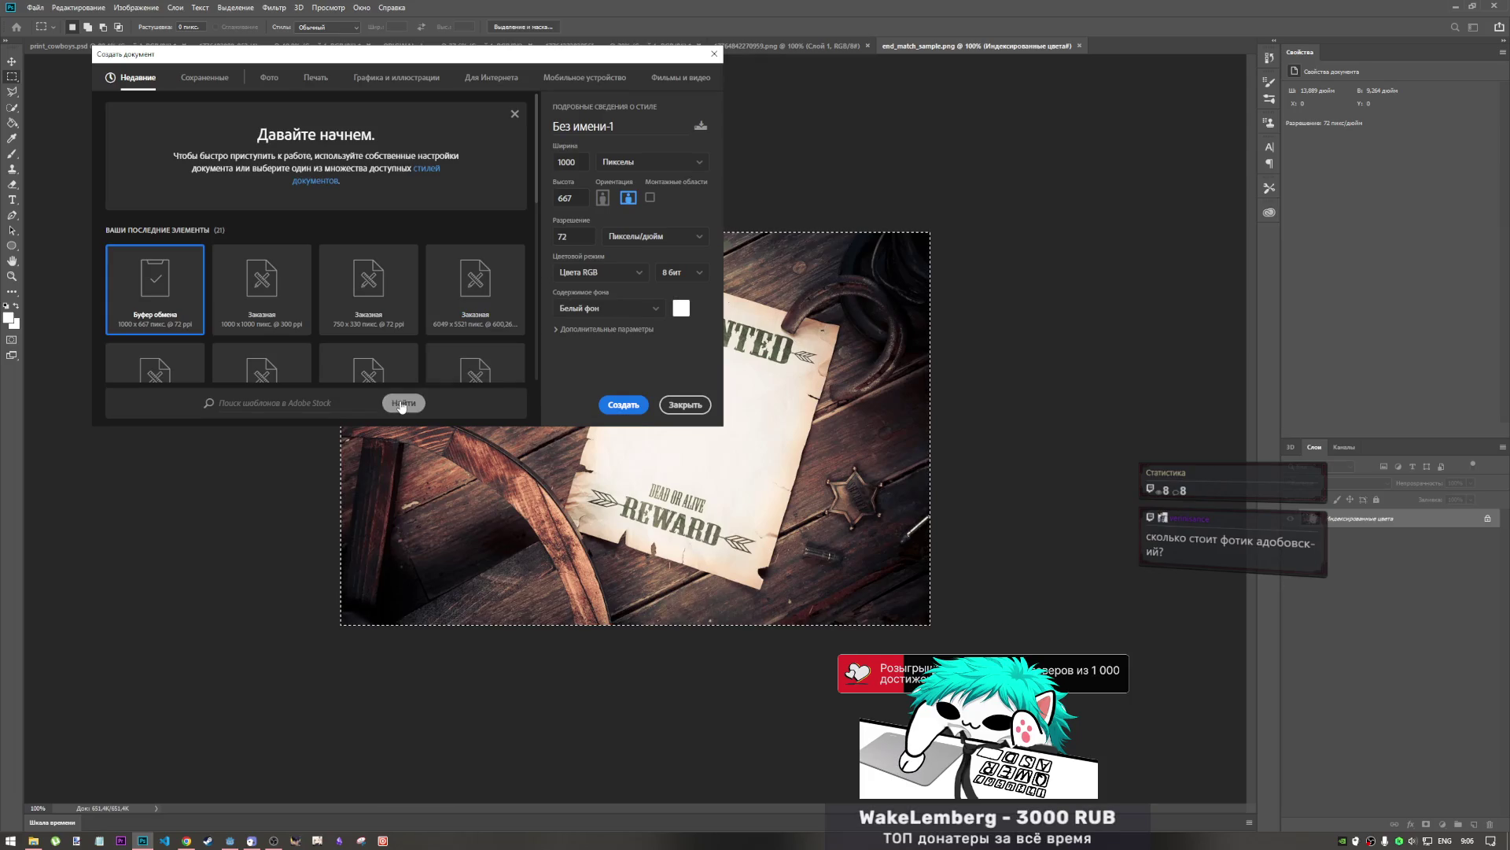
left_click(626, 403)
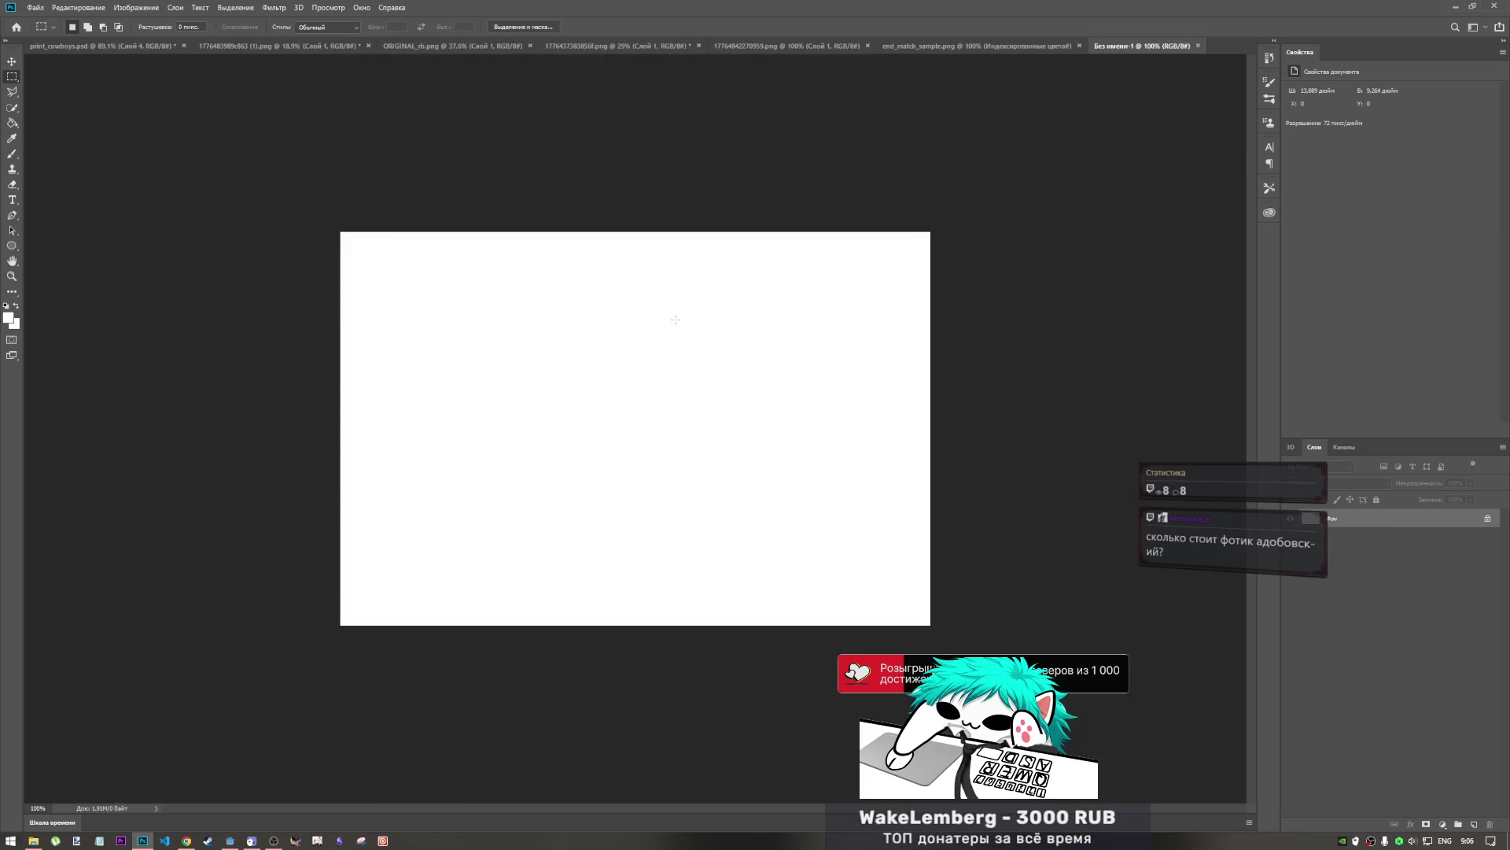
key("ctrl+v")
double_click(1430, 536)
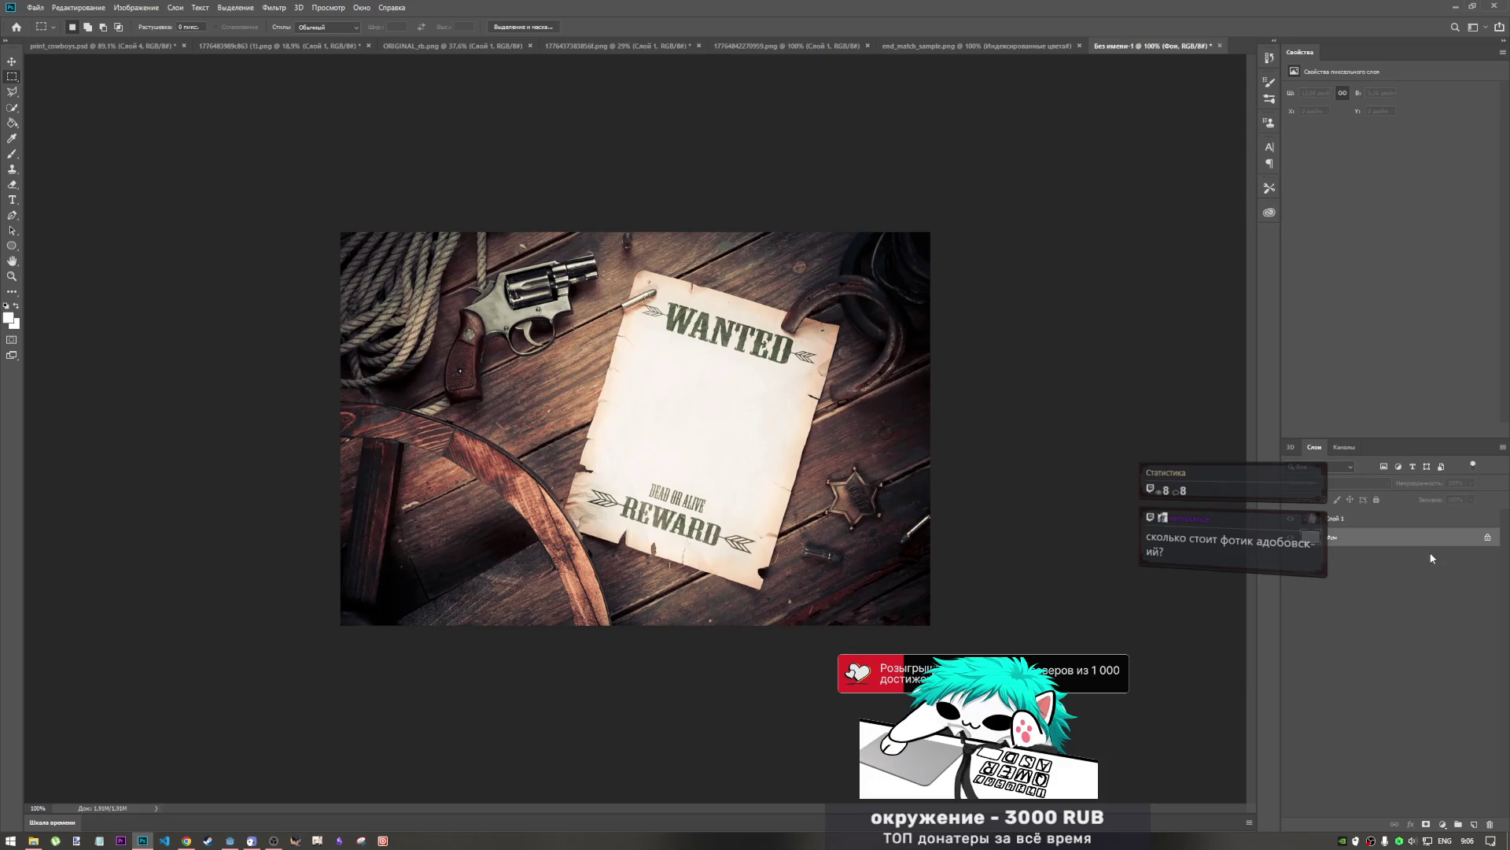
key("Delete")
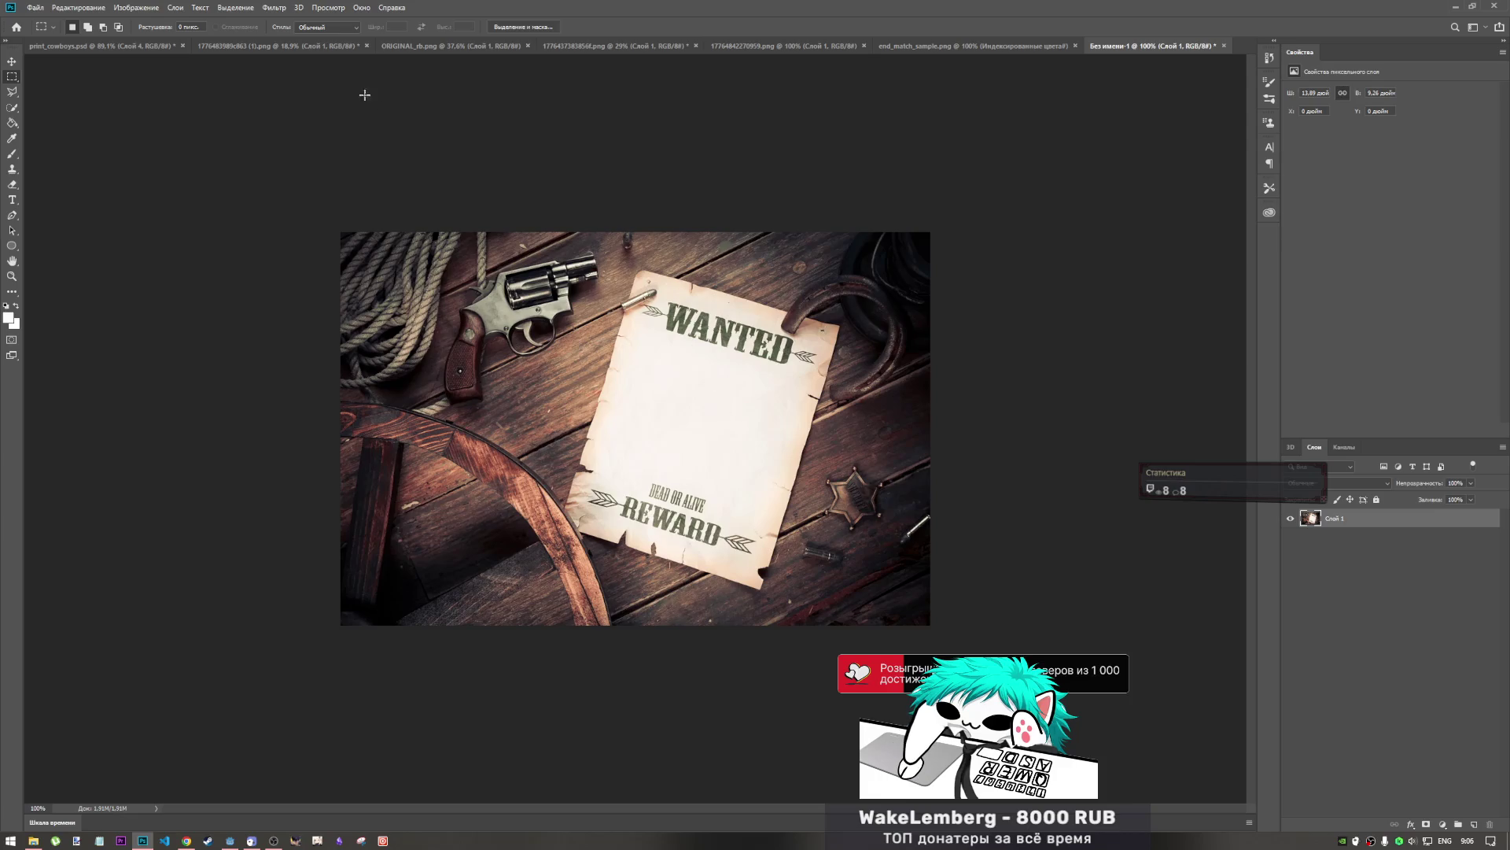
- Drag the hat from the death layer in print_cowboys.psd onto the poster and scale it down
left_click(149, 46)
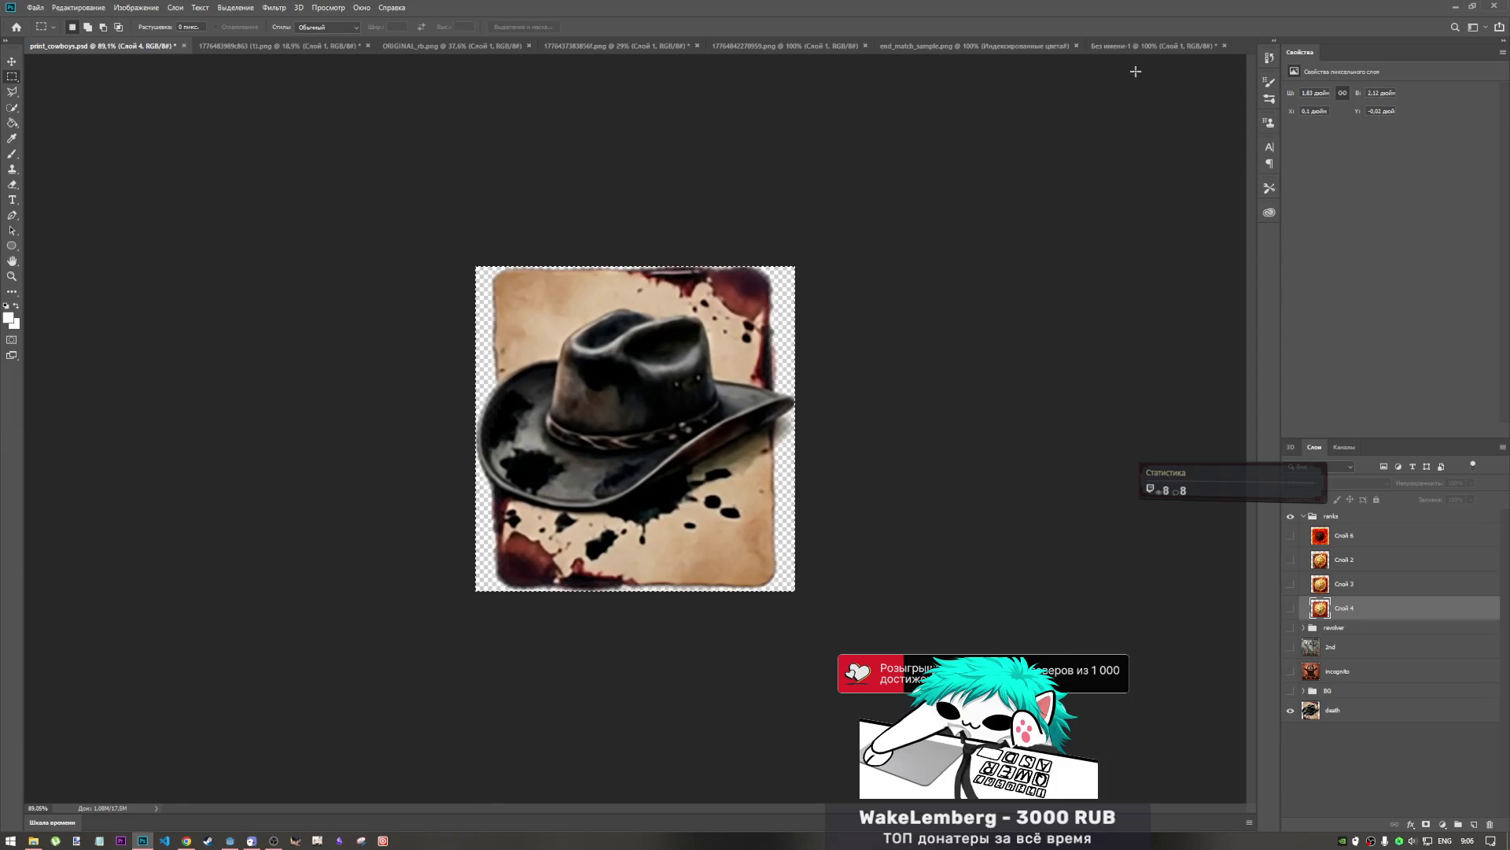
left_click(1153, 45)
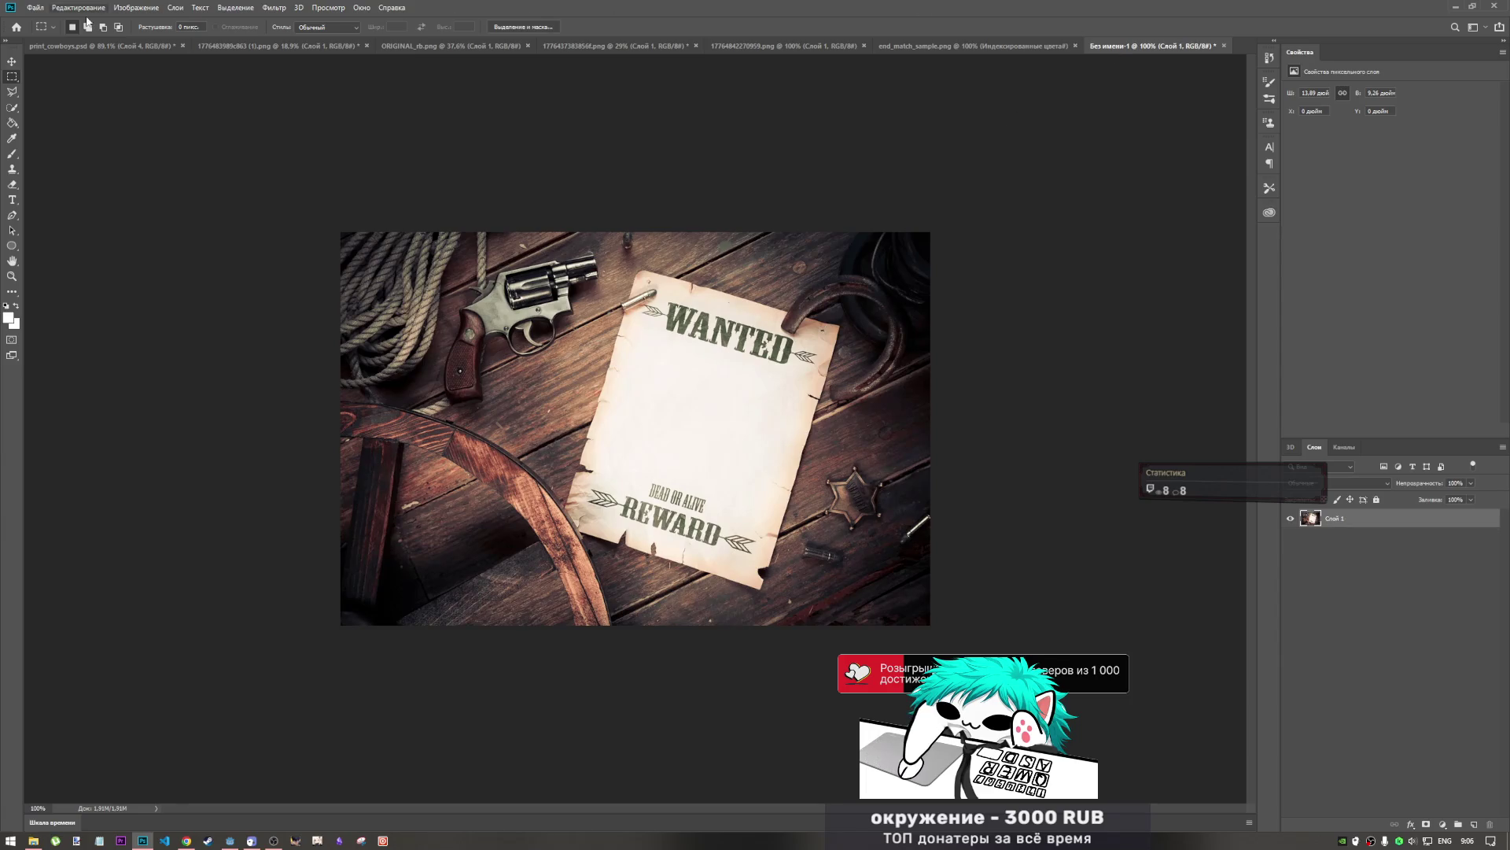
left_click(102, 46)
left_click(1347, 717)
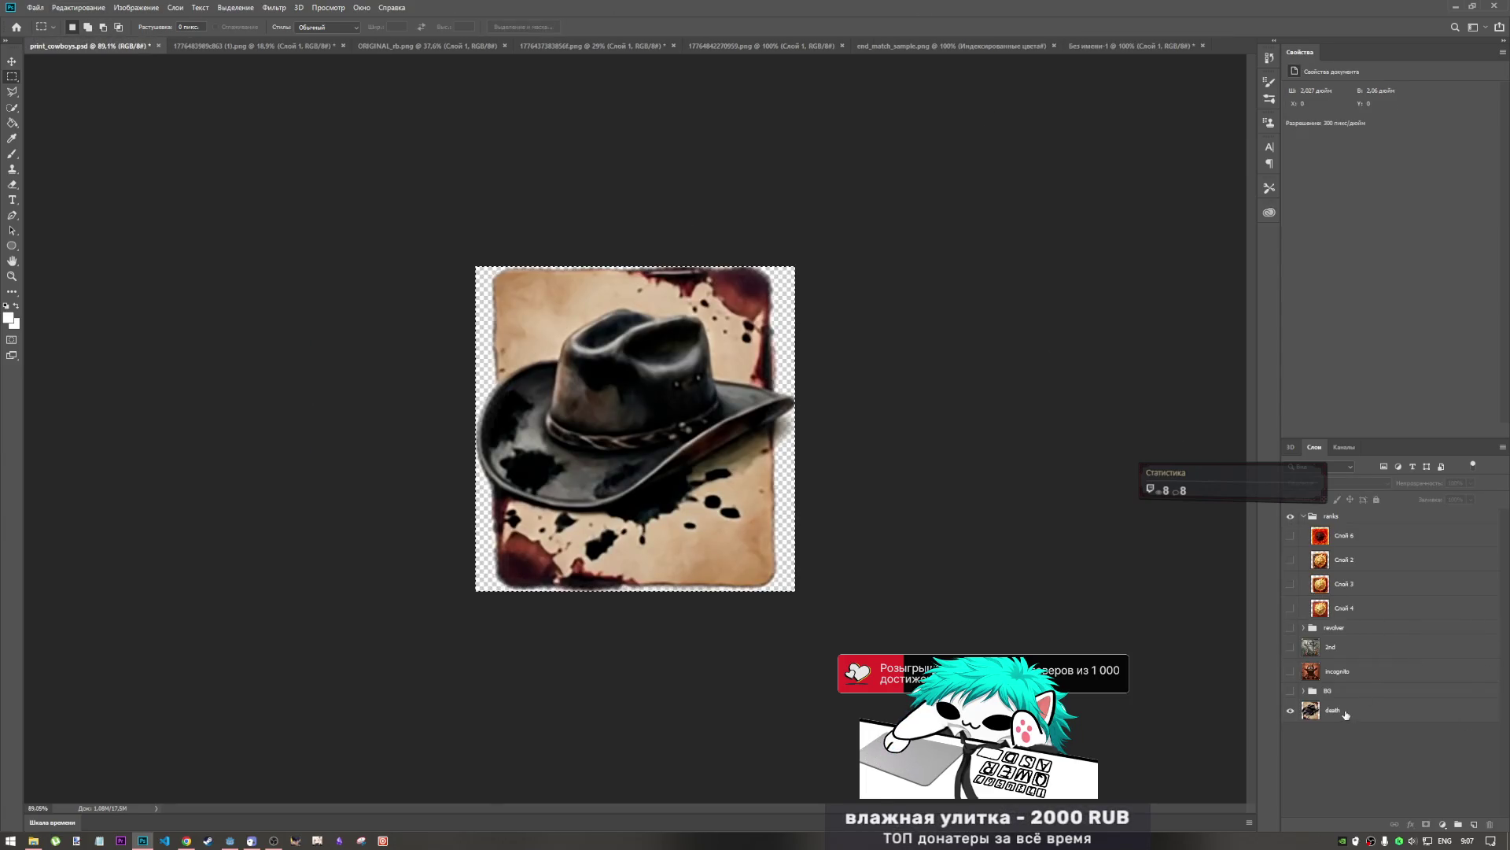
mouse_move(1067, 42)
left_mouse_down()
mouse_move(1125, 46)
mouse_move(846, 277)
mouse_move(797, 275)
mouse_move(688, 409)
mouse_move(684, 443)
mouse_move(632, 377)
mouse_move(684, 342)
mouse_move(649, 354)
mouse_move(629, 406)
left_mouse_up()
key("ctrl+t")
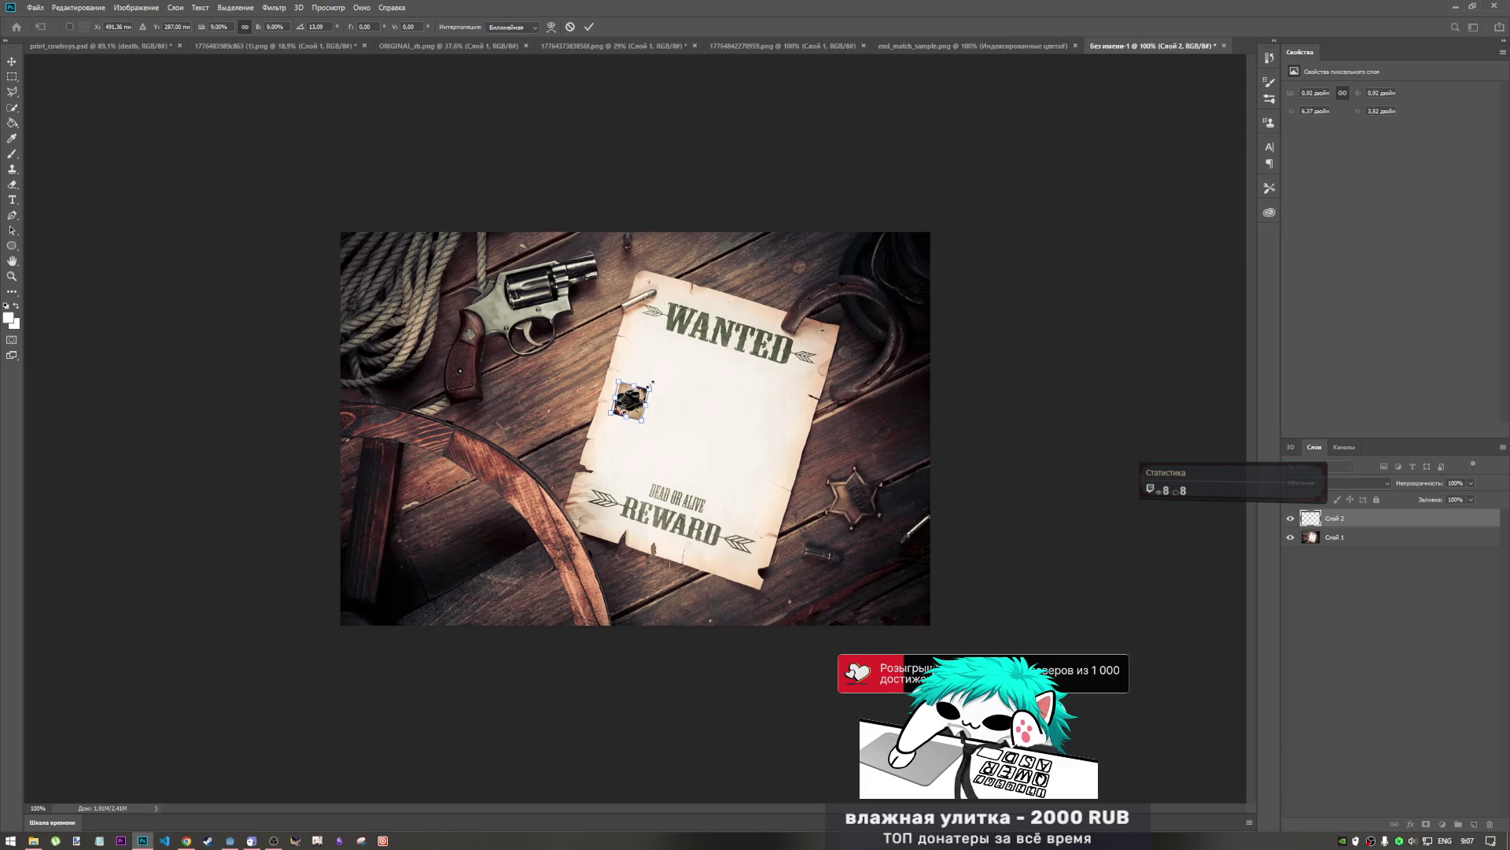
key("Return")
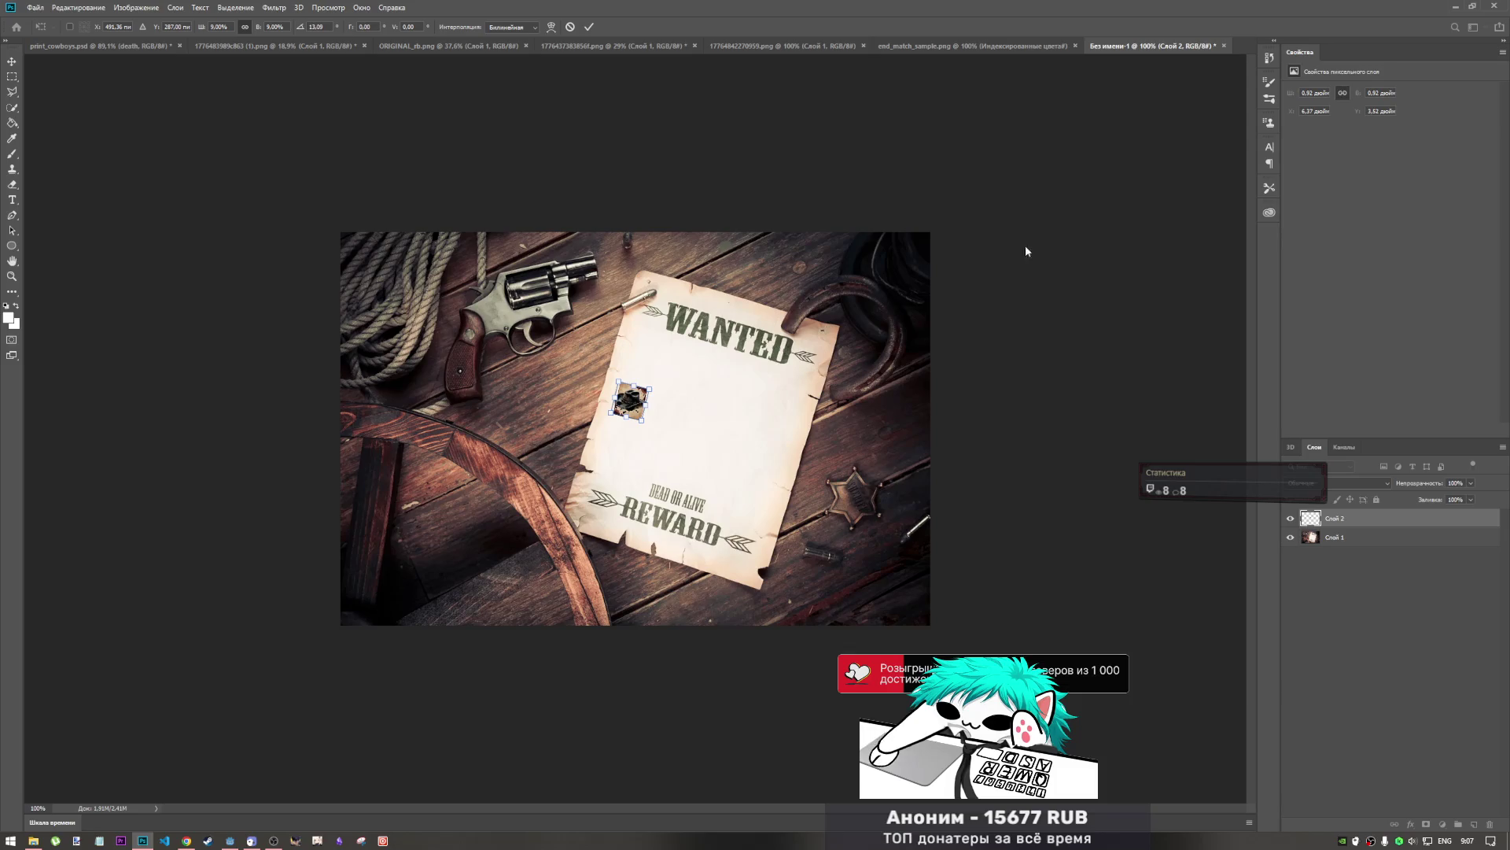
key("m")
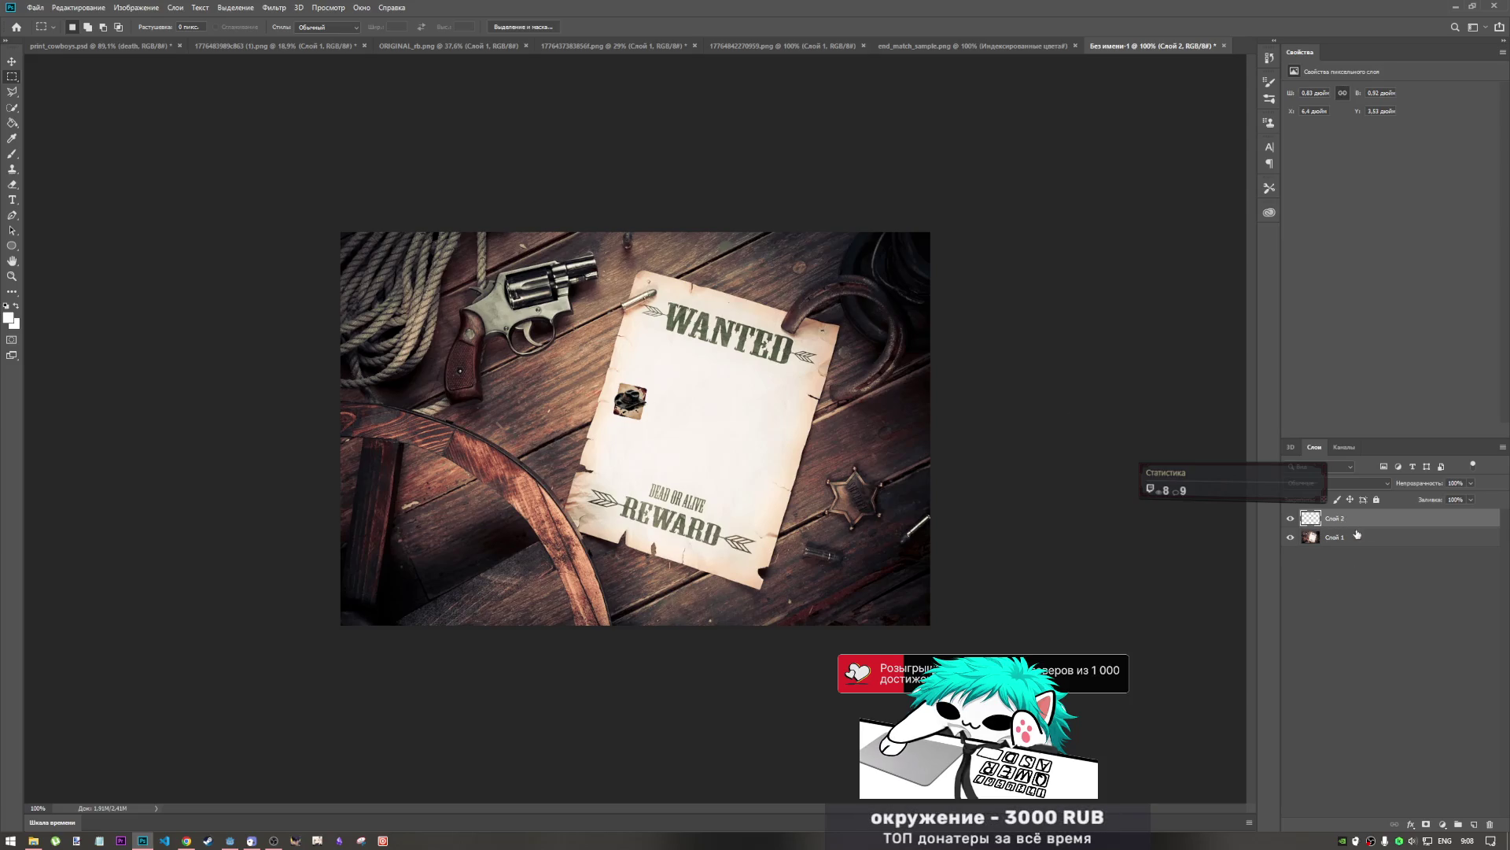
- Open the blend-mode dropdown in the Layers panel for the hat layer
left_click(1379, 488)
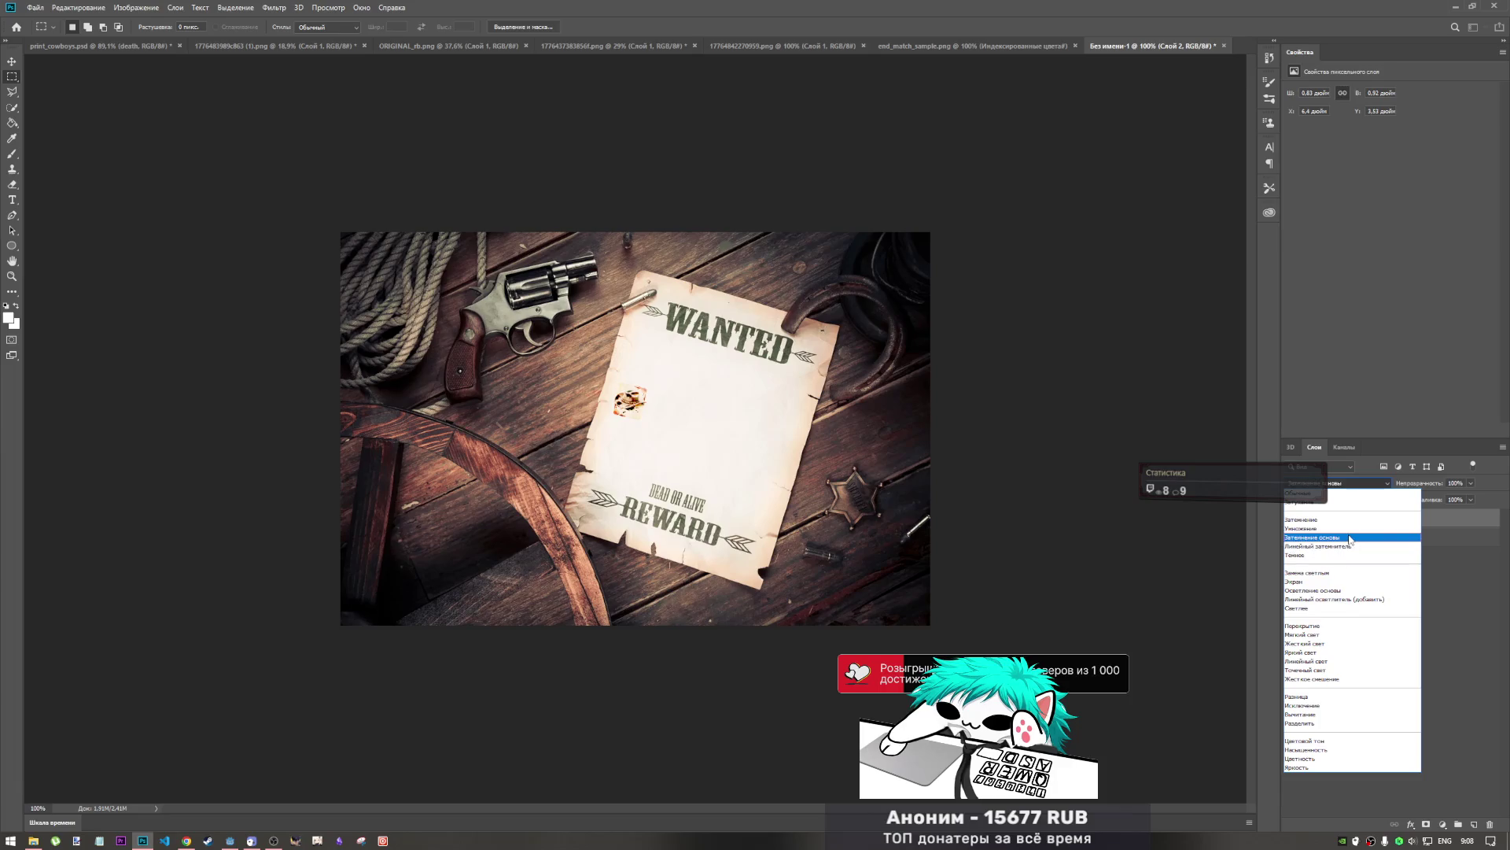
- Apply the Color Burn (Затемнение основы) blend to the hat layer and nudge the hat upward
left_click(1350, 538)
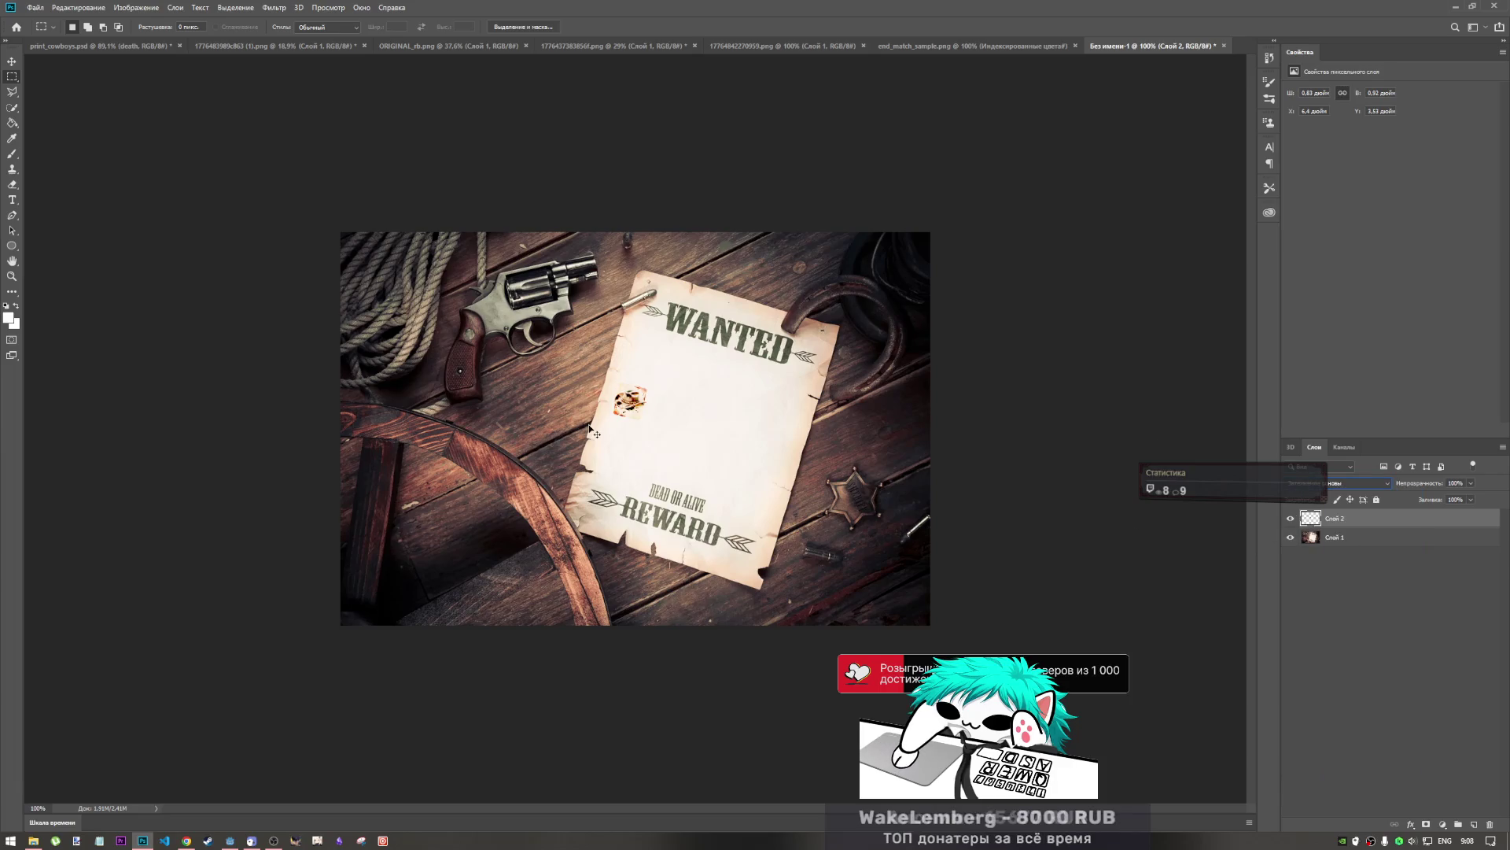
left_click_drag(631, 404, 637, 379)
key("ctrl+t")
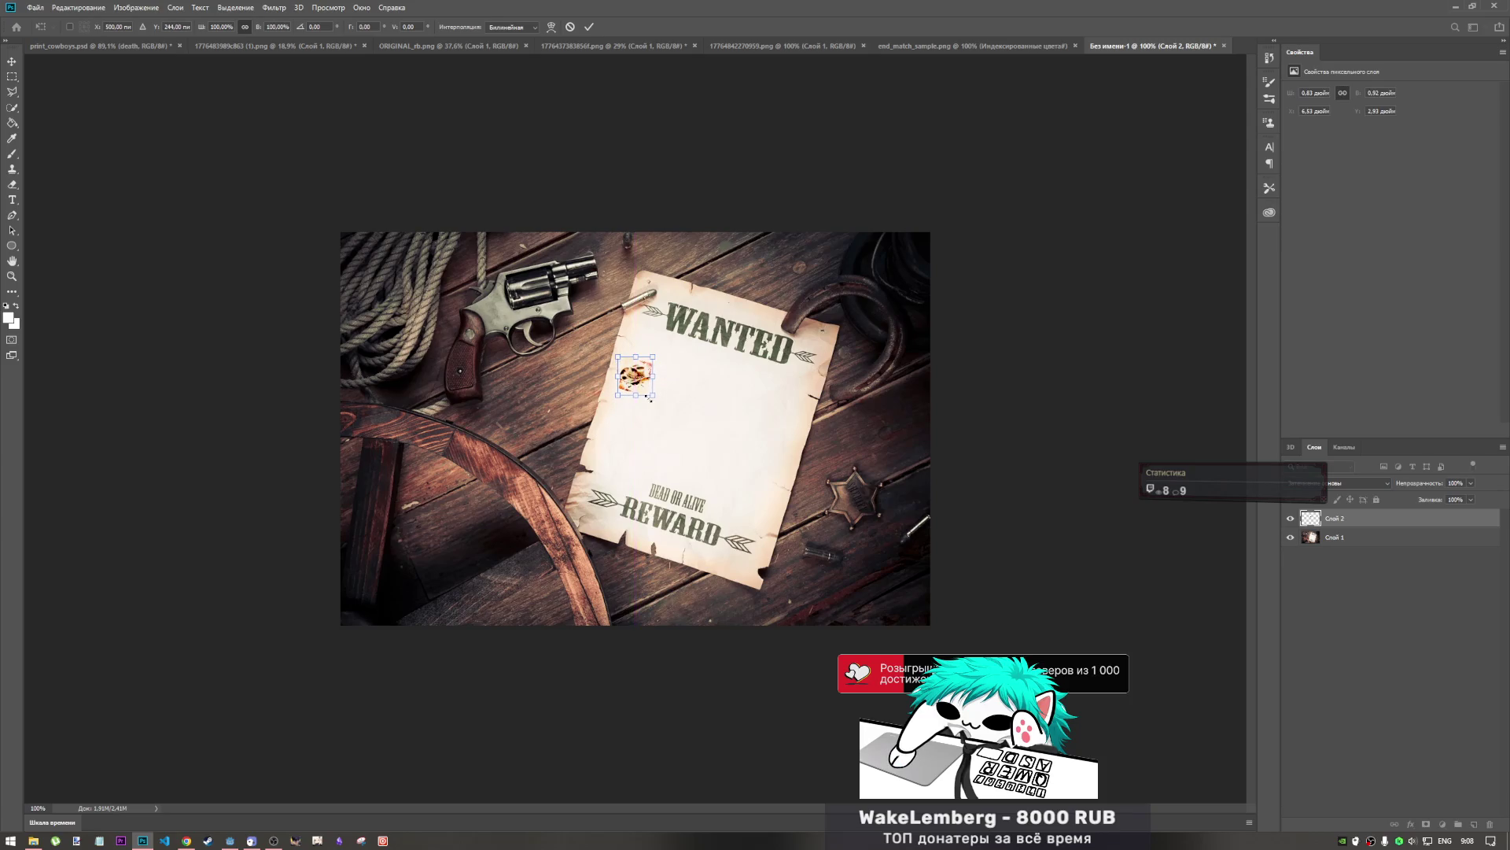
left_click(590, 28)
key("m")
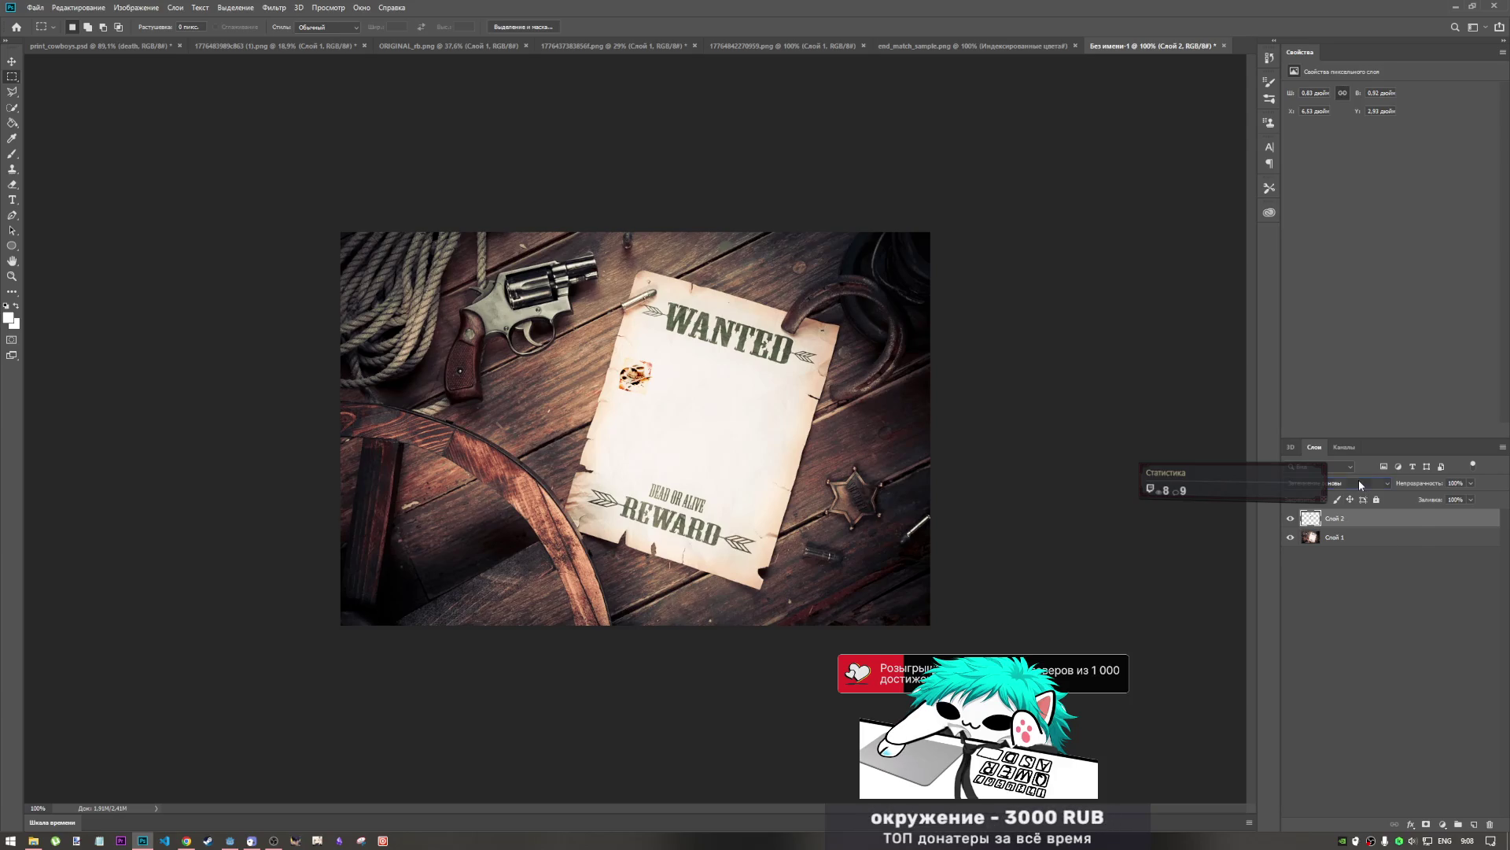
- Cycle through blend modes on Слой 2, previewing each against the WANTED poster paper
scroll(1358, 483, "down", 1)
scroll(1357, 483, "down", 3)
scroll(1358, 483, "down", 1)
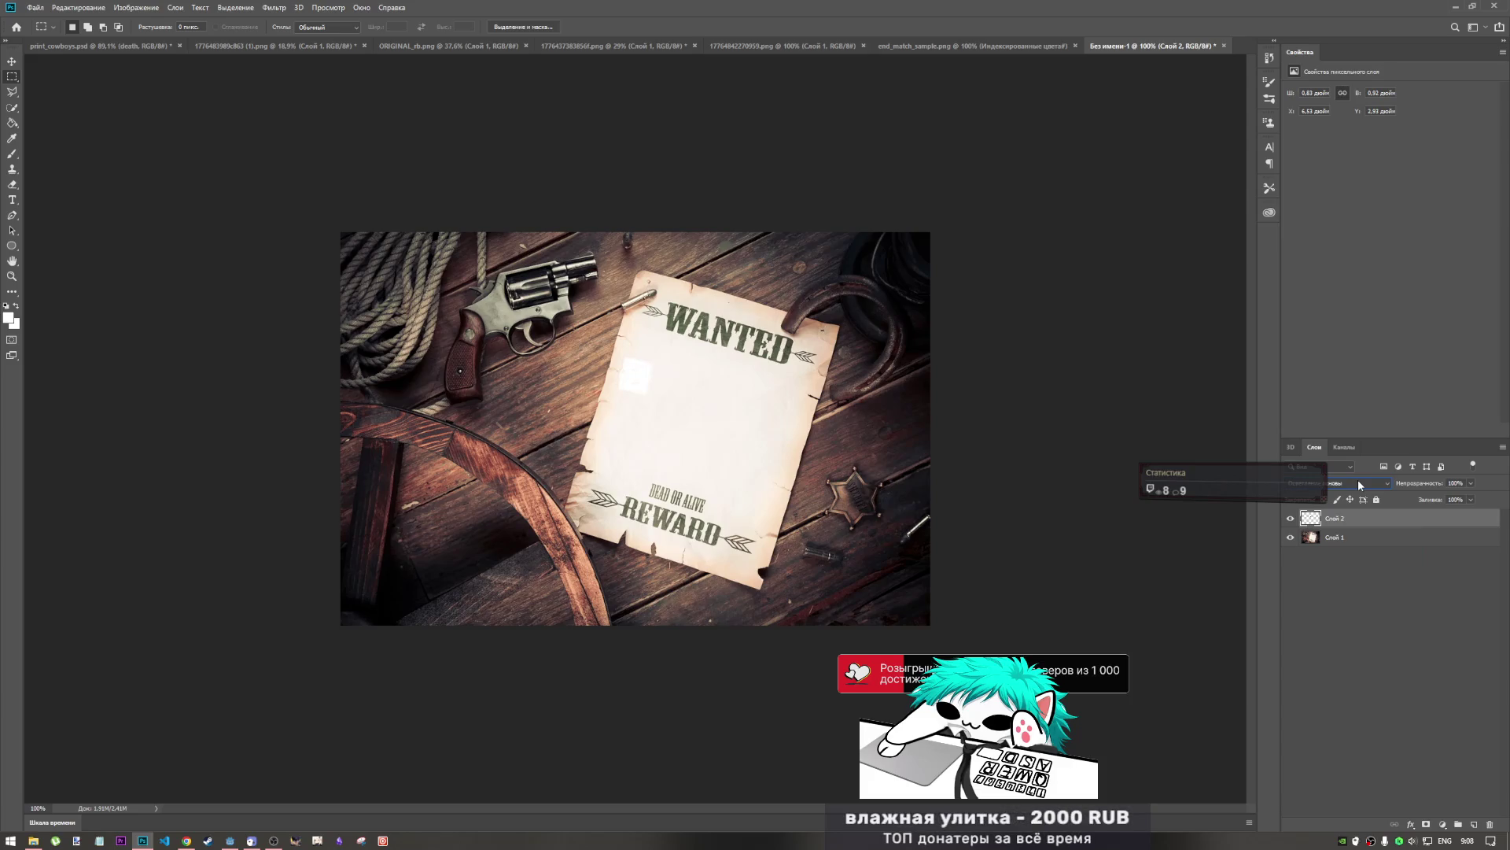
scroll(1358, 483, "down", 1)
scroll(1358, 482, "down", 1)
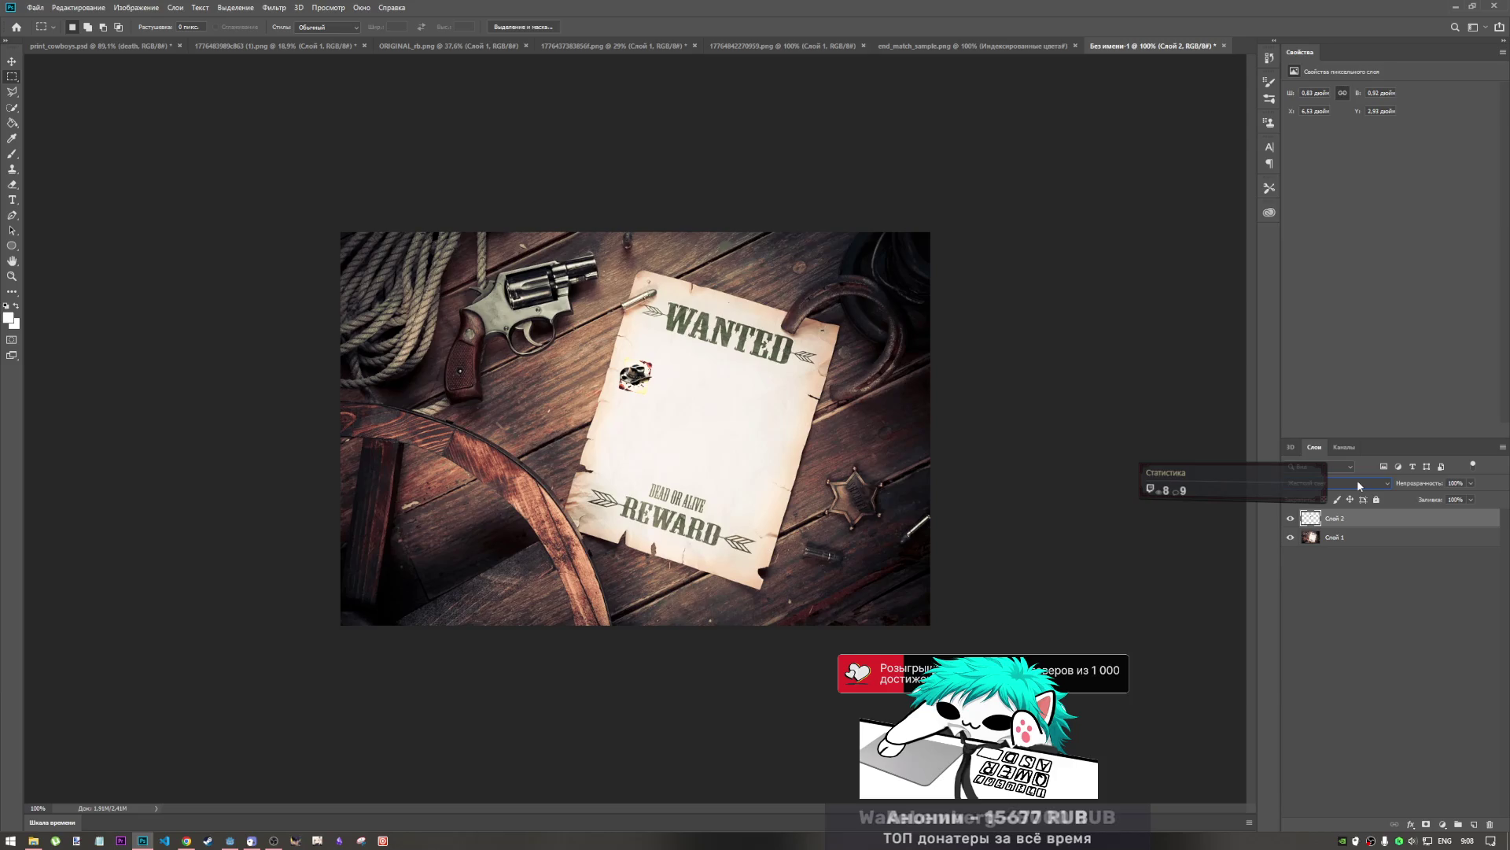
scroll(1359, 483, "down", 1)
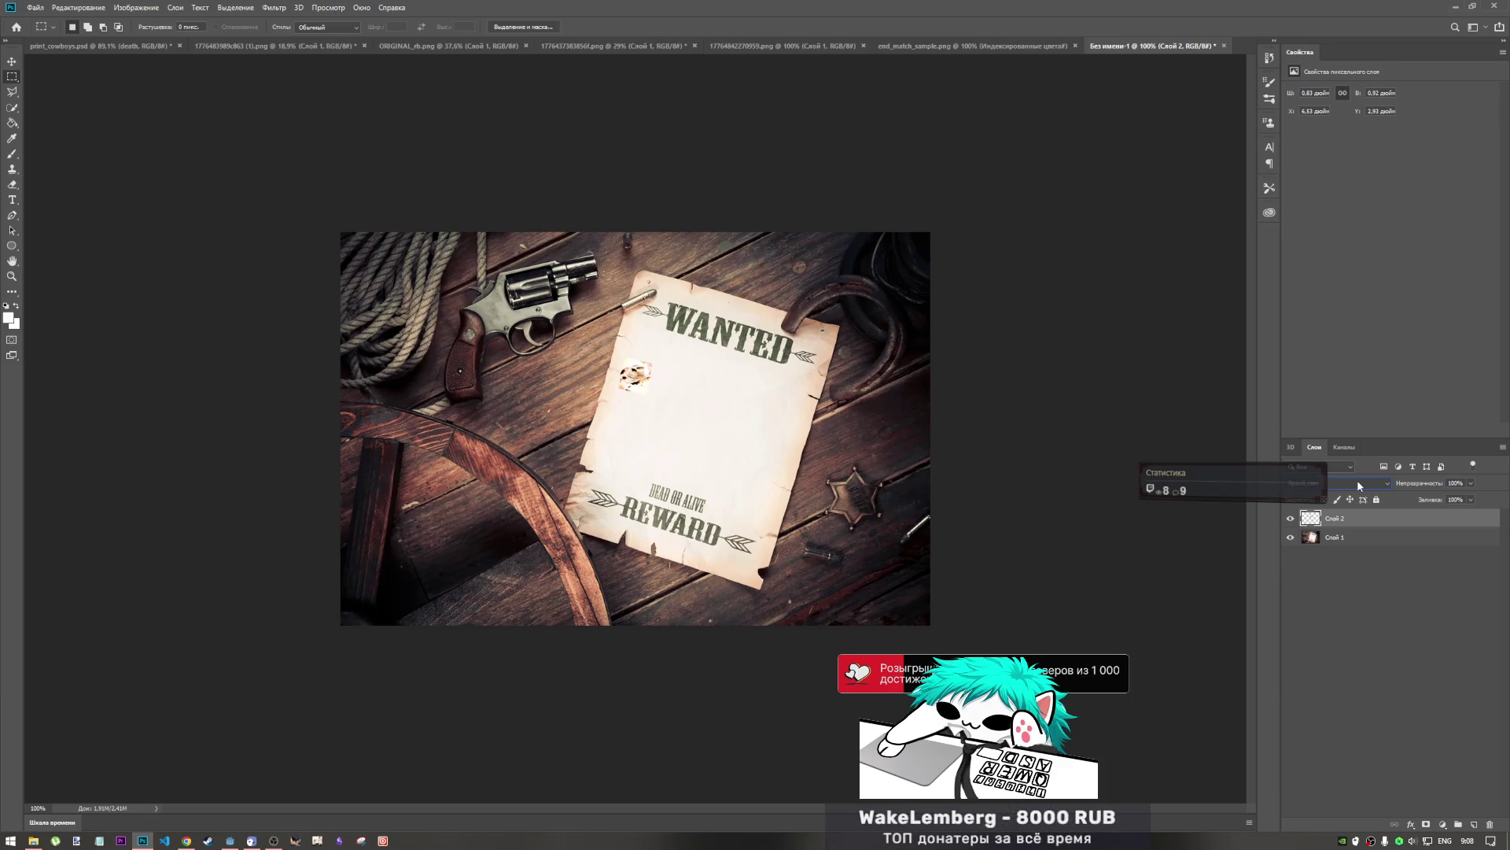
scroll(1359, 485, "down", 1)
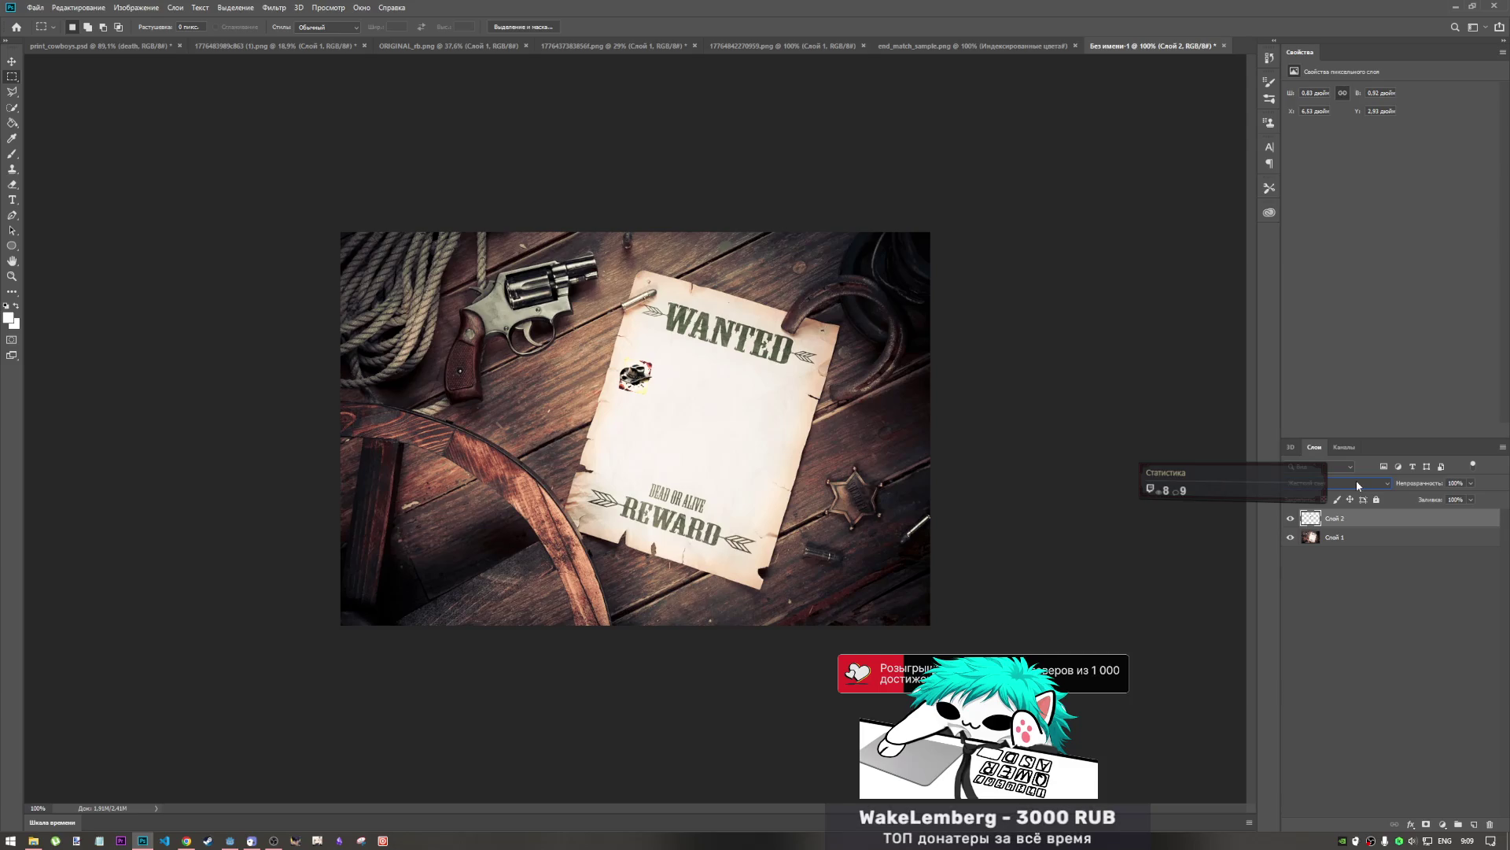
scroll(1356, 485, "down", 3)
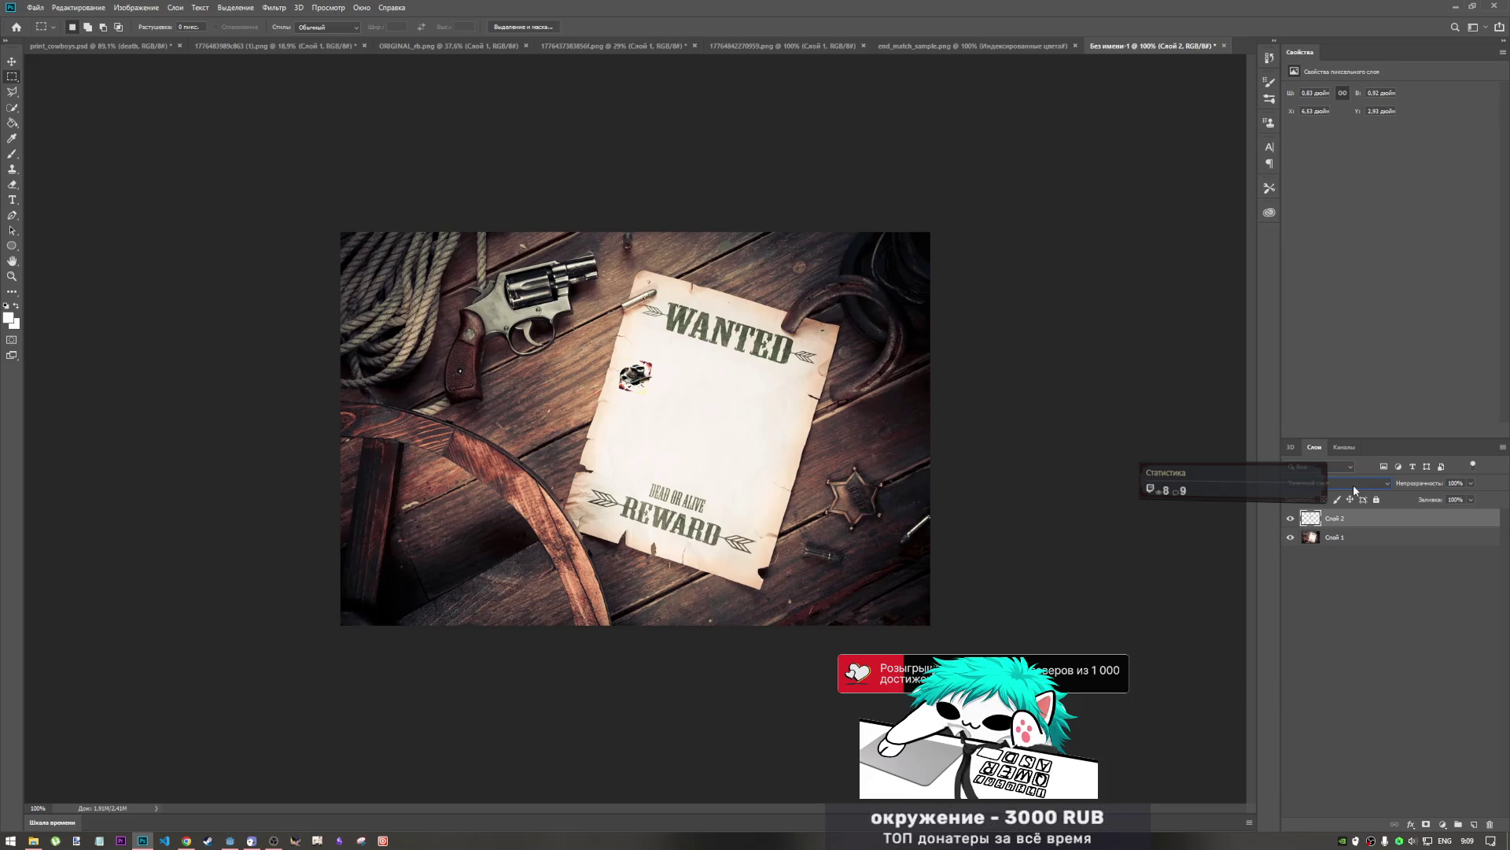
scroll(1354, 489, "down", 3)
scroll(1353, 489, "down", 2)
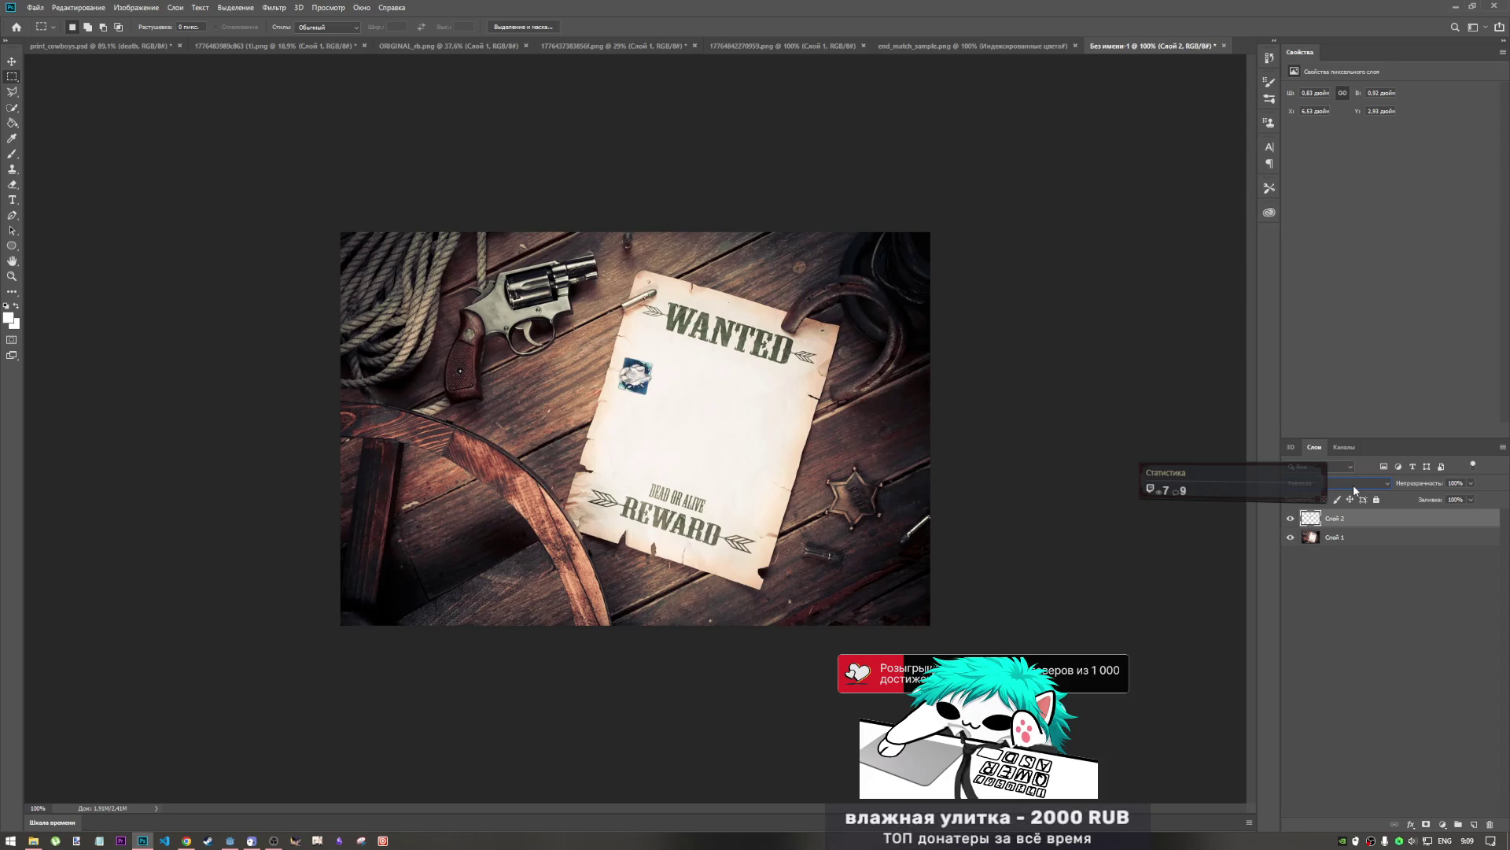
scroll(1354, 489, "down", 4)
scroll(1354, 489, "down", 1)
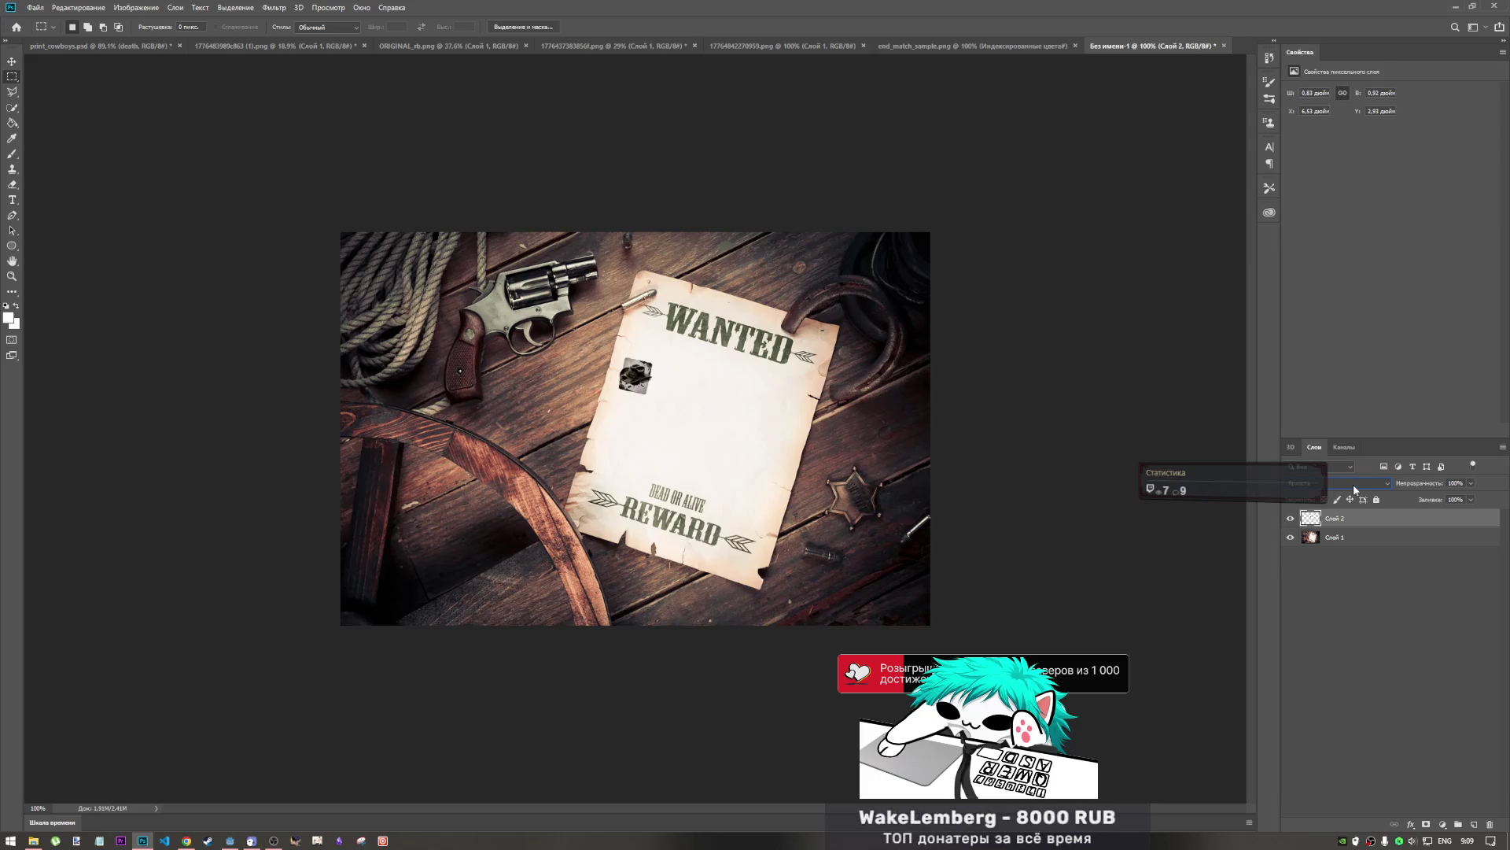
scroll(1354, 489, "down", 1)
scroll(1353, 489, "down", 1)
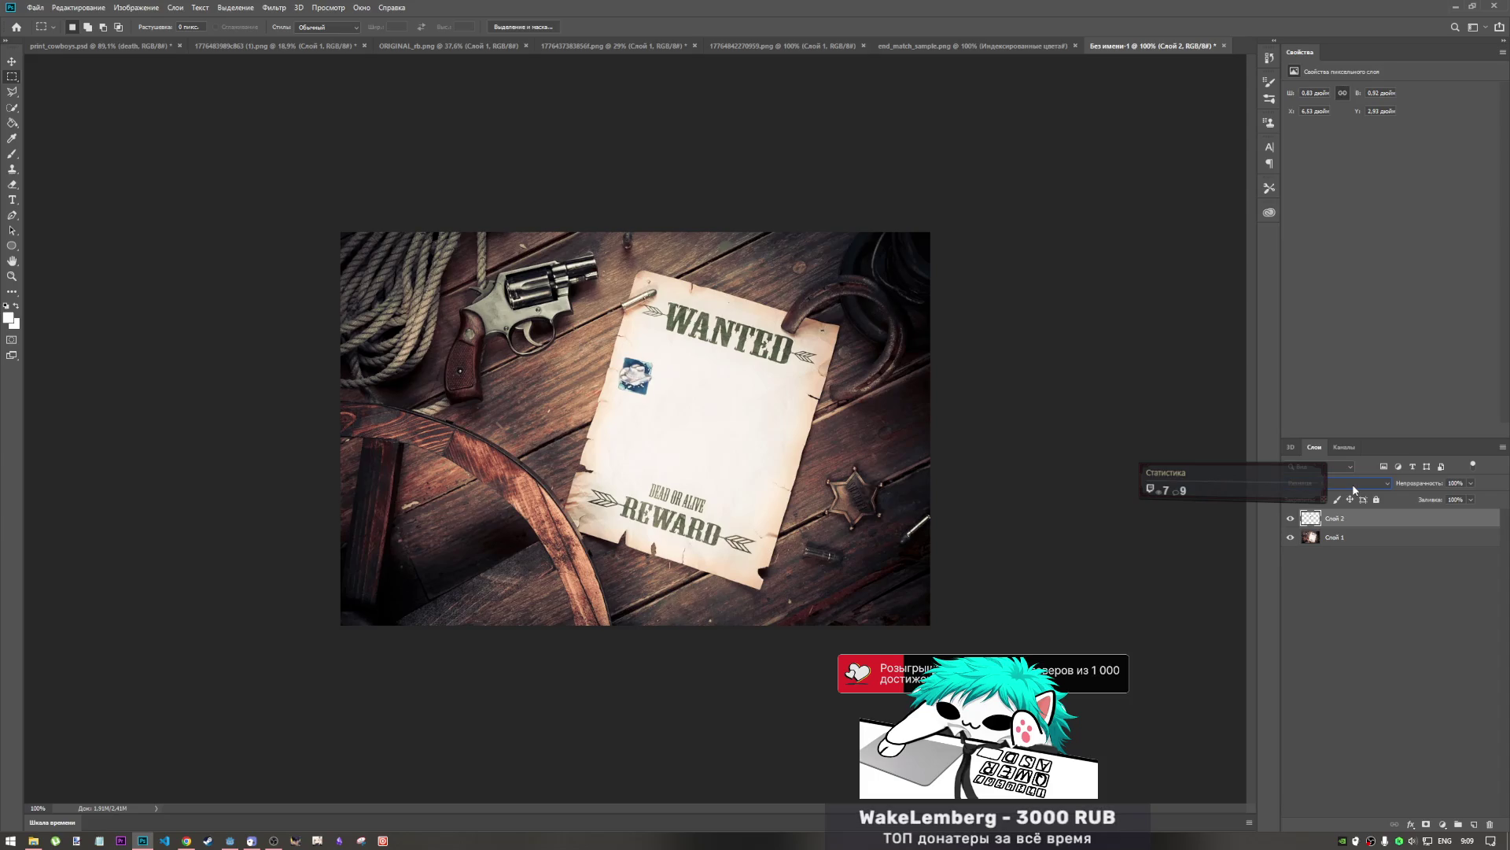
scroll(1354, 490, "down", 2)
scroll(1354, 489, "down", 2)
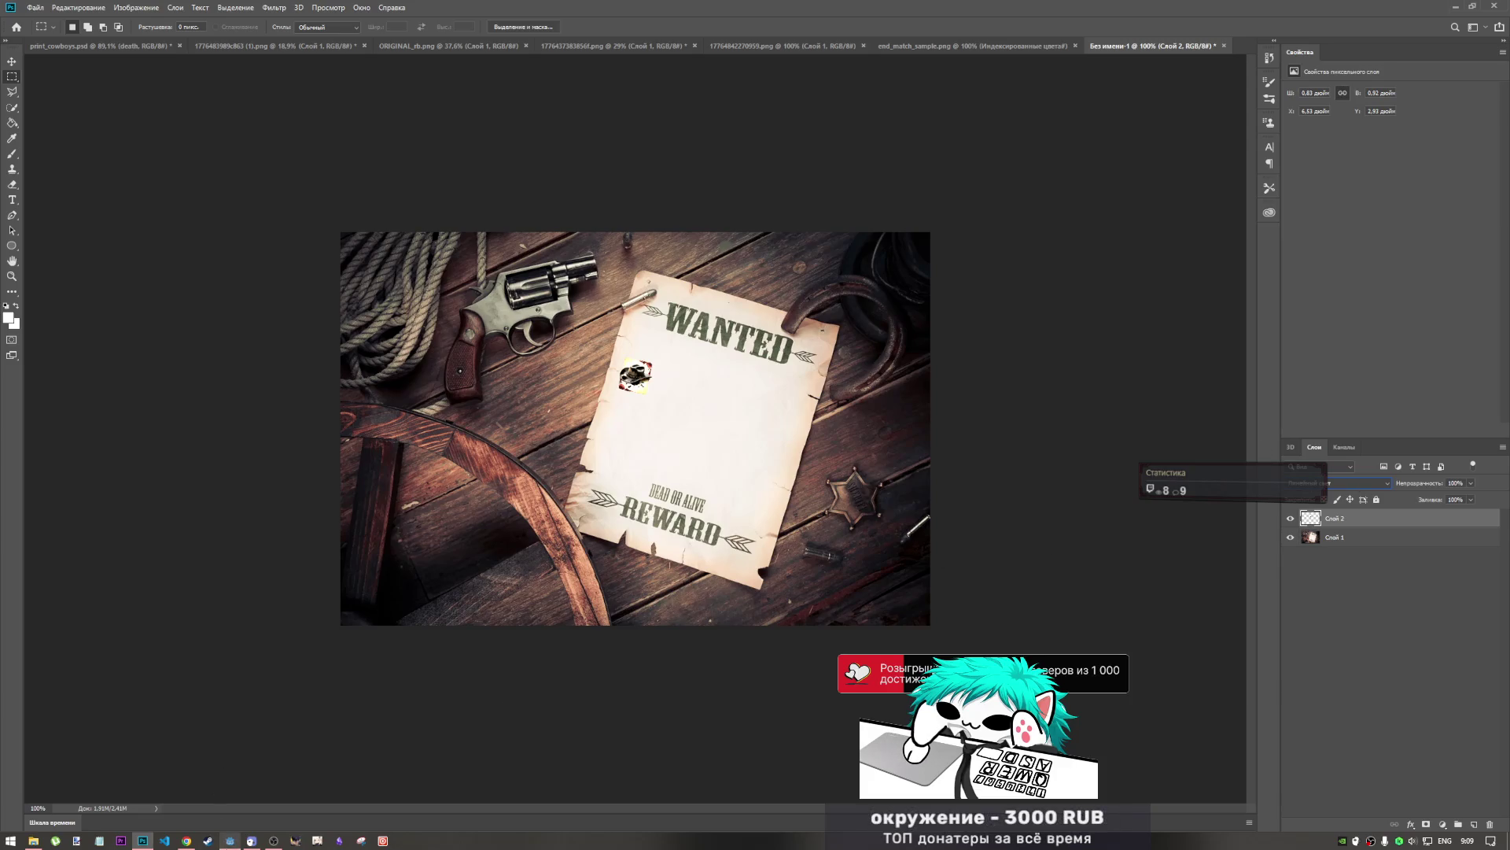
- Back in Godot, select TopLabel and peek at its Layout properties
left_click(230, 841)
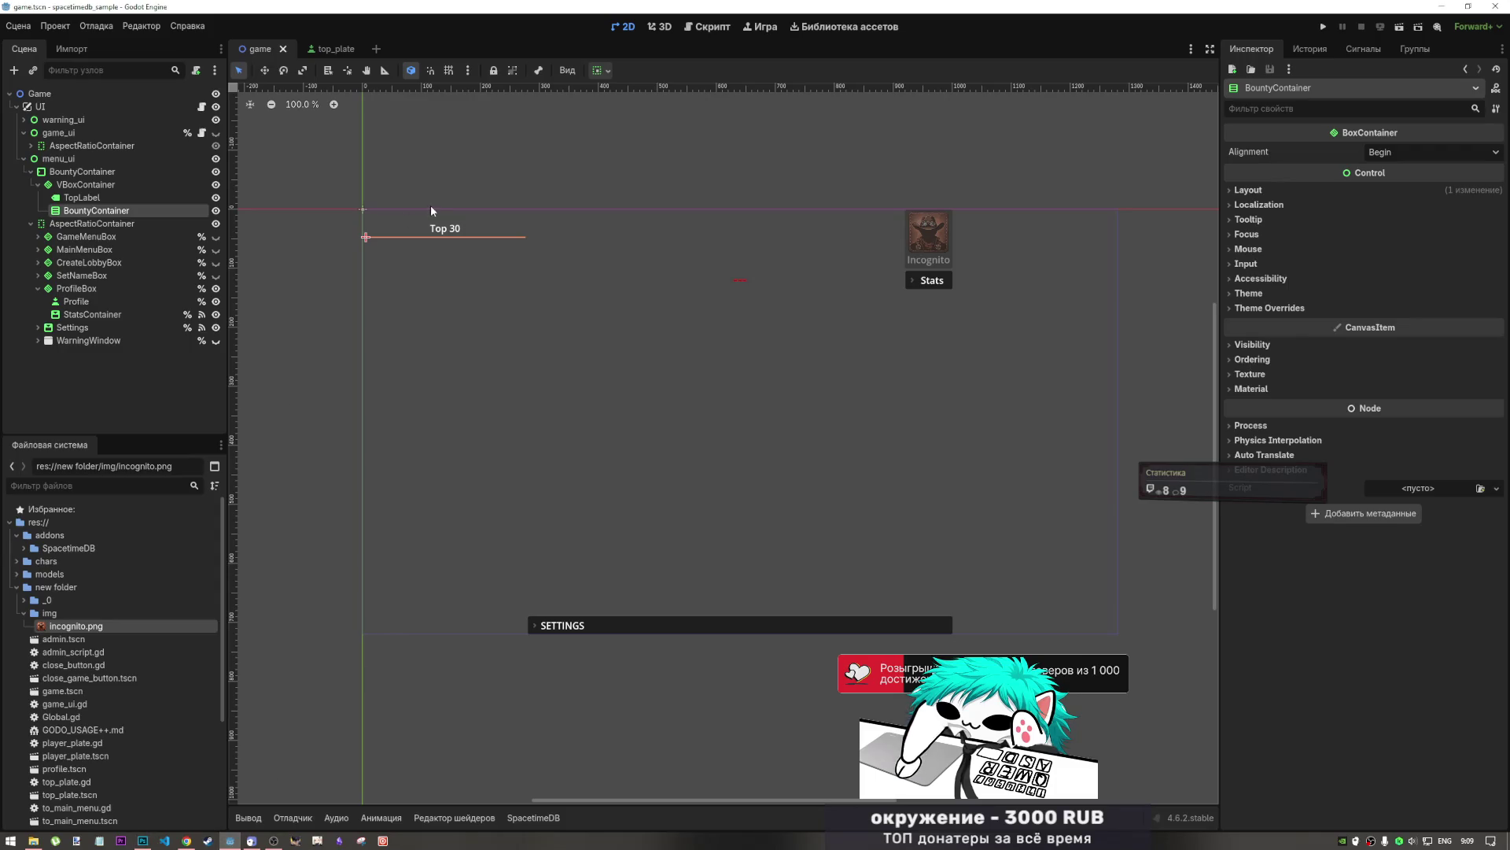
left_click(82, 198)
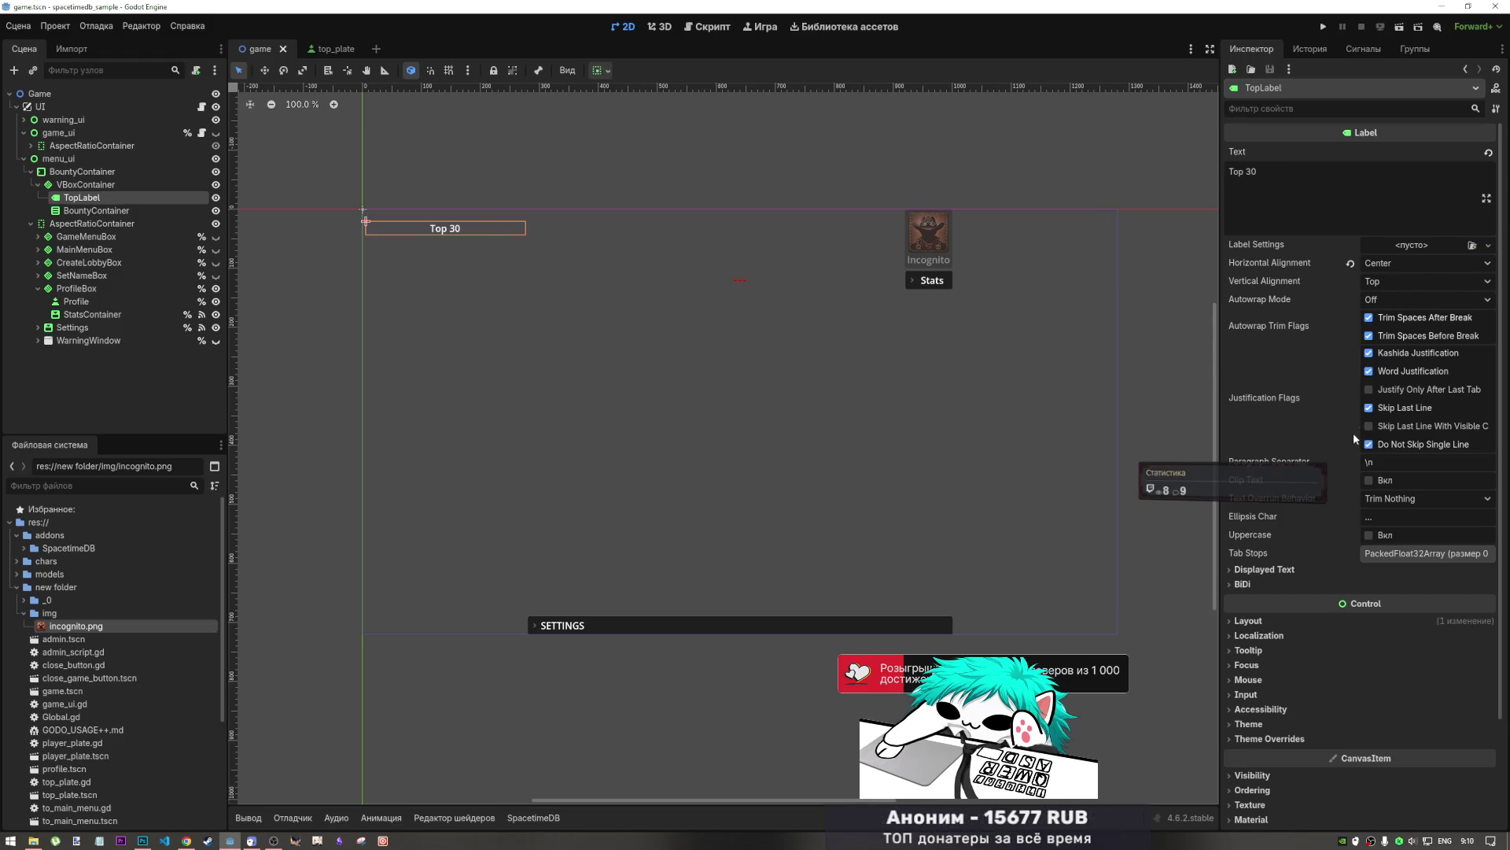
scroll(1346, 450, "down", 3)
left_click(1267, 493)
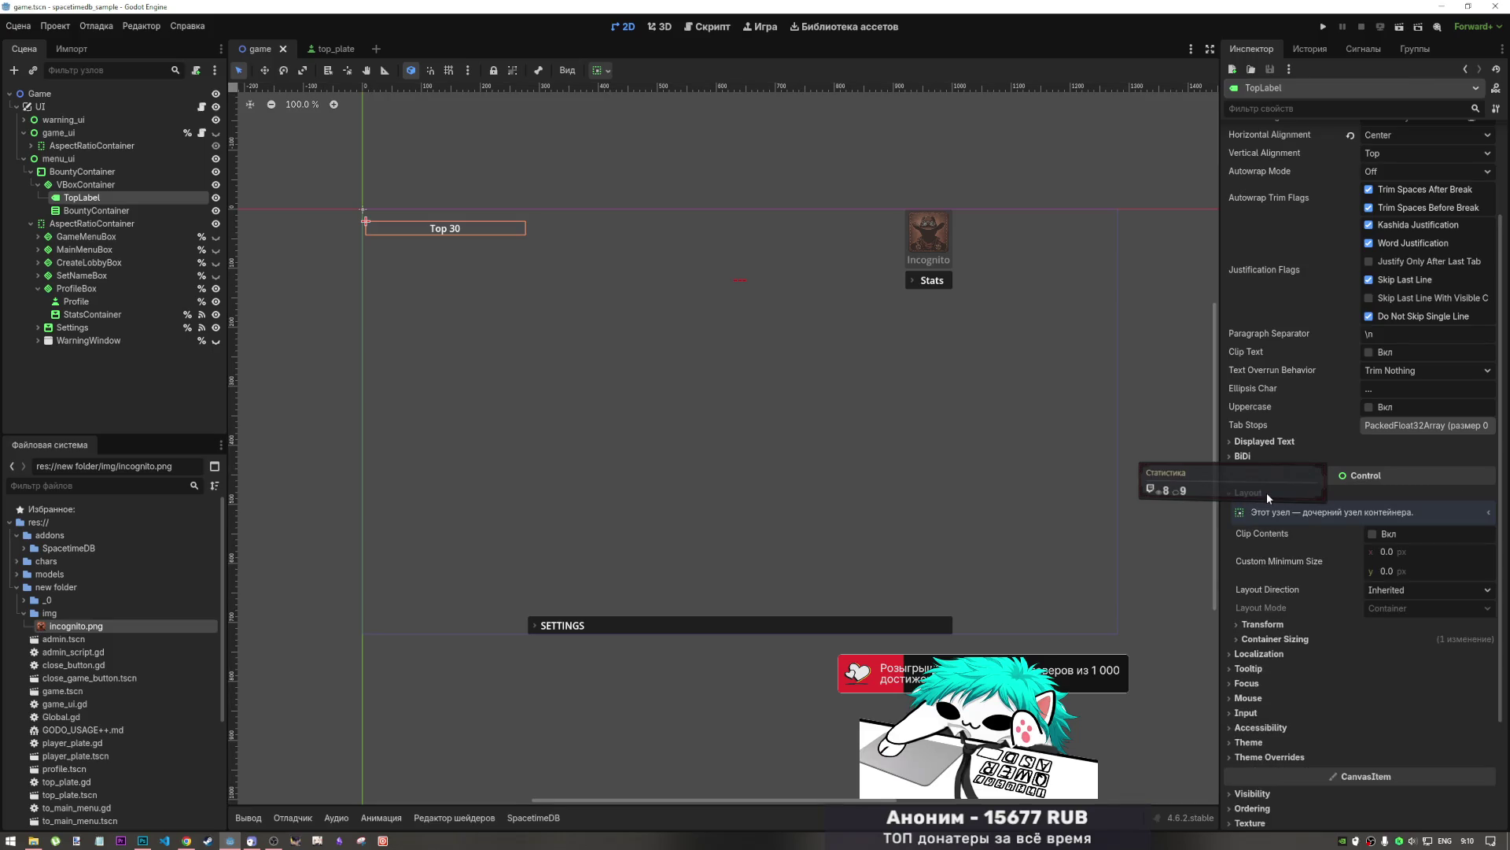
left_click(1267, 492)
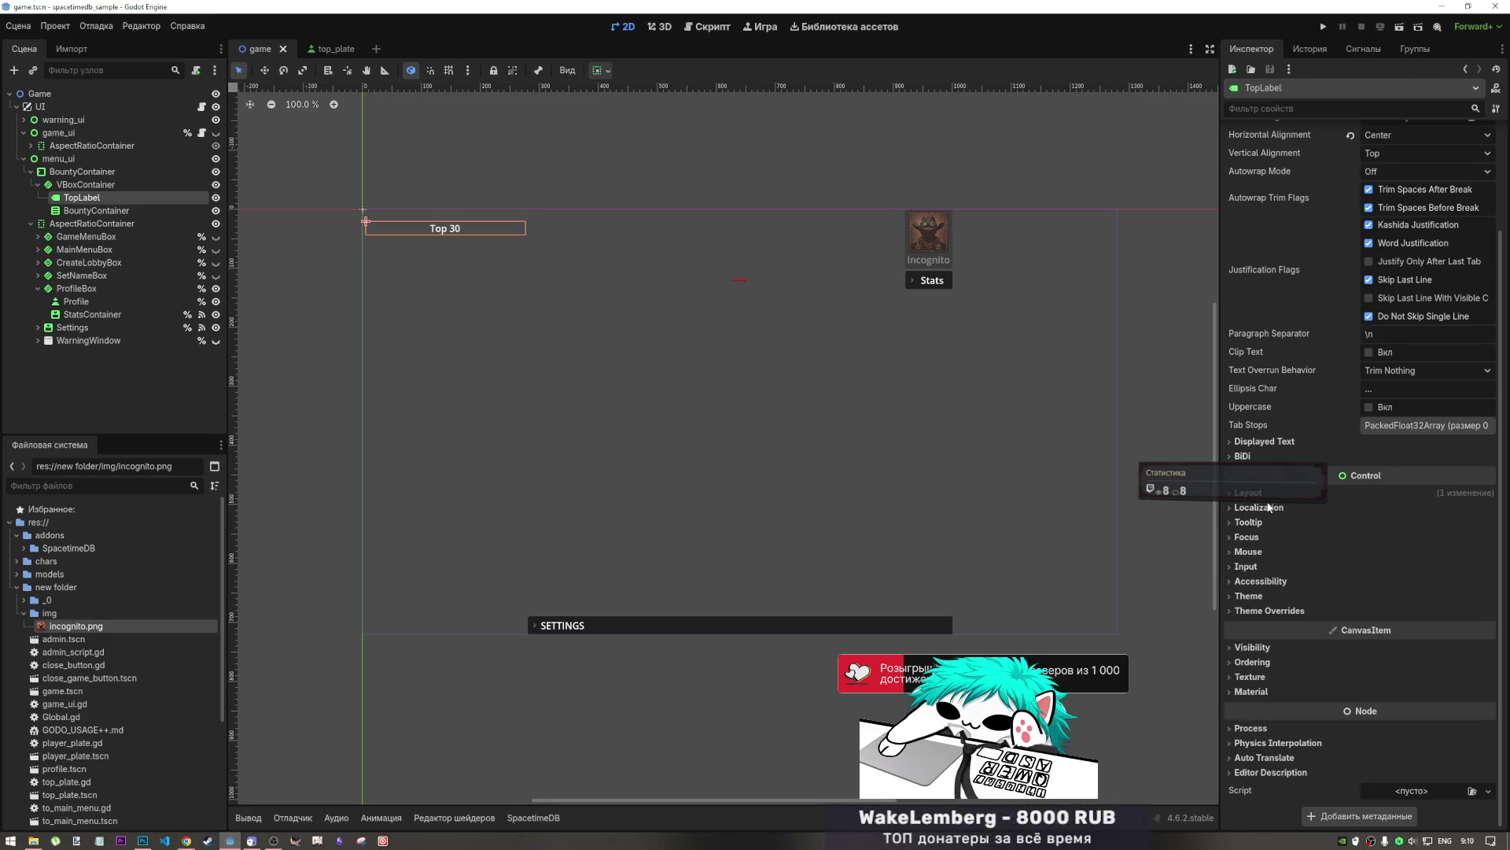
- Expand and collapse TopLabel's Theme properties
left_click(1253, 597)
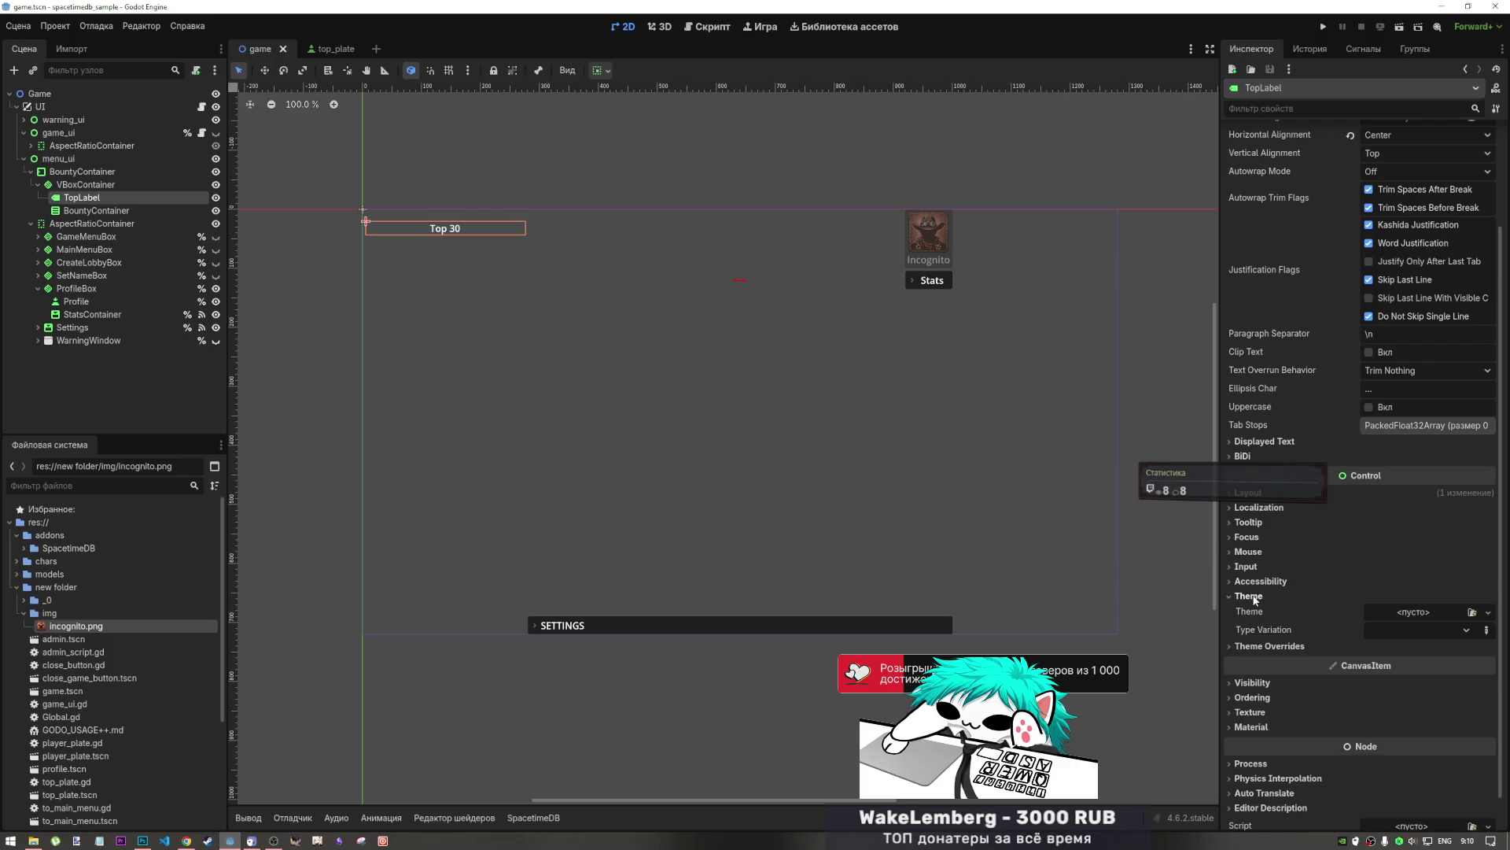
left_click(1254, 596)
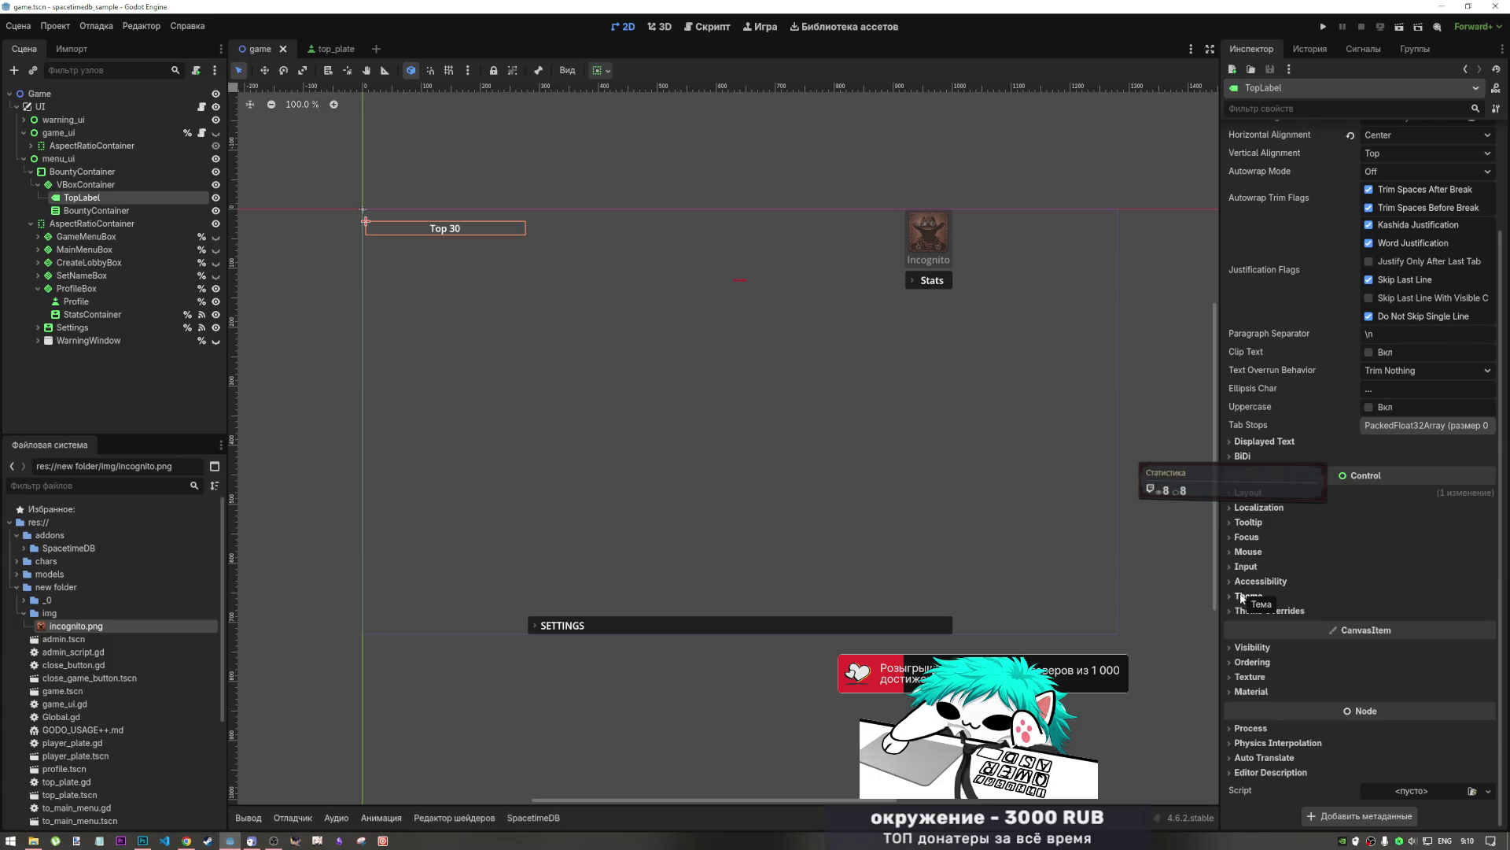
left_click(1244, 597)
left_click(1243, 597)
left_click(1244, 597)
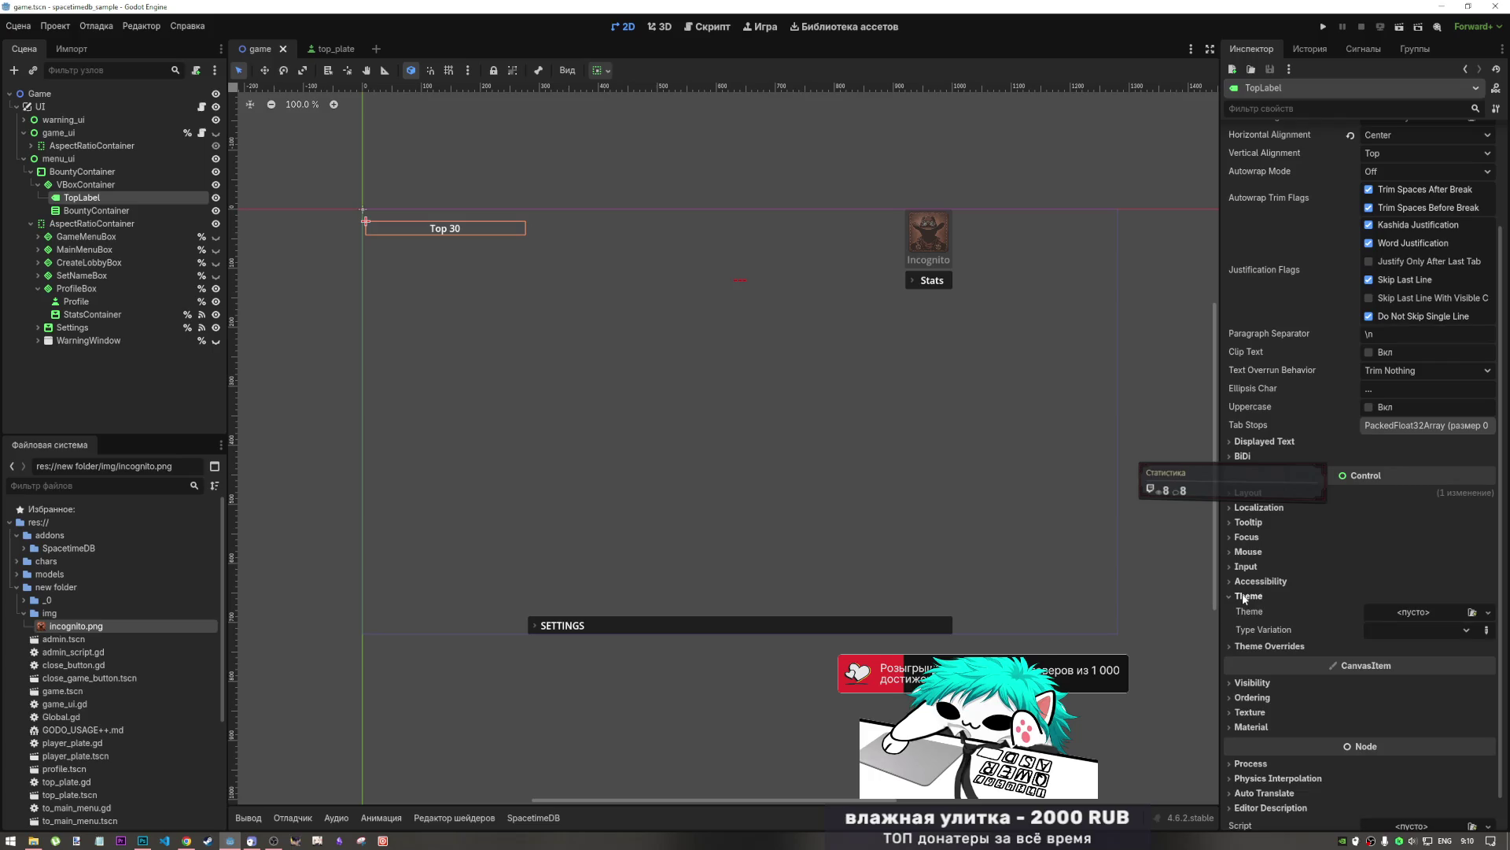
left_click(1244, 597)
left_click(1243, 597)
left_click(1244, 598)
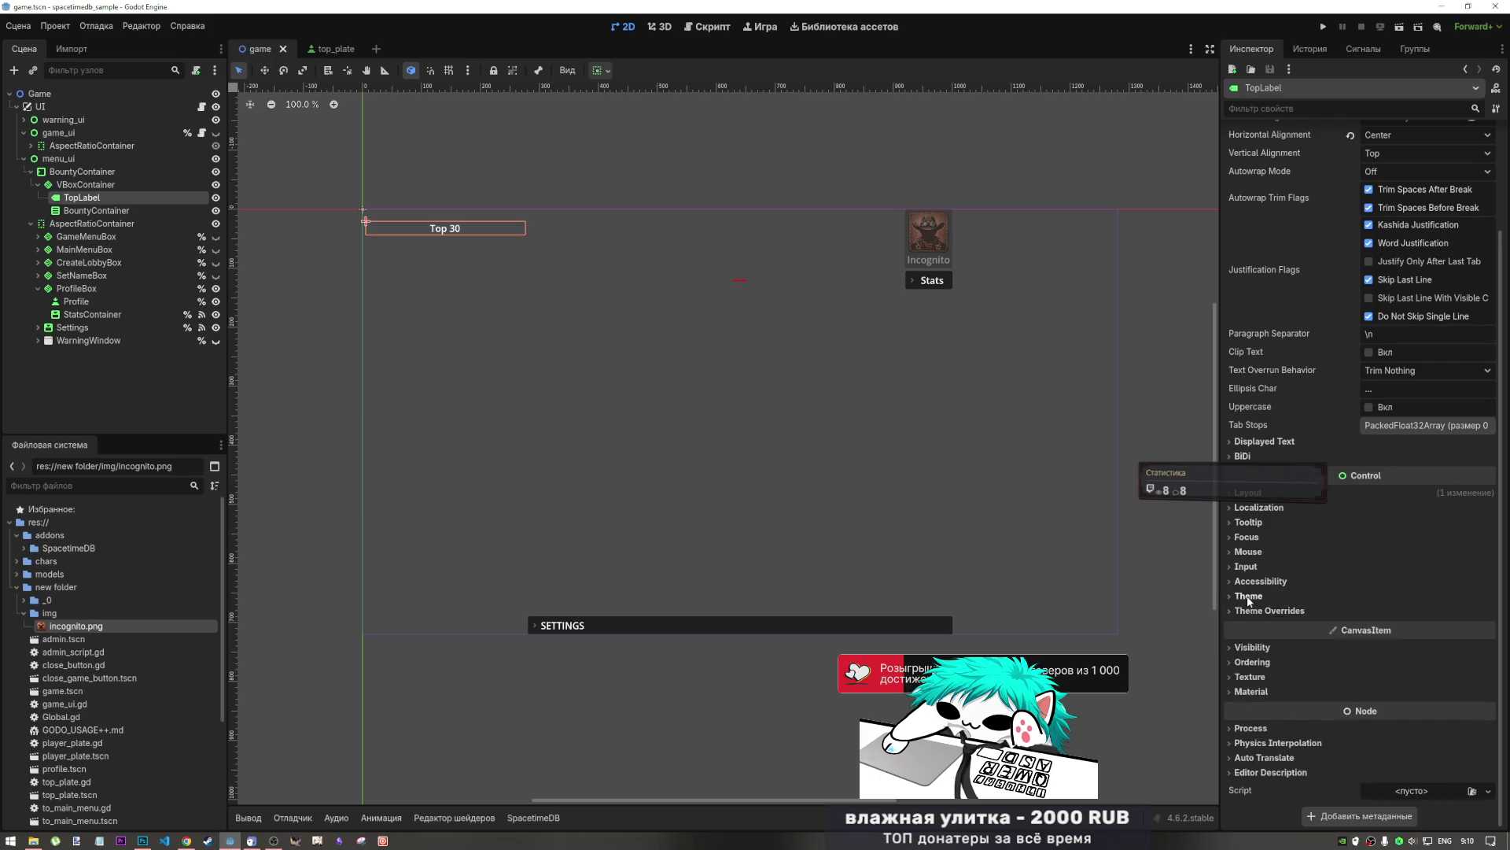
- Browse TopLabel's Theme Overrides, showing Constants and Styles, then fold them back up
left_click(1249, 597)
left_click(1248, 597)
left_click(1256, 611)
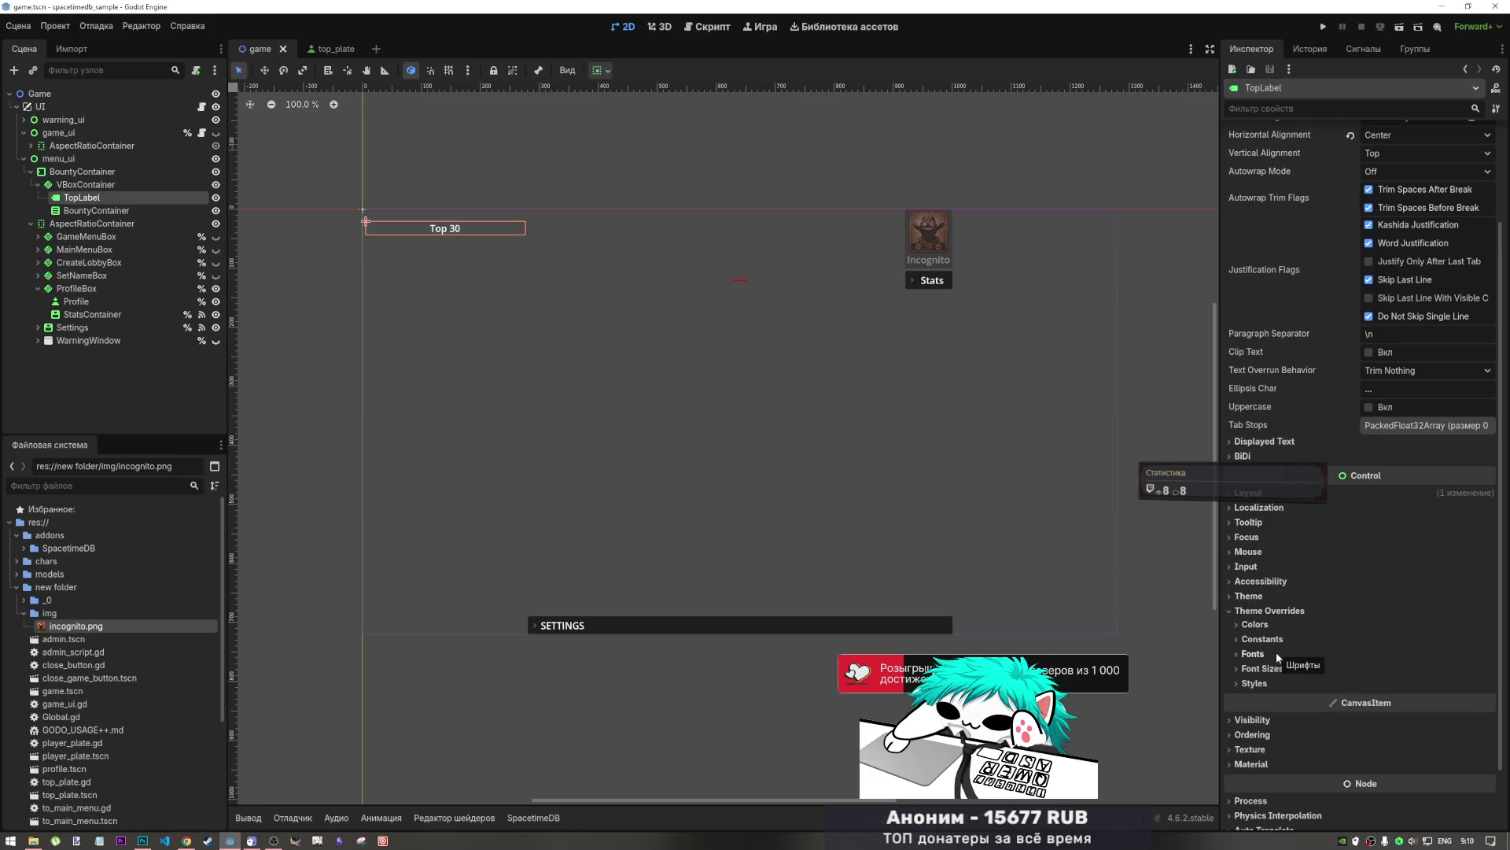
left_click(1276, 640)
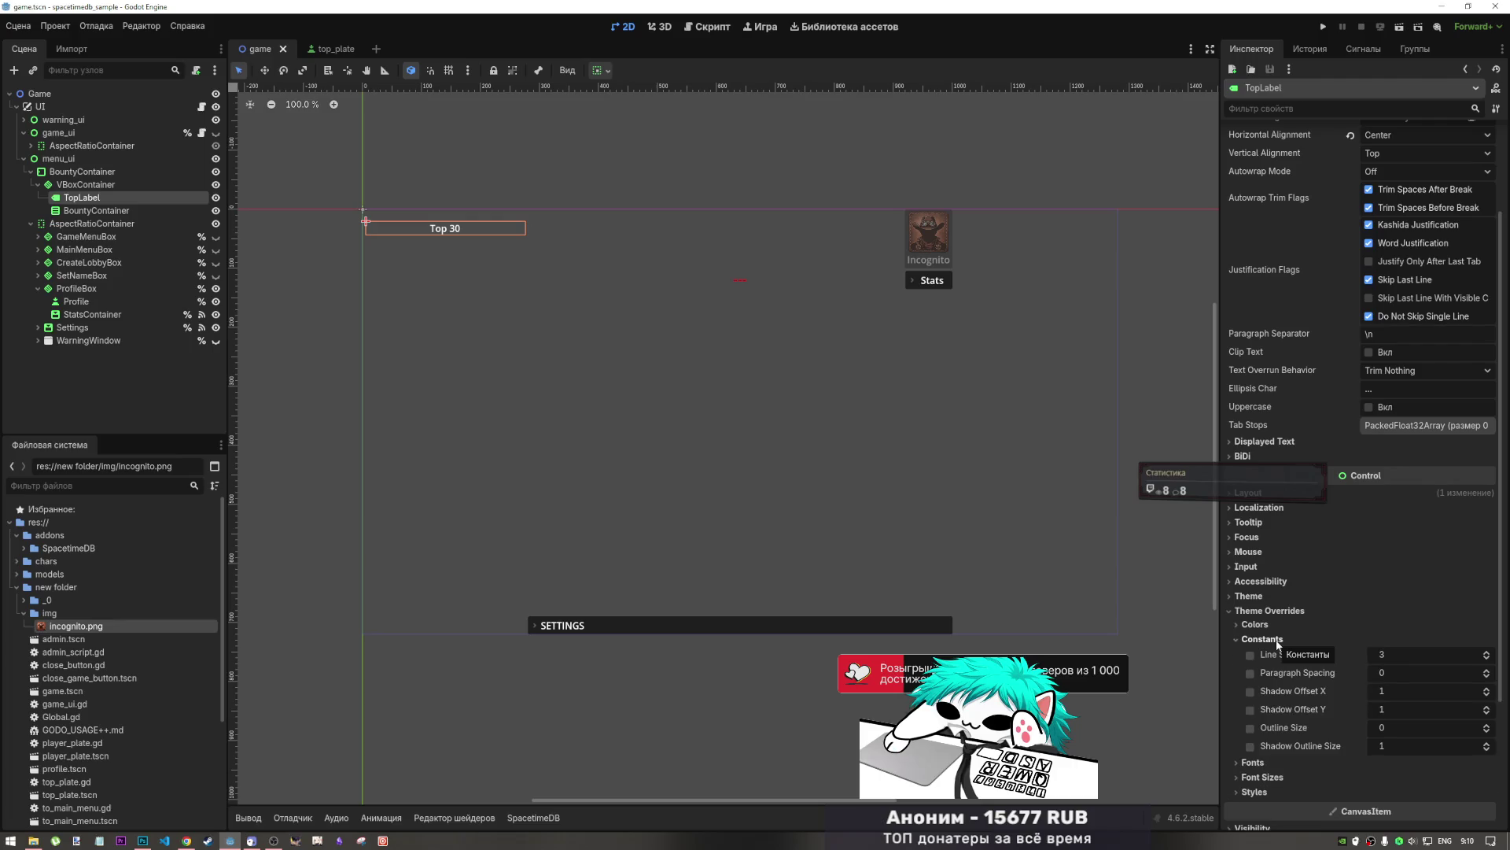
left_click(1269, 641)
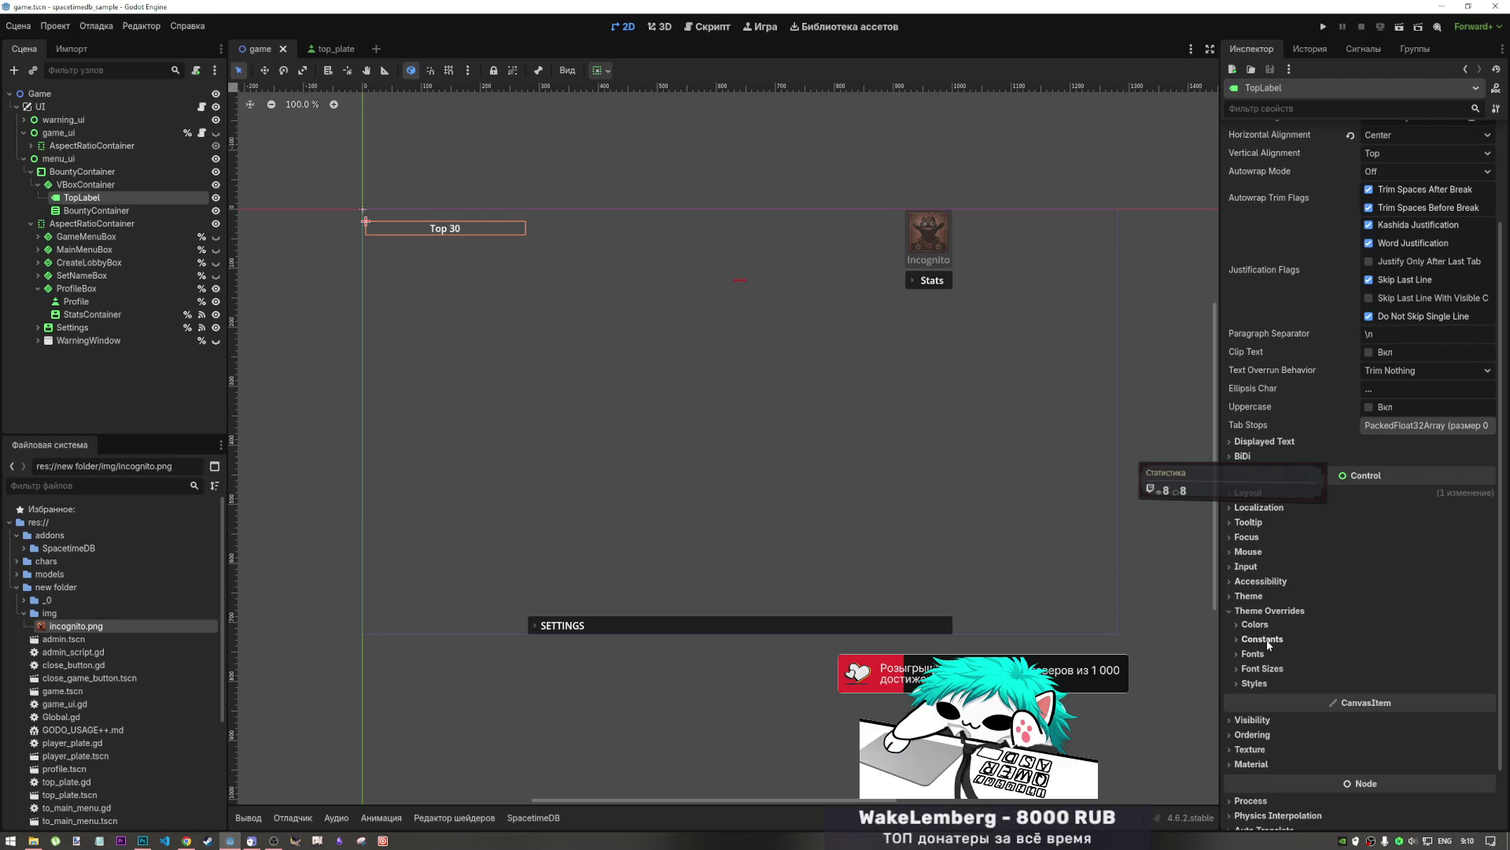
left_click(1258, 683)
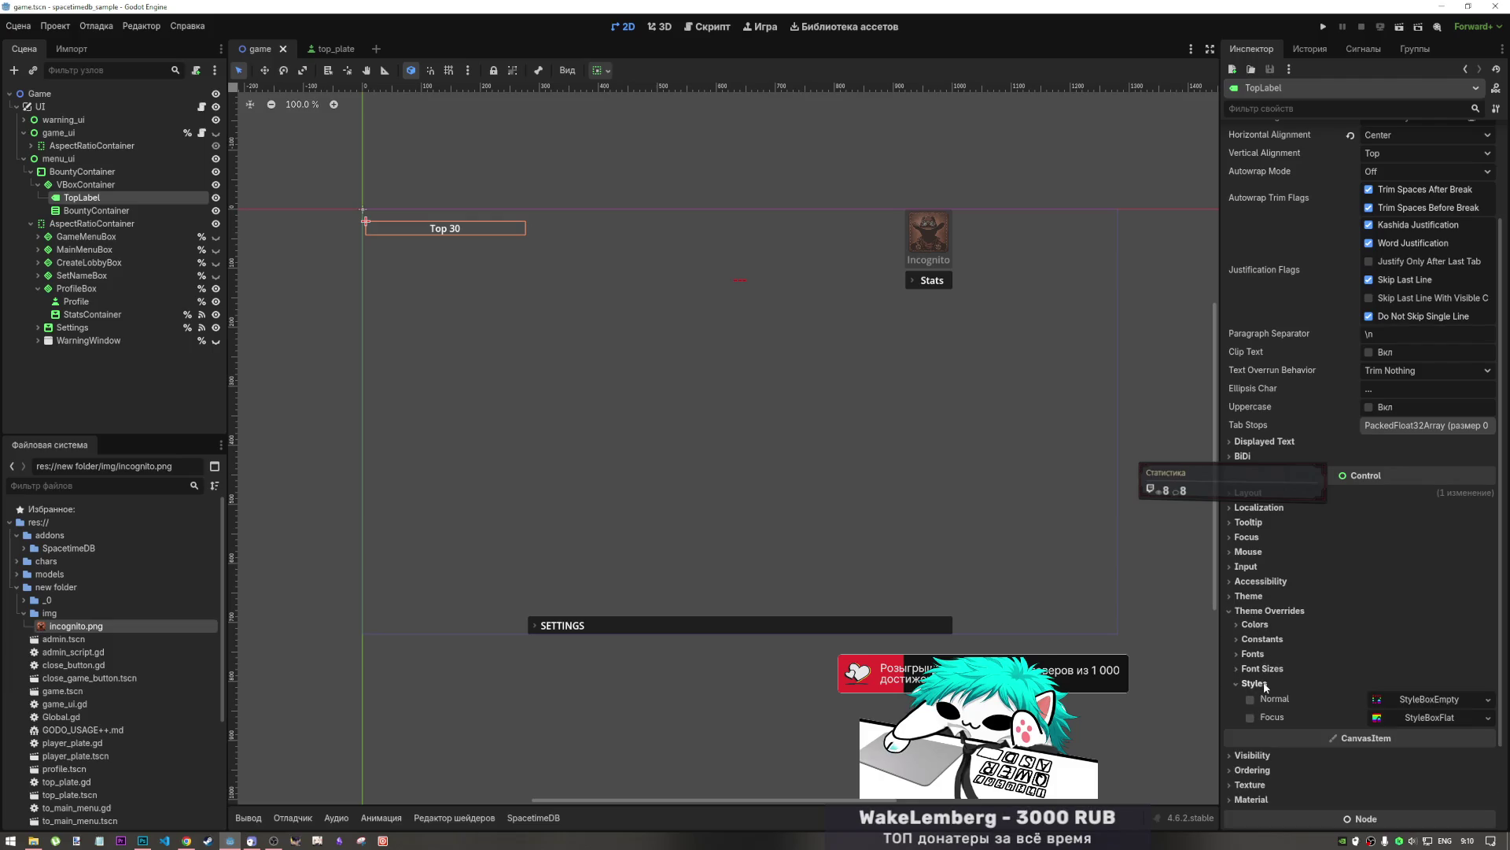
left_click(1259, 684)
left_click(1259, 611)
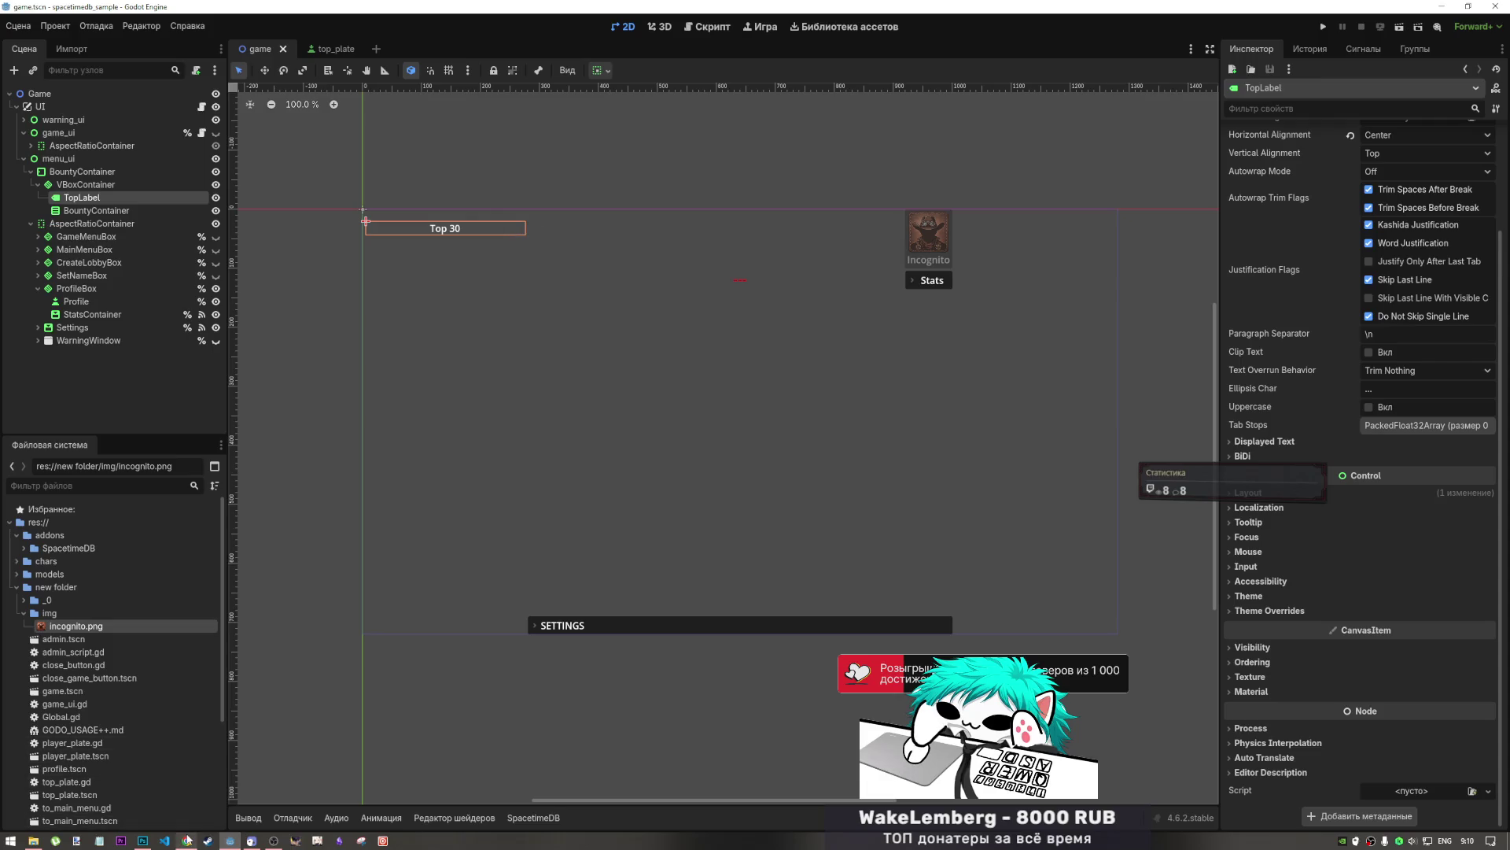
- Google 'how to rotate ctrole node in godot' in a new Chrome tab
left_click(186, 841)
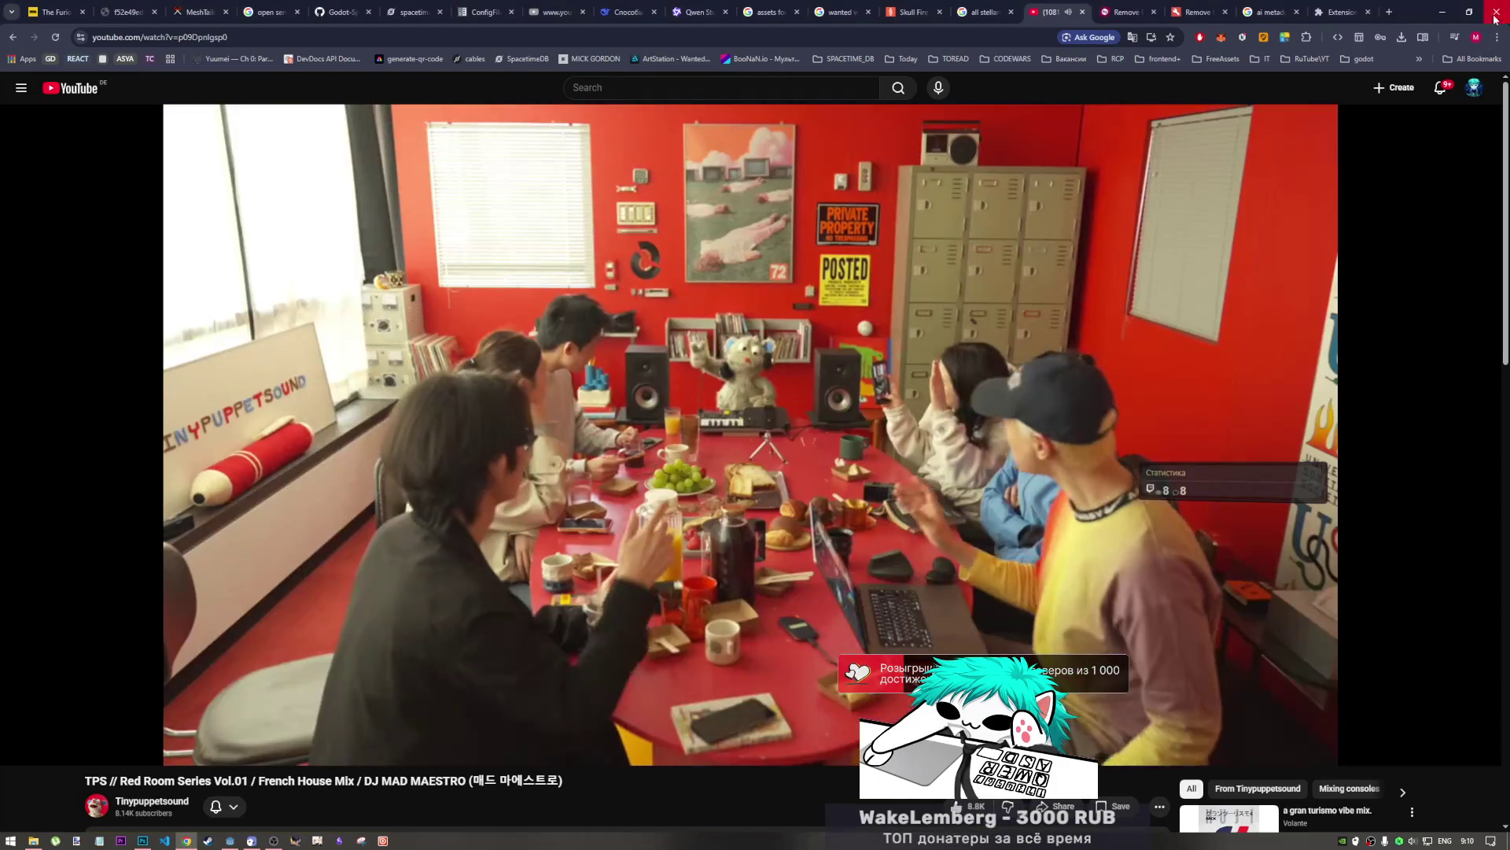
left_click(1390, 12)
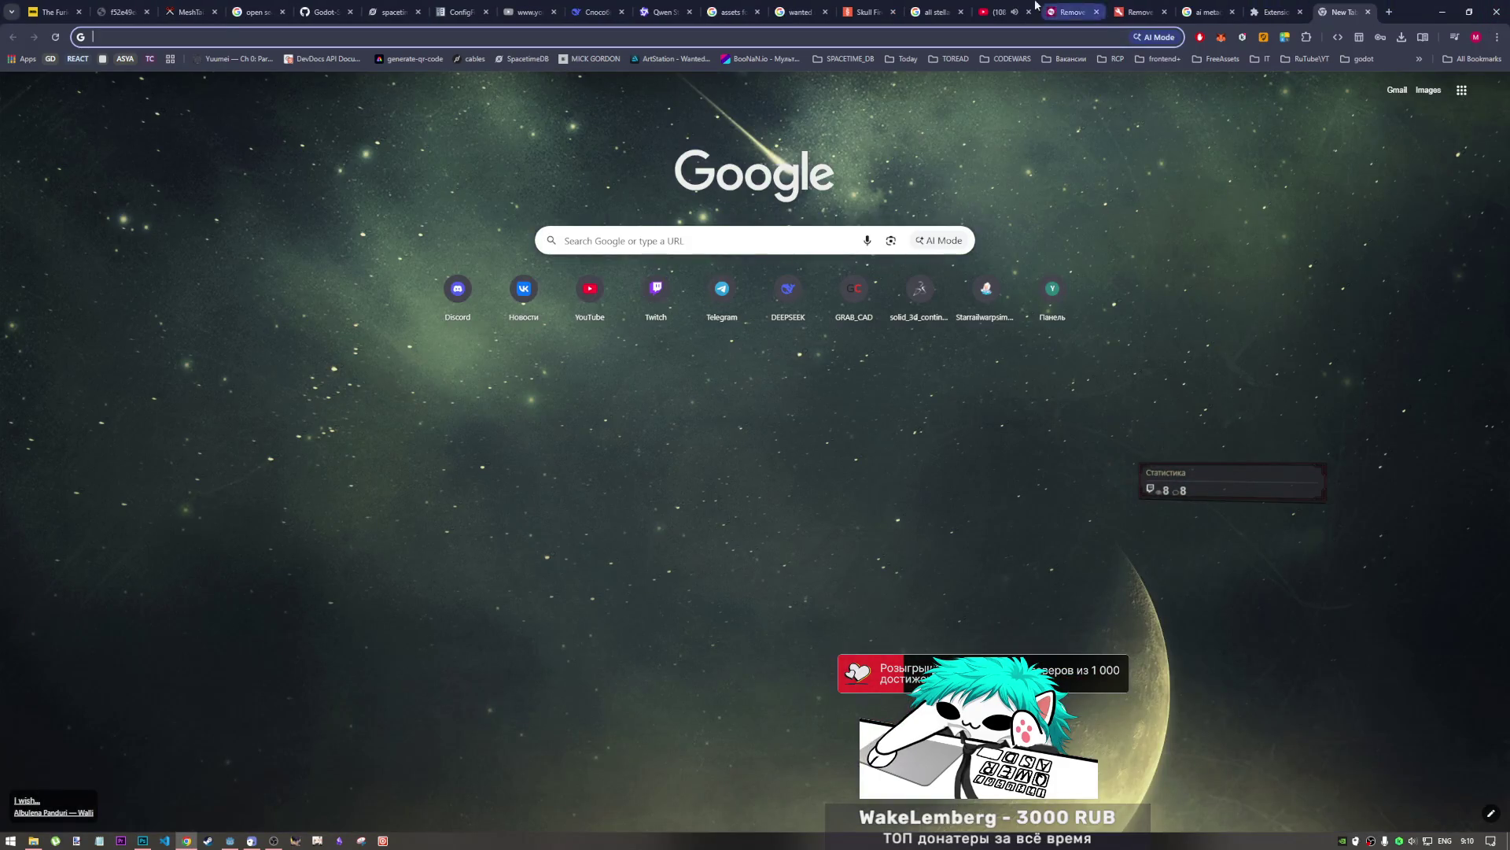
left_click(1009, 7)
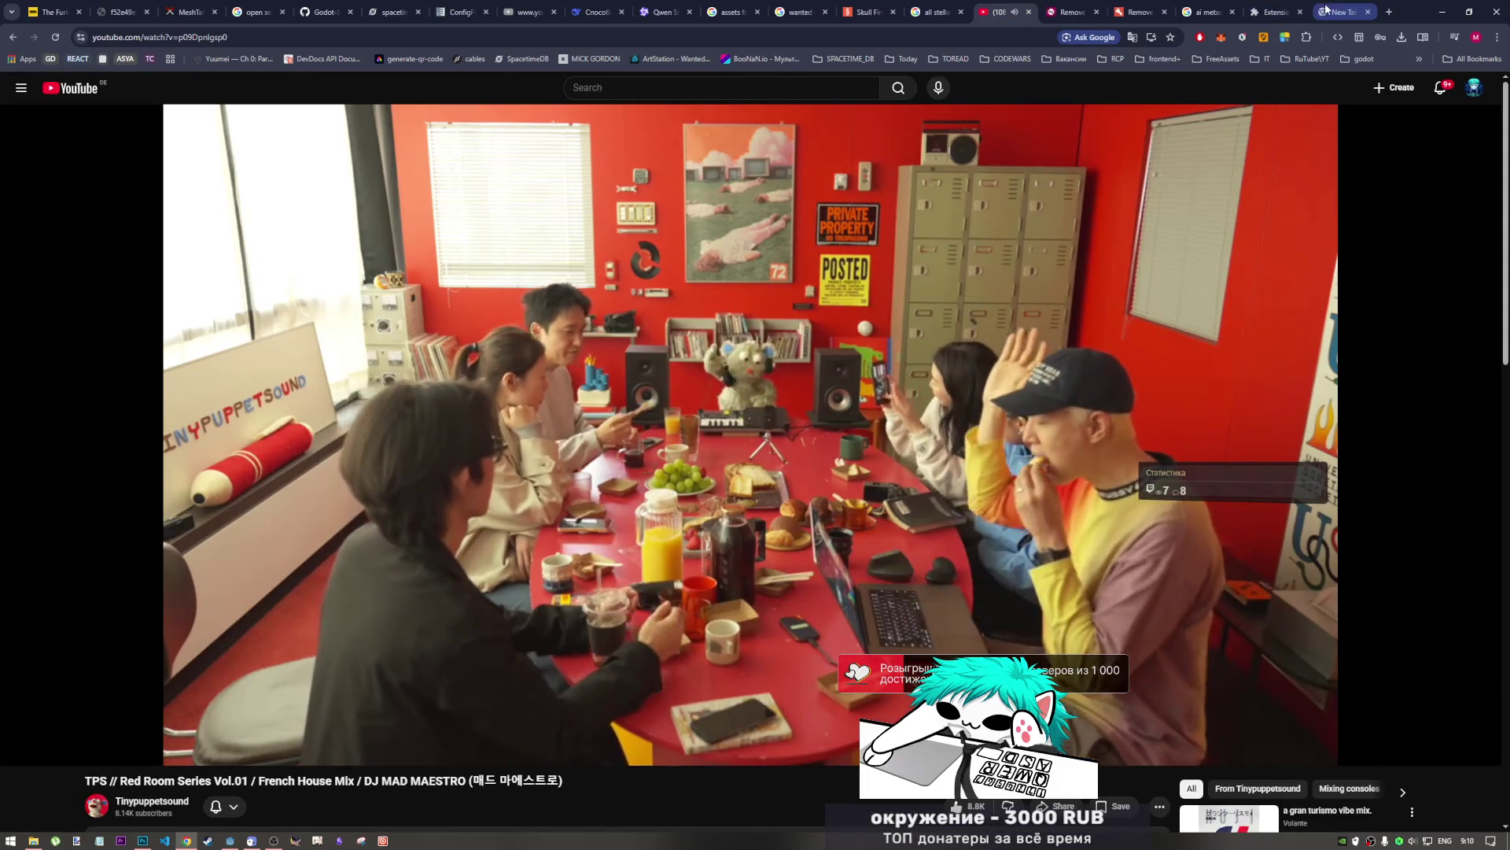
key("ctrl+9")
left_click(837, 34)
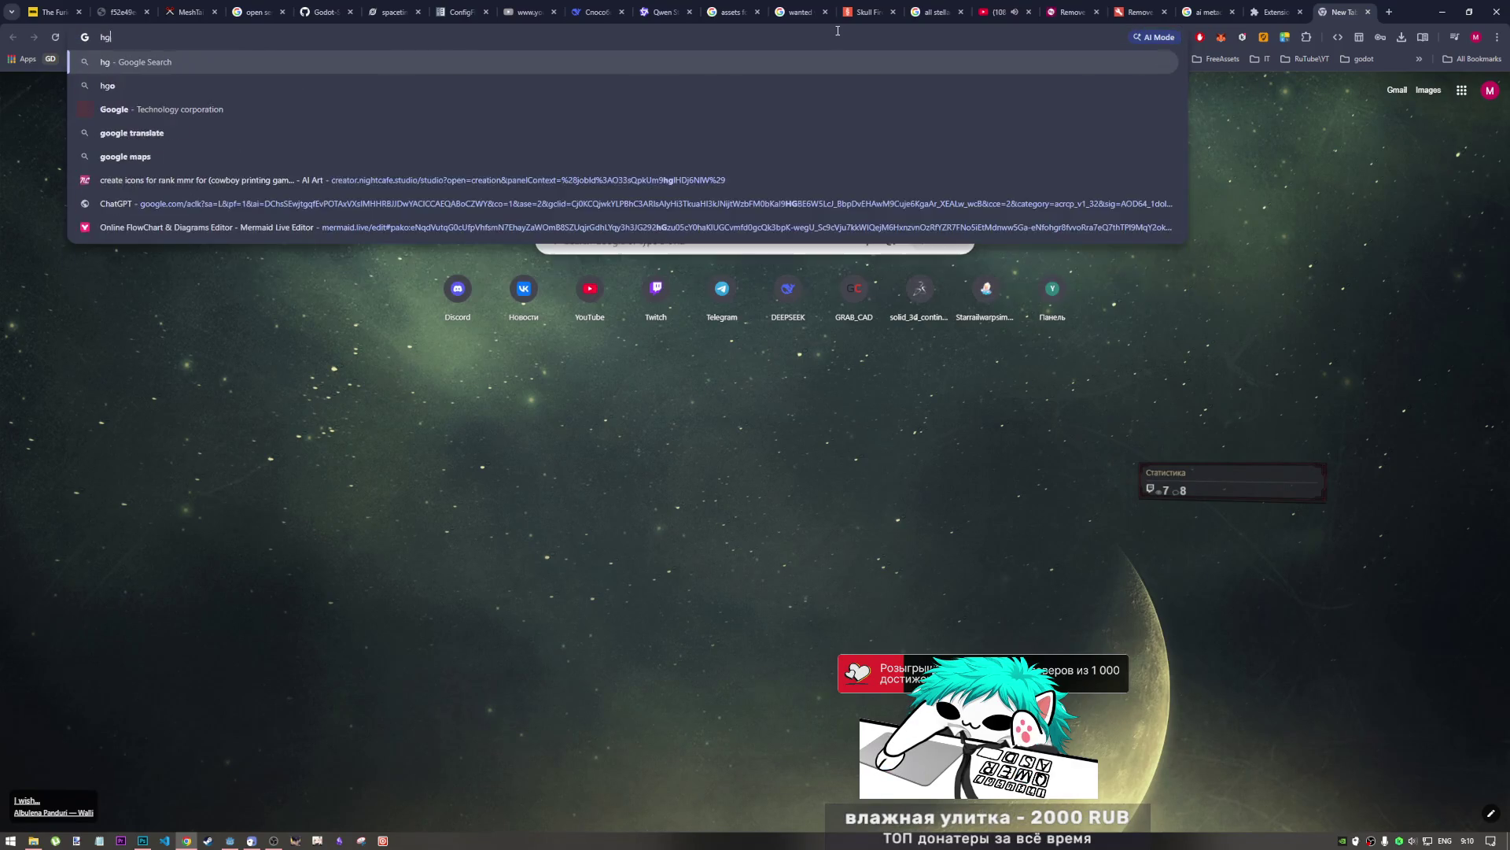
type("how")
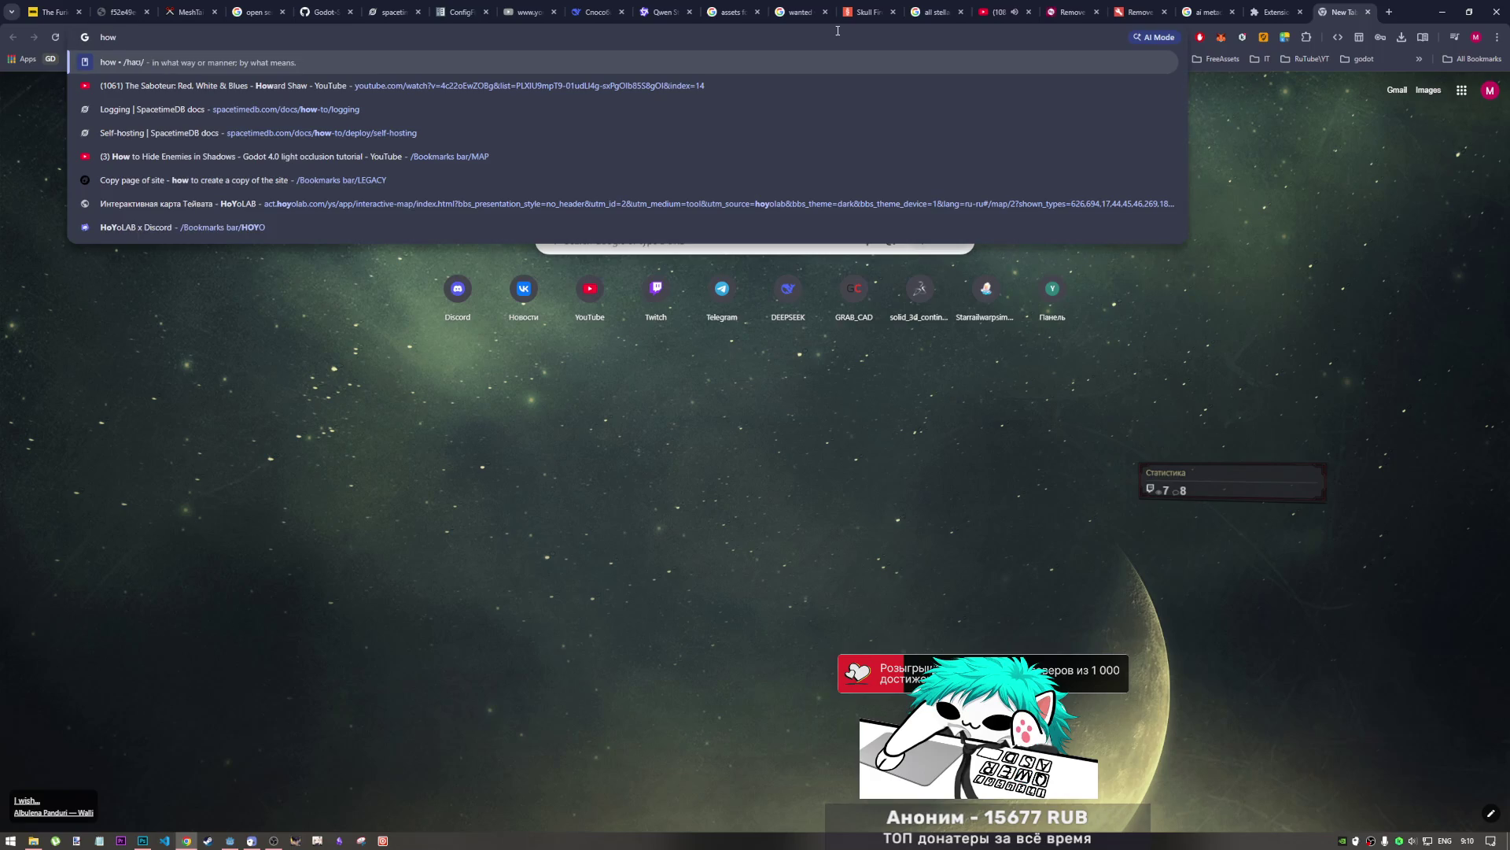
type(" to rota")
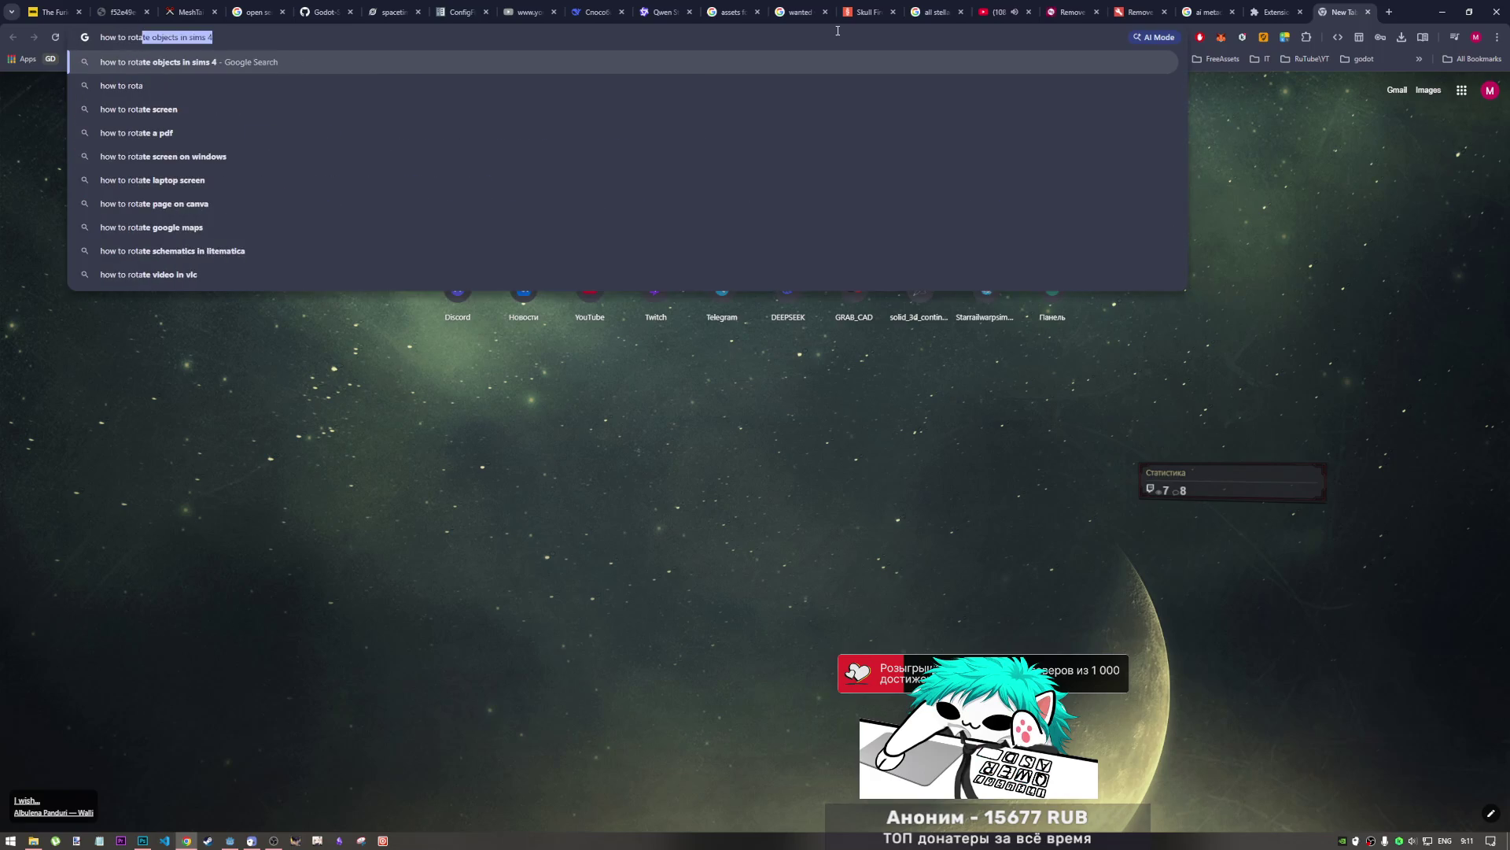
type("te c")
type("trole nod")
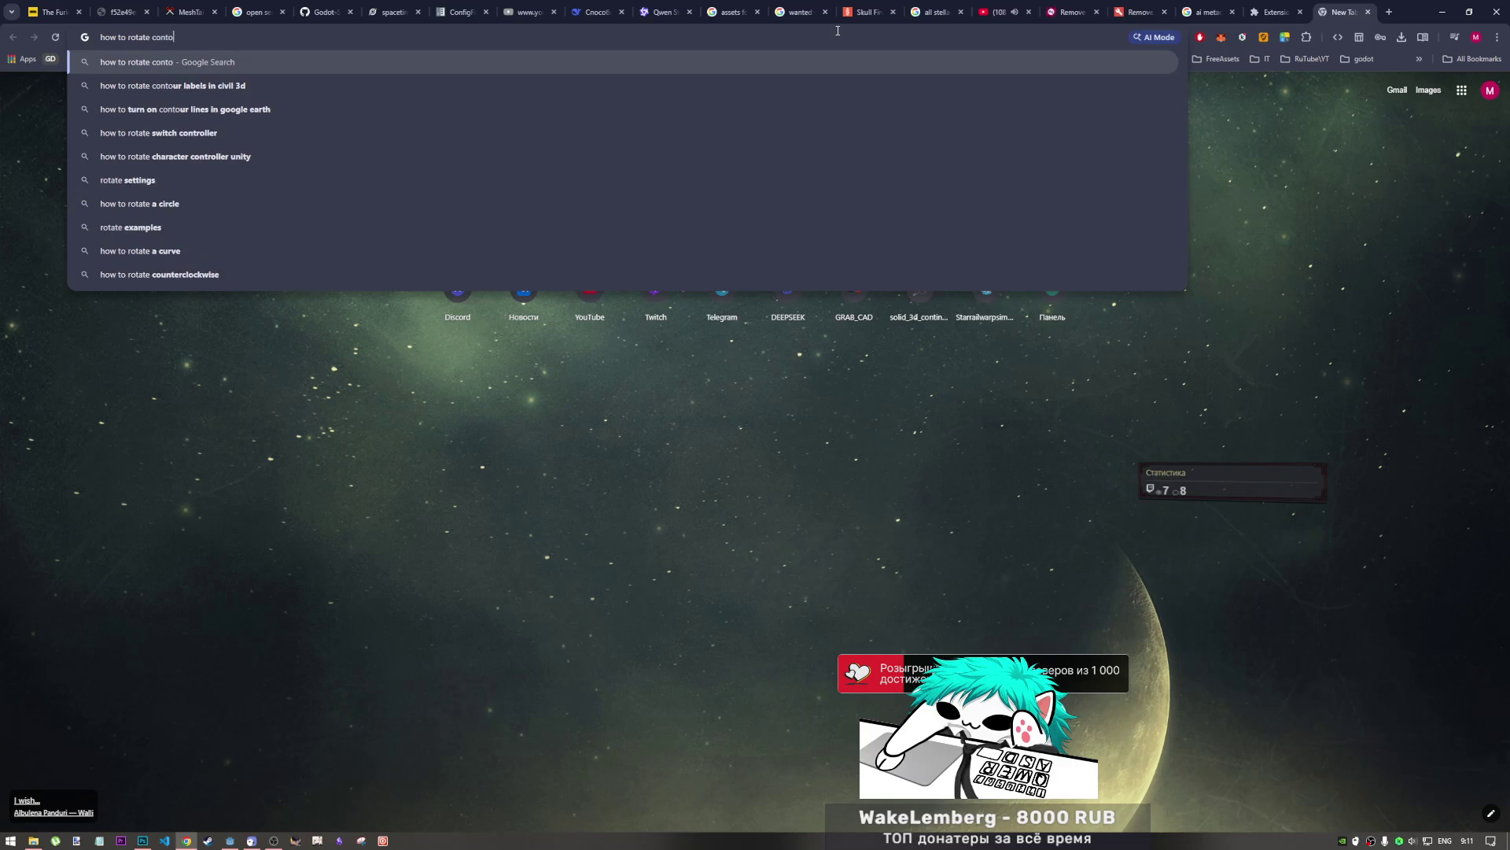
type("e in ")
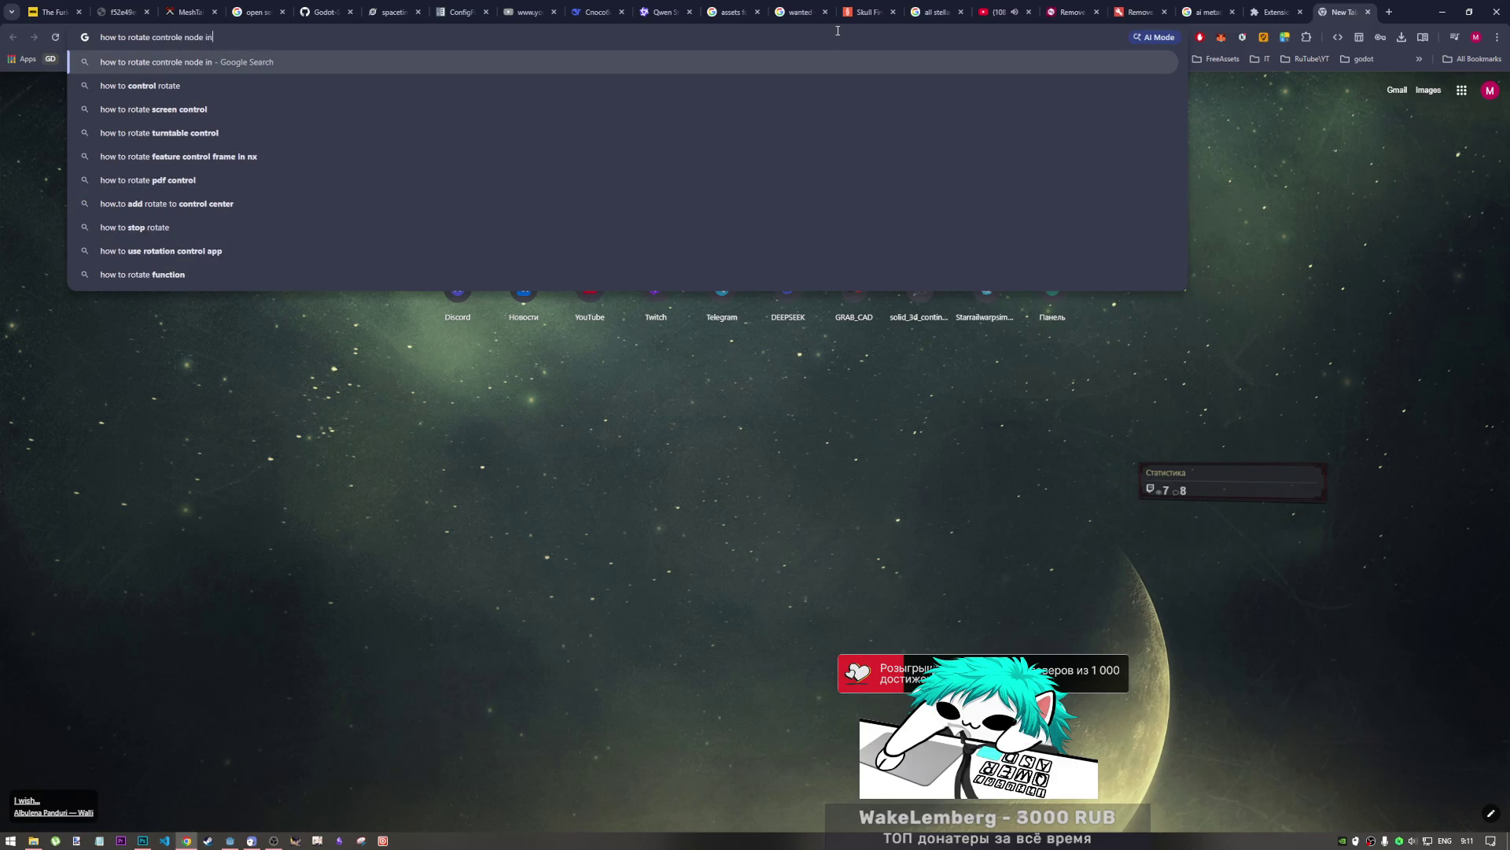
type("godot")
key("Return")
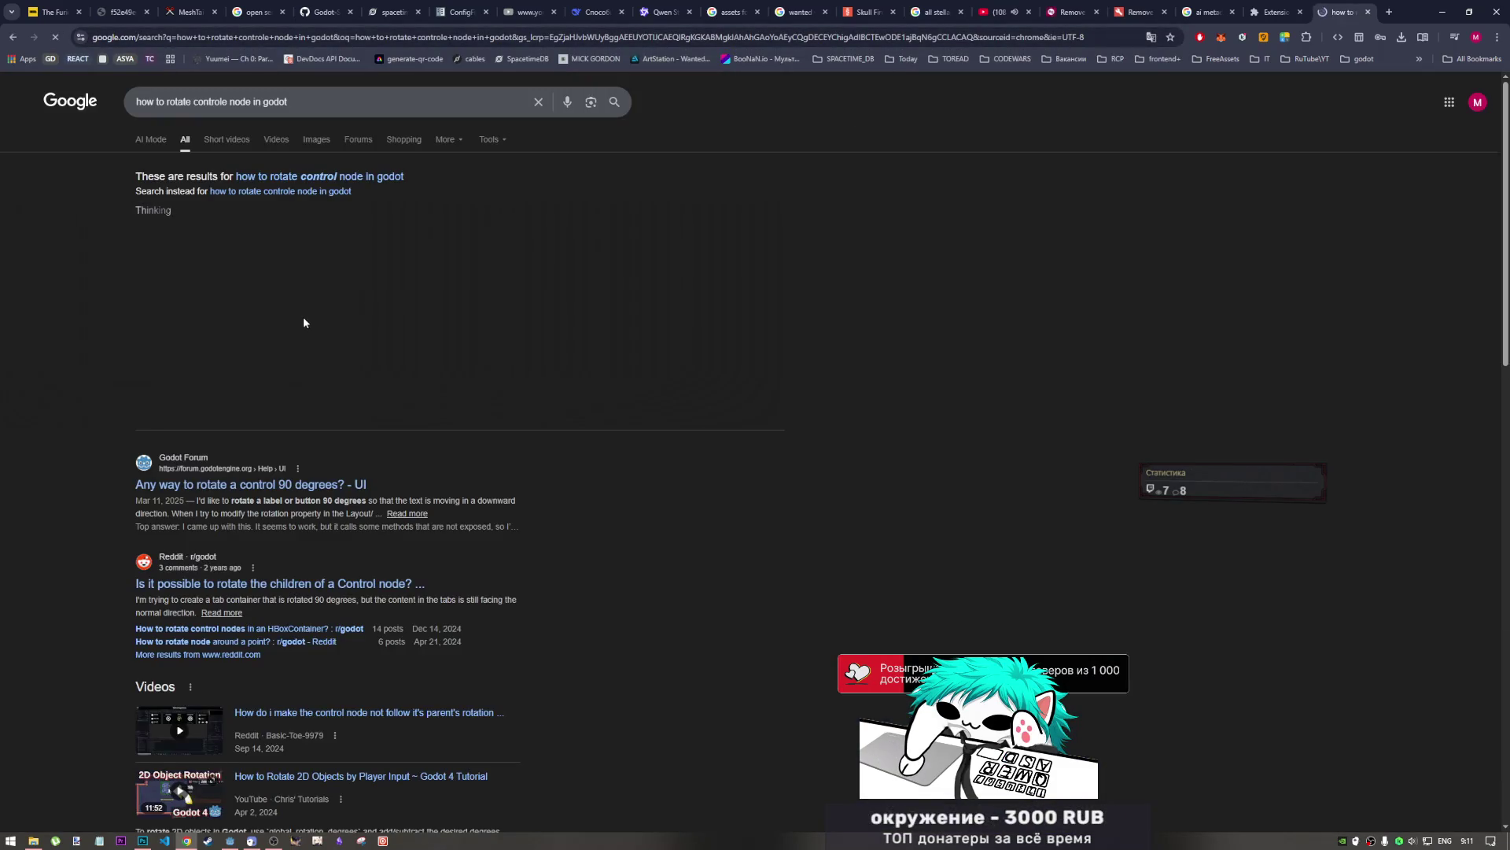
- Open the Godot Forum and Reddit results in tabs, read the full AI overview, return to Godot
middle_click(278, 490)
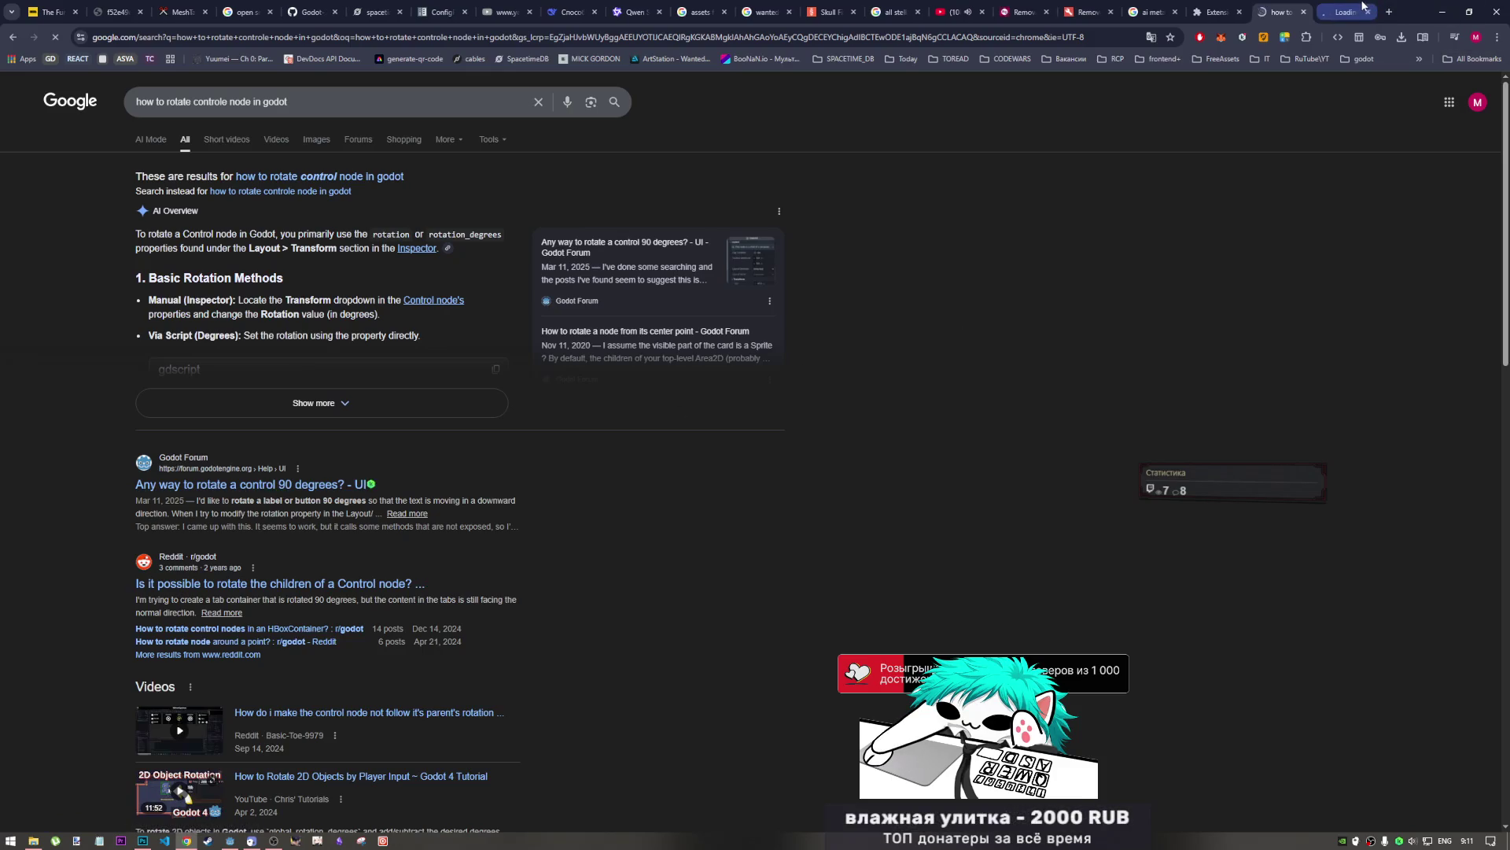
left_click(1358, 11)
left_click(1278, 12)
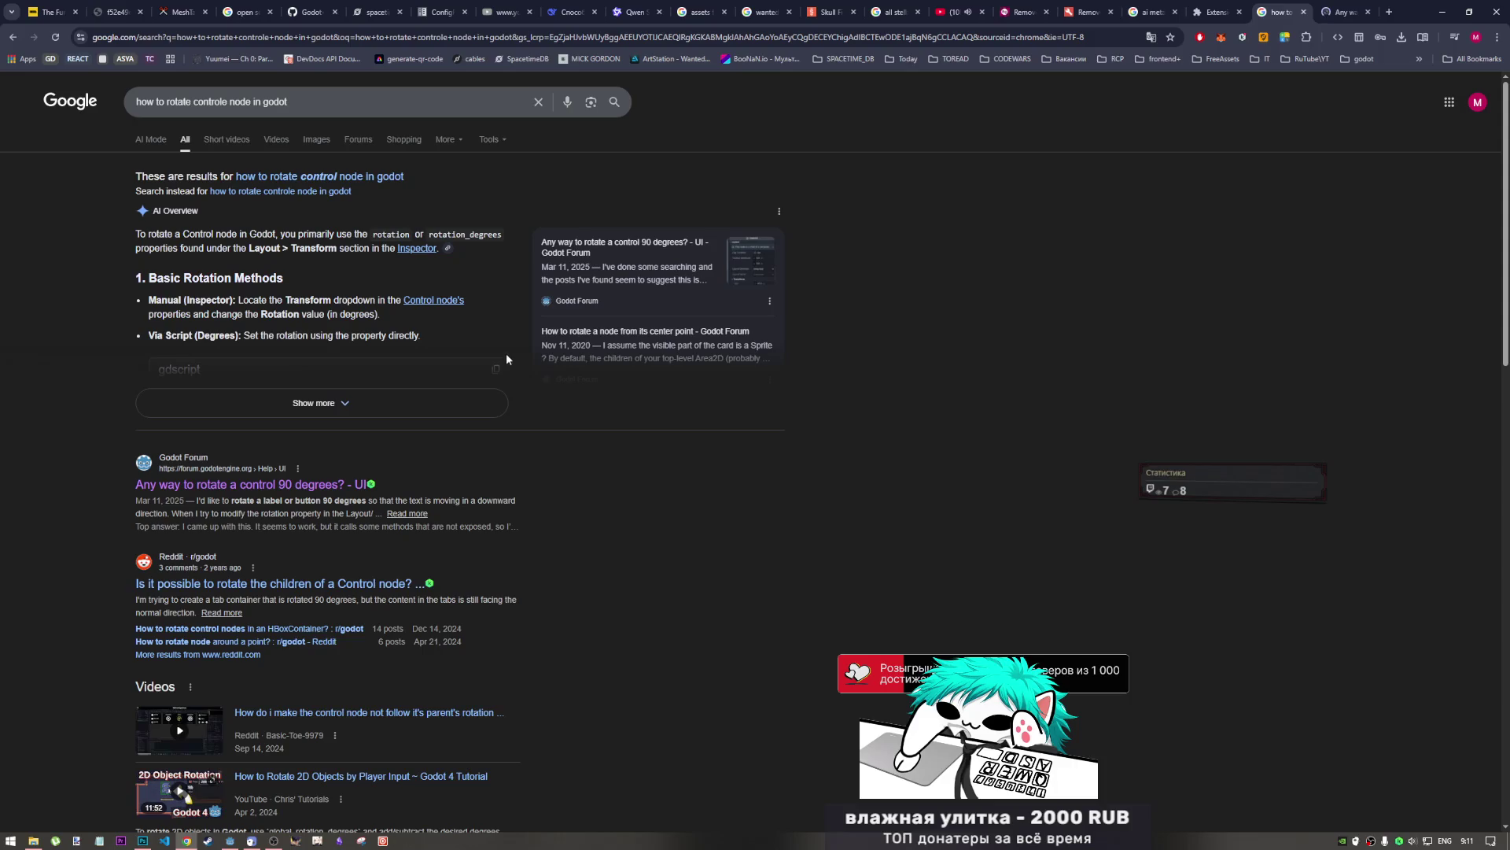
left_click(455, 404)
scroll(430, 356, "down", 2)
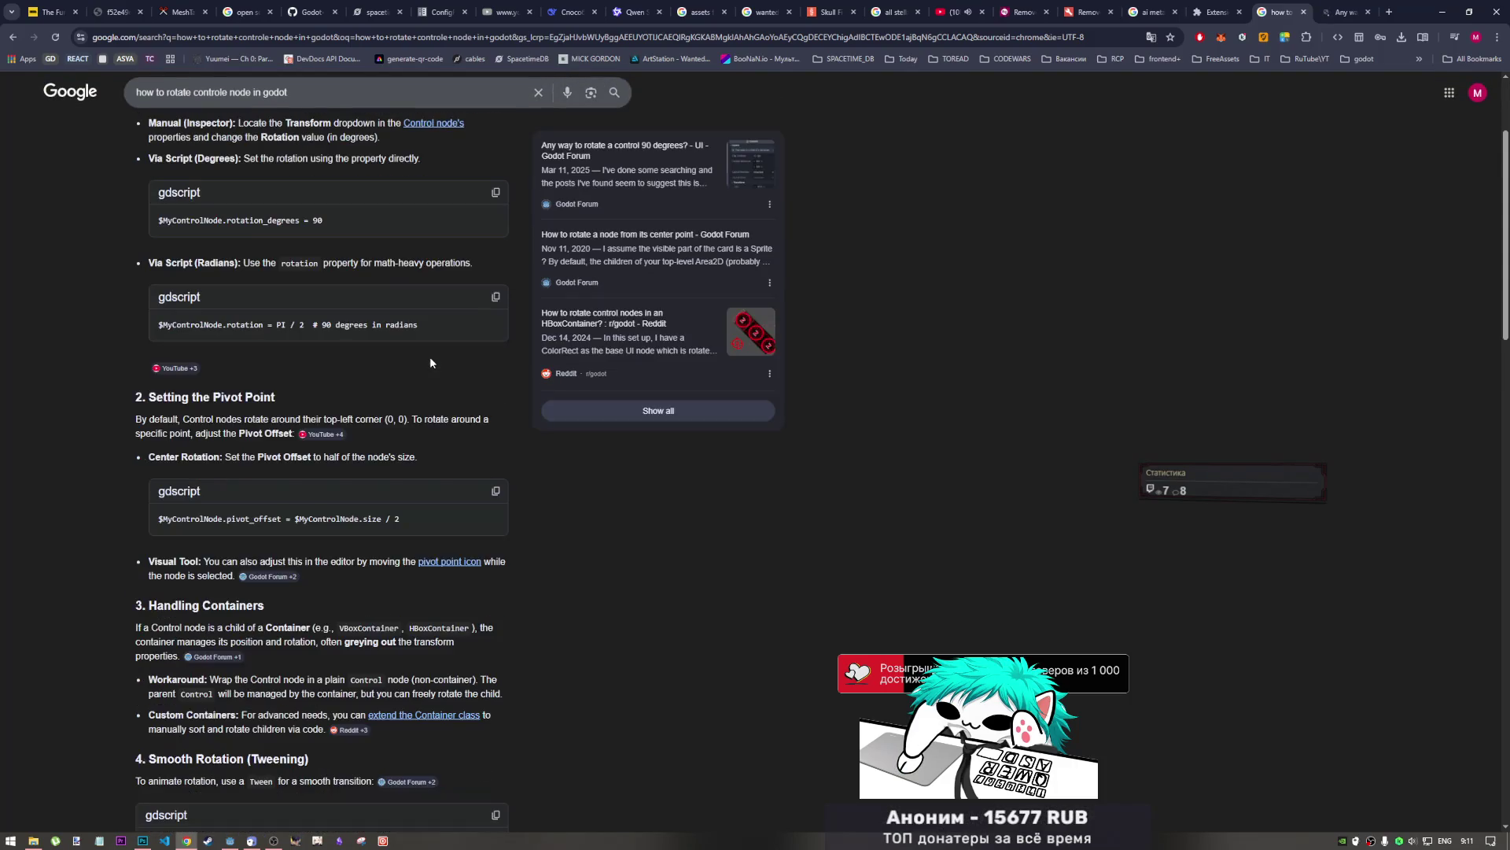
middle_click(652, 321)
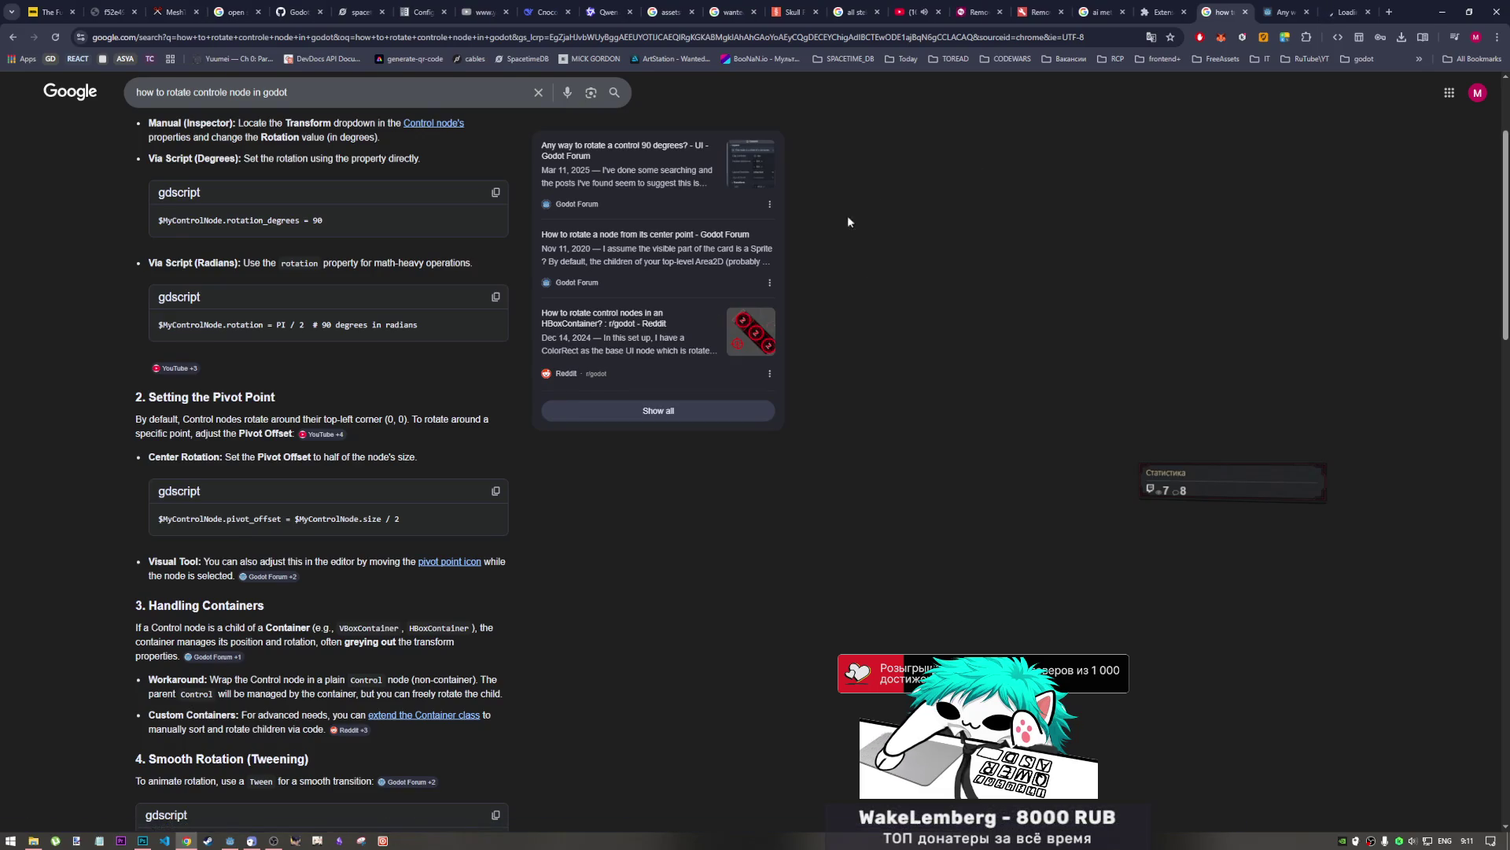
scroll(379, 387, "up", 1)
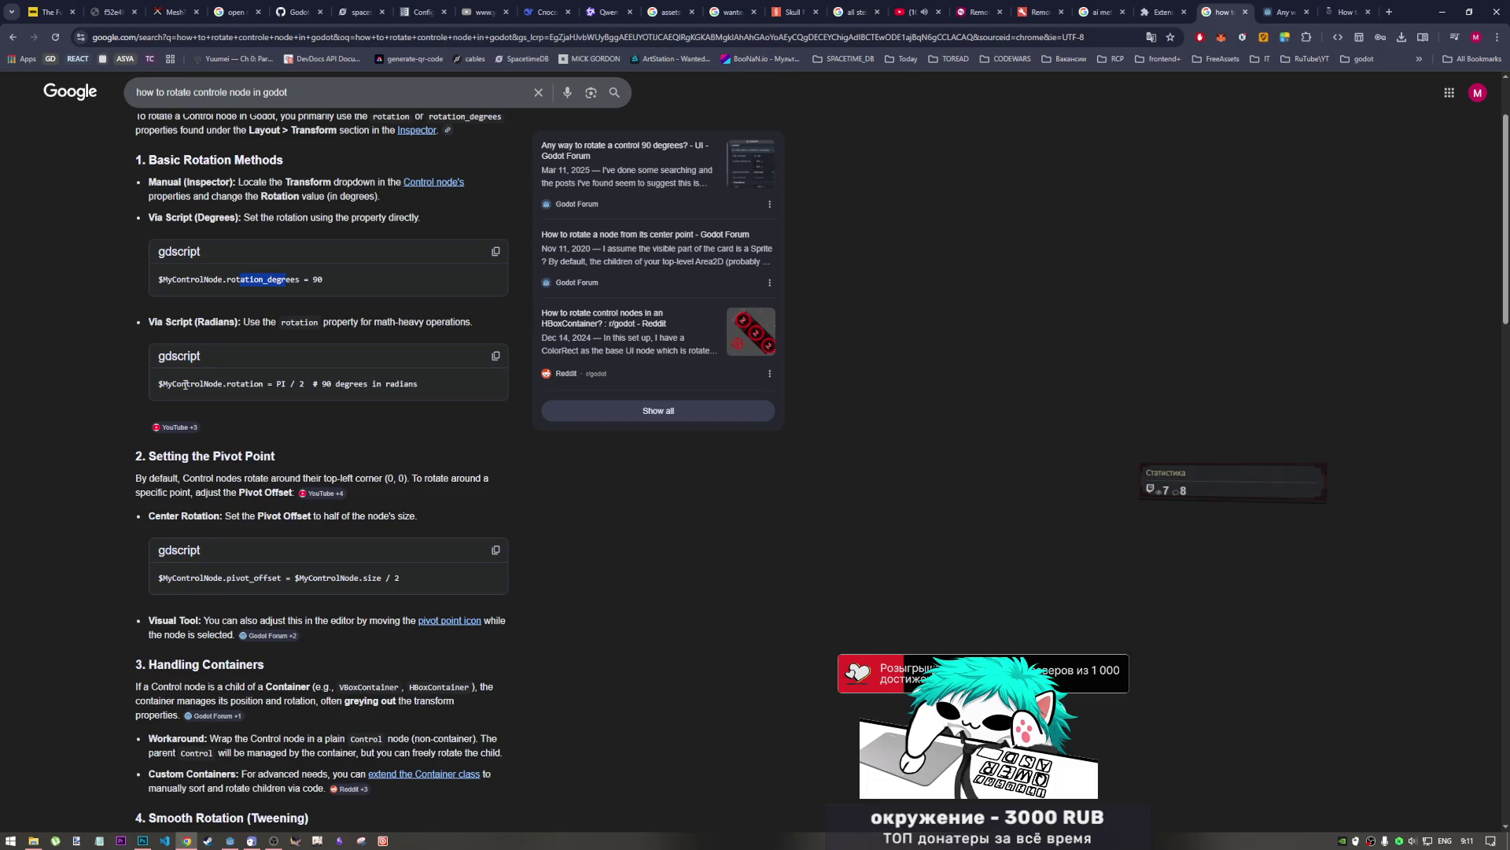
left_click(229, 840)
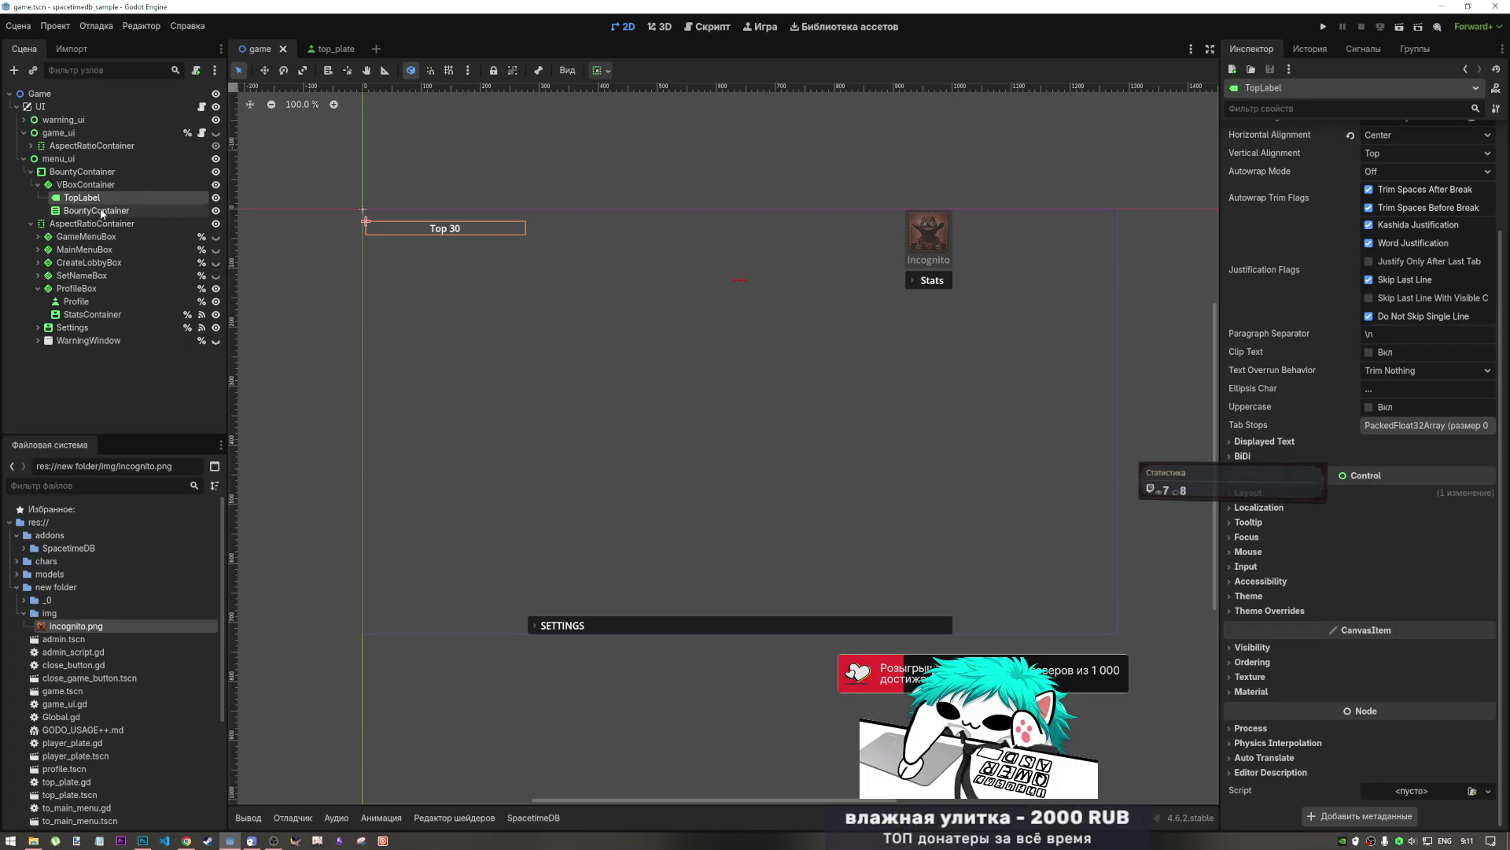
- Select menu_ui, switch to the Script workspace, and launch Онлайн-документация in the browser
left_click(91, 158)
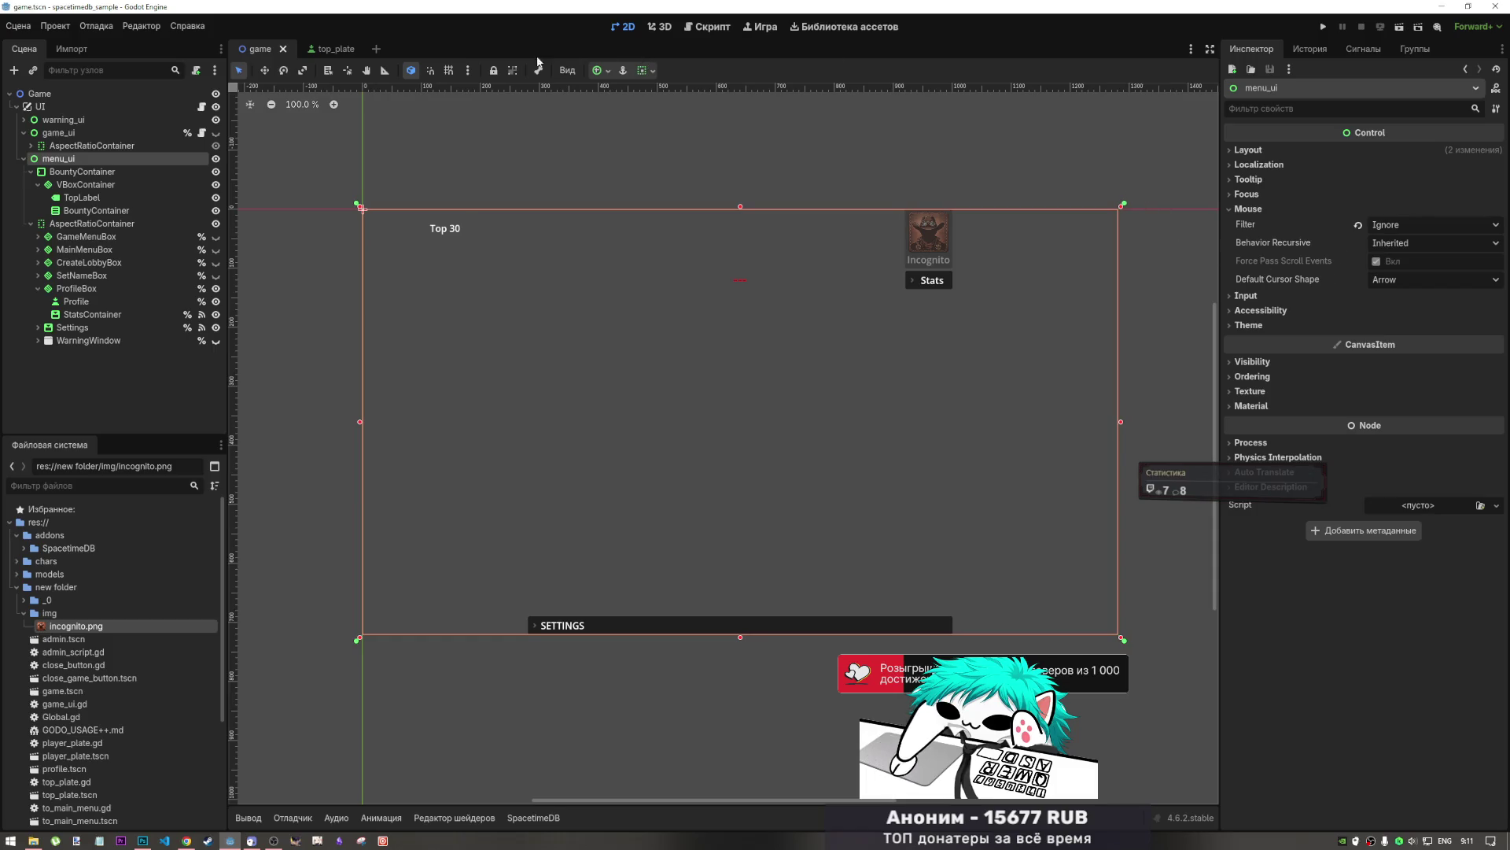
left_click(708, 29)
key("ctrl+F1")
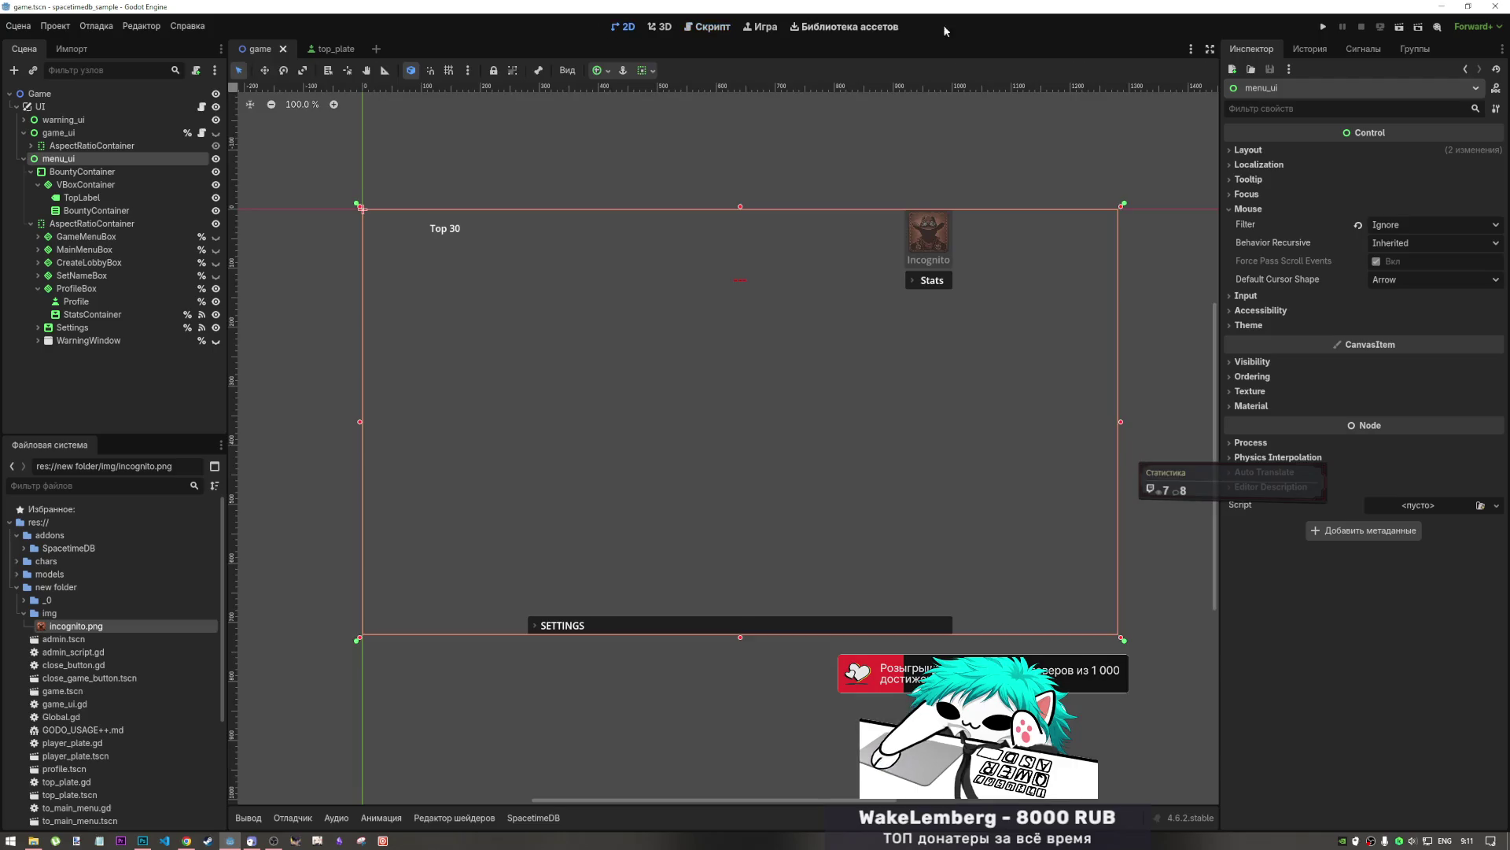
left_click(715, 32)
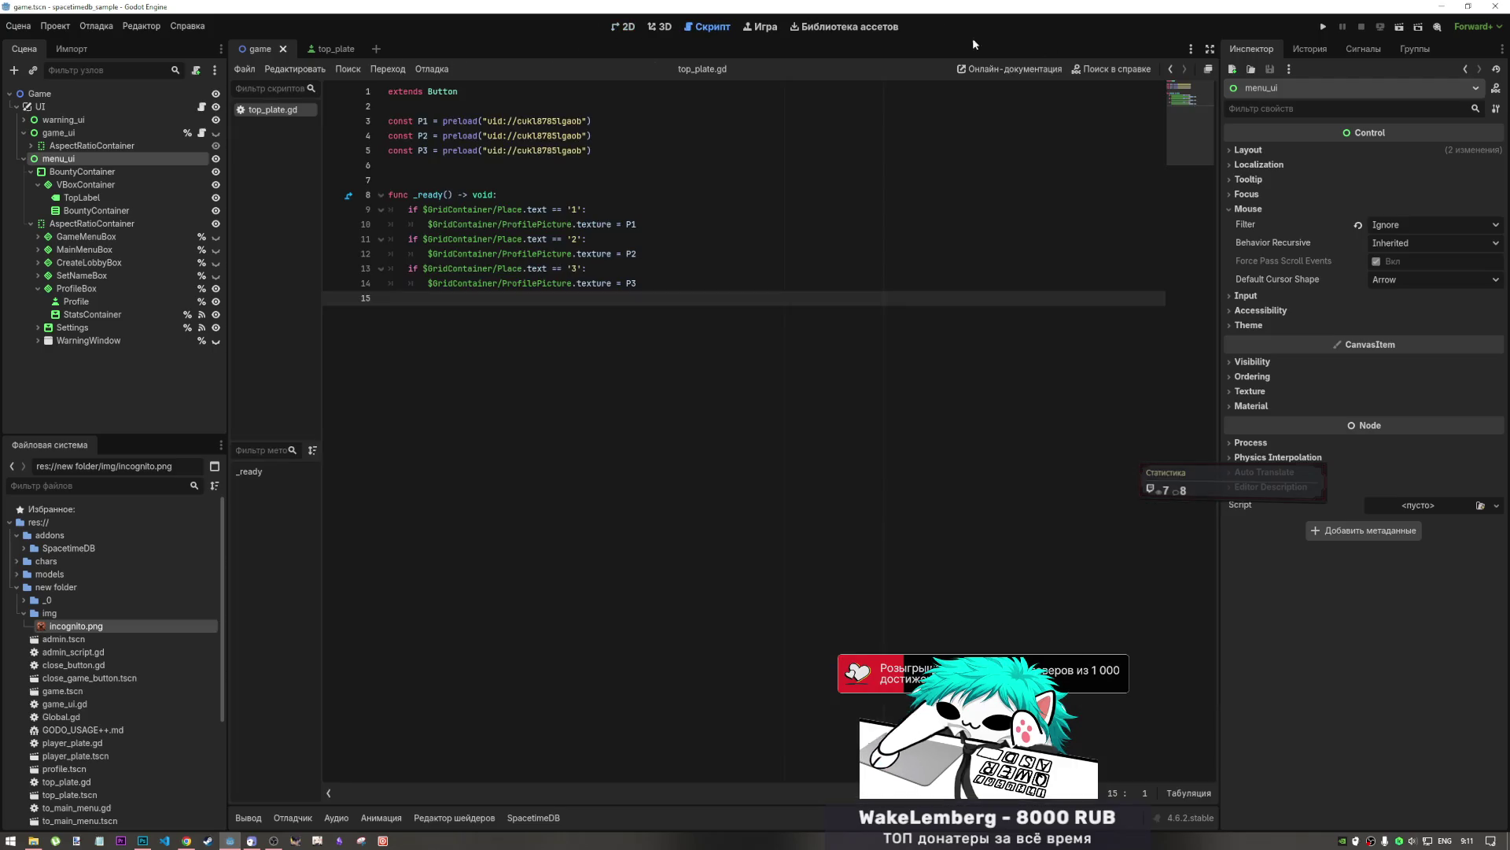
left_click(1026, 64)
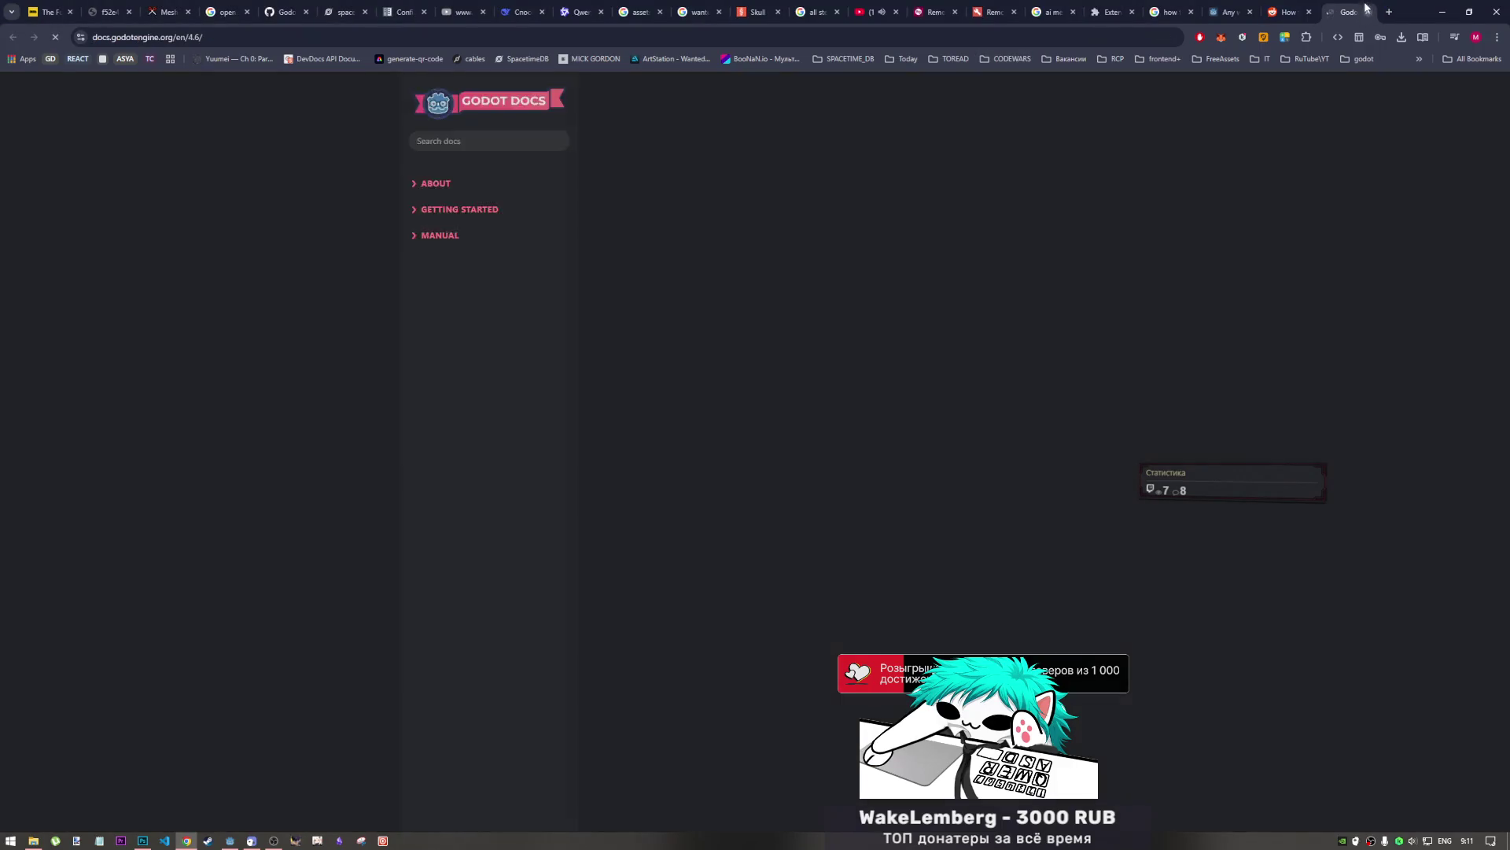
- Close the Godot docs browser tab and Alt+Tab back to the Godot editor
left_click(1367, 13)
key("alt+Tab")
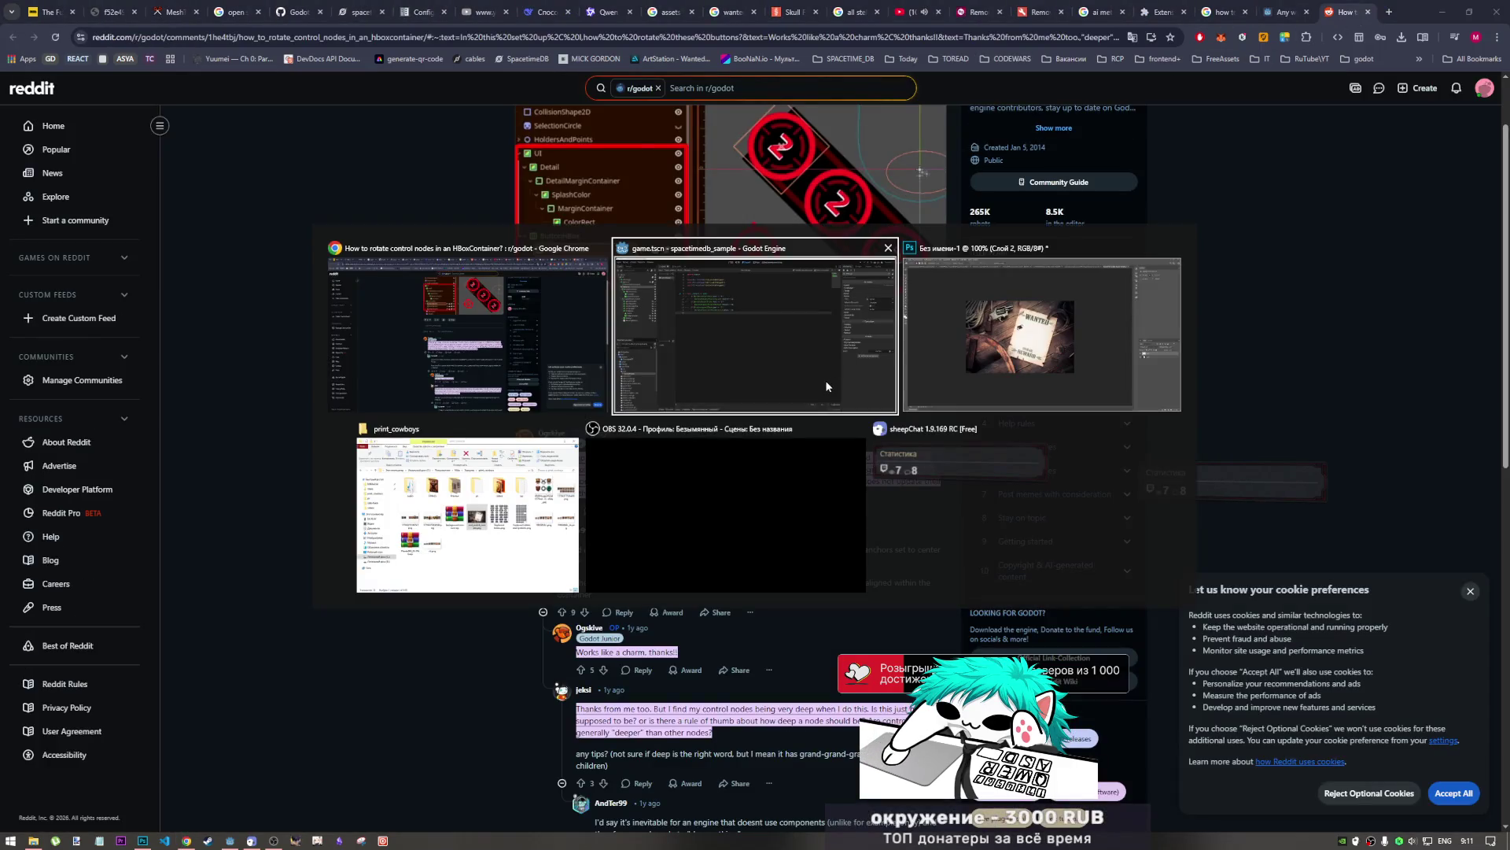
key("alt+Tab")
key("alt+Tab")
key("alt+Tab")
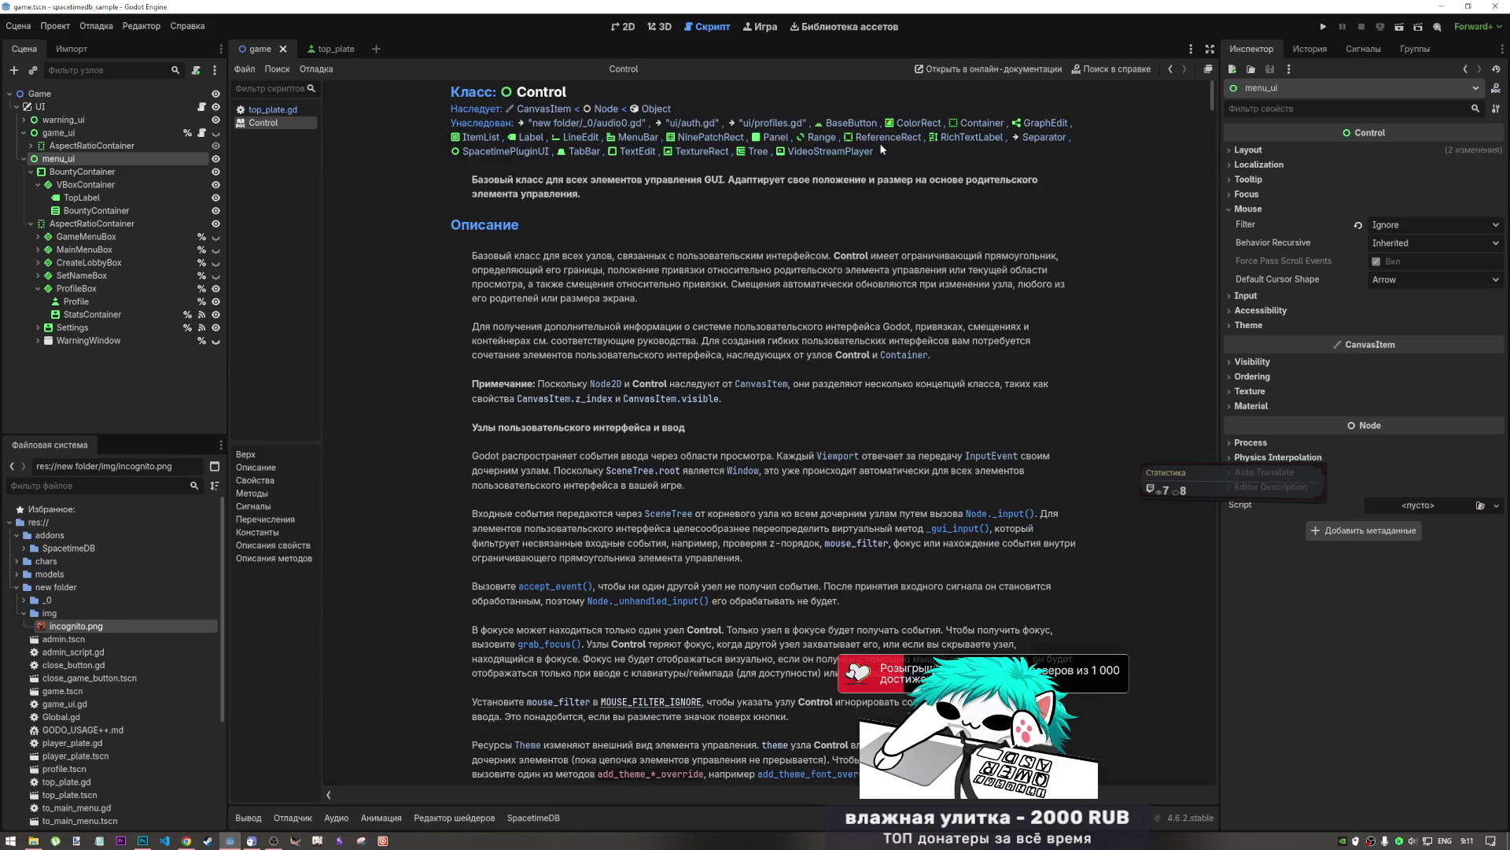
- Search the Control class reference for 'rotate' to find rotation, then return to the 2D workspace
scroll(717, 227, "down", 5)
scroll(717, 226, "down", 5)
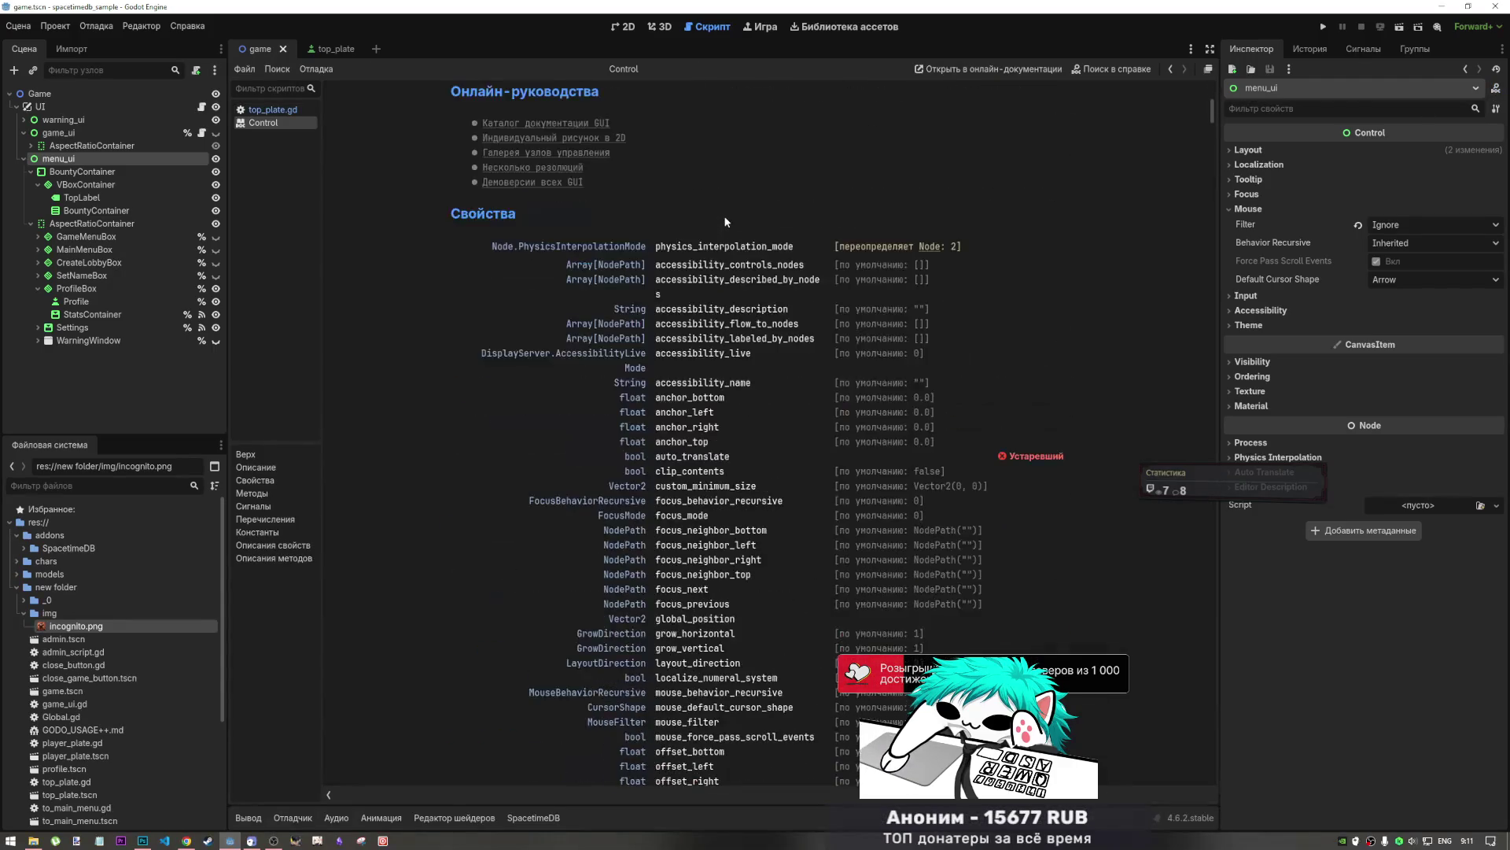
key("ctrl+f")
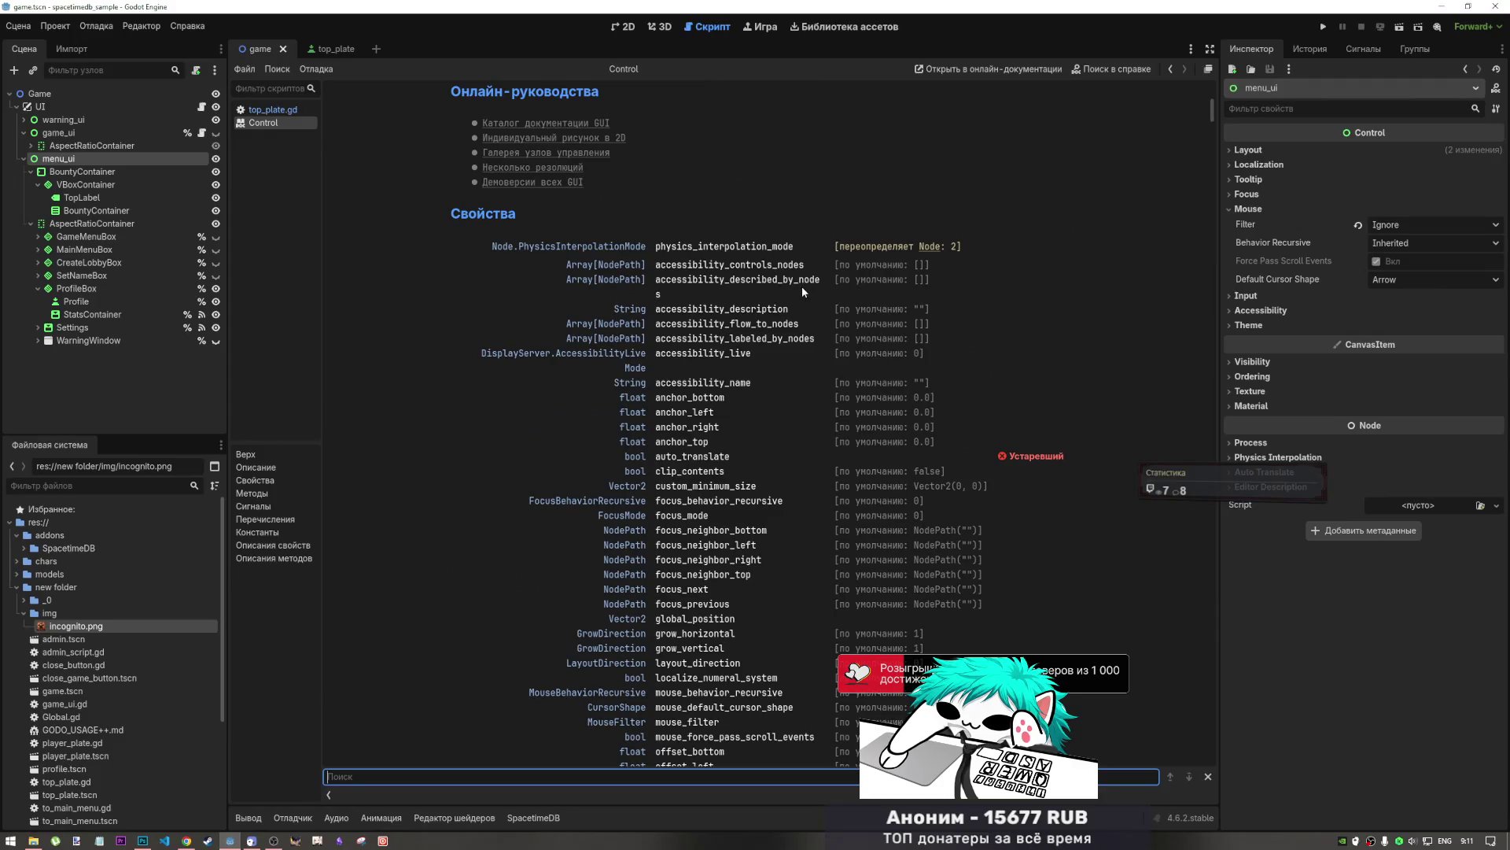
type("ro")
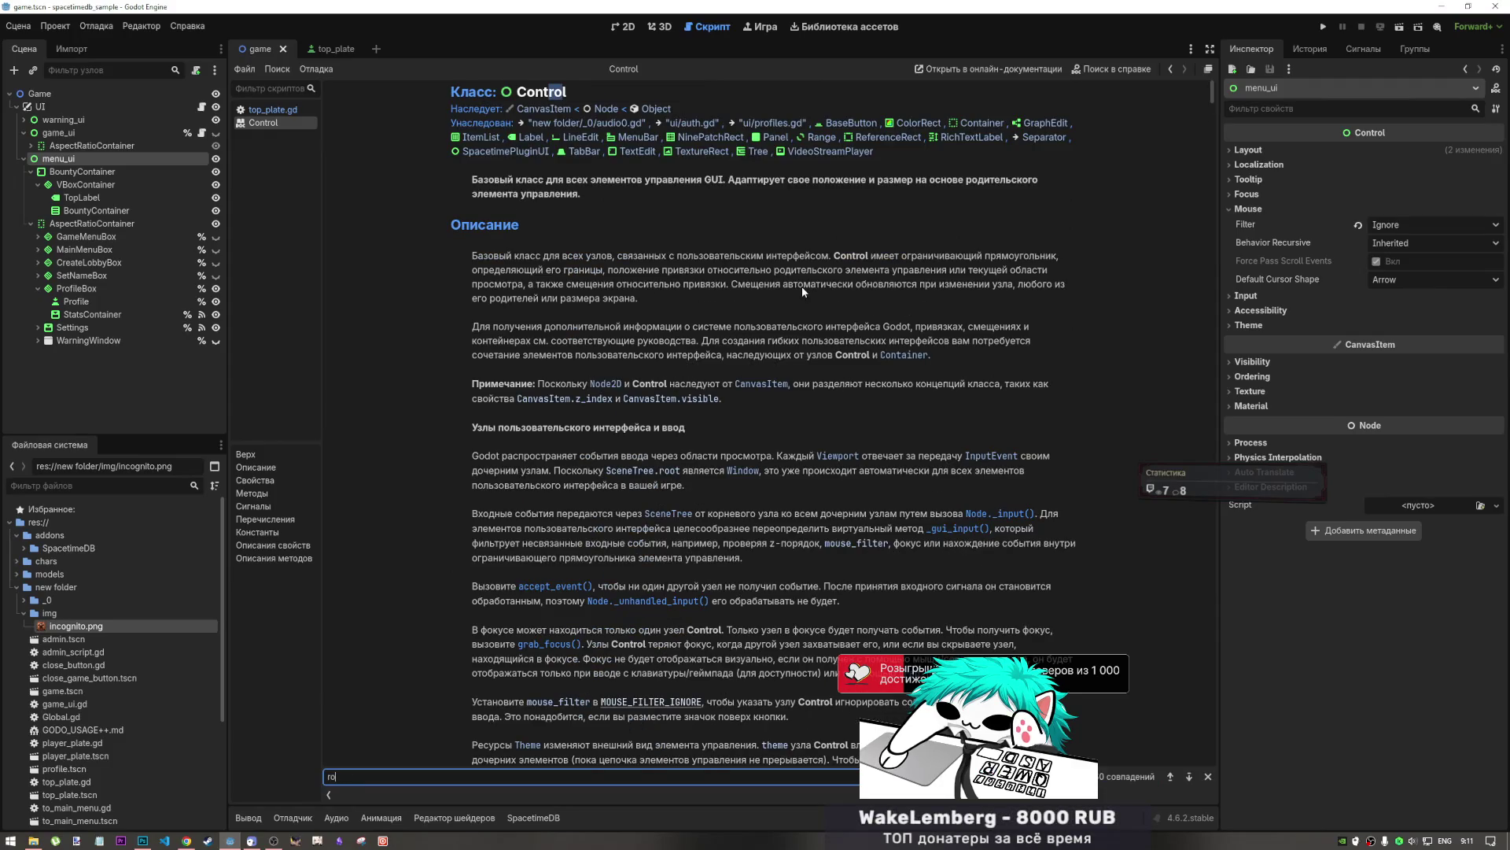
type("tea")
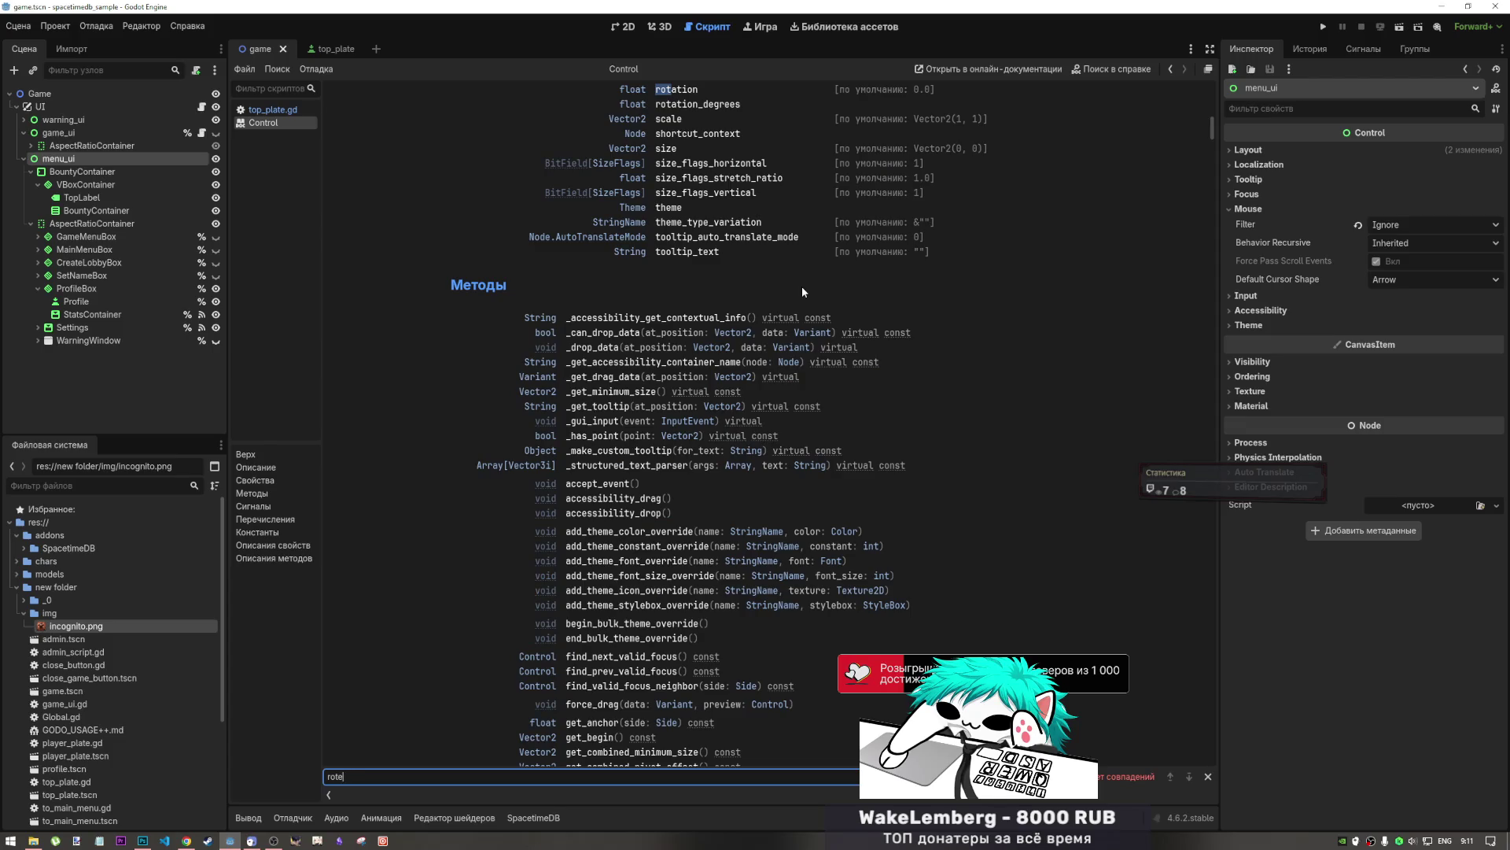
key("BackSpace")
type("ate")
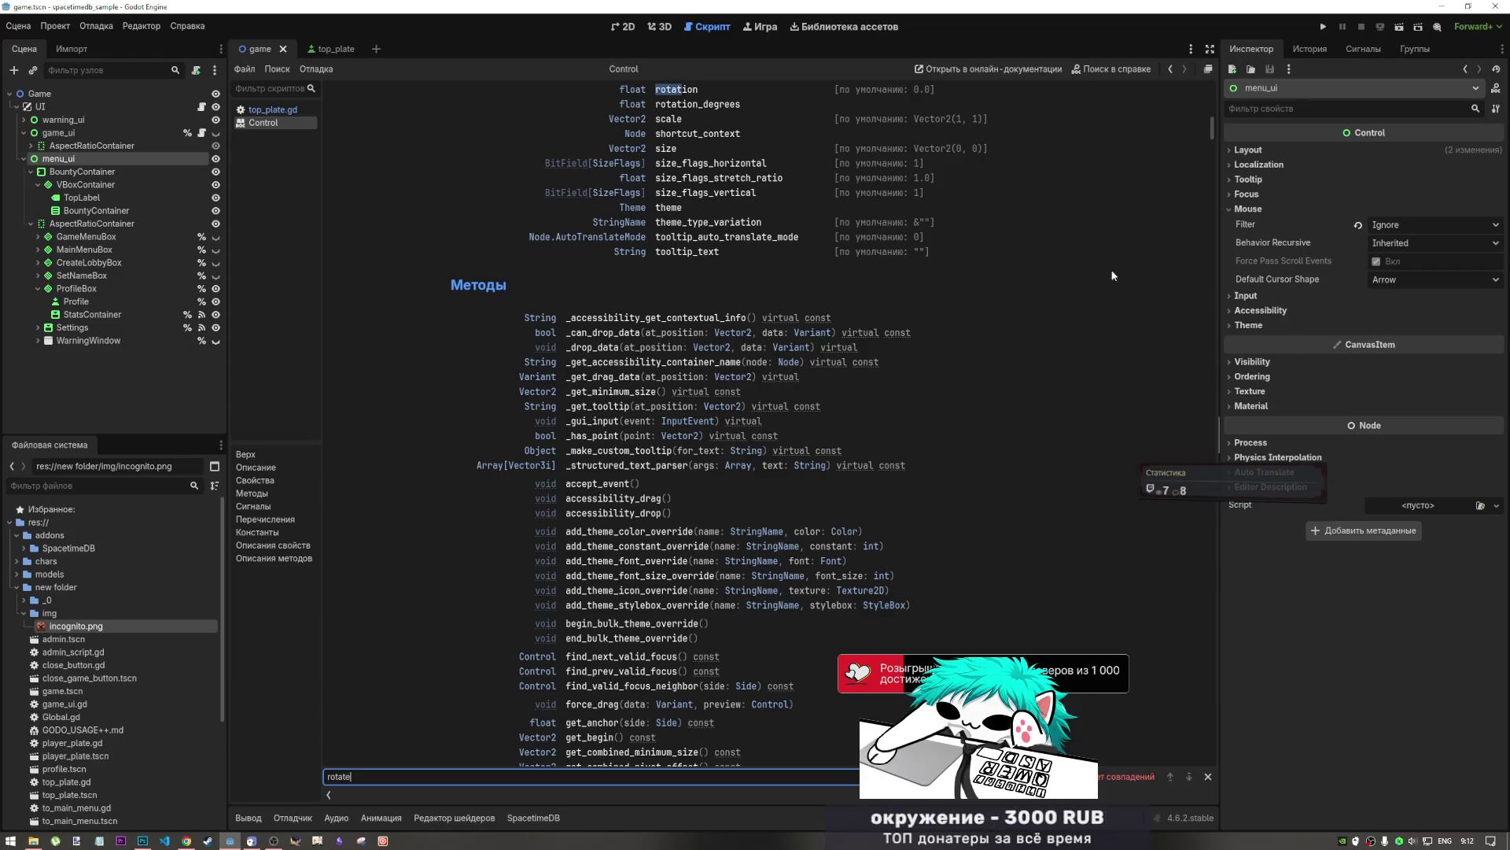
scroll(713, 180, "up", 5)
scroll(714, 180, "down", 2)
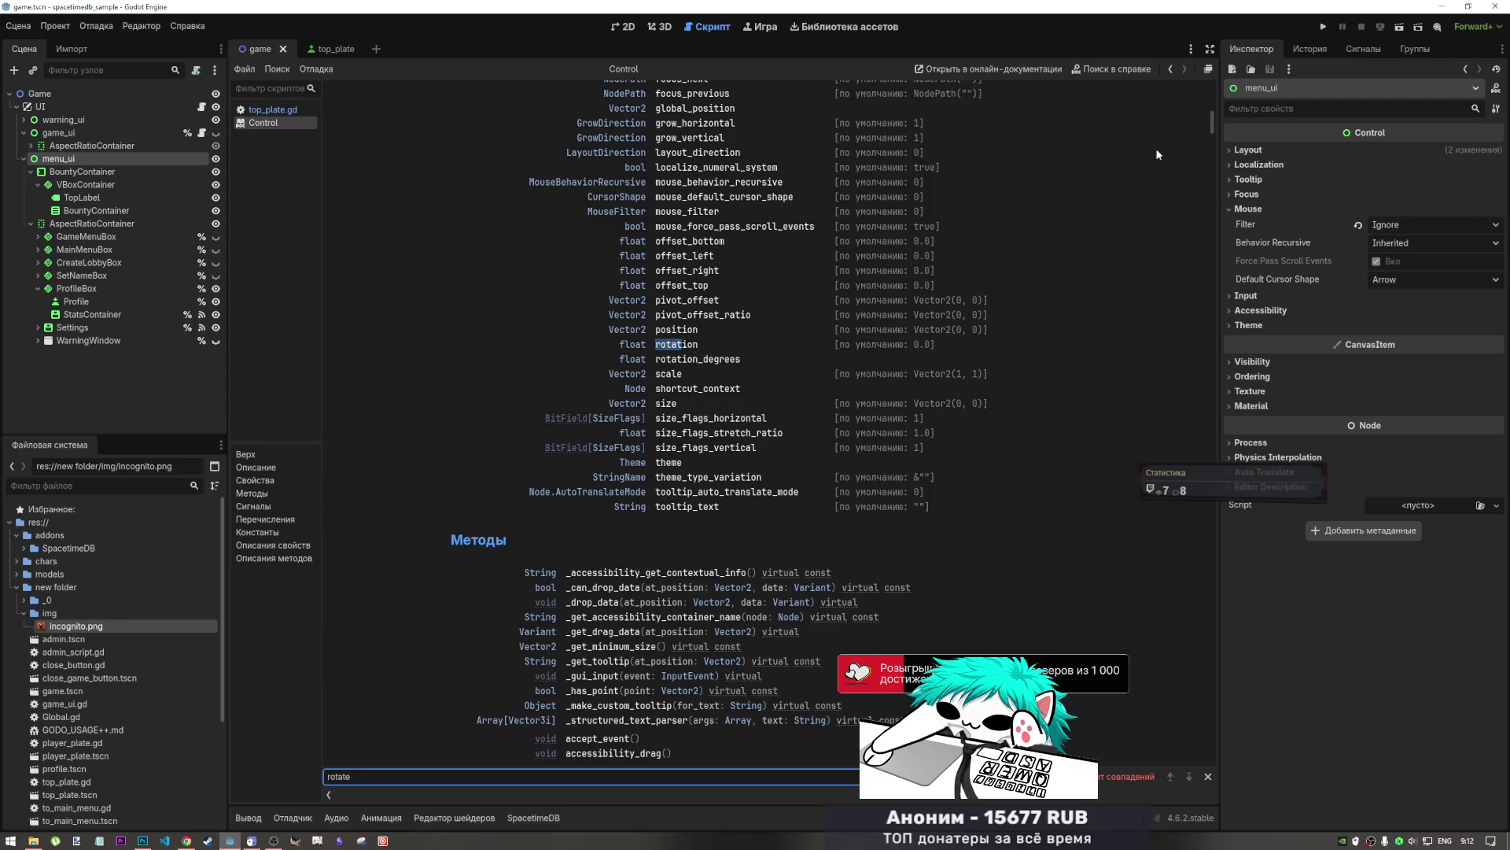
left_click(625, 26)
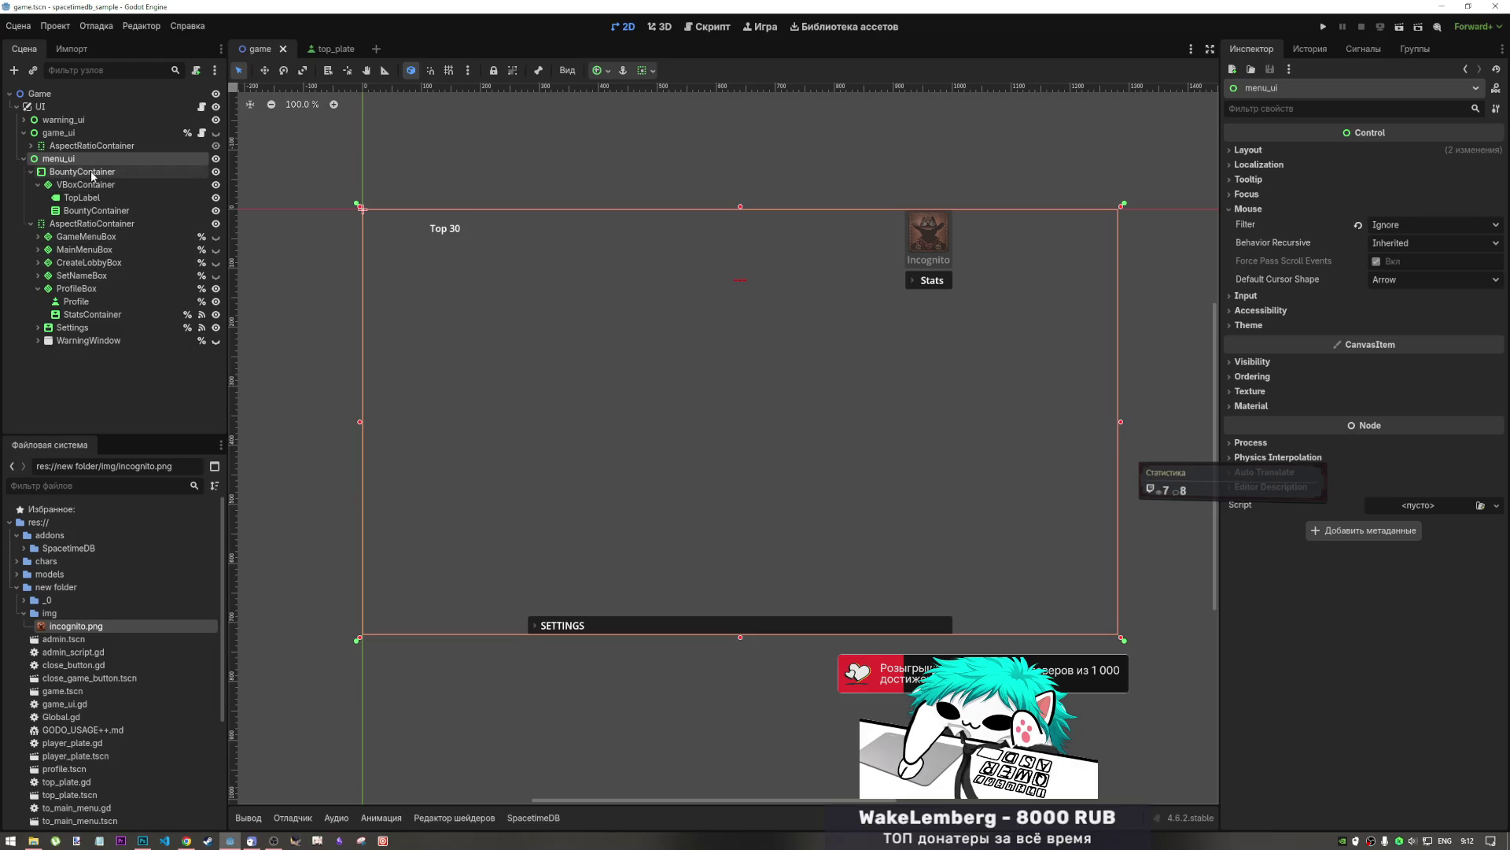
- Select TopLabel and browse its Material, Ordering and Visibility sections
left_click(83, 198)
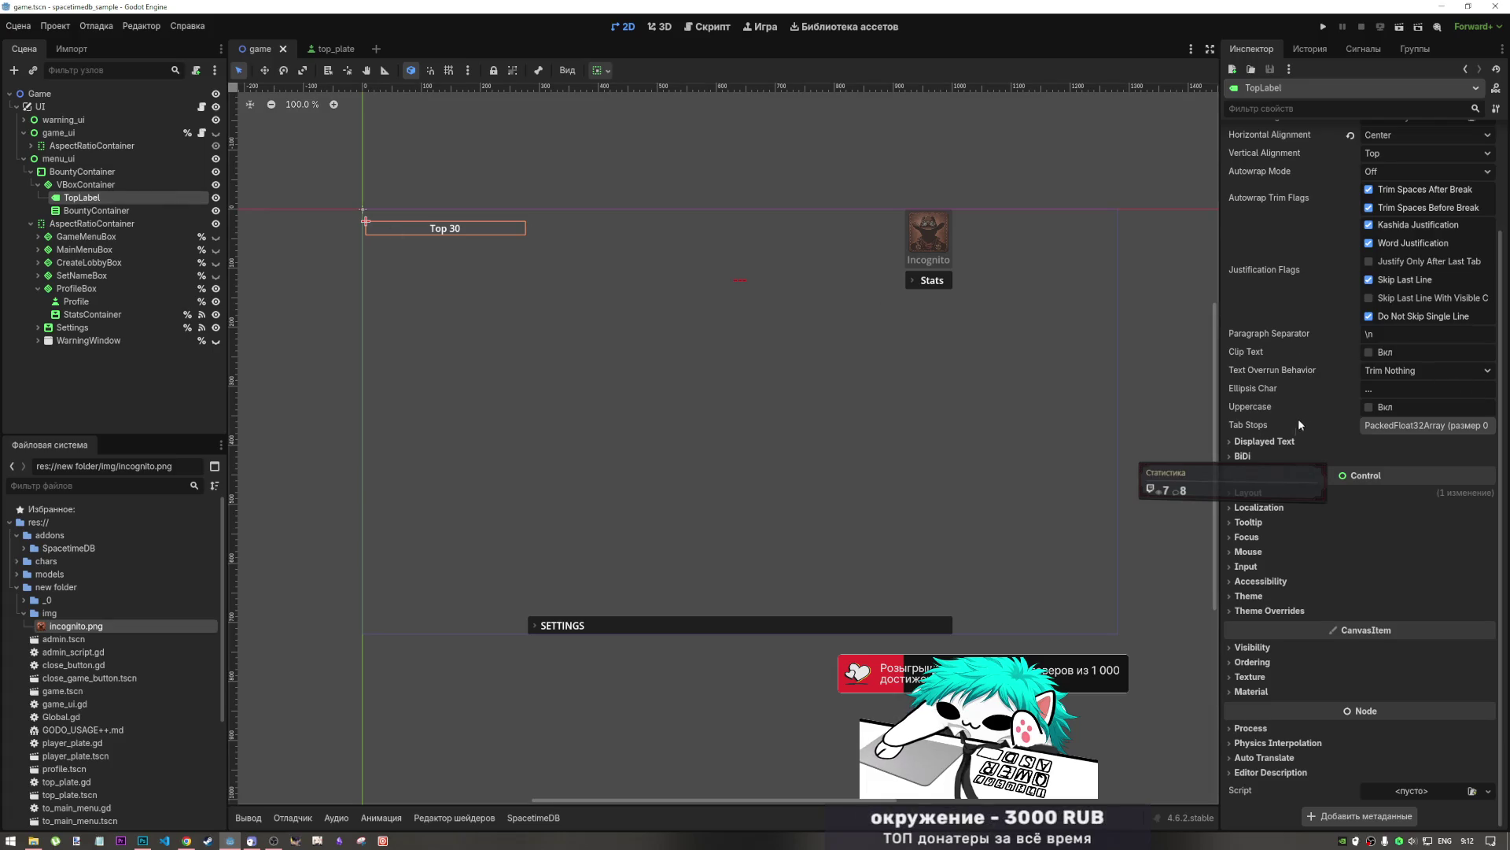
left_click(1272, 684)
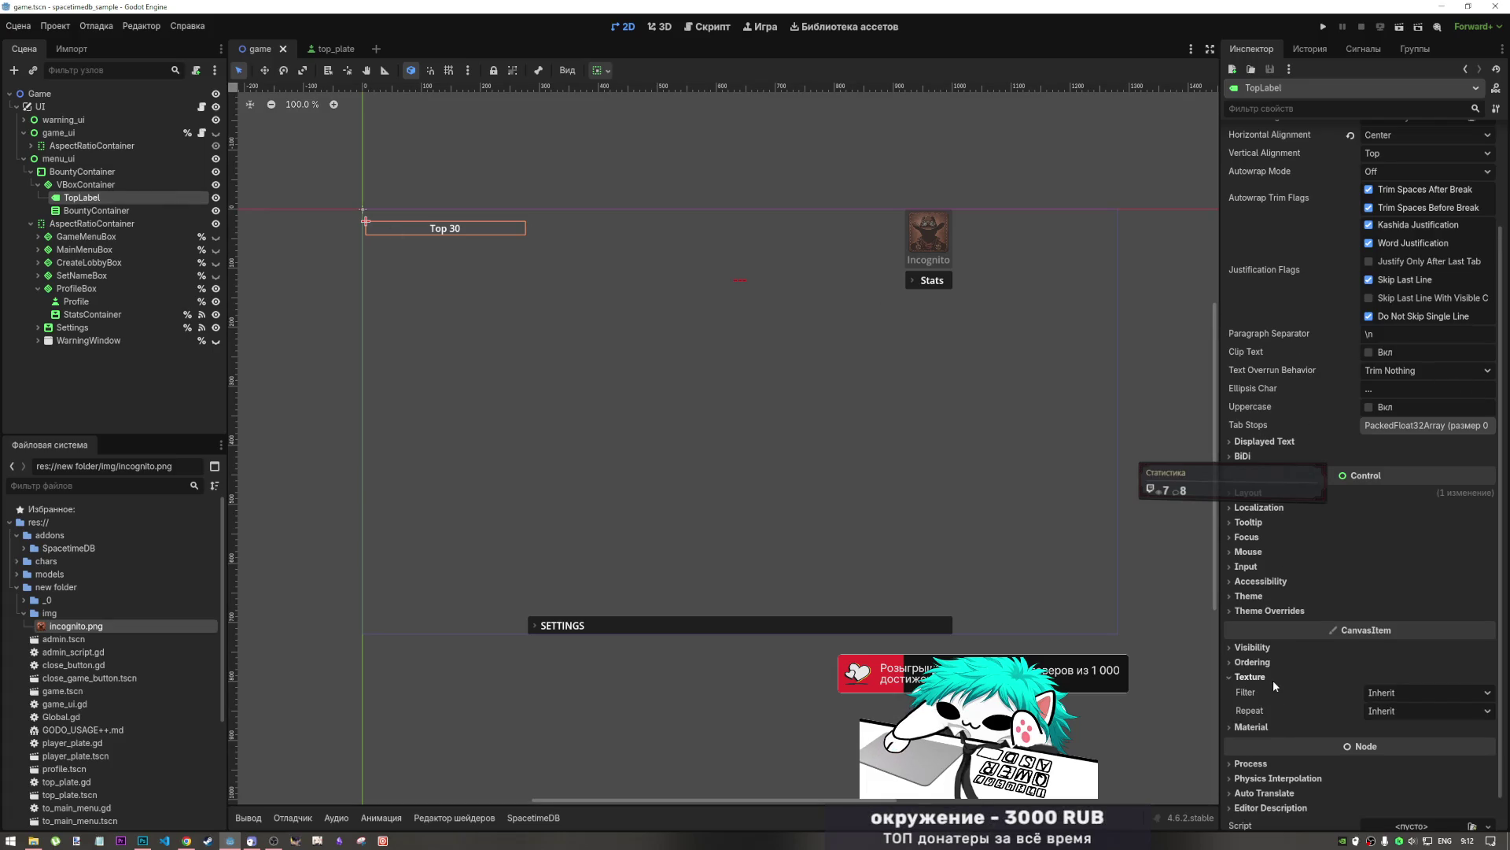
left_click(1273, 681)
left_click(1272, 656)
left_click(1271, 656)
left_click(1274, 647)
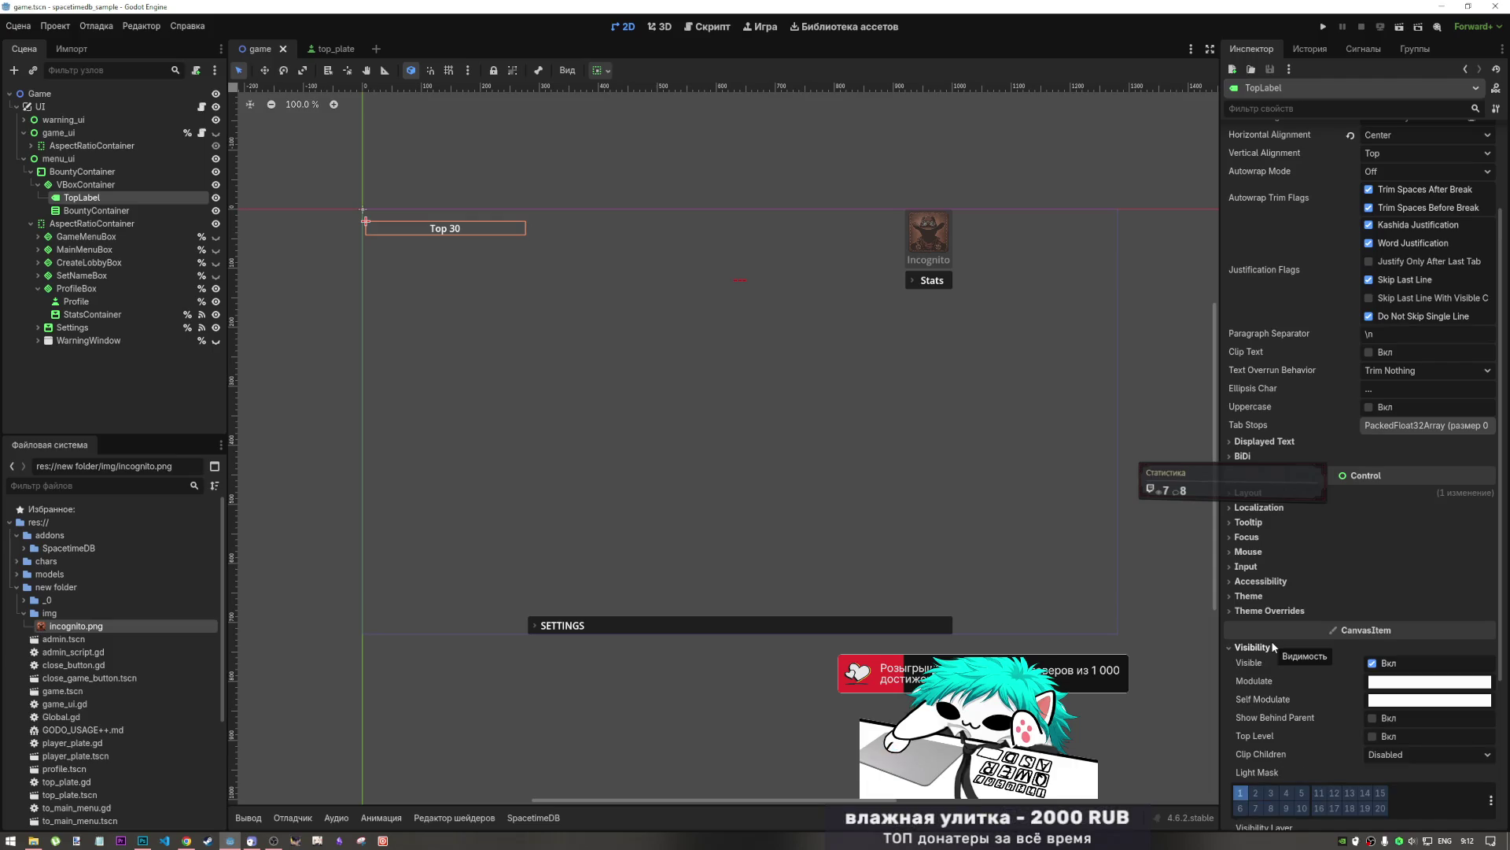
scroll(1280, 683, "down", 3)
scroll(1279, 679, "up", 5)
scroll(1277, 681, "down", 3)
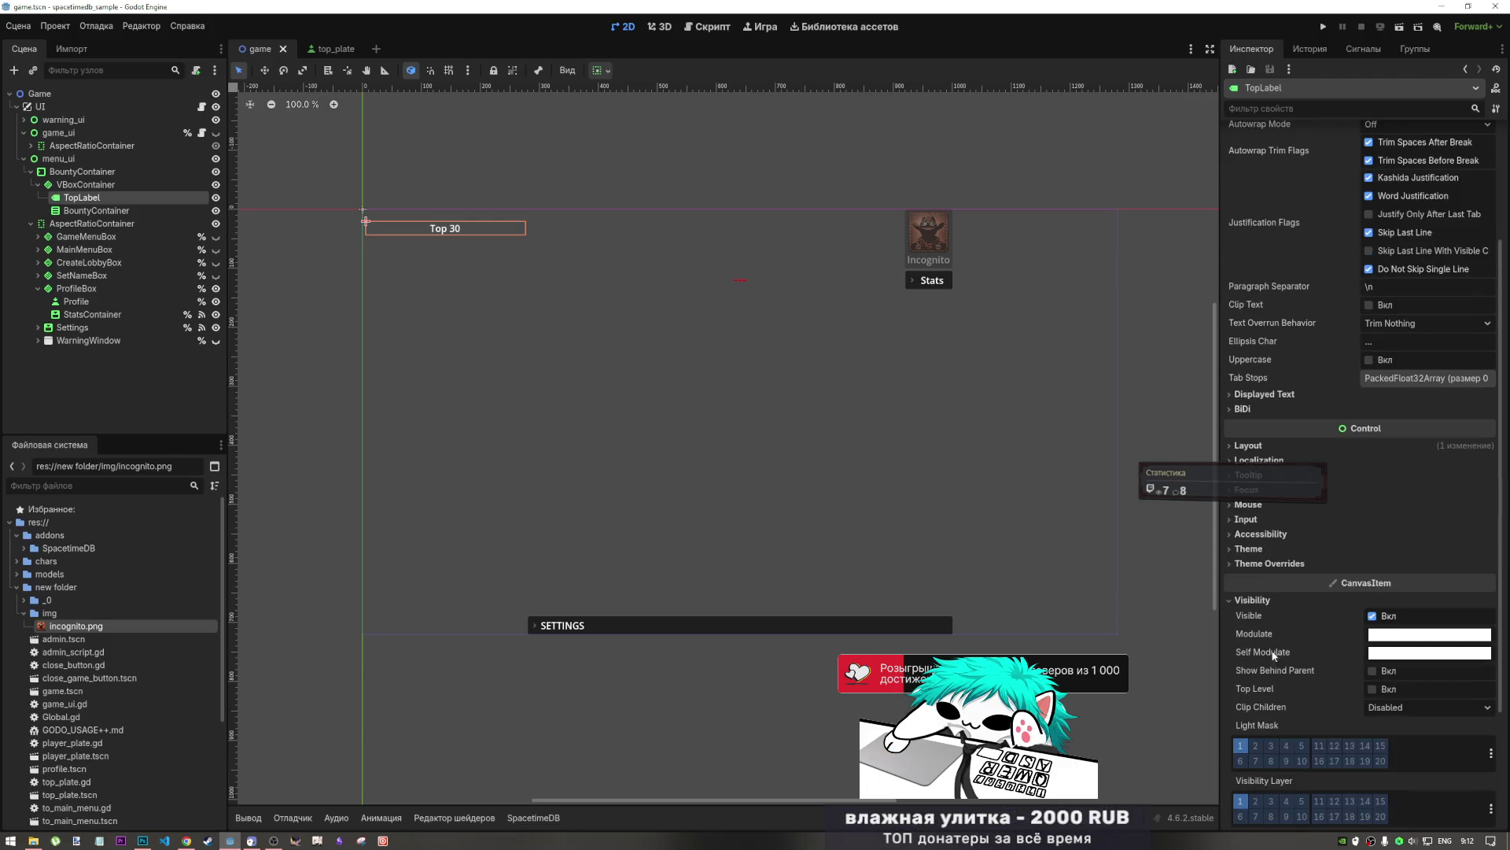
left_click(1265, 600)
- Expand and collapse TopLabel's Material, Texture, Input and Accessibility sections
left_click(1267, 692)
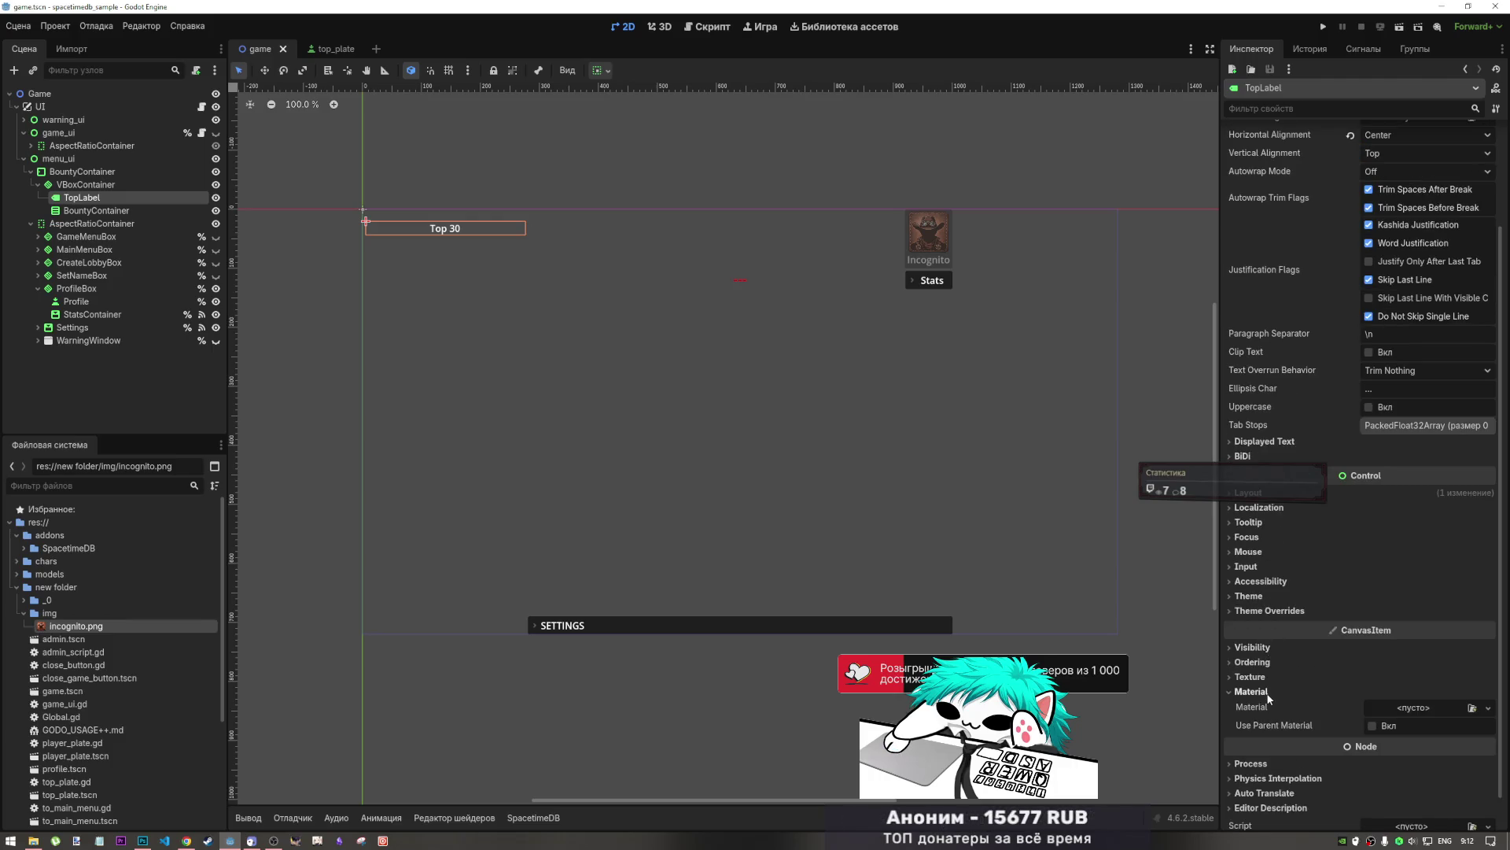
left_click(1267, 691)
left_click(1267, 675)
left_click(1266, 674)
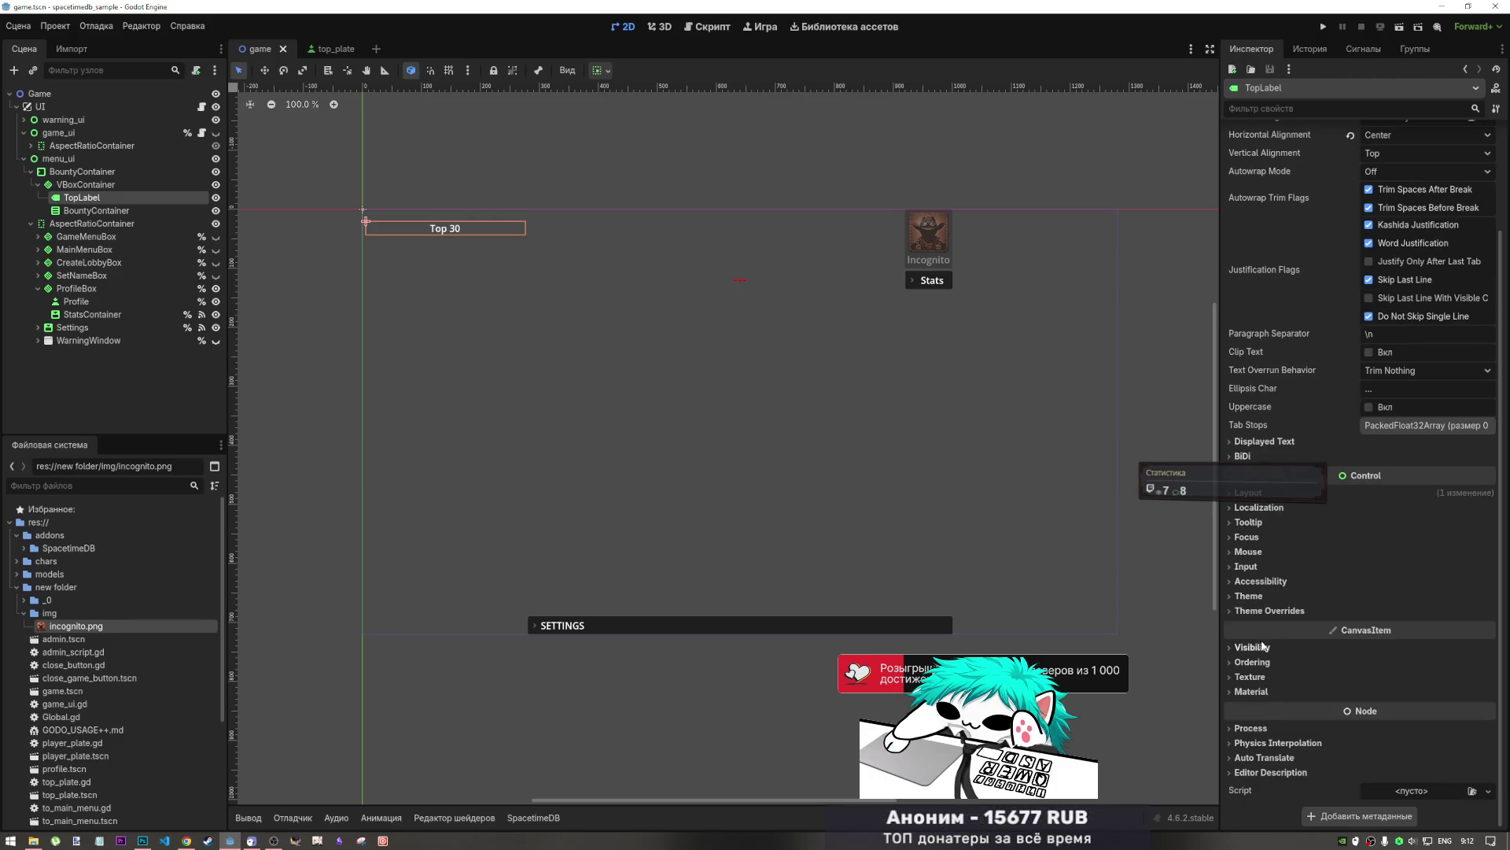
left_click(1245, 566)
left_click(1244, 567)
left_click(1246, 582)
left_click(1249, 583)
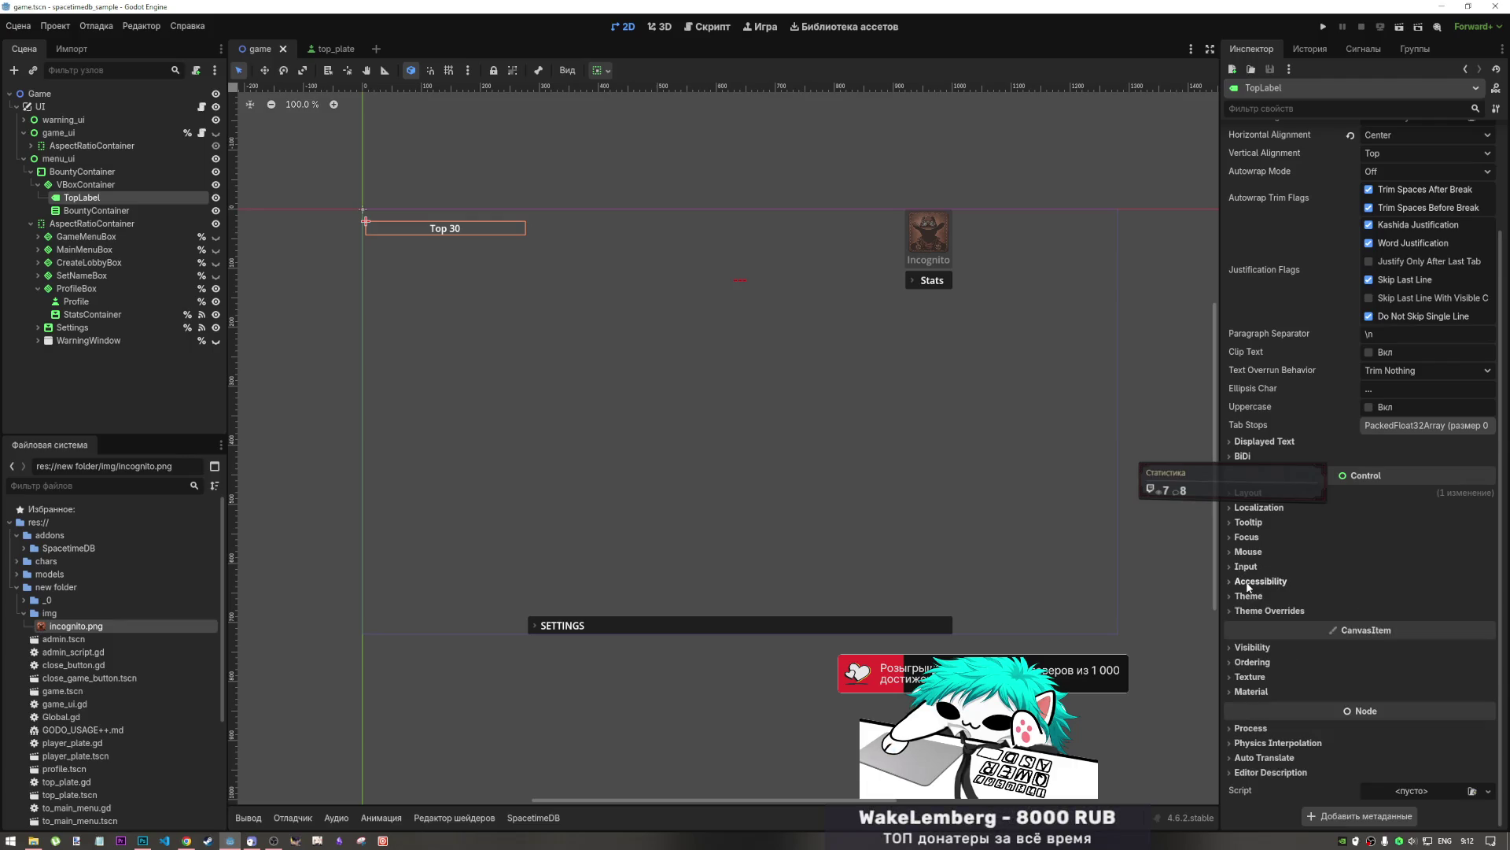
- Expand and collapse TopLabel's Theme, Mouse, Focus and Tooltip sections
left_click(1250, 599)
left_click(1249, 599)
left_click(1249, 552)
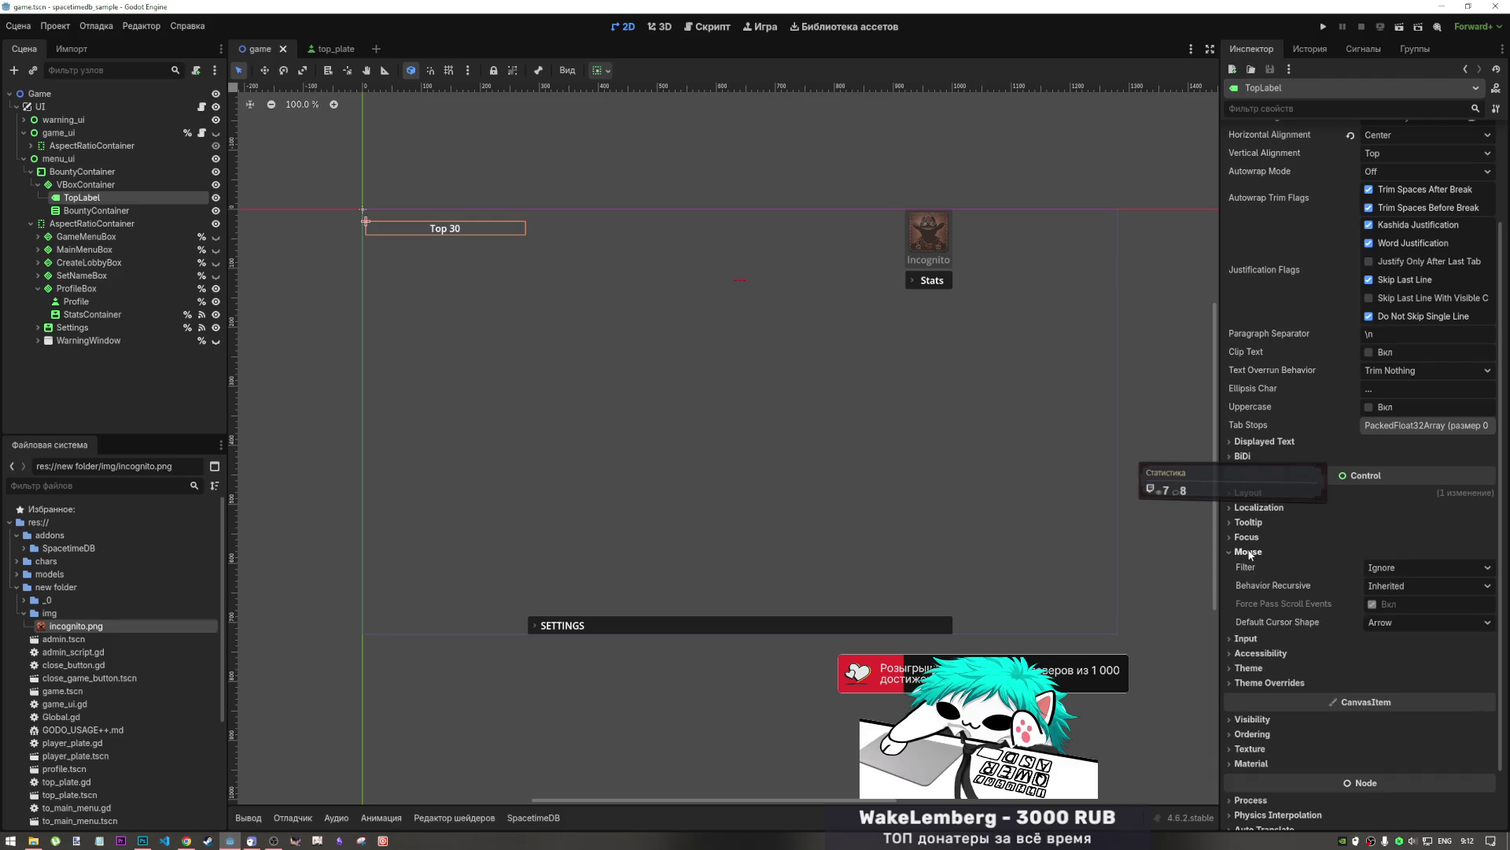
left_click(1249, 551)
left_click(1247, 536)
left_click(1247, 536)
left_click(1250, 522)
left_click(1250, 522)
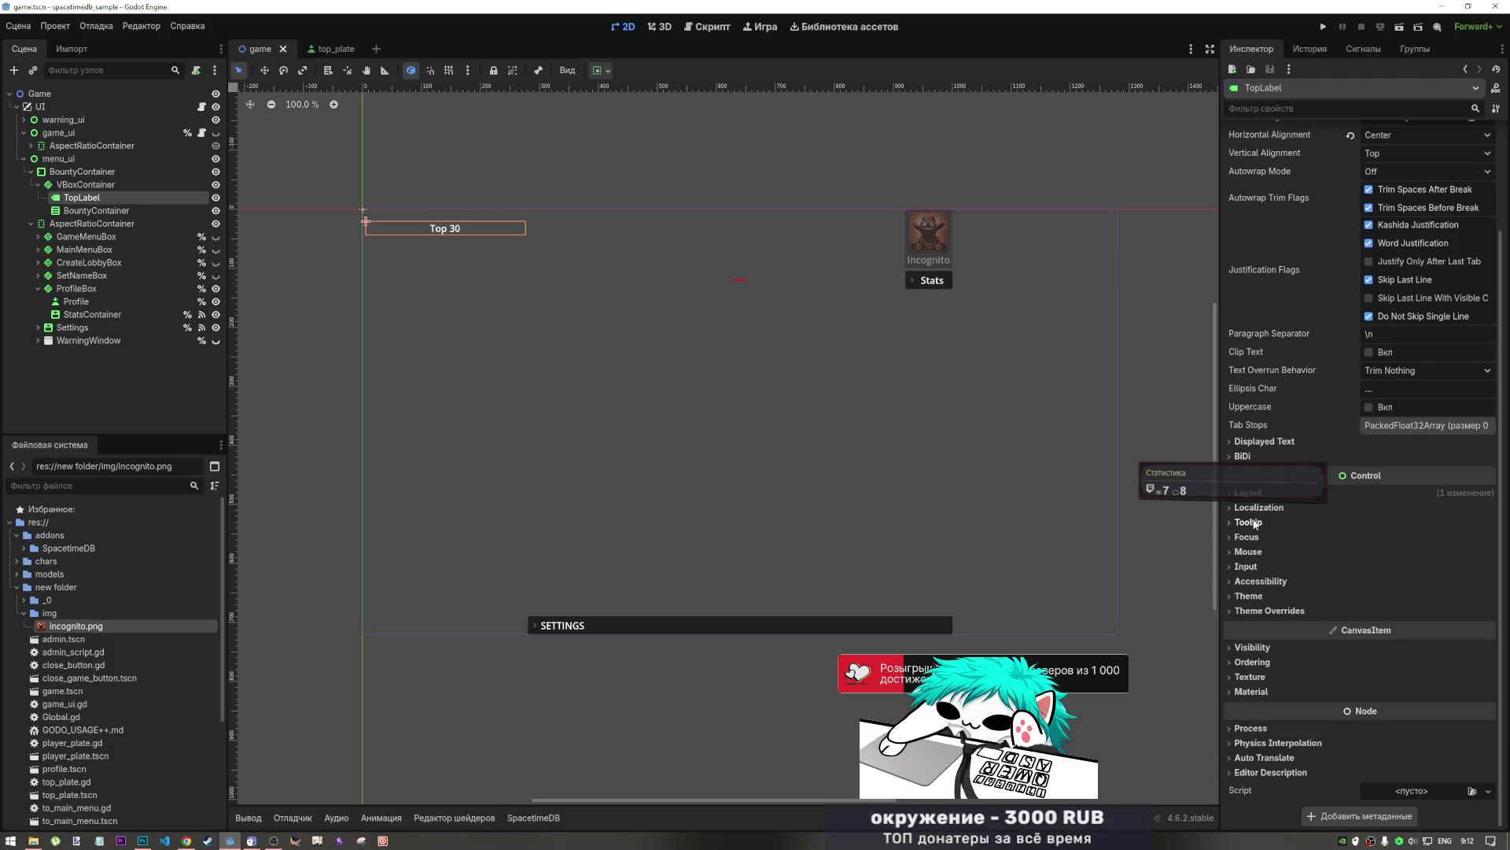
left_click(1257, 537)
left_click(1257, 536)
scroll(1260, 541, "up", 3)
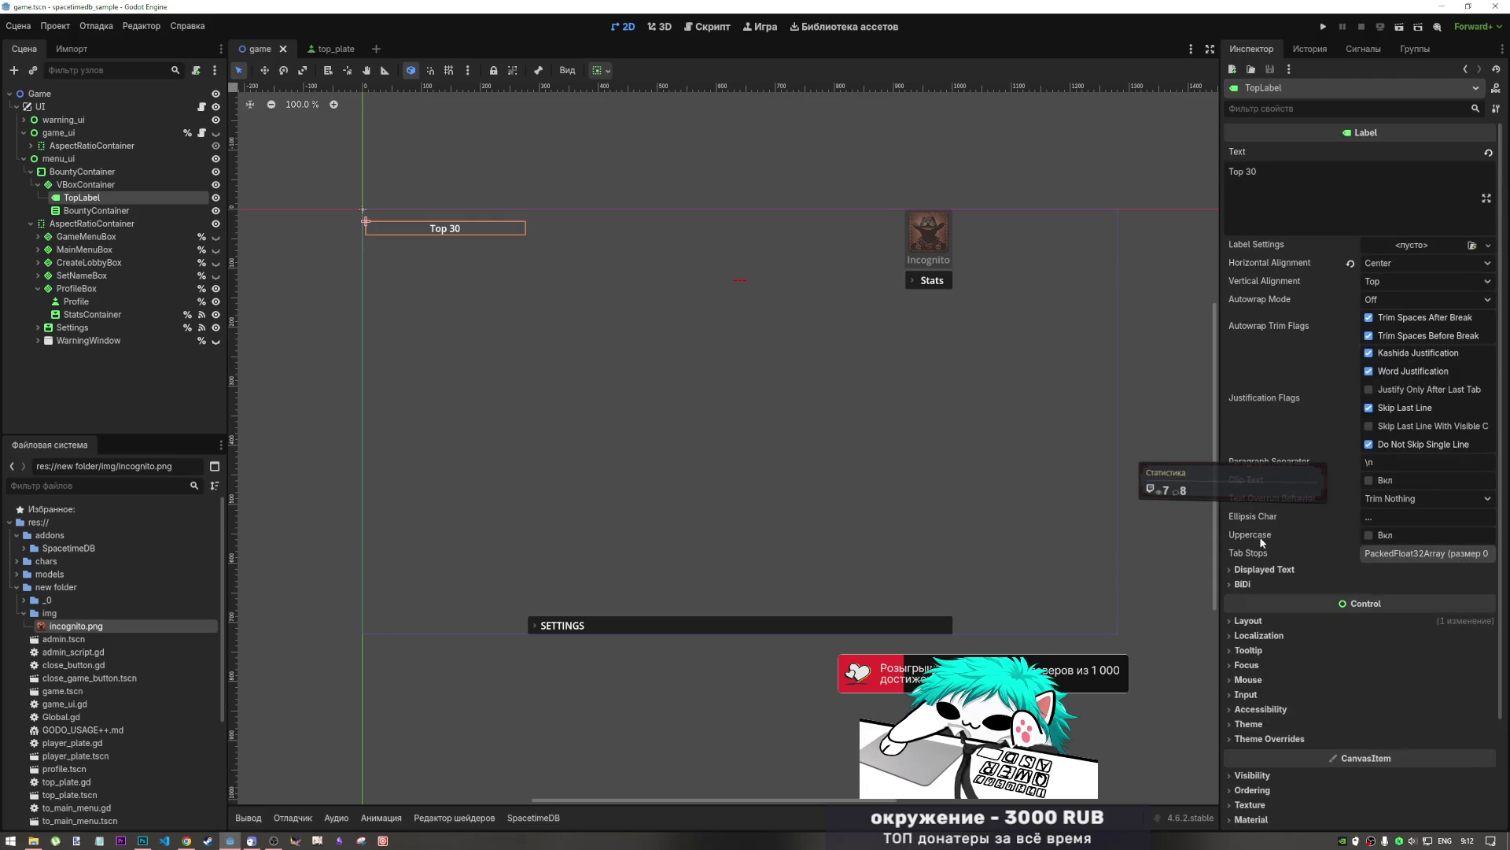
- Read TopLabel's Layout > Transform (size 271×23, rotation 0°), then select menu_ui
left_click(1249, 621)
scroll(1254, 623, "down", 3)
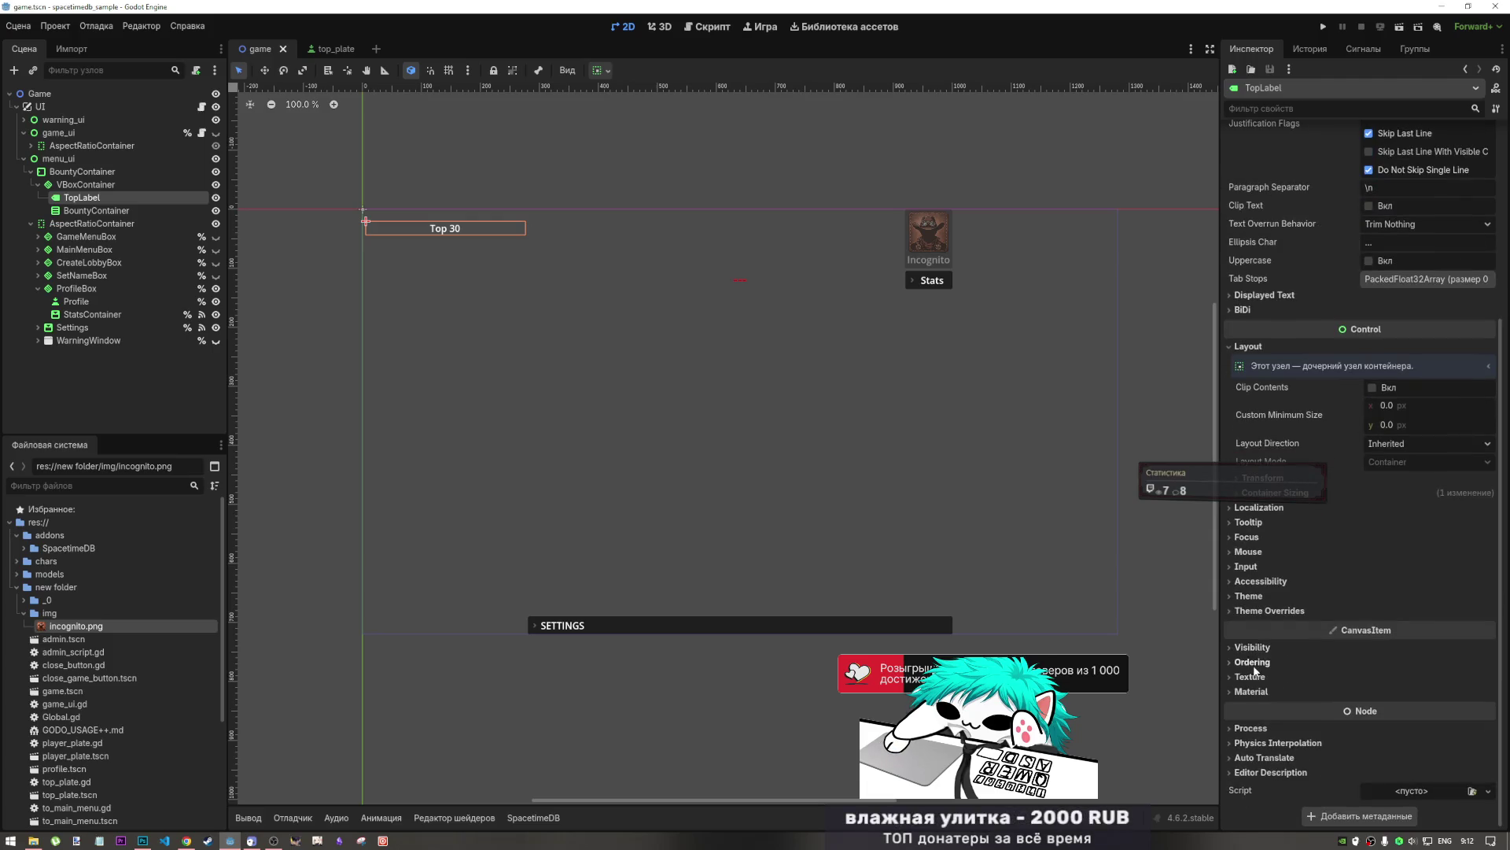
scroll(1259, 551, "up", 2)
left_click(1259, 653)
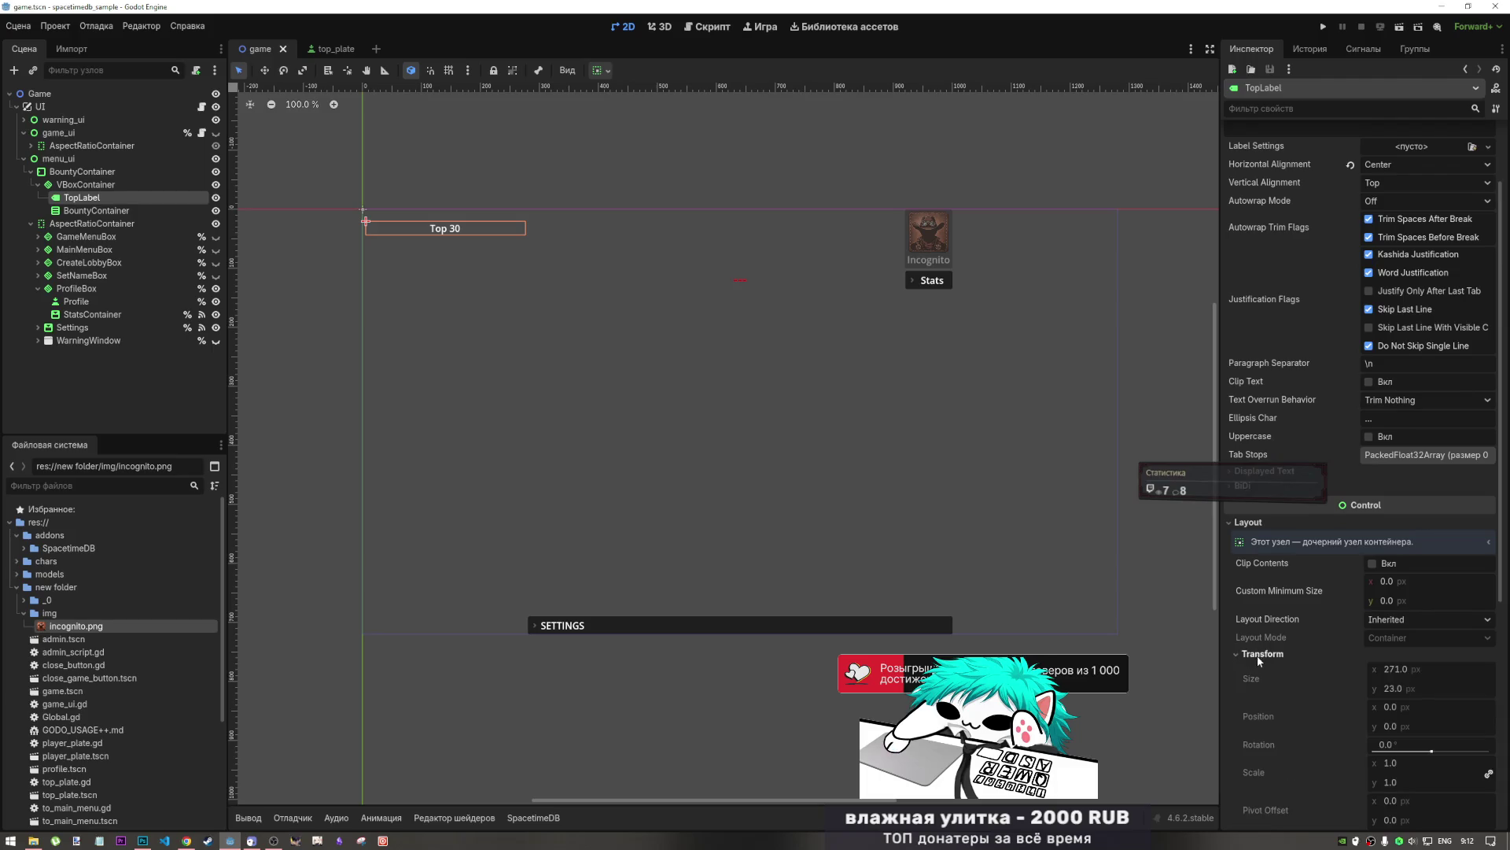
scroll(1257, 654, "down", 1)
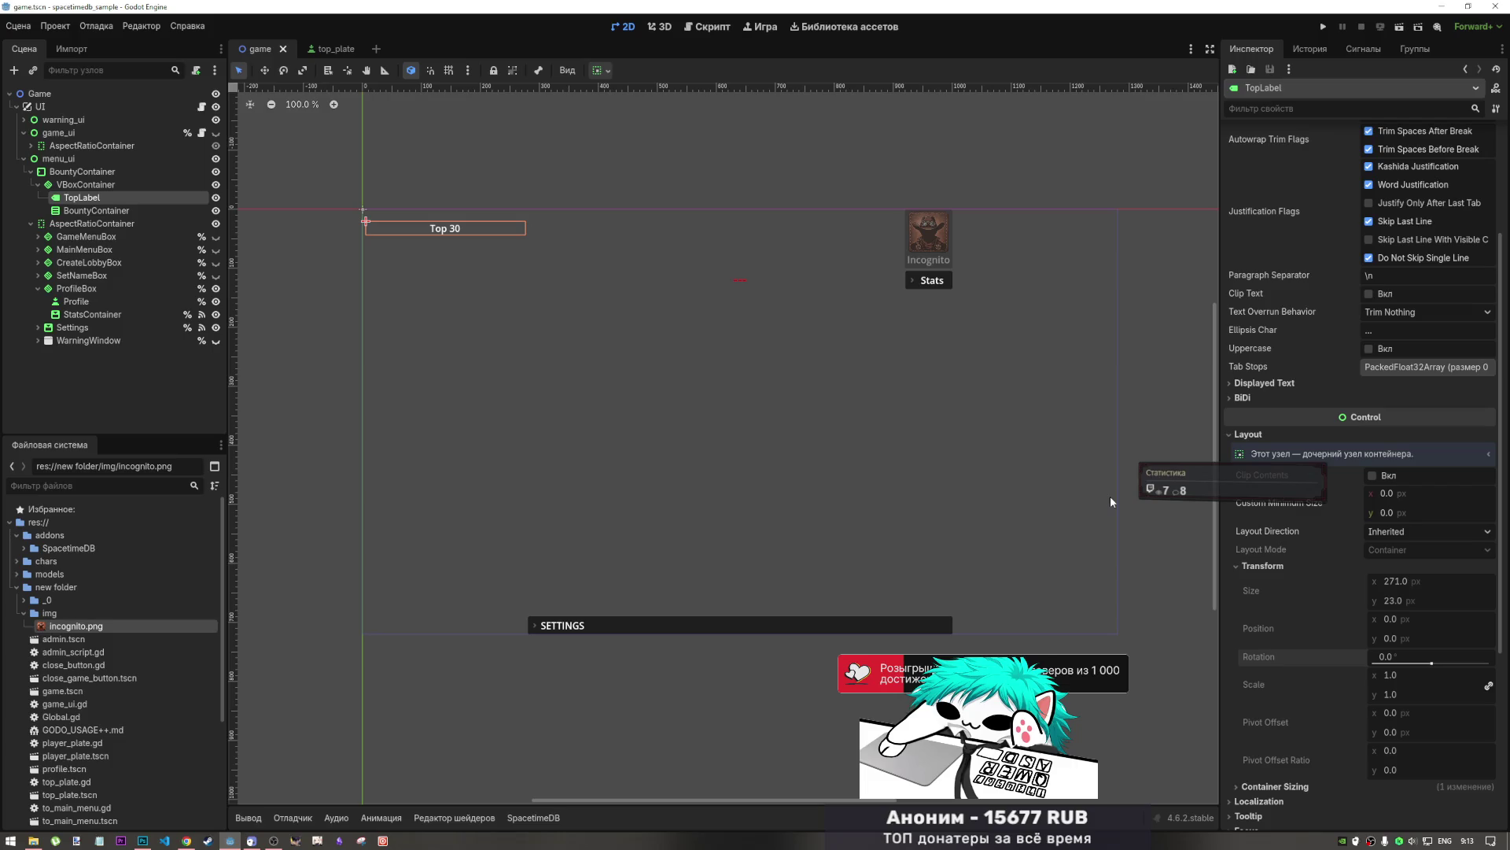
left_click(60, 161)
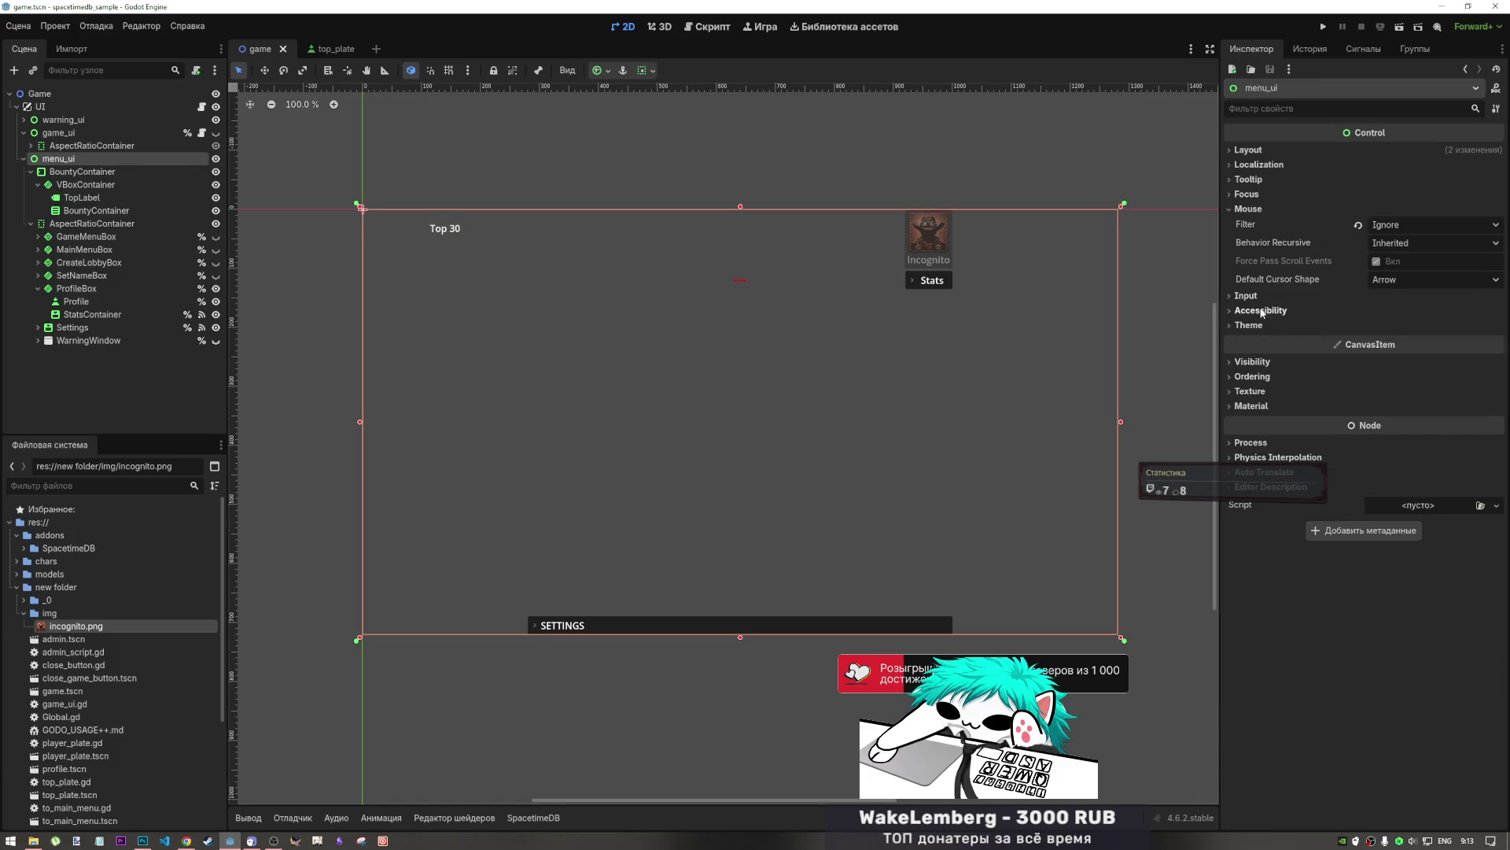
- Drag menu_ui's Transform Rotation to 54.5°, then undo it back to 0°
left_click(1250, 150)
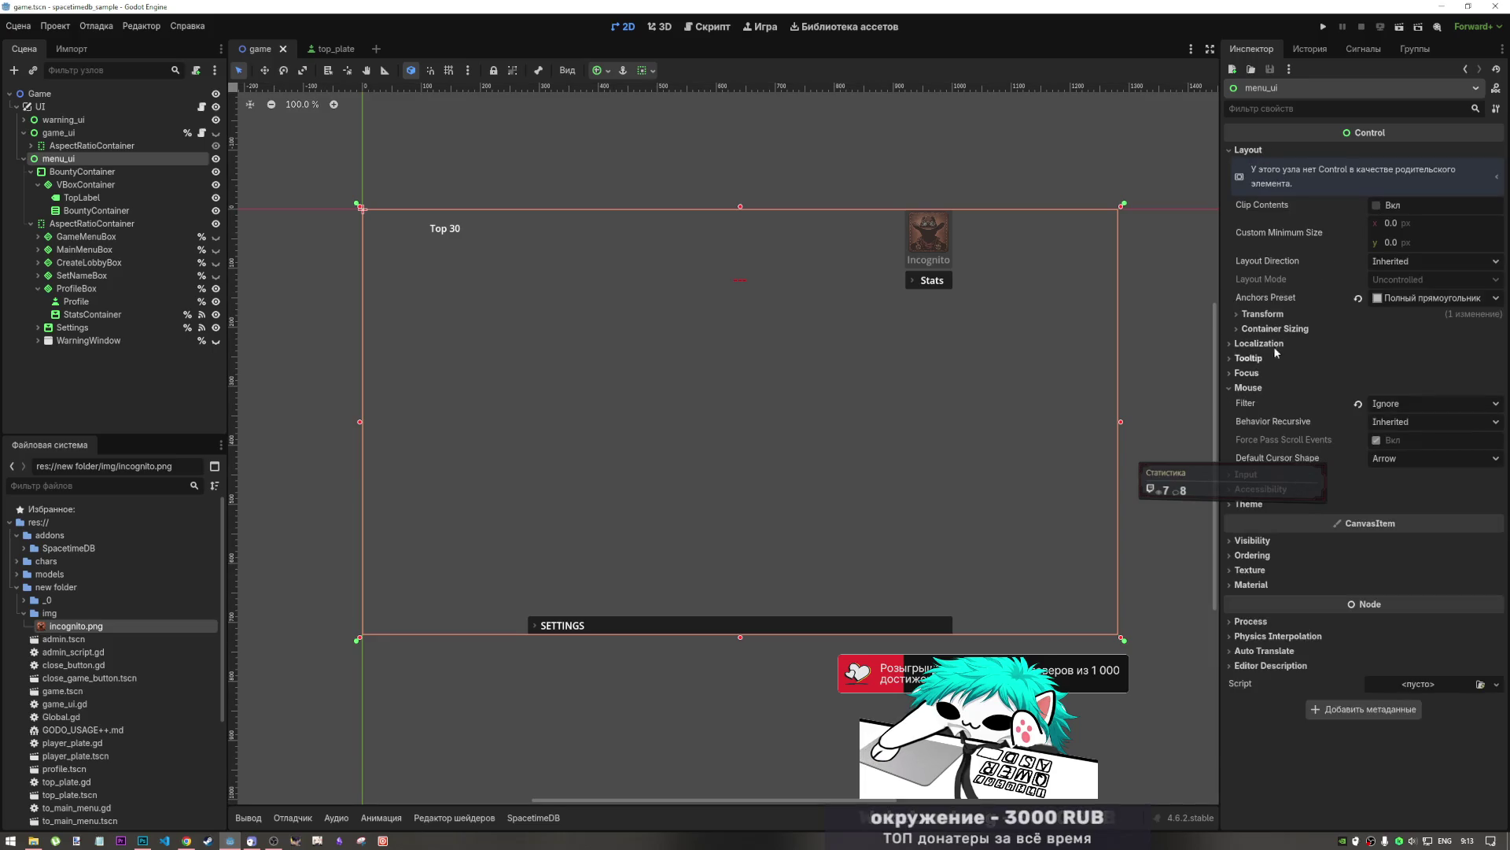
left_click(1263, 314)
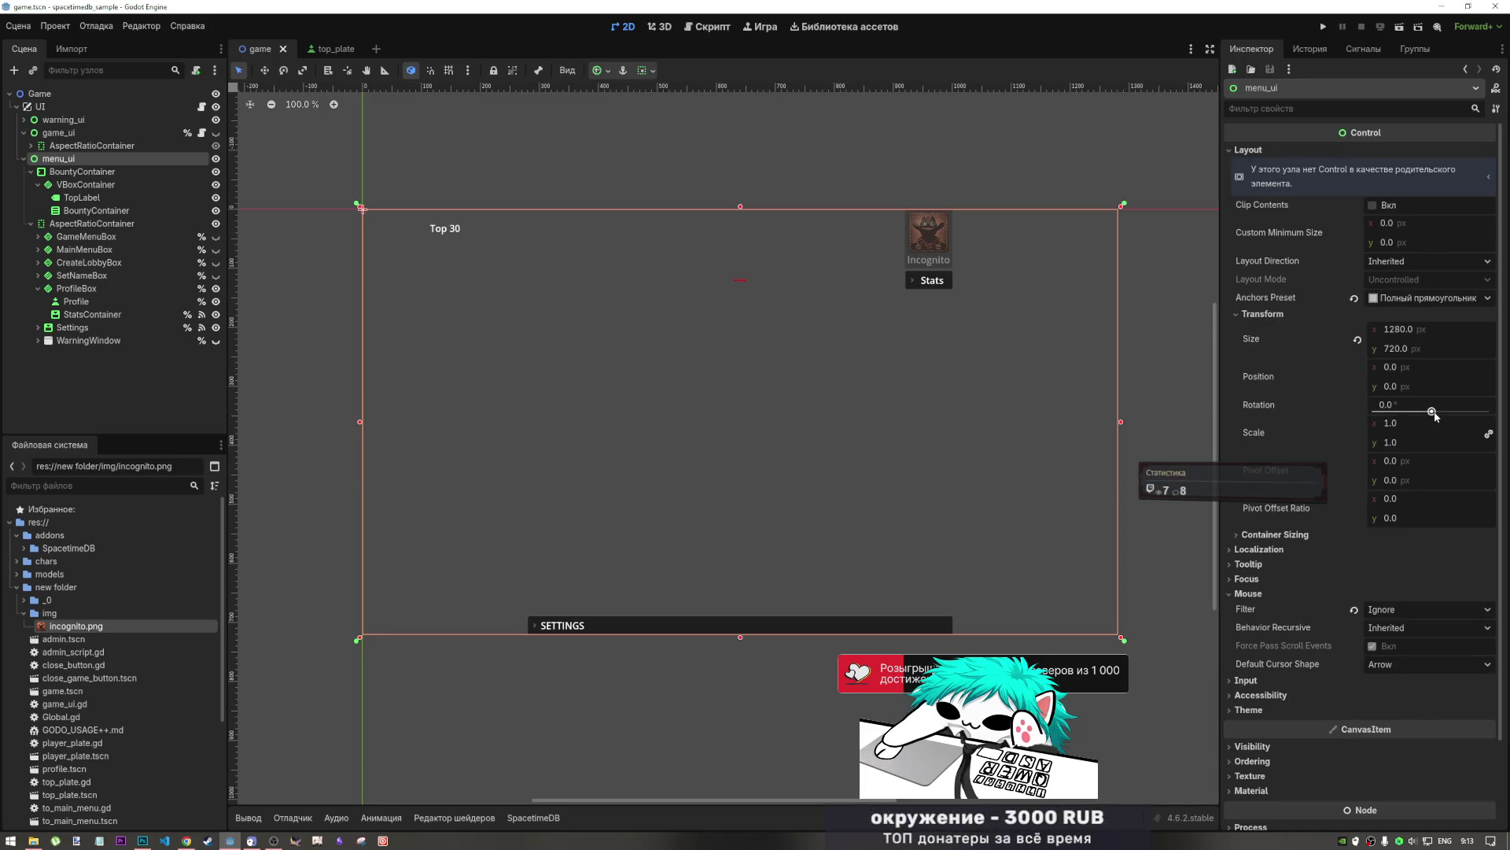
left_click_drag(1432, 411, 1439, 411)
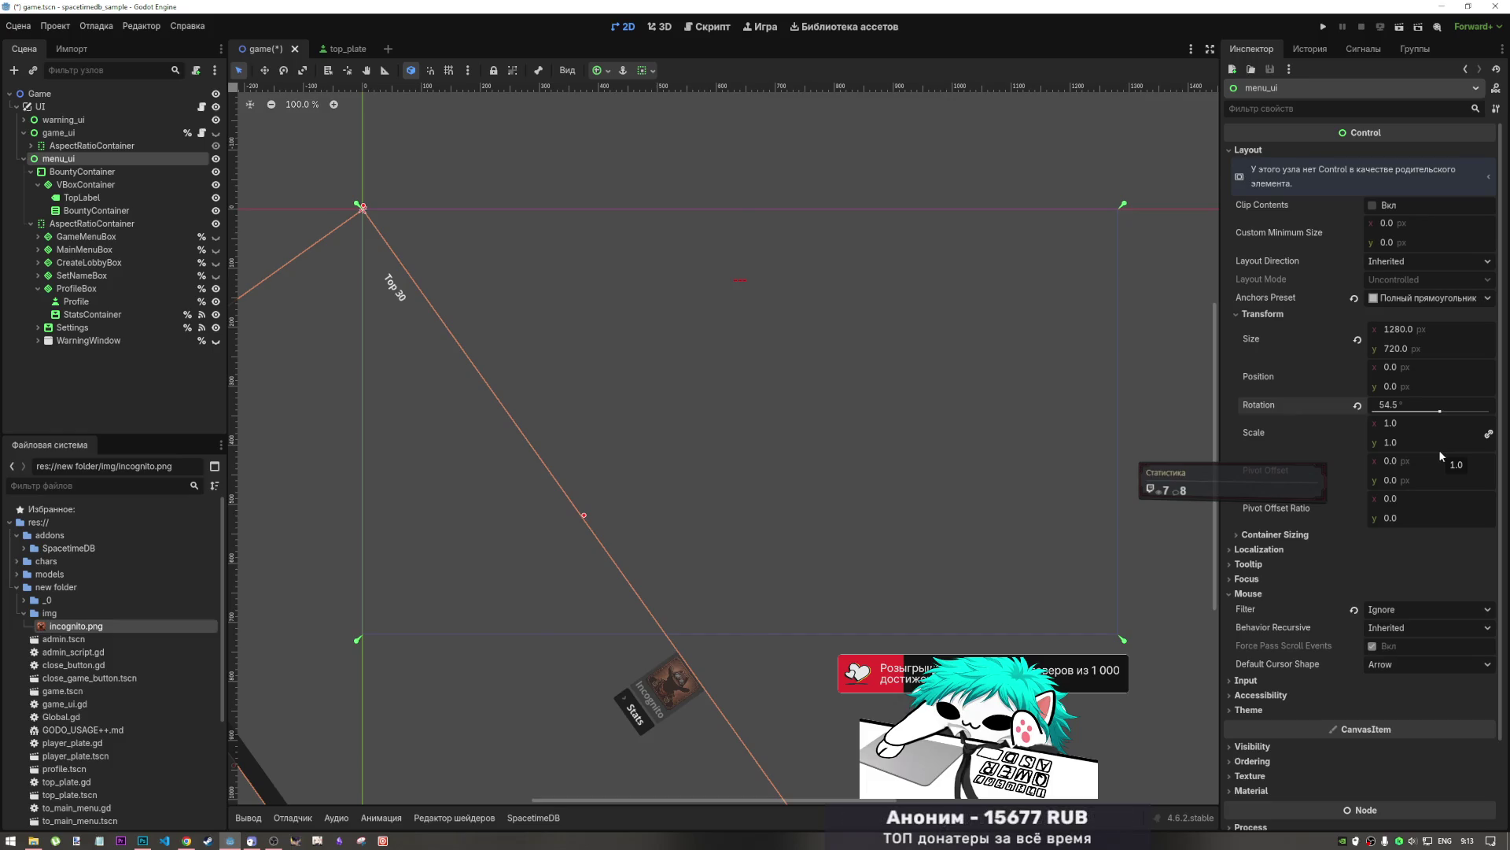
key("ctrl+z")
- Set BountyContainer's Transform rotation to 0° so the box stands upright
left_click(115, 176)
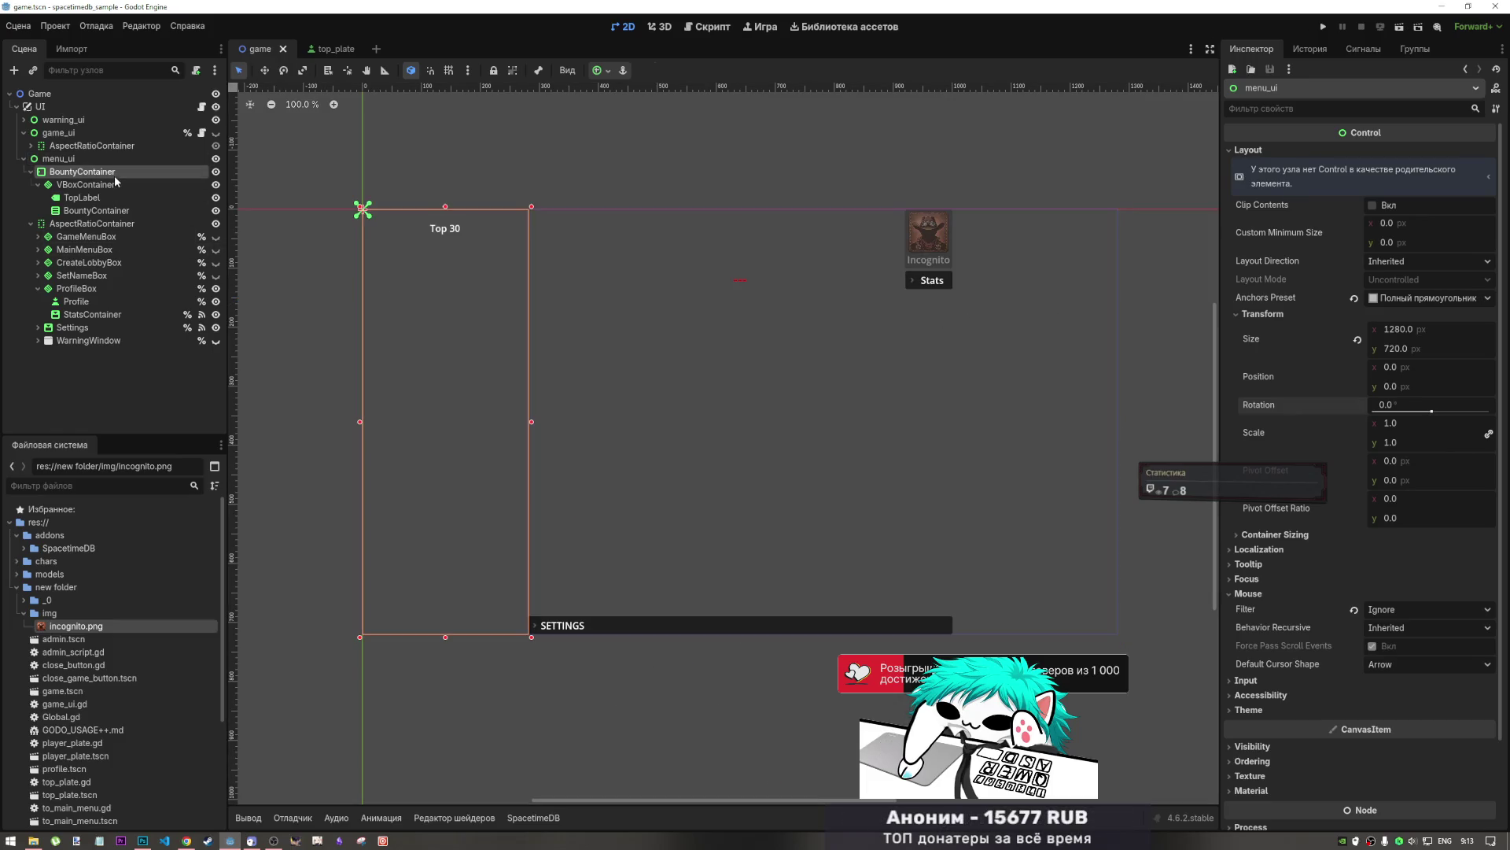
left_click(1268, 154)
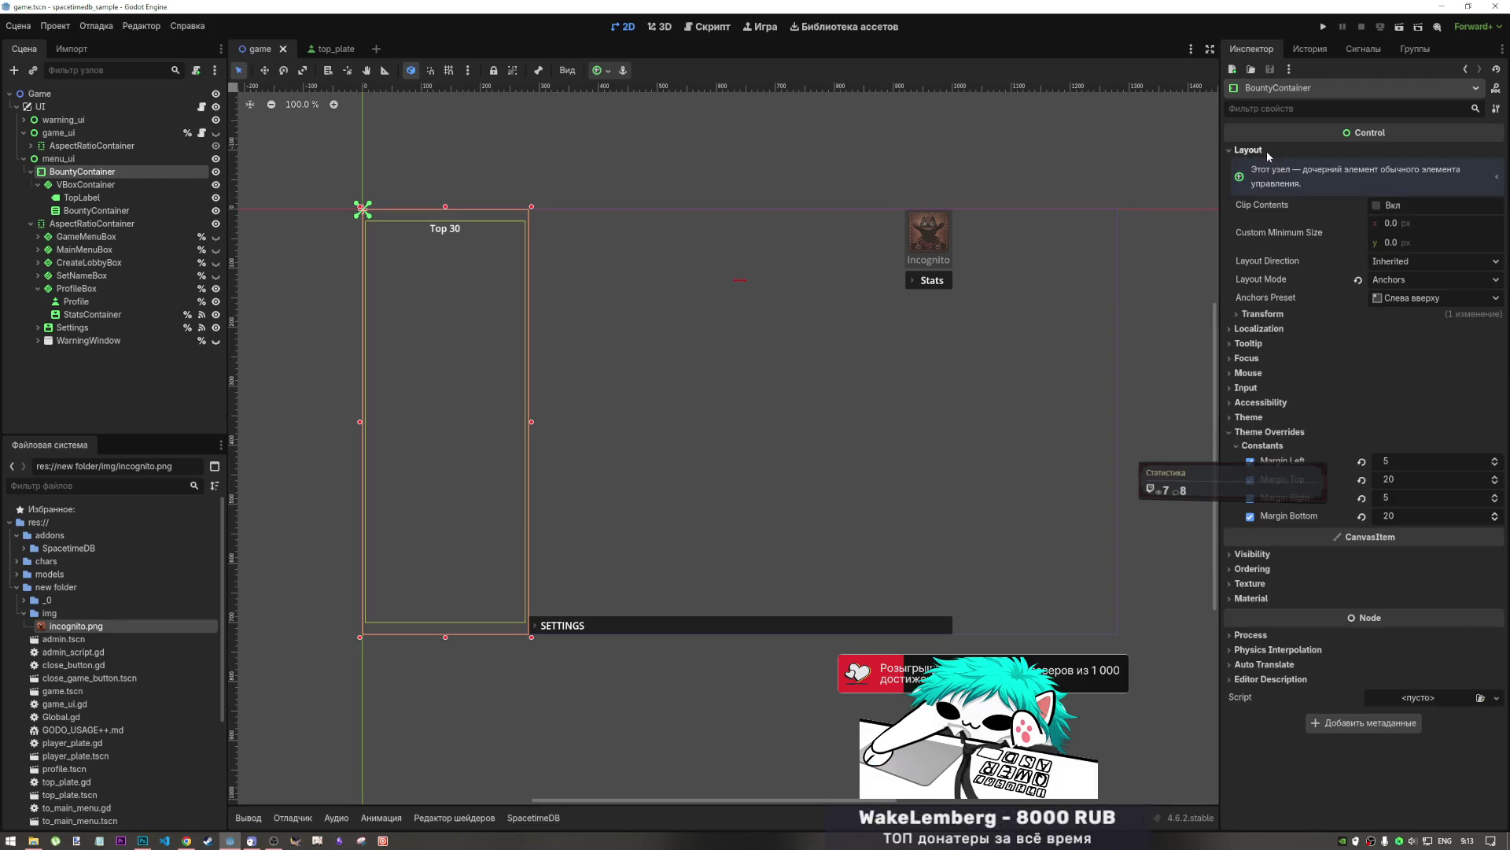
left_click(1291, 315)
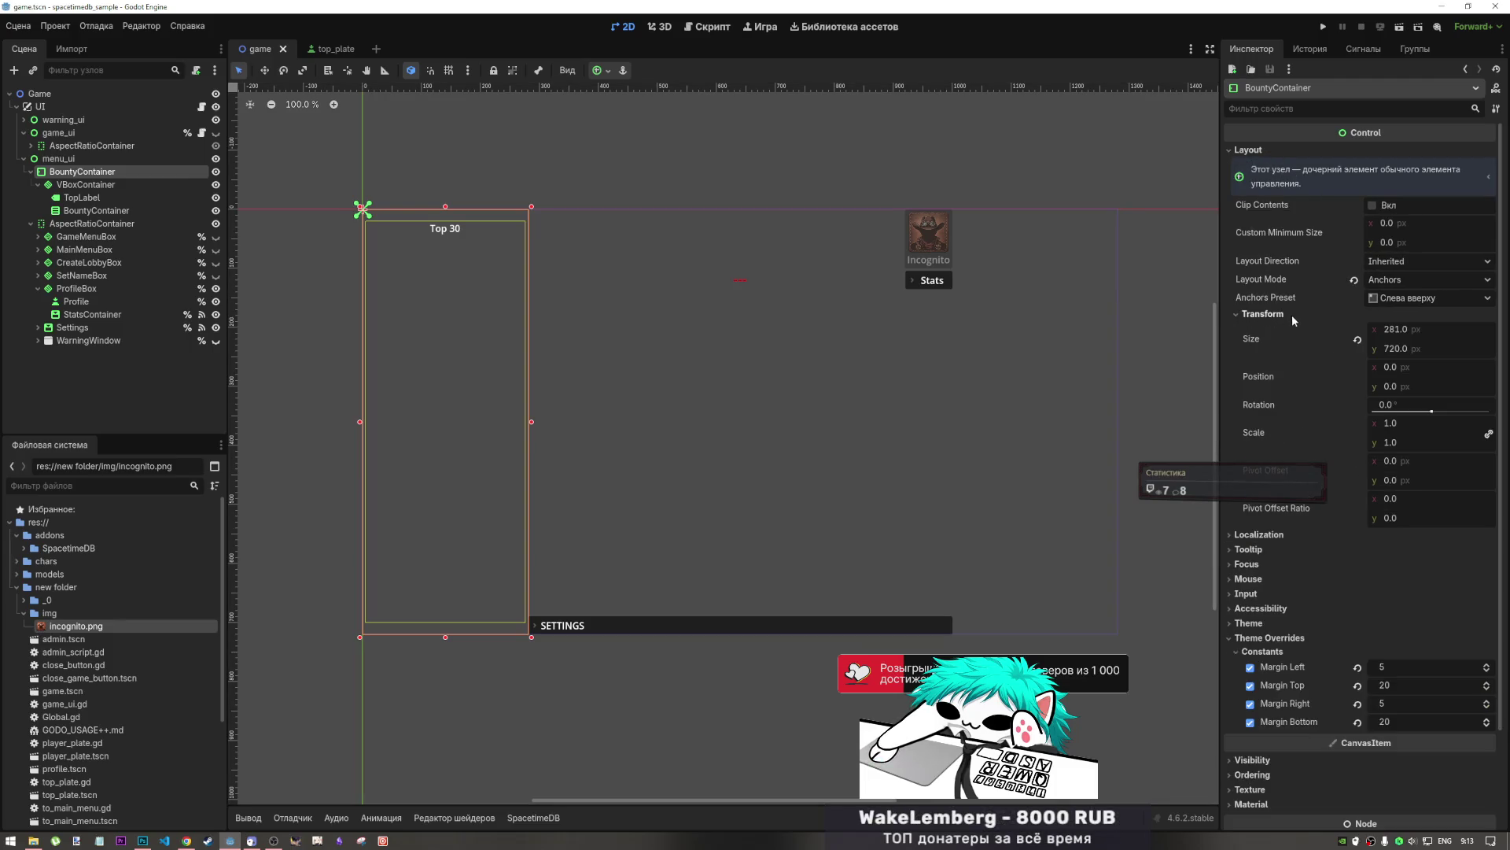
mouse_move(1422, 417)
left_mouse_down()
mouse_move(1447, 417)
mouse_move(1418, 417)
left_mouse_up()
left_click(1419, 415)
type("0")
key("Return")
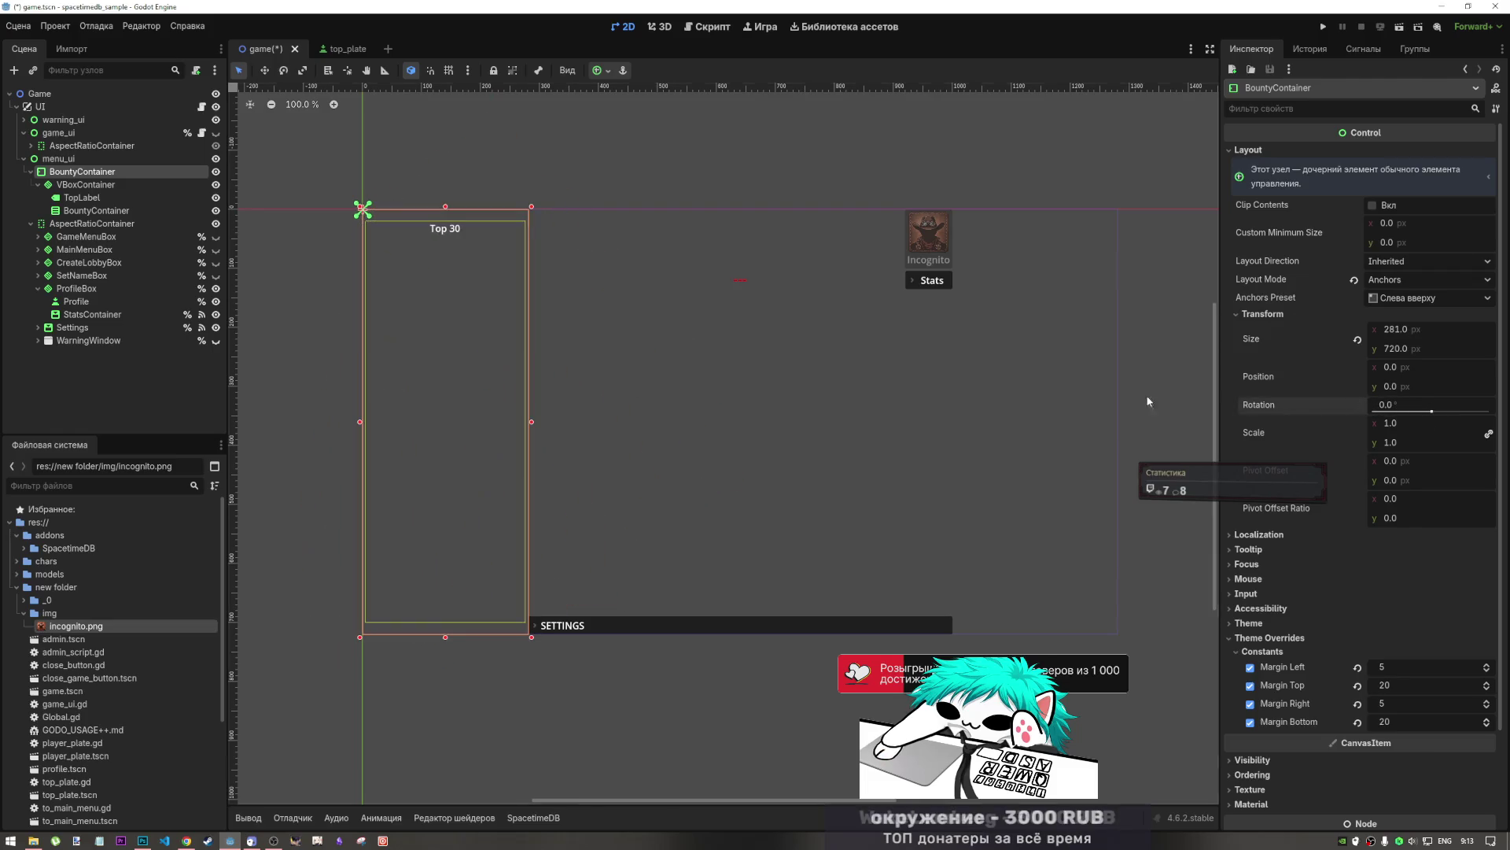
- Check VBoxContainer's size, position and rotation, collapse BountyContainer and ProfileBox, then switch to Chrome
left_click(85, 184)
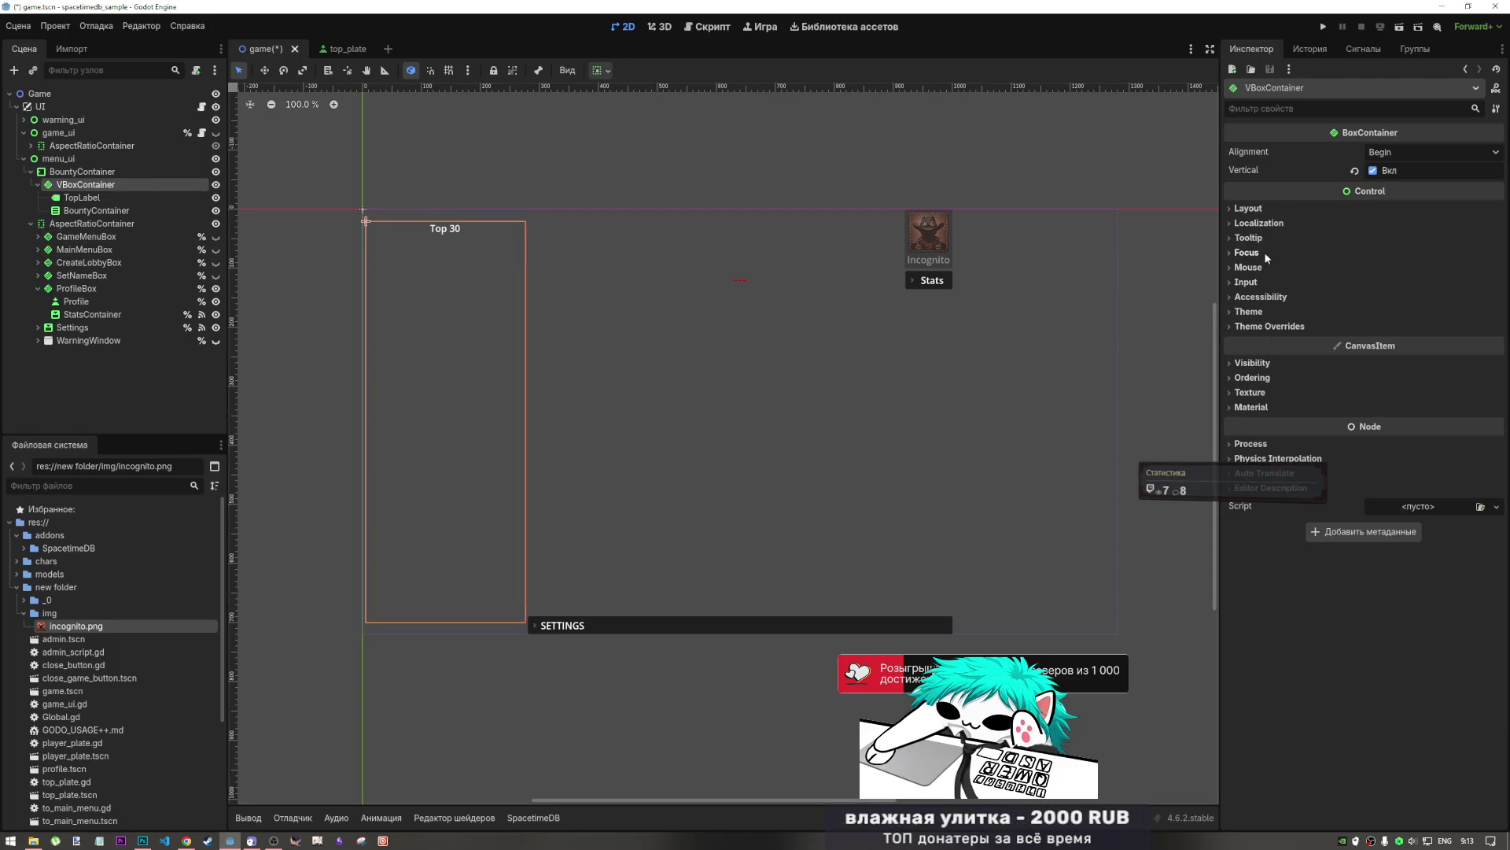
left_click(1248, 207)
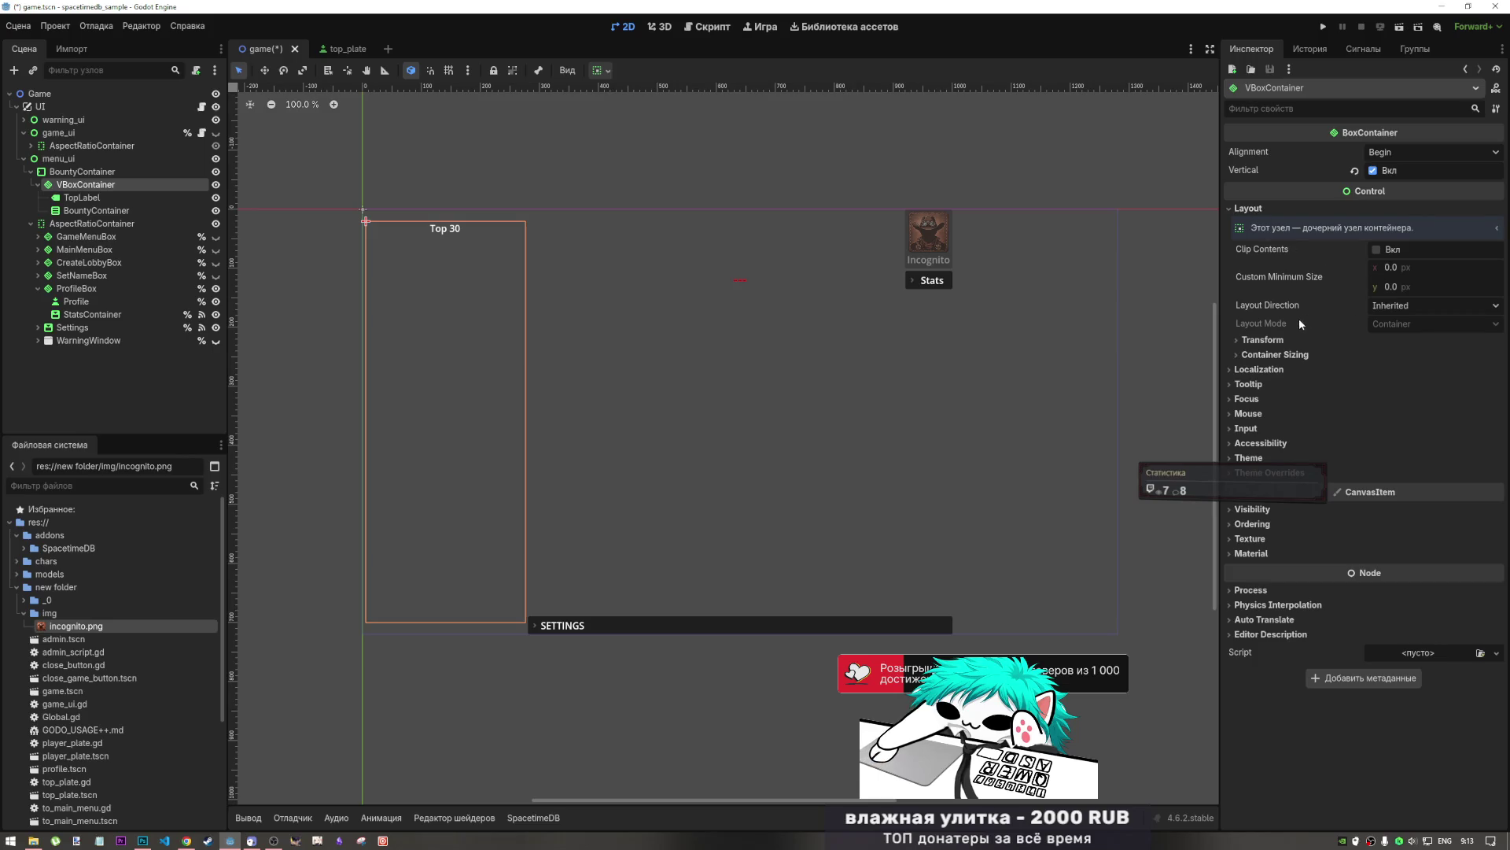
left_click(1262, 339)
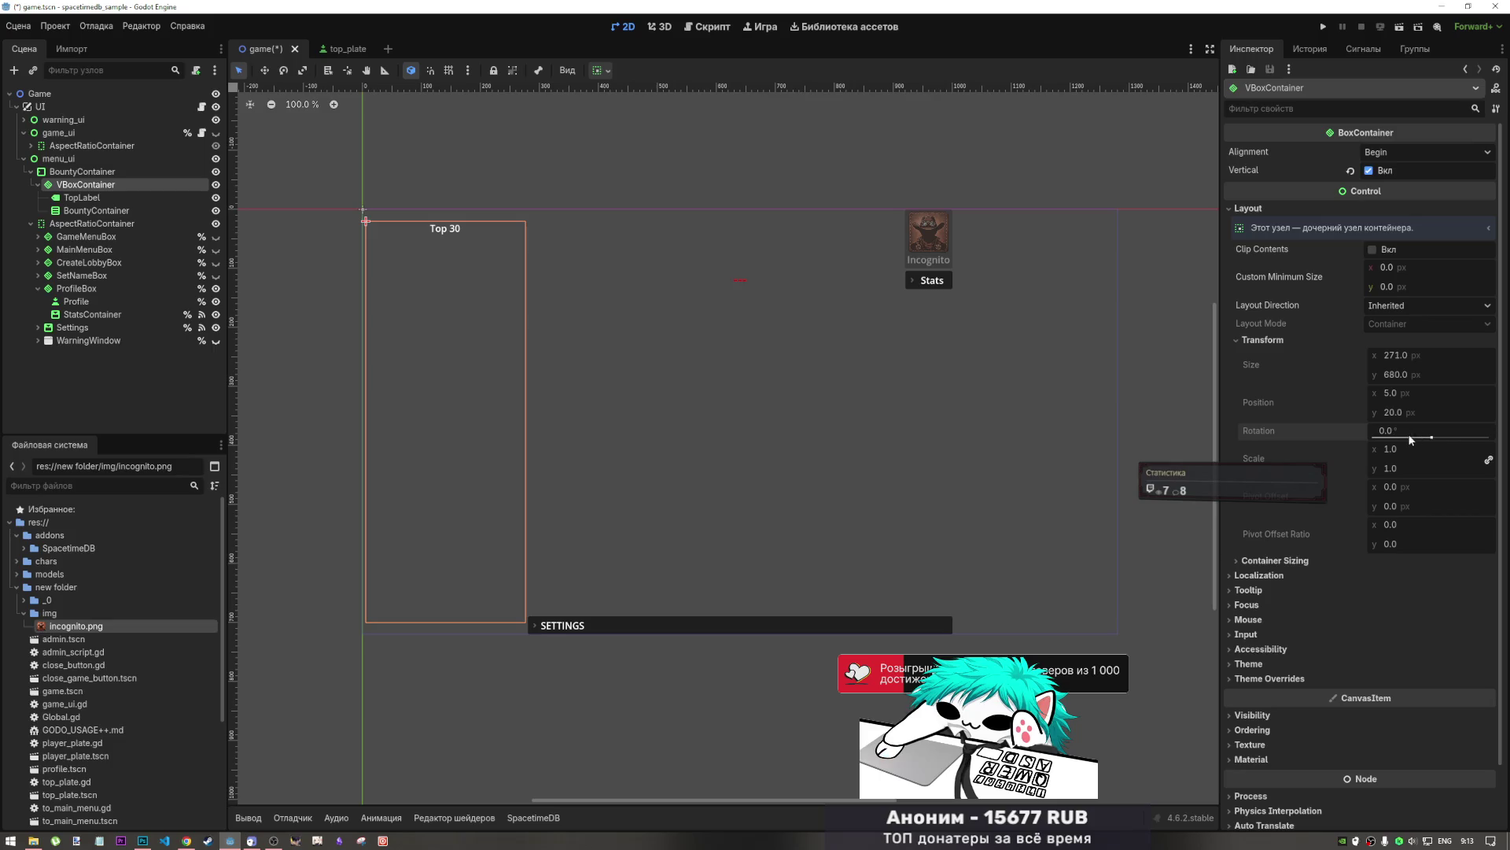
left_click(85, 173)
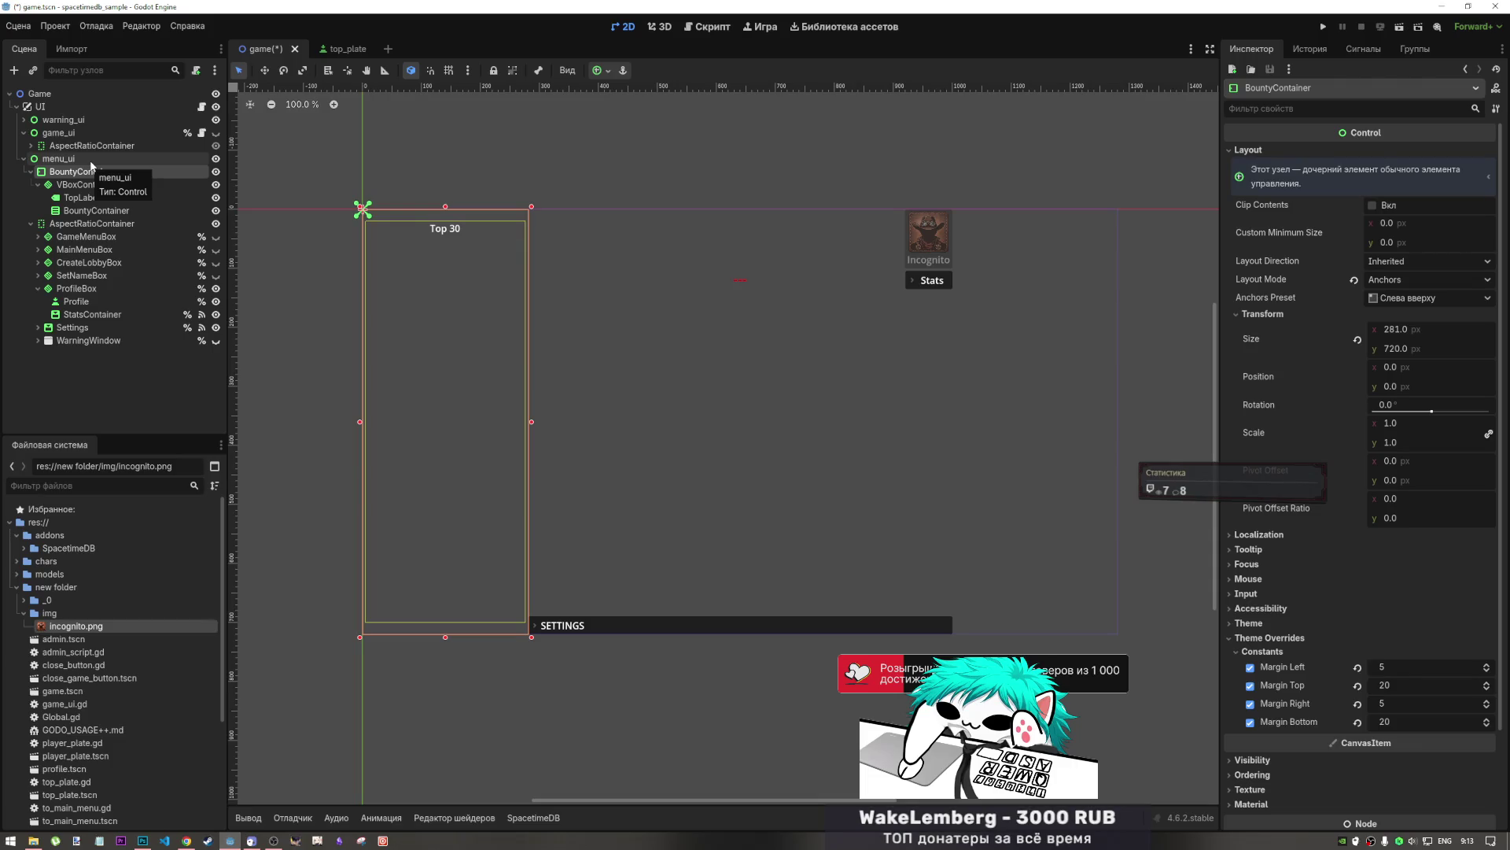
left_click(30, 171)
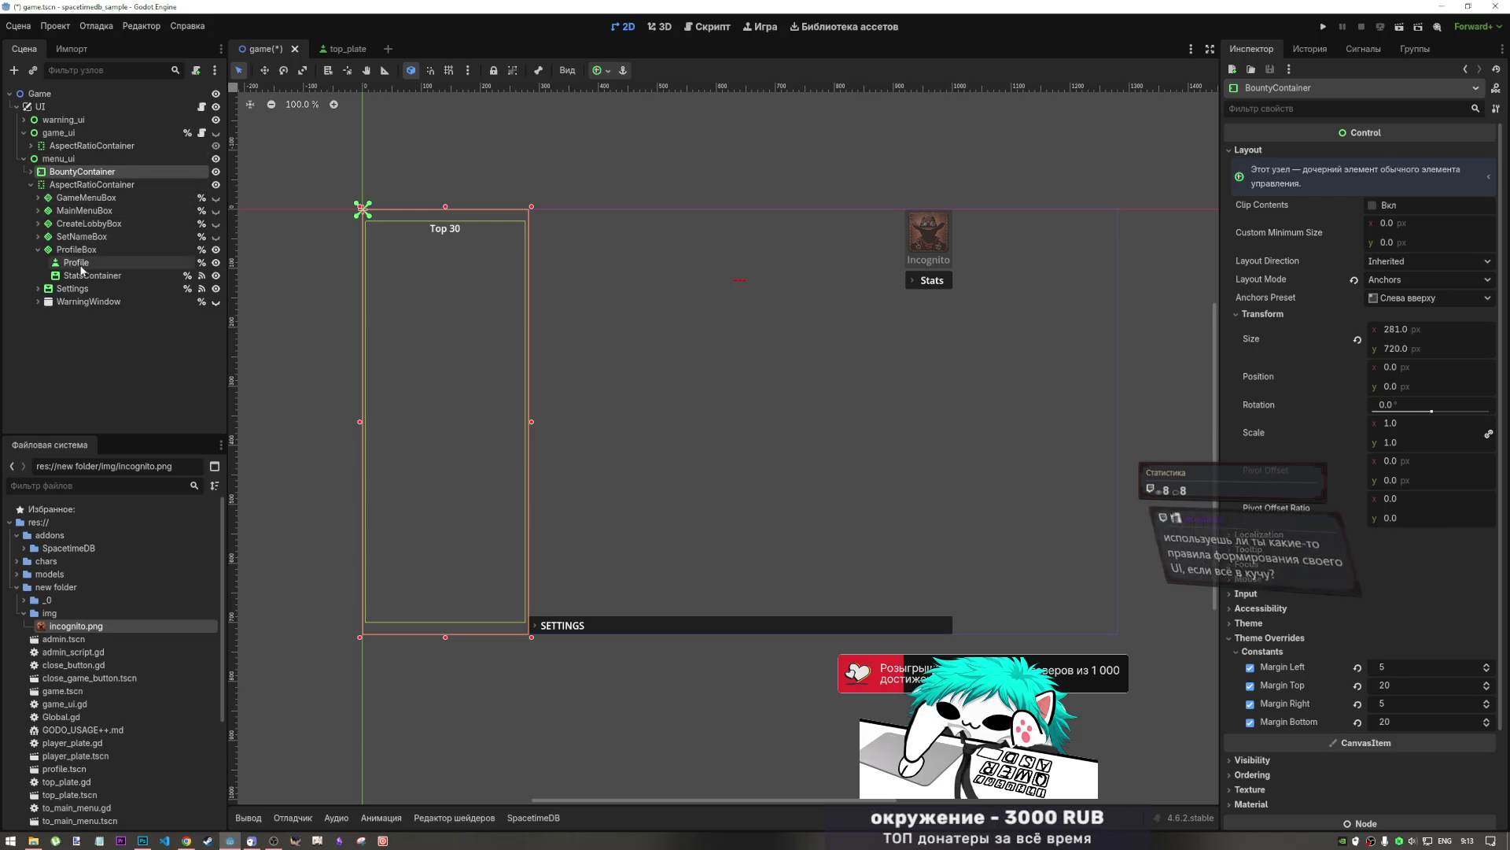
left_click(37, 250)
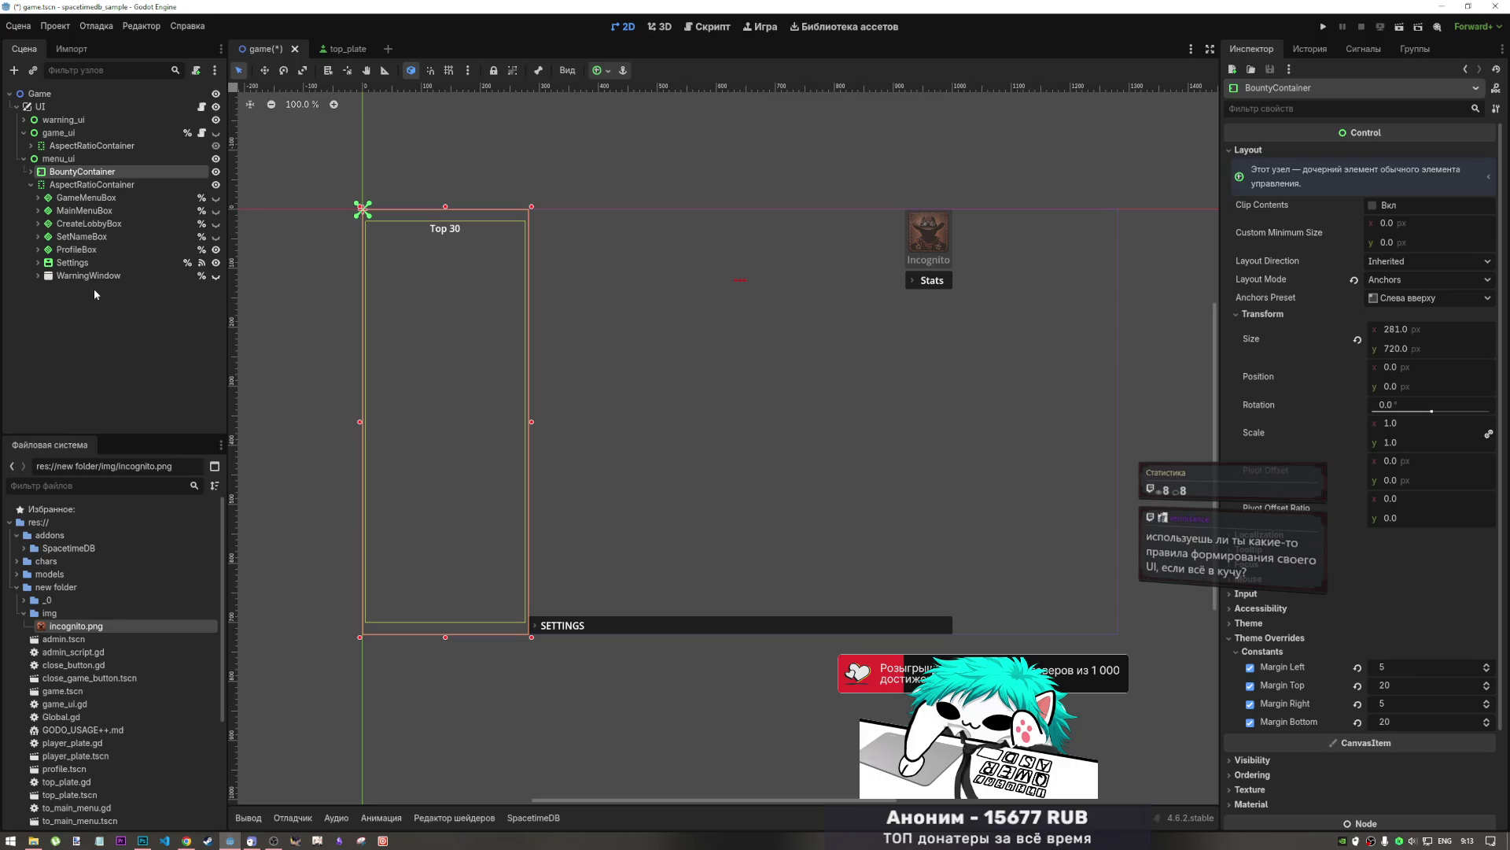
left_click(186, 840)
- Pause the puppet DJ mix video on YouTube and go back to the Godot editor
left_click(915, 12)
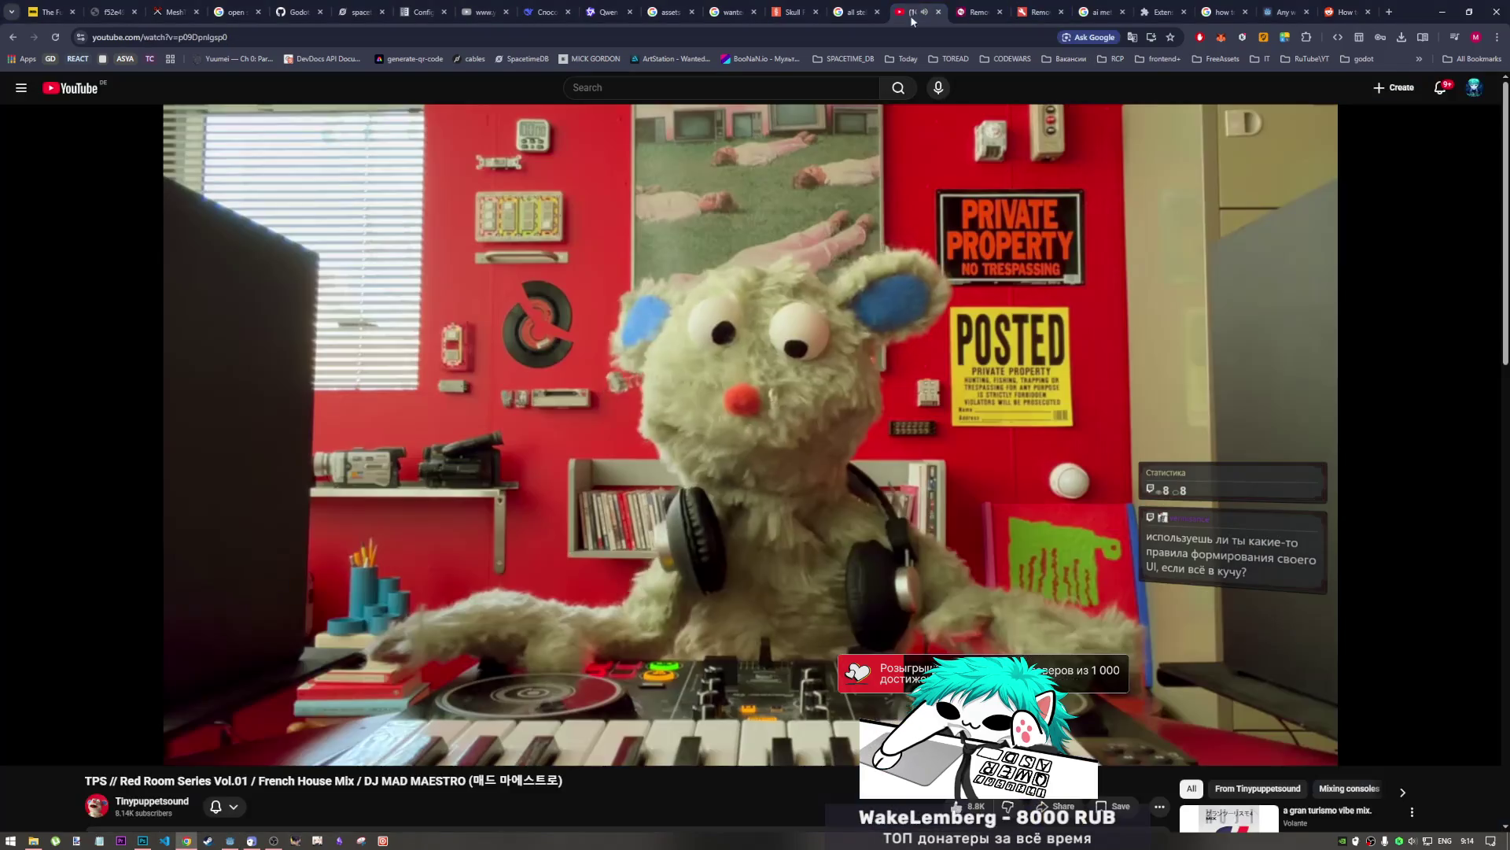
left_click(834, 366)
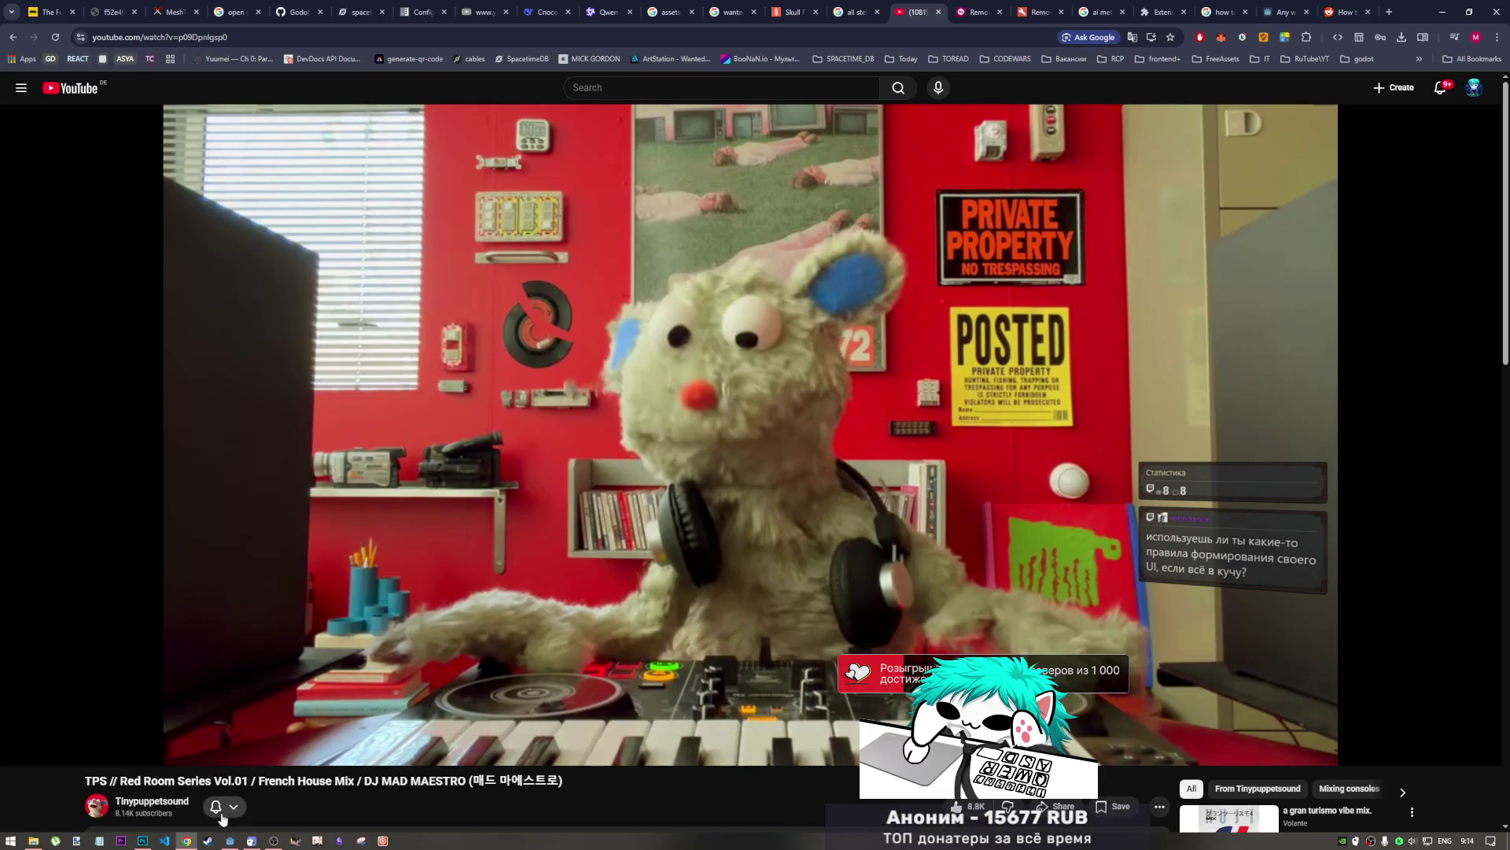
left_click(229, 839)
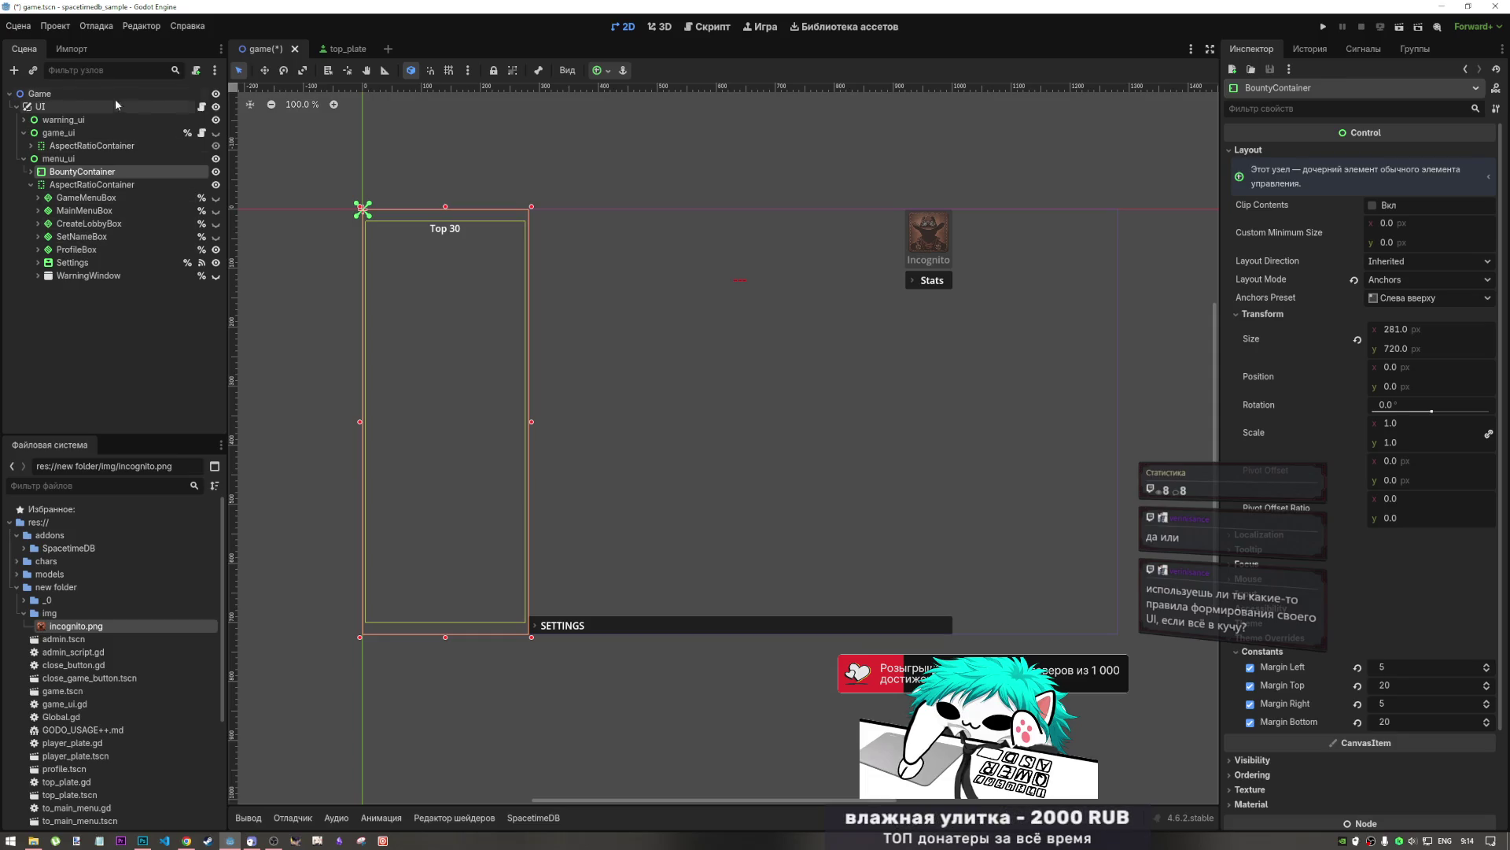
- Select the UI node to view its CanvasLayer properties and ui.gd script
left_click(89, 106)
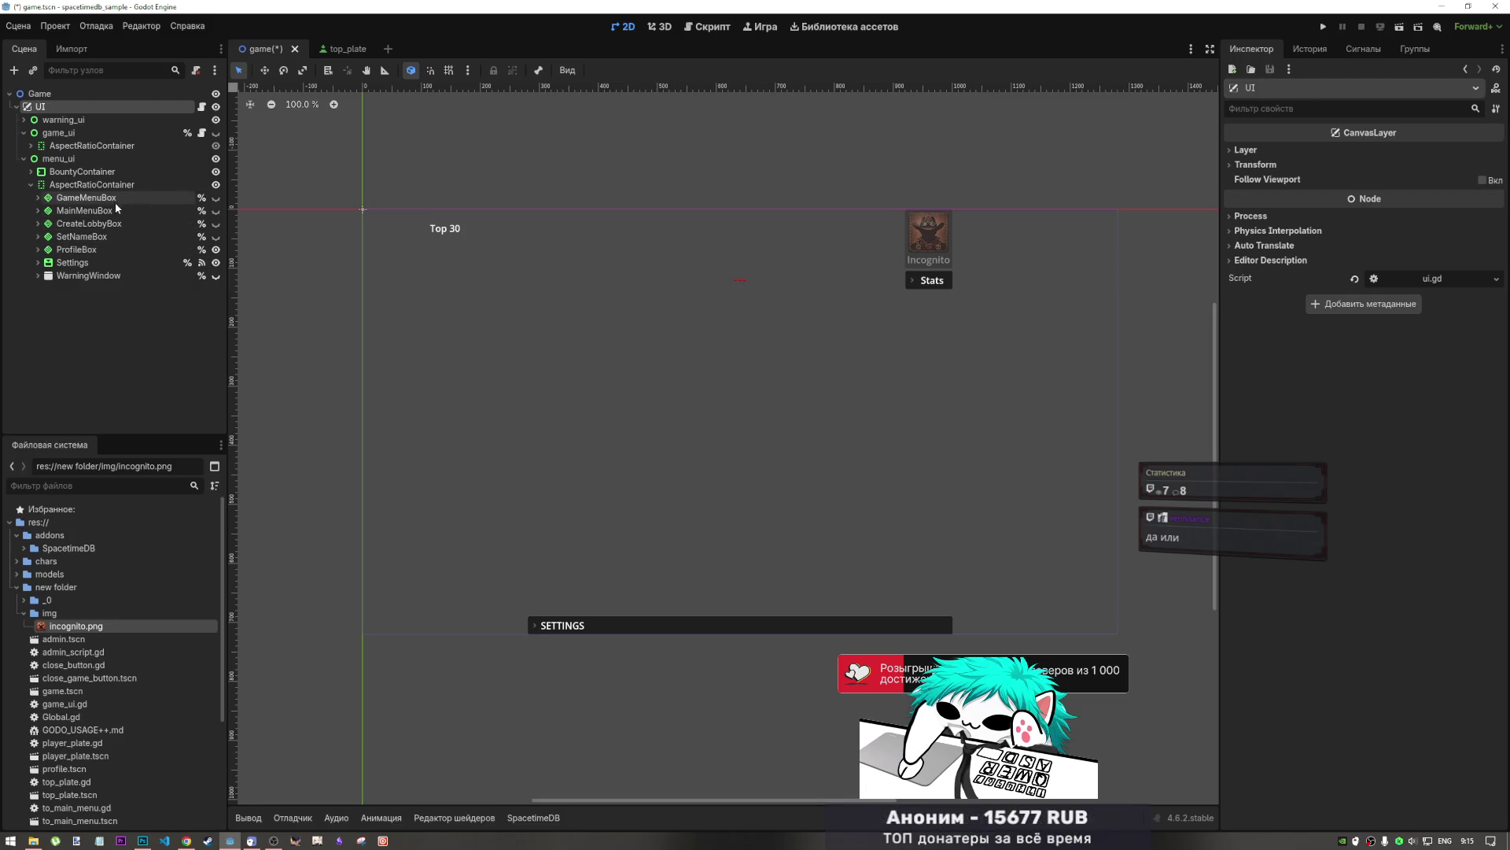
- Compare alignment of MainMenuBox, CreateLobbyBox, SetNameBox and GameMenuBox, then select the Incognito Profile button
left_click(106, 201)
left_click(103, 209)
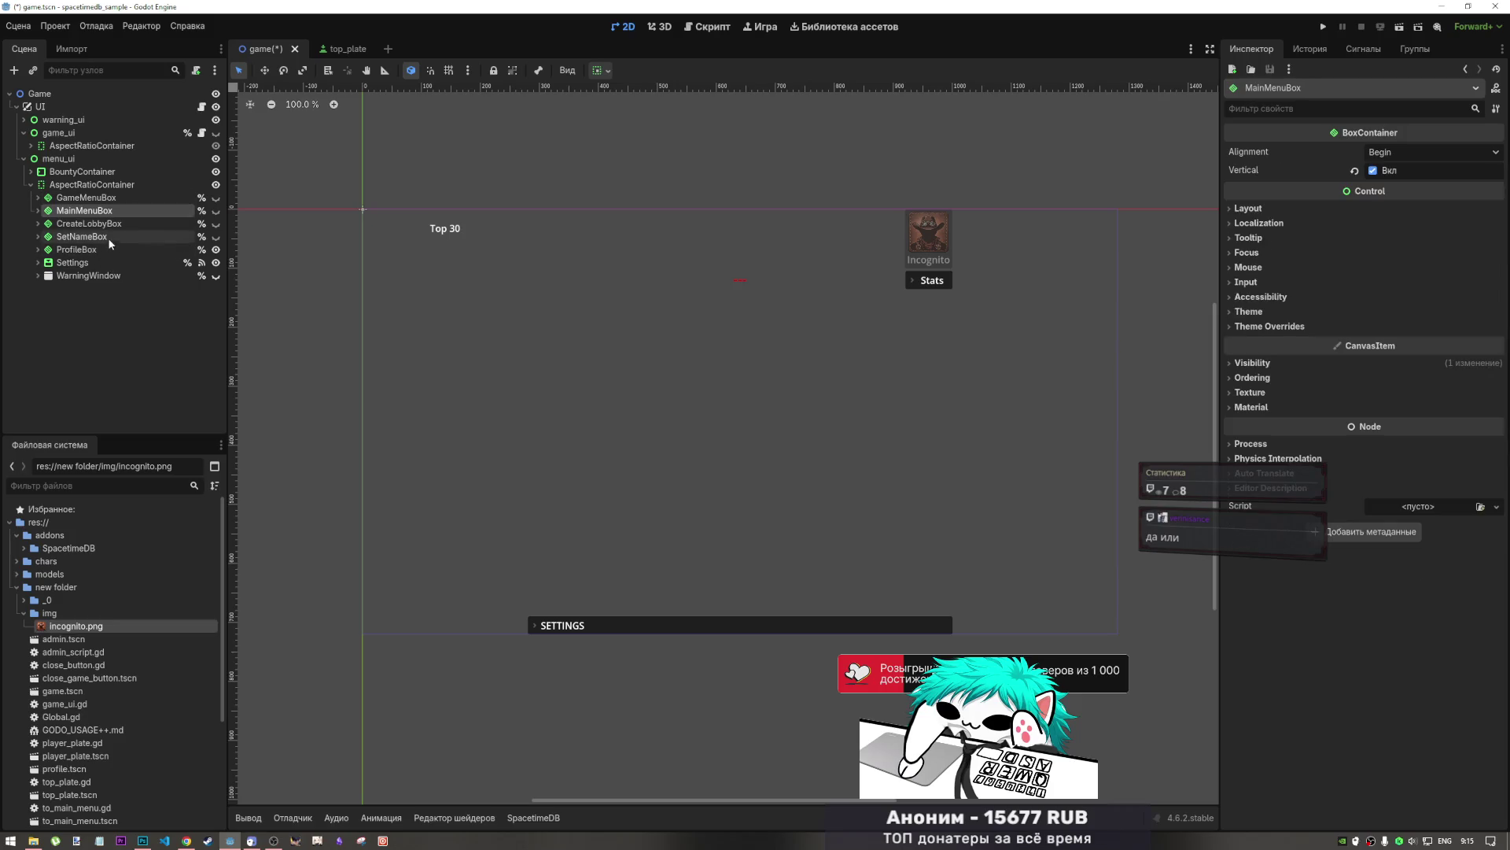
left_click(103, 224)
left_click(100, 237)
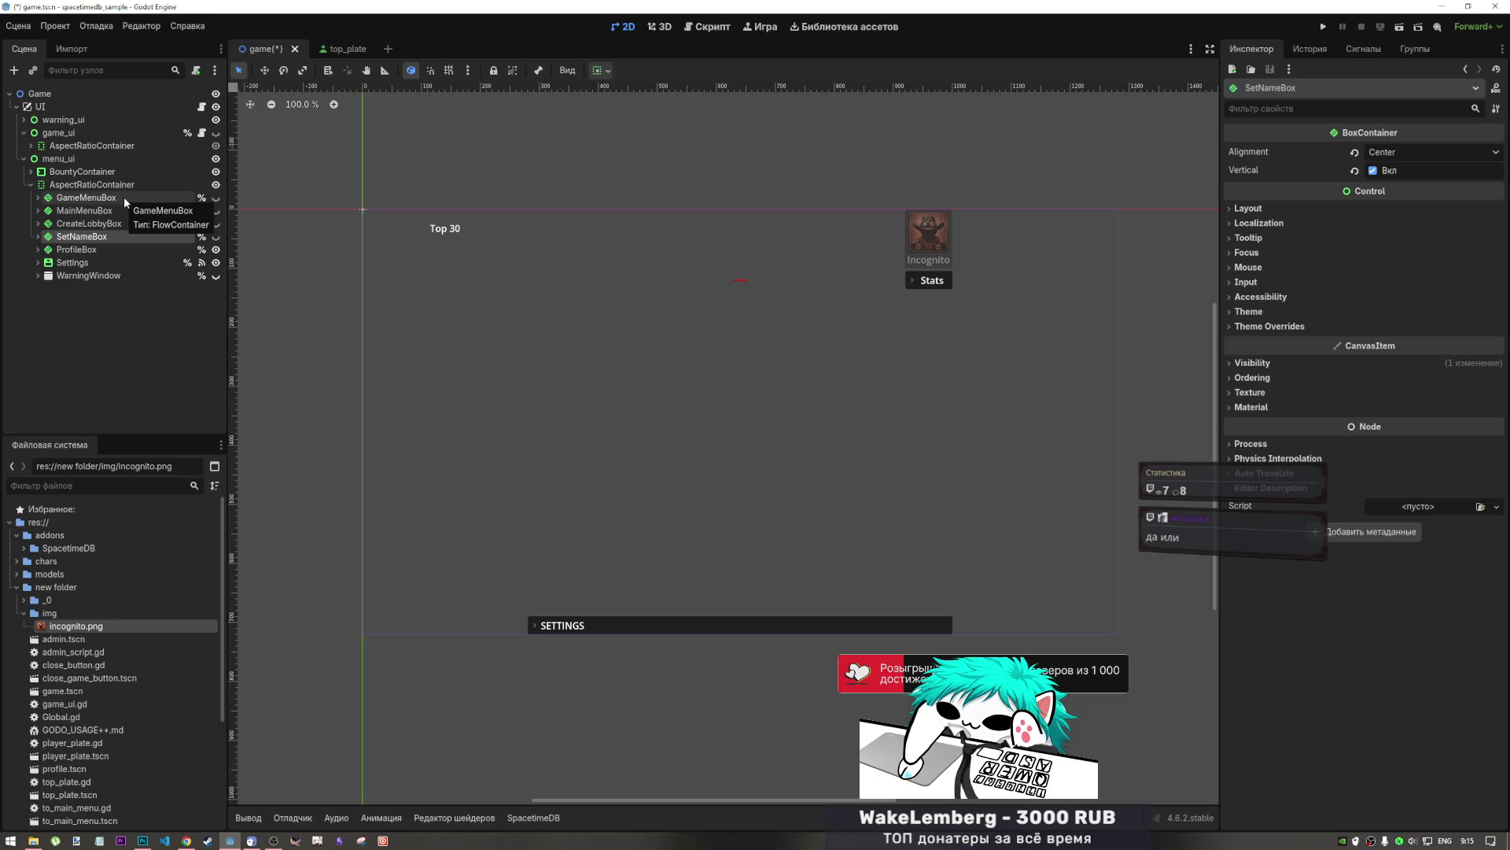
left_click(124, 197)
left_click(116, 209)
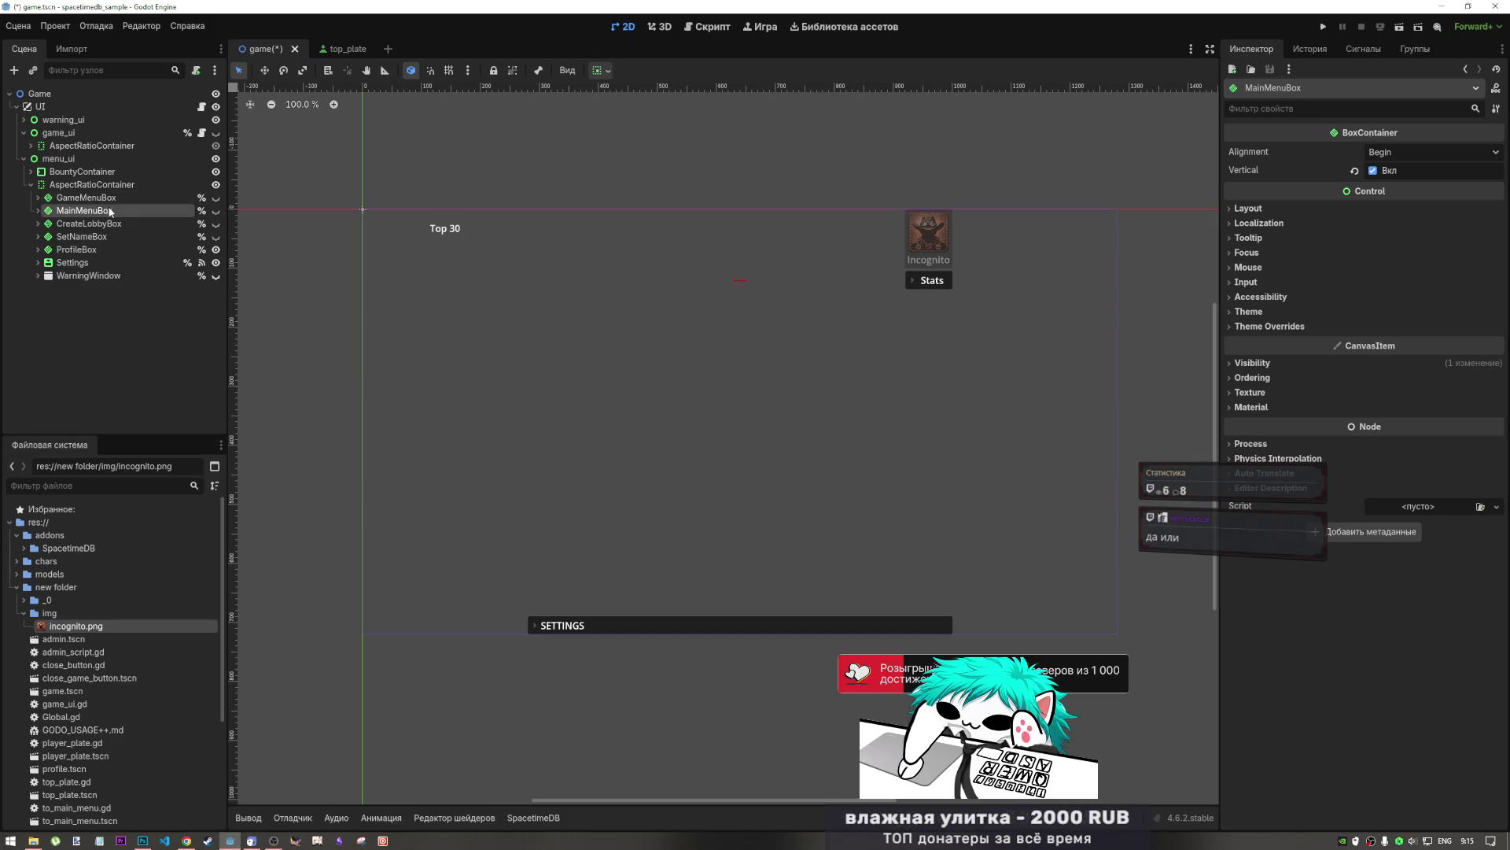
left_click(929, 230)
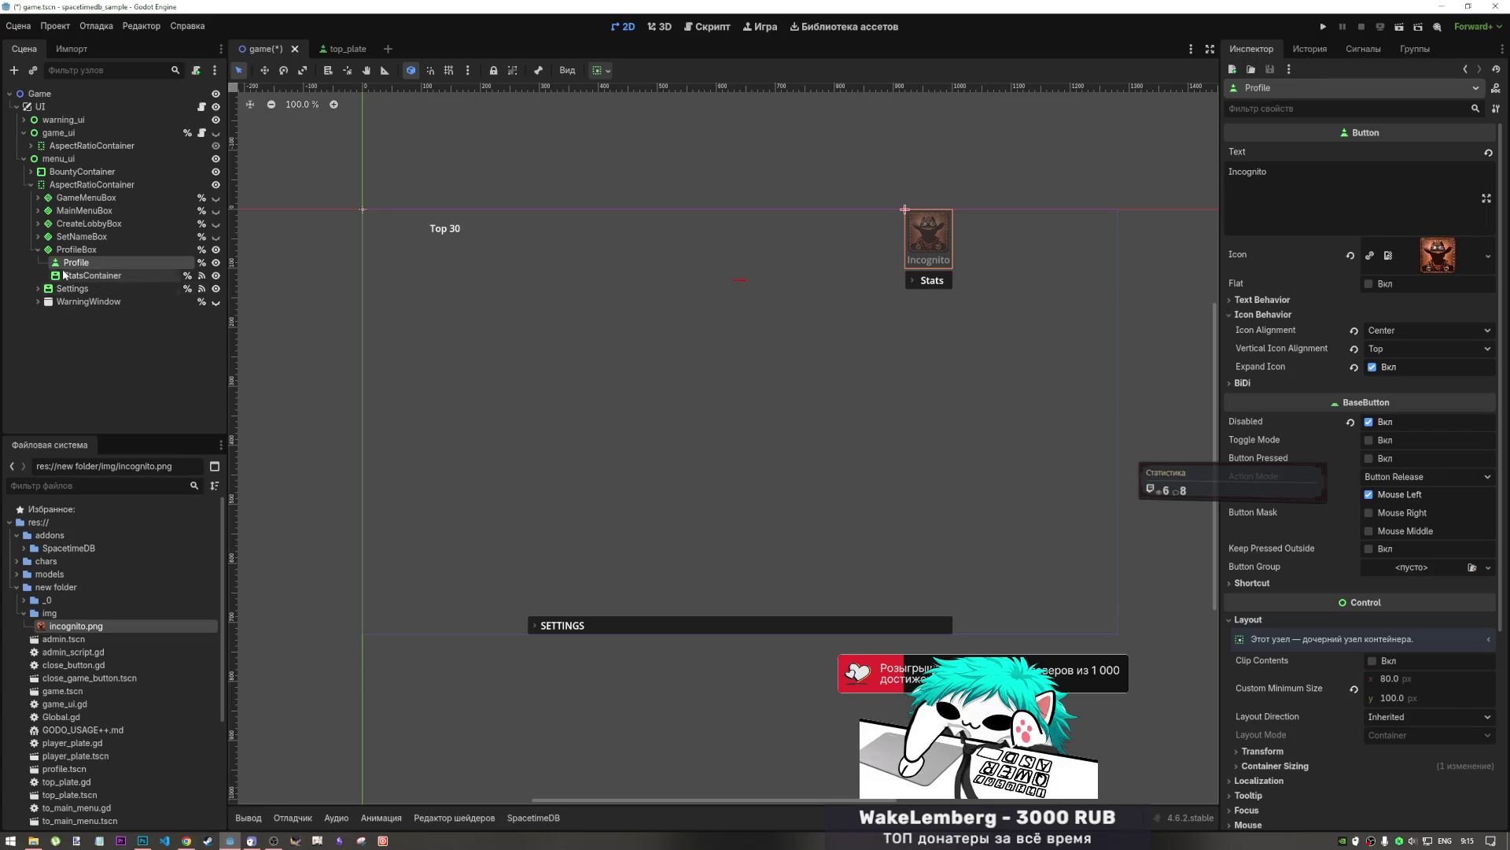
- Collapse ProfileBox, select SetNameBox and briefly list its label, input and button children
left_click(37, 249)
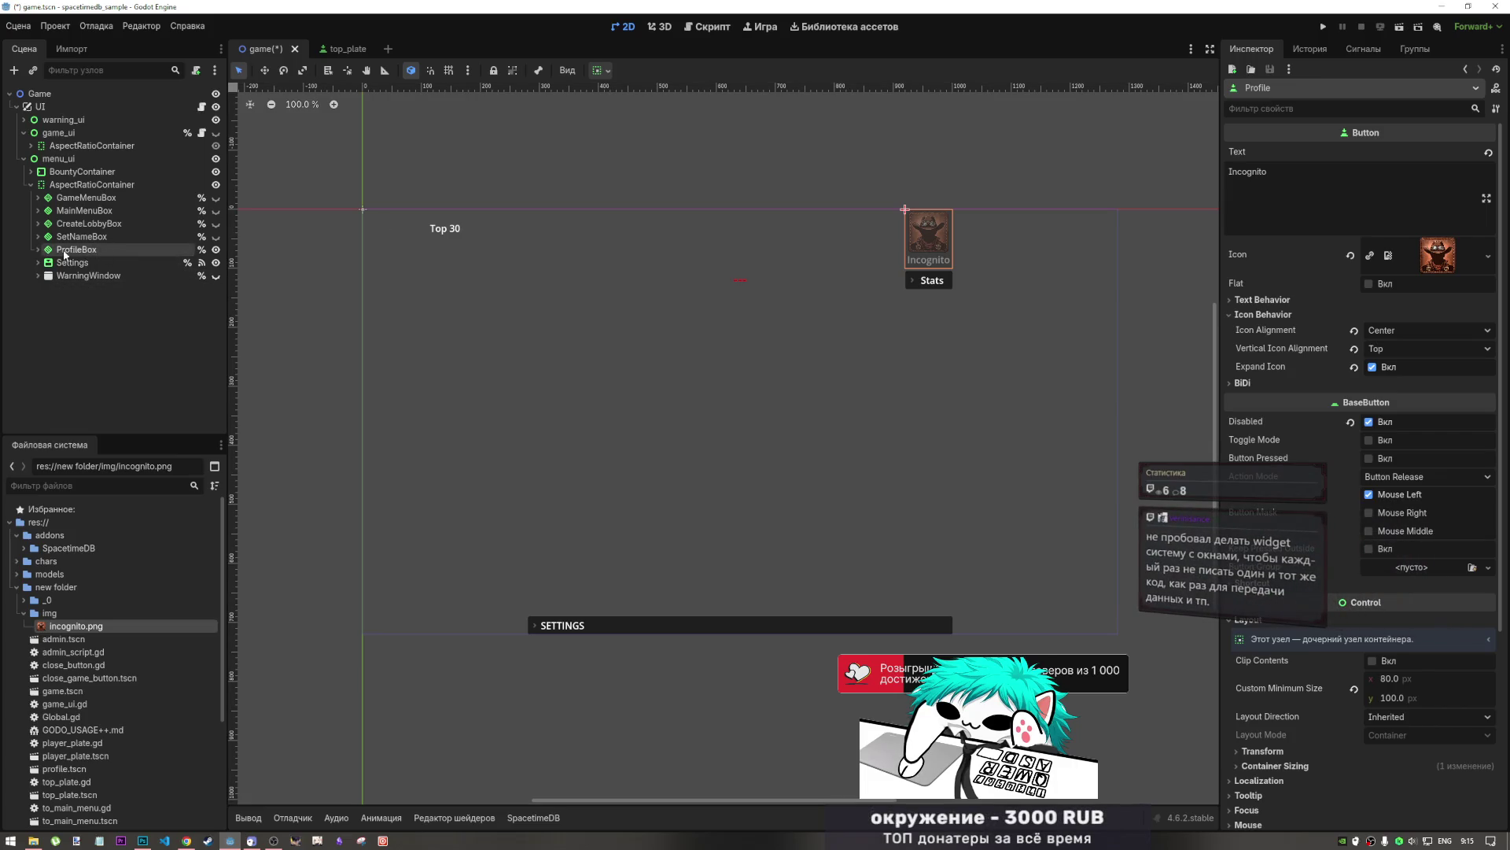
left_click(79, 236)
left_click(38, 236)
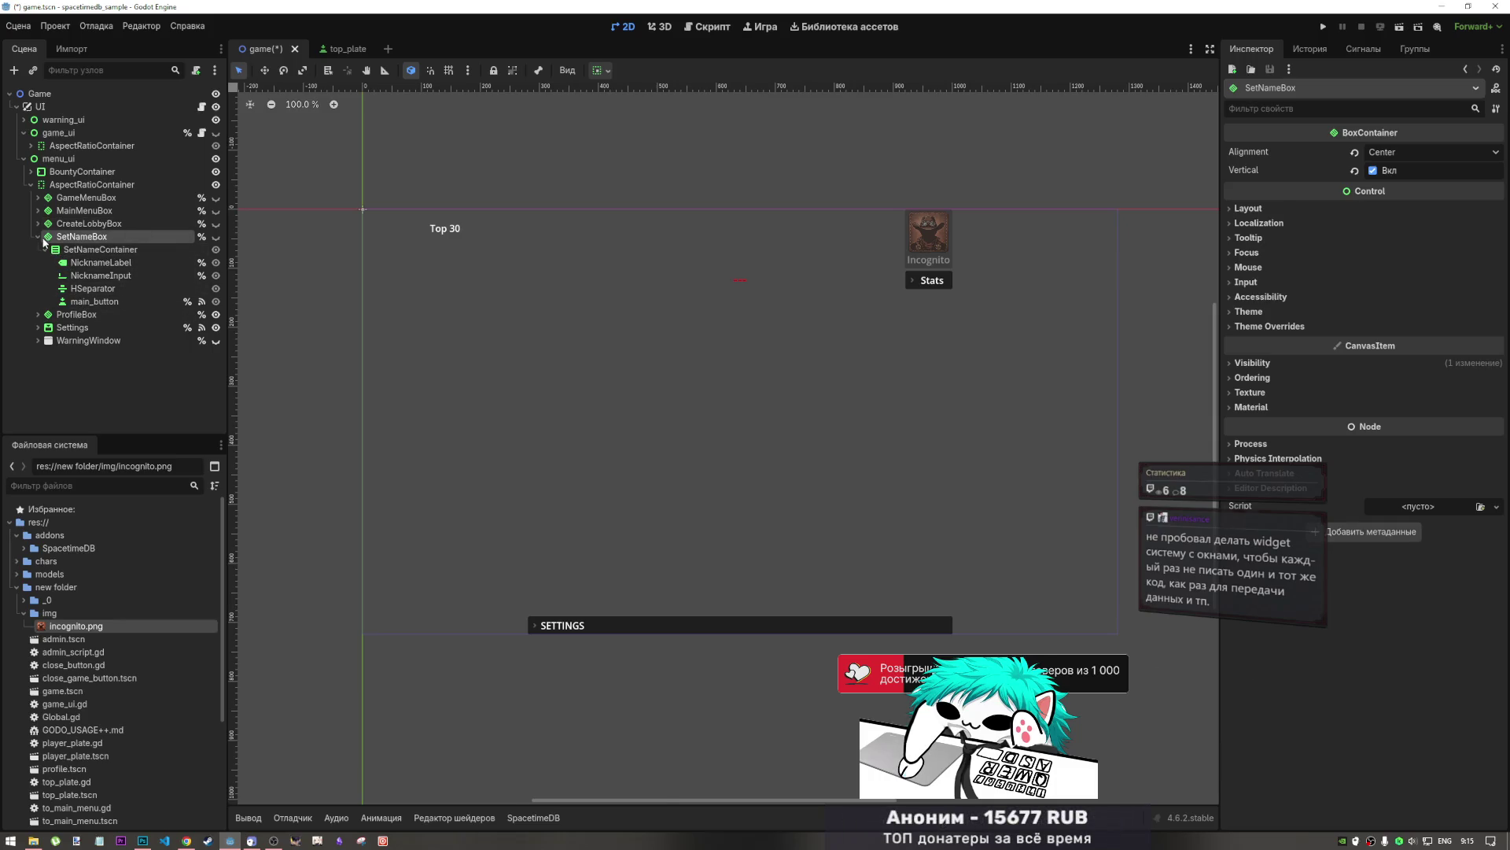
left_click(38, 236)
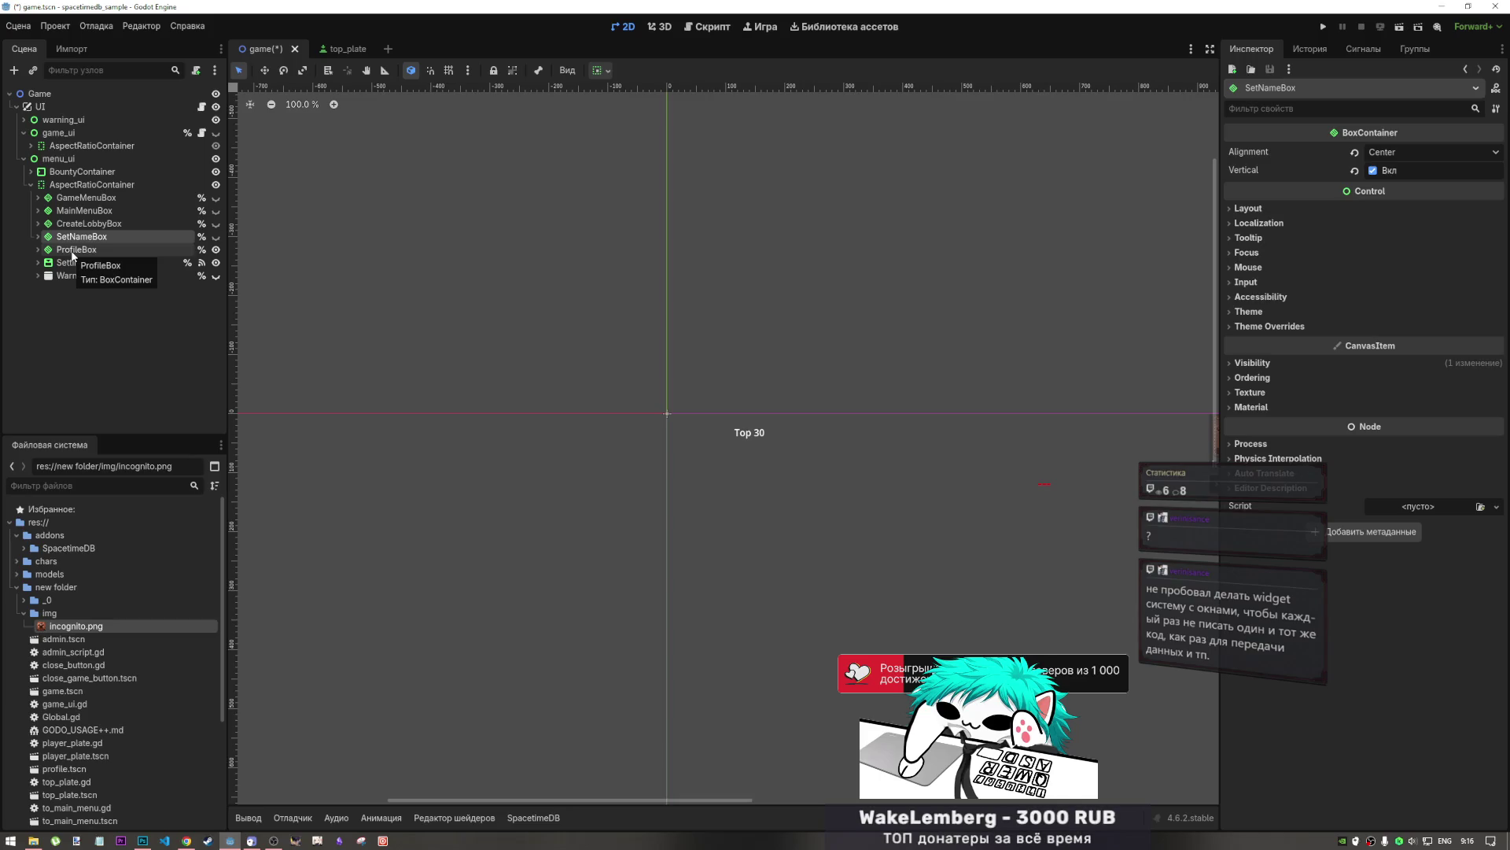
- Save game.tscn and run the current scene as a debug game window
left_click_drag(571, 361, 406, 220)
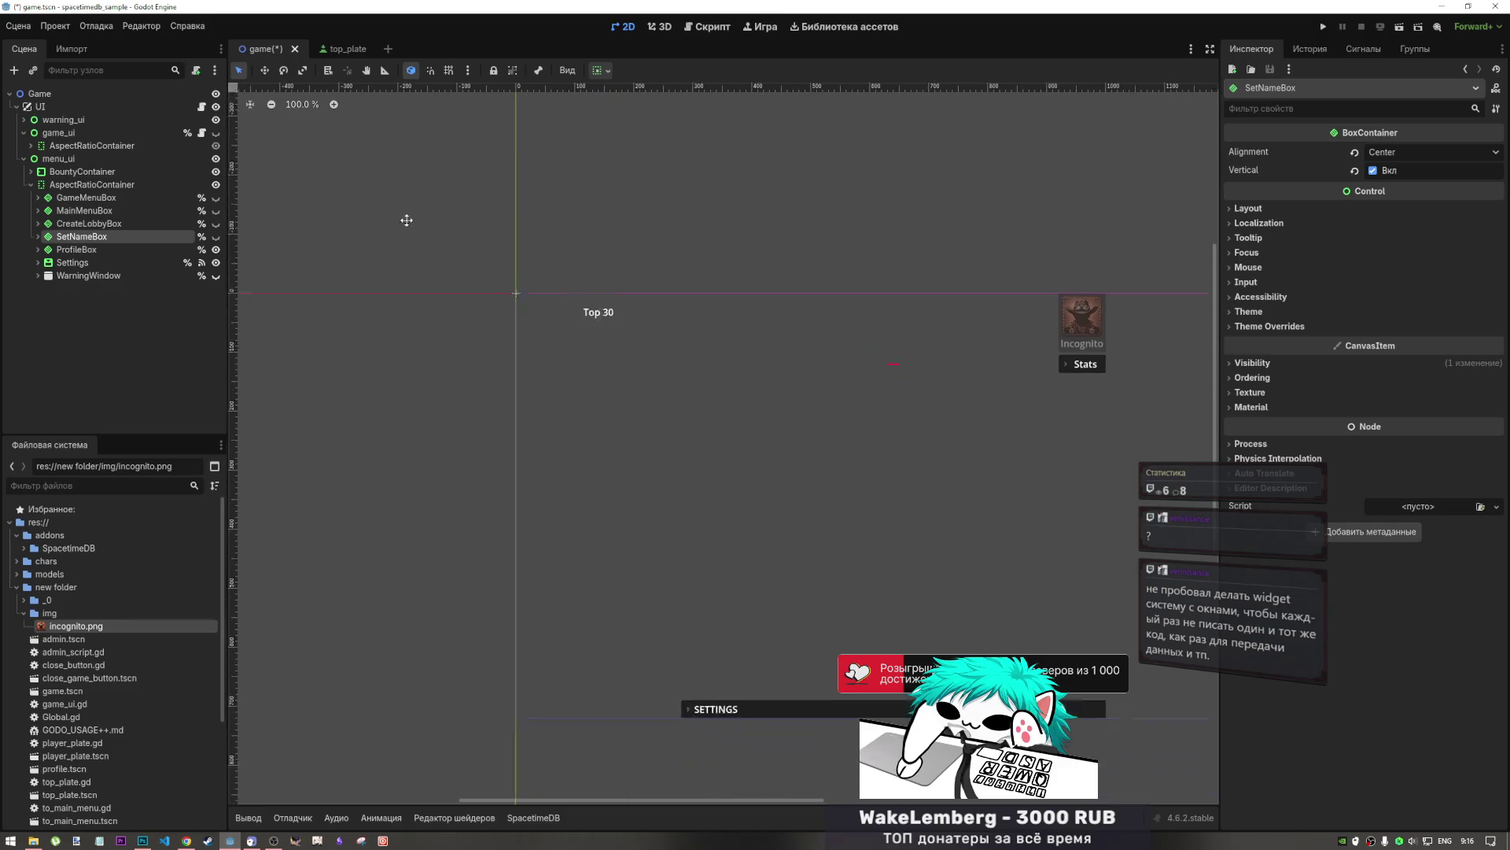
mouse_move(594, 419)
left_mouse_down()
mouse_move(498, 317)
mouse_move(388, 306)
left_mouse_up()
left_click_drag(388, 305, 389, 301)
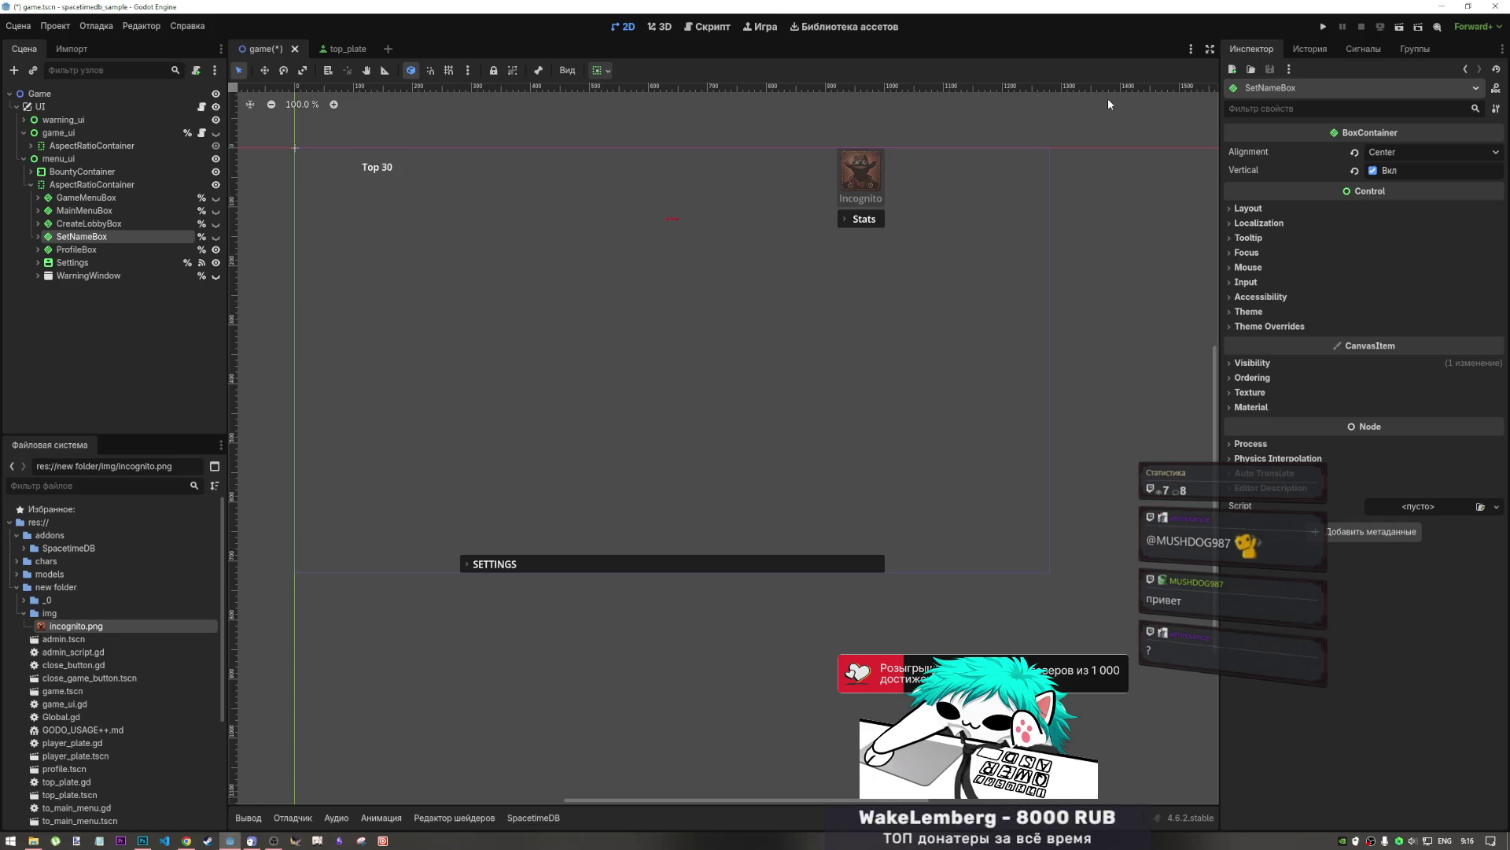
key("ctrl+s")
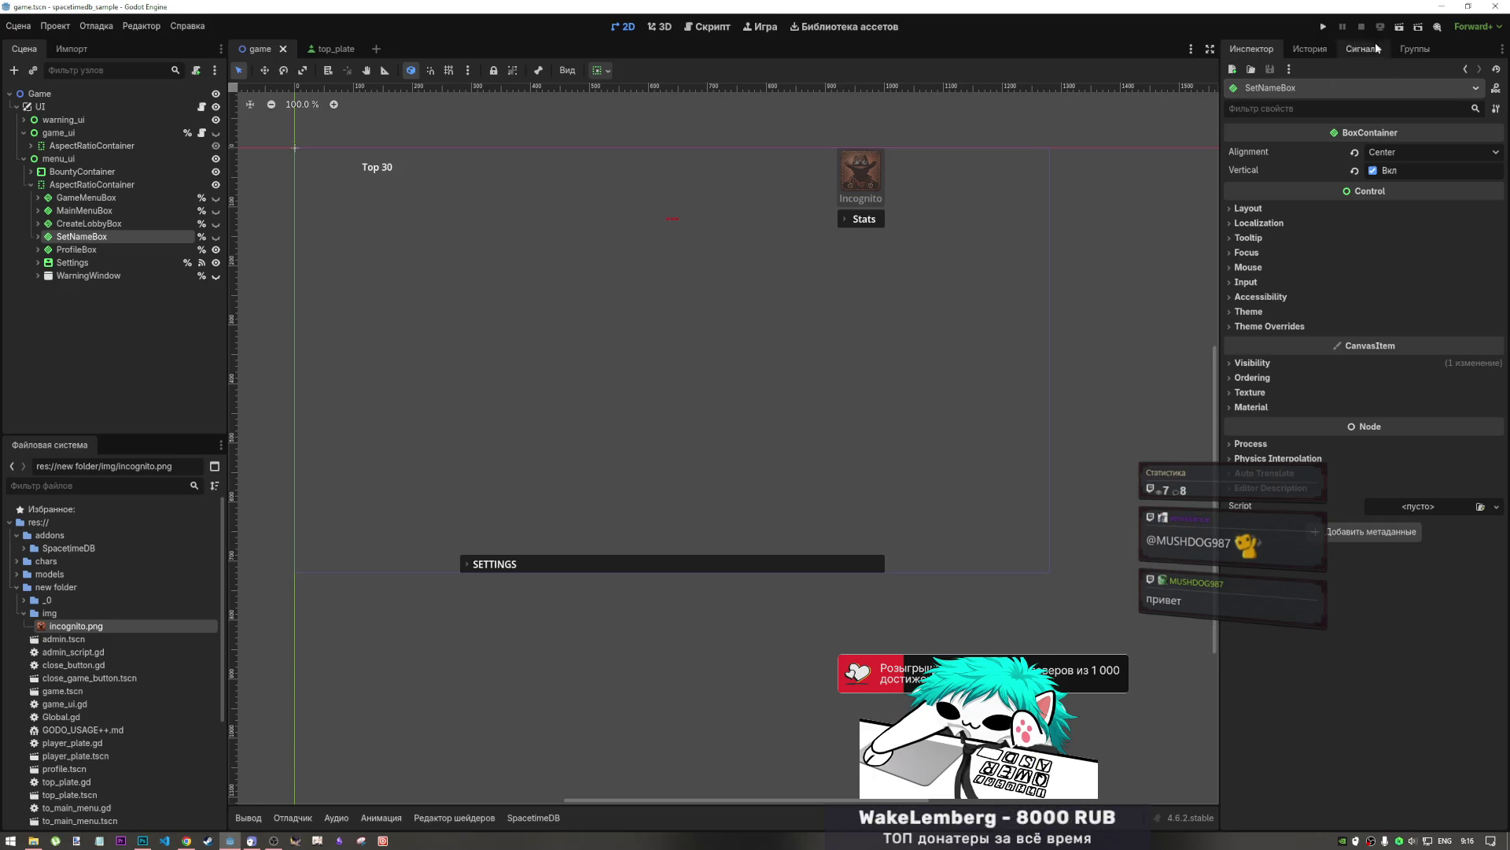
left_click(1399, 26)
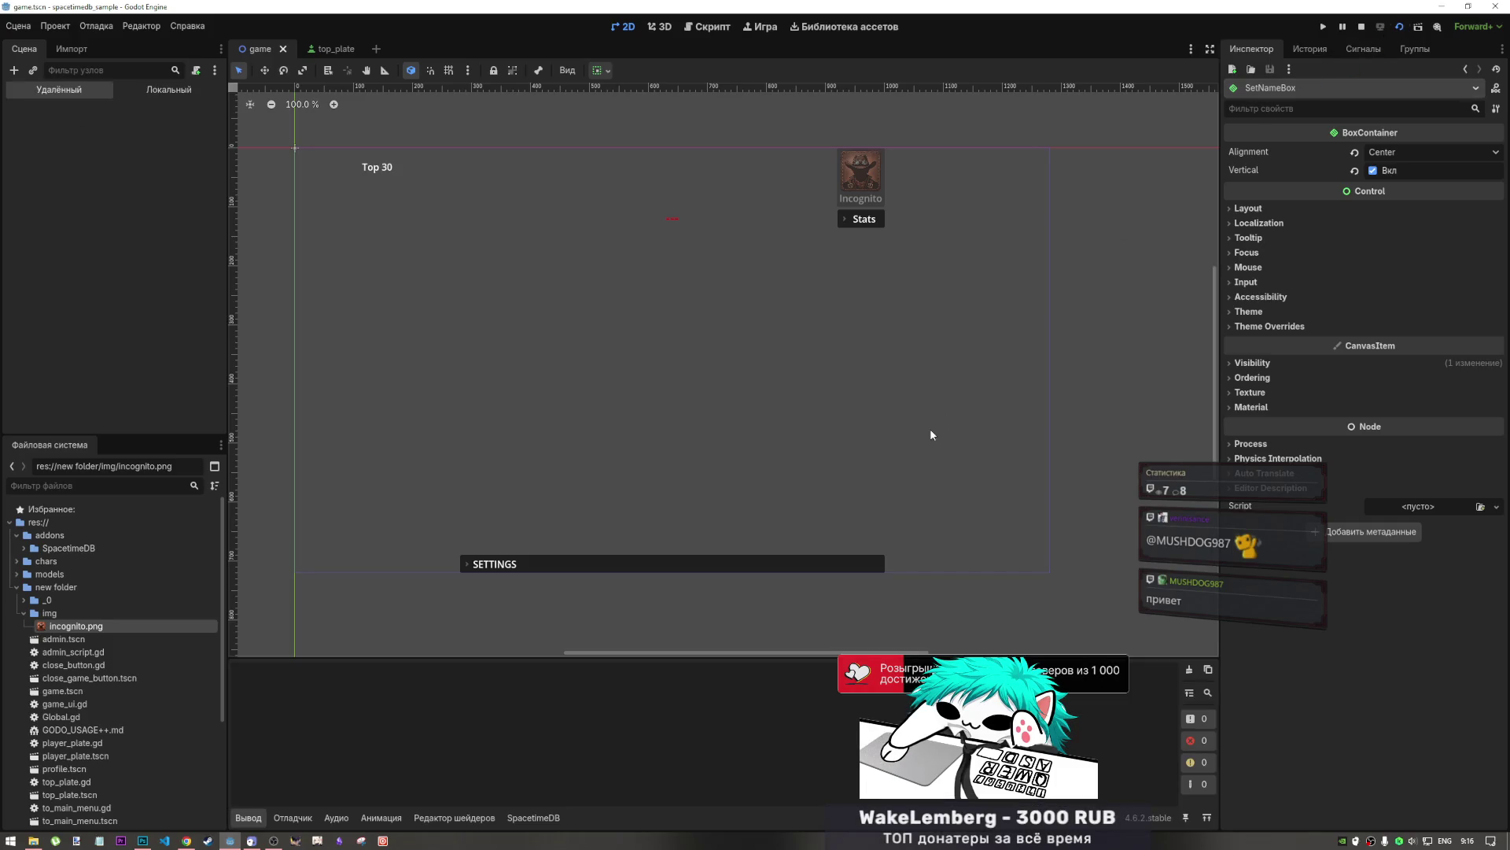
- In Task Manager, expand the second Godot Engine process and select its game.tscn window
key("ctrl+shift+Escape")
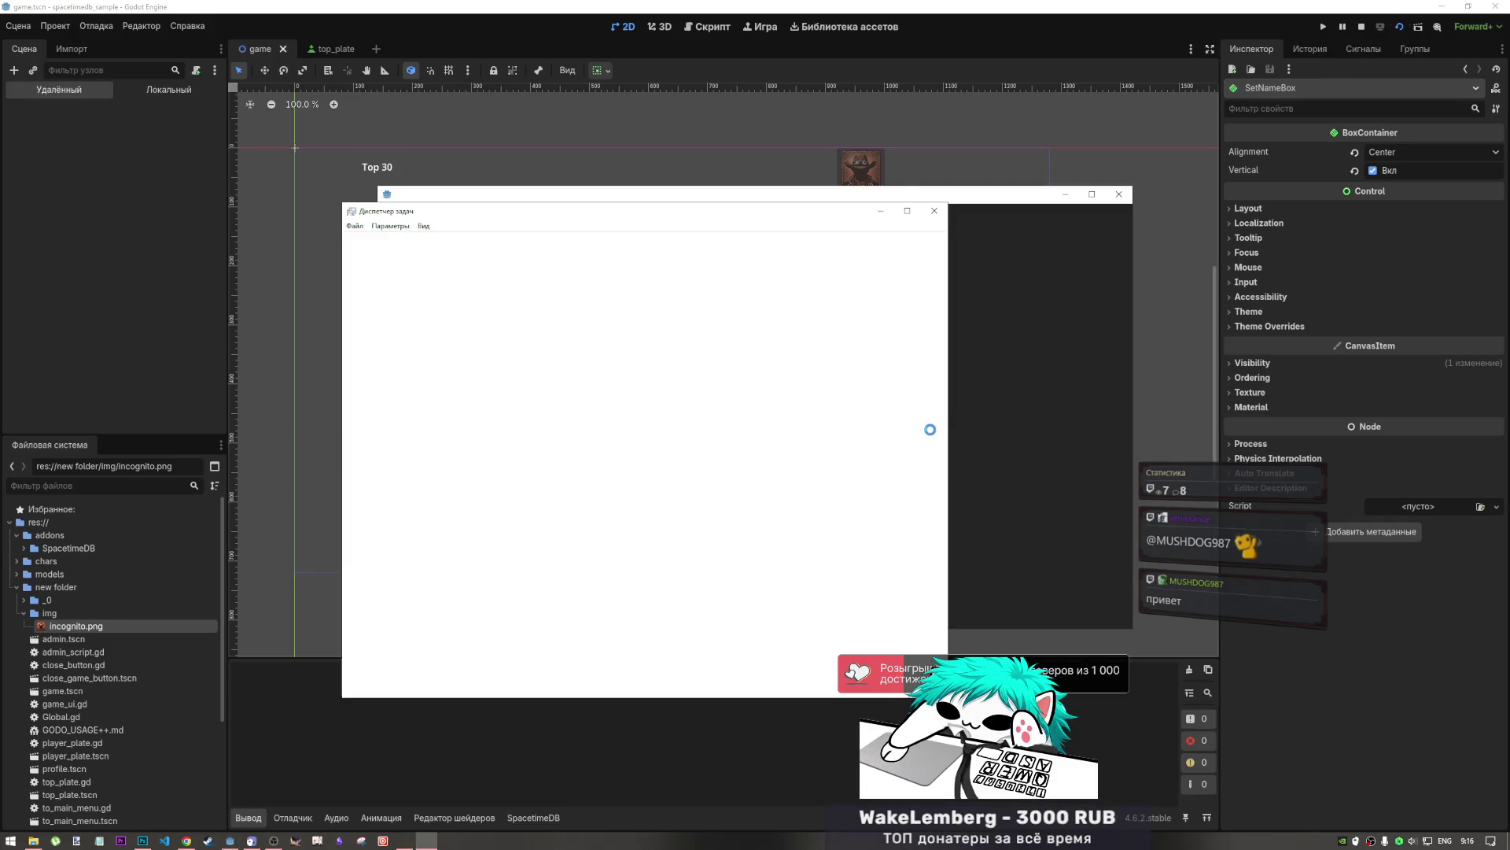
left_click_drag(779, 216, 1339, 188)
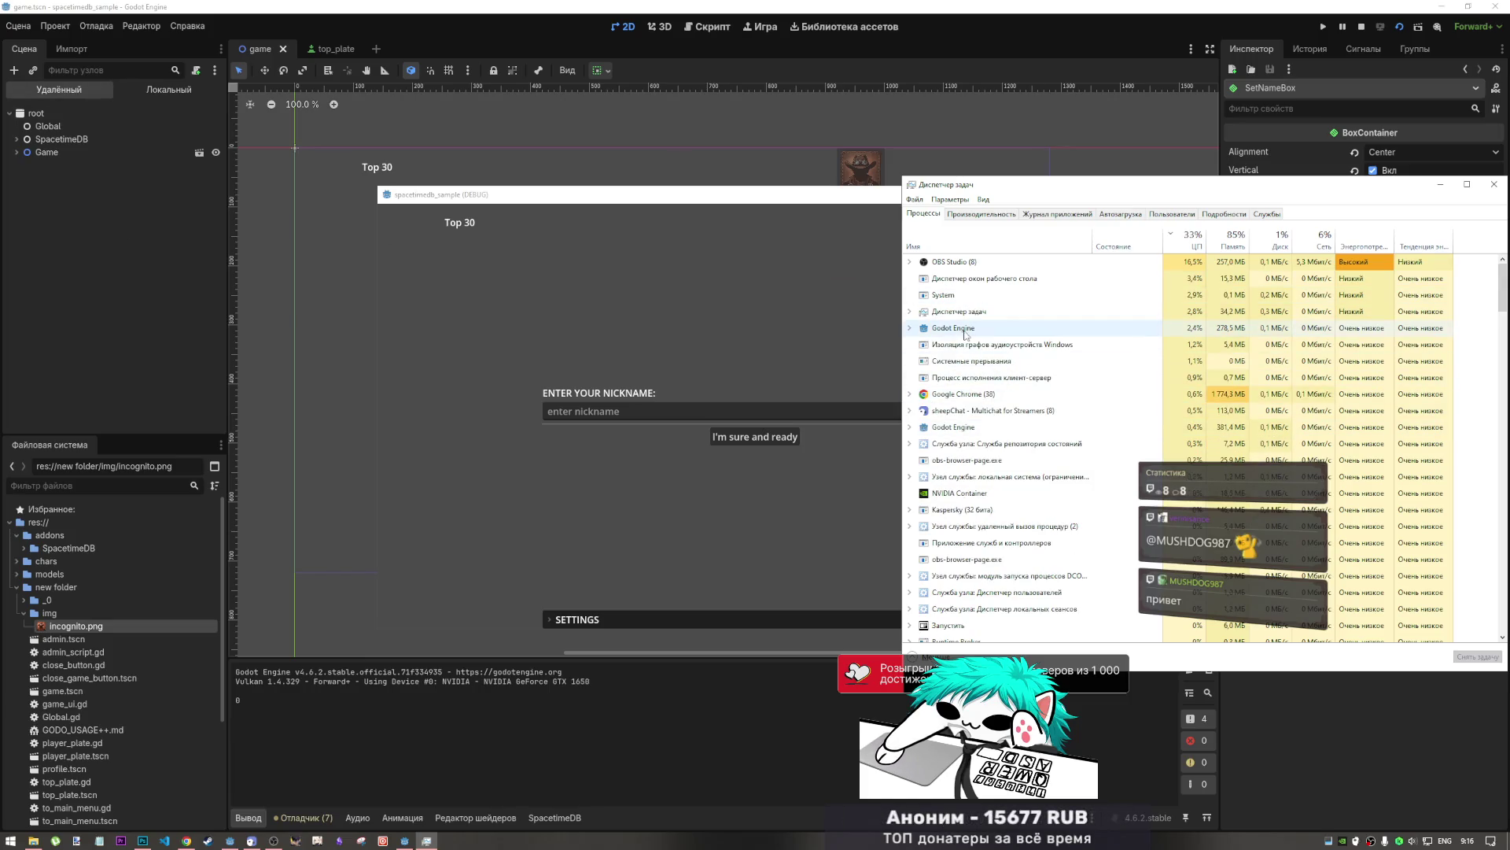
left_click(952, 329)
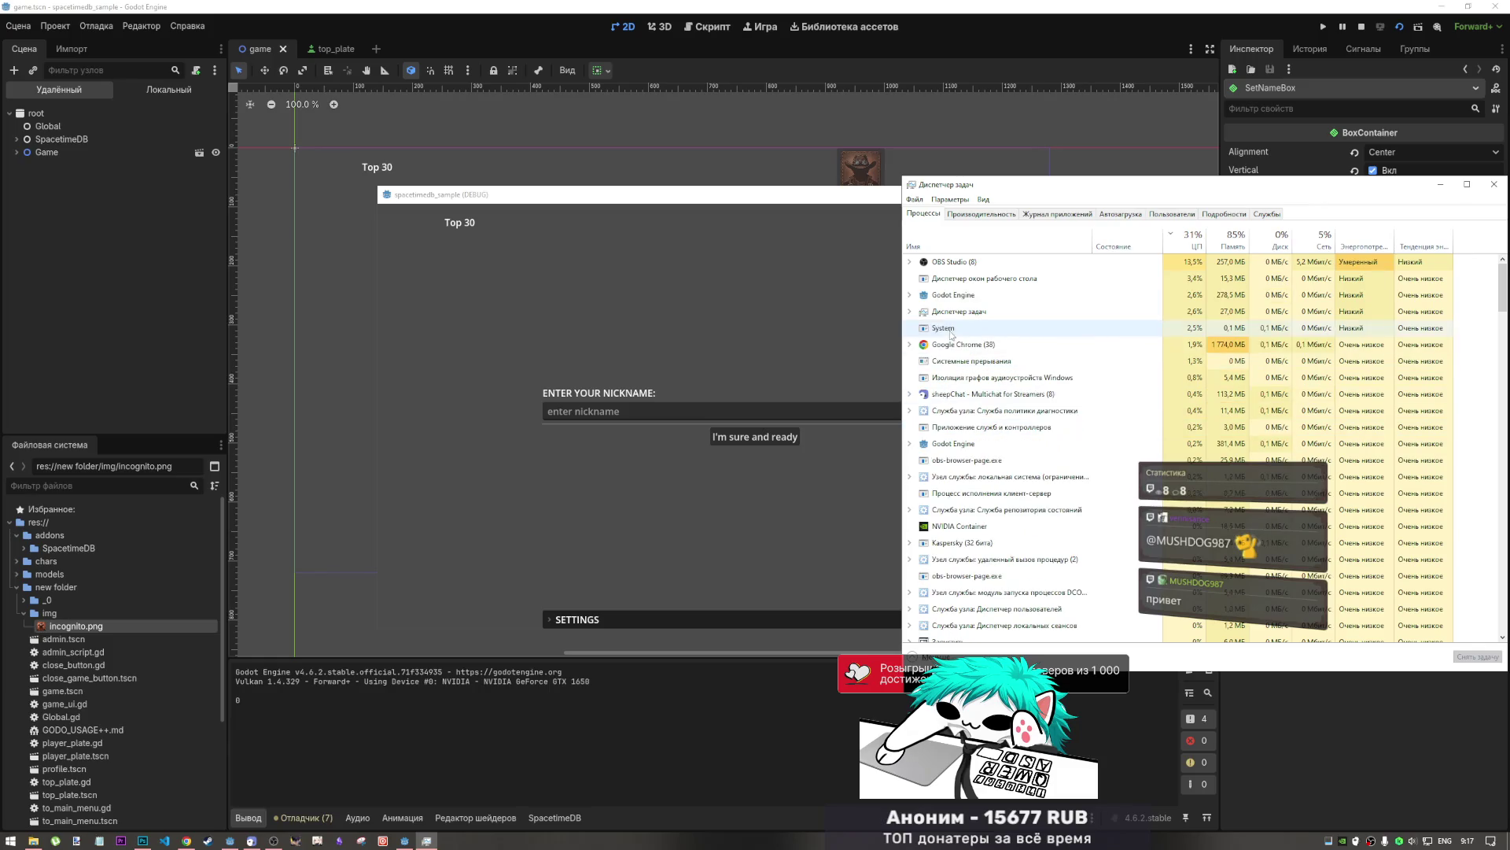
left_click(939, 313)
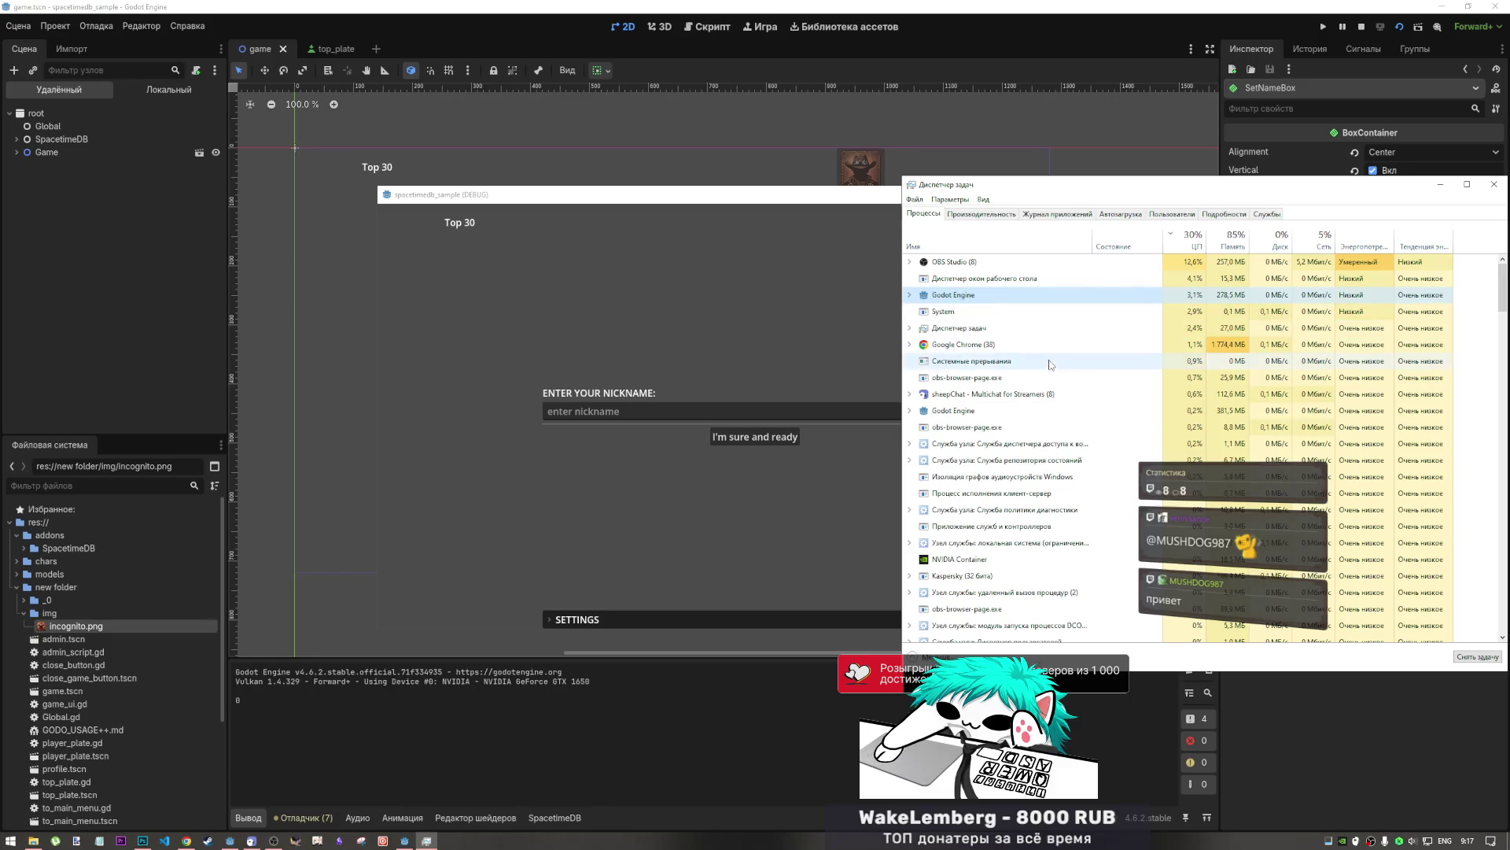
left_click(911, 410)
left_click(968, 426)
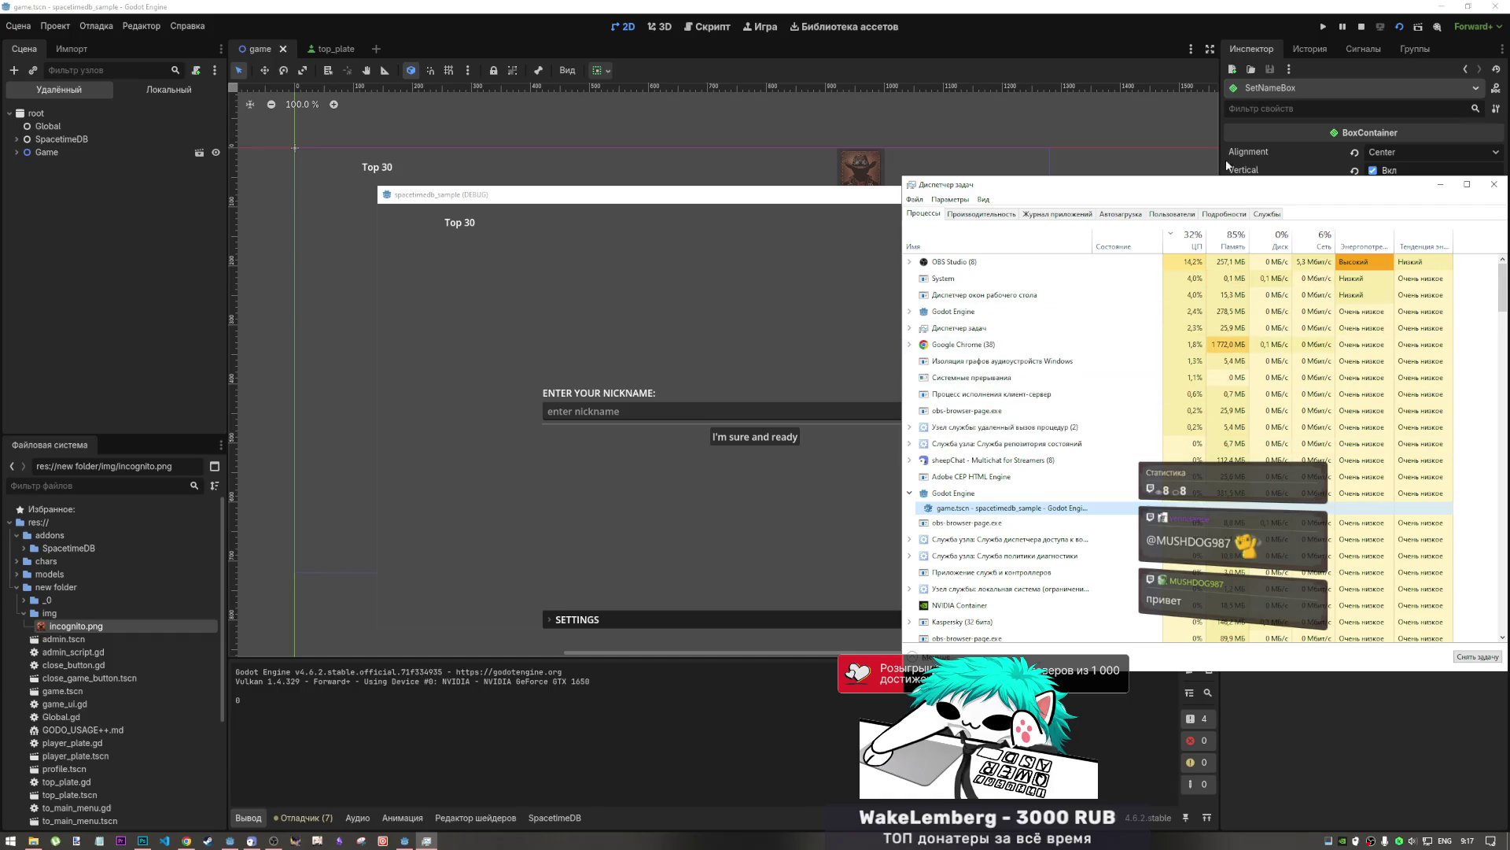
left_click_drag(1180, 184, 1093, 66)
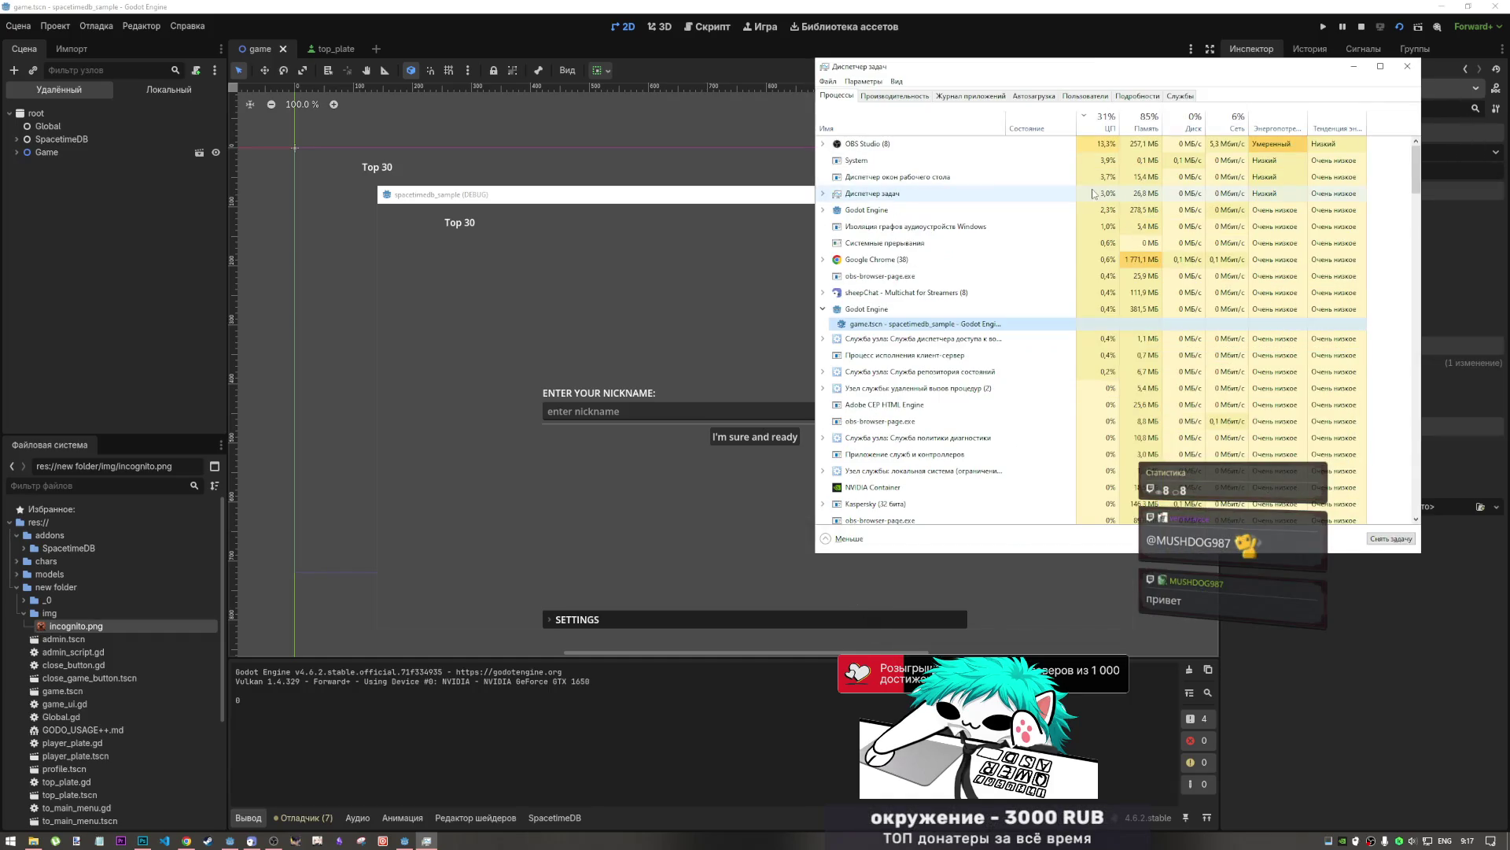
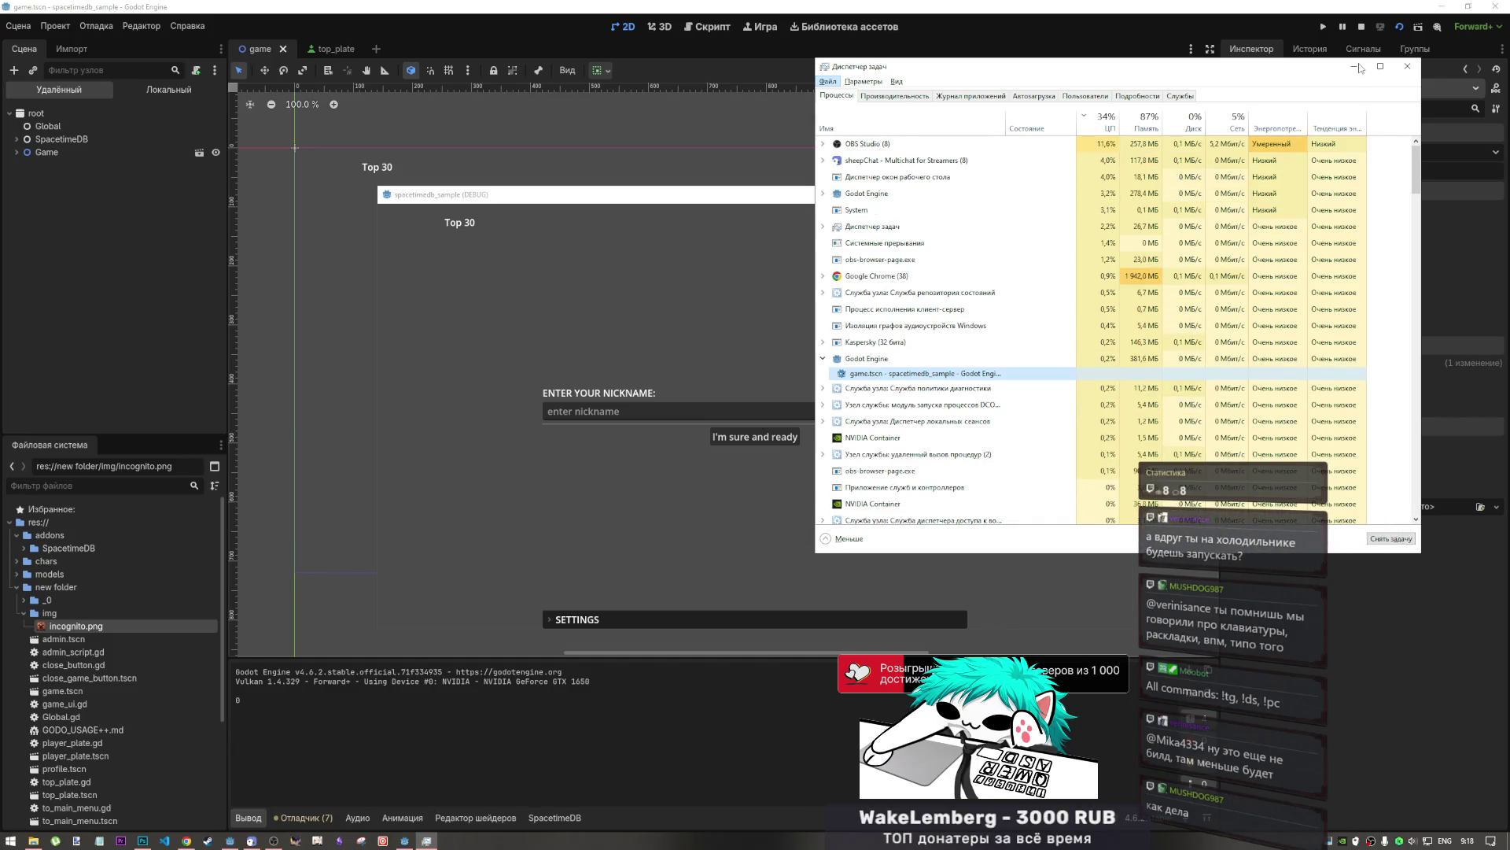
- Close Task Manager and start a new Godot instance from the taskbar jump list
left_click(1407, 67)
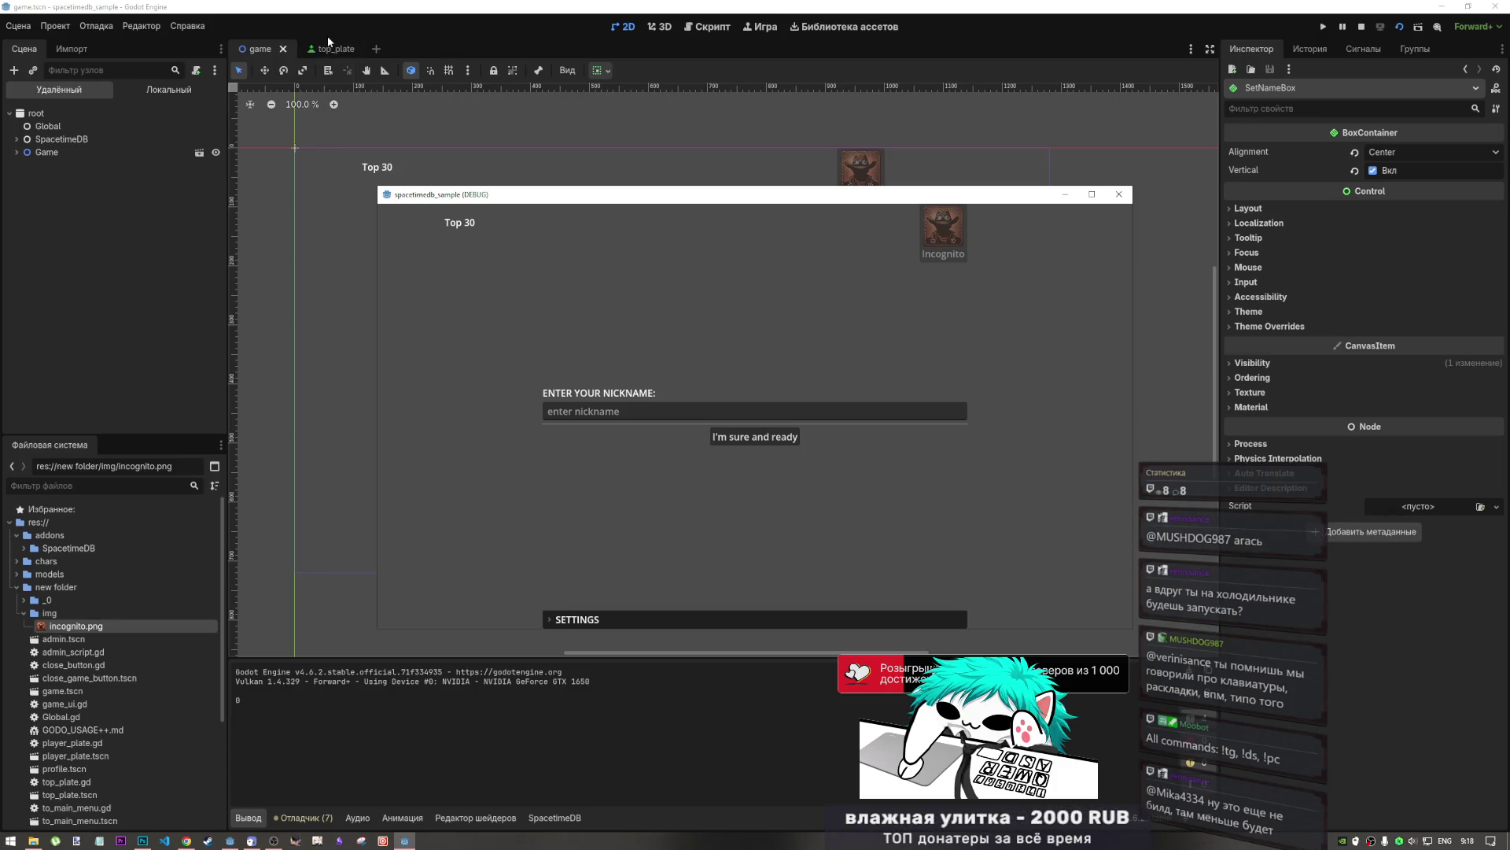
left_click(407, 840)
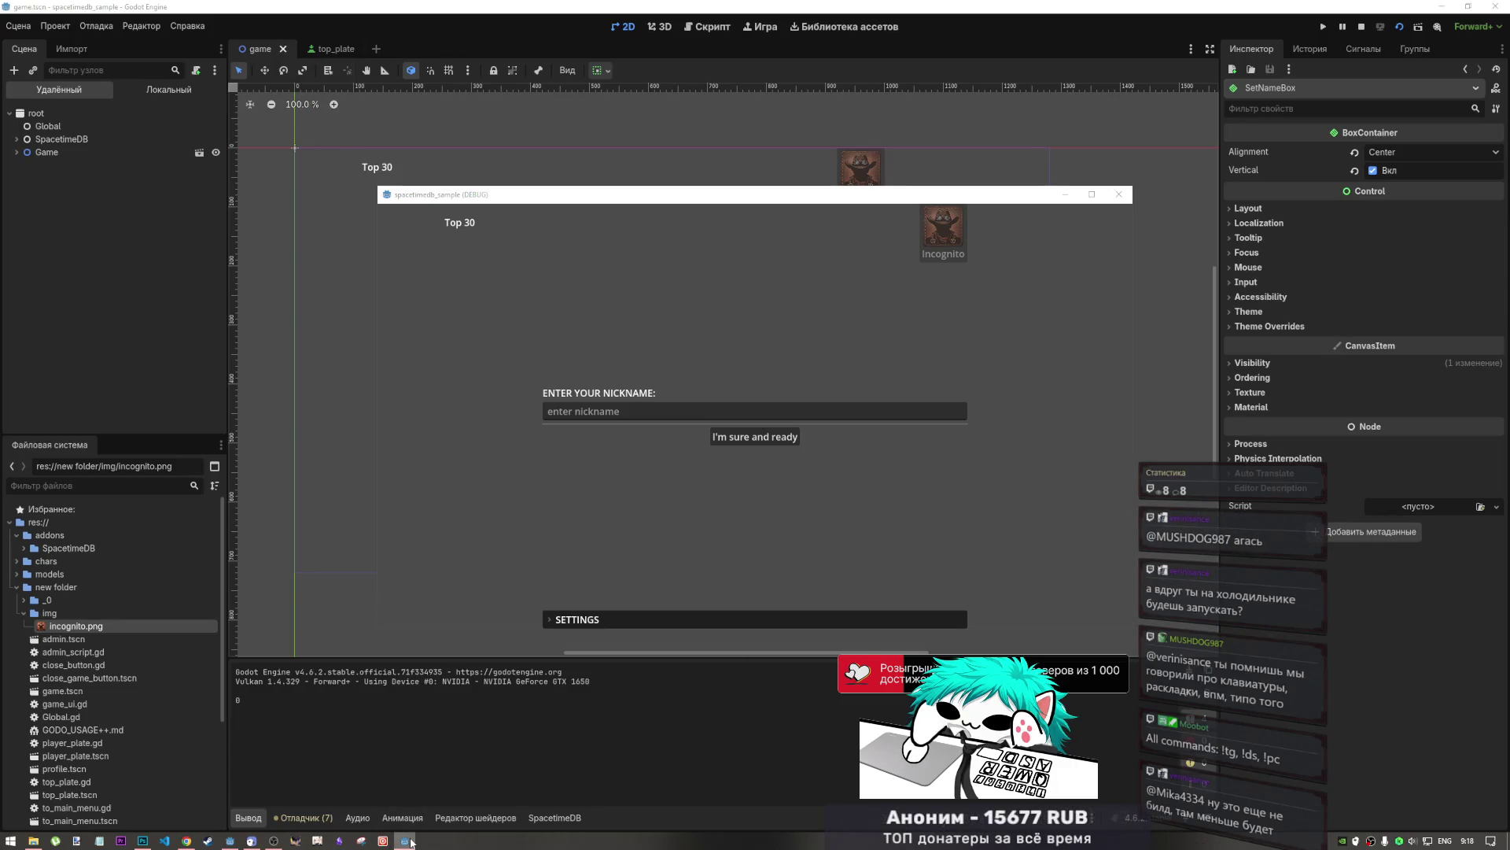
right_click(410, 841)
left_click(409, 784)
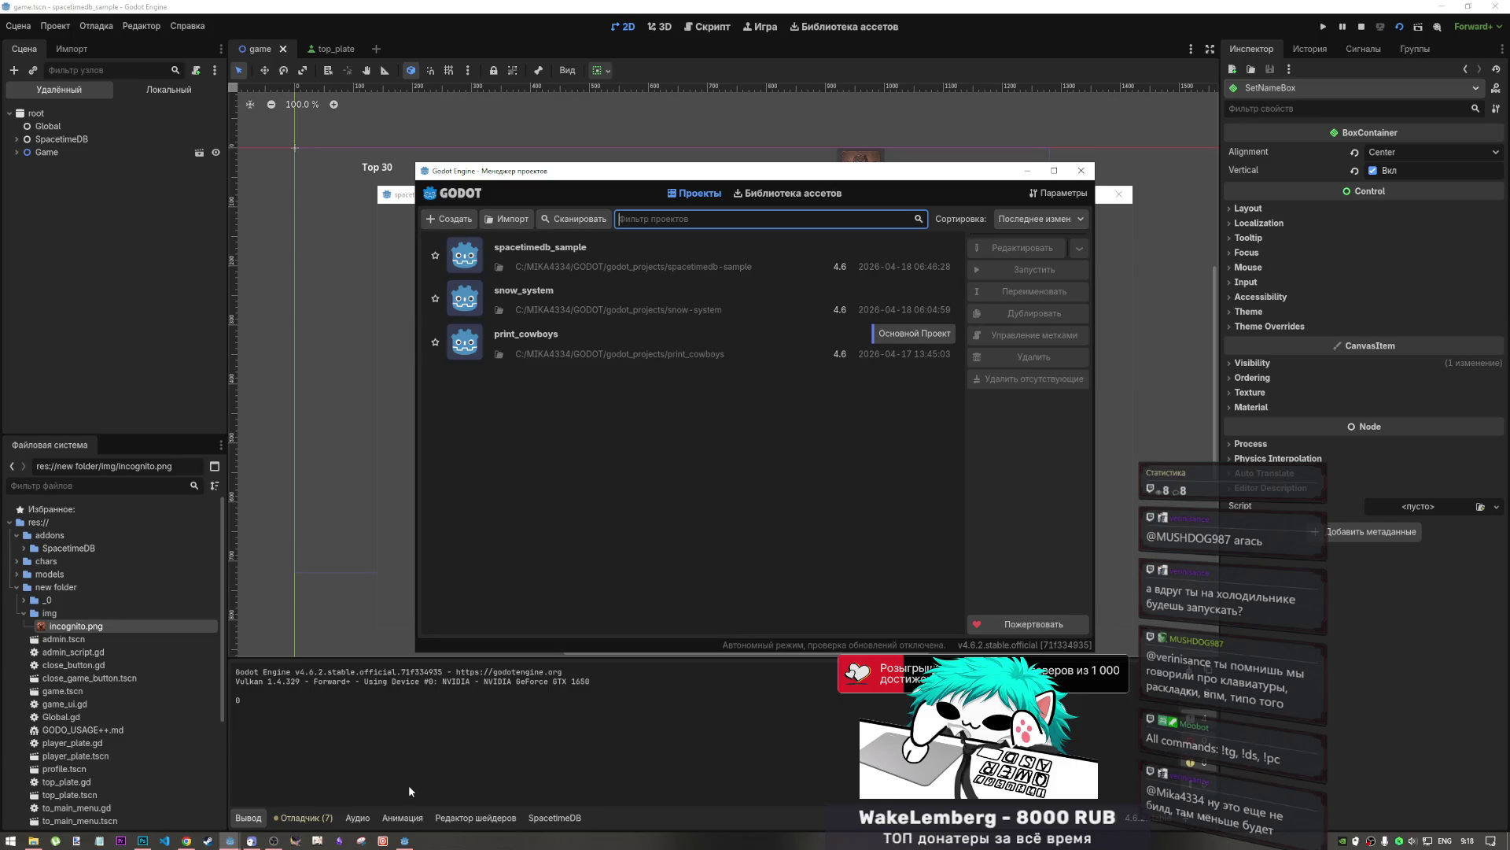
- Load the print_cowboys project from the Project Manager list
double_click(634, 341)
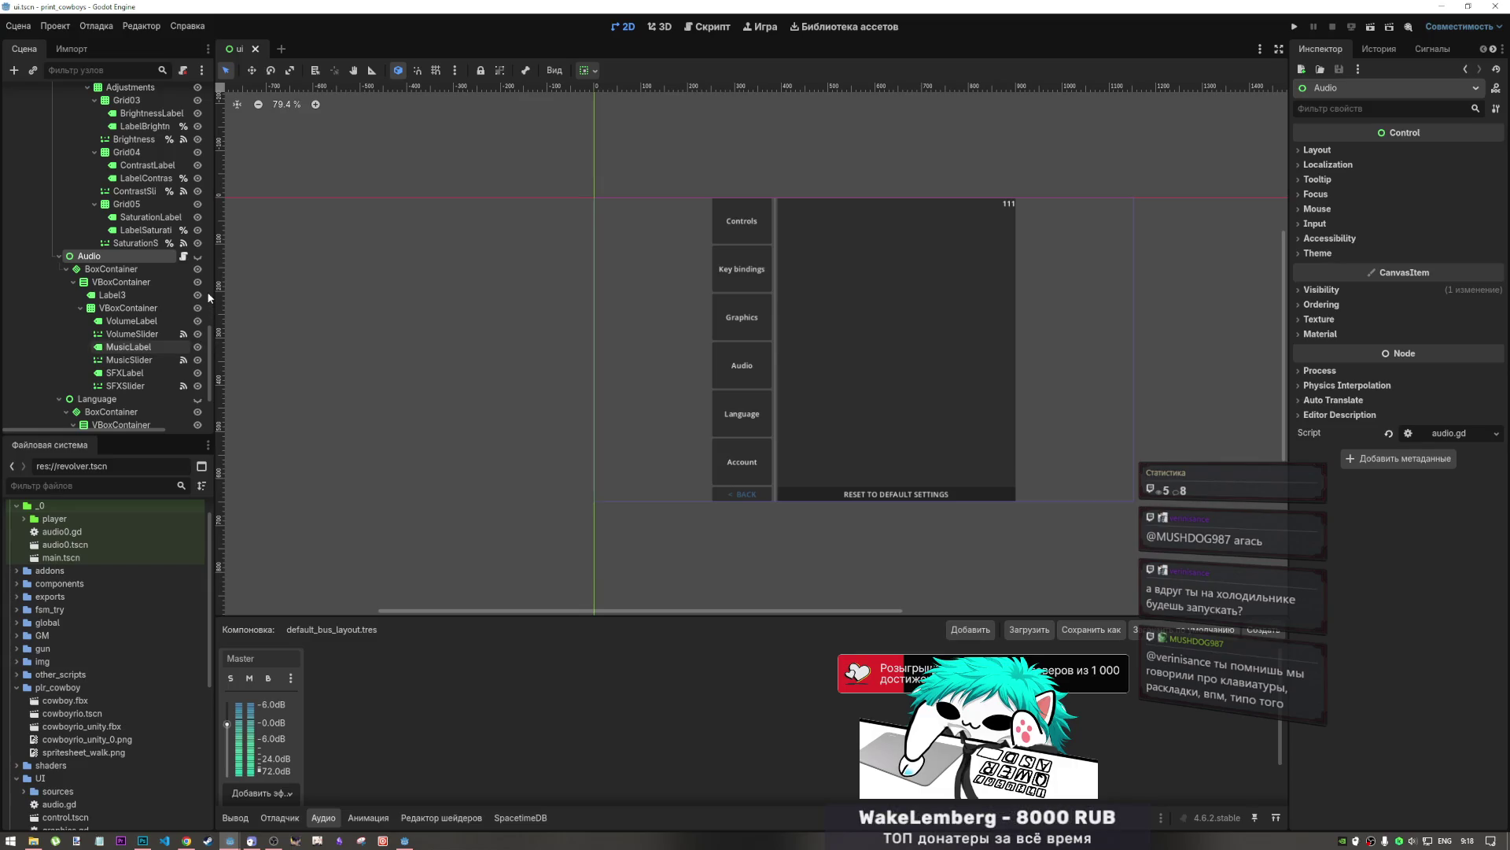
- In the Scene dock, make MainMenu visible and hide the Settings panel
scroll(209, 312, "up", 5)
left_click_drag(210, 321, 213, 101)
left_click(16, 172)
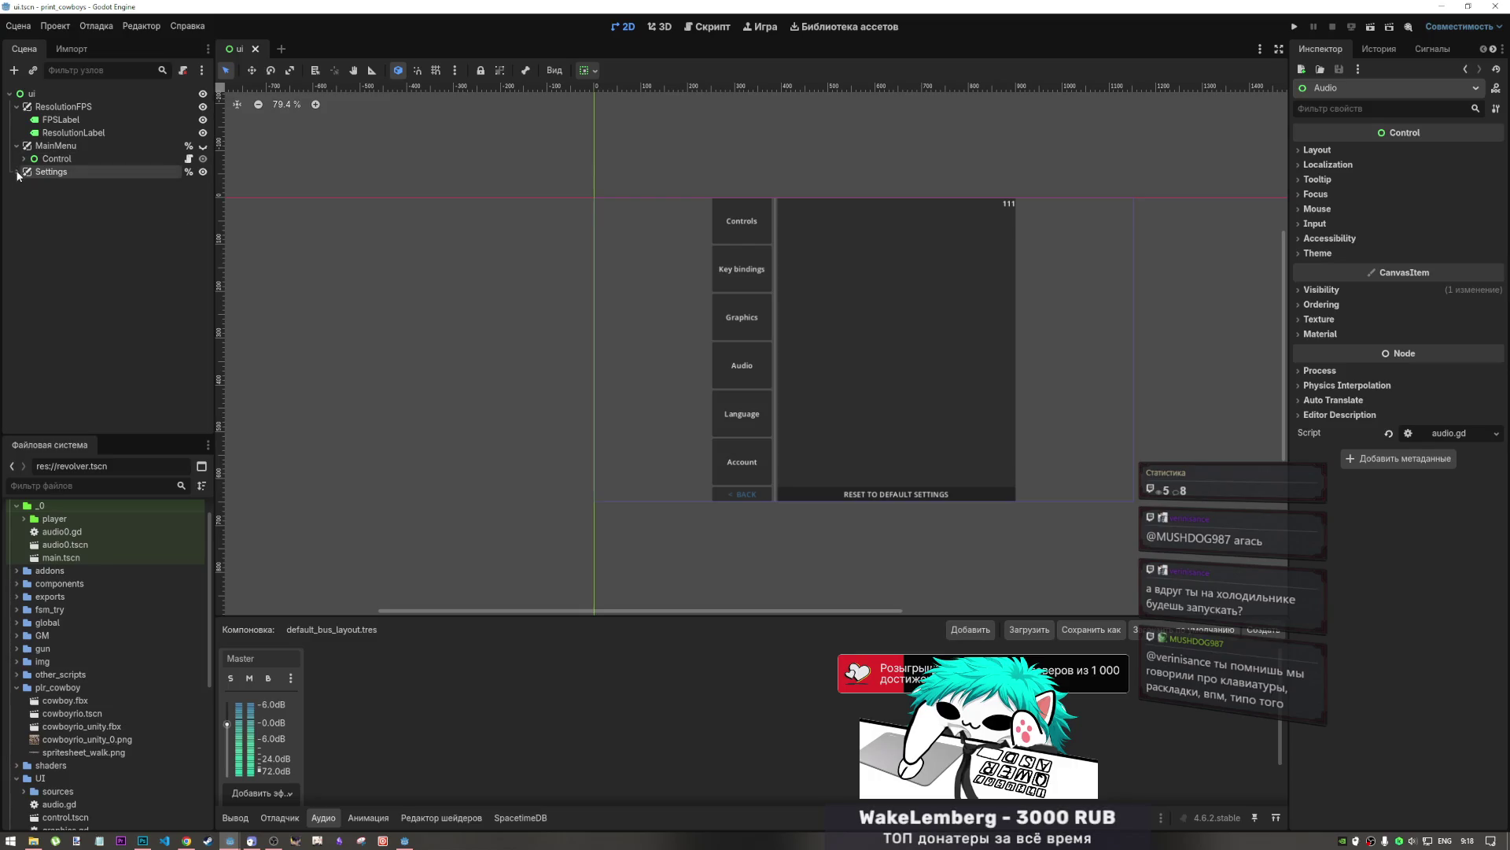
left_click(17, 172)
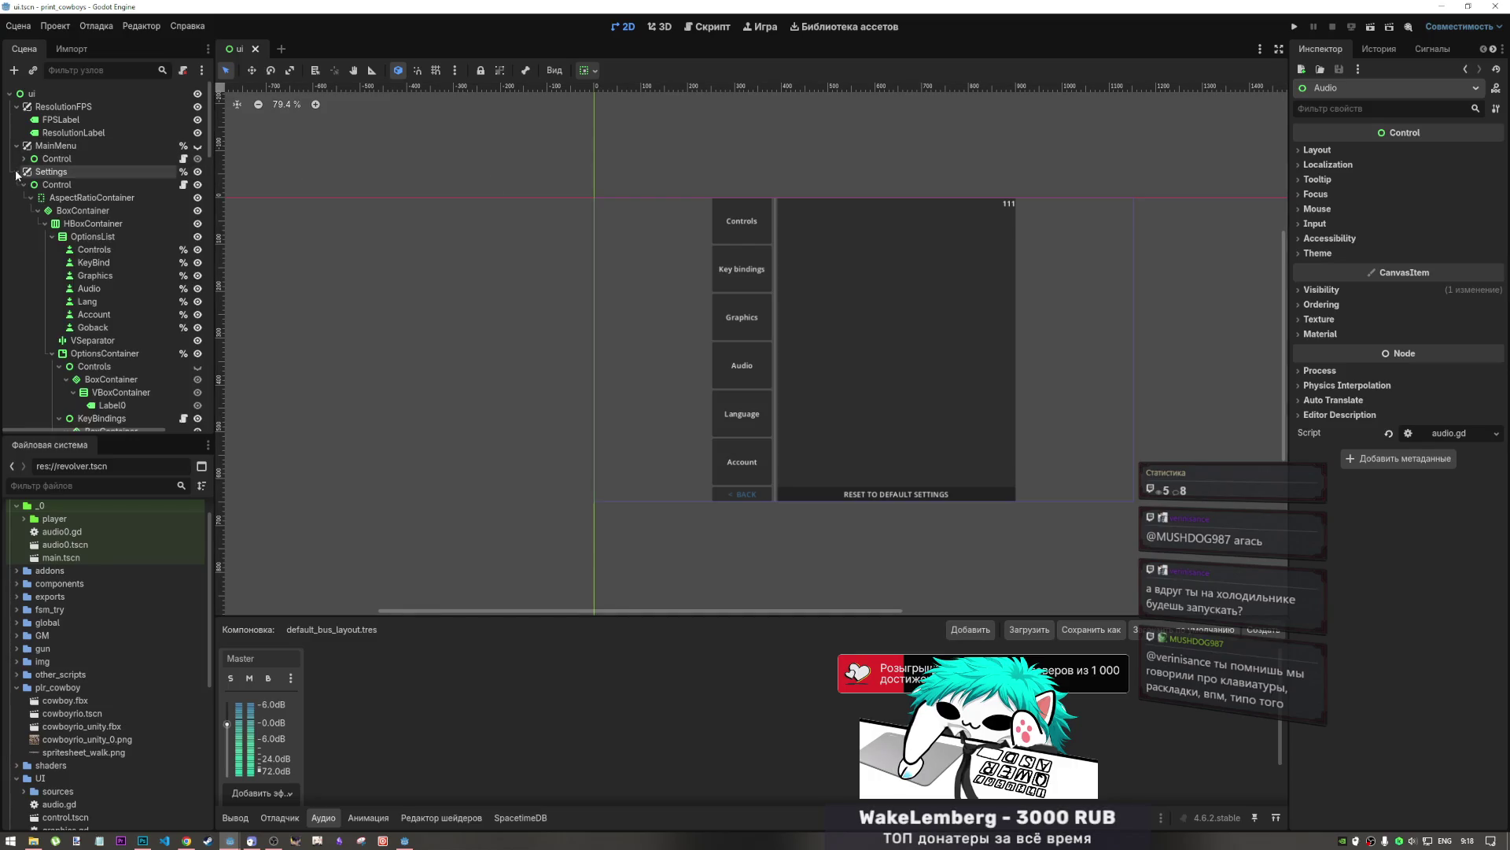
left_click(23, 185)
left_click(23, 185)
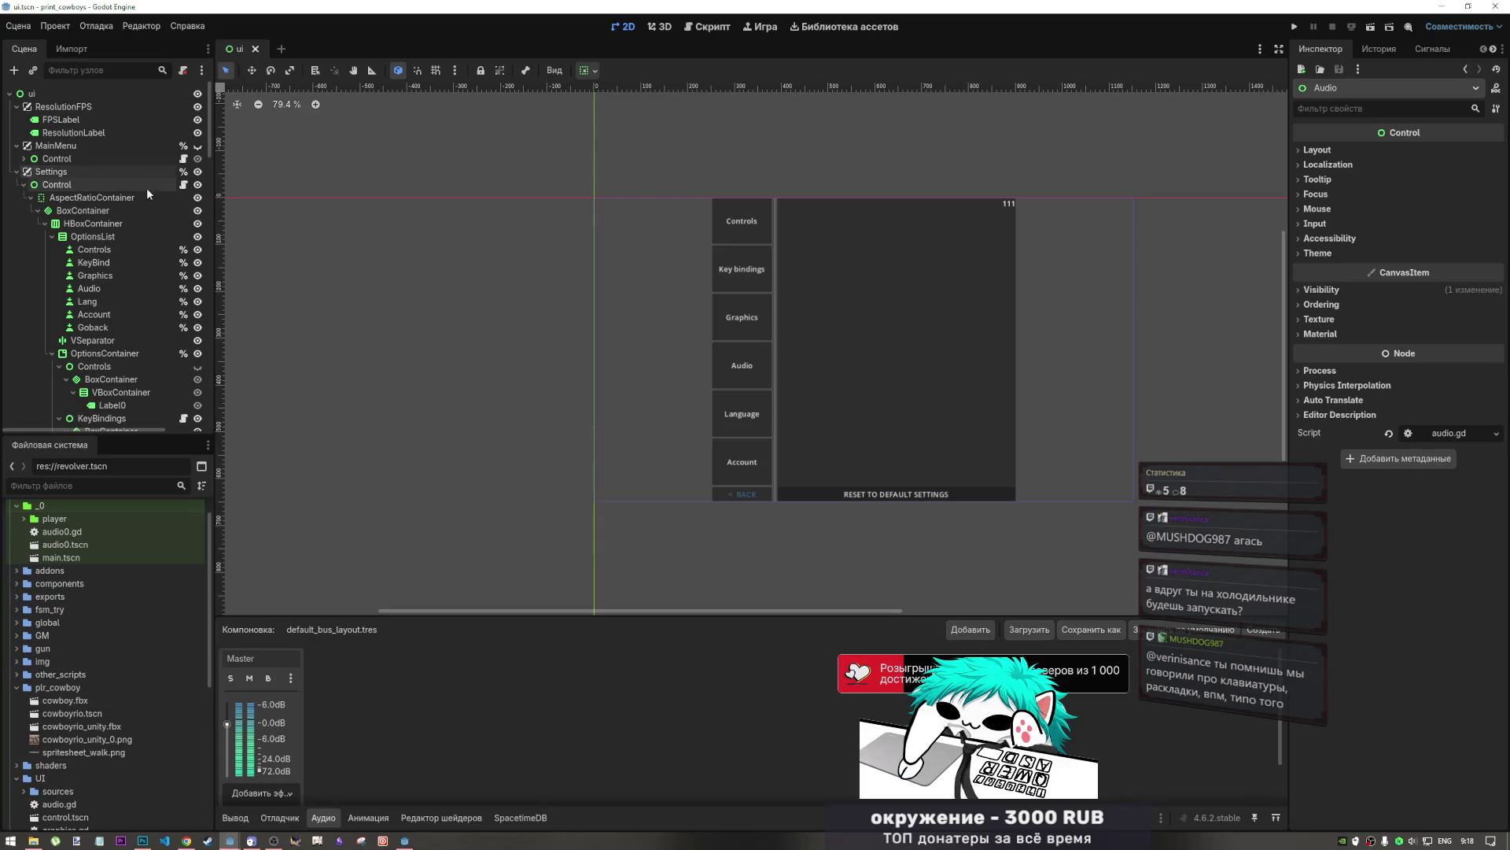
left_click(198, 145)
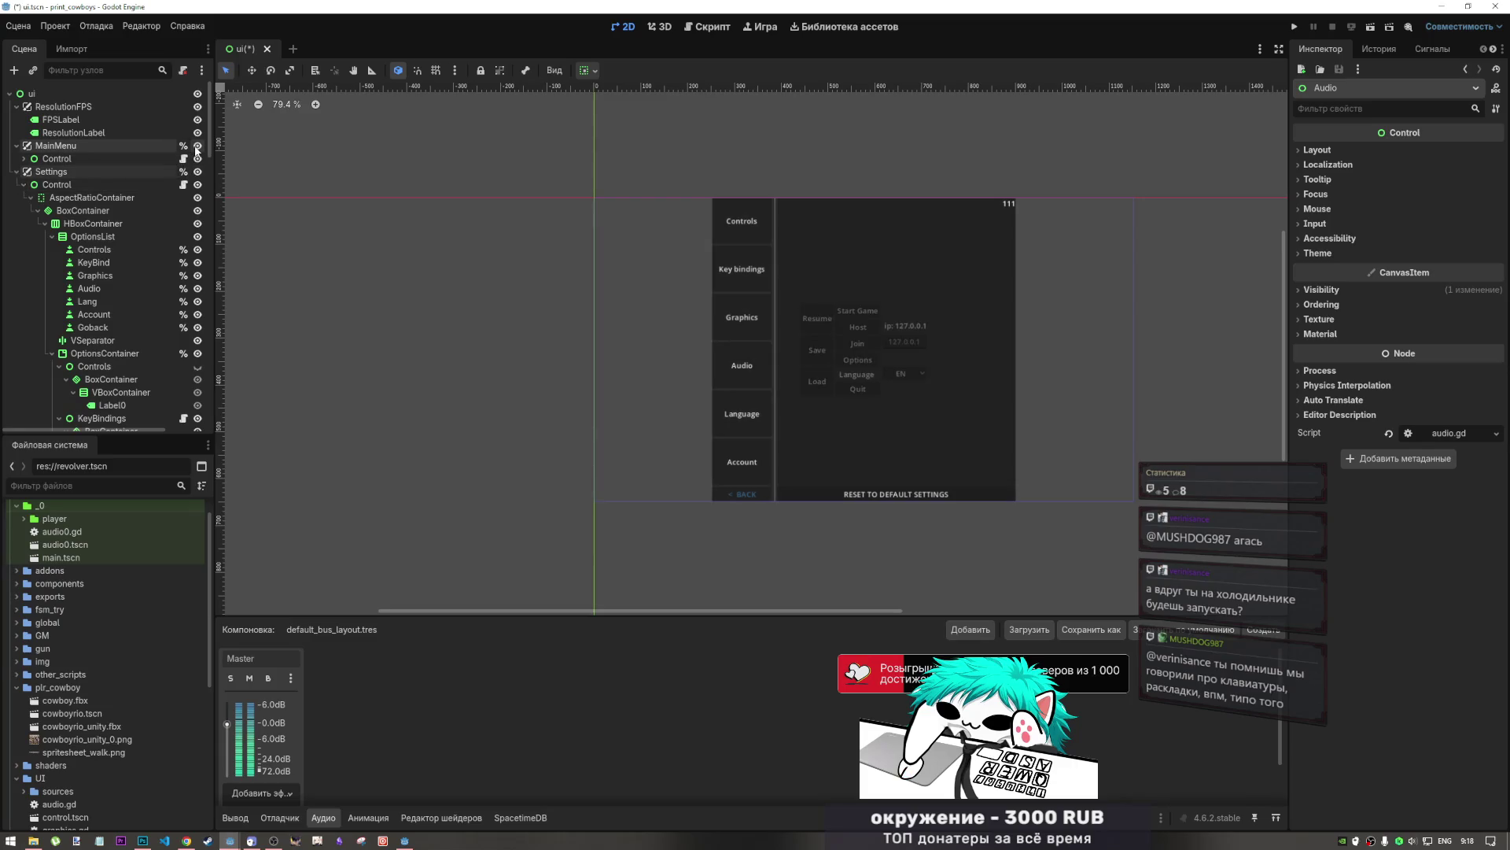
left_click(198, 172)
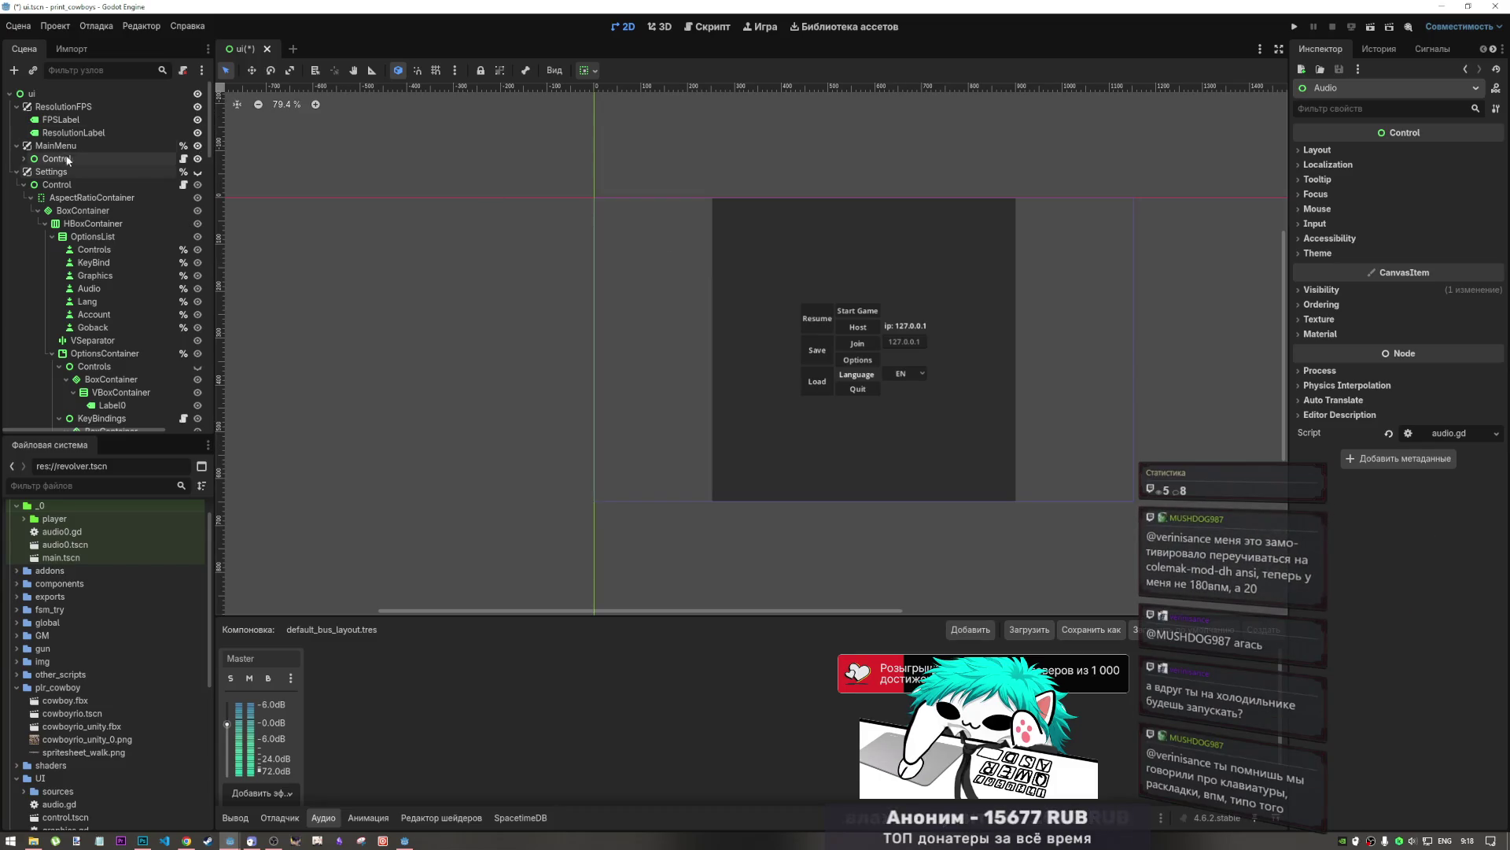
- Expand MainMenu's Control node, then save and run the current scene
left_click(24, 158)
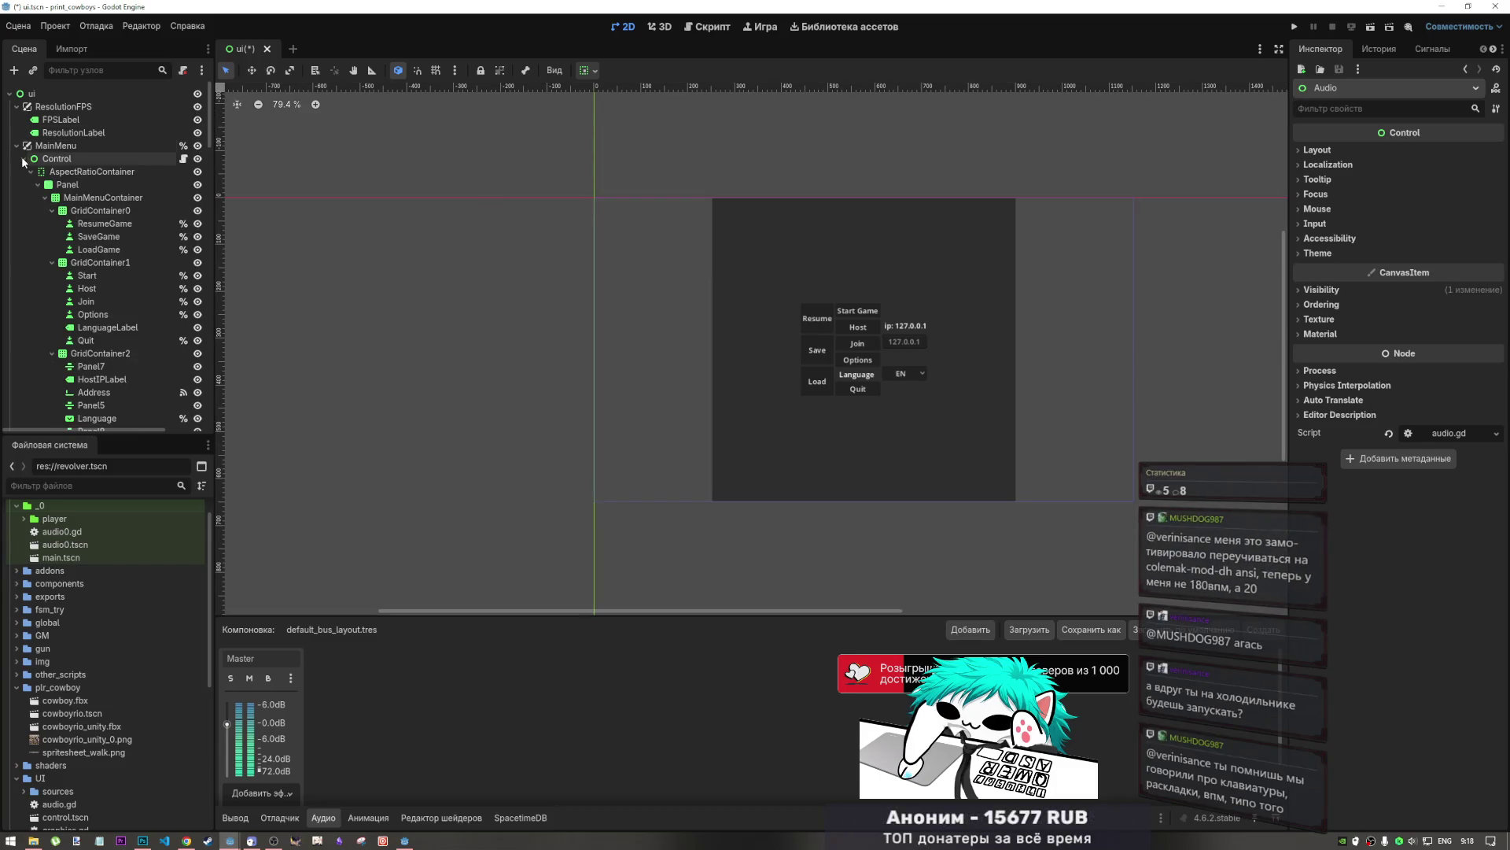
left_click(197, 146)
left_click(198, 147)
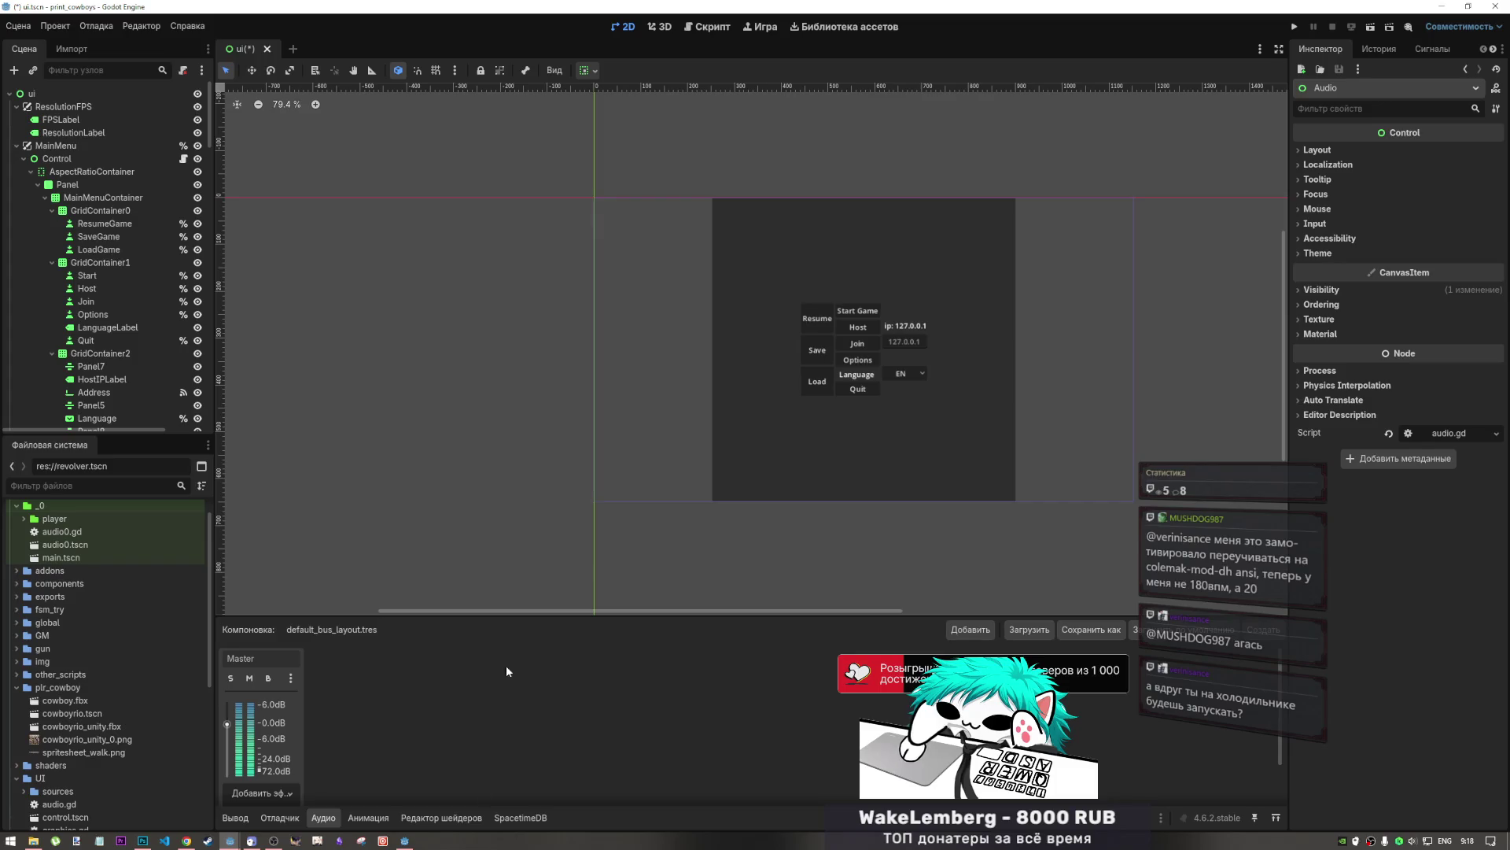
left_click(1371, 28)
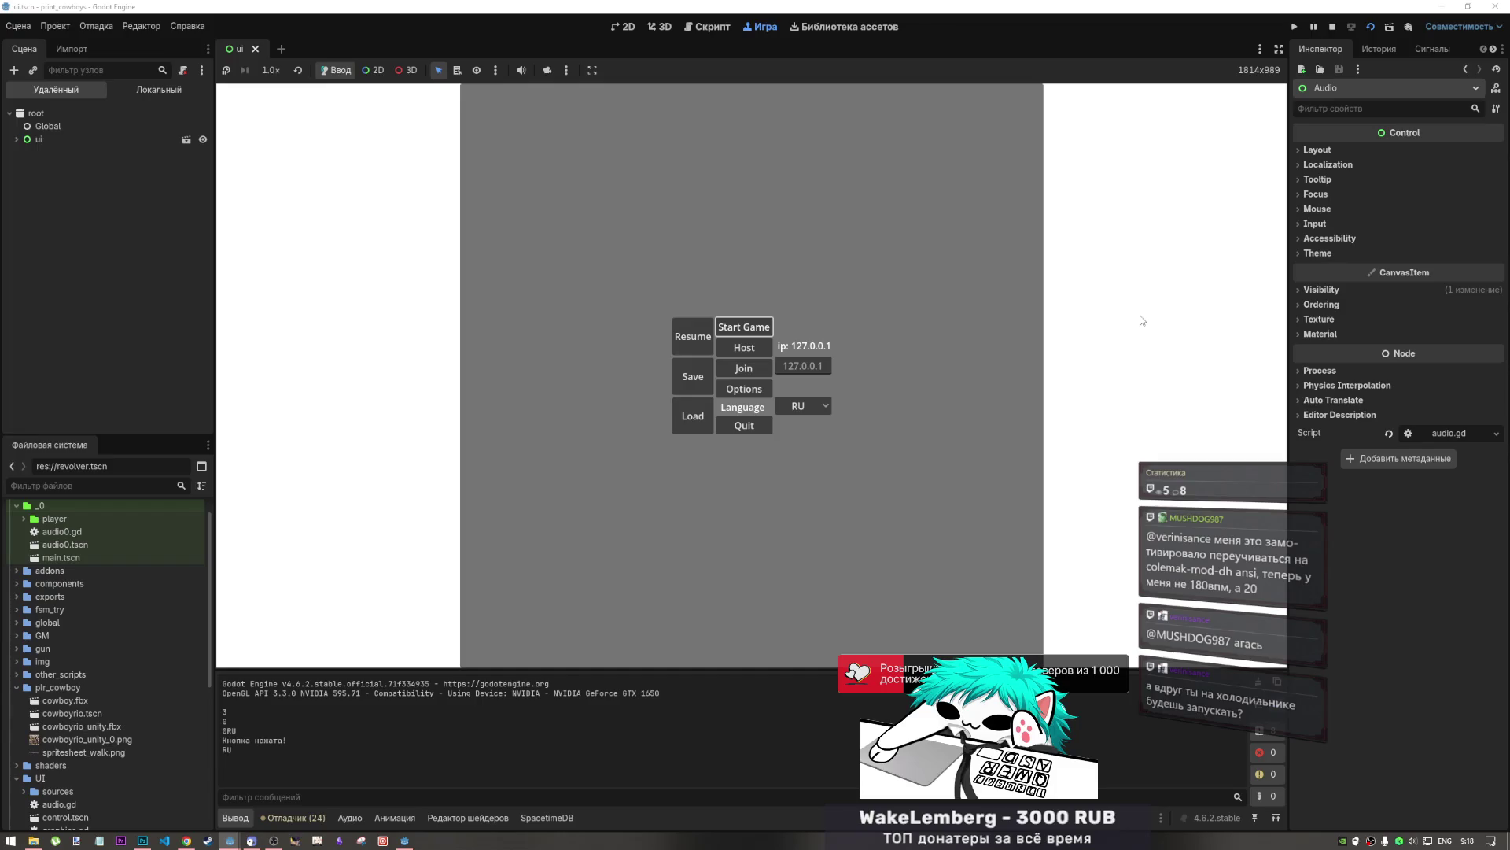
- Open Options and browse the Controls, Key bindings, Graphics, Audio and Language pages
left_click(740, 389)
left_click(532, 115)
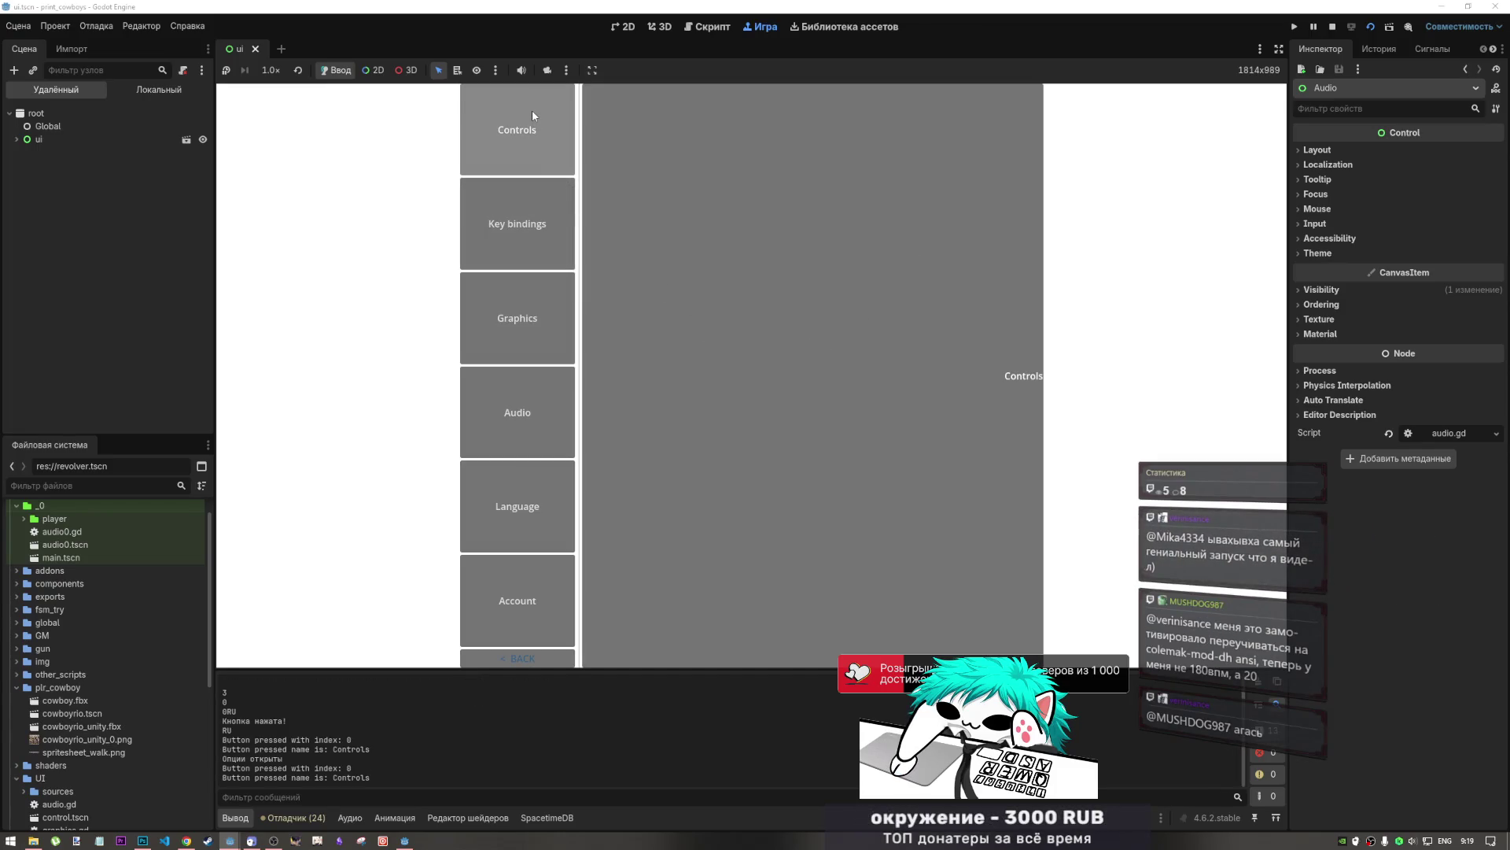
left_click(540, 224)
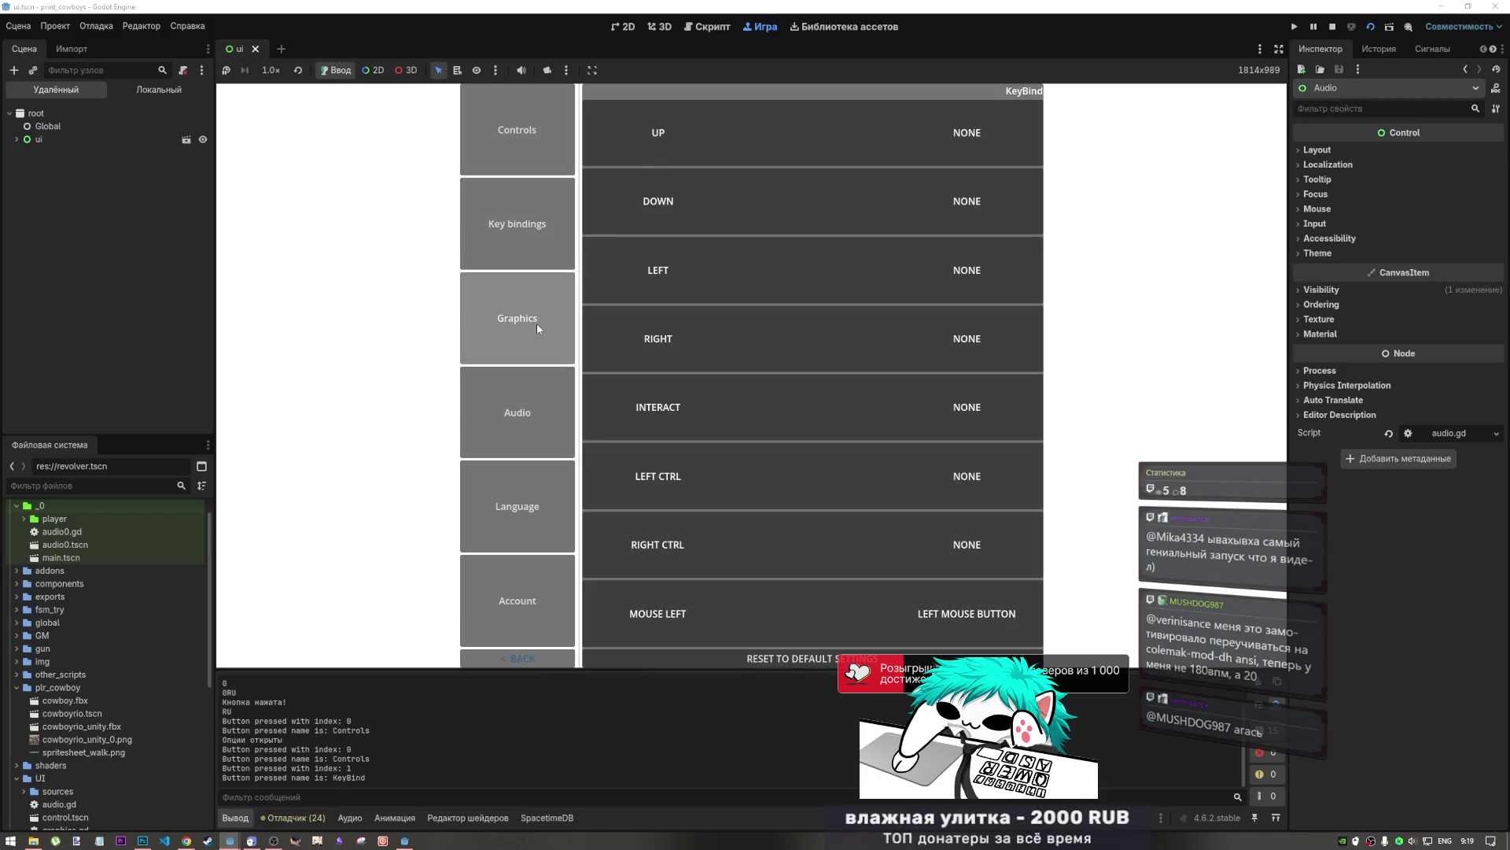
left_click(536, 323)
left_click(526, 403)
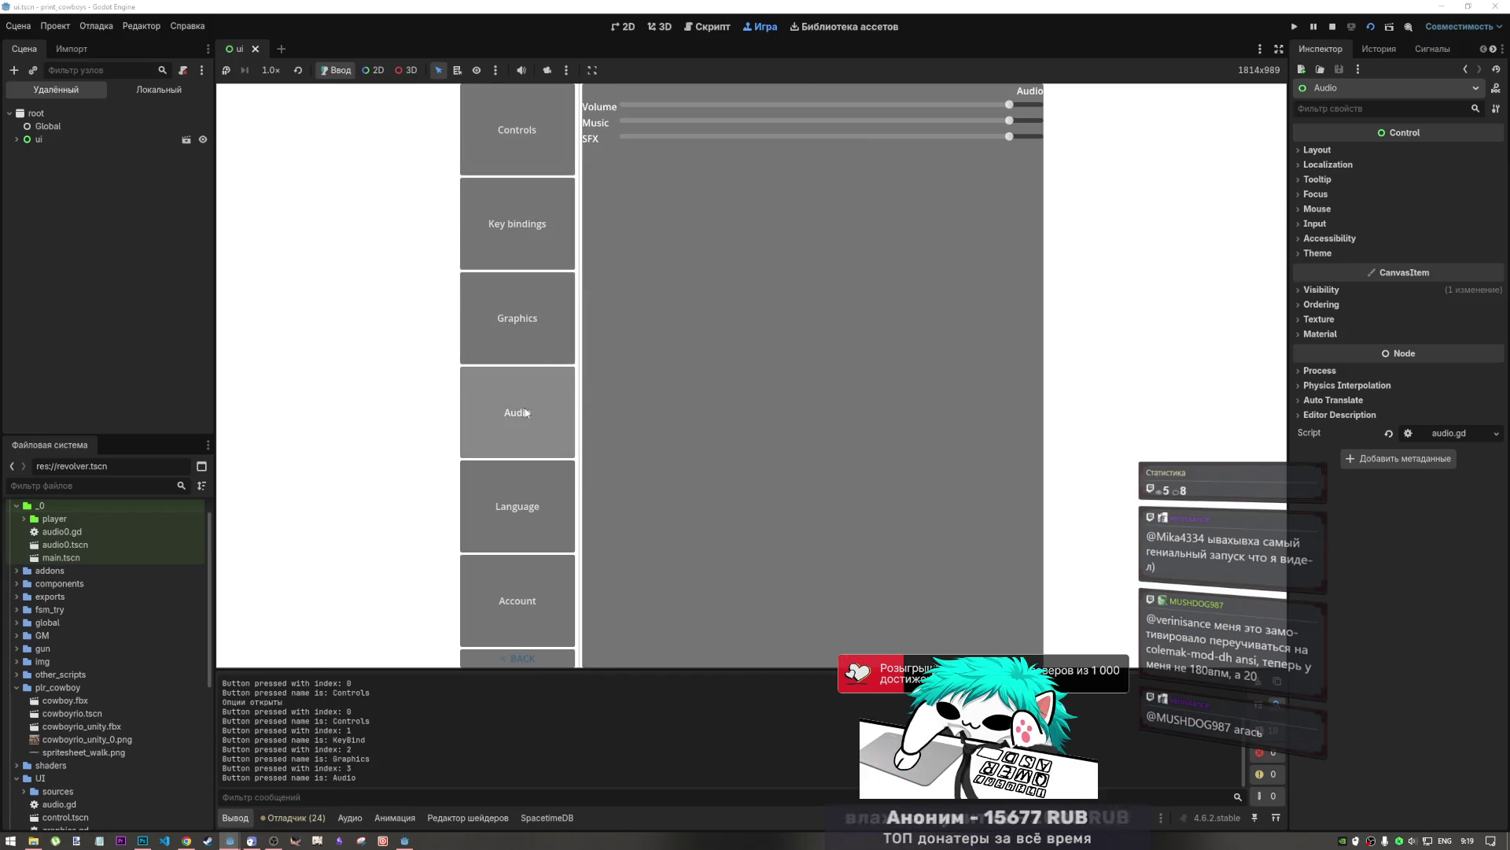
left_click(523, 503)
left_click(533, 393)
left_click(537, 358)
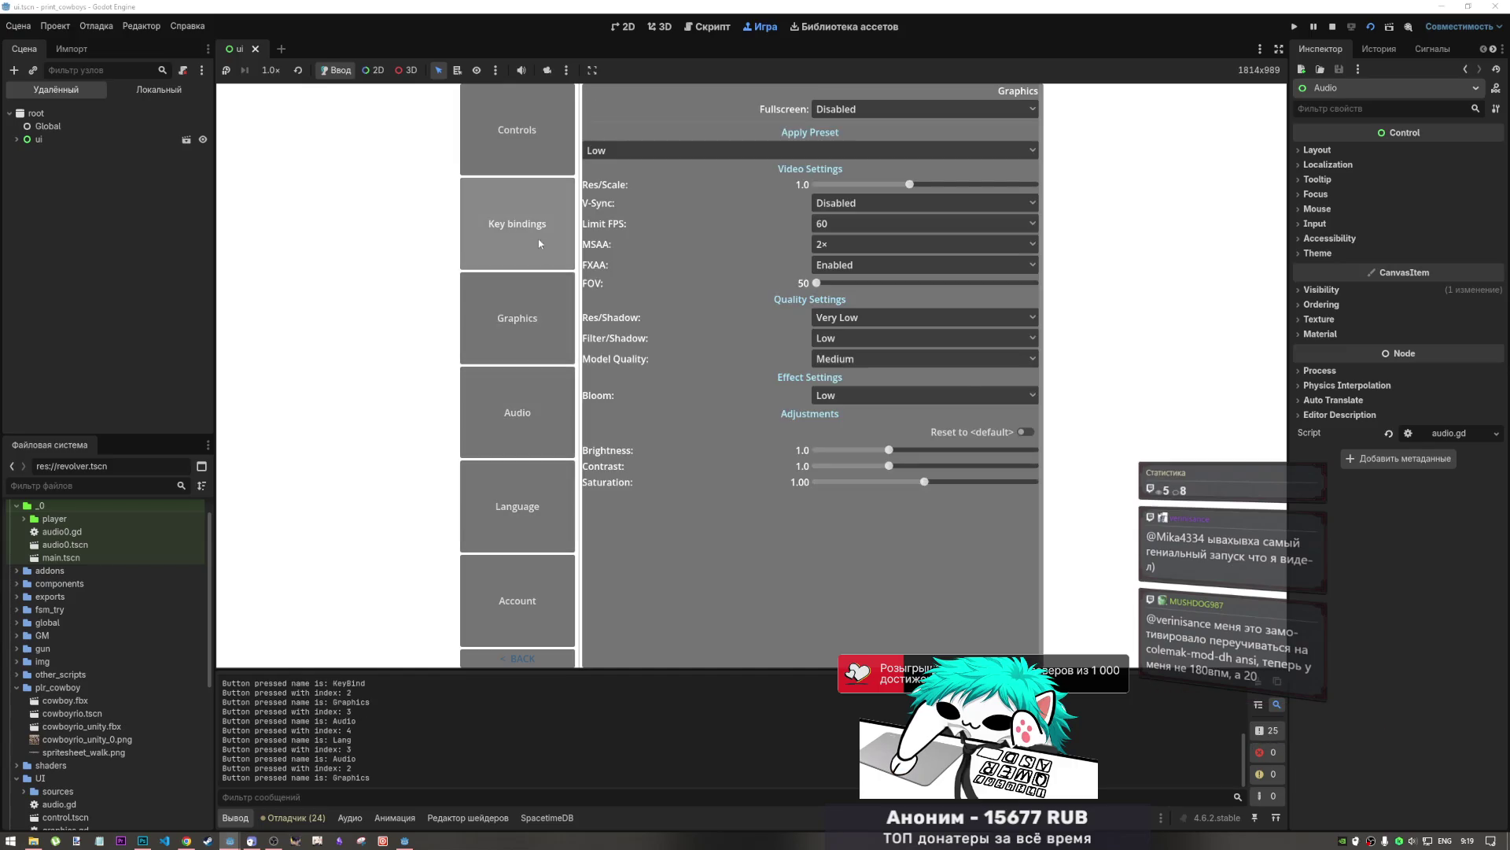
left_click(538, 230)
left_click(533, 370)
left_click(532, 356)
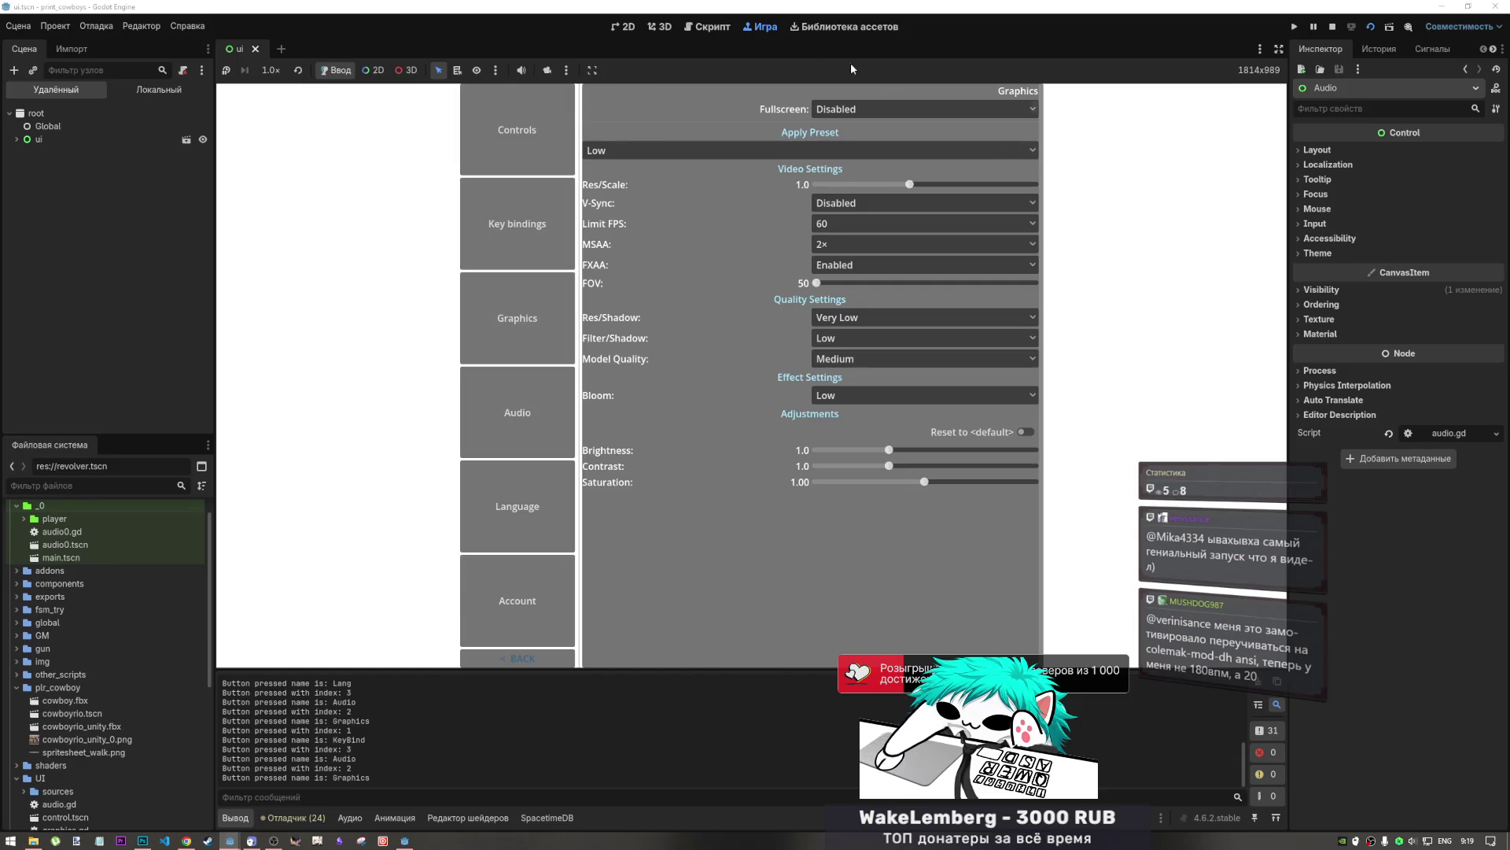
- Cycle through the Options pages once more, ending on Audio, then stop the game
left_click(511, 142)
left_click(515, 228)
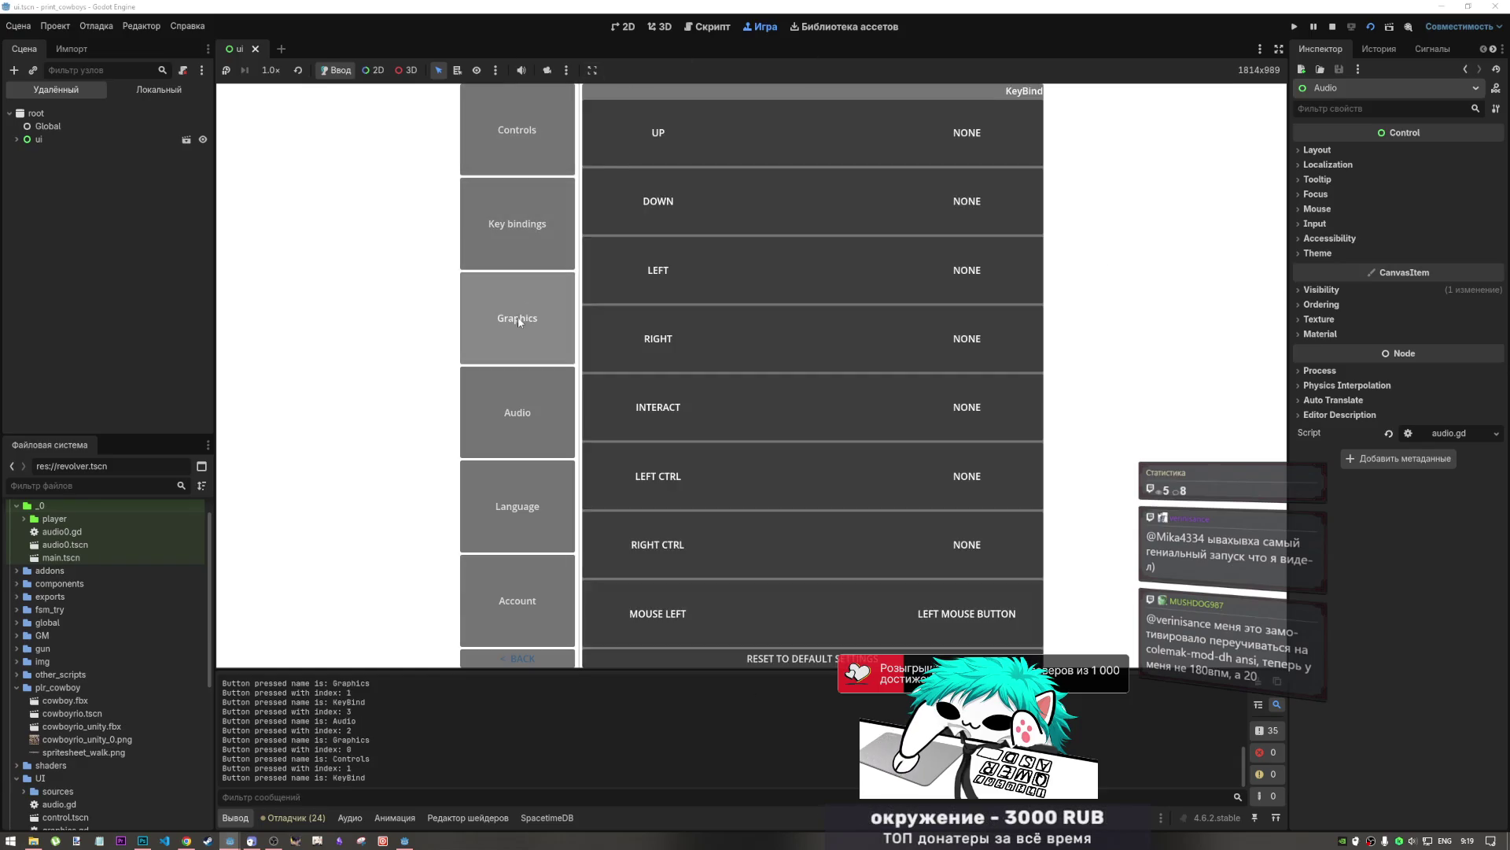
left_click(518, 319)
left_click(518, 392)
left_click(527, 497)
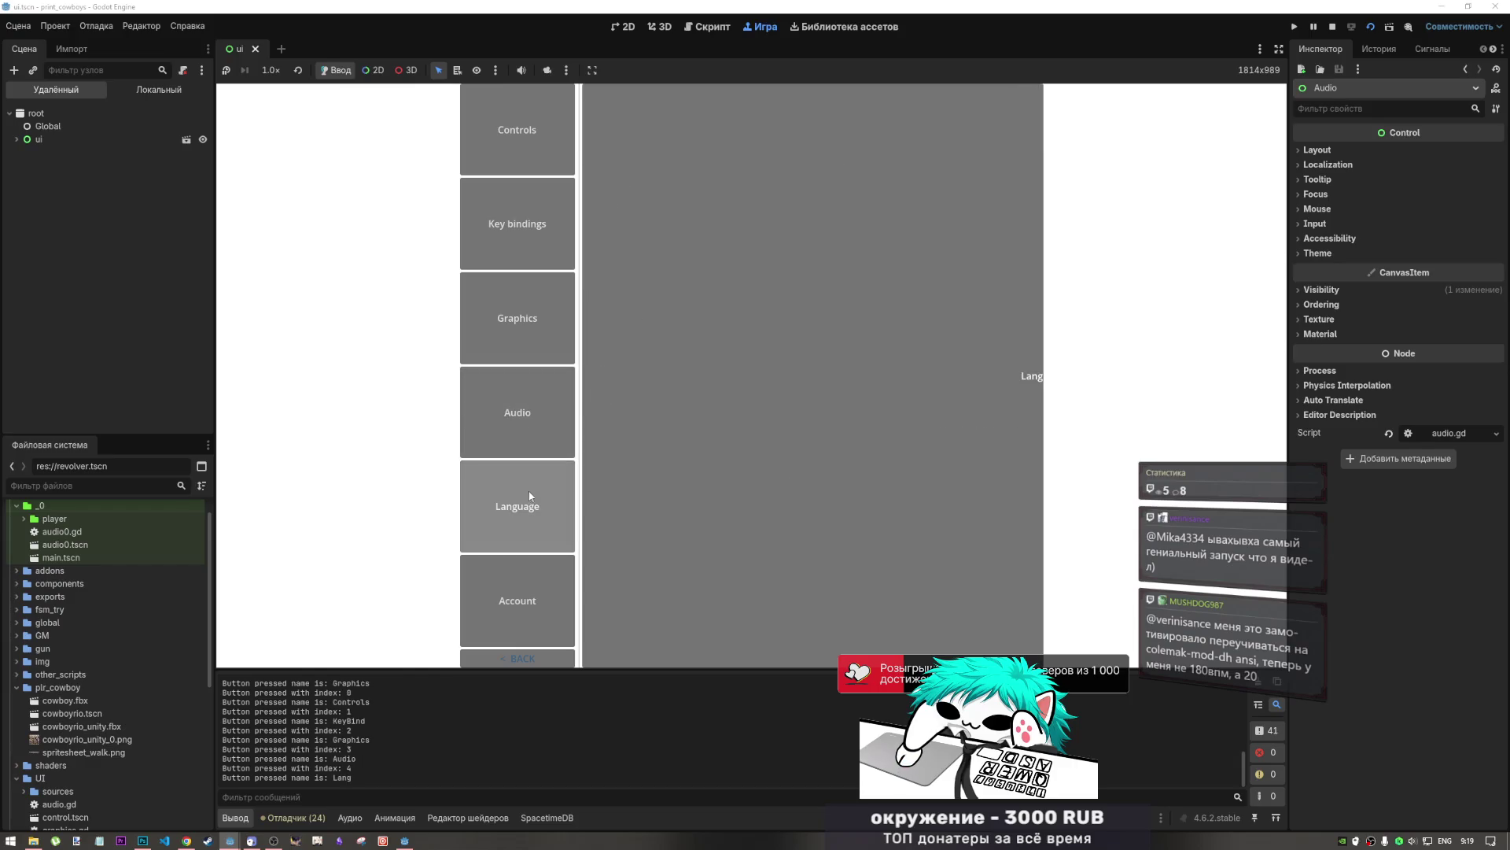
left_click(541, 404)
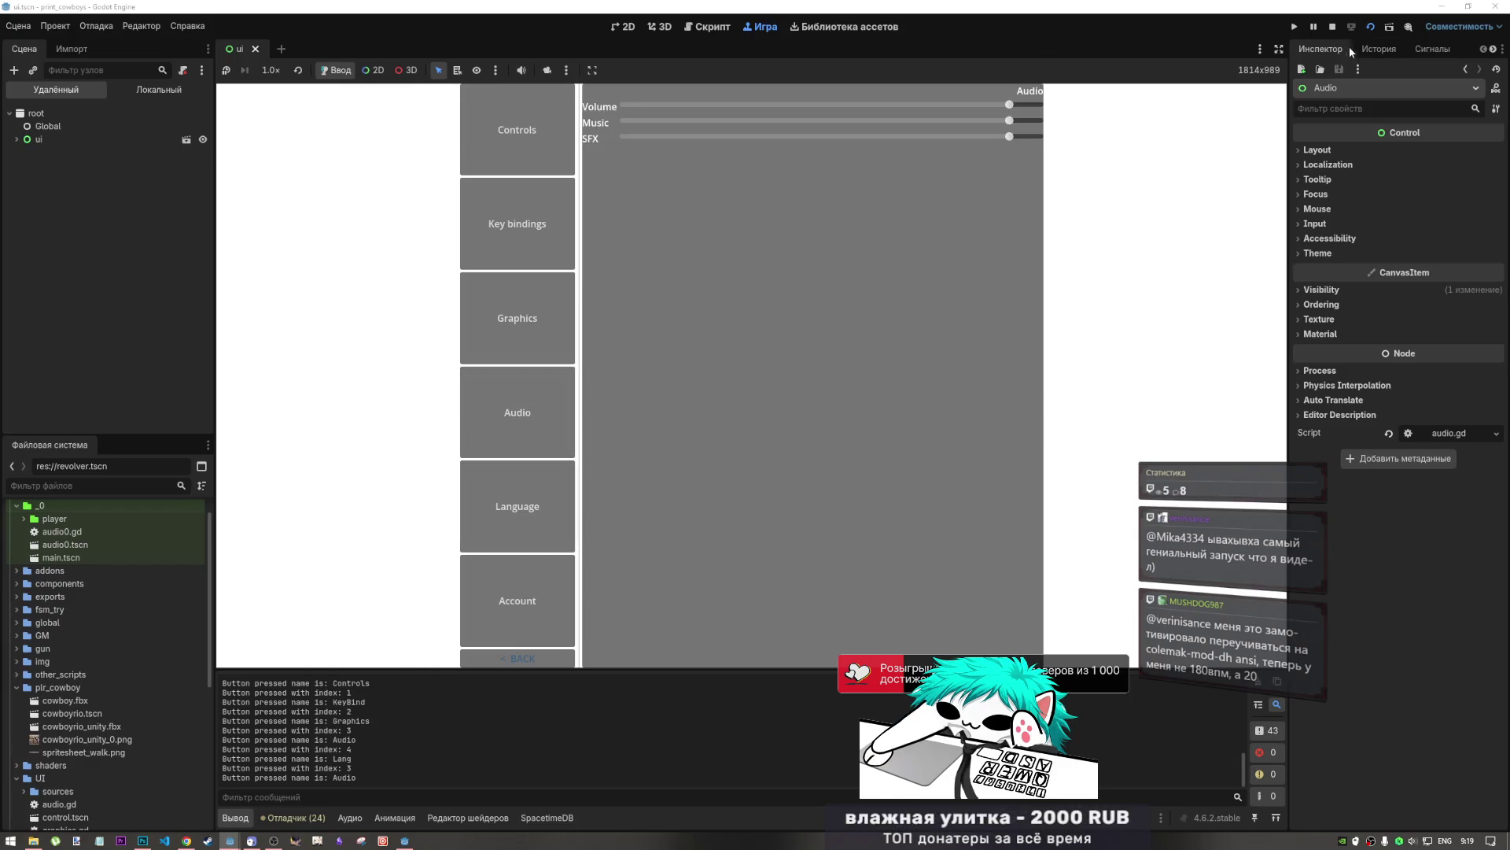
left_click(1332, 26)
scroll(204, 288, "down", 5)
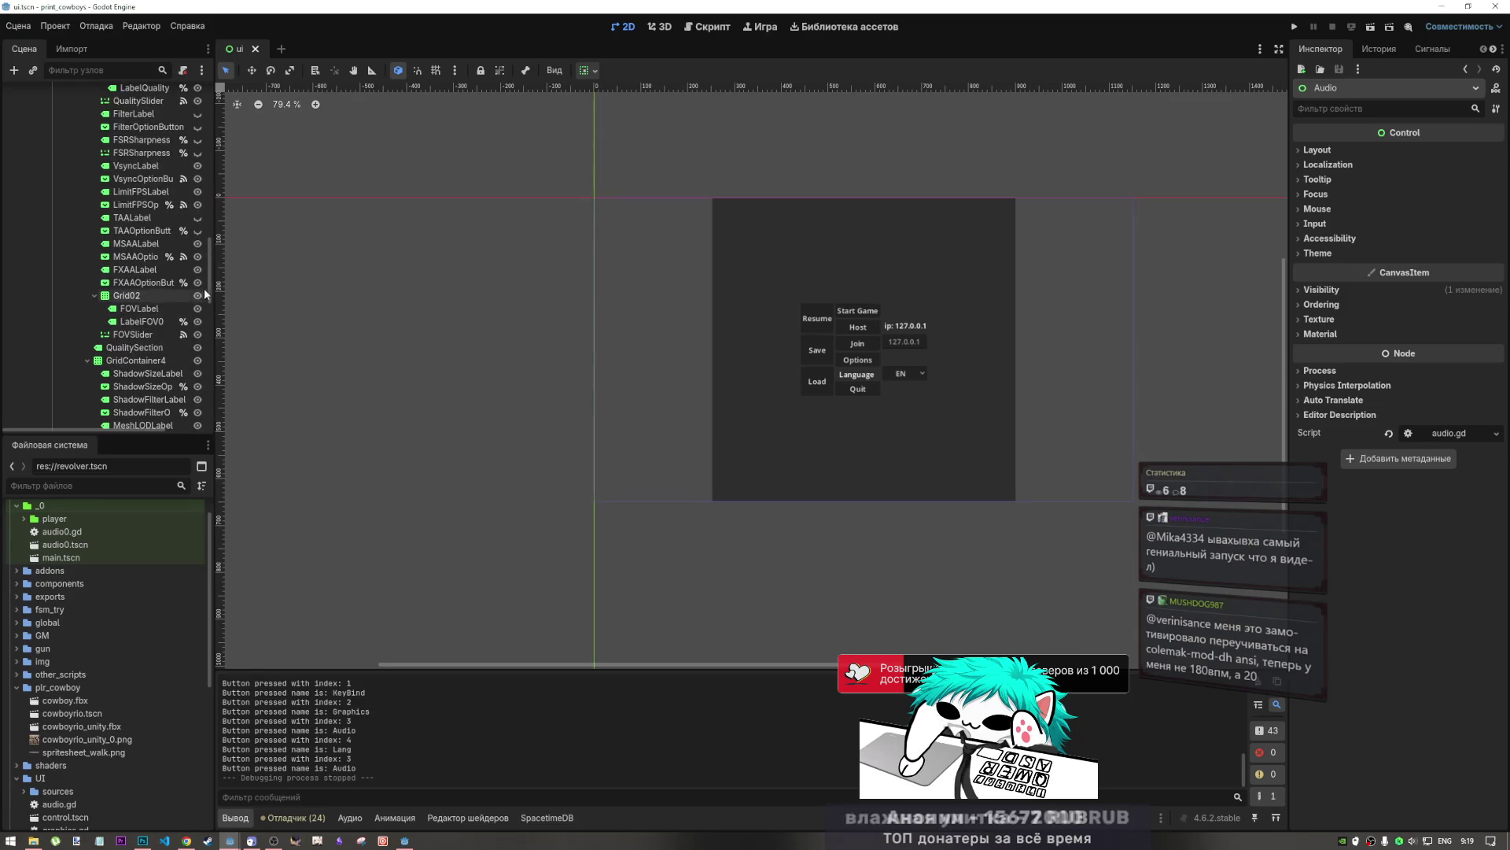
- Check the Settings nodes in the Scene tree and run the current scene again
left_click_drag(204, 288, 204, 182)
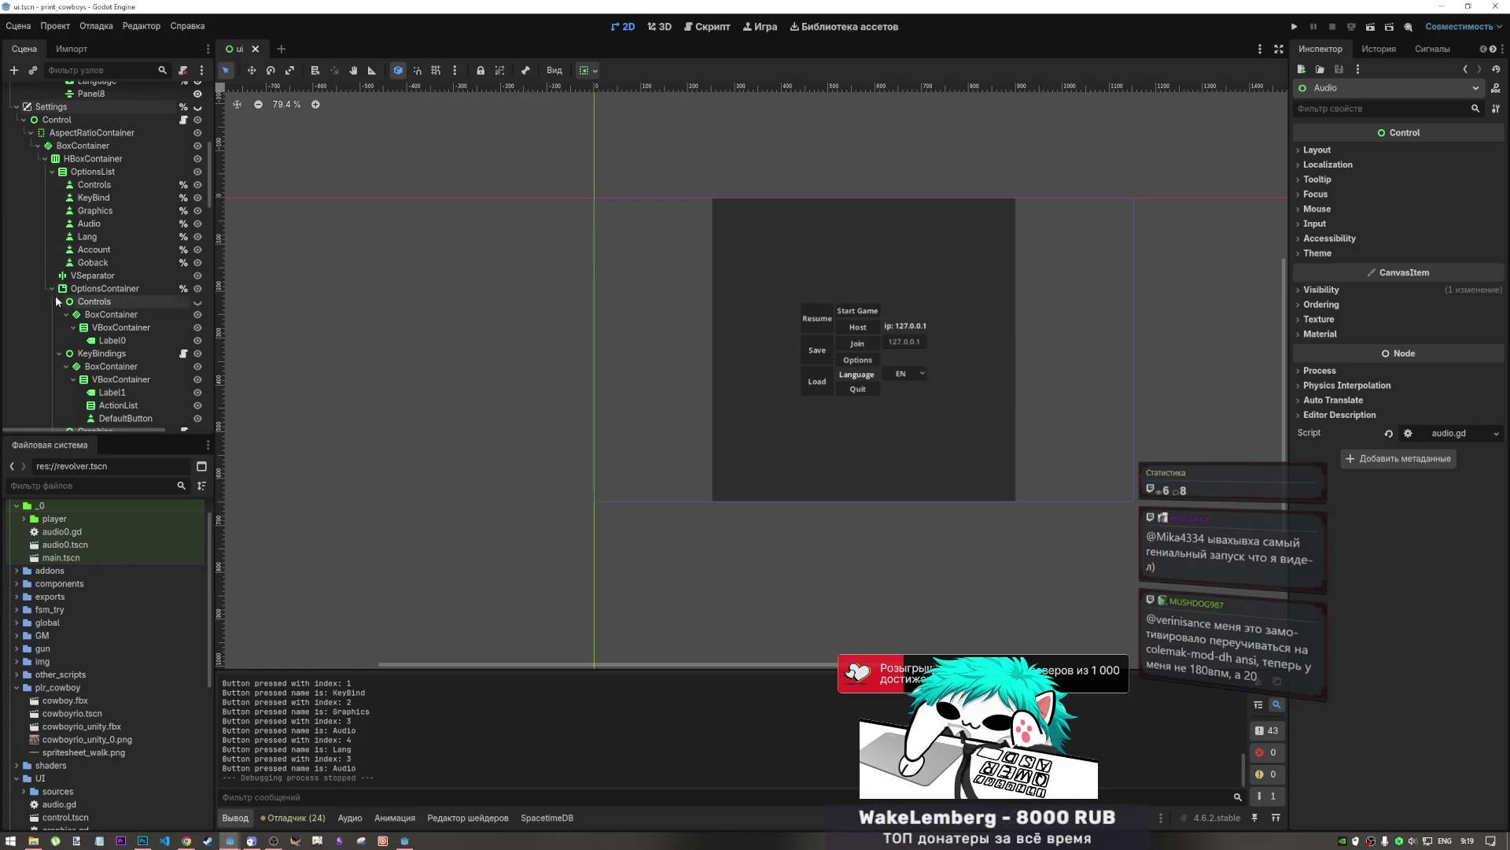
scroll(80, 328, "down", 5)
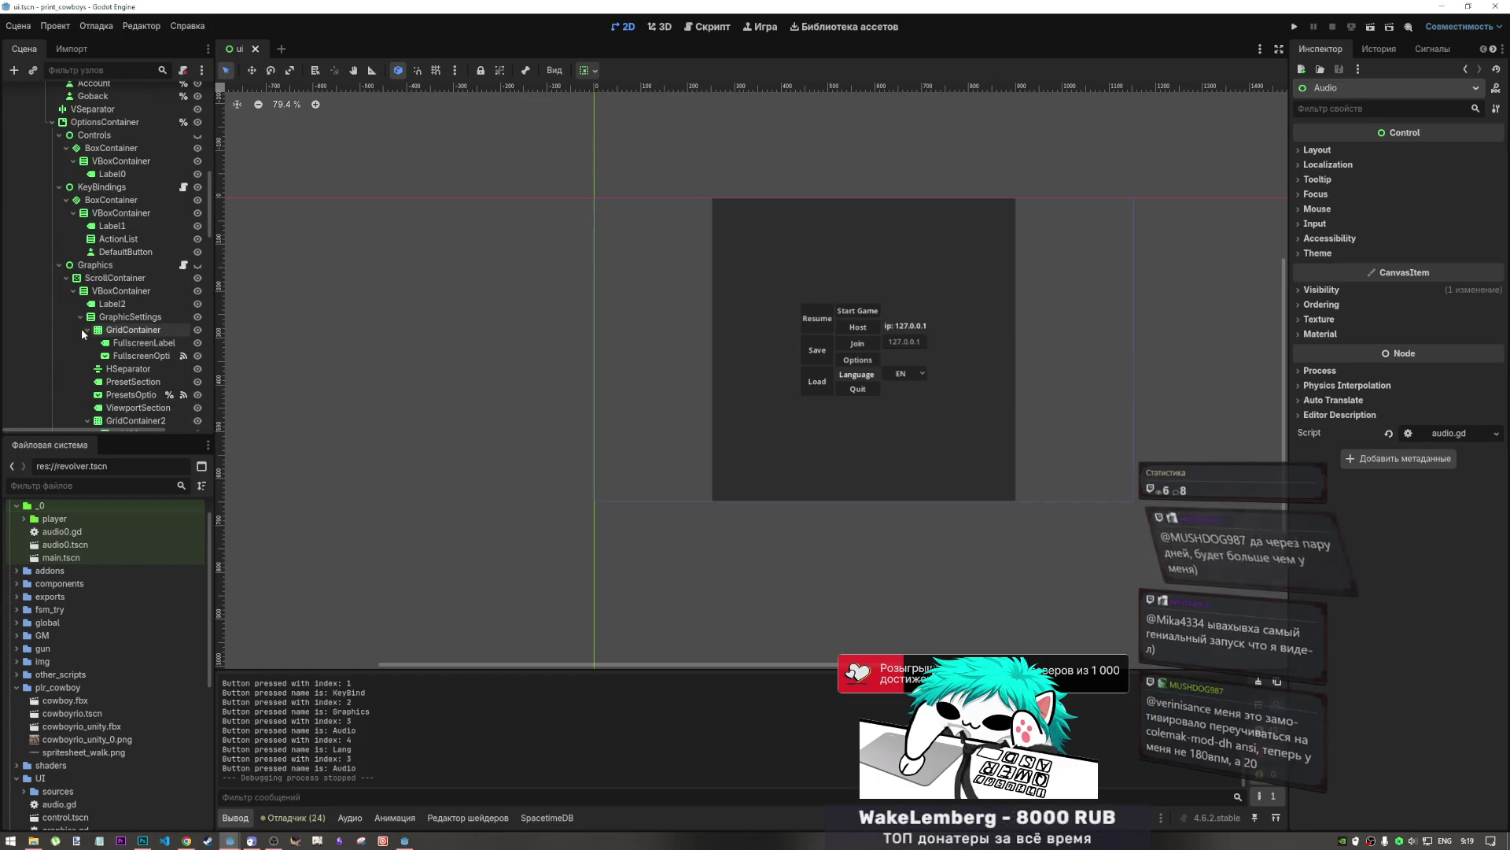
scroll(118, 256, "up", 4)
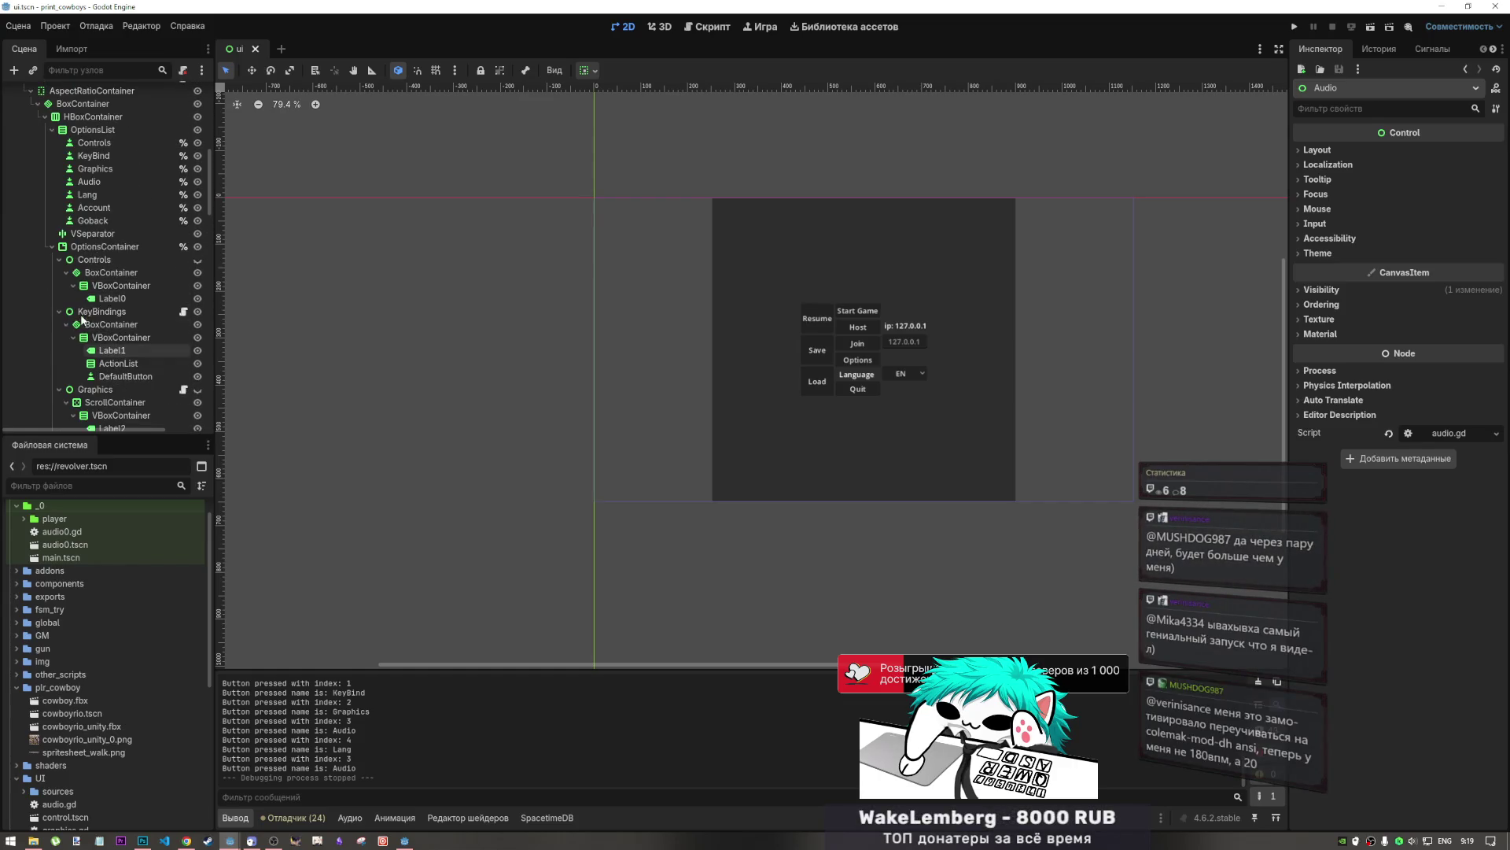
left_click(1365, 33)
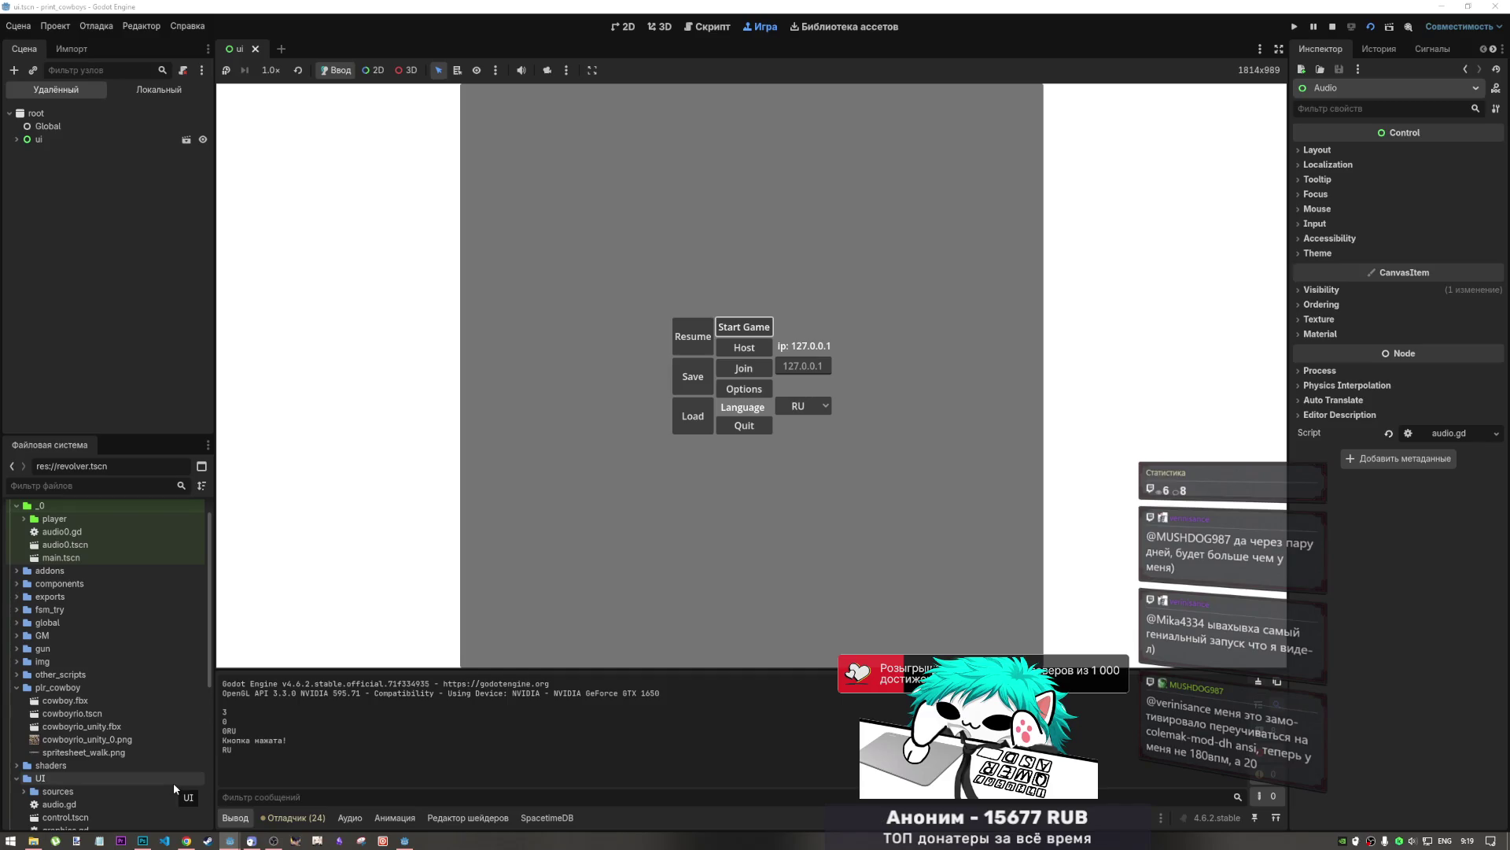
- Open Task Manager and expand the Godot Engine process group to find the debug game
key("ctrl+shift+Escape")
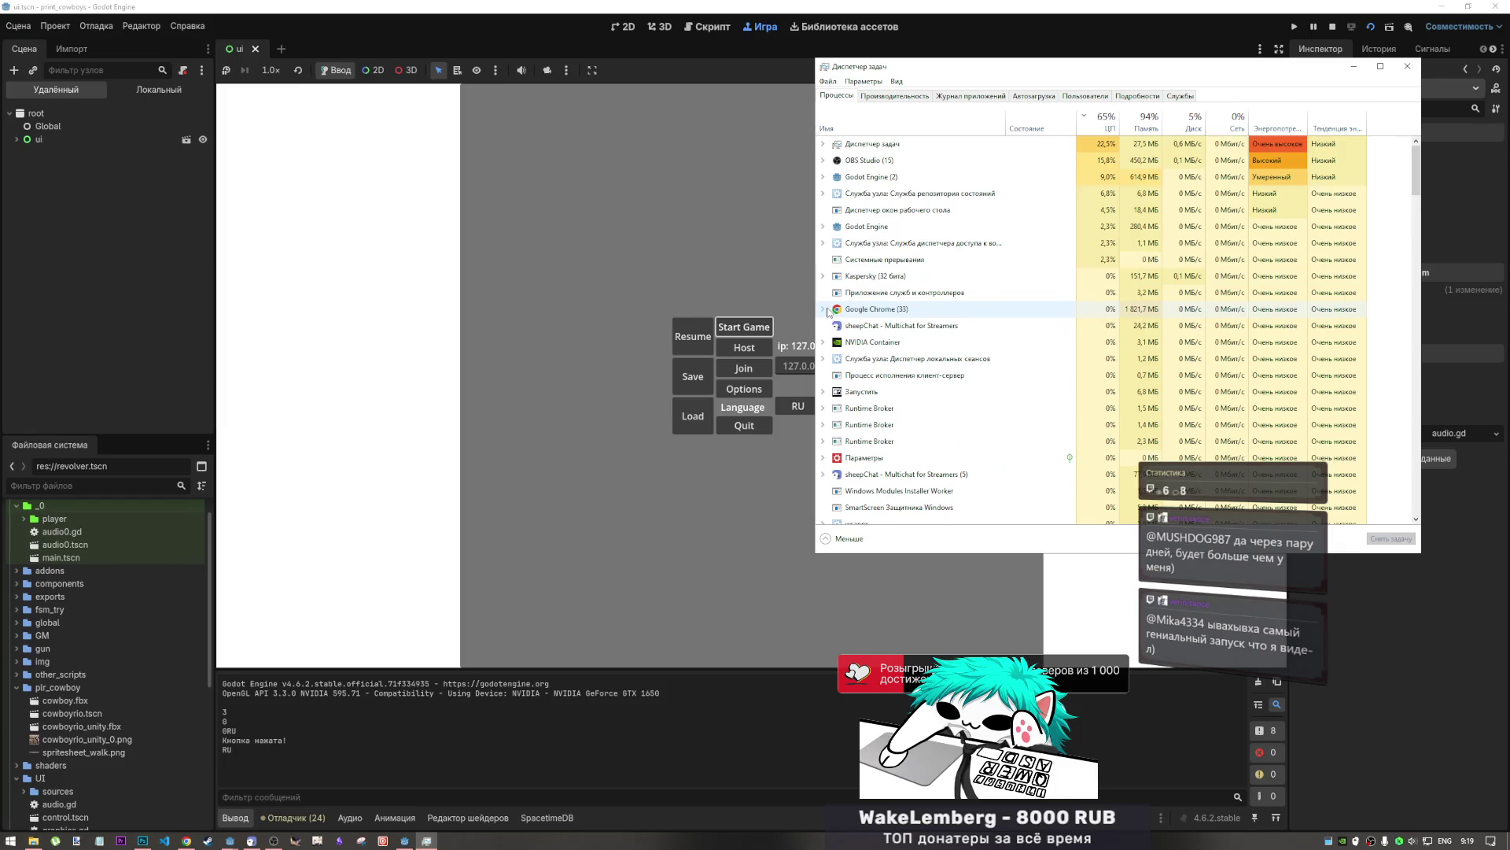
left_click(823, 178)
left_click(825, 253)
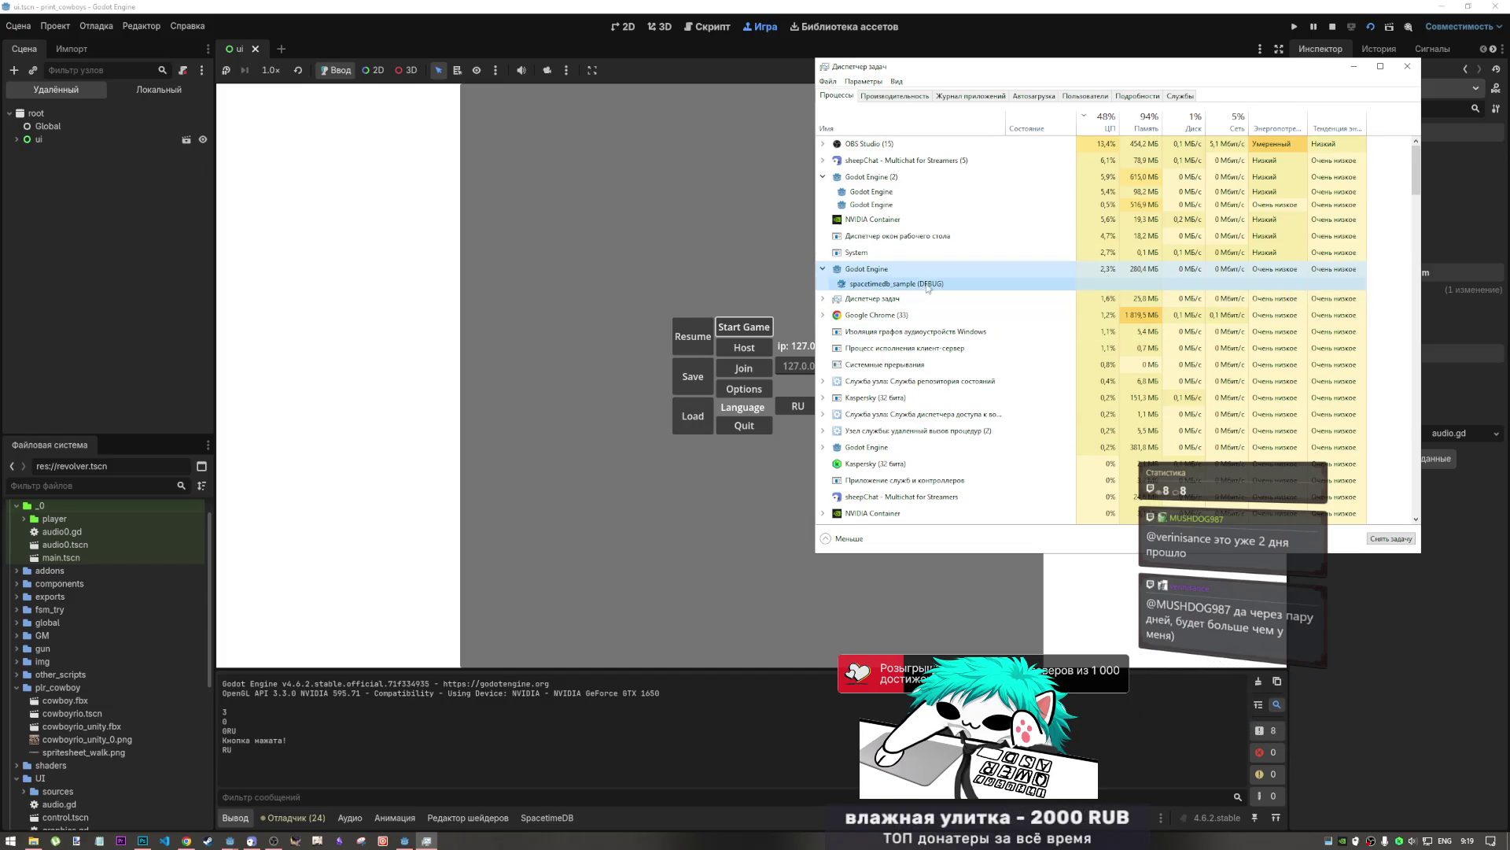
- Check the game's Key bindings and Graphics options, then stop the game run
left_click(724, 285)
left_click(761, 390)
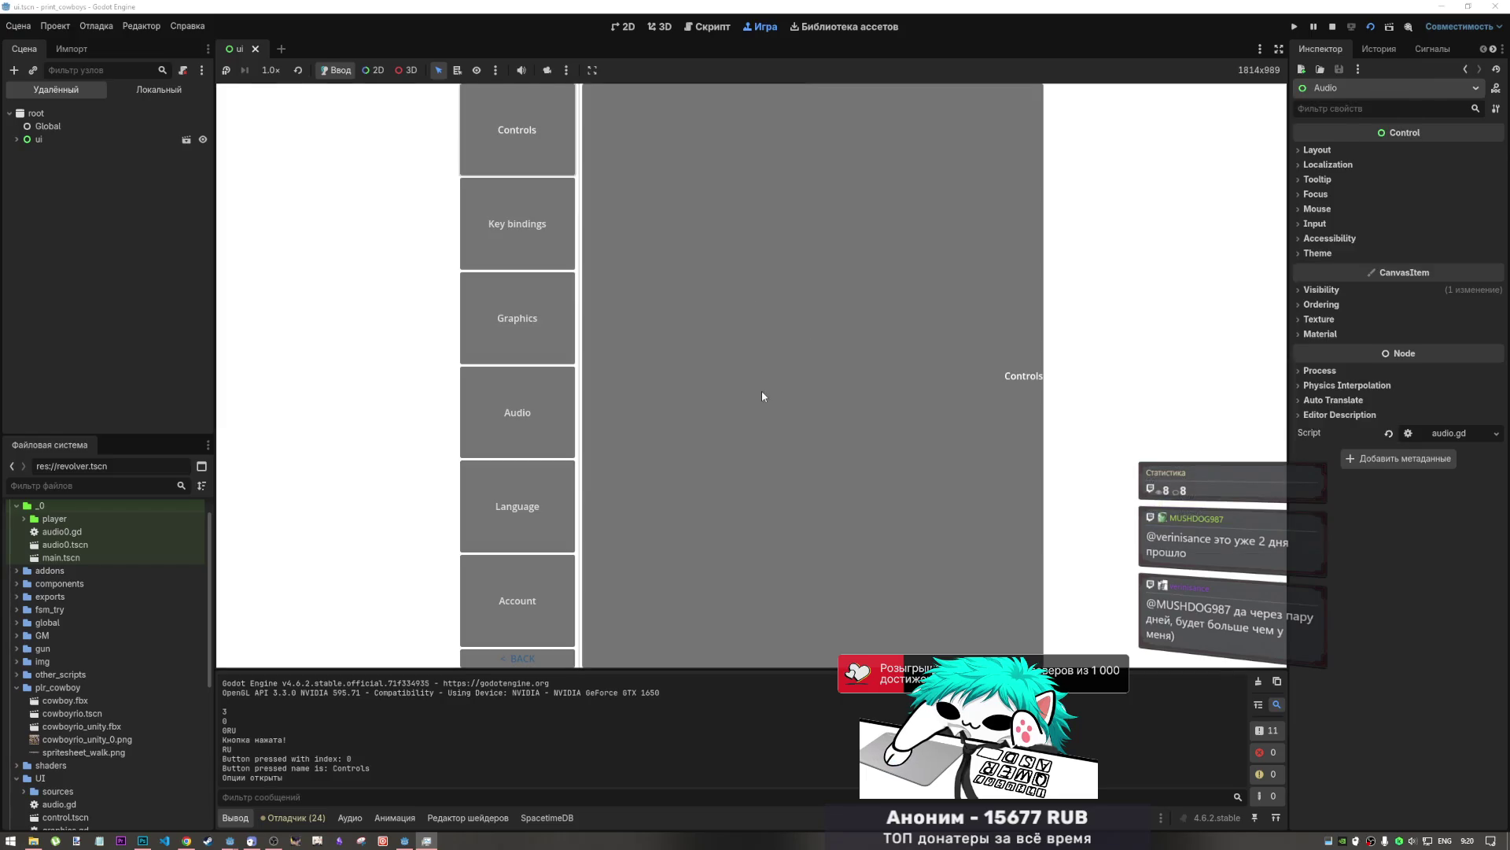
left_click(536, 247)
left_click(537, 315)
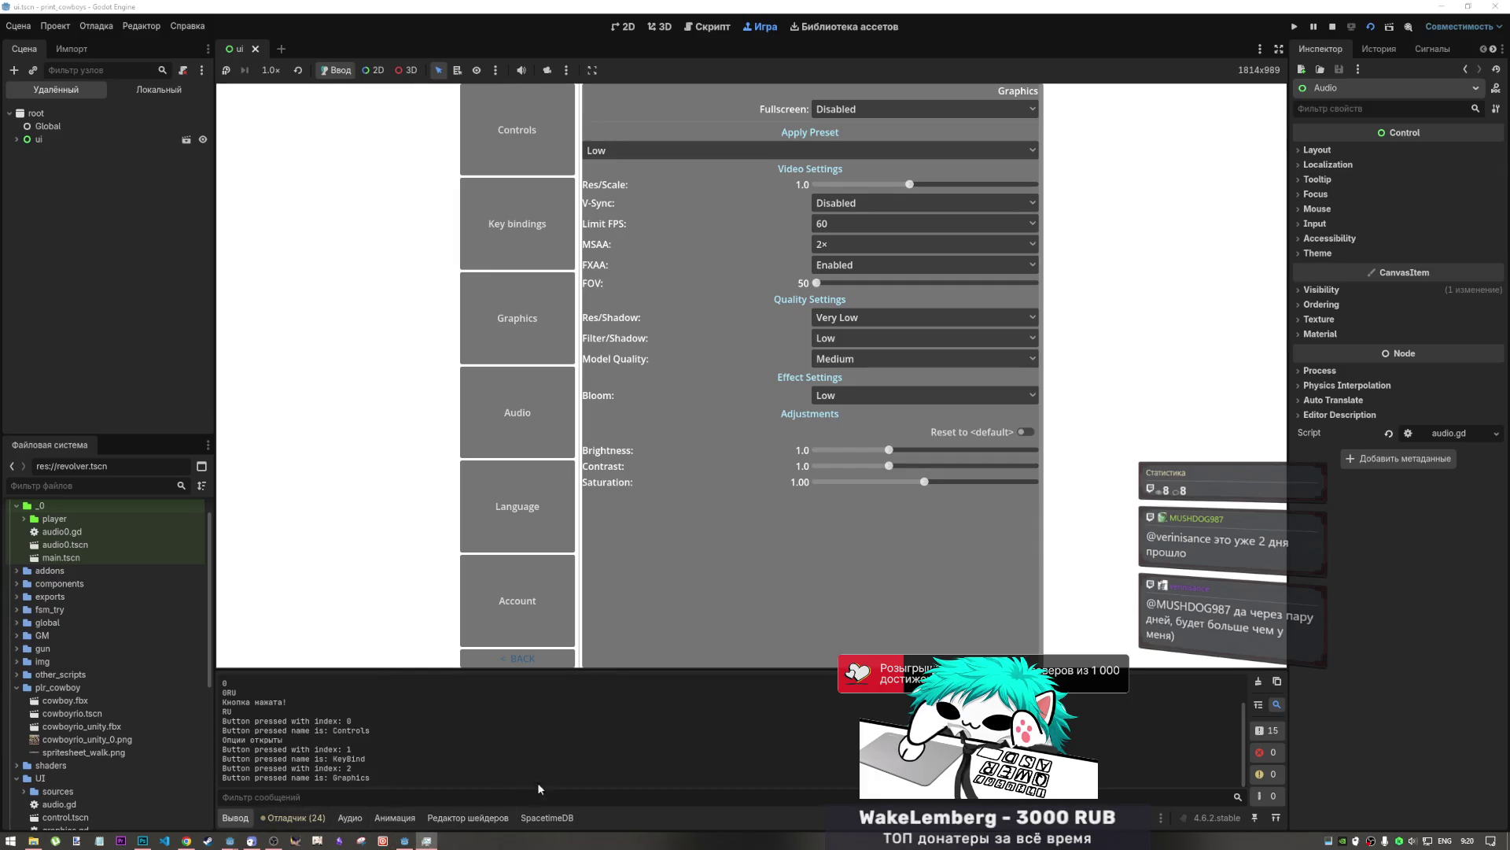
left_click(428, 840)
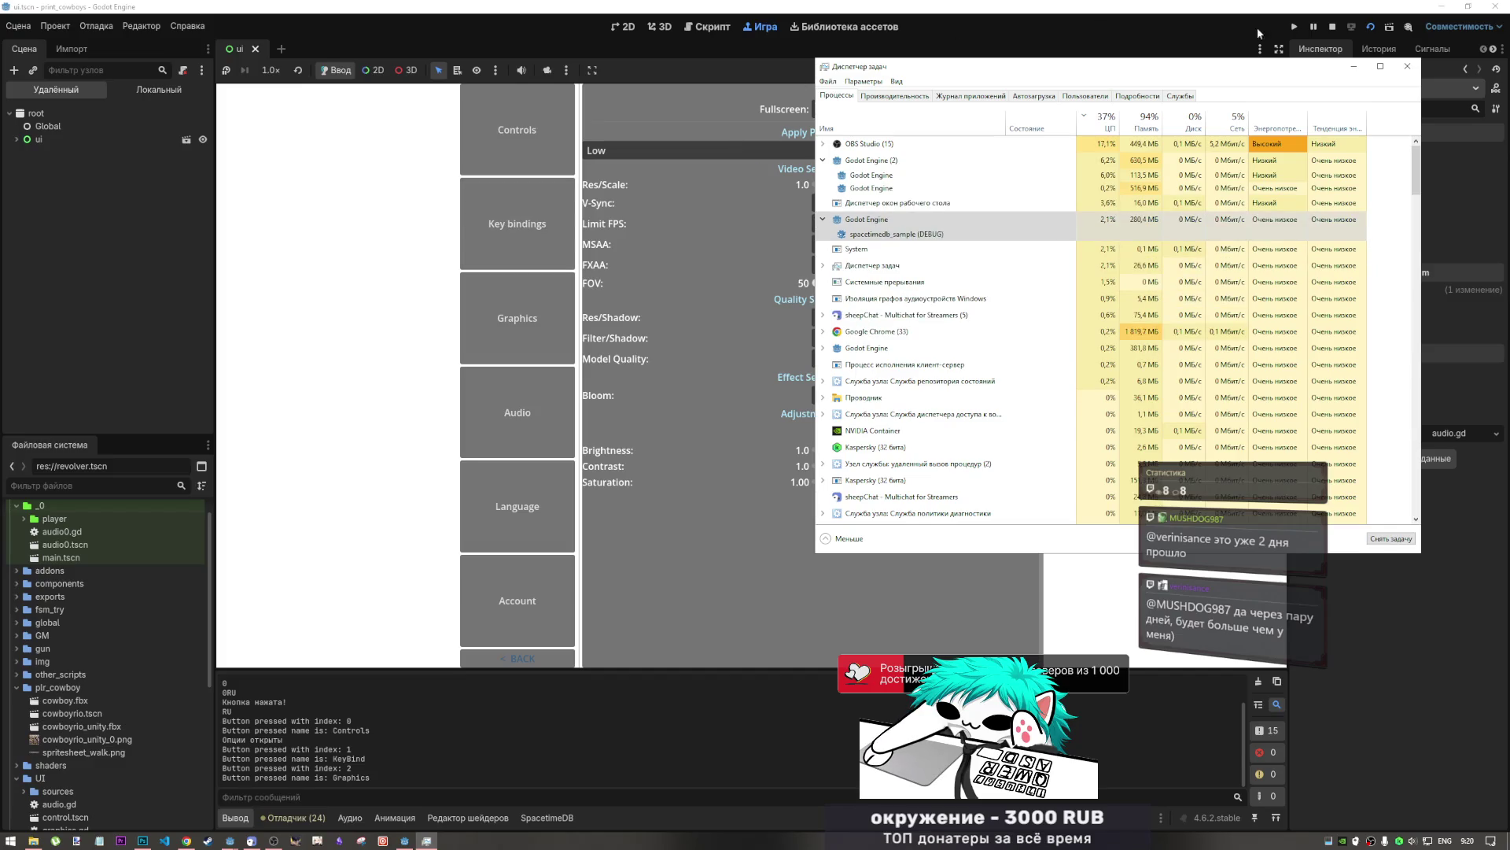
left_click(1332, 28)
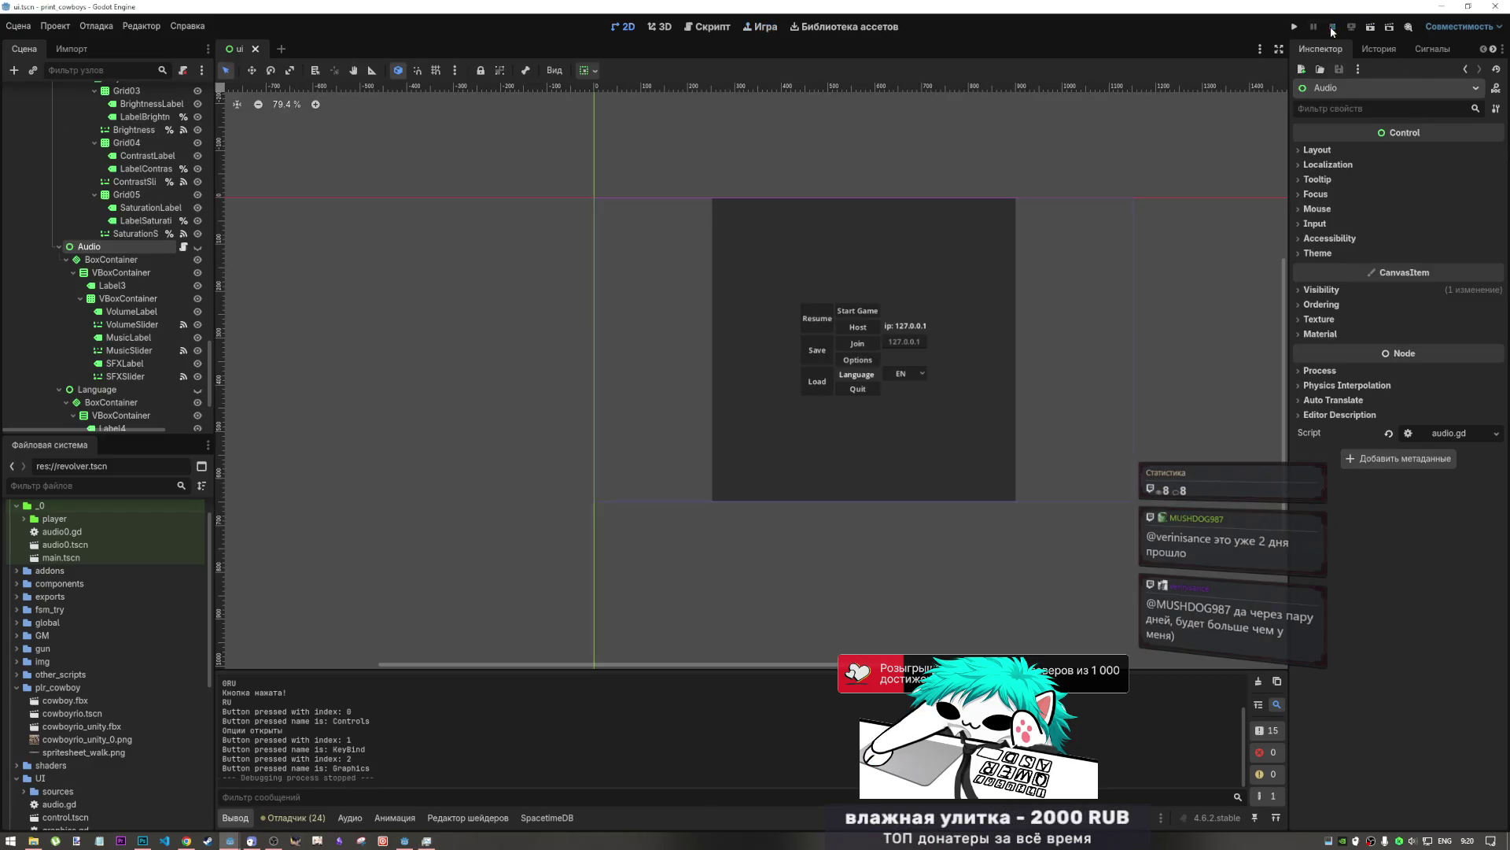
- Fold the six OptionsContainer panels: Controls, KeyBindings, Graphics, Audio, Language and Account
scroll(157, 283, "down", 10)
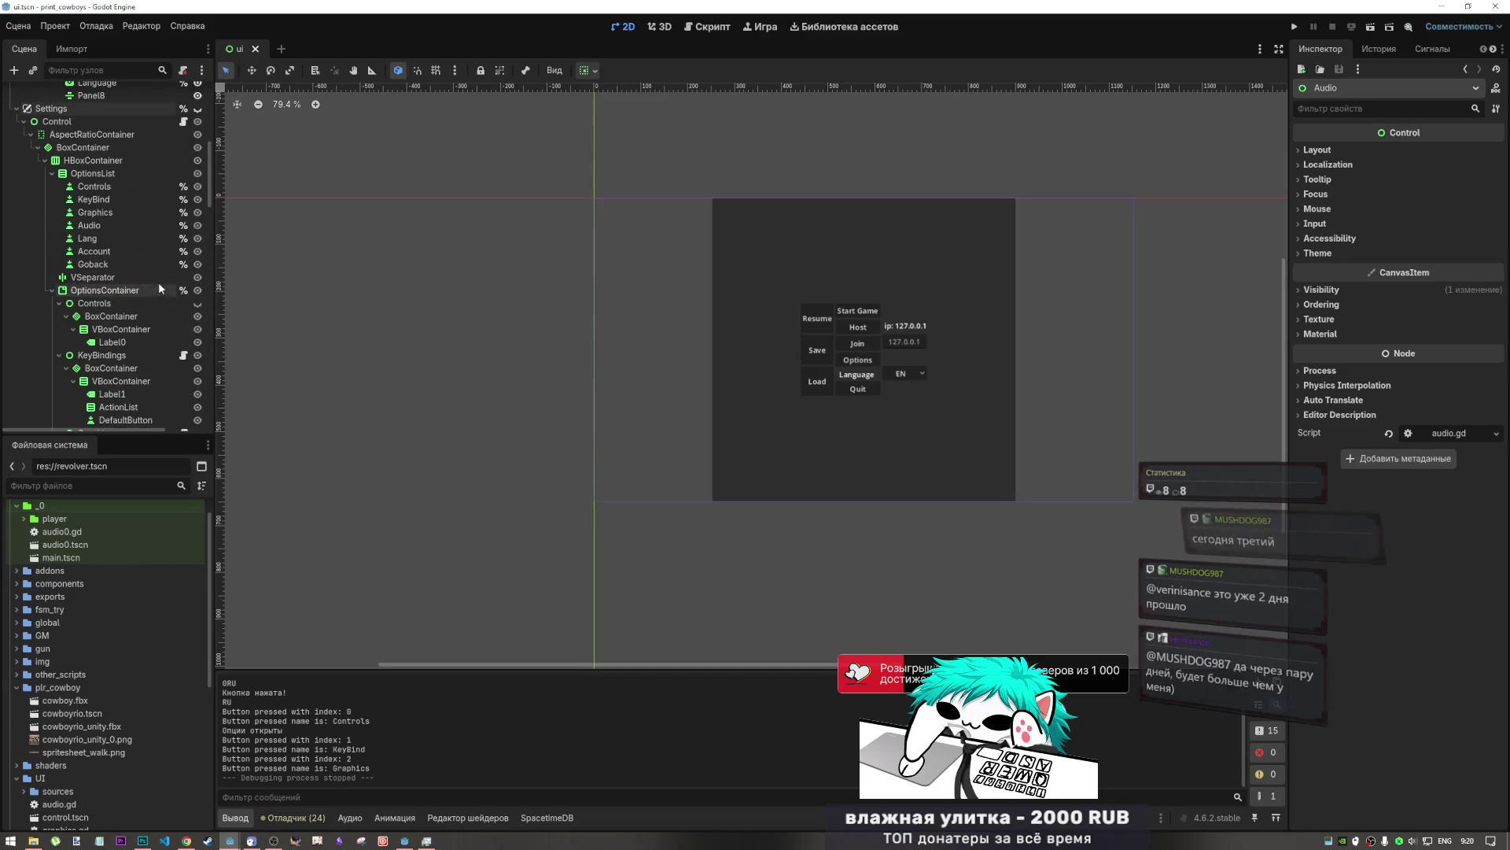
left_click(53, 290)
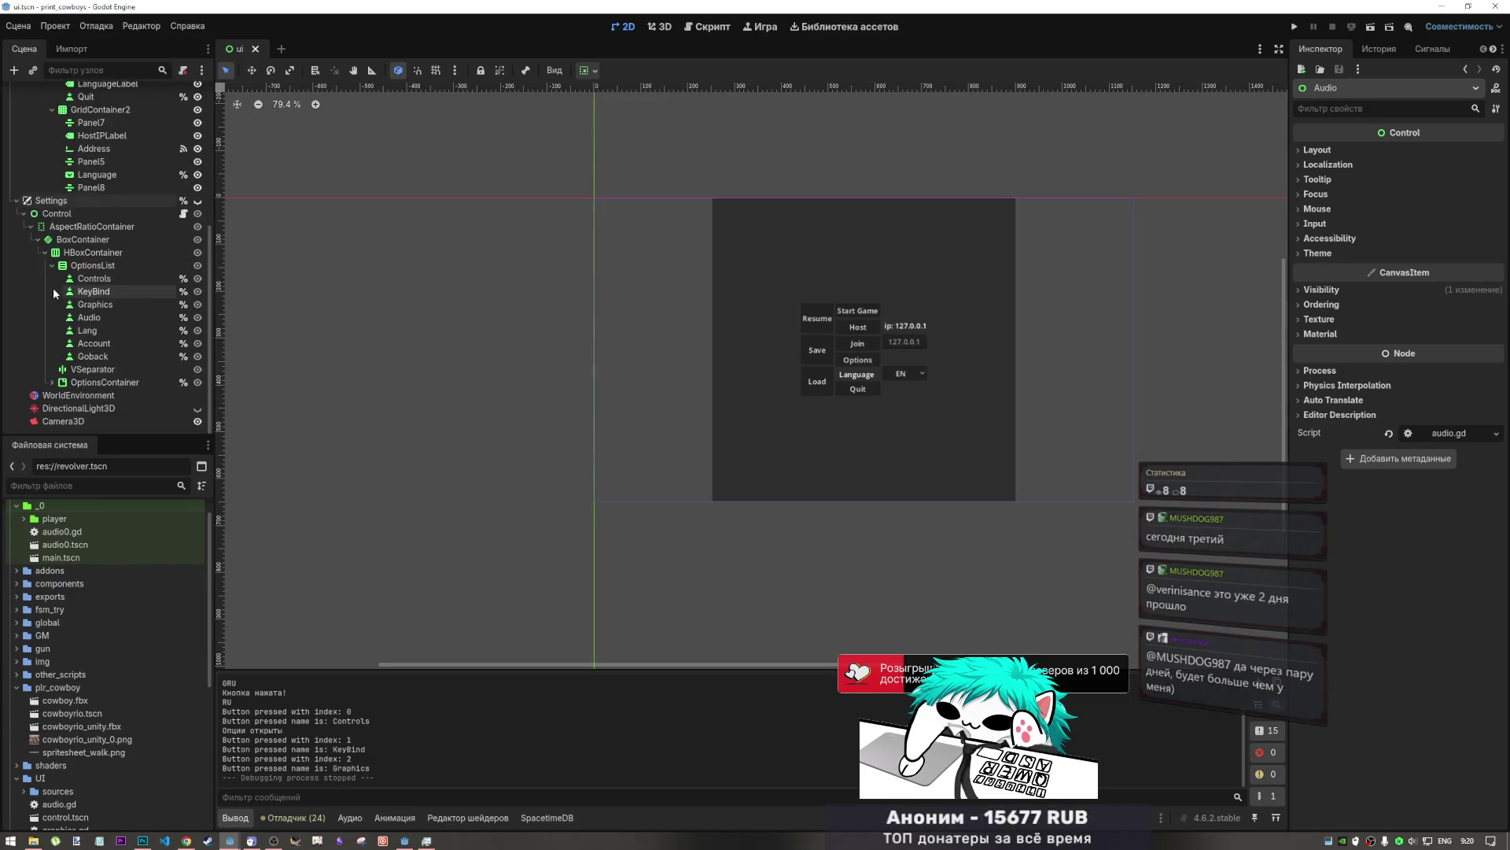
left_click(53, 381)
scroll(59, 315, "down", 5)
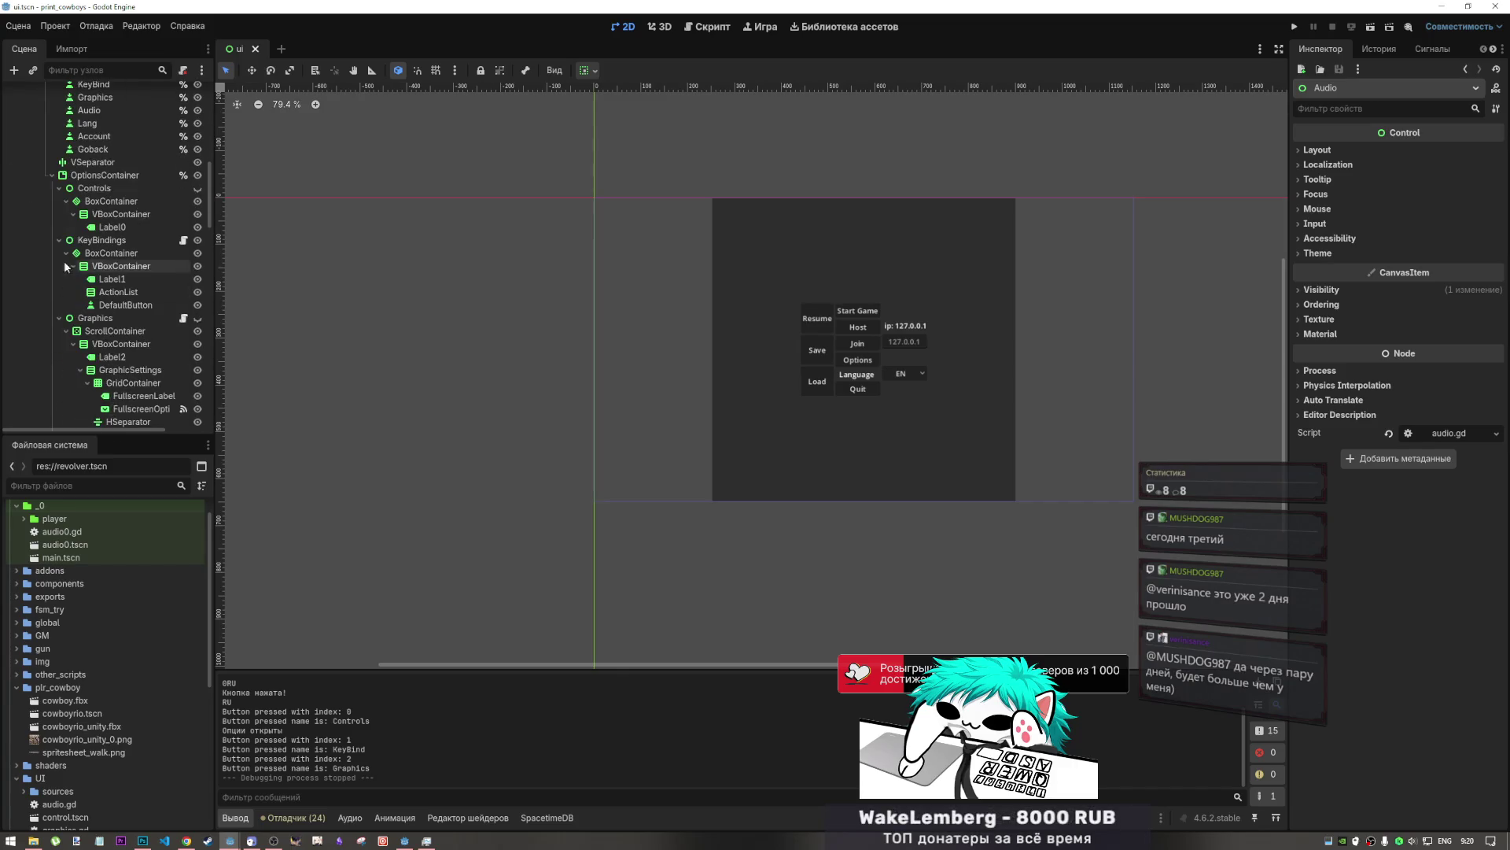
left_click(59, 188)
left_click(56, 197)
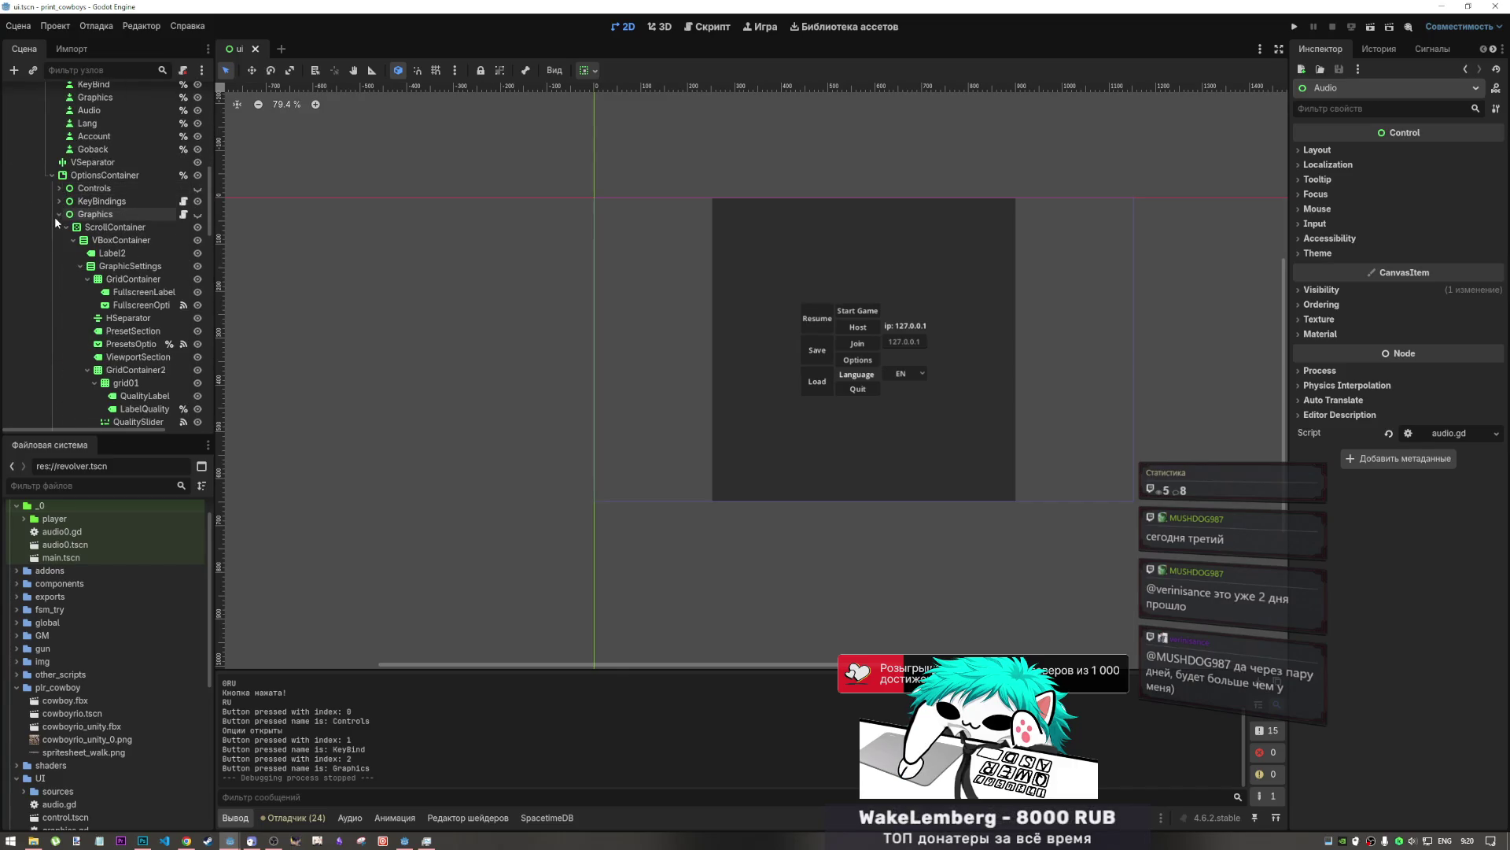
left_click(55, 215)
left_click(59, 230)
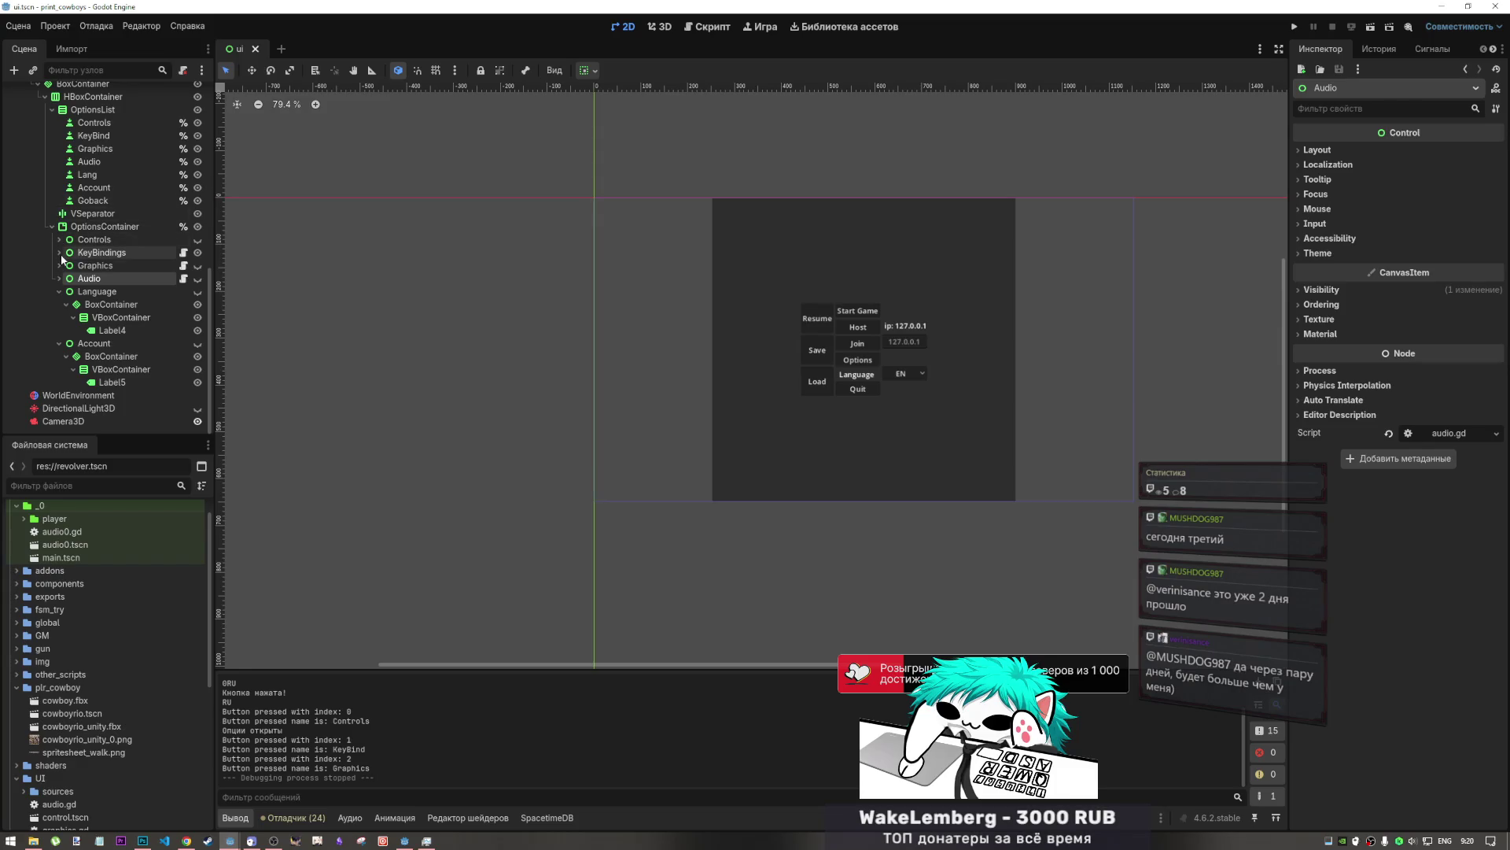
left_click(59, 291)
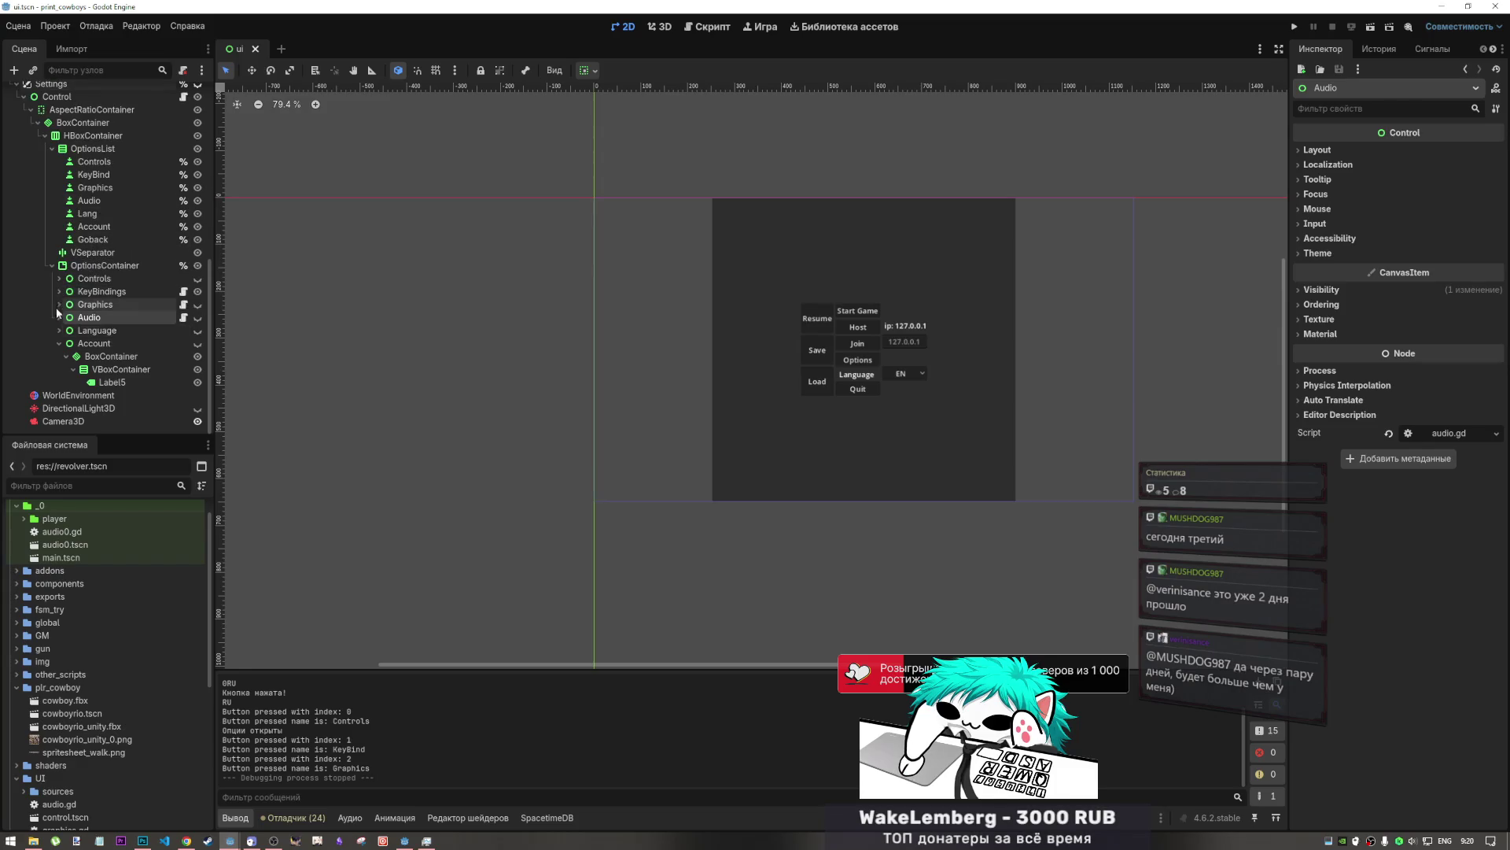
left_click(60, 343)
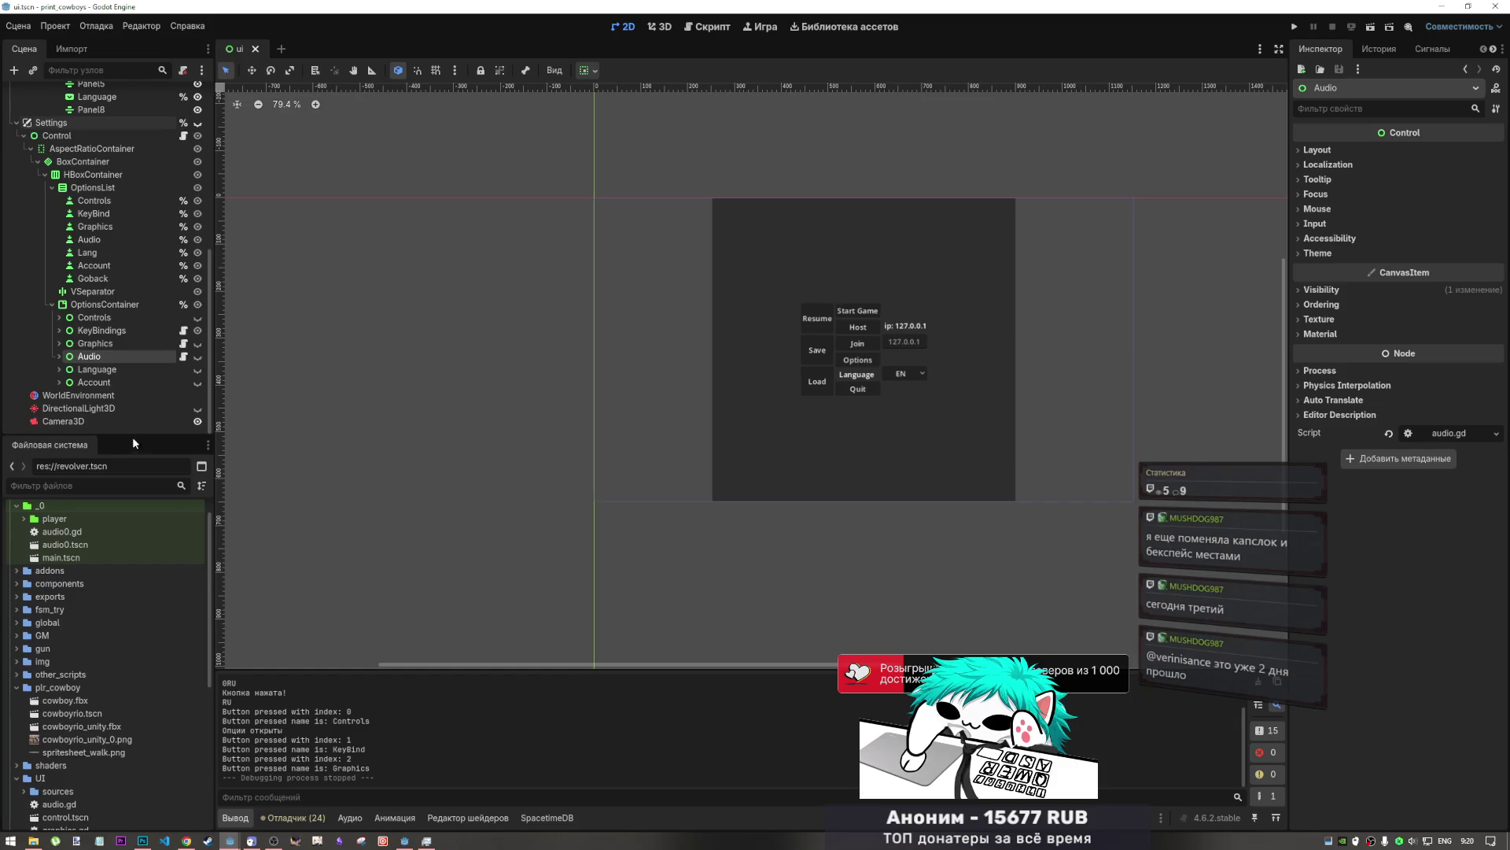
scroll(149, 347, "up", 10)
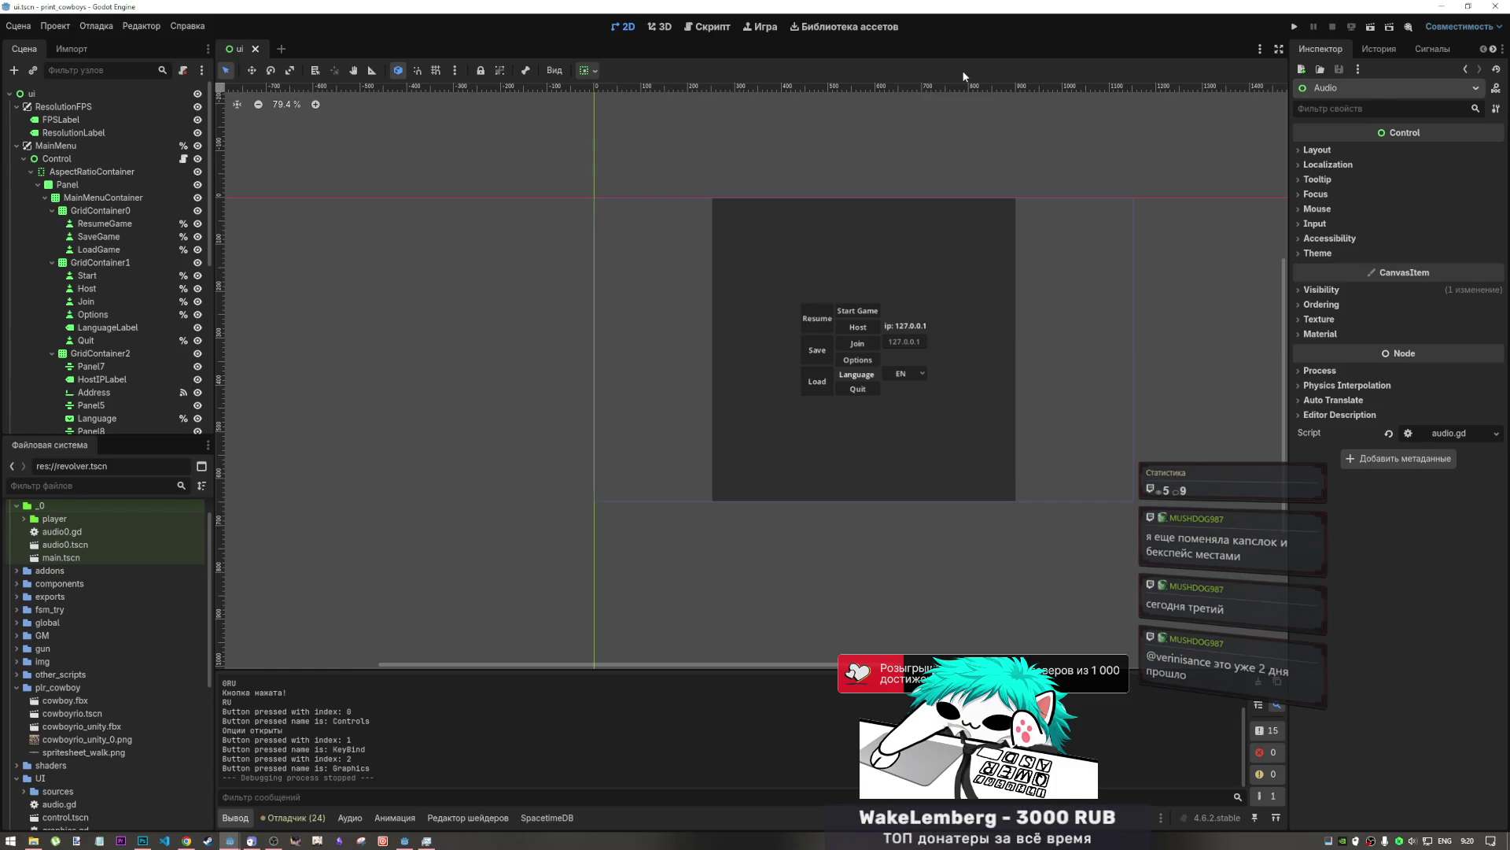
- Select MainMenu, its Control node and the Settings Control node to review them in the Inspector
left_click(63, 147)
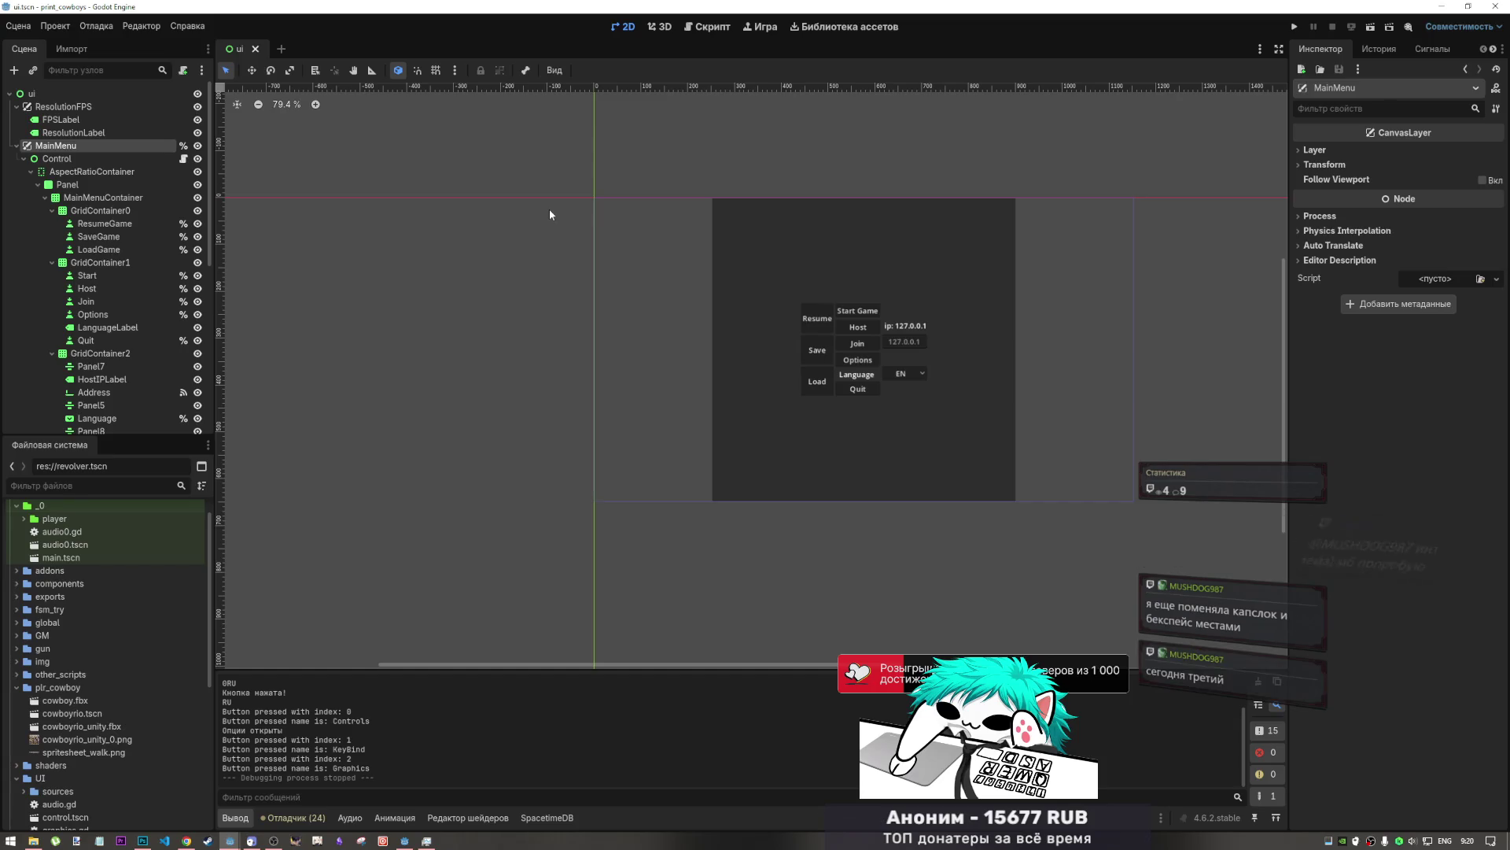
left_click(126, 158)
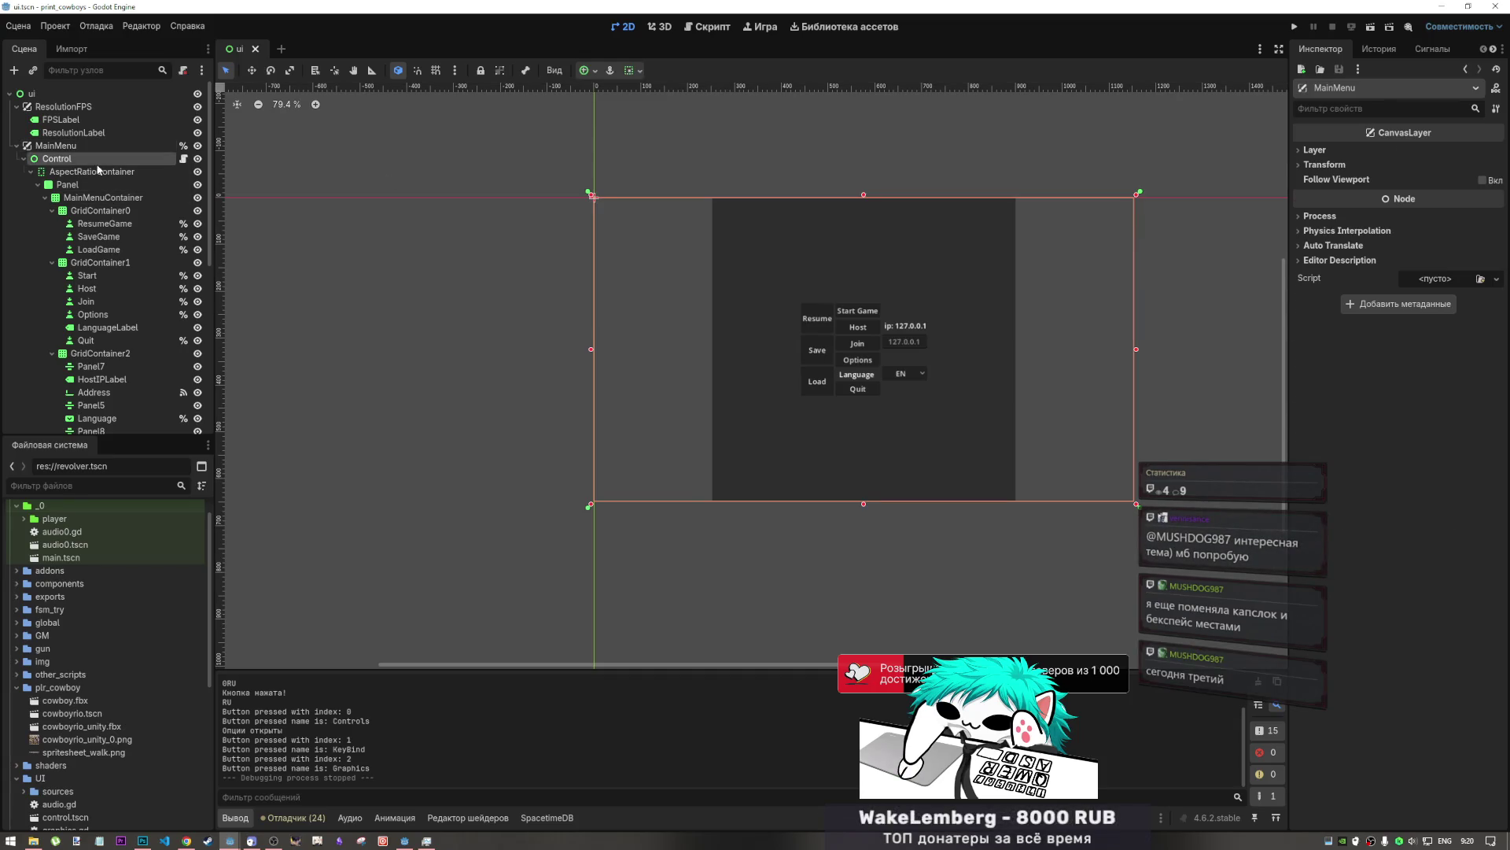
left_click(131, 146)
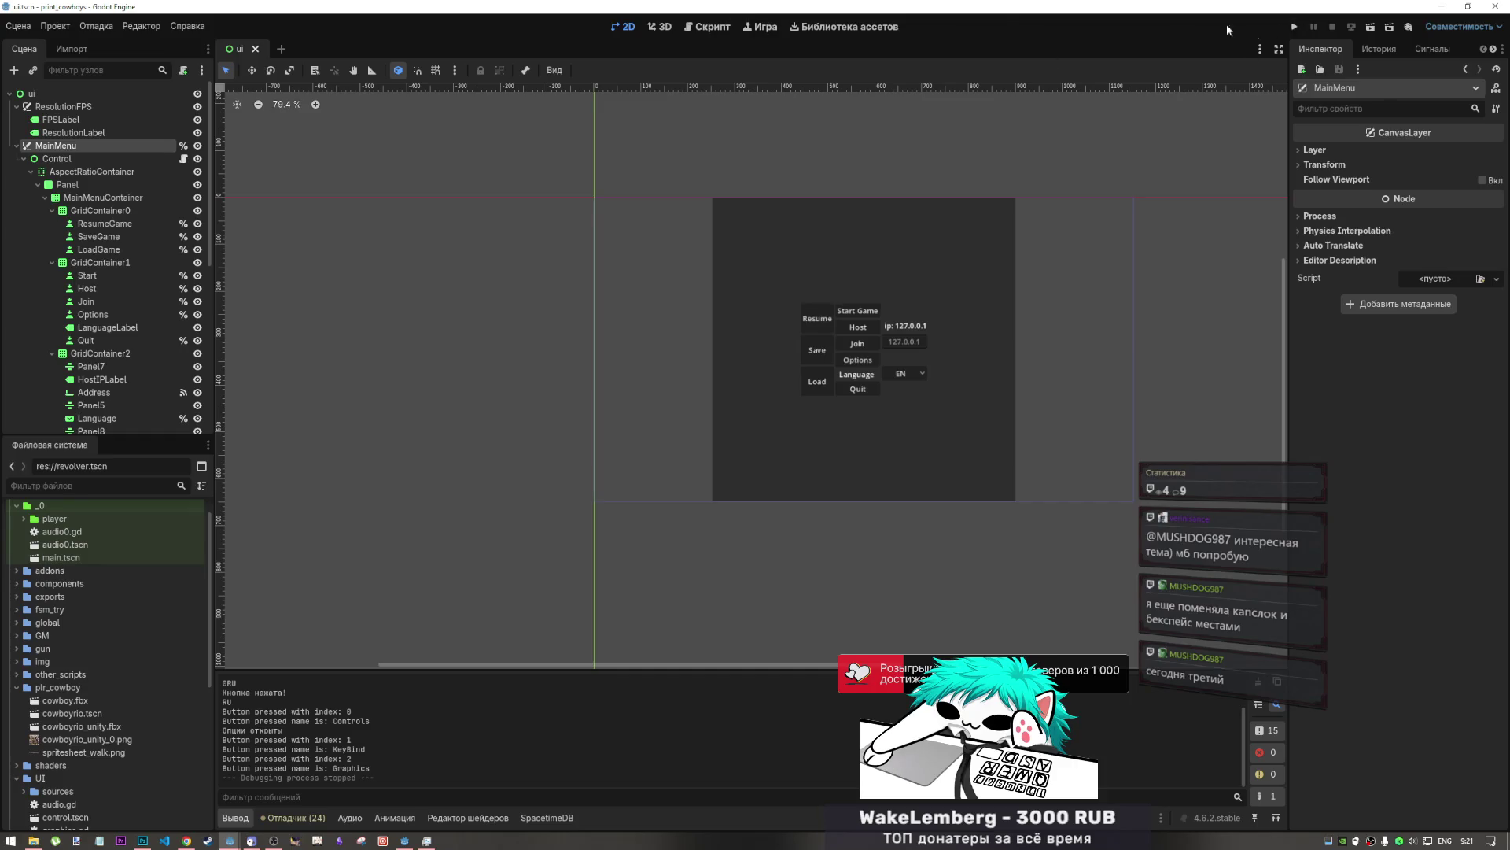
scroll(161, 246, "down", 5)
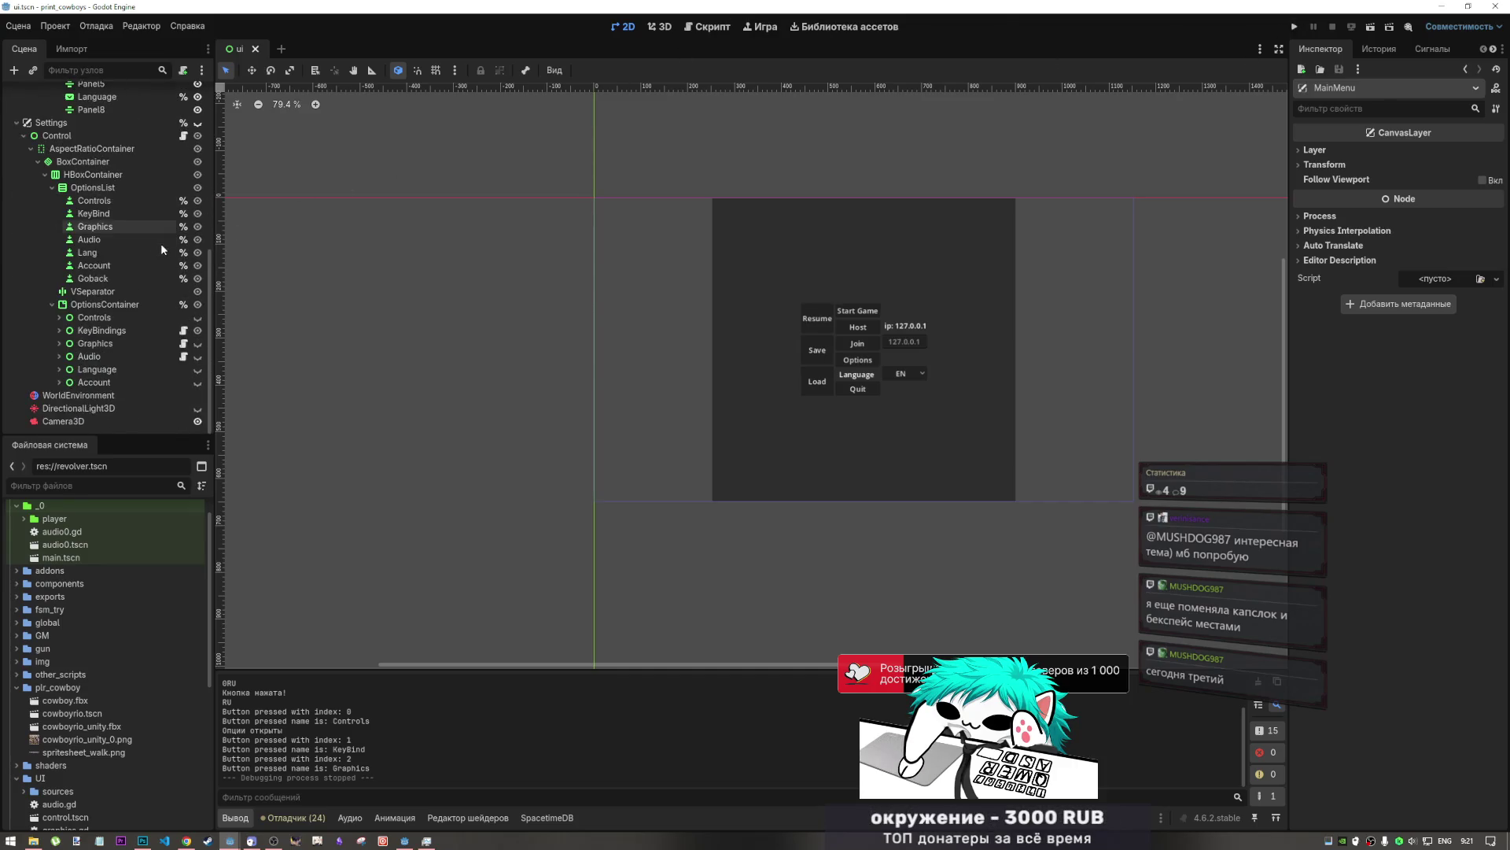
left_click(126, 351)
scroll(130, 342, "up", 5)
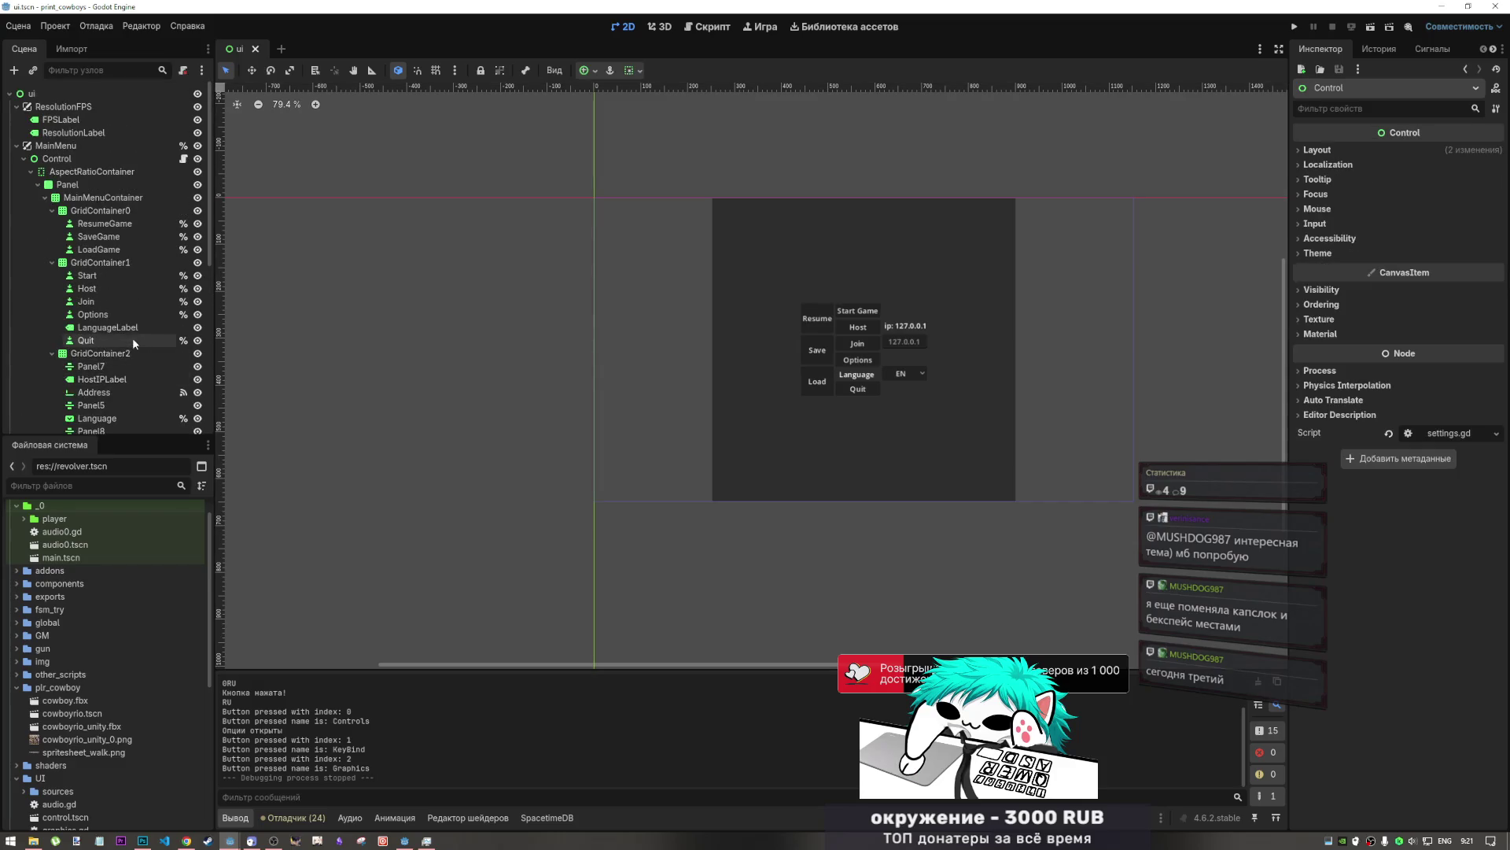
left_click(110, 156)
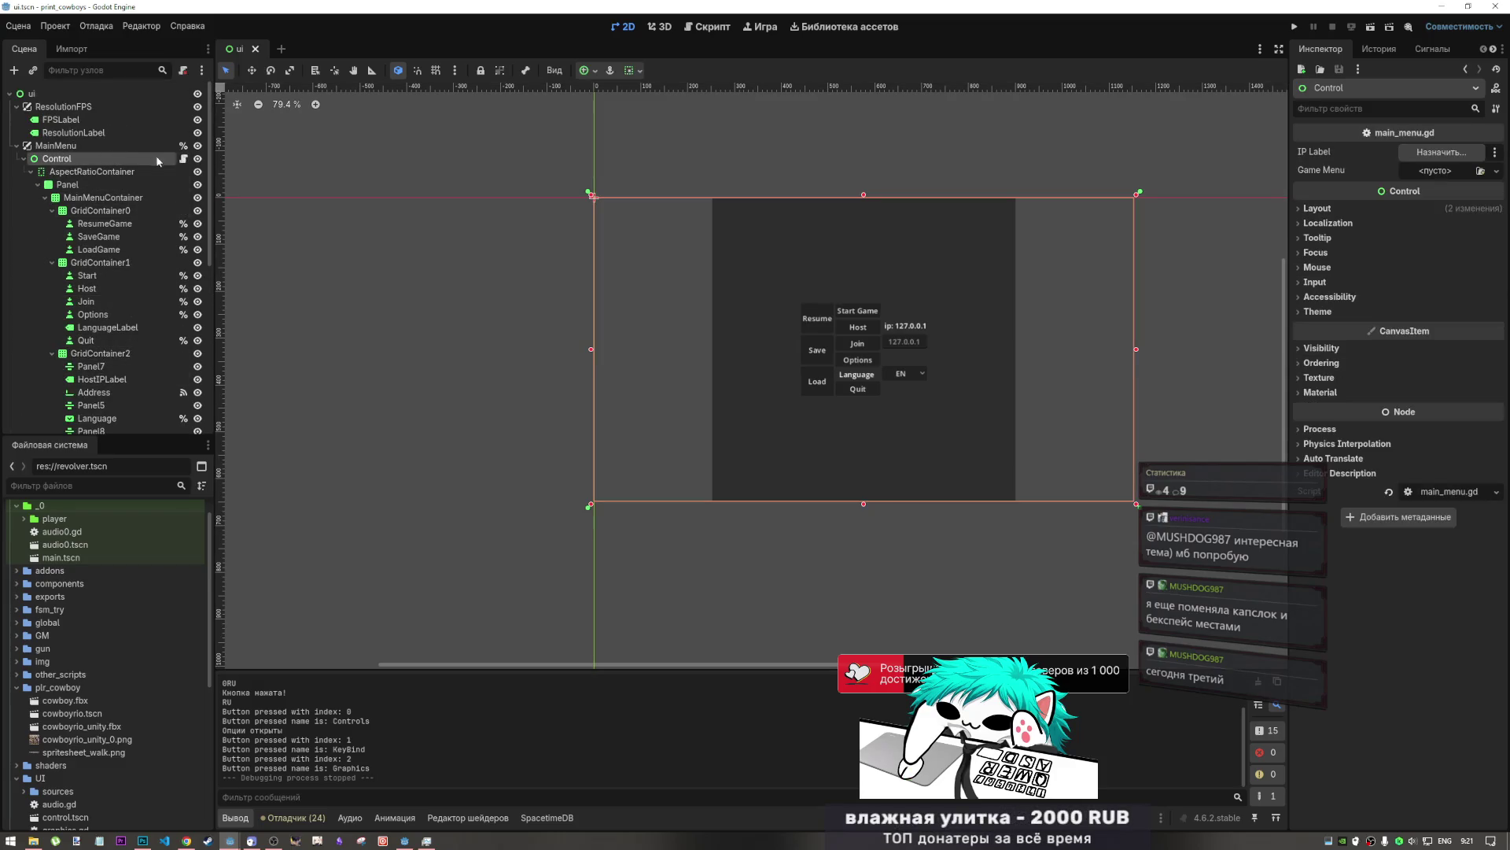
scroll(164, 373, "down", 10)
scroll(163, 373, "down", 4)
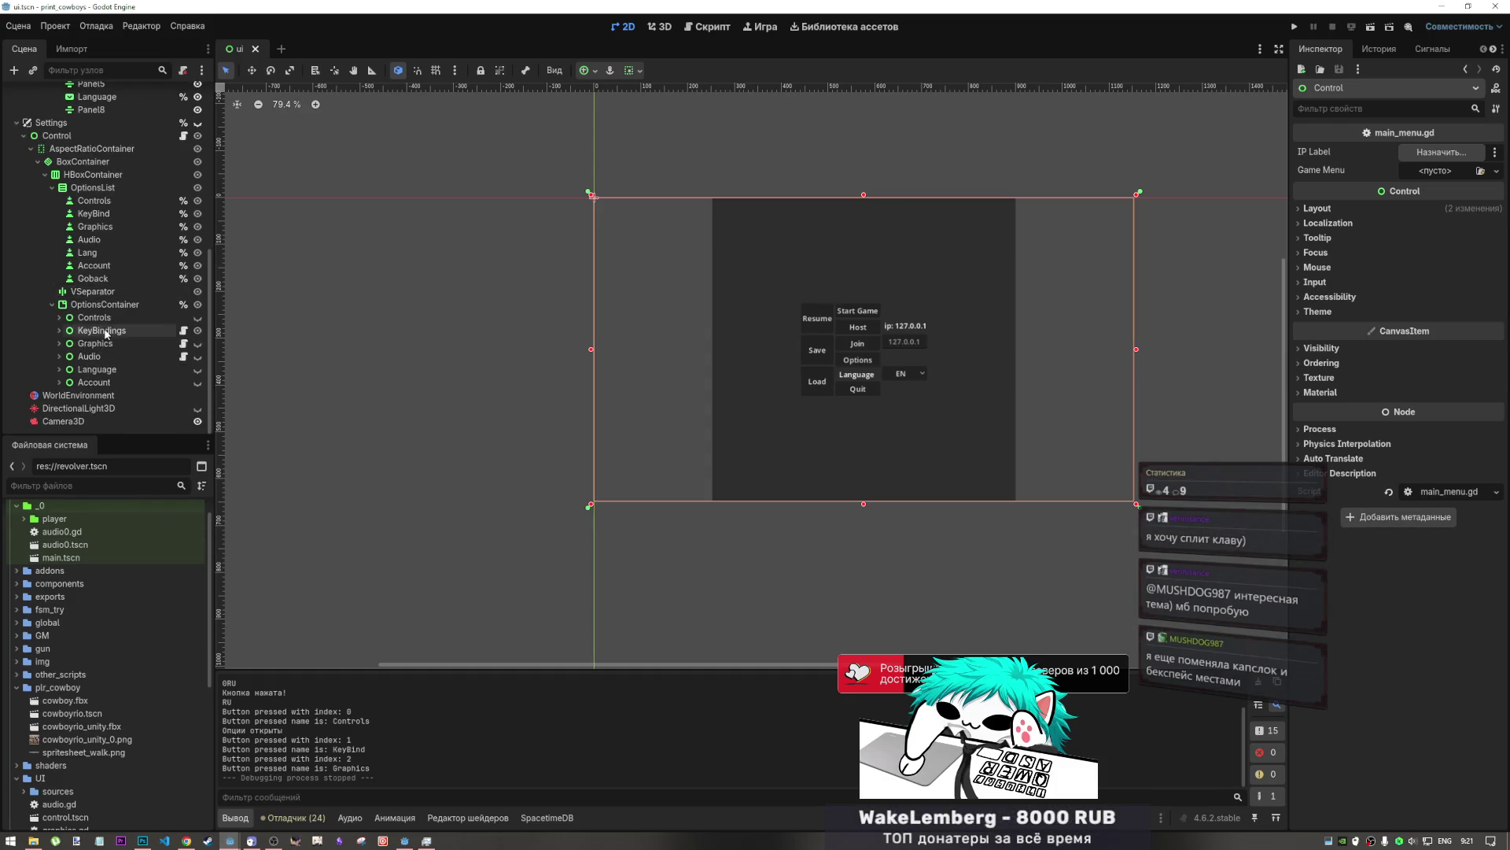
scroll(102, 346, "up", 12)
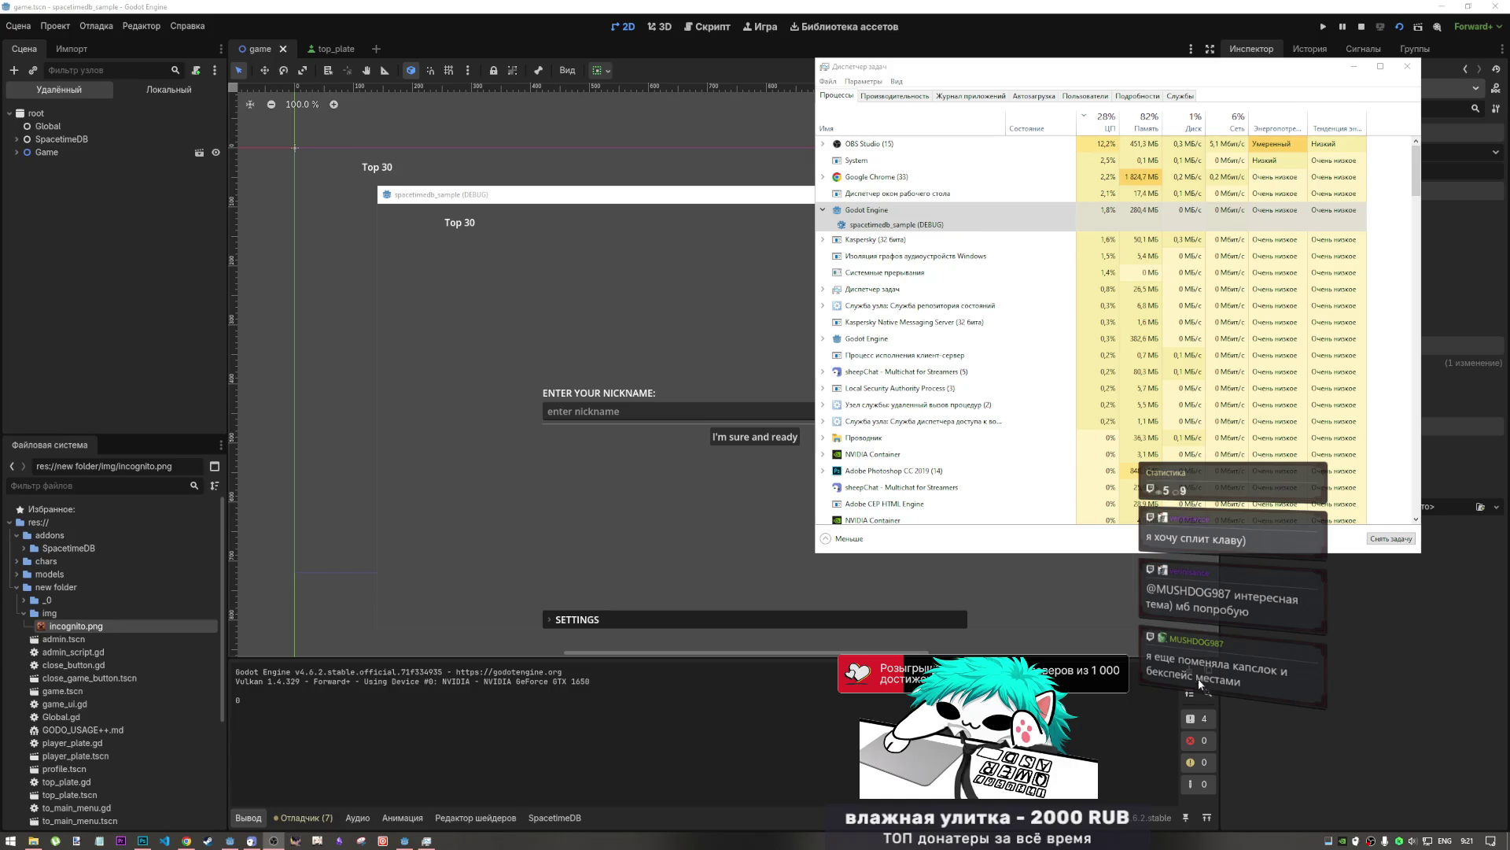
- Snap Task Manager to the left half, then close the spacetimedb_sample debug game
mouse_move(440, 194)
left_mouse_down()
mouse_move(403, 10)
mouse_move(2, 126)
mouse_move(361, 347)
left_mouse_up()
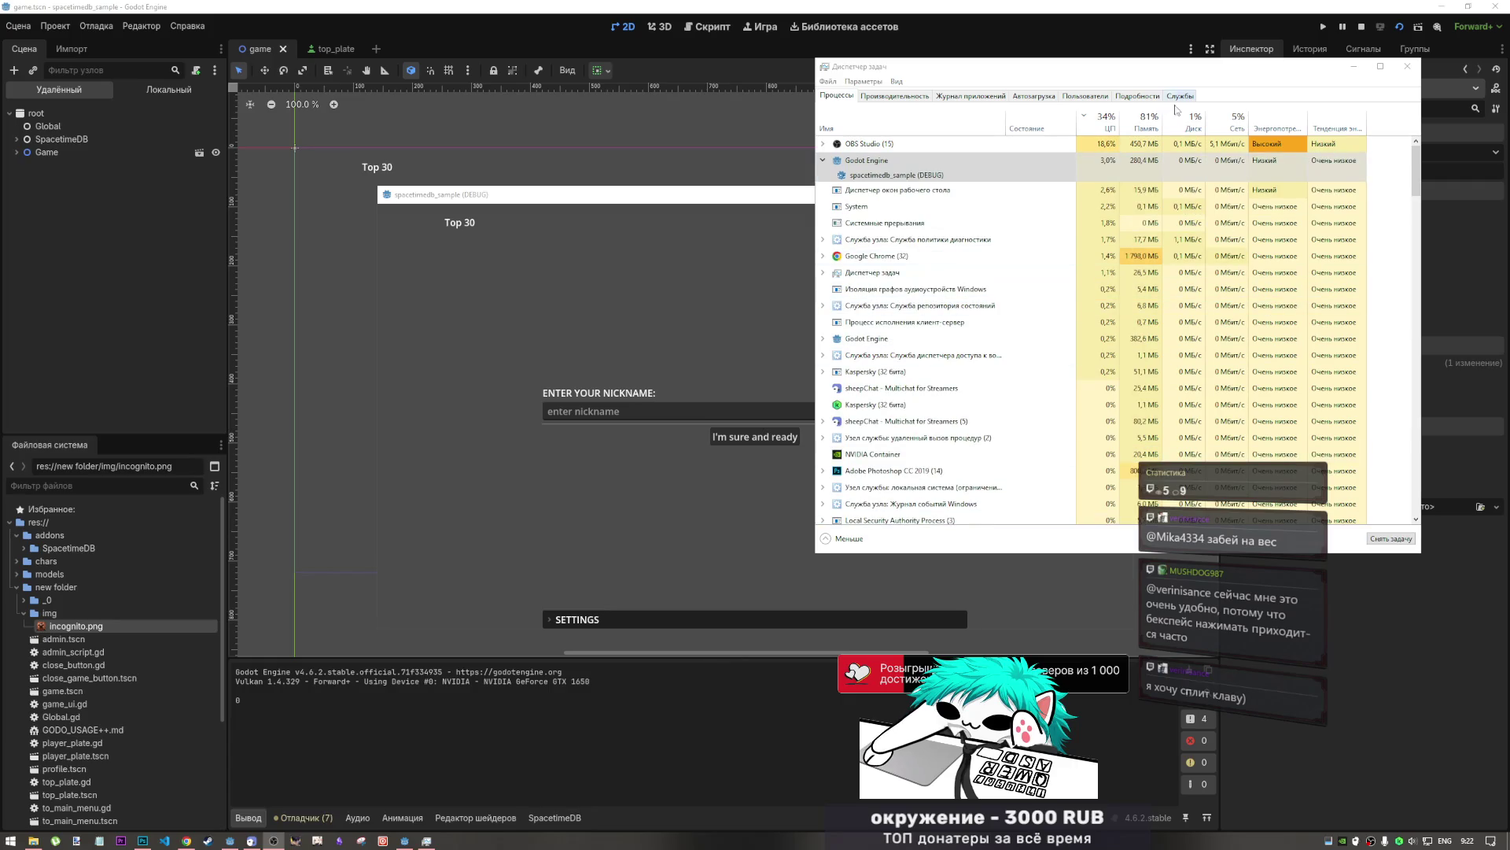
left_click(1141, 22)
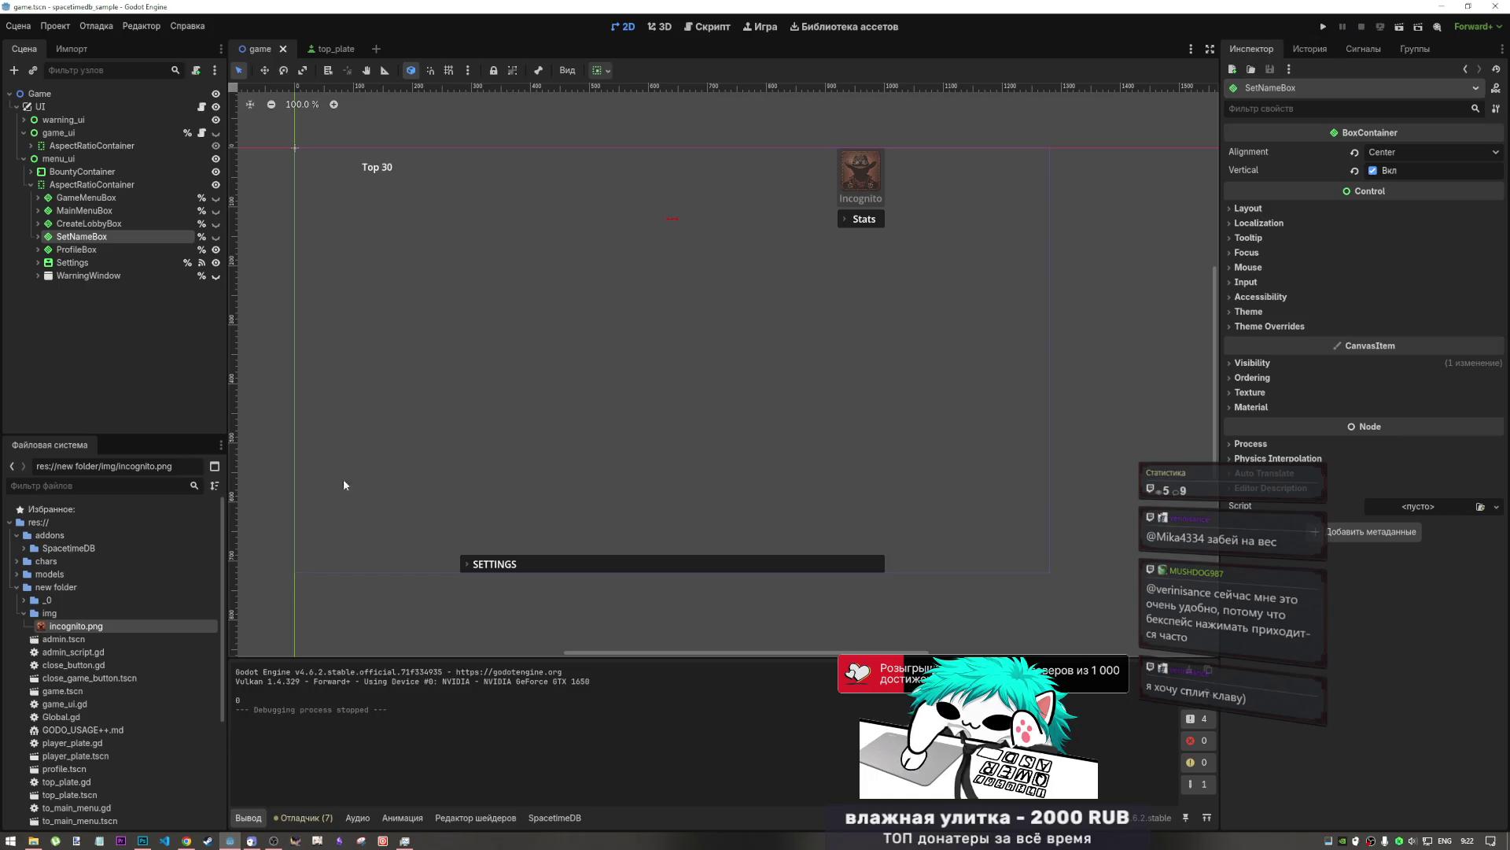
- Check the Godot Engine process in Task Manager, then return focus to the Godot editor
mouse_move(142, 838)
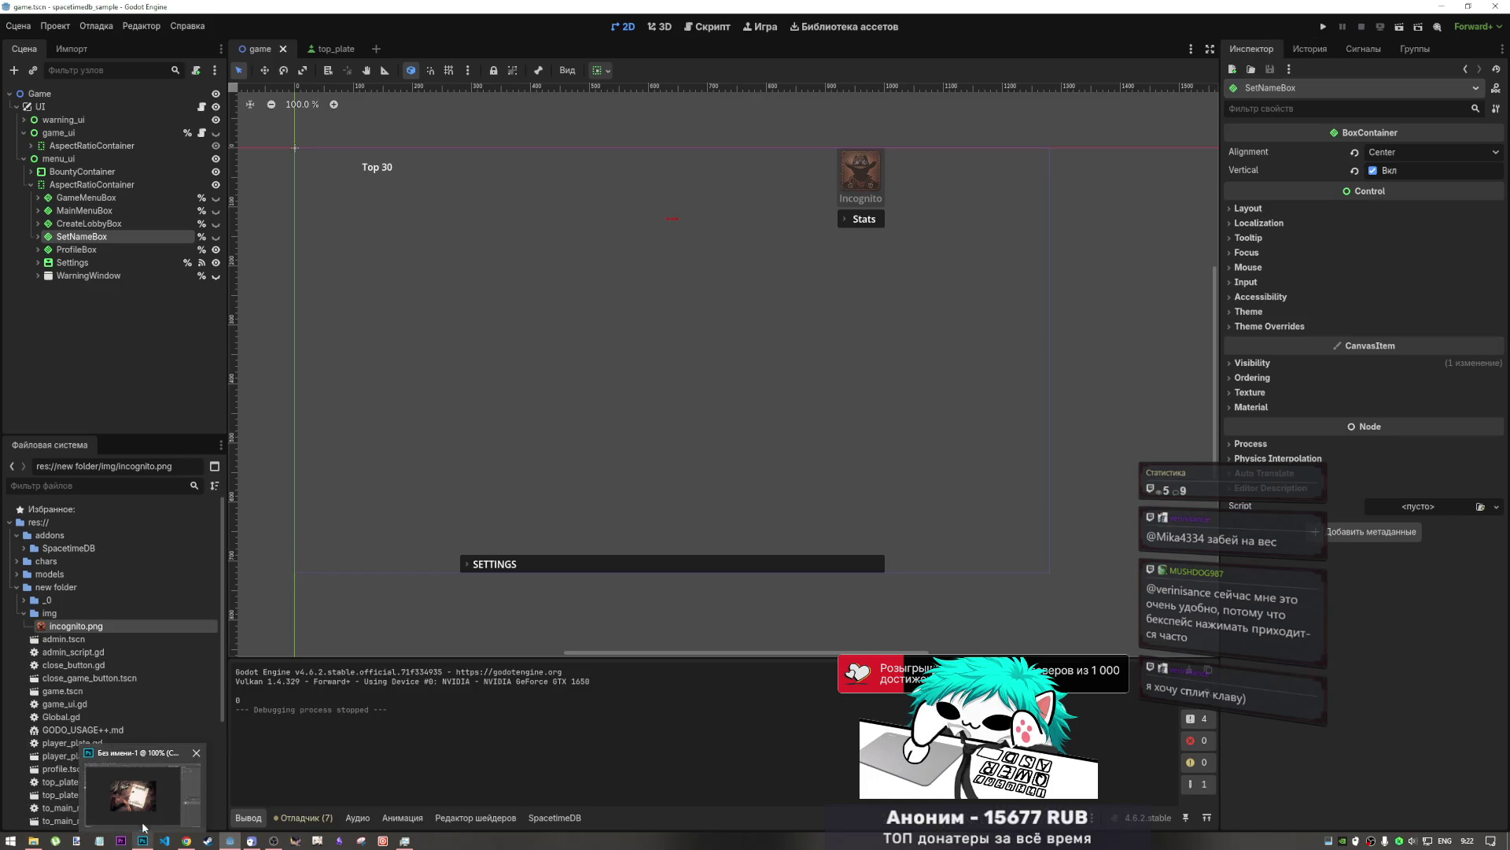
left_click(404, 840)
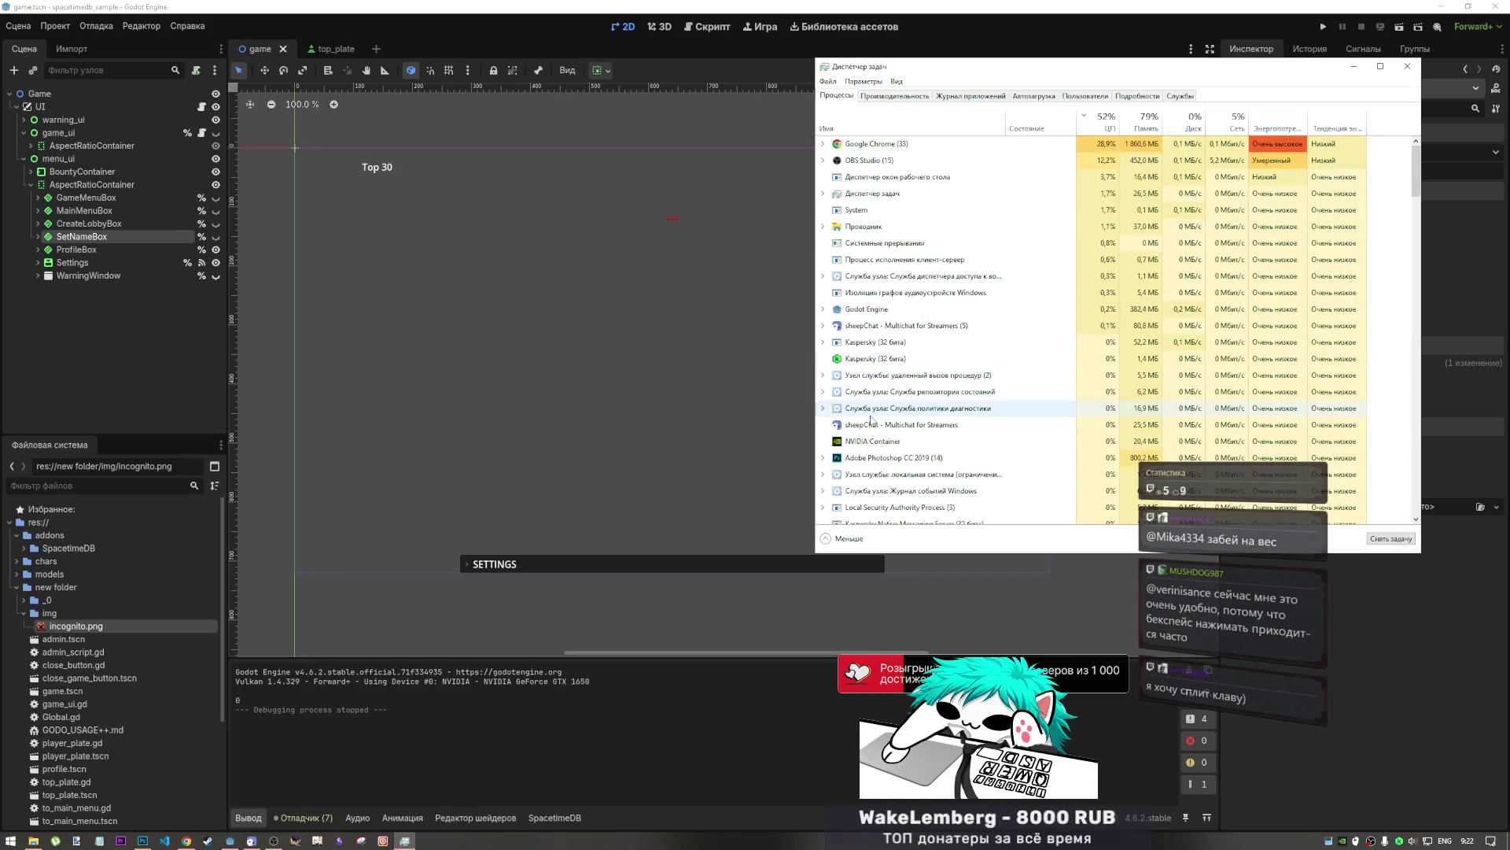
left_click(889, 325)
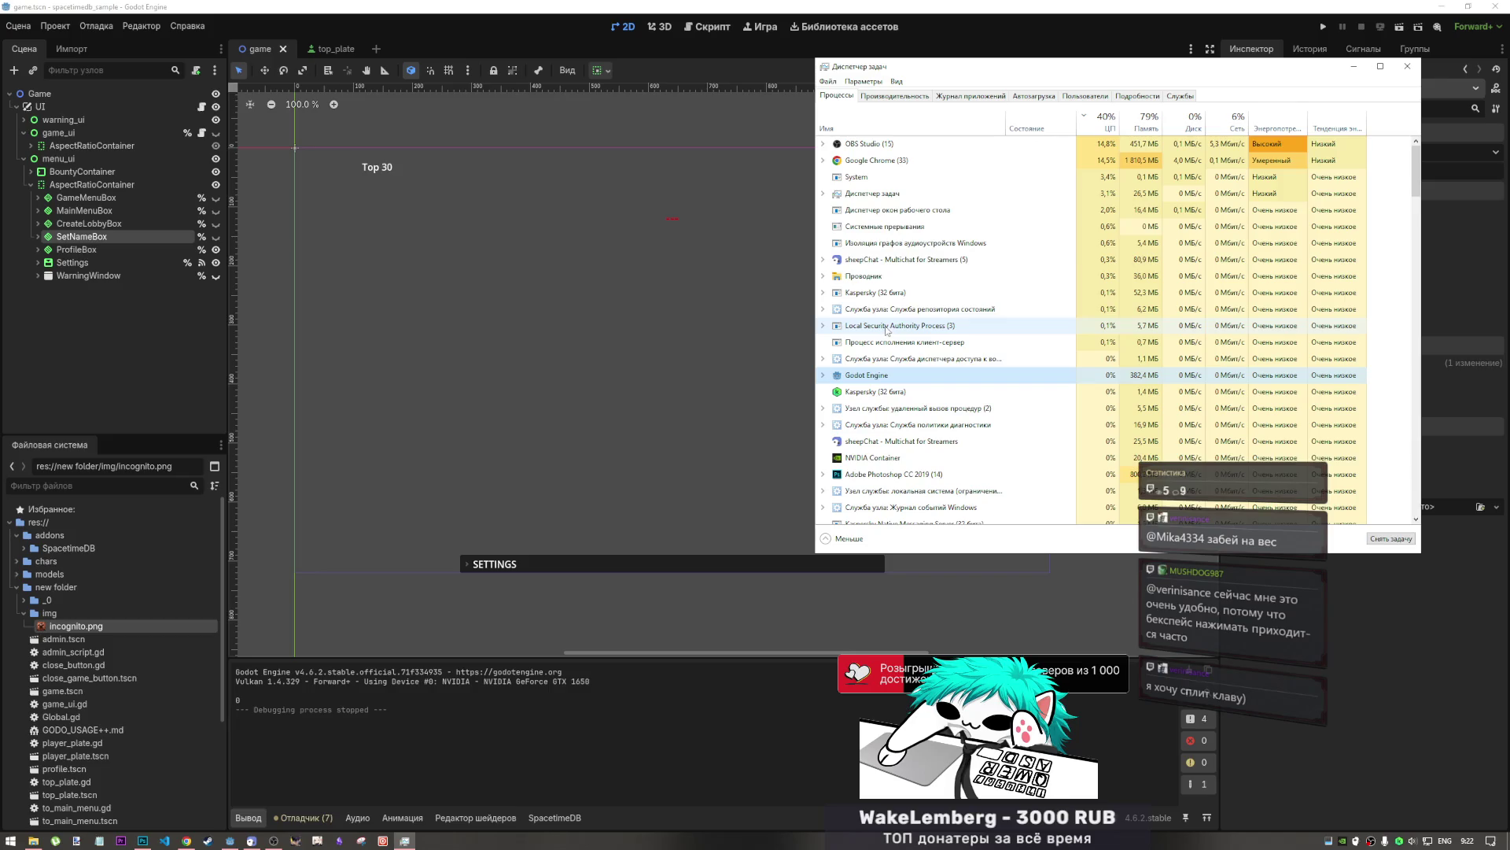
left_click(1353, 66)
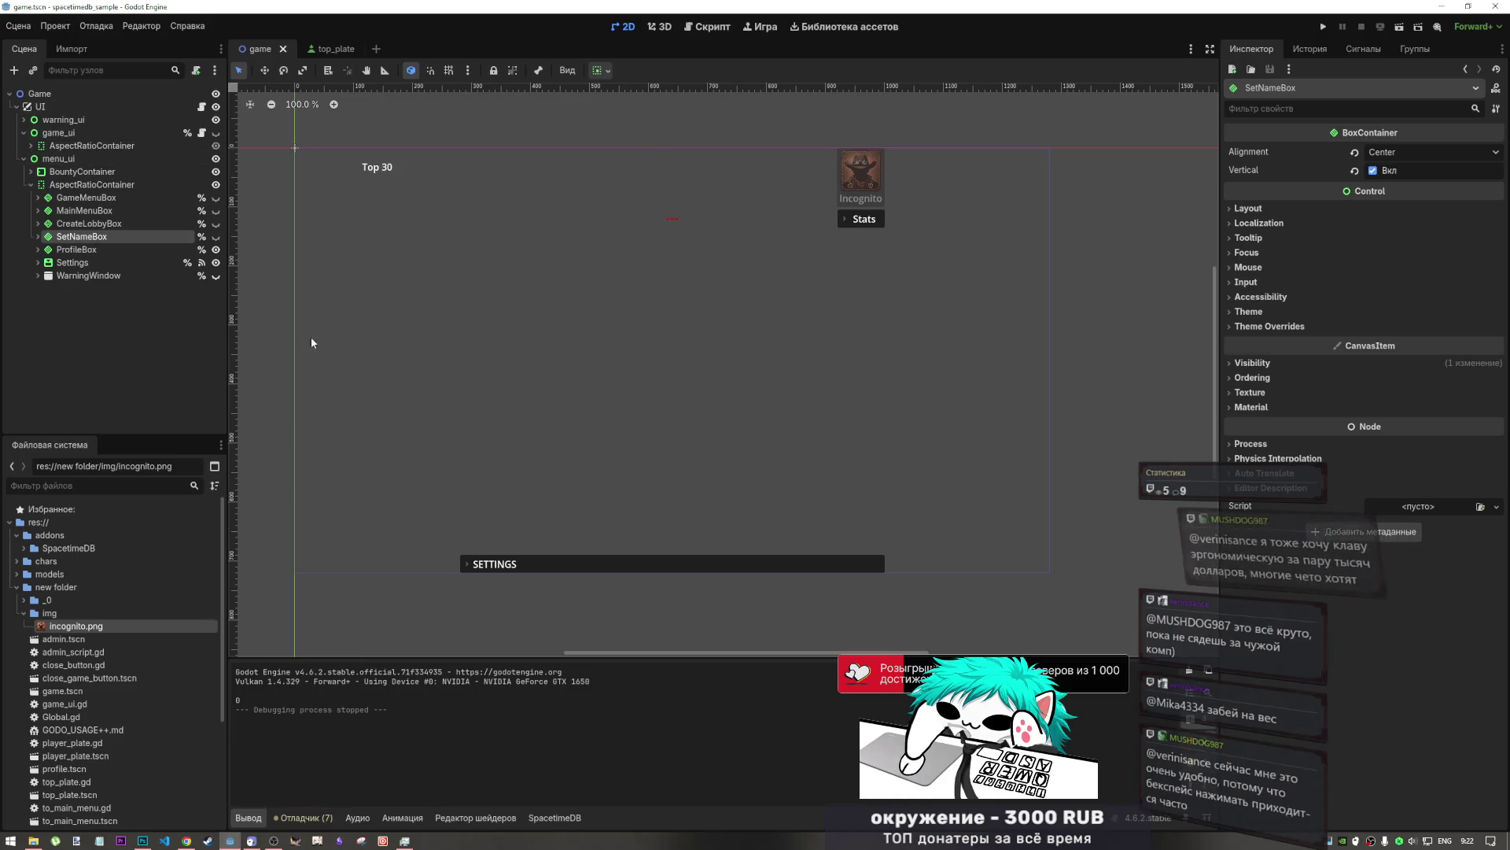
left_click(270, 843)
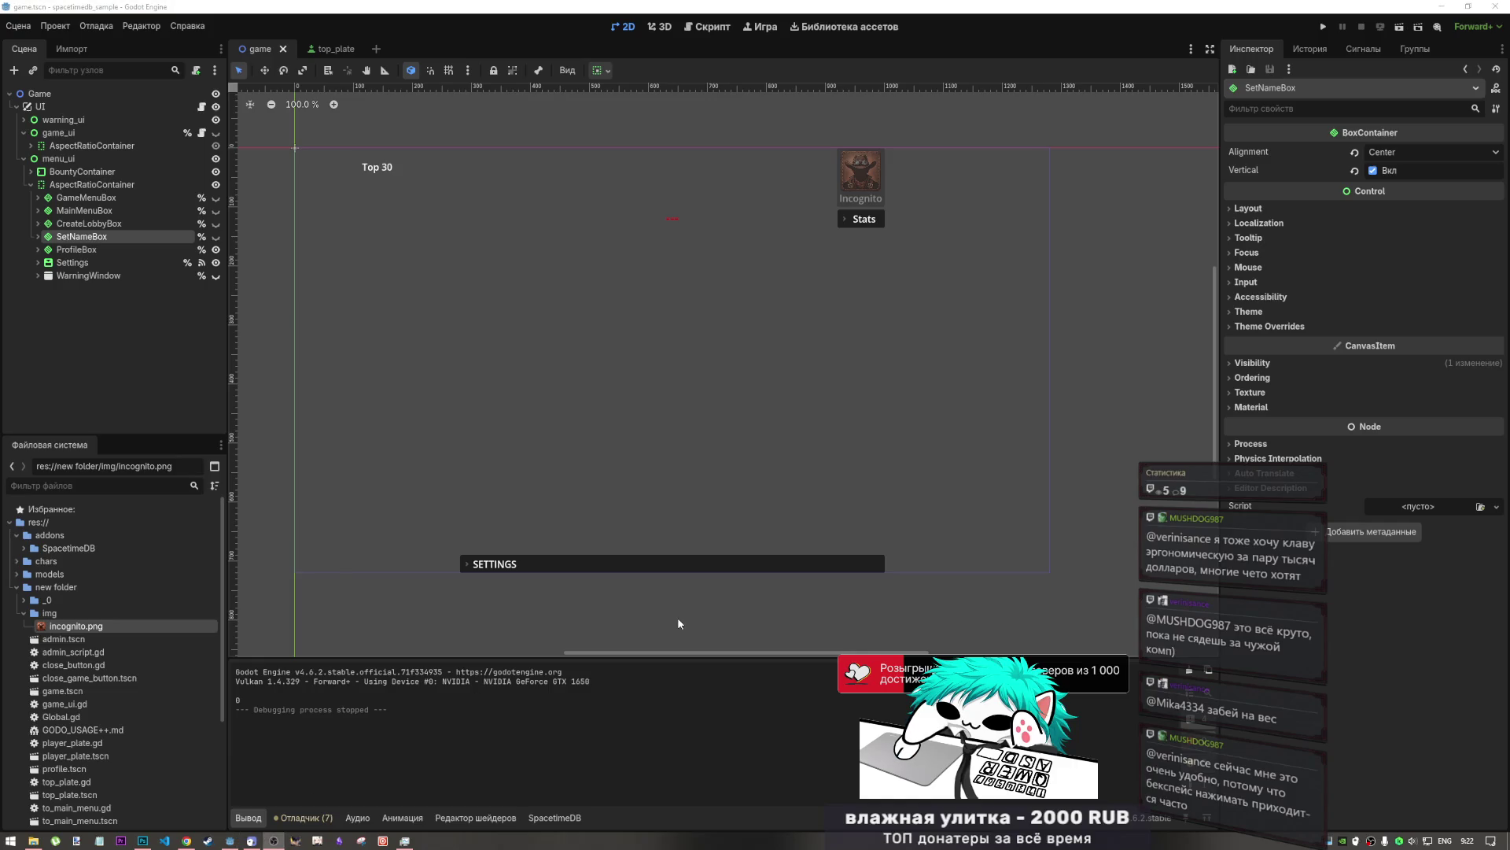
left_click(792, 711)
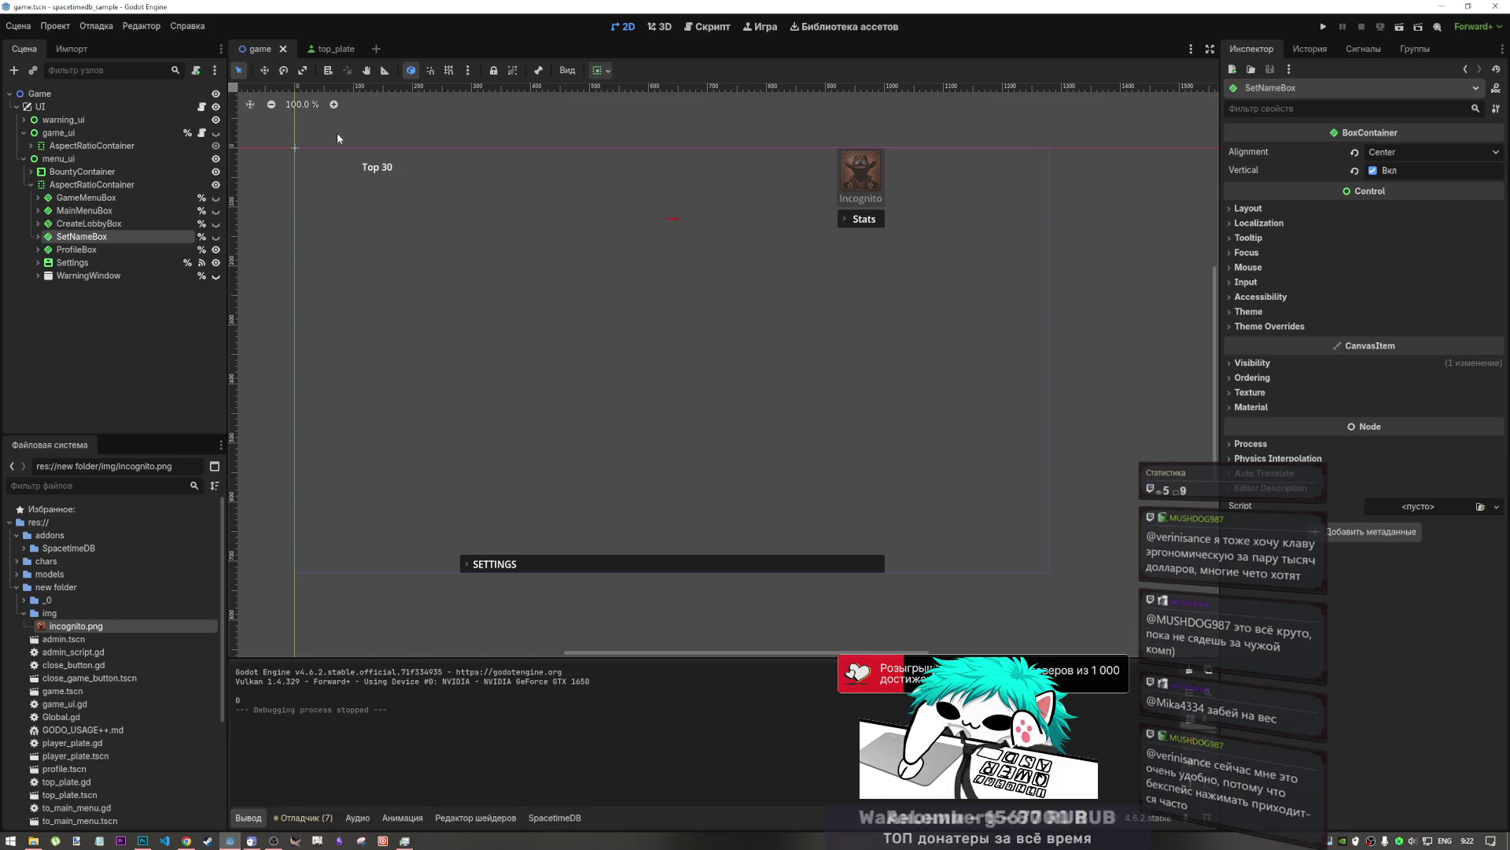
- Inspect the GameMenuBox, game_ui and UI nodes, then view the Control class reference
left_click(126, 197)
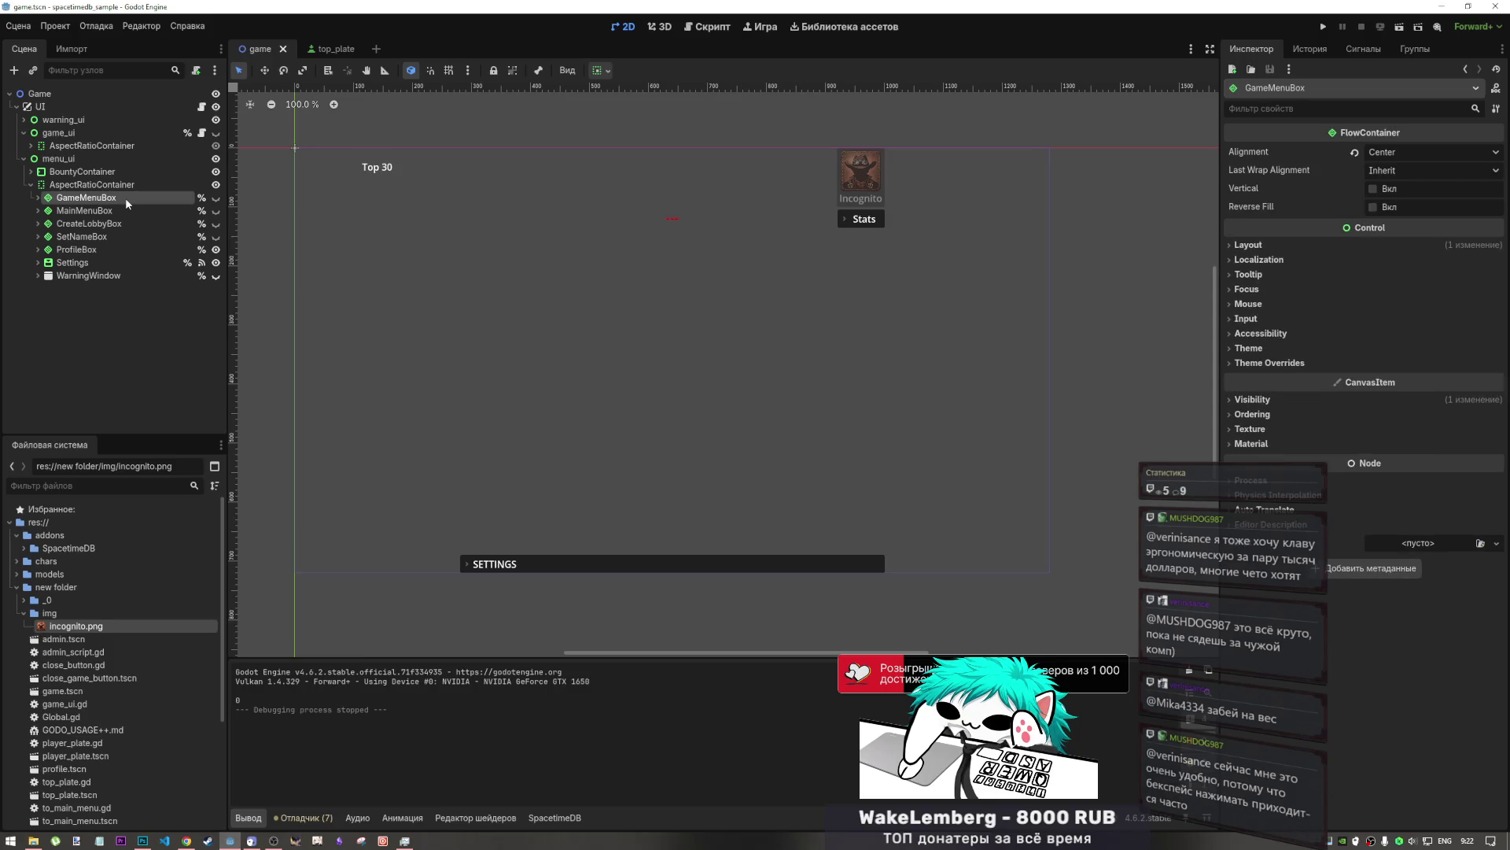
left_click(116, 134)
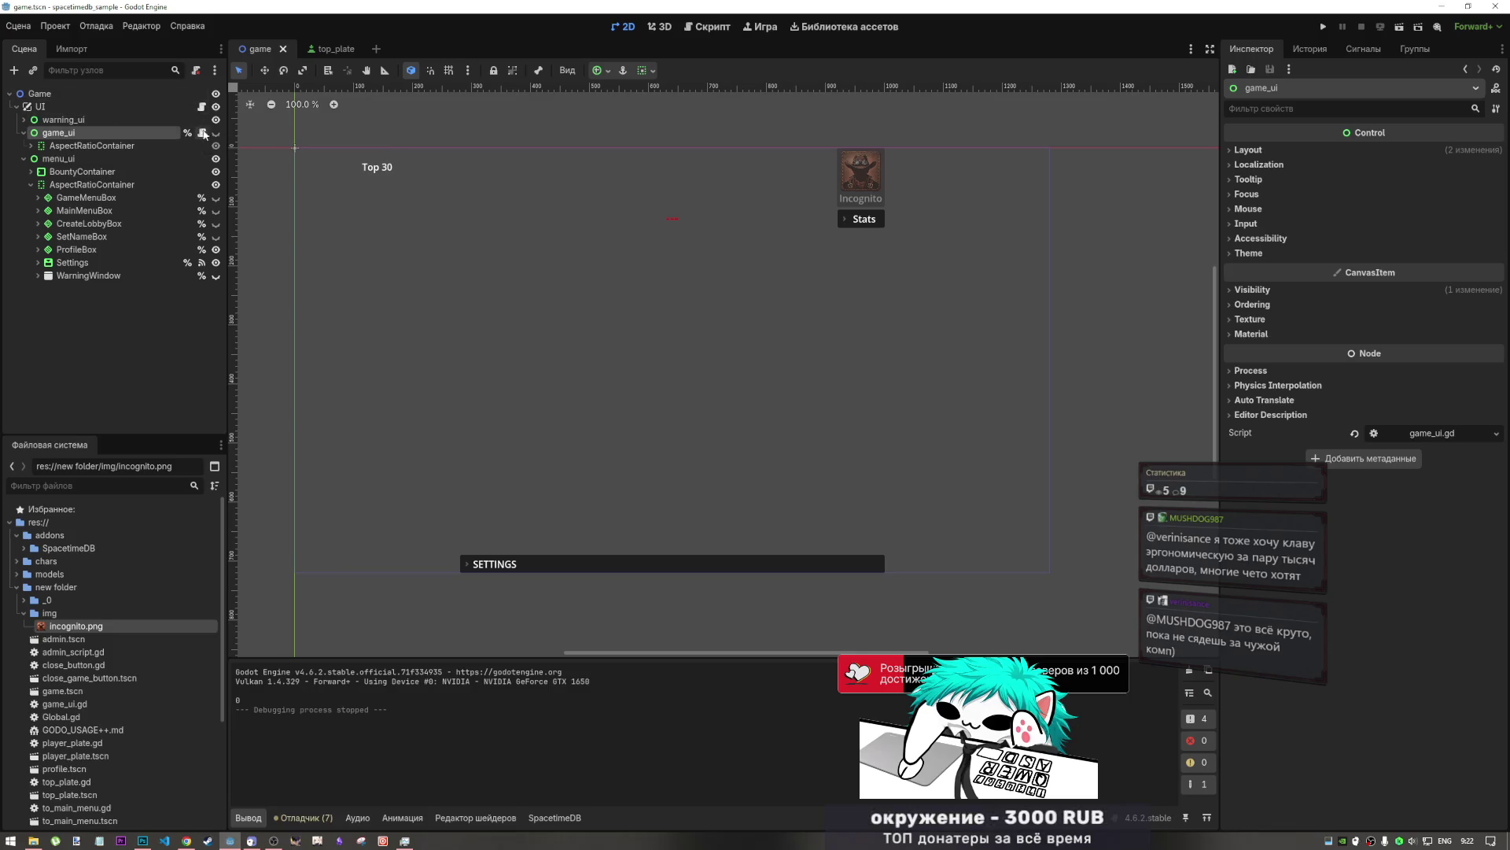
left_click(153, 107)
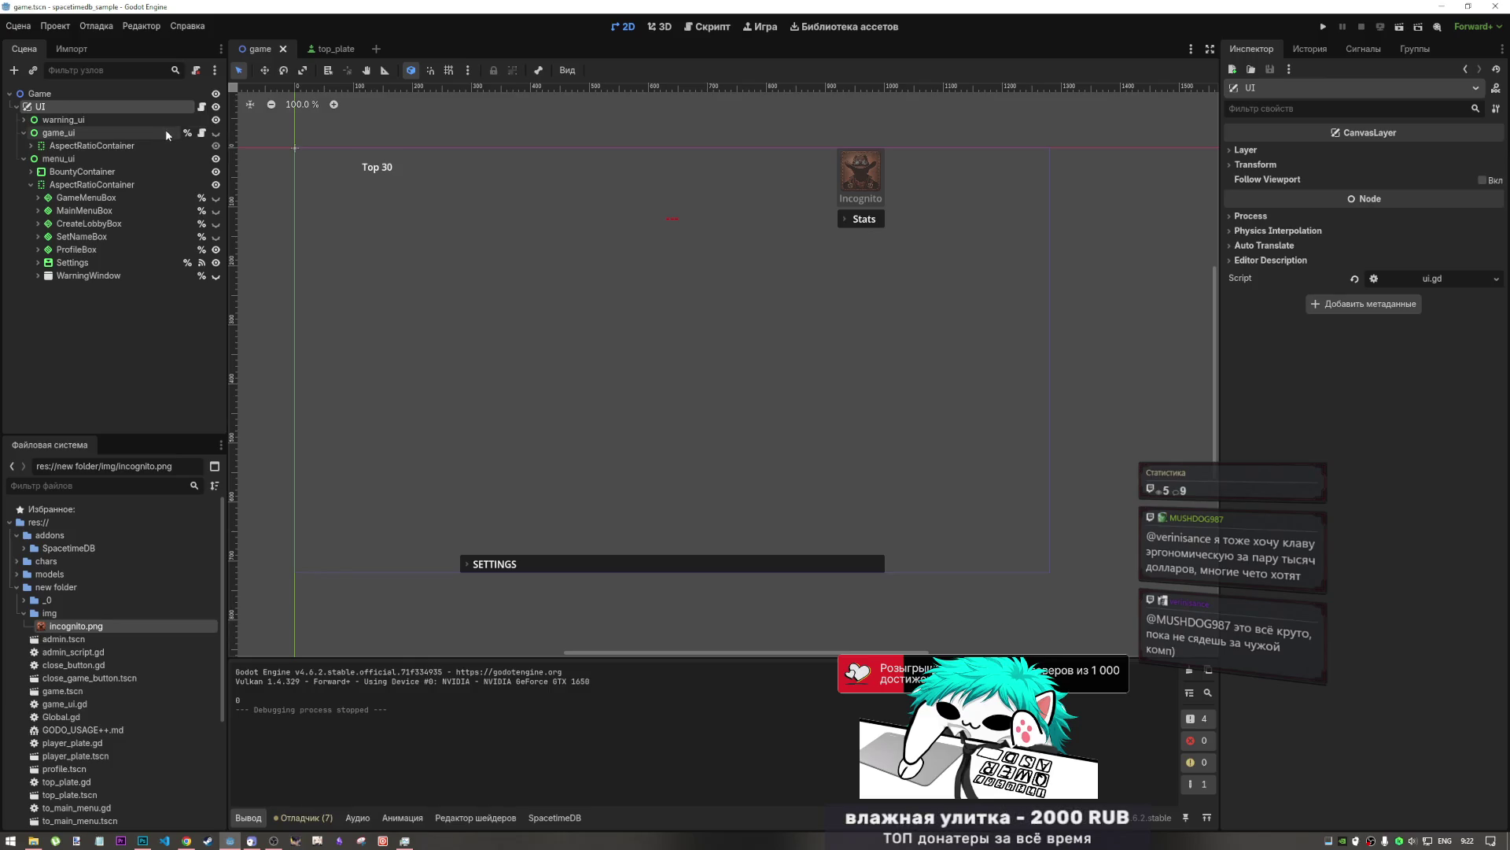
left_click(702, 26)
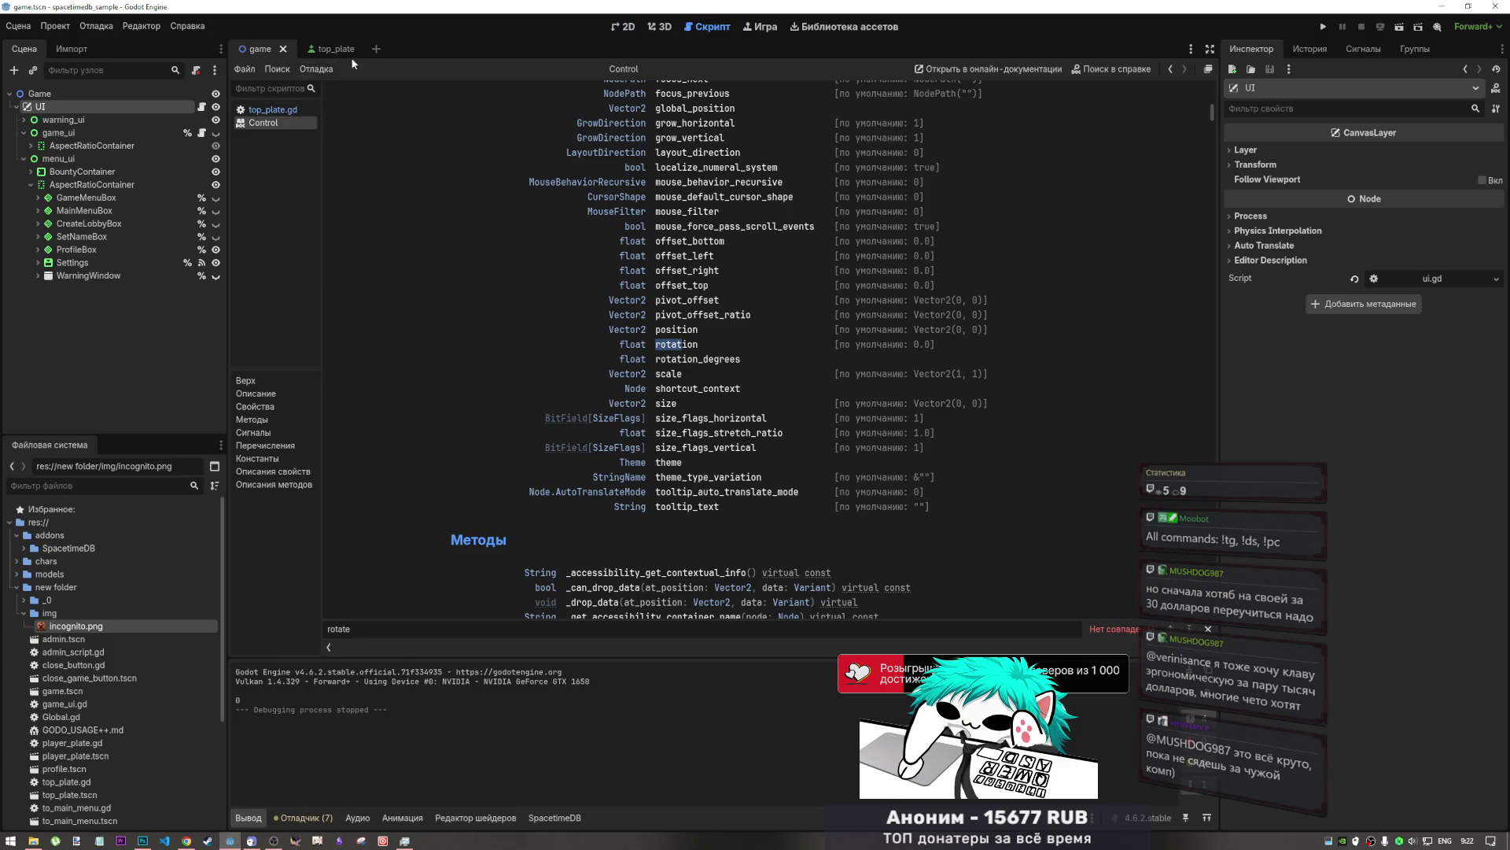
- Peek at the top_plate scene, return to the game scene, and close the docs search bar
left_click(324, 47)
left_click(264, 51)
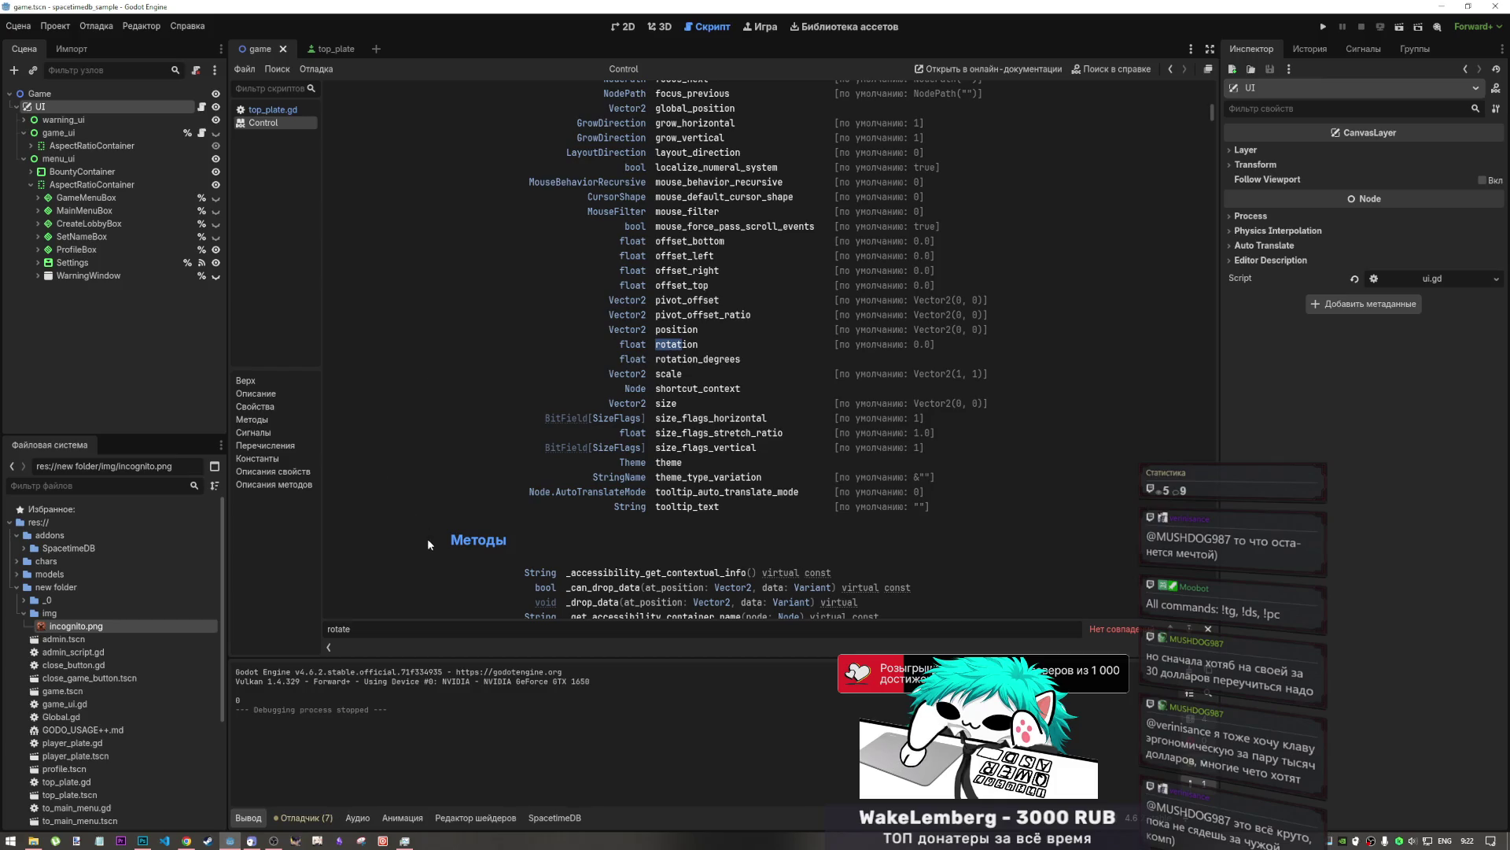
key("Escape")
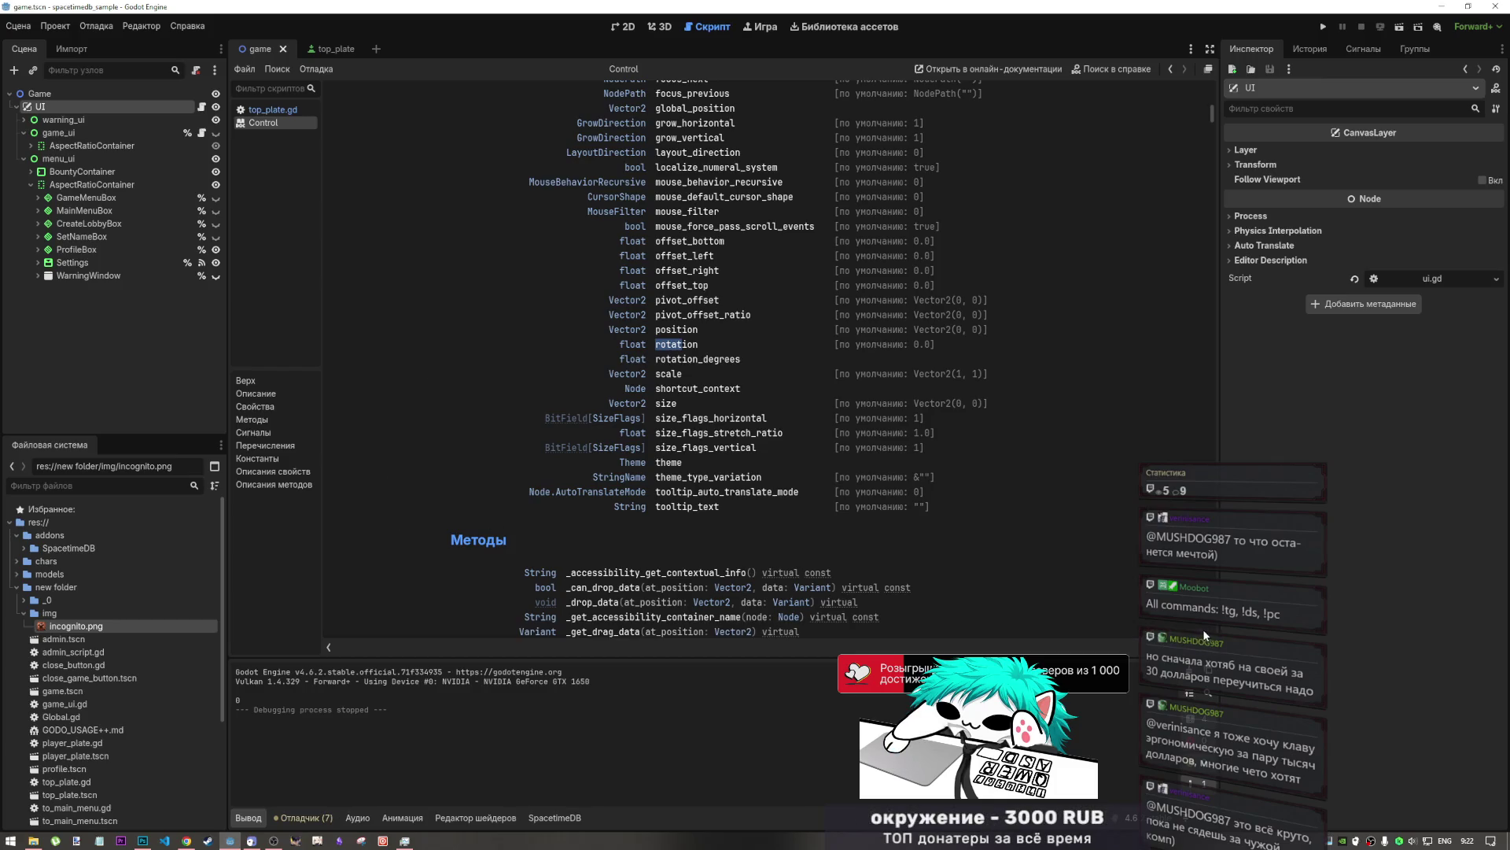
- Scroll back up the Control reference, then pause the YouTube DJ mix in the browser
left_click(186, 840)
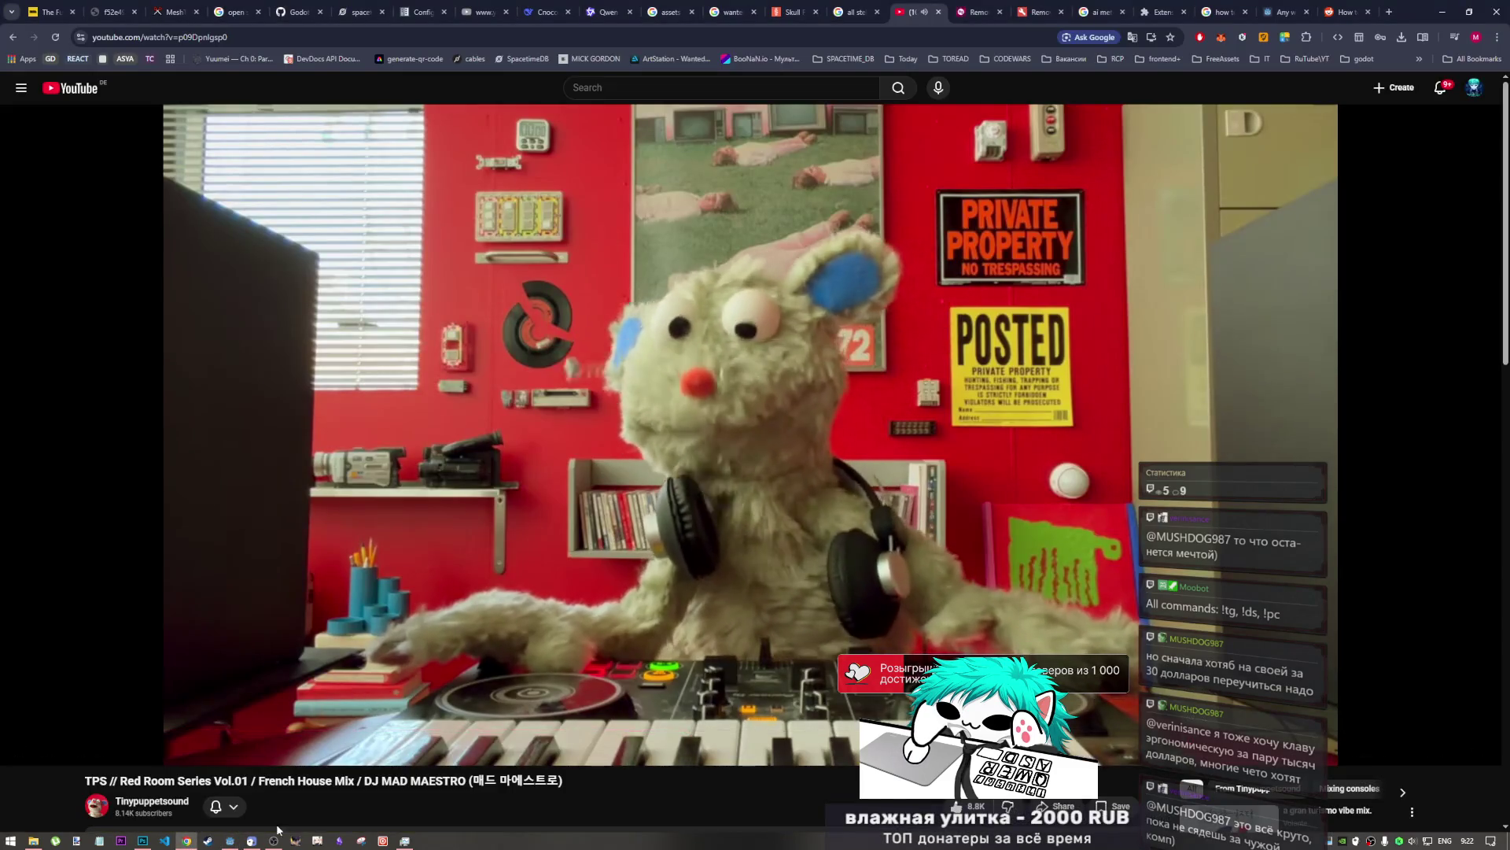
left_click(231, 842)
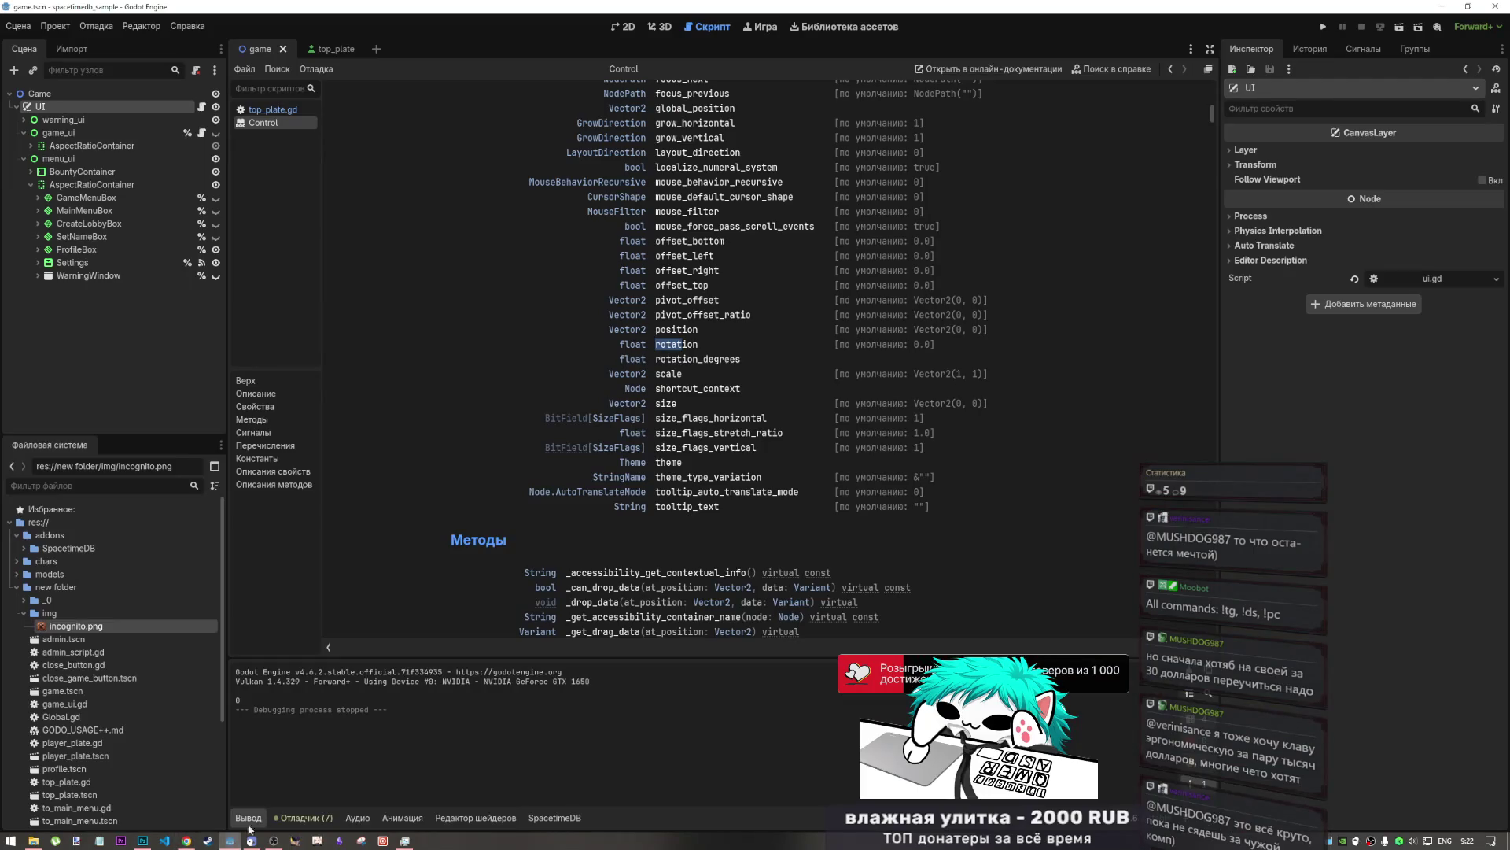
scroll(435, 446, "up", 5)
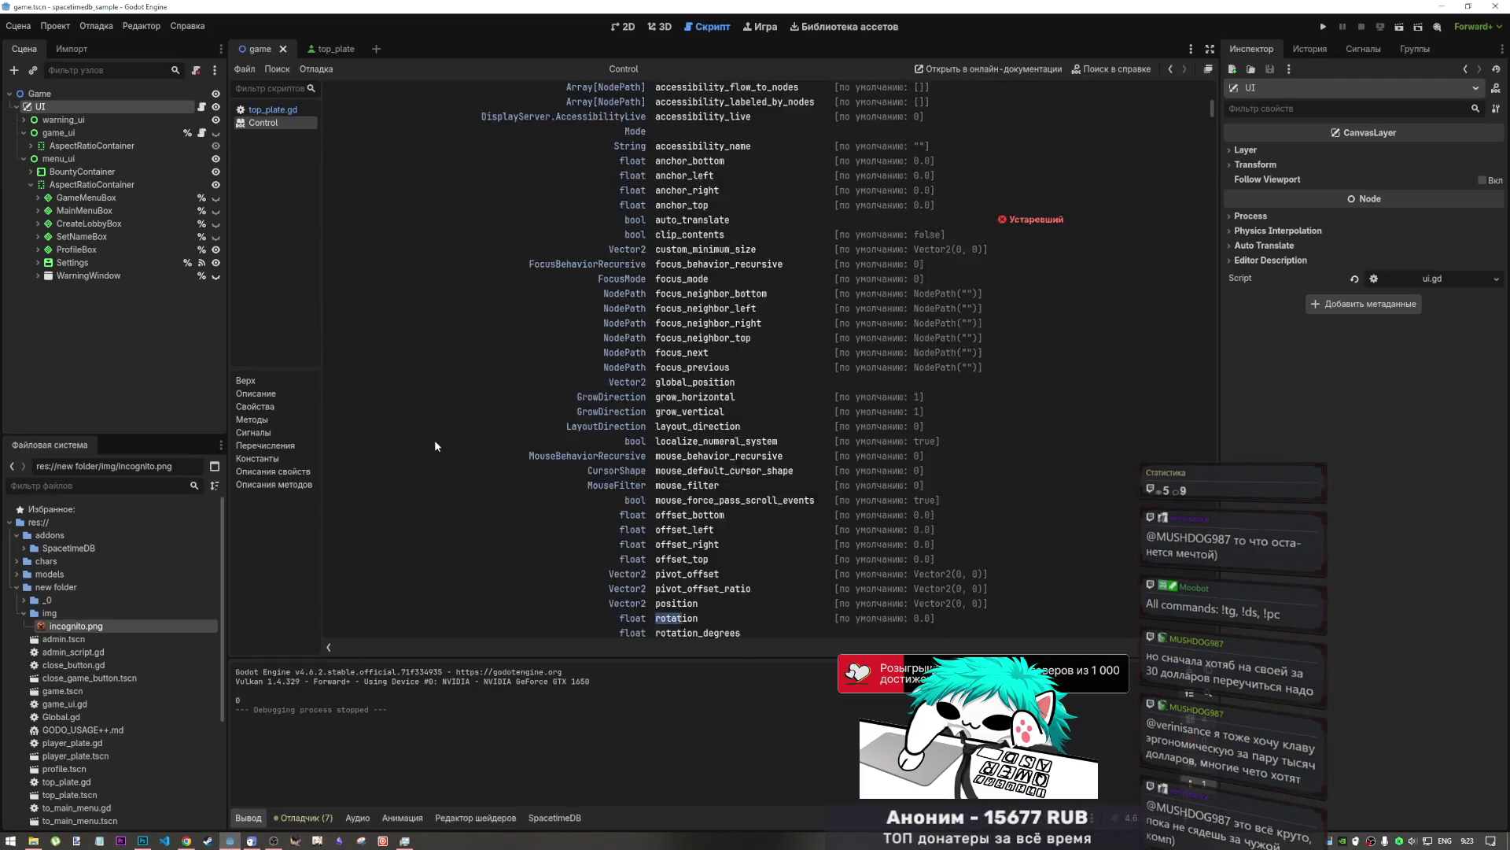
scroll(436, 447, "up", 5)
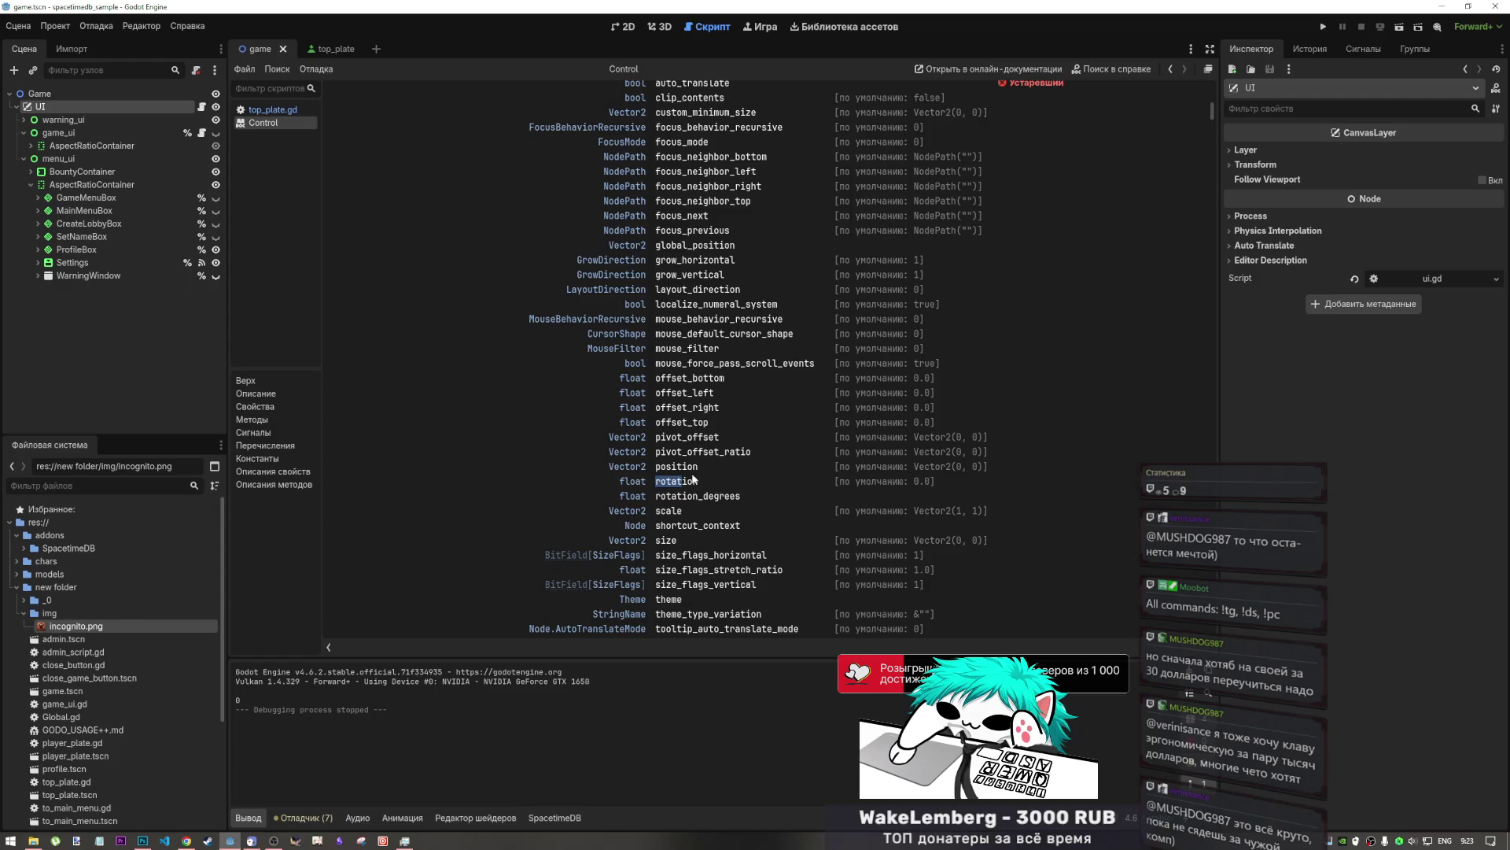
left_click(186, 840)
left_click(372, 599)
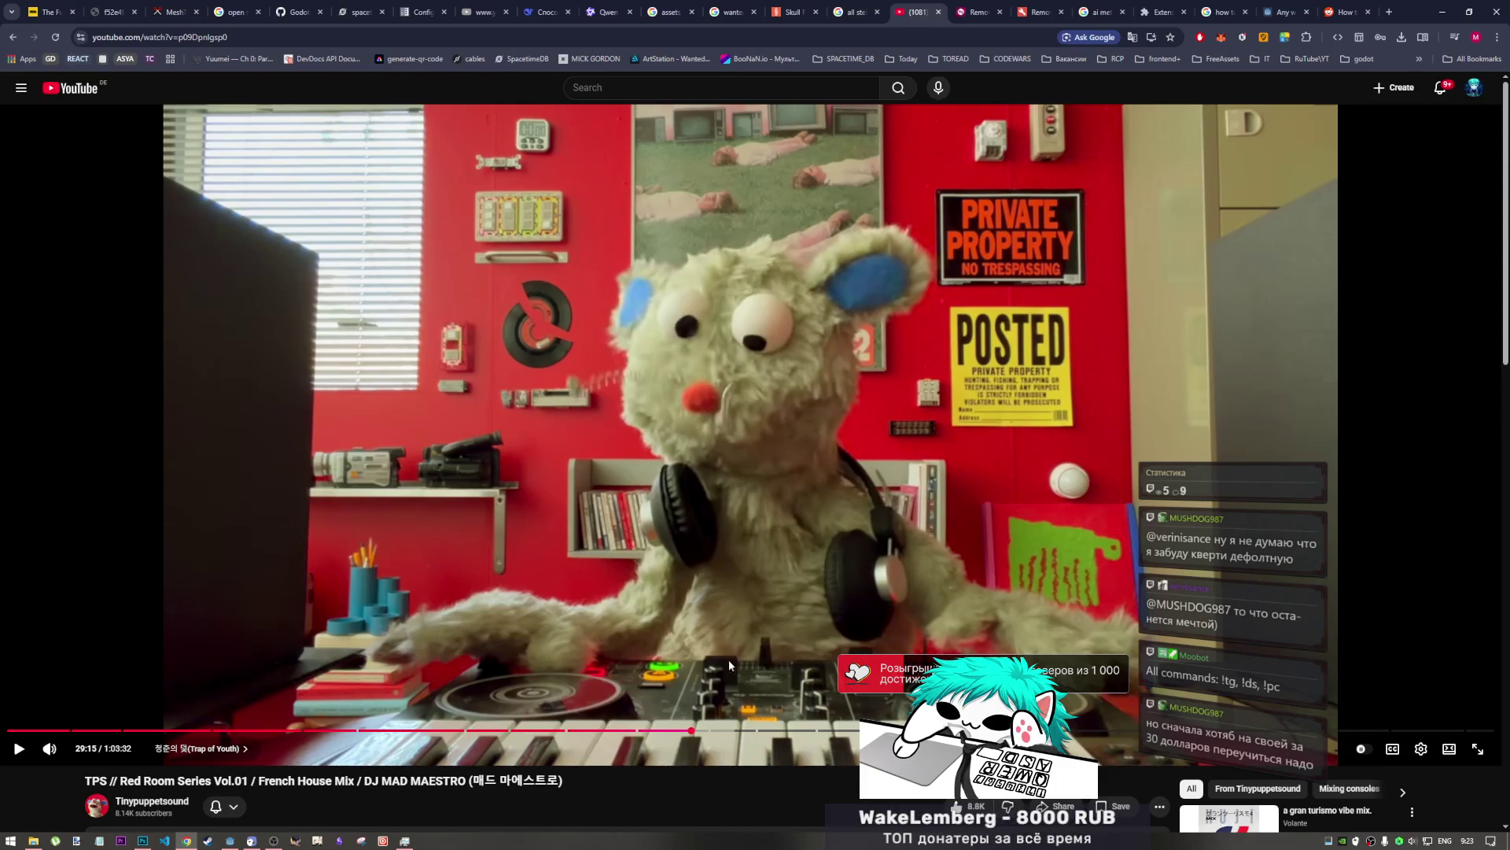
- Resume the mix and skim the Reddit thread on rotating Control nodes in an HBoxContainer
left_click(483, 465)
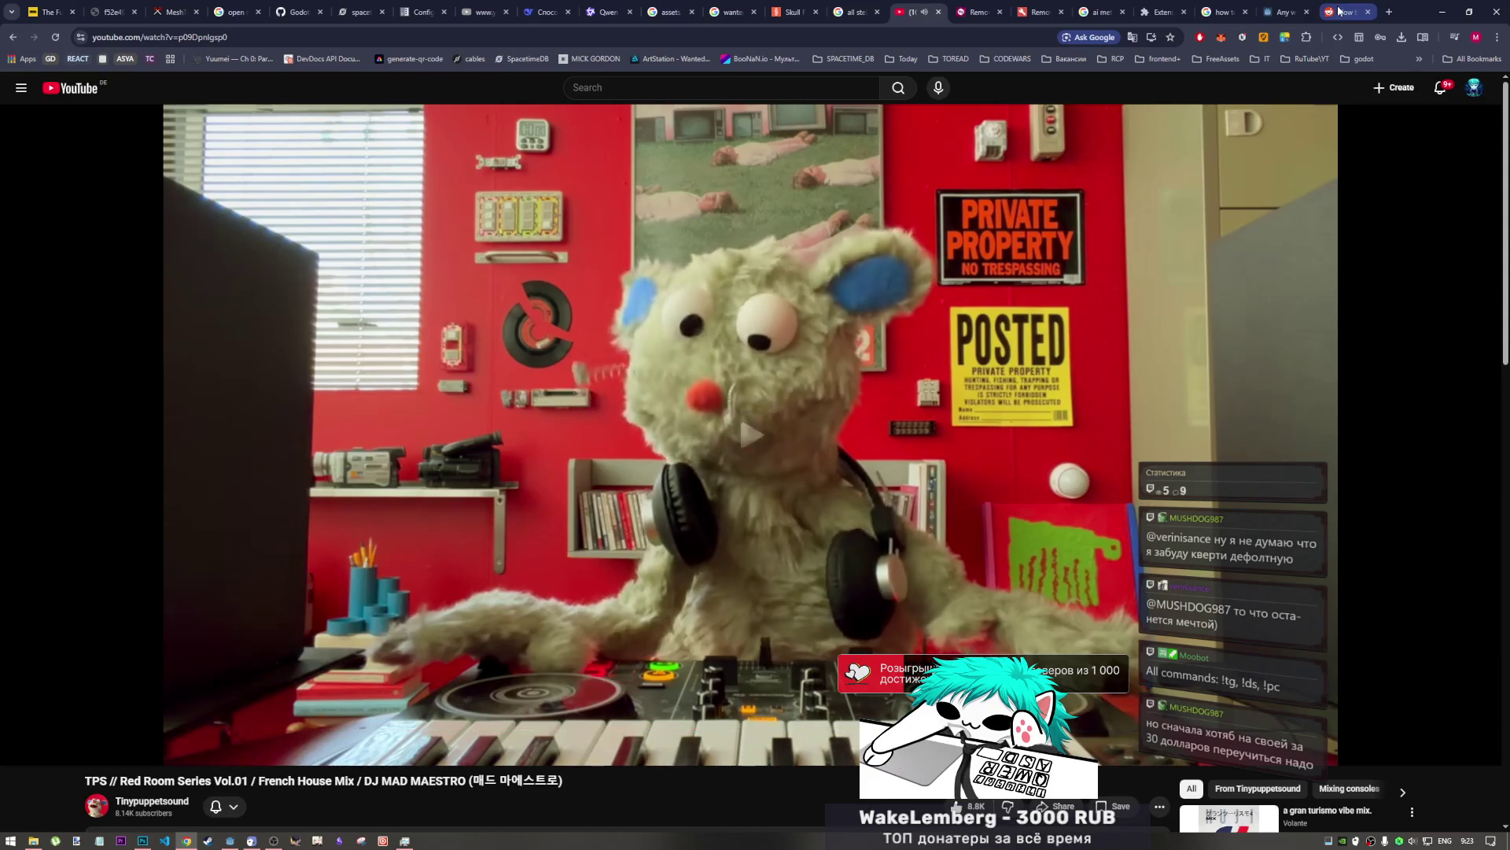
left_click(1282, 11)
left_click(1345, 11)
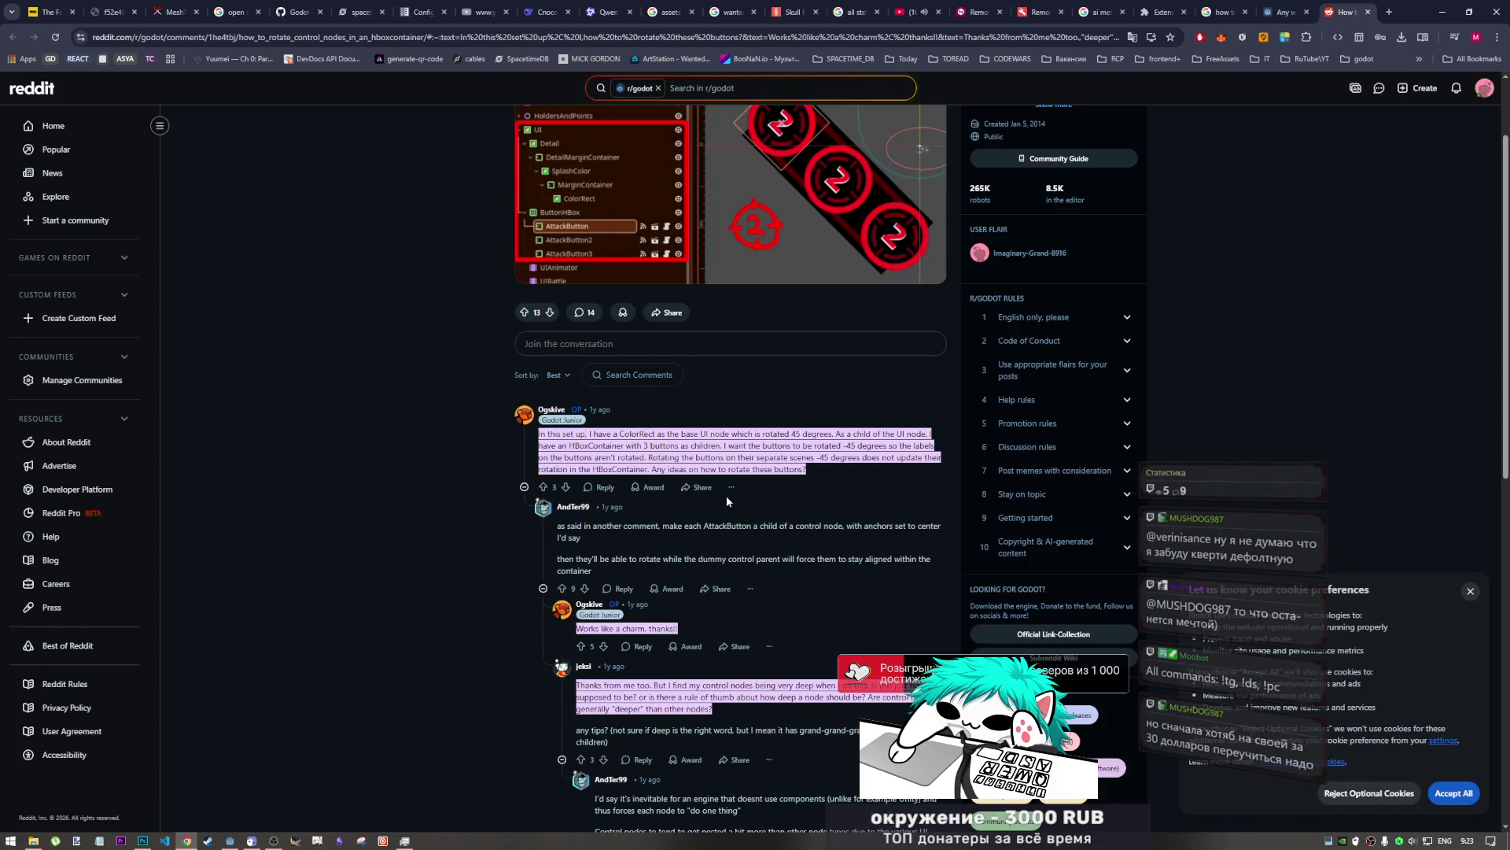
scroll(525, 418, "down", 1)
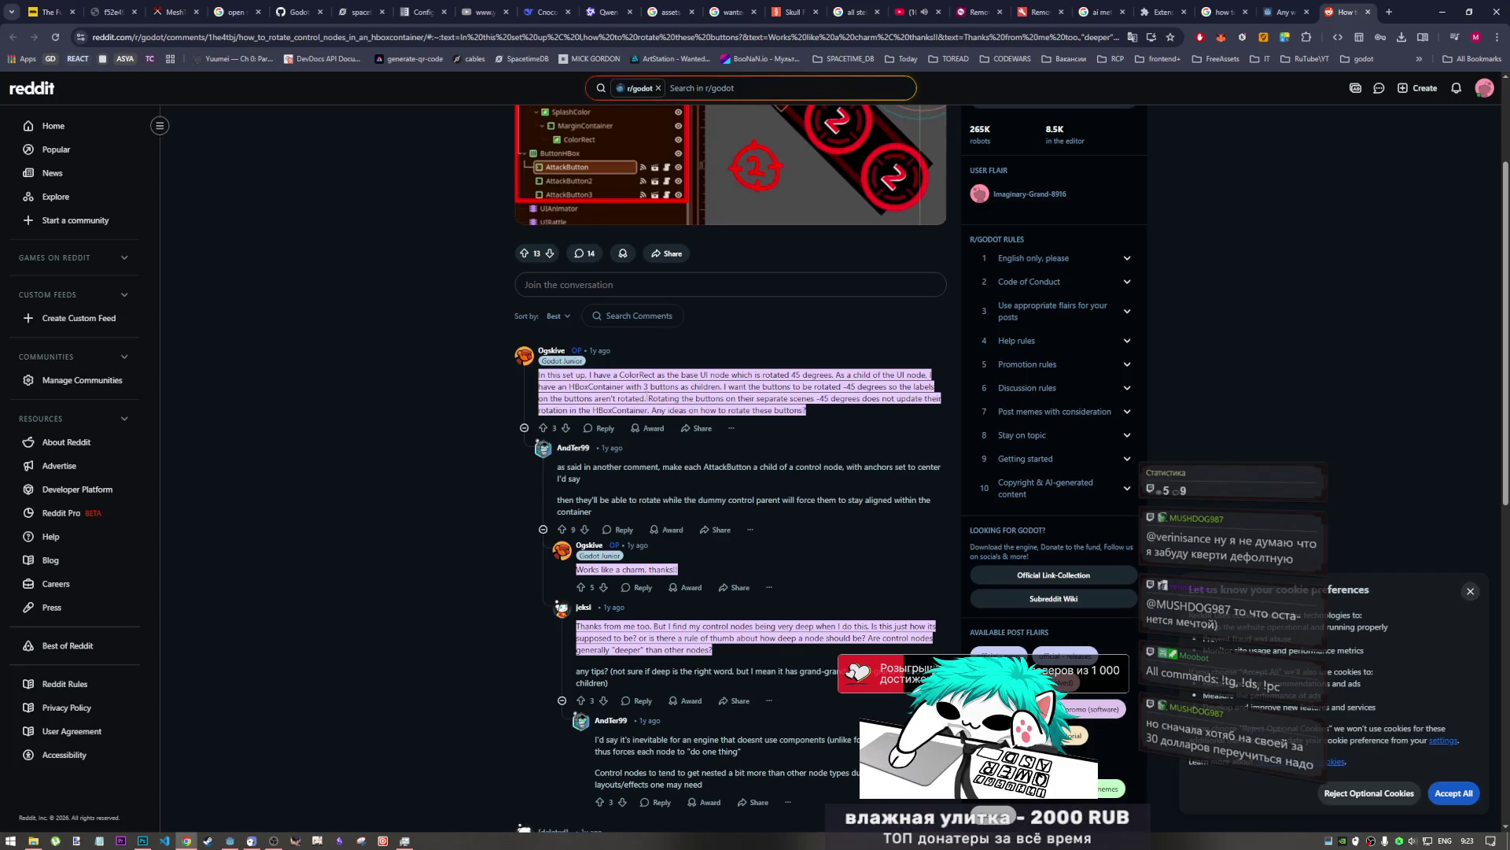
scroll(610, 362, "up", 3)
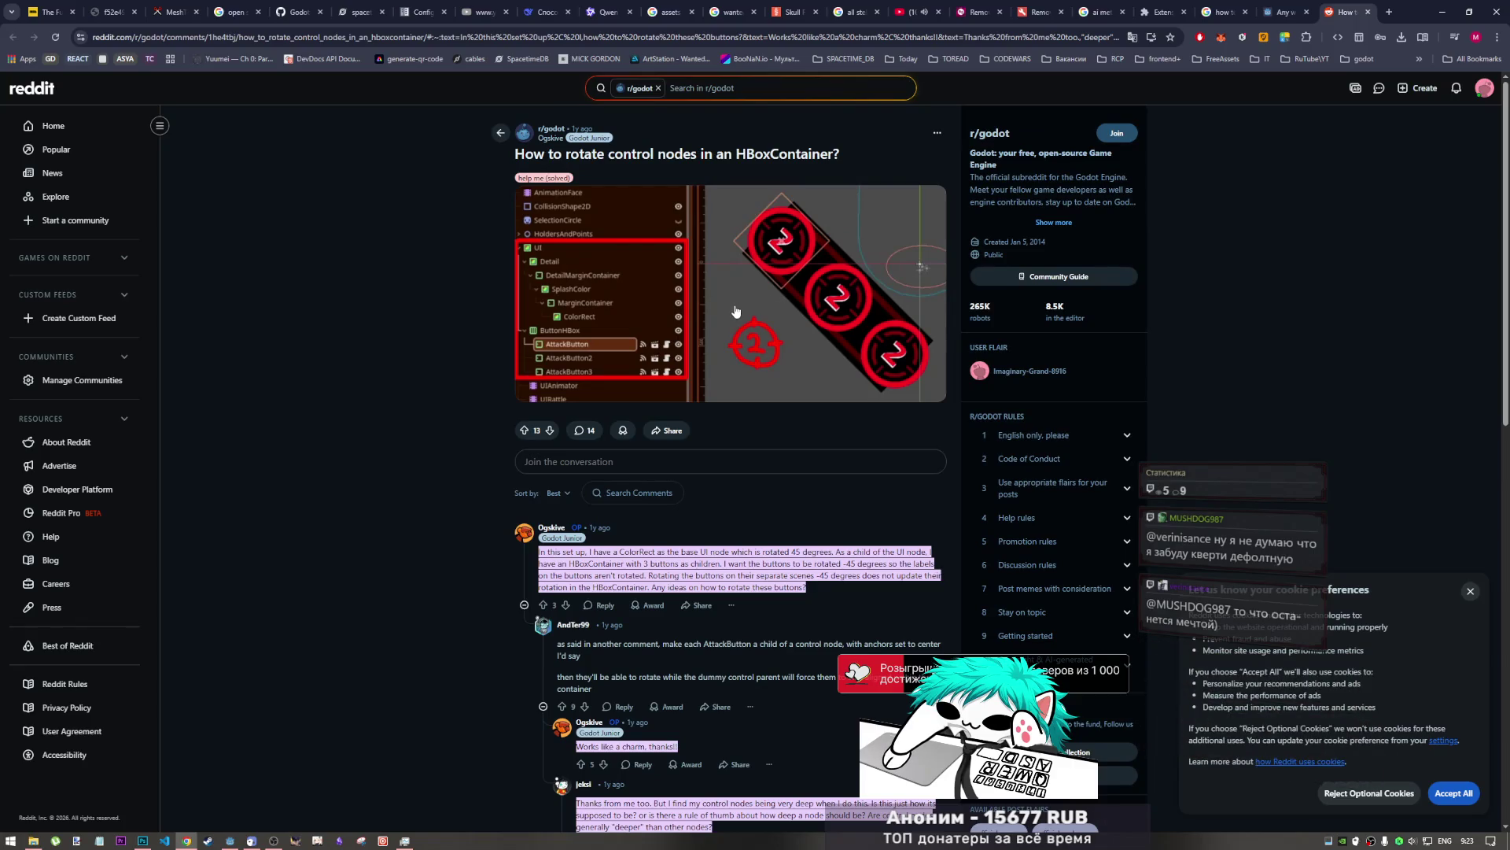
scroll(730, 318, "down", 3)
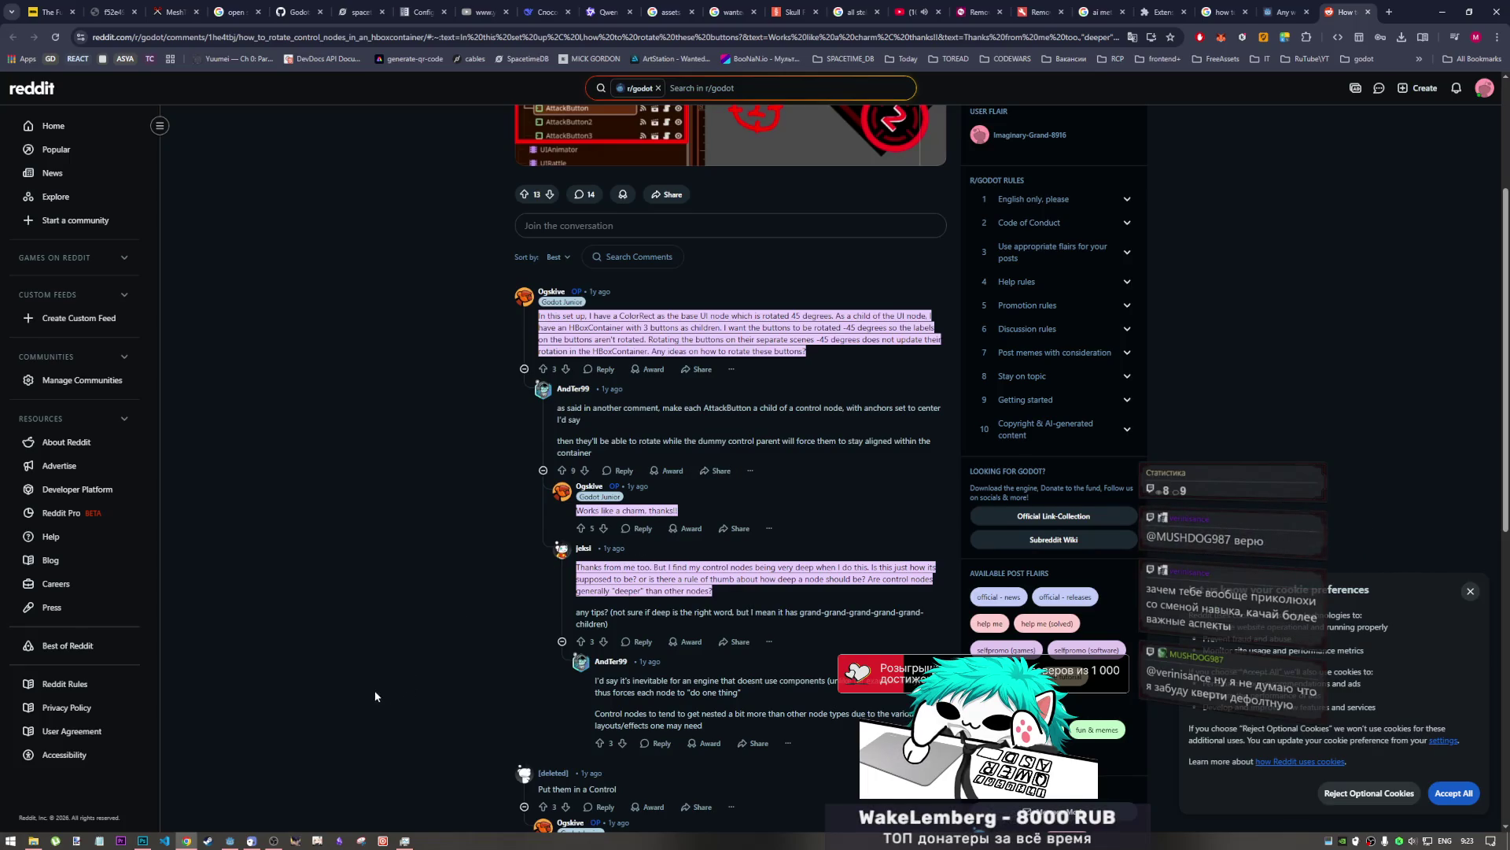
left_click(142, 839)
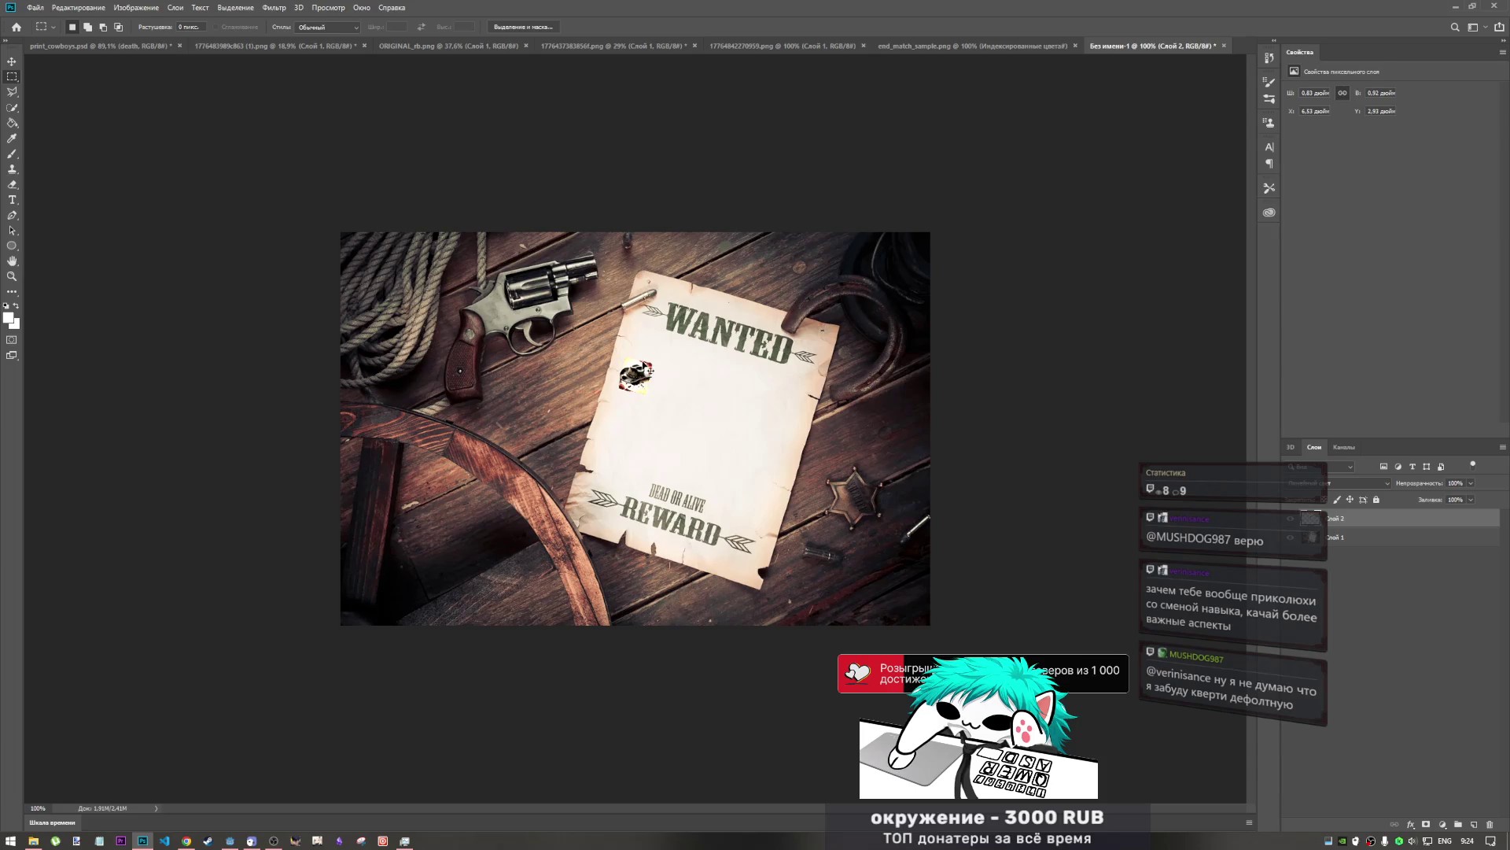
- Scale the hat image to 84.89%, nudge it upward, and reselect Слой 2
scroll(634, 393, "up", 8)
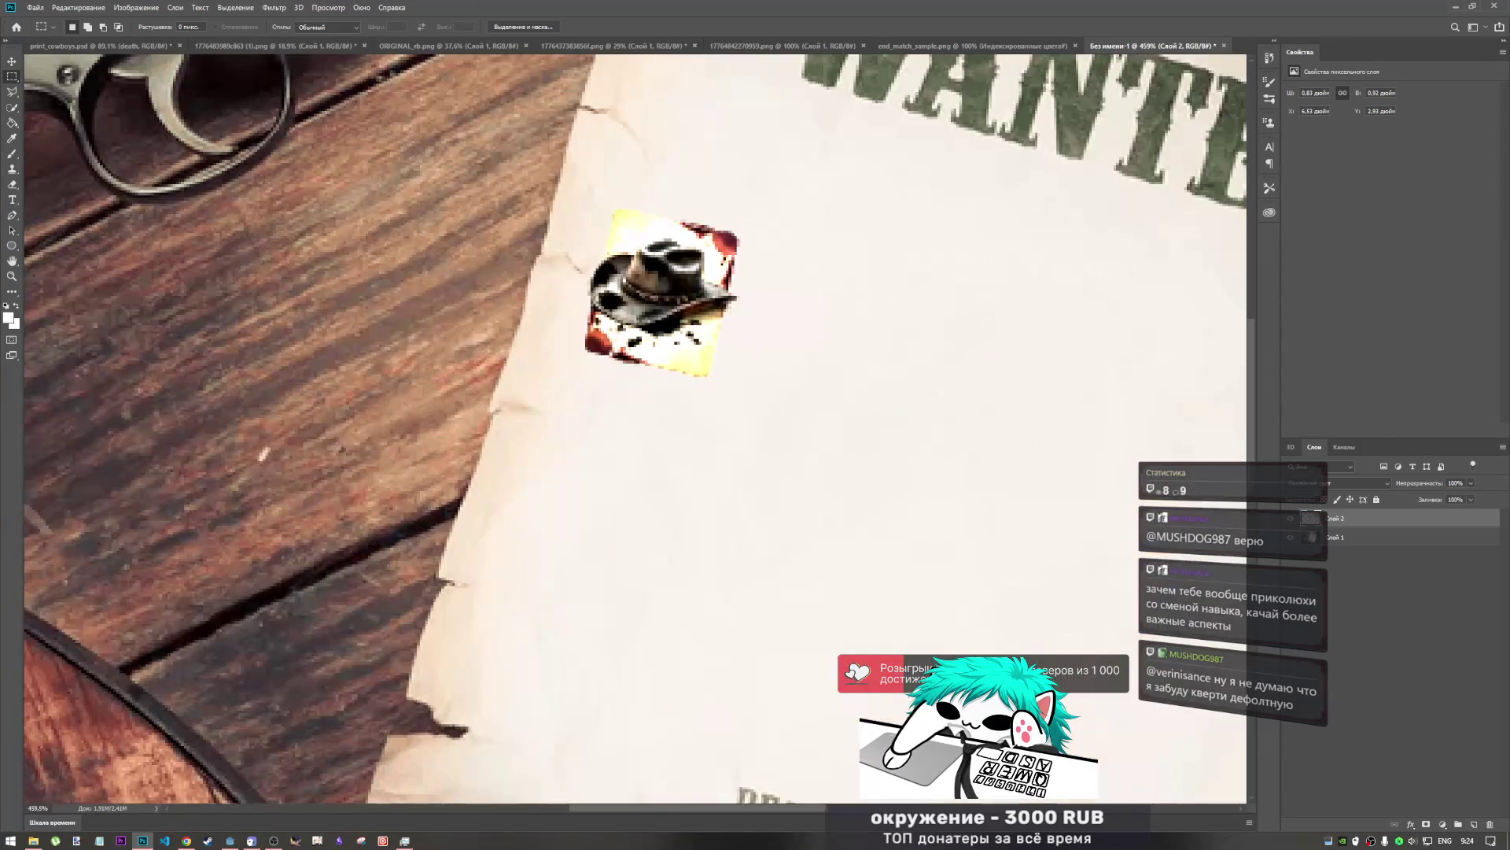
scroll(672, 408, "right", 2)
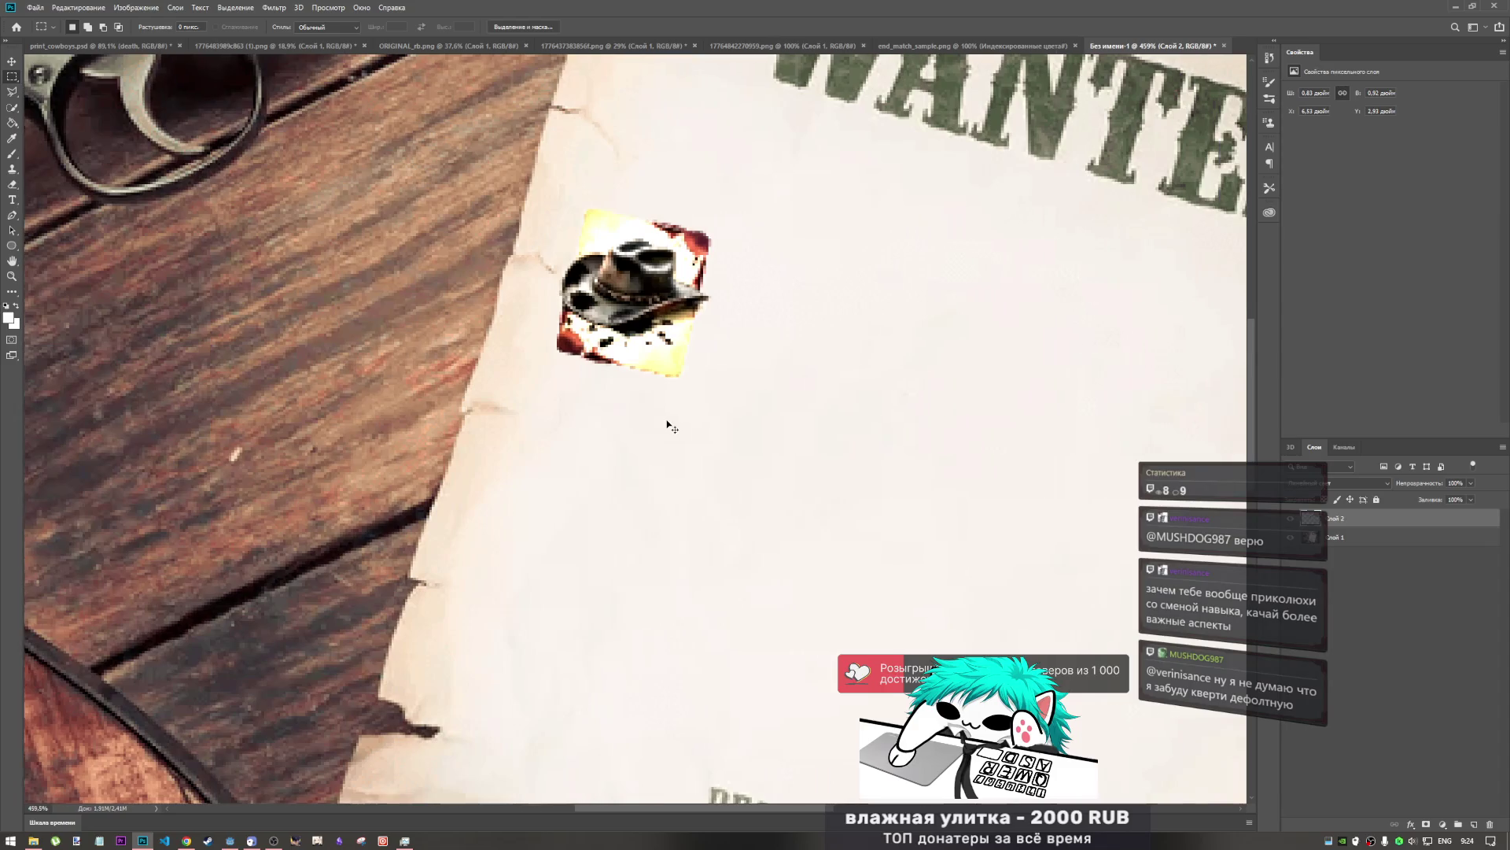
scroll(661, 397, "down", 5)
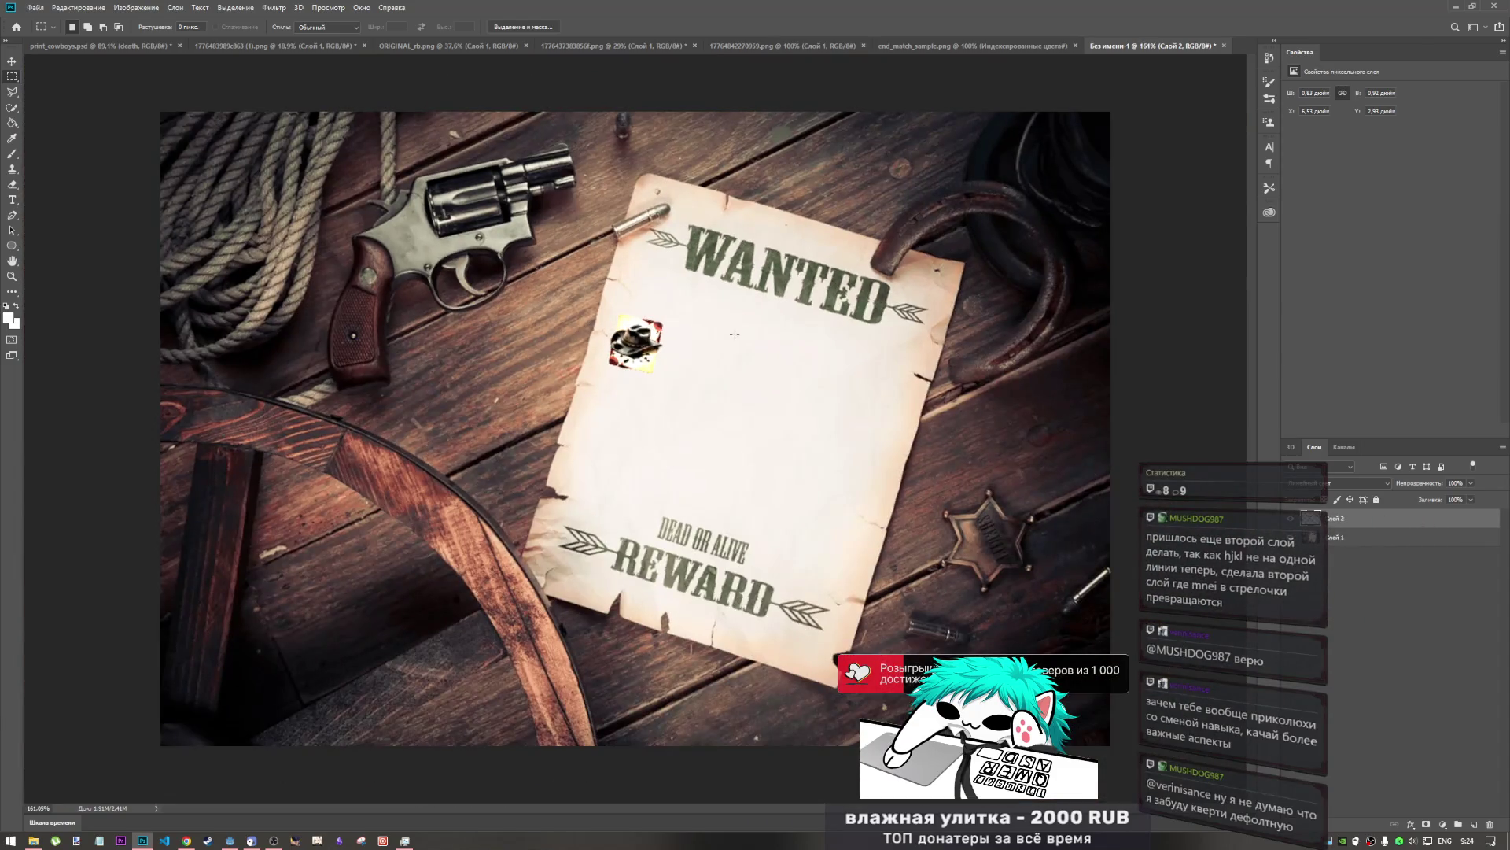
scroll(734, 334, "up", 2)
scroll(710, 395, "down", 3)
scroll(722, 347, "up", 3)
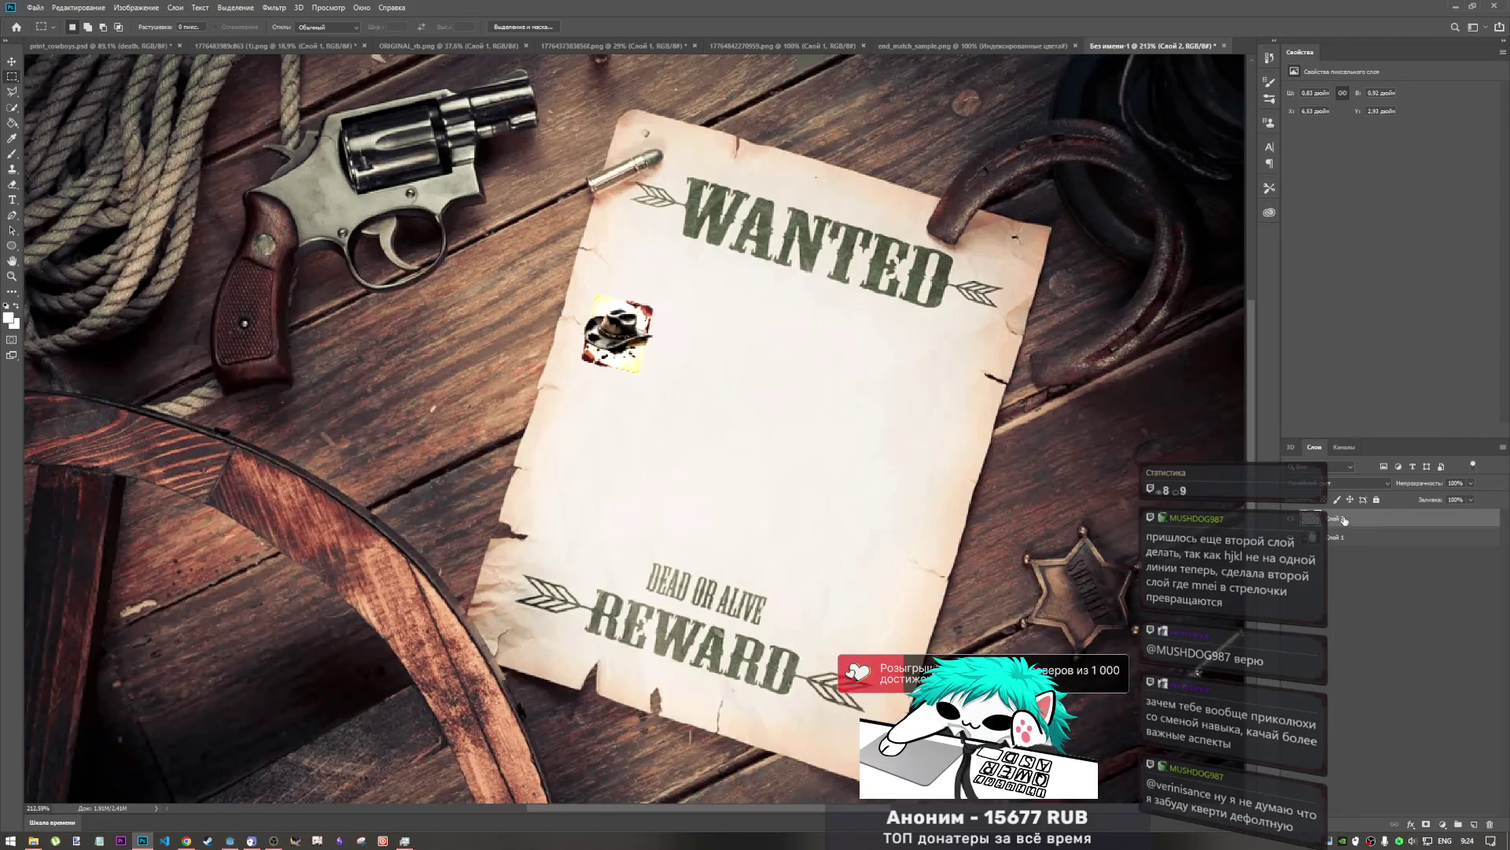
key("ctrl+t")
left_click_drag(647, 295, 649, 299)
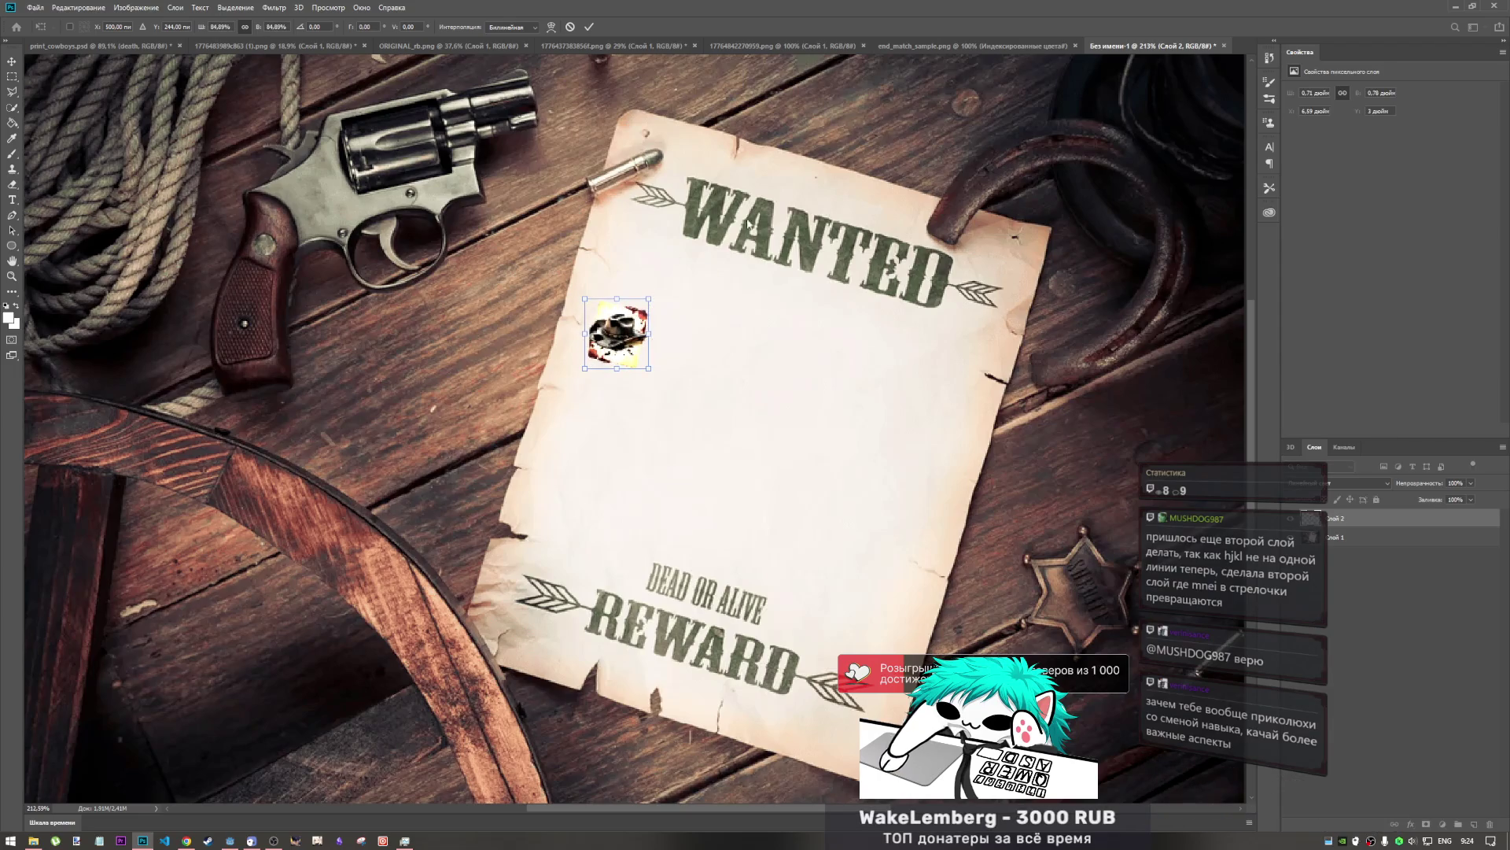
left_click(589, 27)
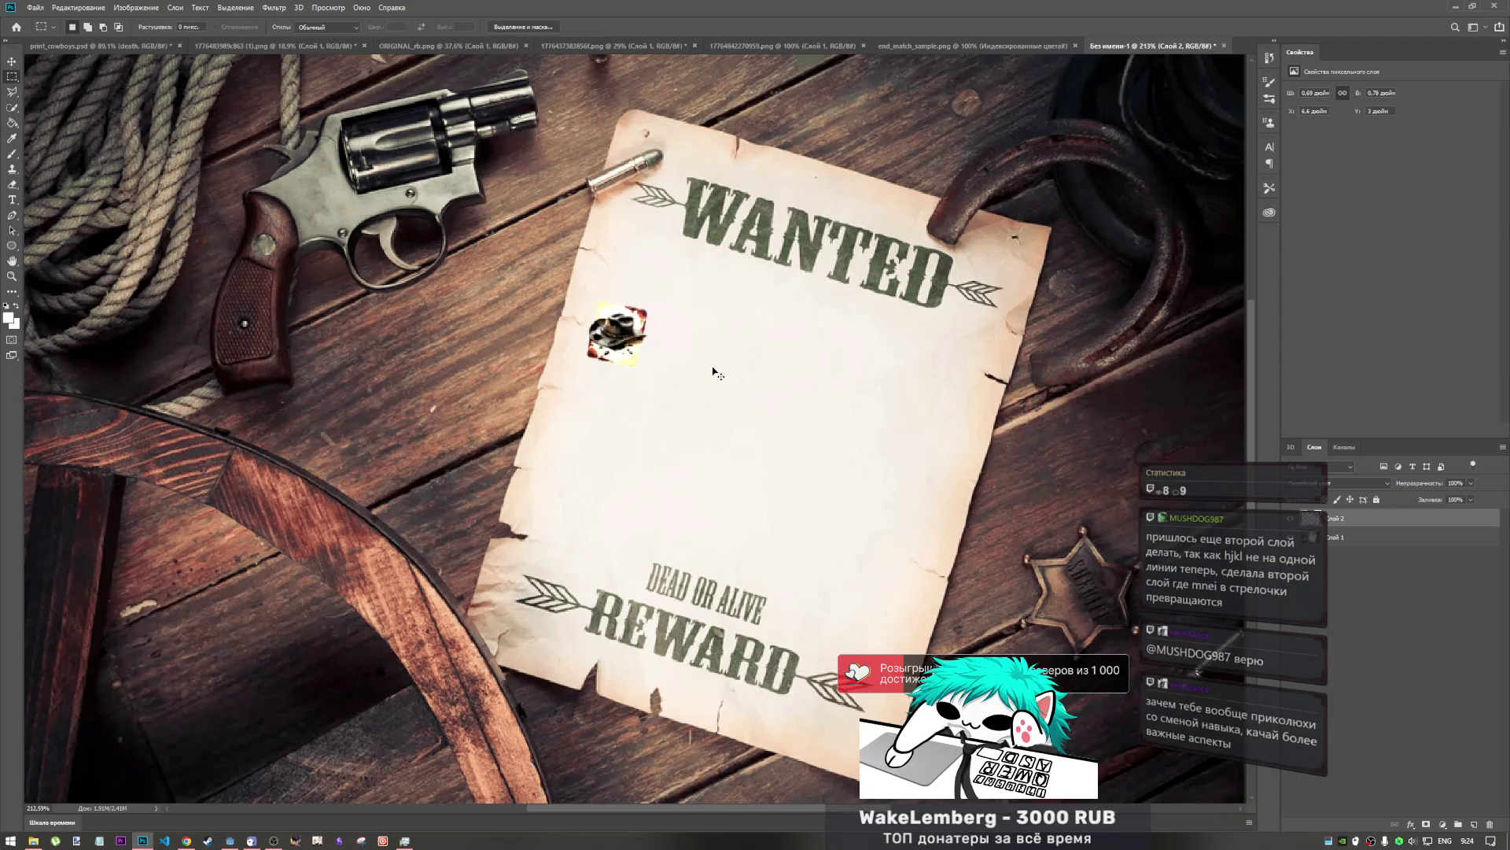
left_click_drag(718, 374, 717, 358)
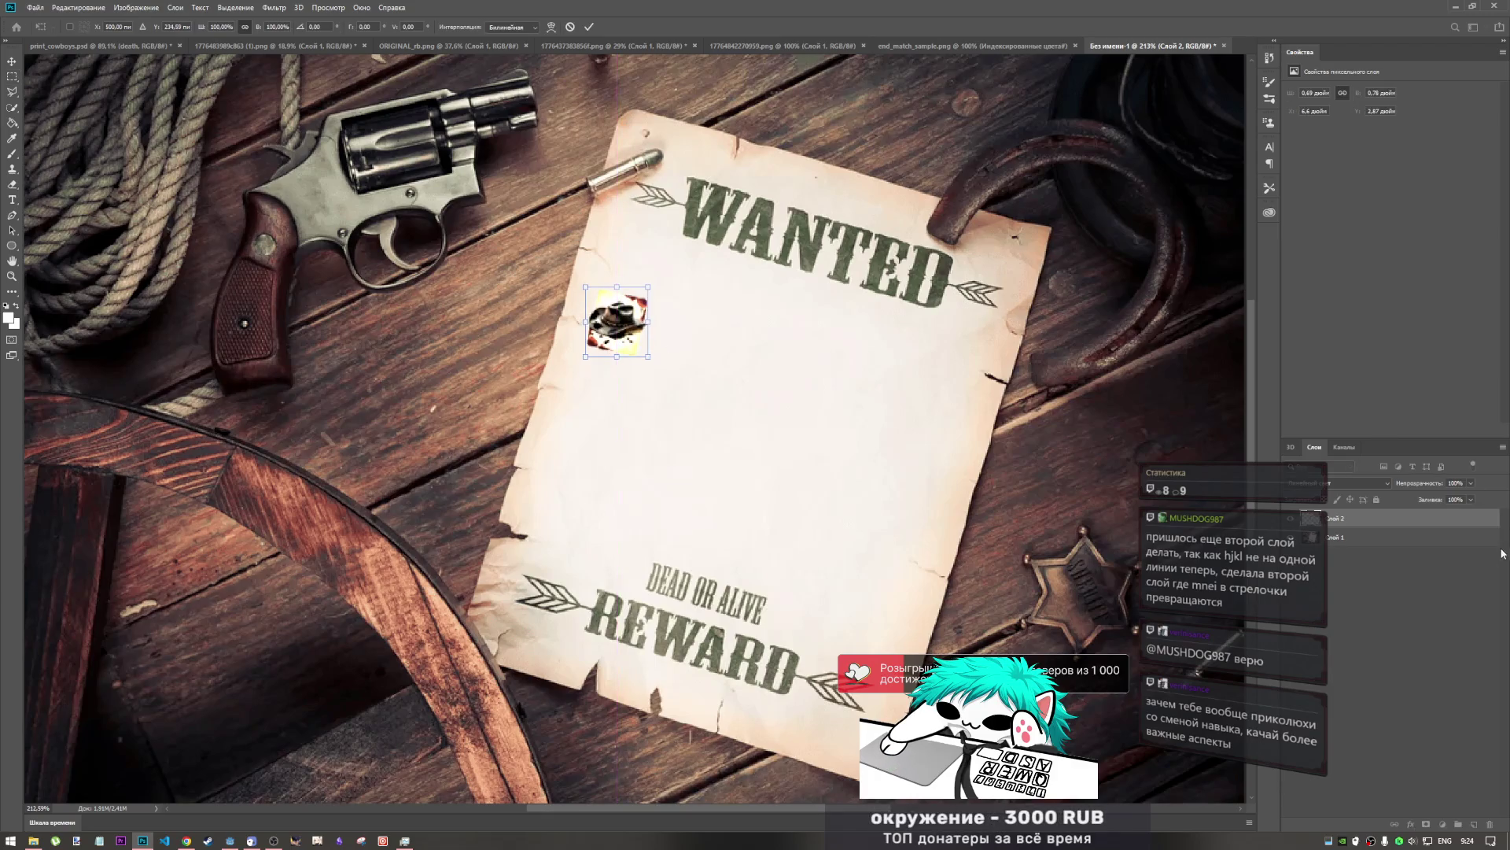
left_click(1395, 565)
left_click(1385, 521)
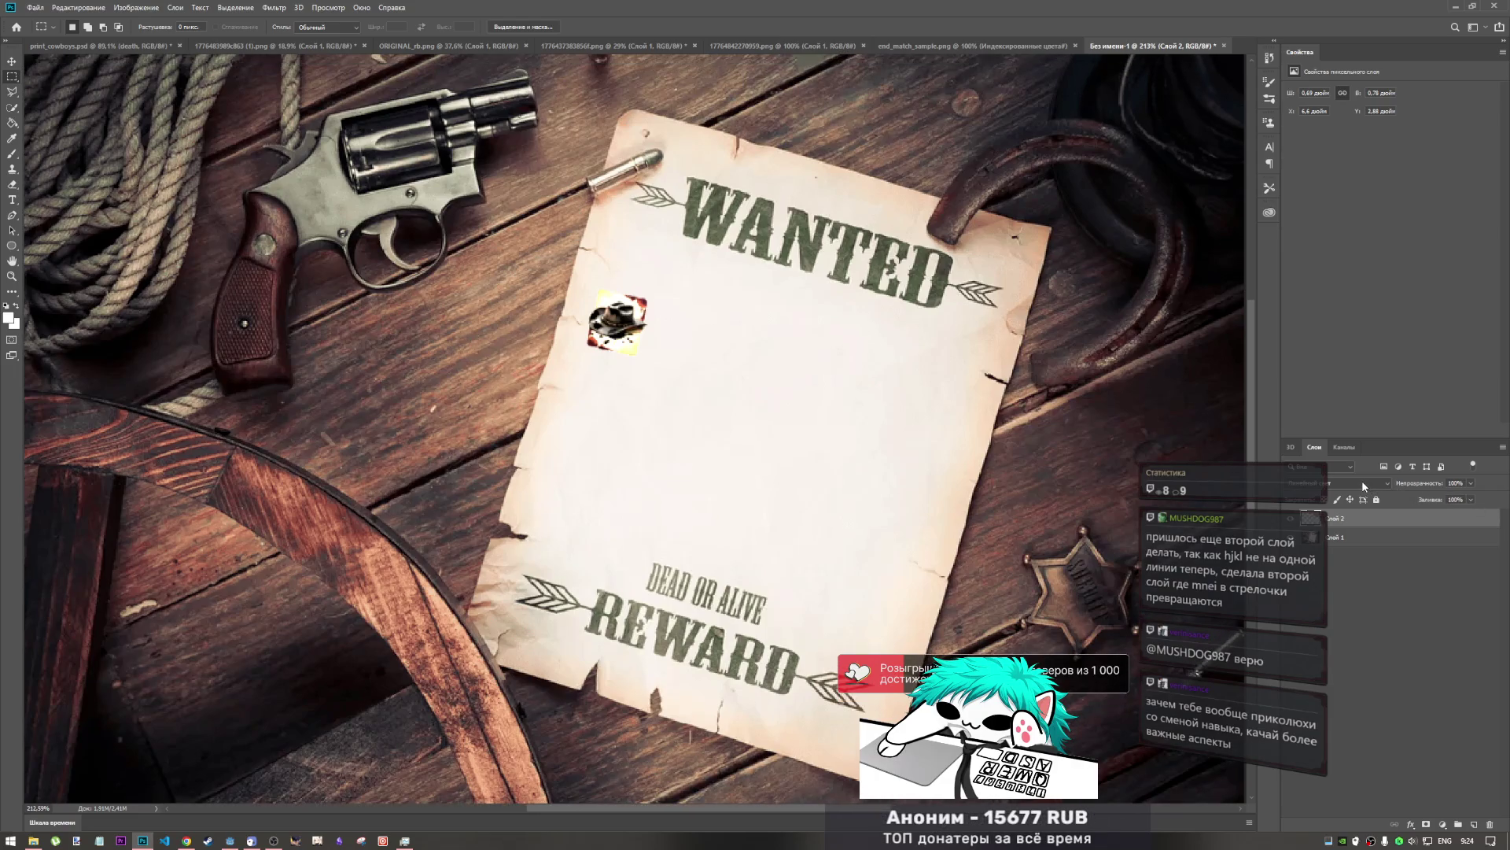
- Open the blend mode list for the hat layer Слой 2 and look over the options
left_click(1365, 483)
left_click(1361, 482)
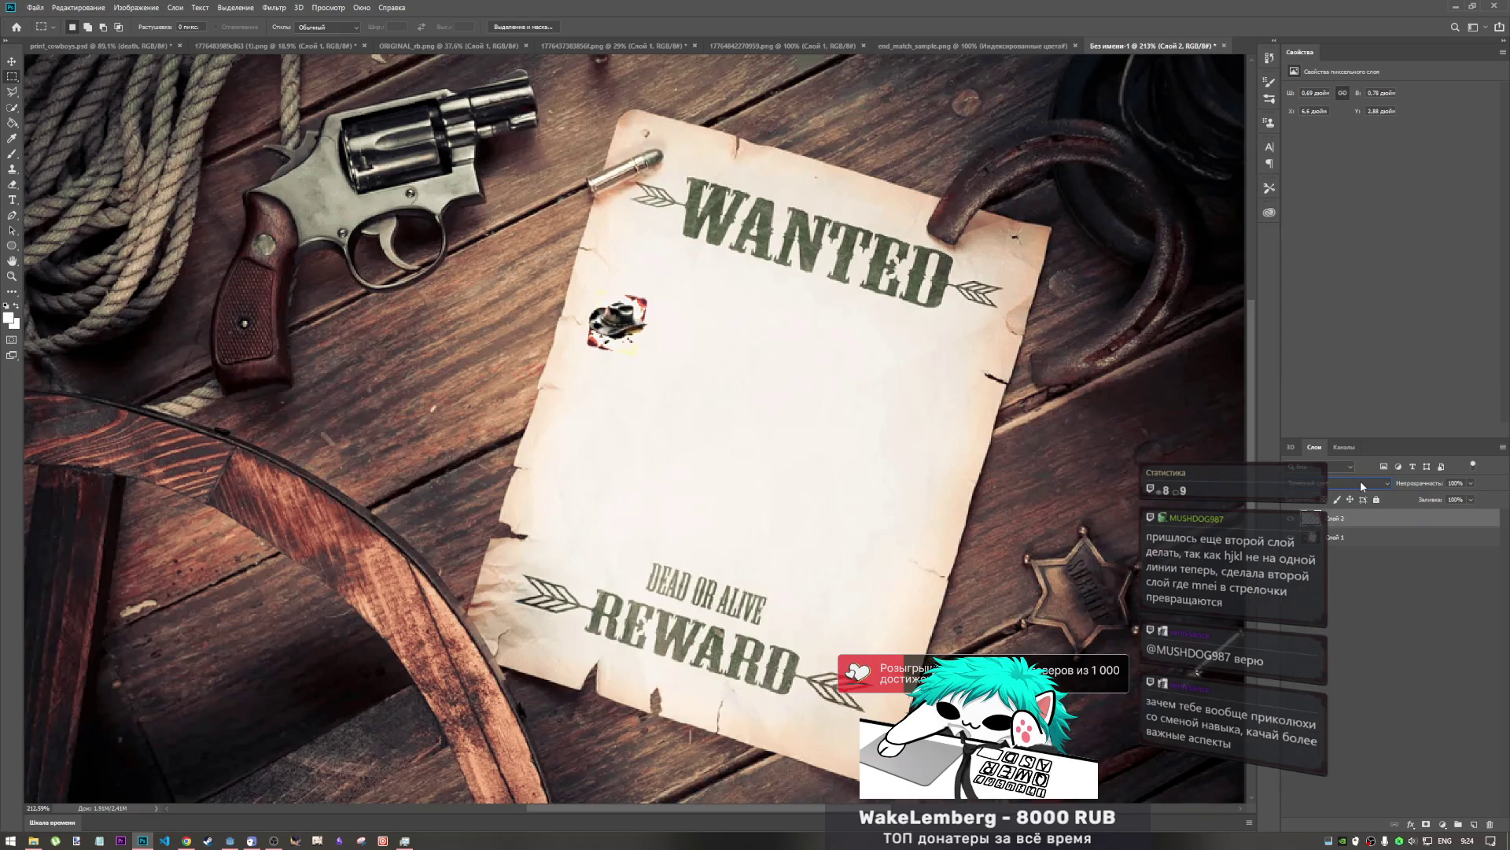
scroll(1359, 483, "up", 2)
scroll(1360, 483, "down", 1)
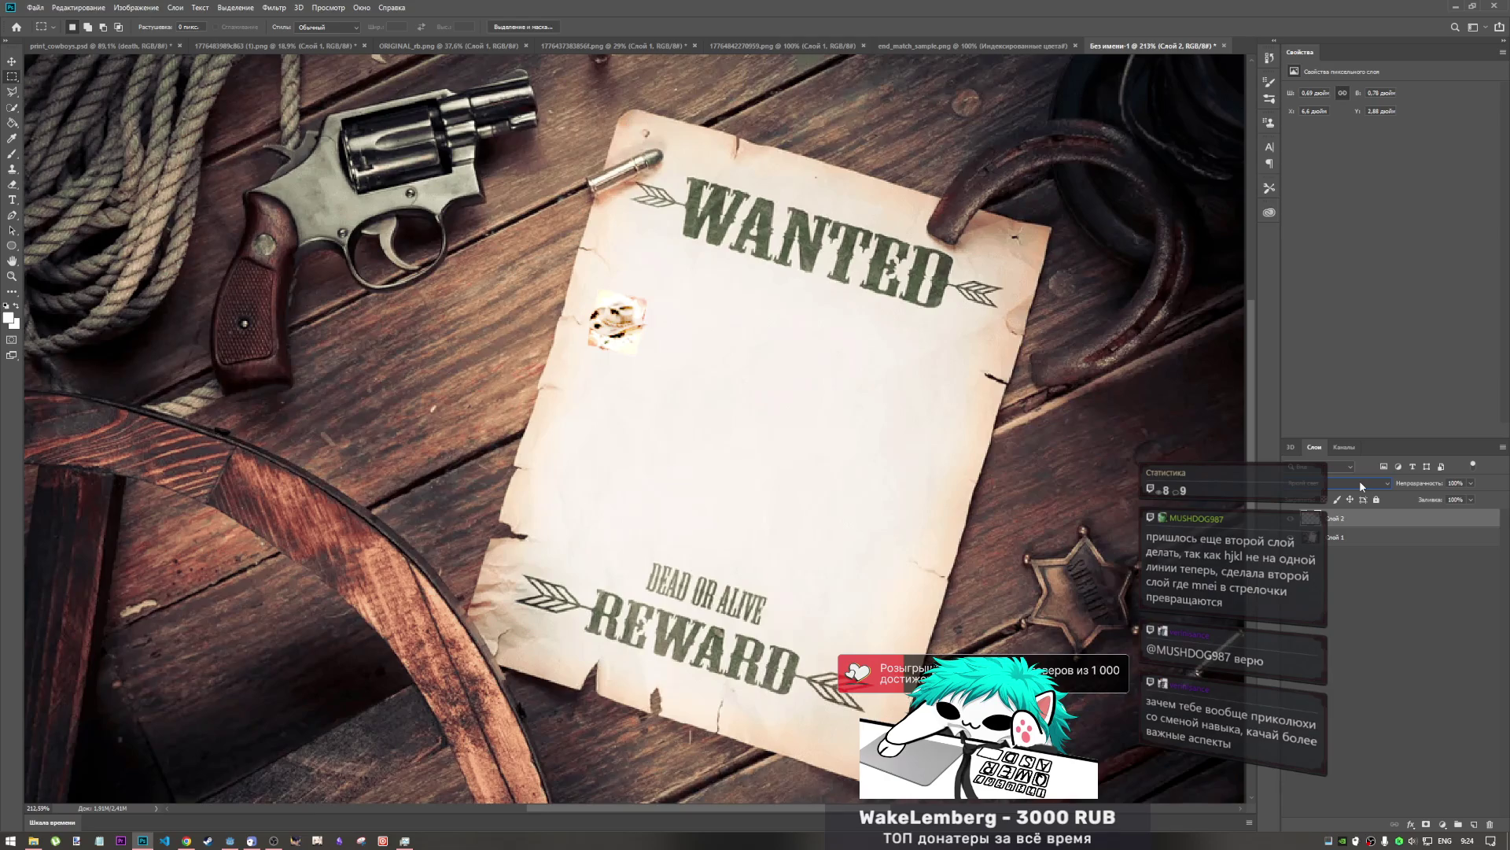
scroll(1359, 480, "down", 1)
scroll(1359, 480, "up", 1)
scroll(1360, 479, "down", 1)
scroll(1359, 480, "up", 1)
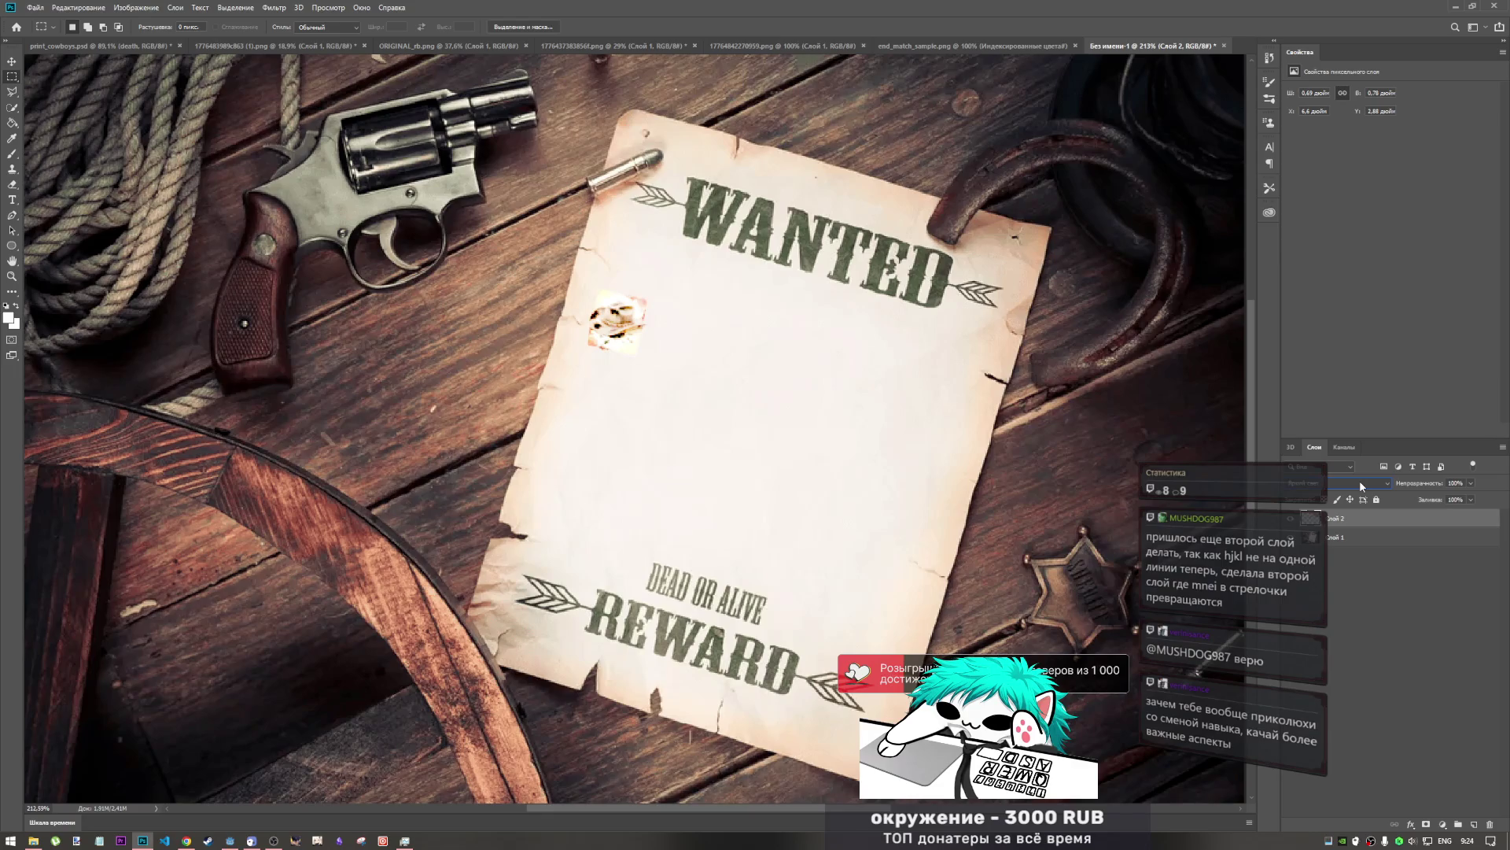
scroll(1360, 480, "up", 1)
scroll(1359, 480, "down", 1)
scroll(1359, 479, "up", 1)
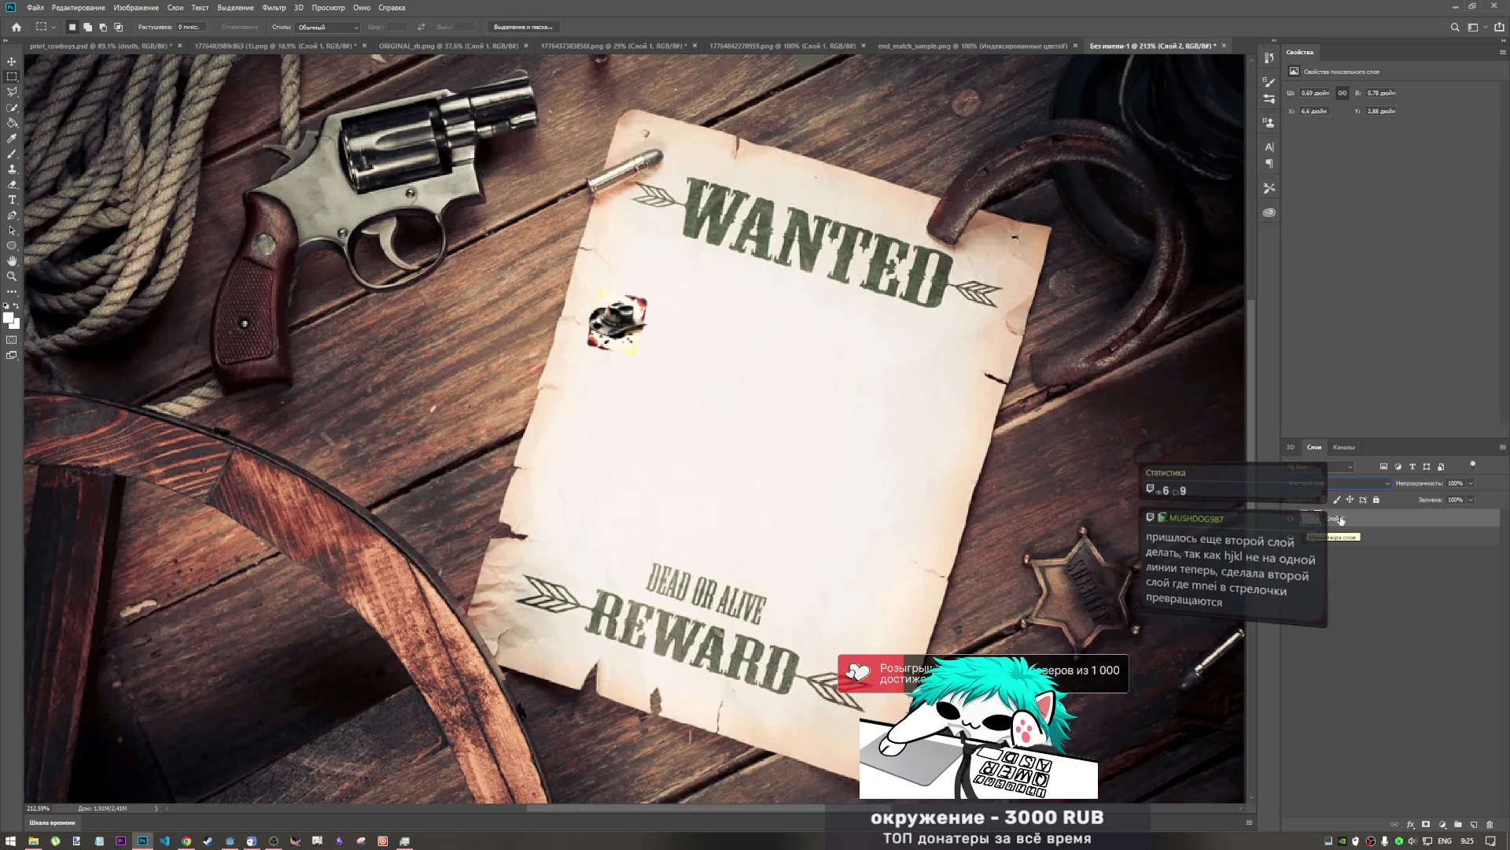
- Apply the Точечный свет blend mode to the hat layer
scroll(1356, 489, "down", 2)
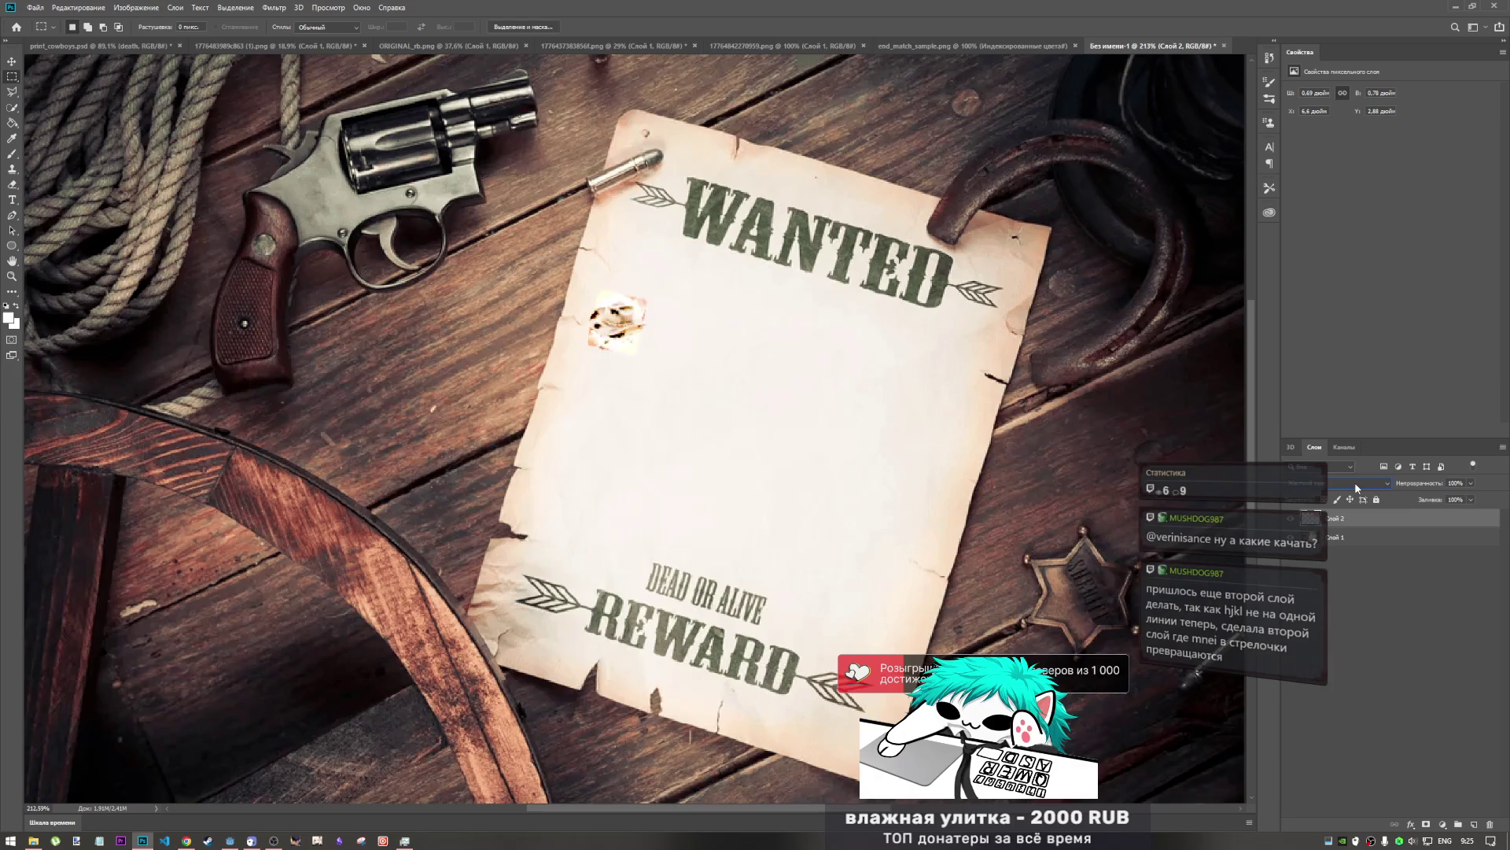
scroll(1356, 489, "down", 2)
scroll(1356, 489, "down", 1)
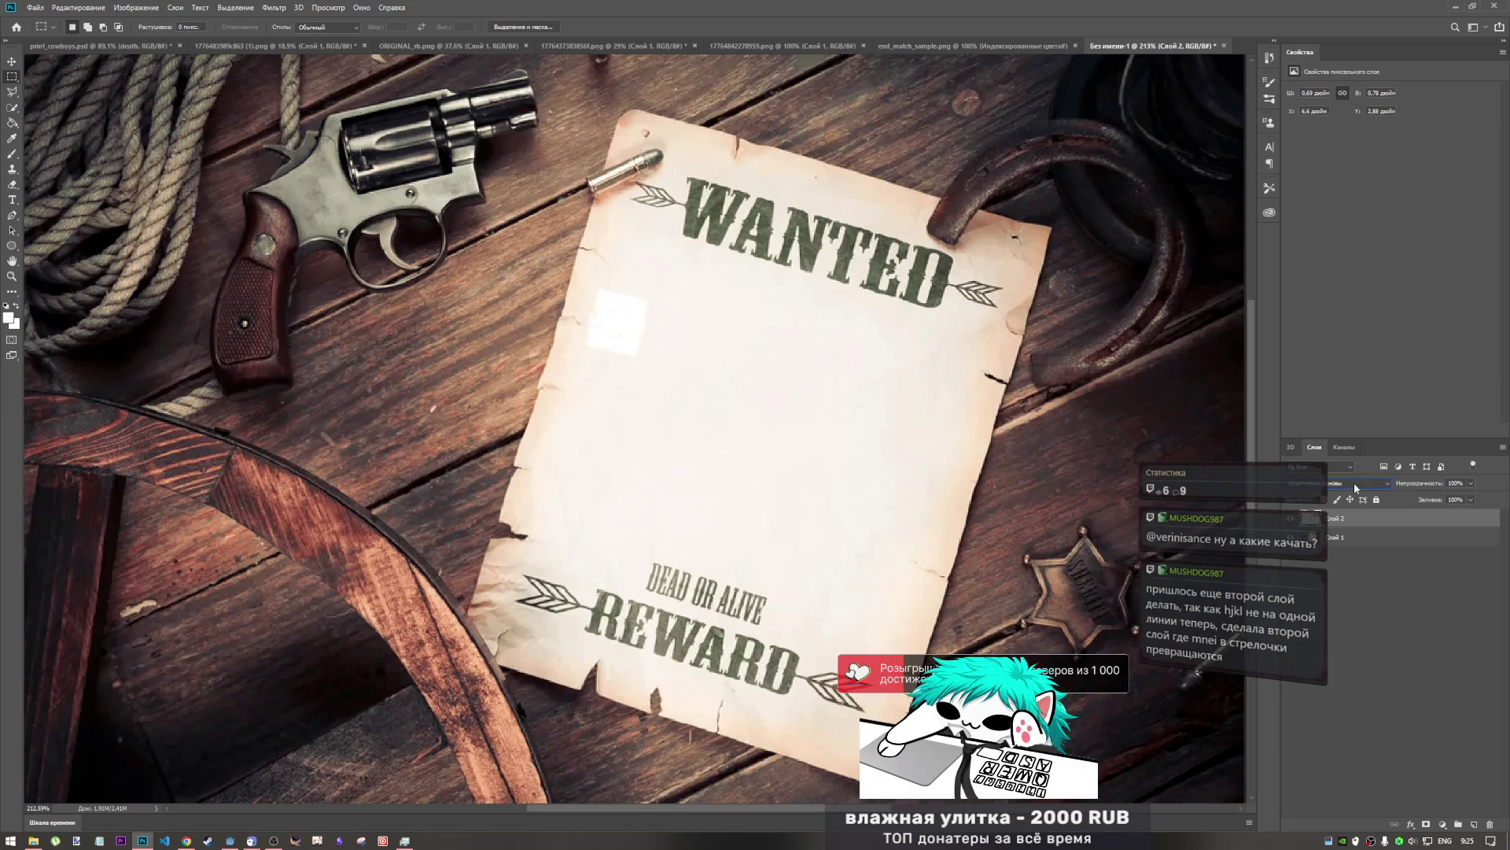
scroll(1356, 488, "down", 1)
scroll(1355, 488, "down", 3)
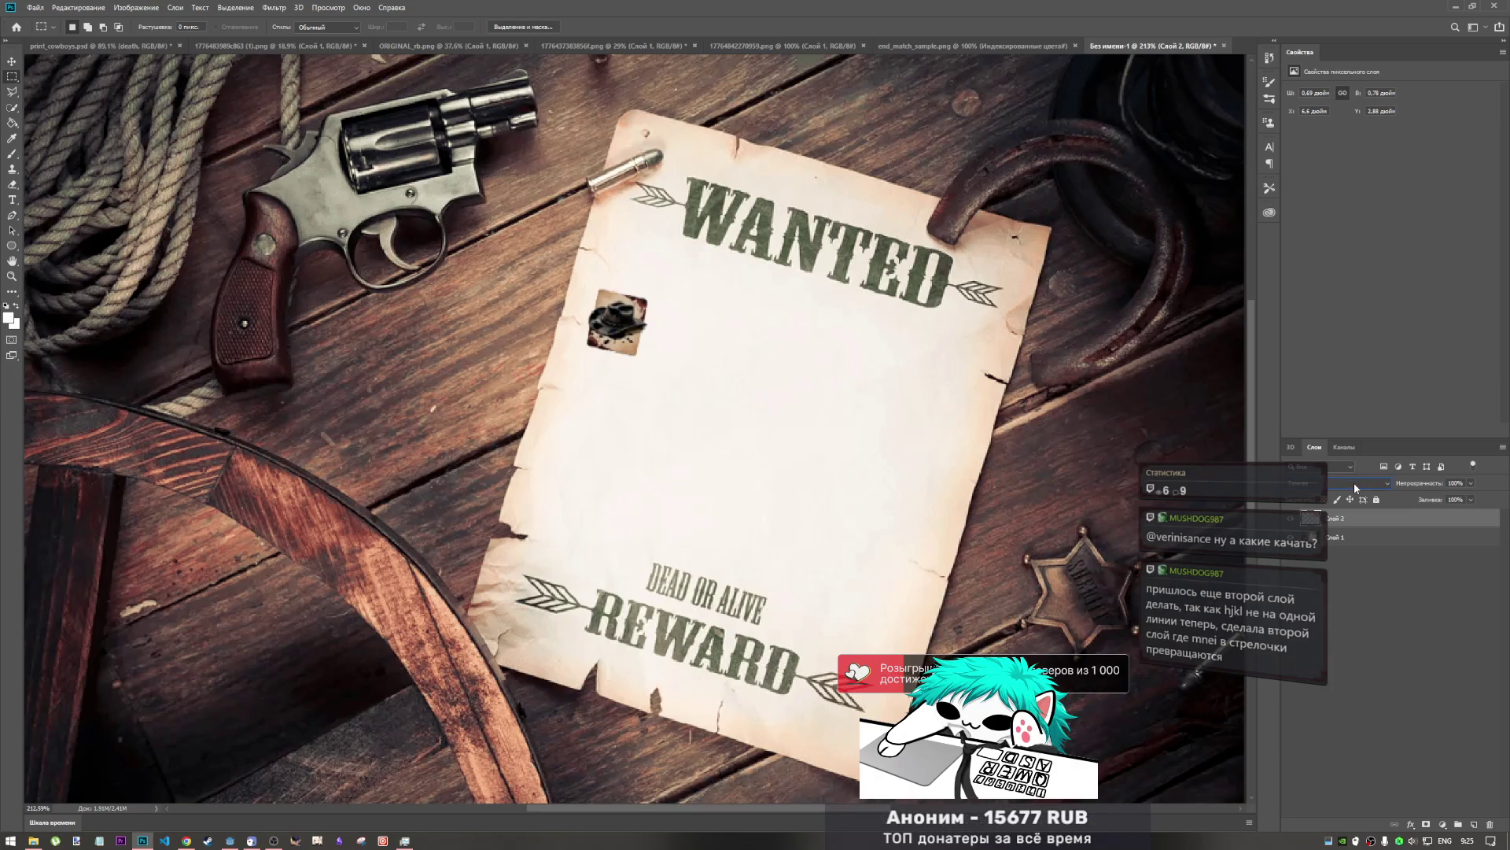
scroll(1355, 488, "down", 3)
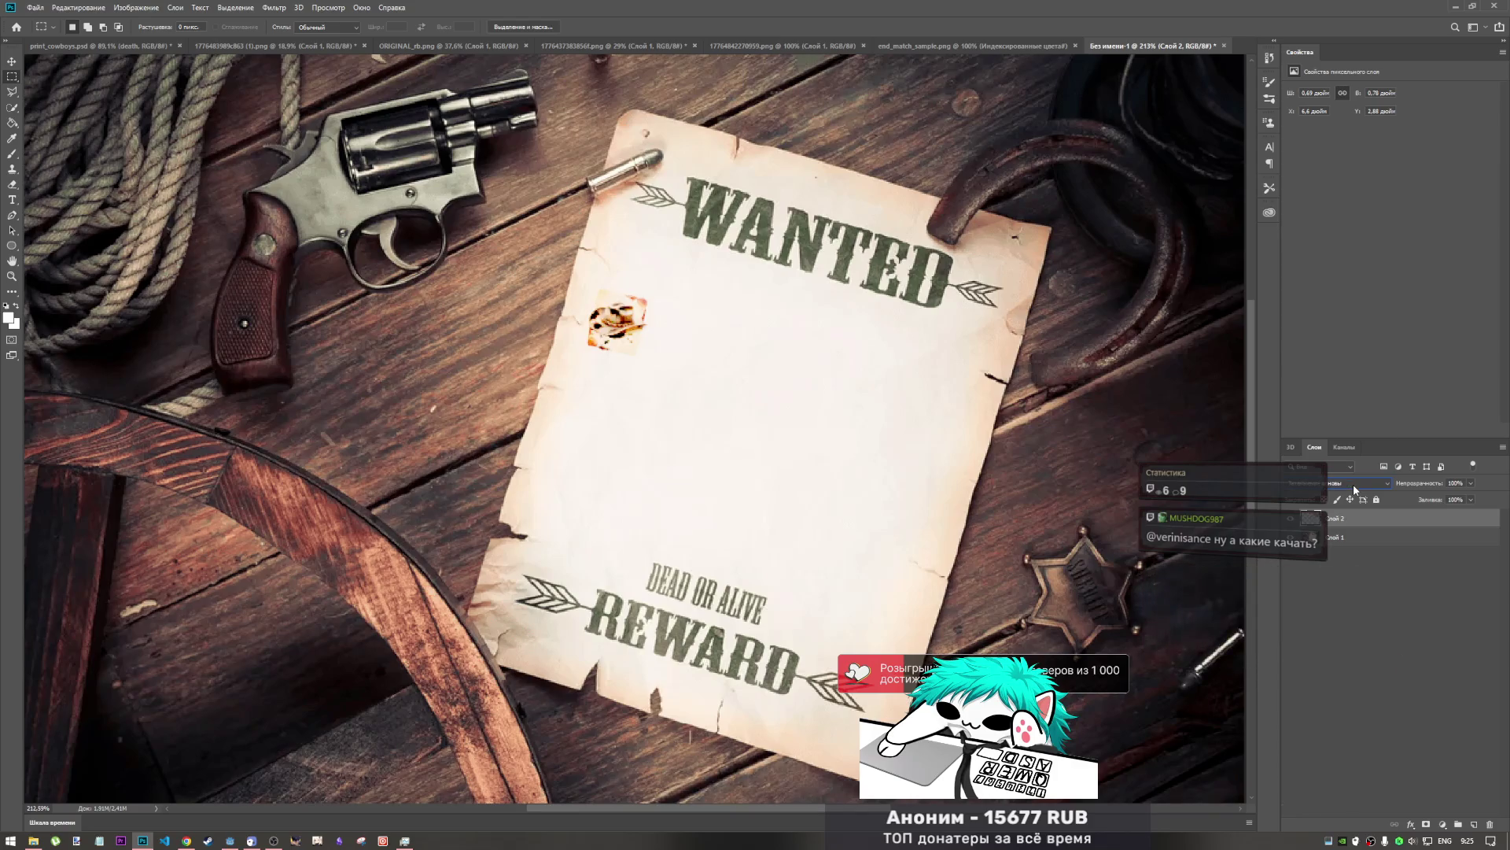
scroll(1353, 488, "down", 3)
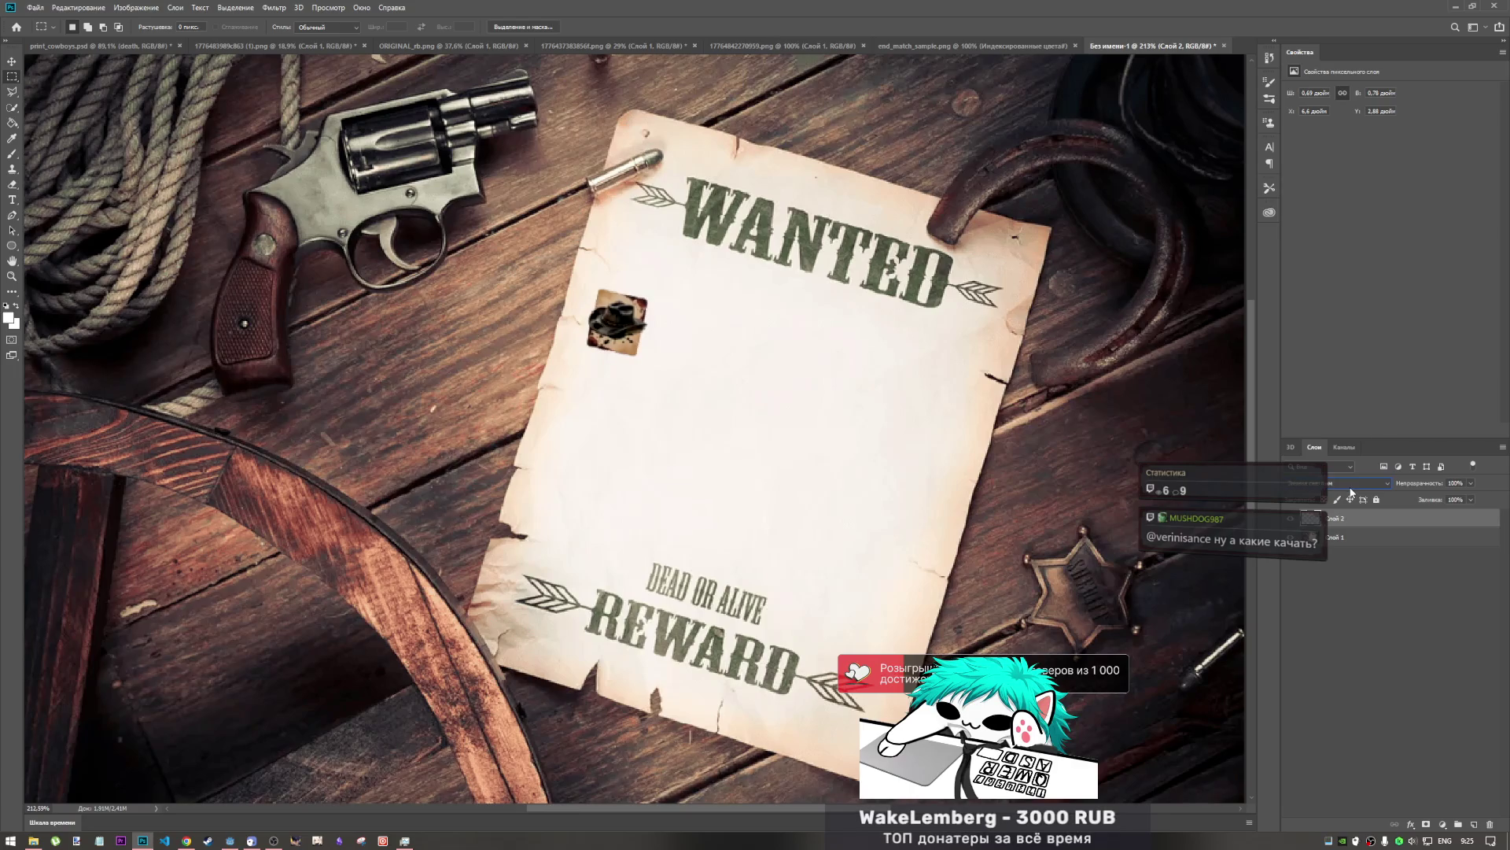
scroll(1351, 491, "down", 4)
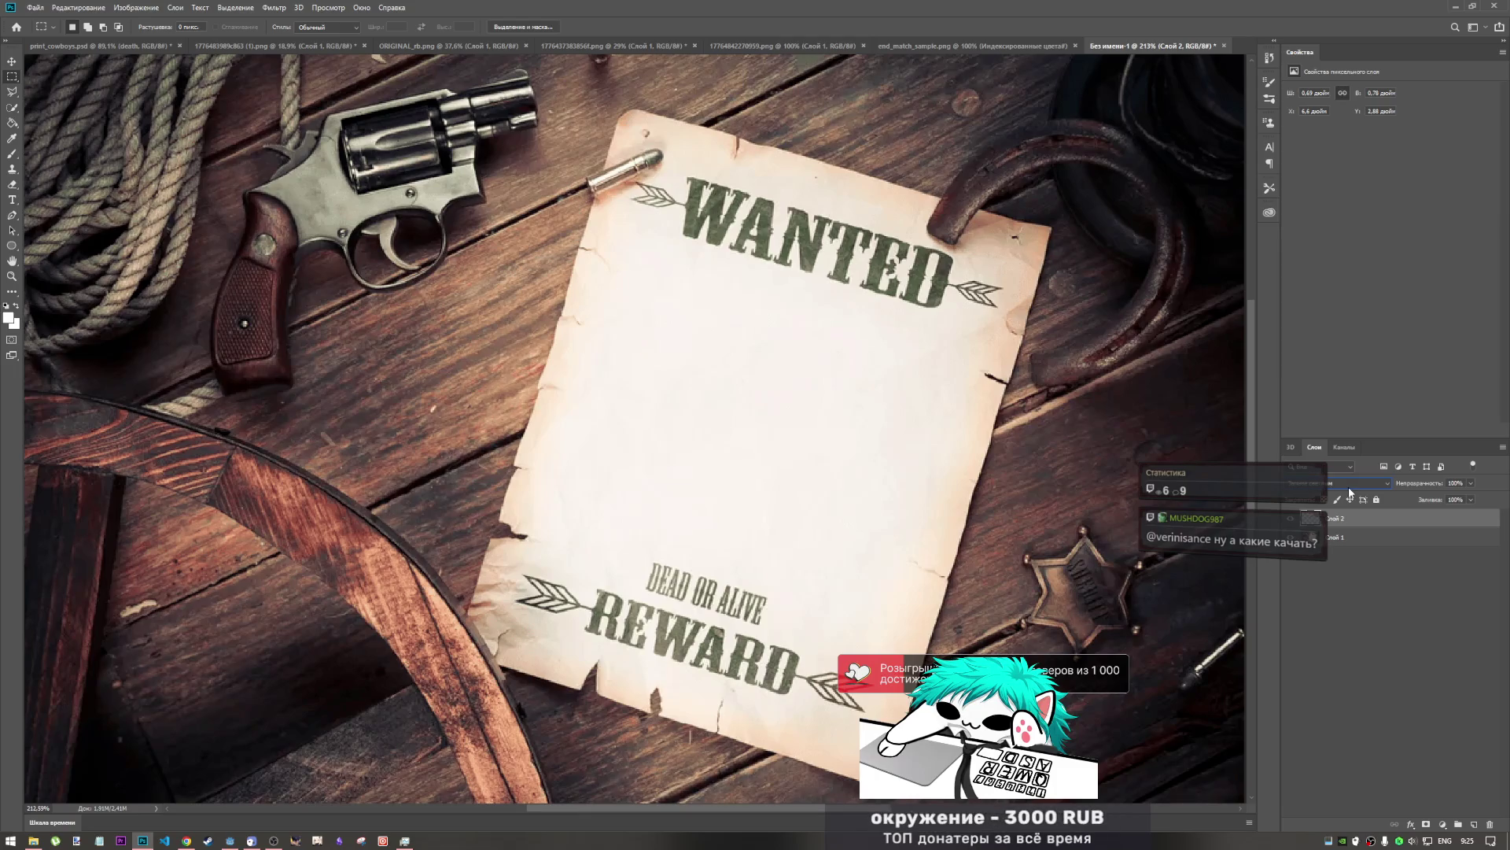
scroll(1349, 493, "down", 2)
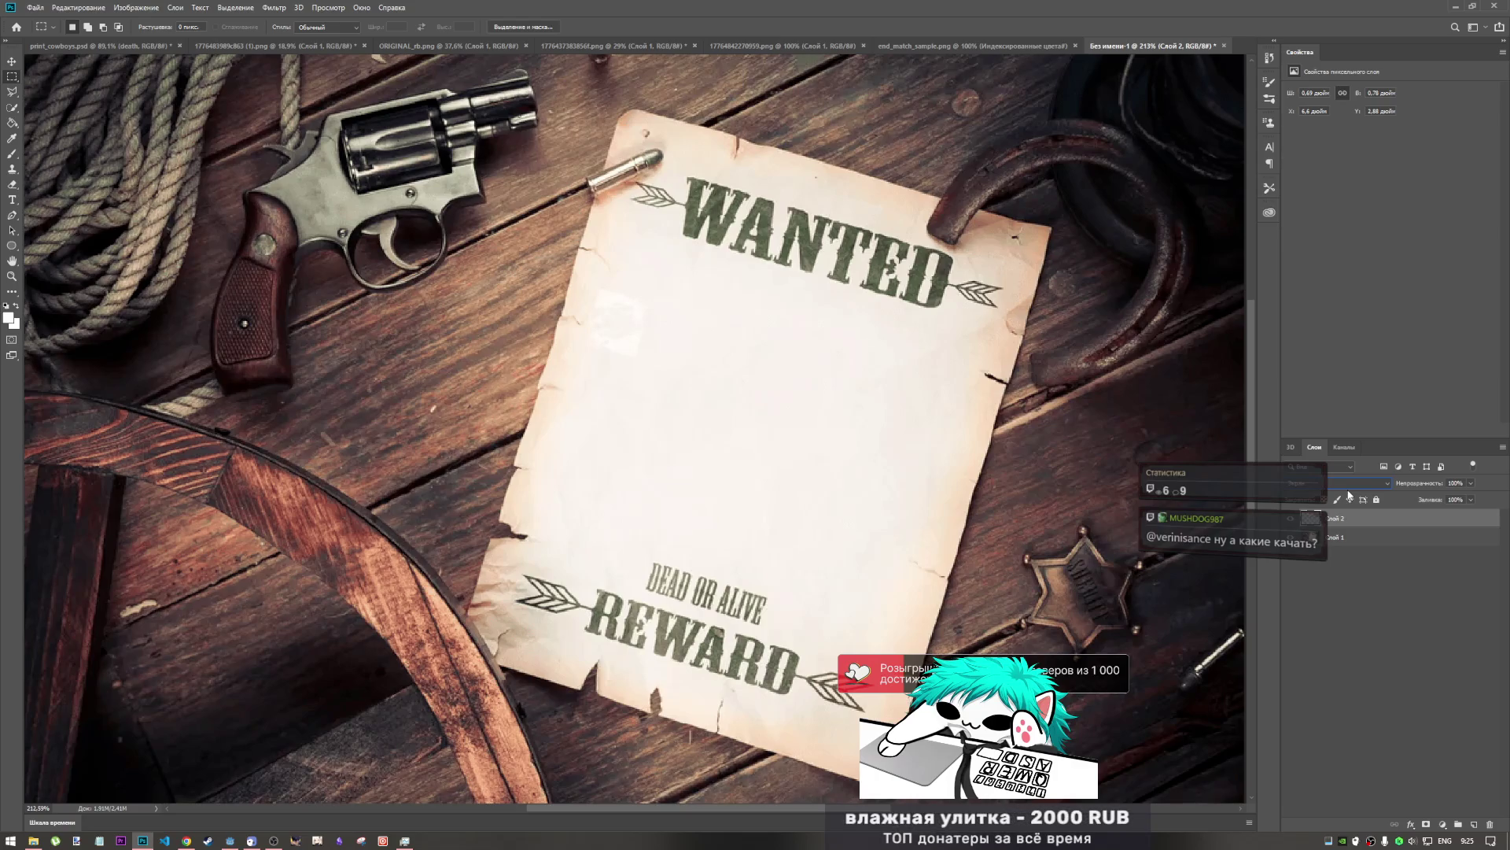
left_click(1349, 494)
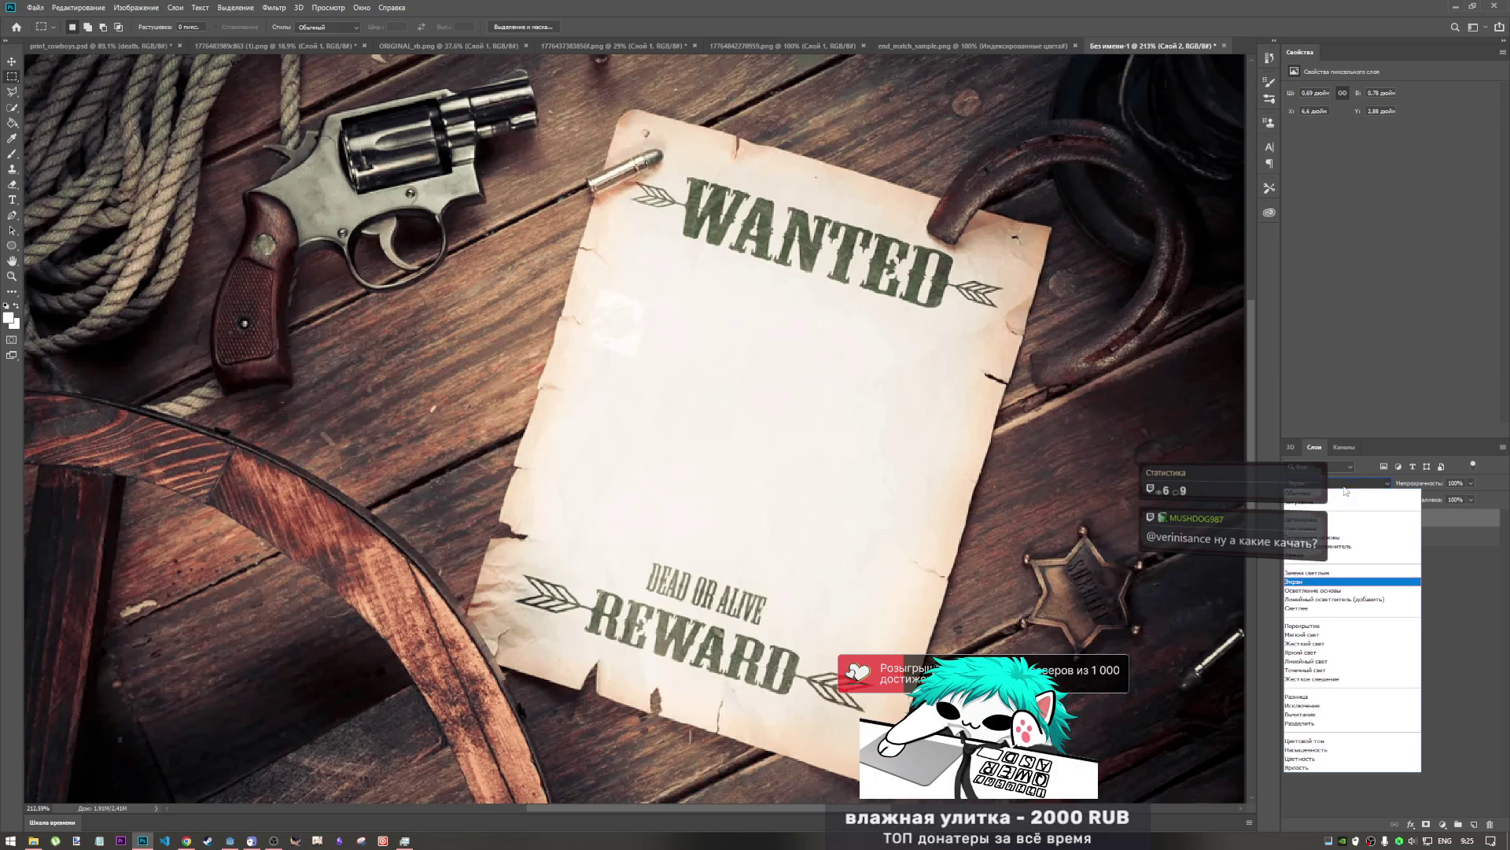
left_click(1325, 670)
- Delete the hat layer Слой 2 from the poster and return to Godot
left_click(1329, 592)
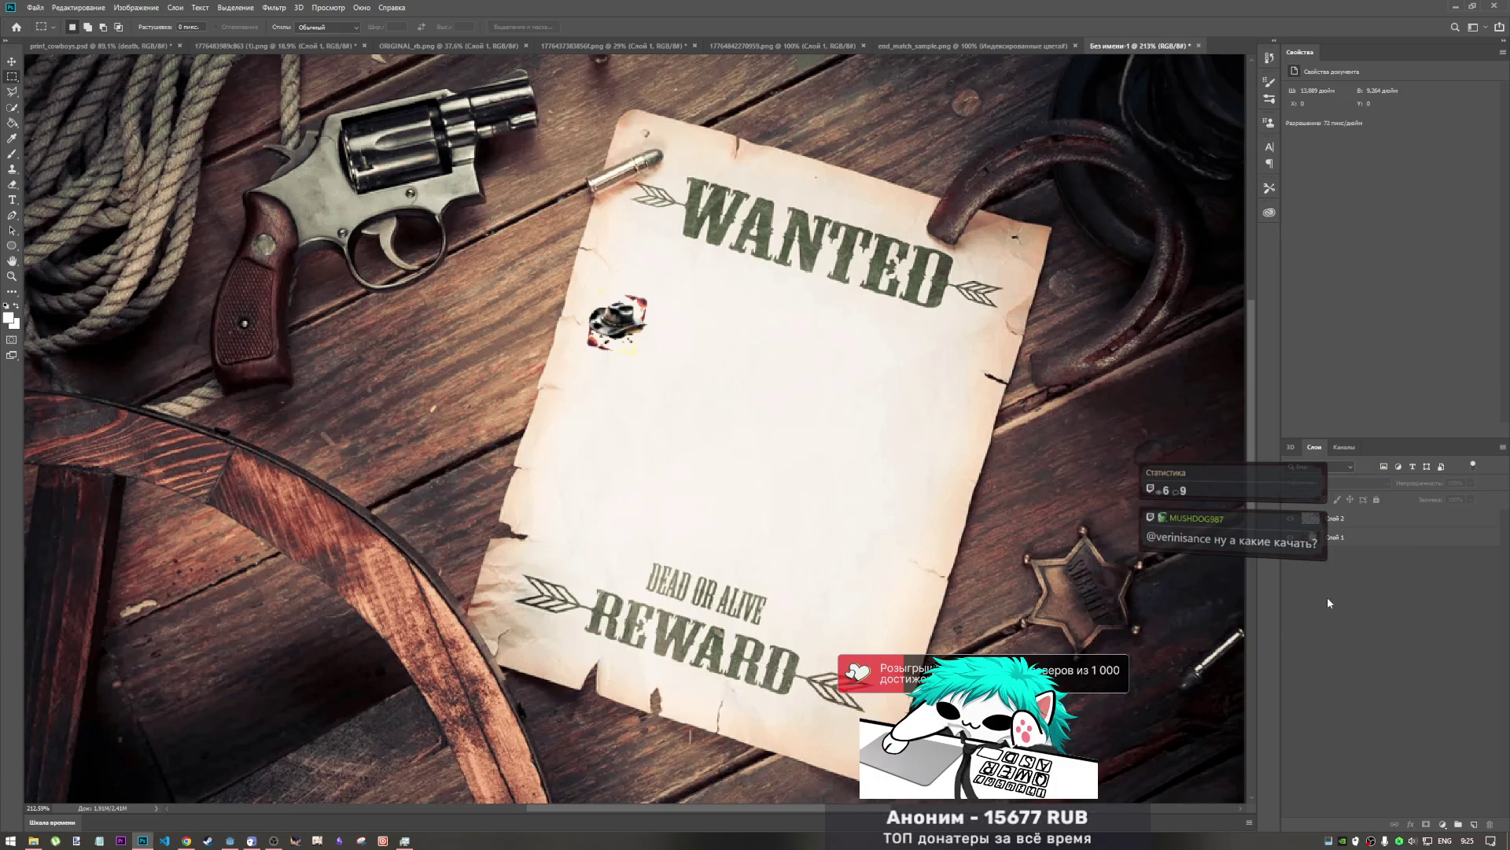
left_click(1369, 521)
key("Delete")
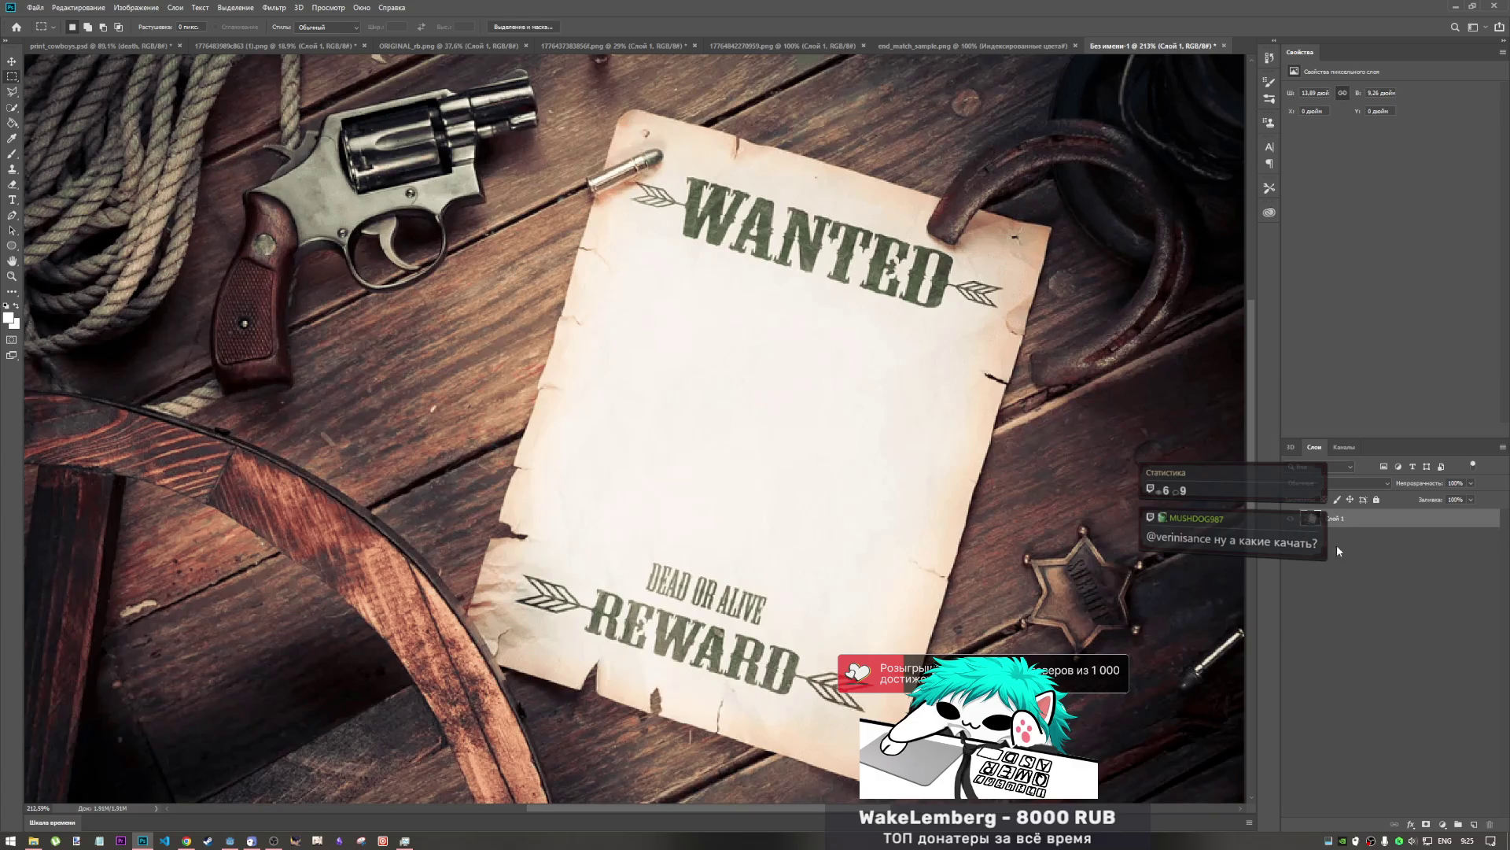
scroll(740, 469, "down", 5)
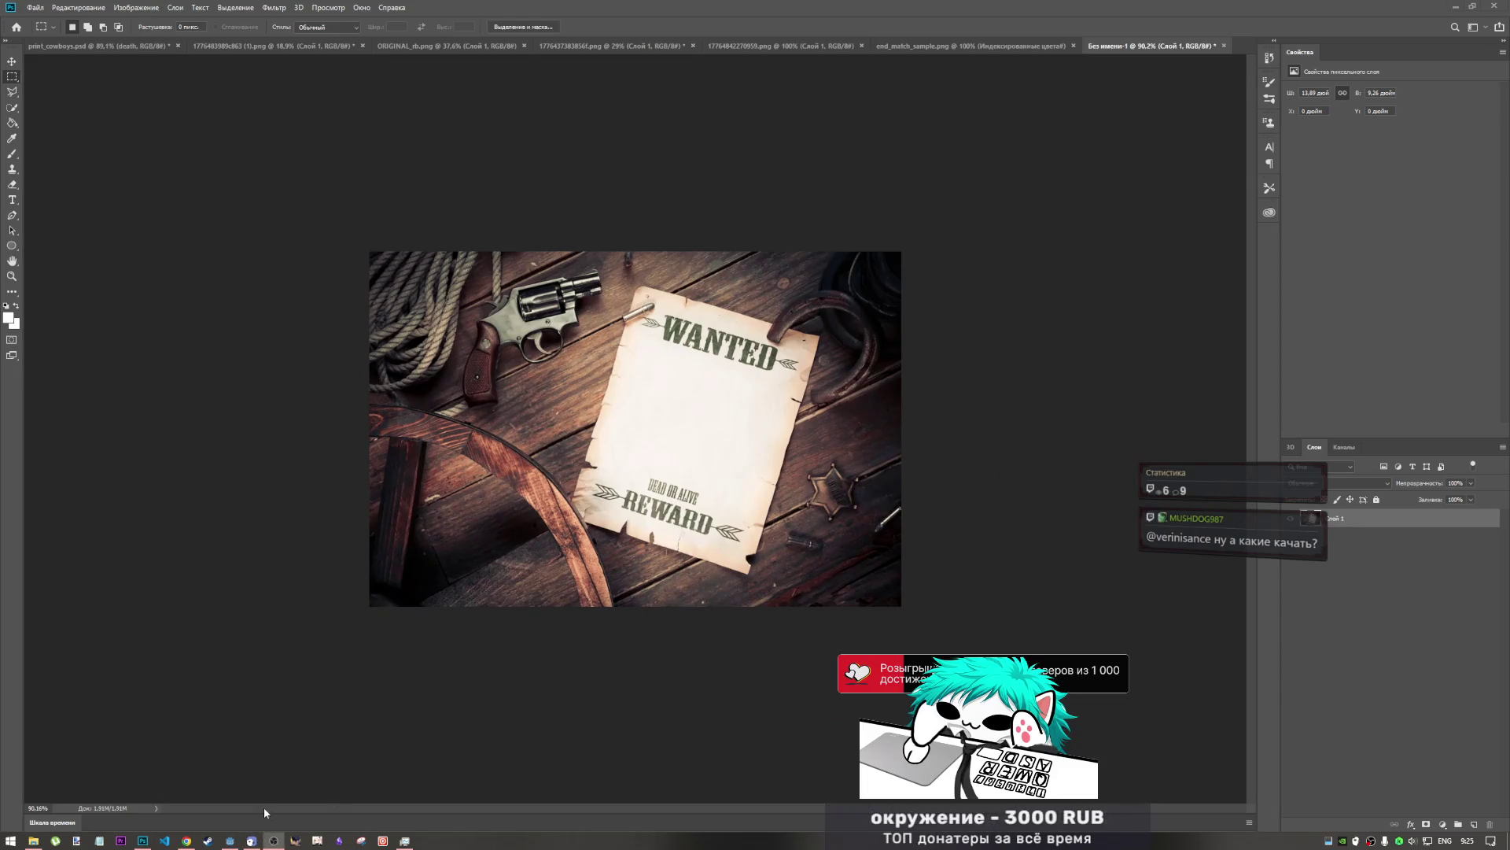
left_click(230, 839)
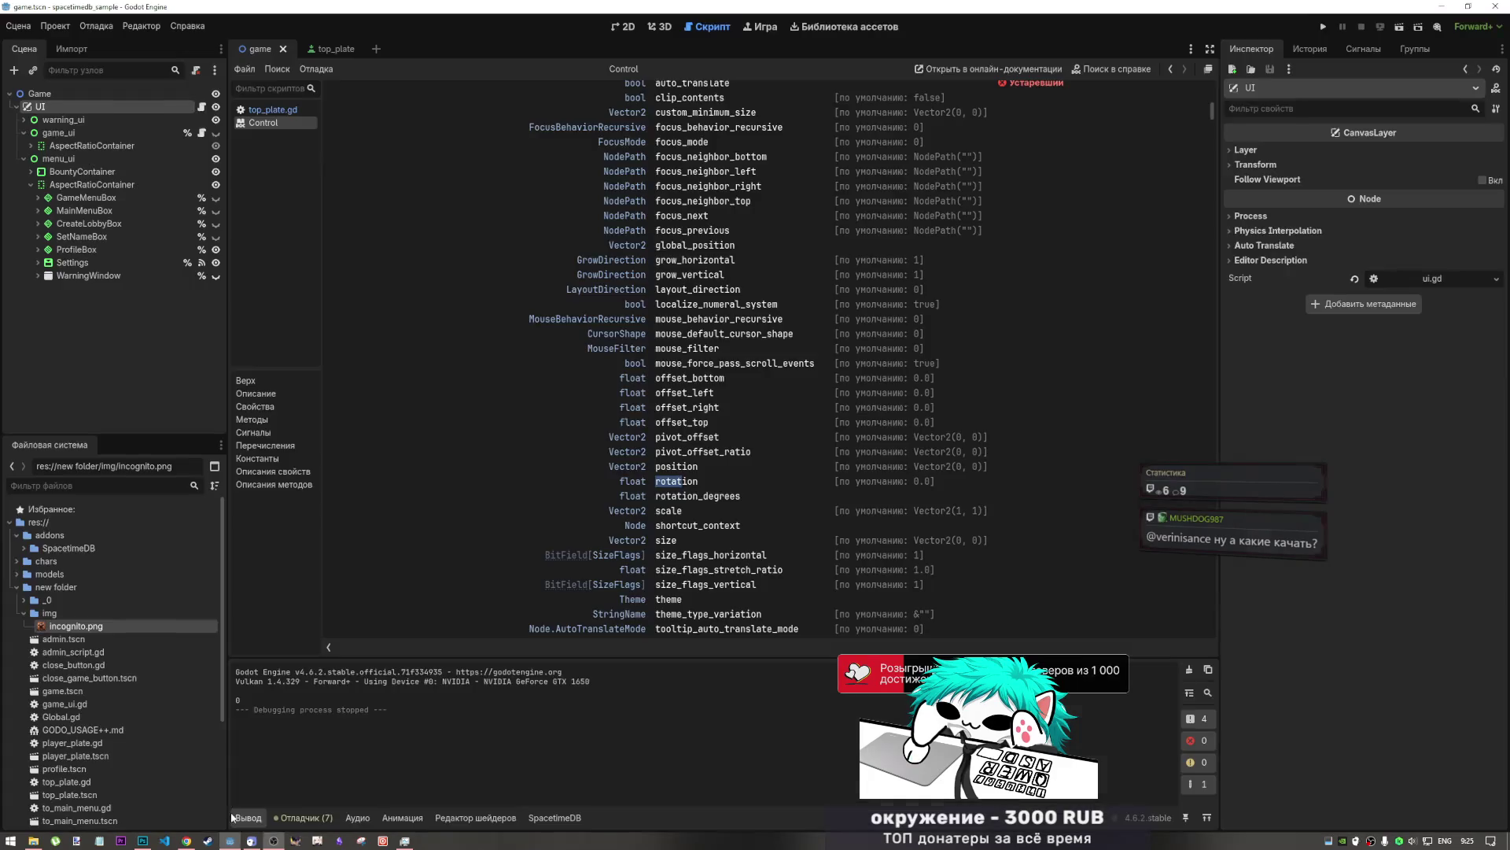
- On the 2D canvas, hide menu_ui and make game_ui visible
left_click(105, 236)
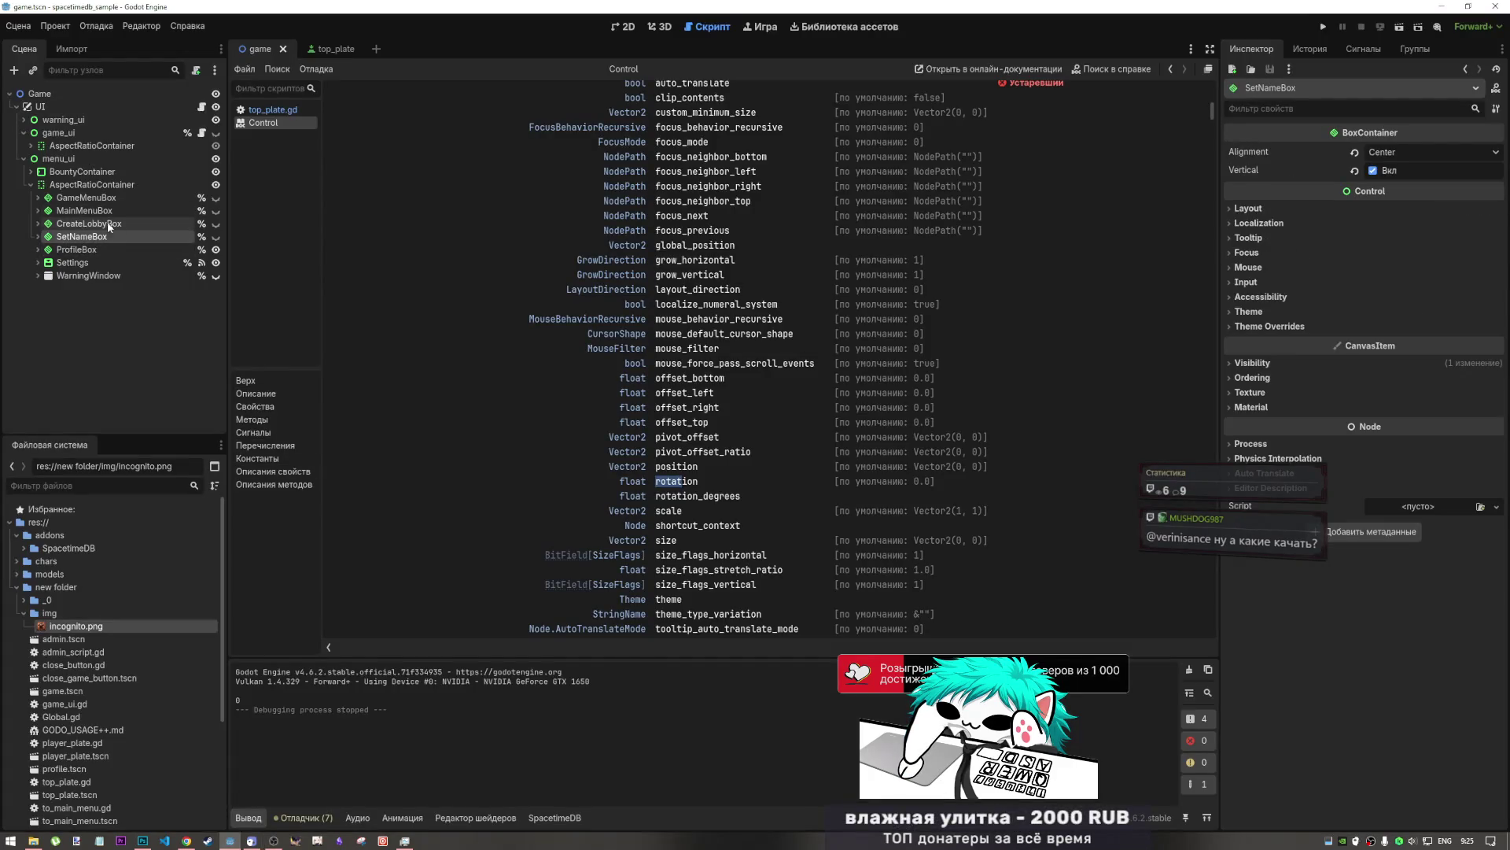
left_click(98, 198)
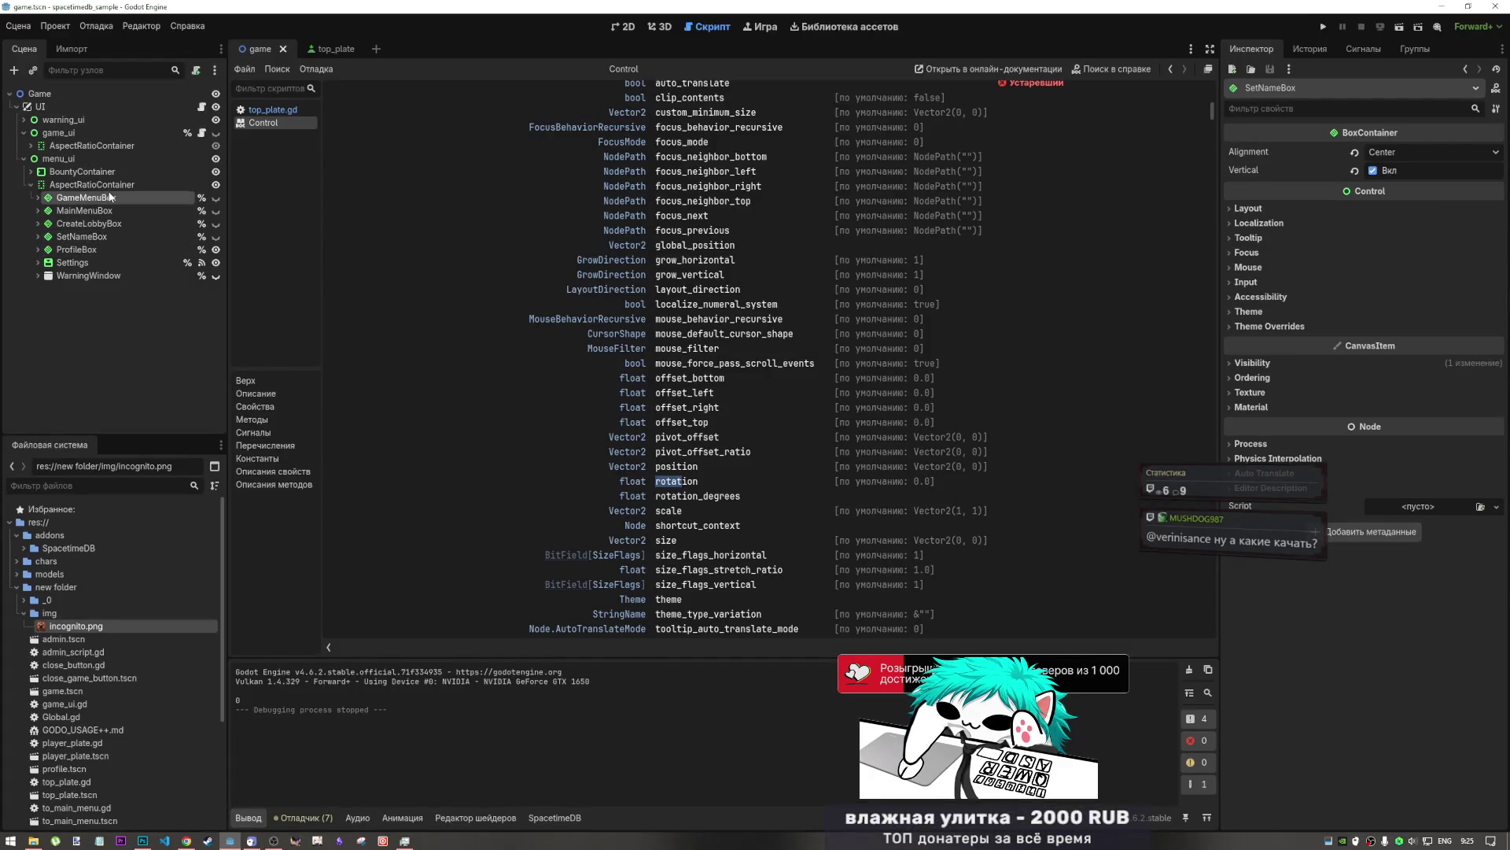
left_click(622, 27)
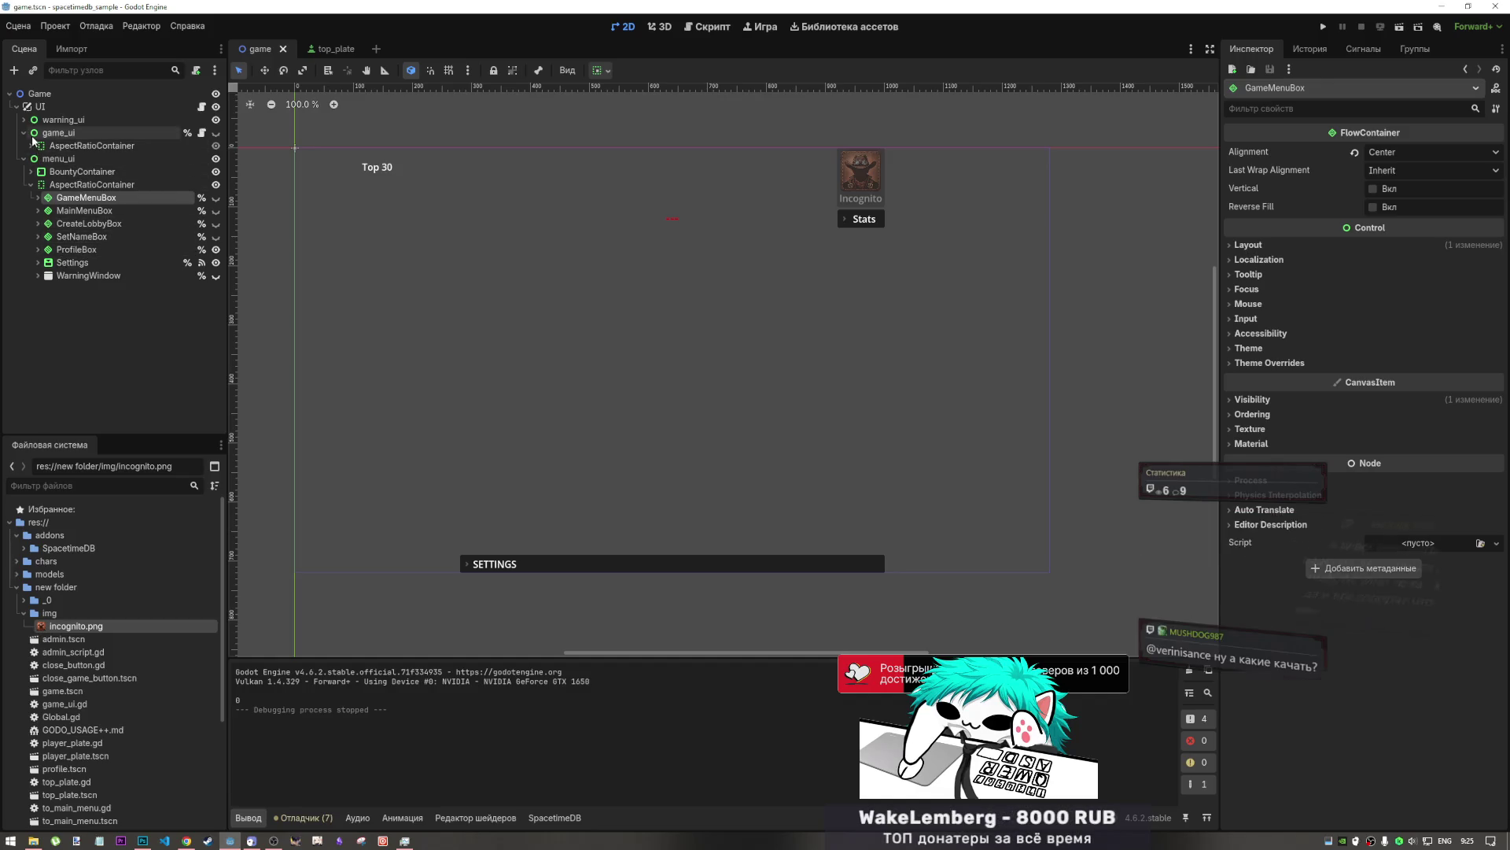
left_click(215, 158)
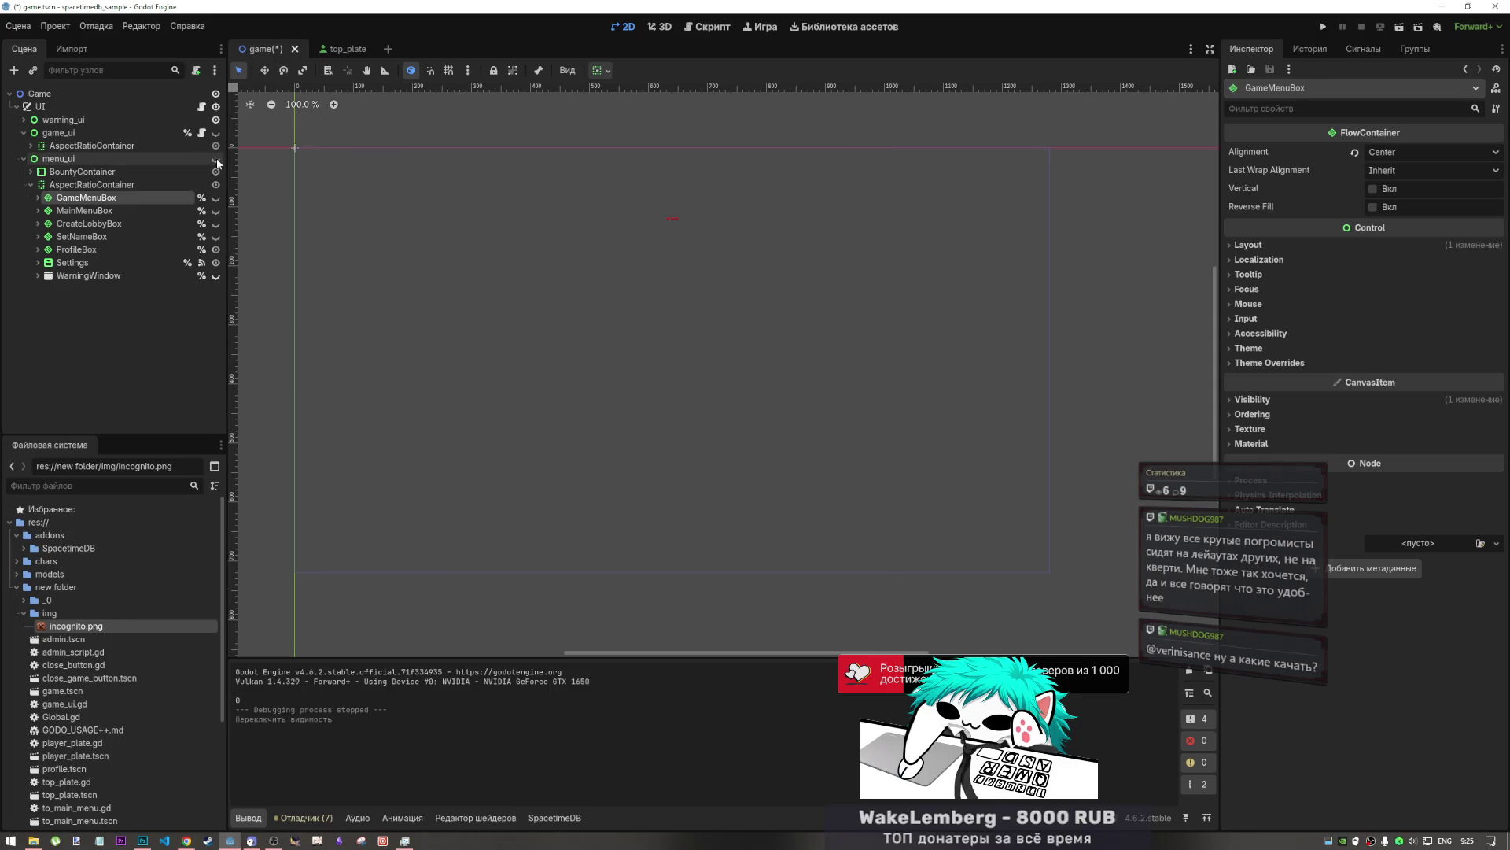
left_click(214, 132)
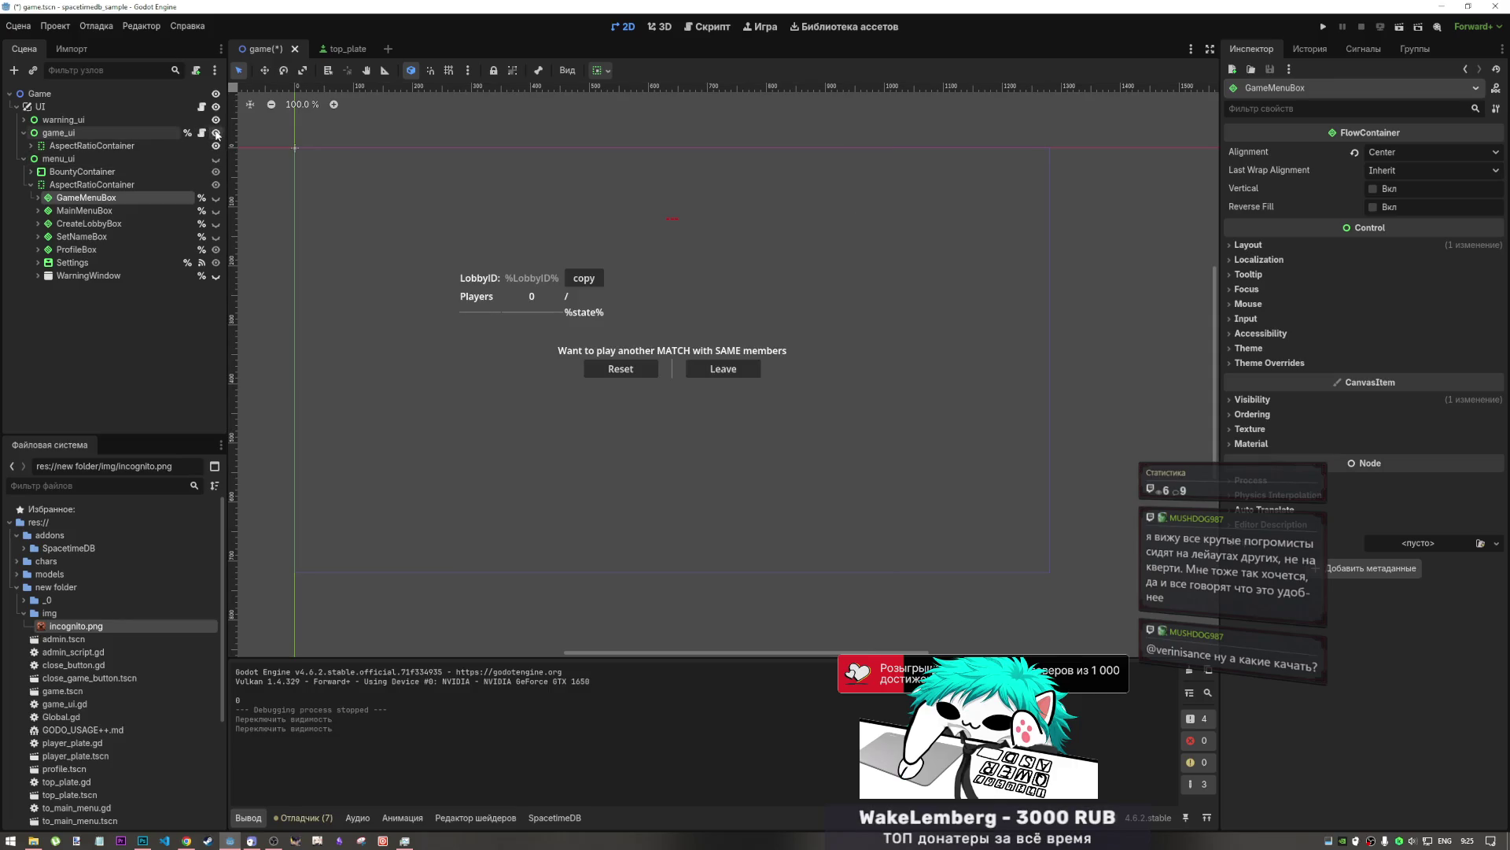
- Hide LobbyBox, collapse the LobbyBox, VoteBox and TypeStartBox branches, and select EndGameBox
left_click(33, 146)
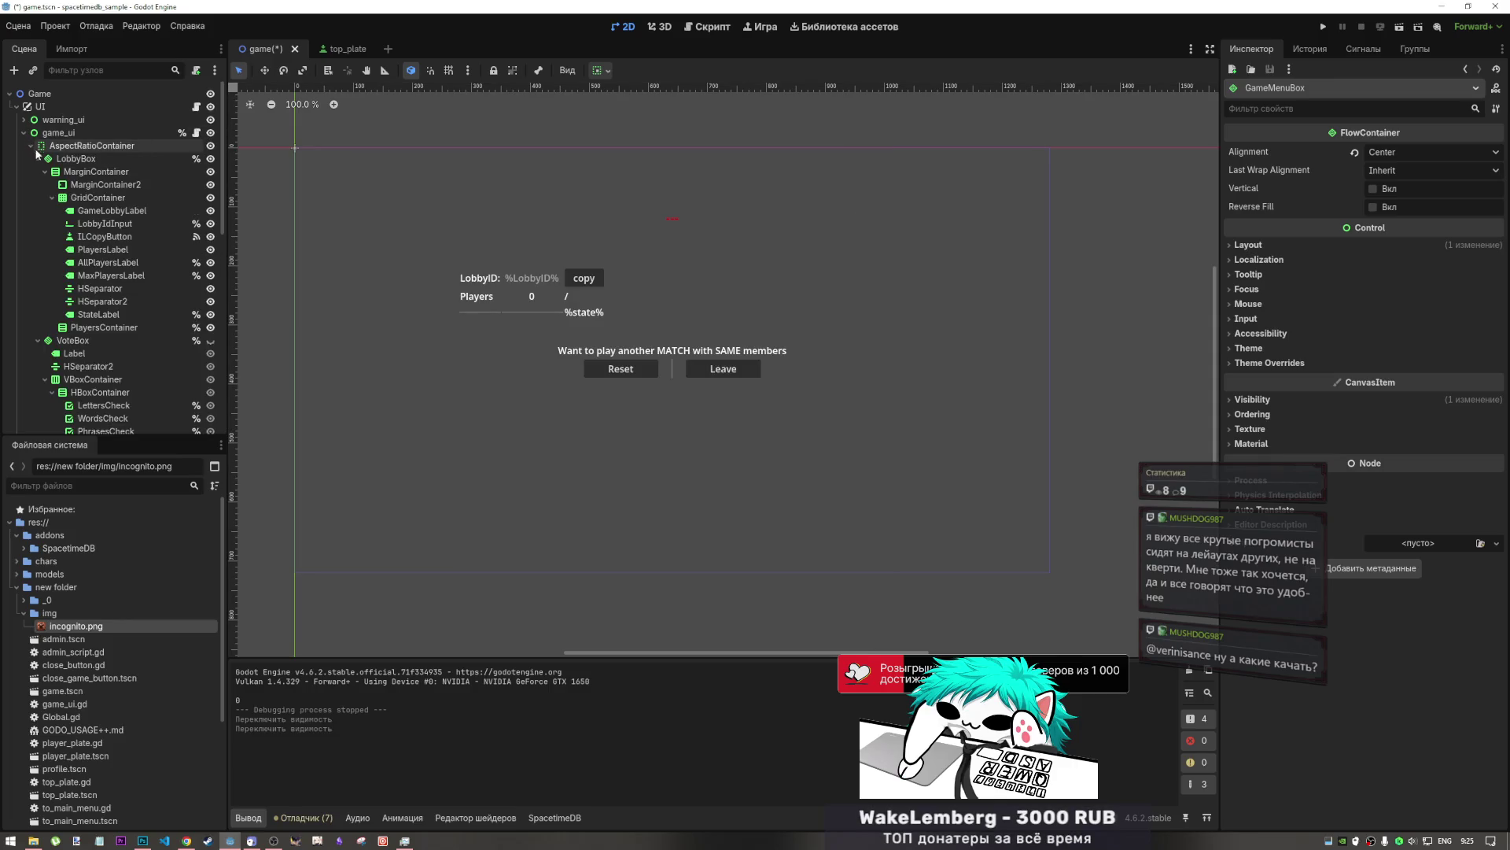
left_click(210, 158)
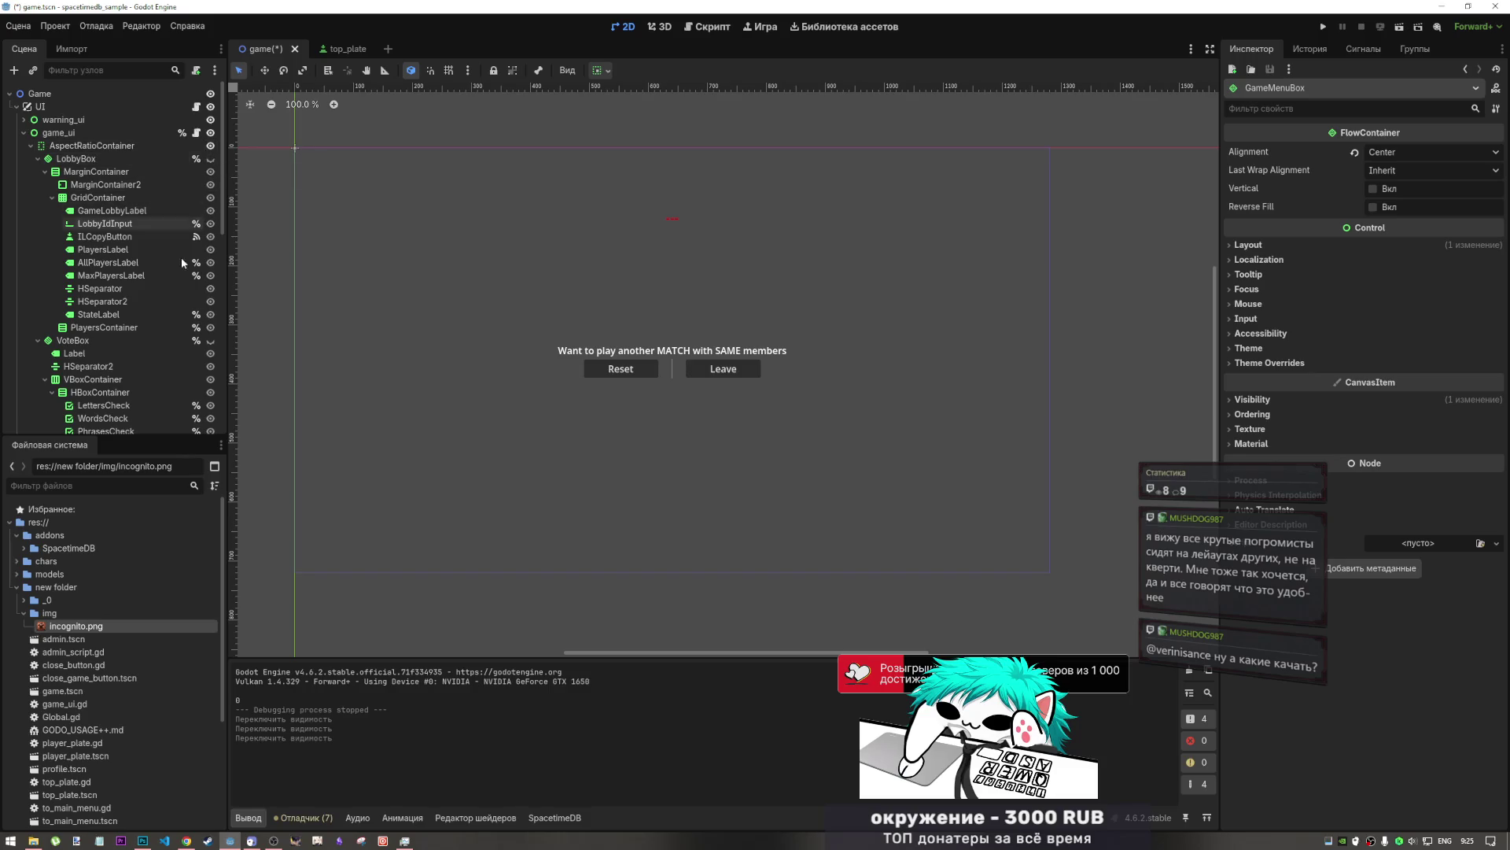
scroll(175, 268, "down", 3)
scroll(174, 259, "up", 3)
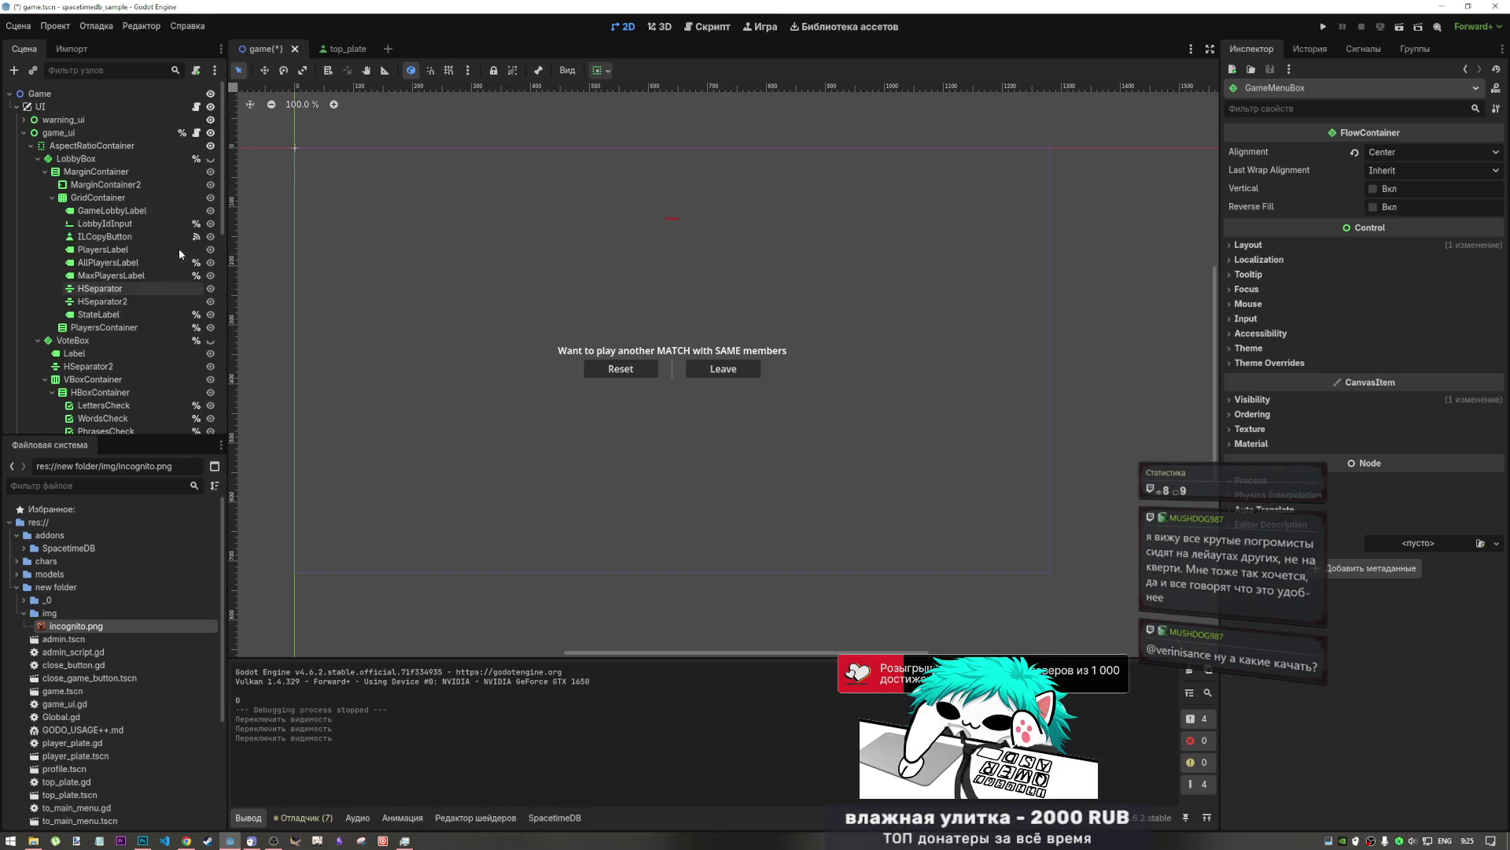
left_click(38, 158)
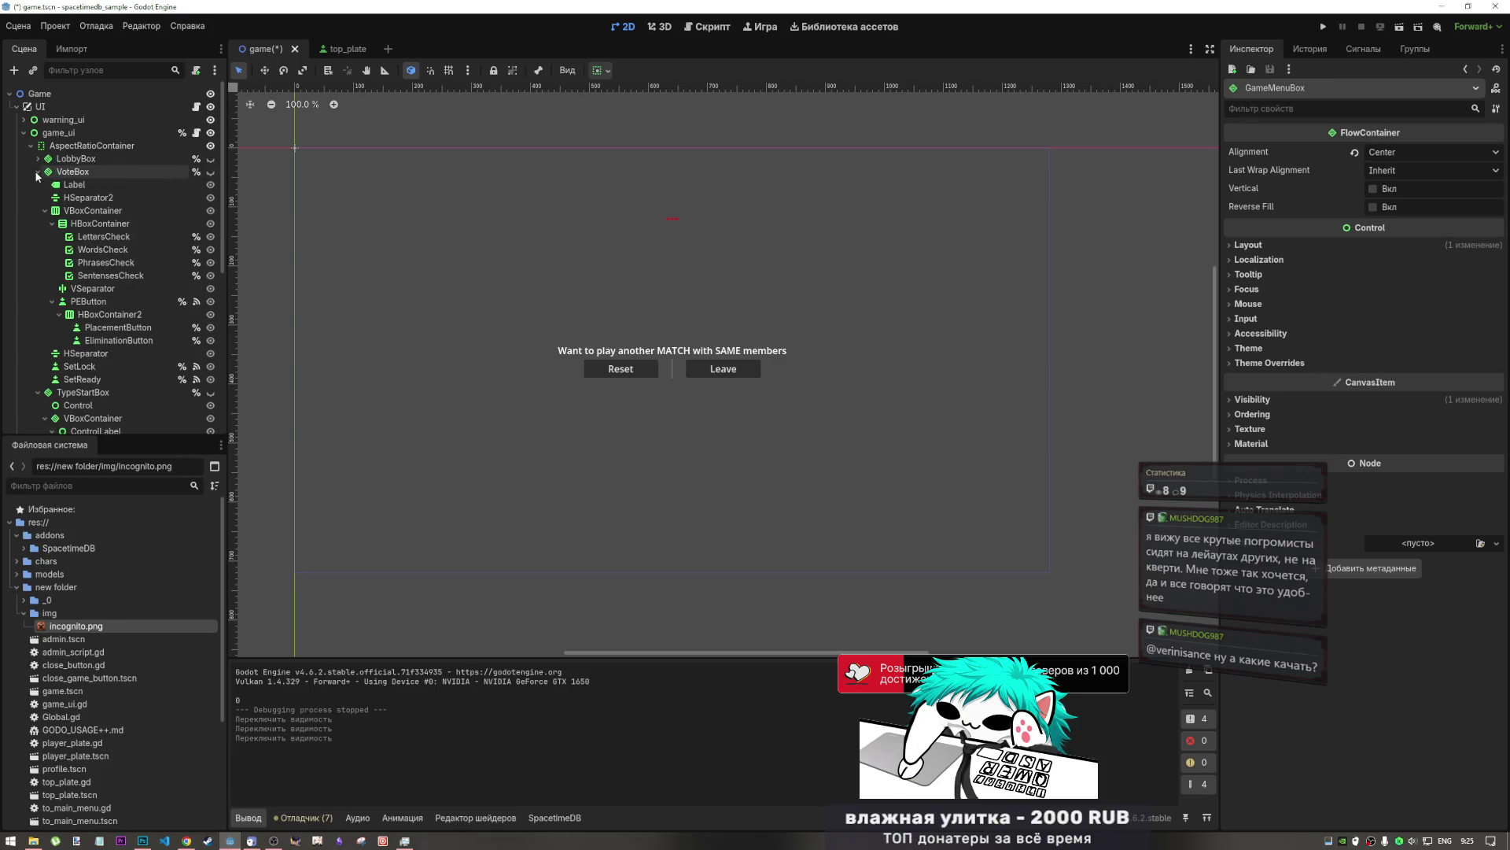
left_click(38, 172)
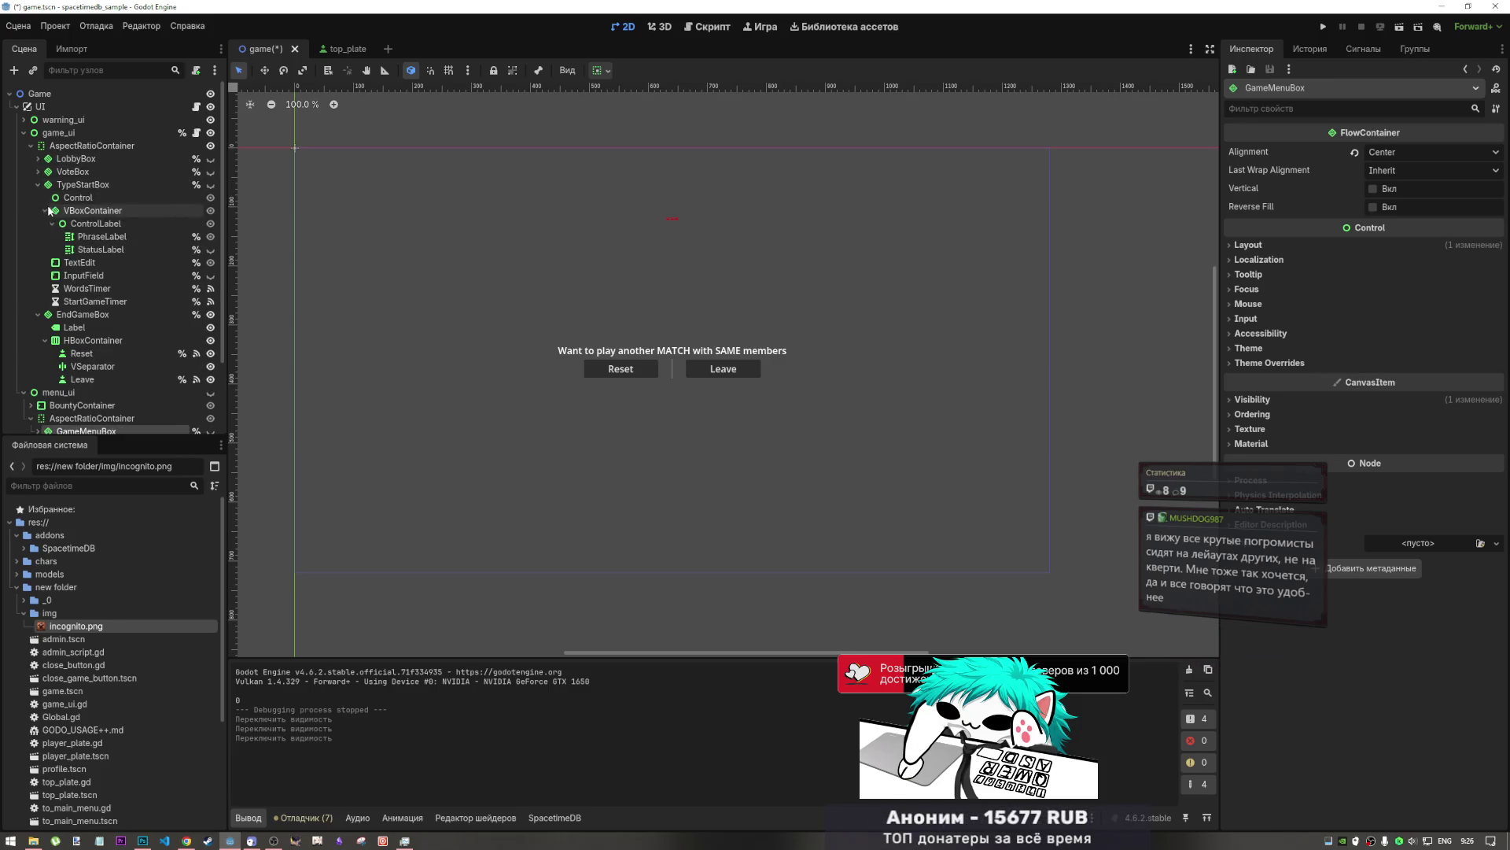
left_click(38, 184)
left_click(125, 197)
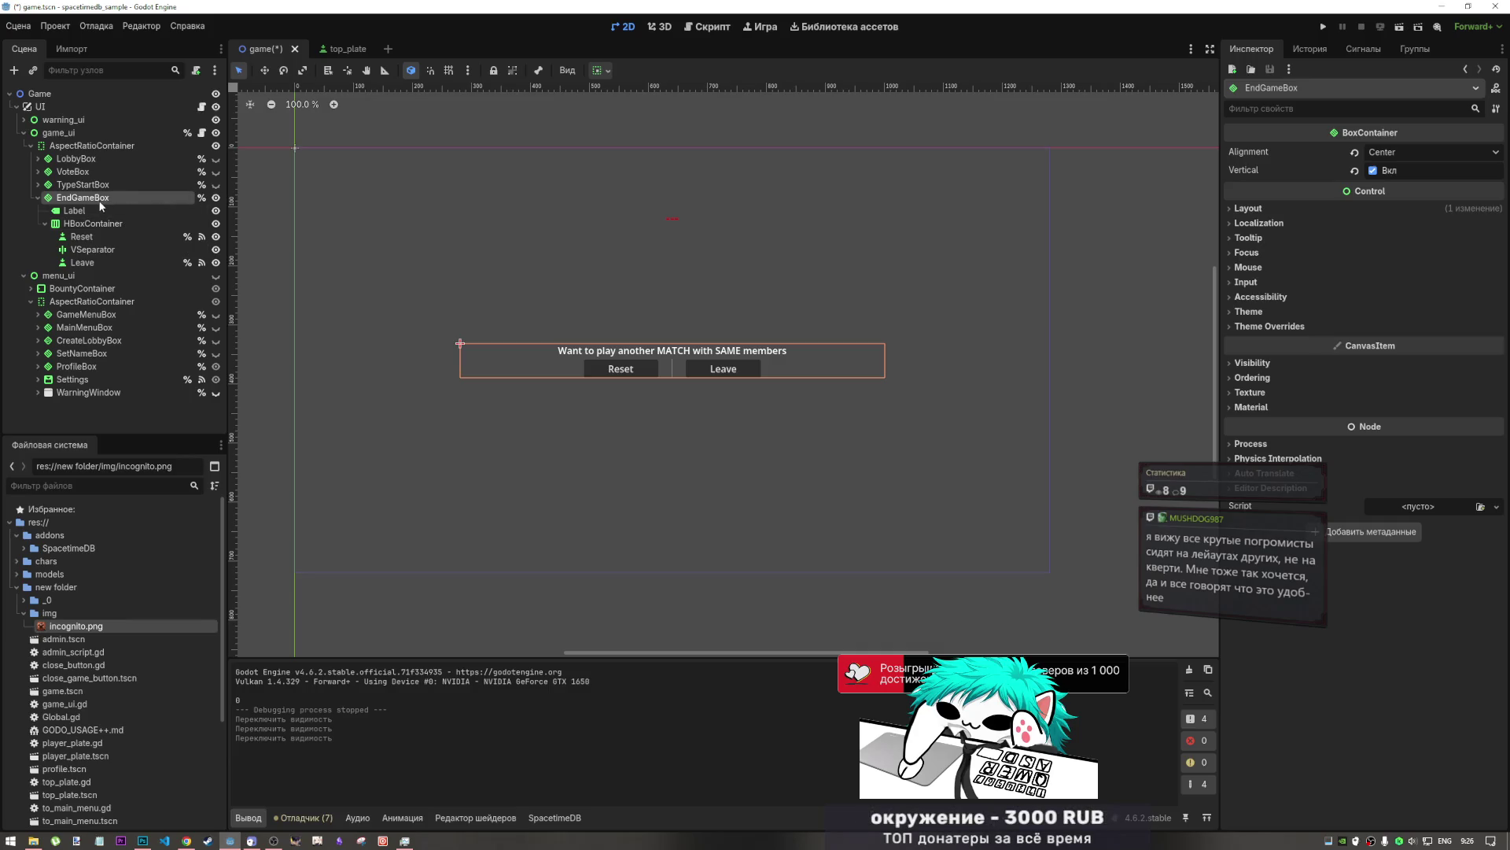
- Select the Reset/Leave HBoxContainer, glance at Photoshop, then select EndGameBox
left_click(93, 224)
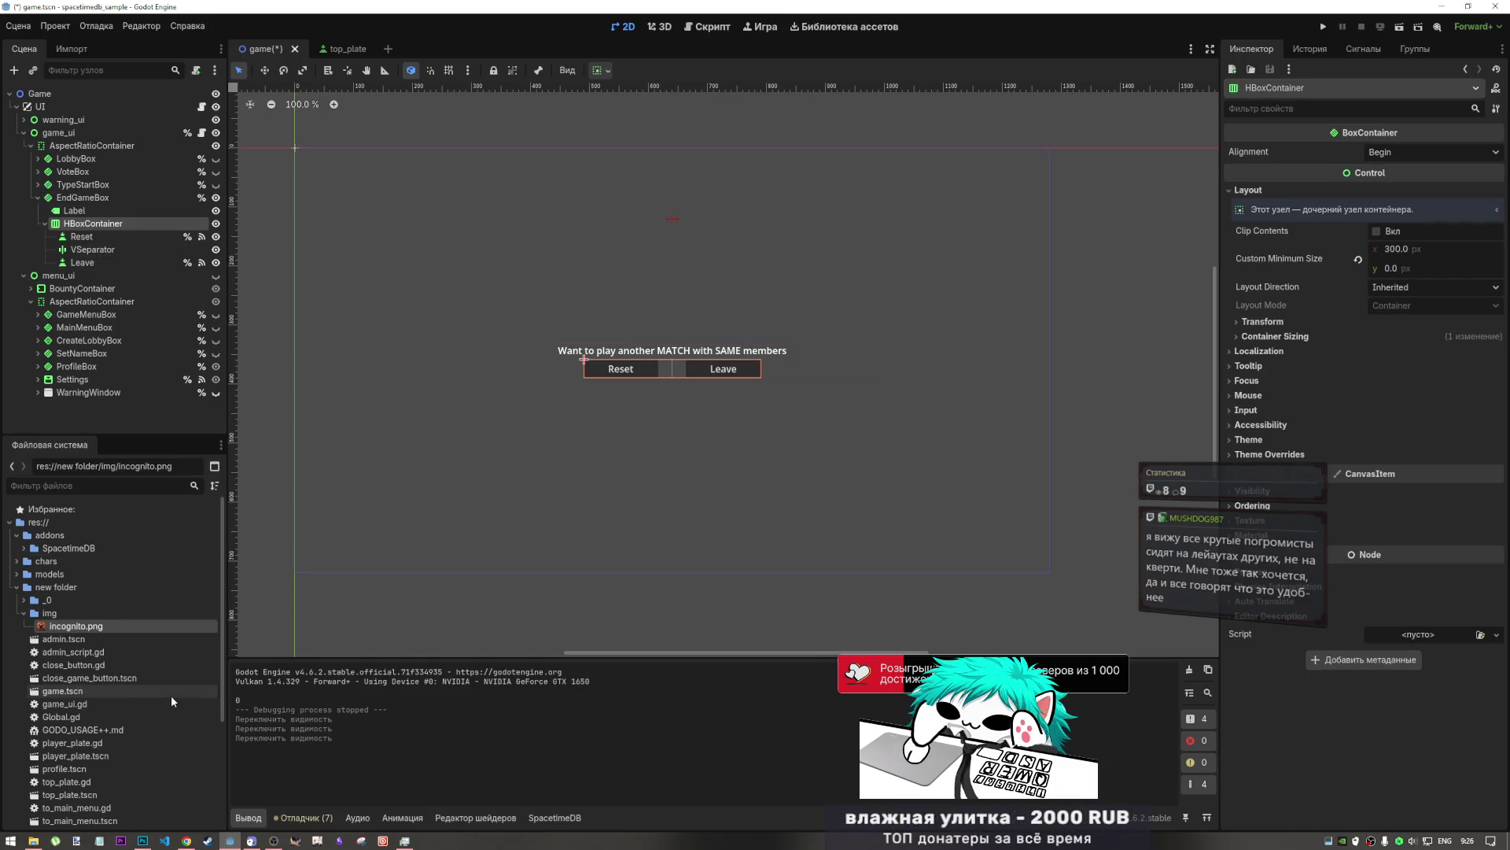
mouse_move(187, 840)
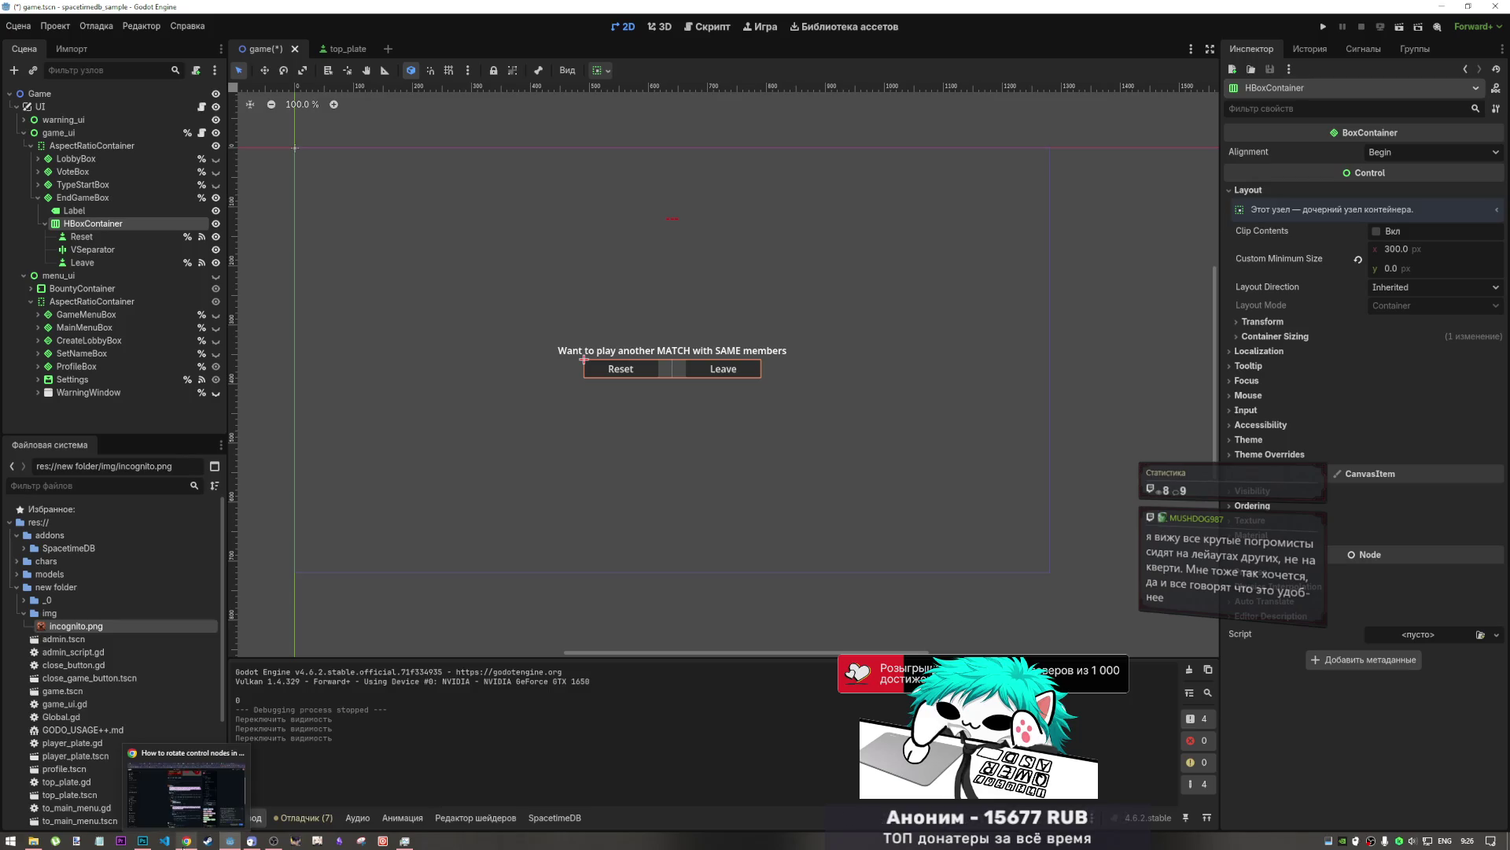
left_click(142, 840)
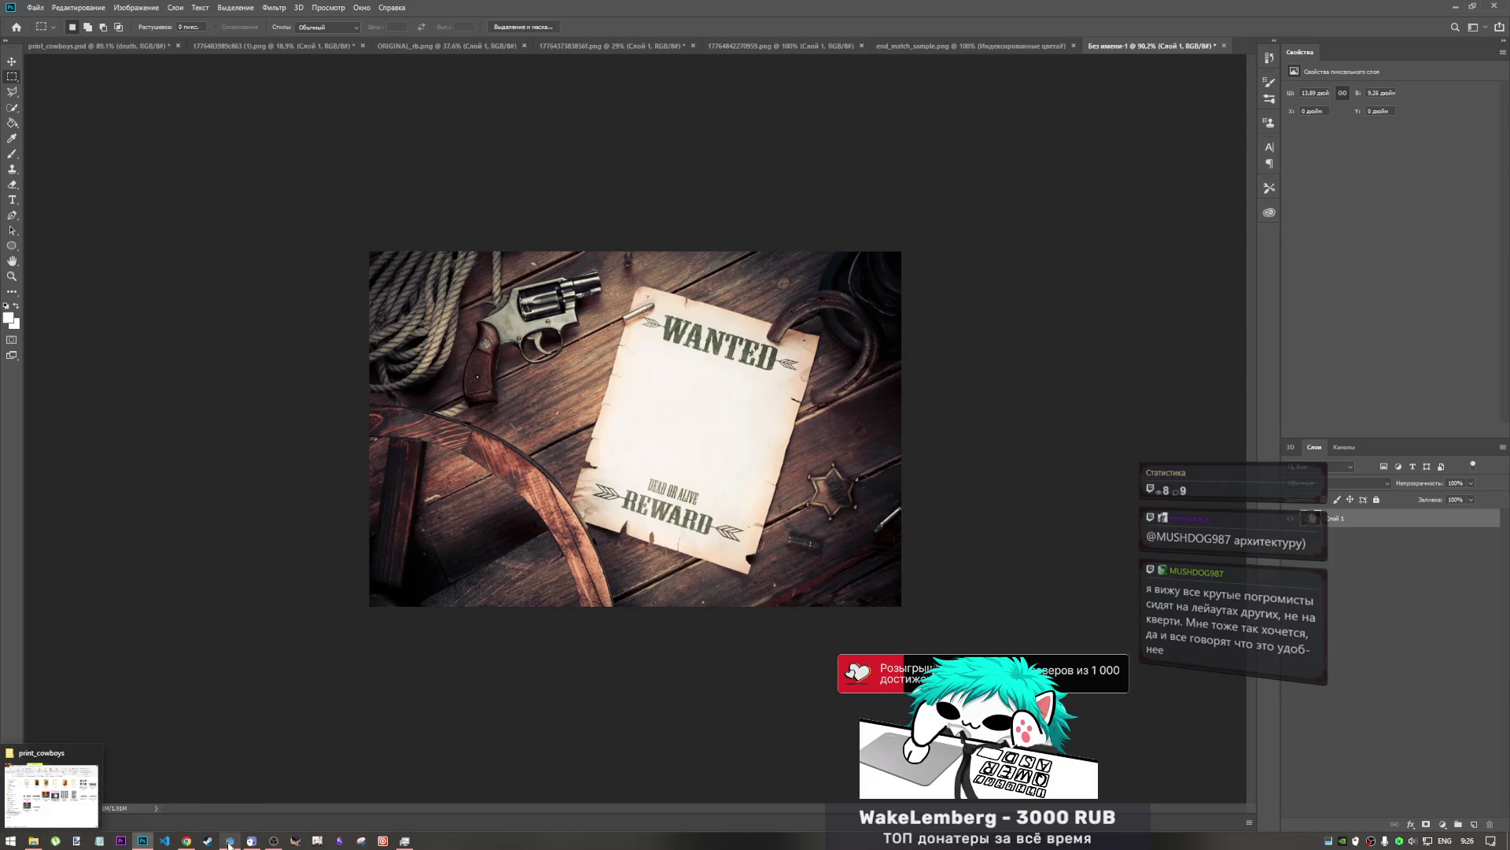
mouse_move(229, 843)
left_click(232, 797)
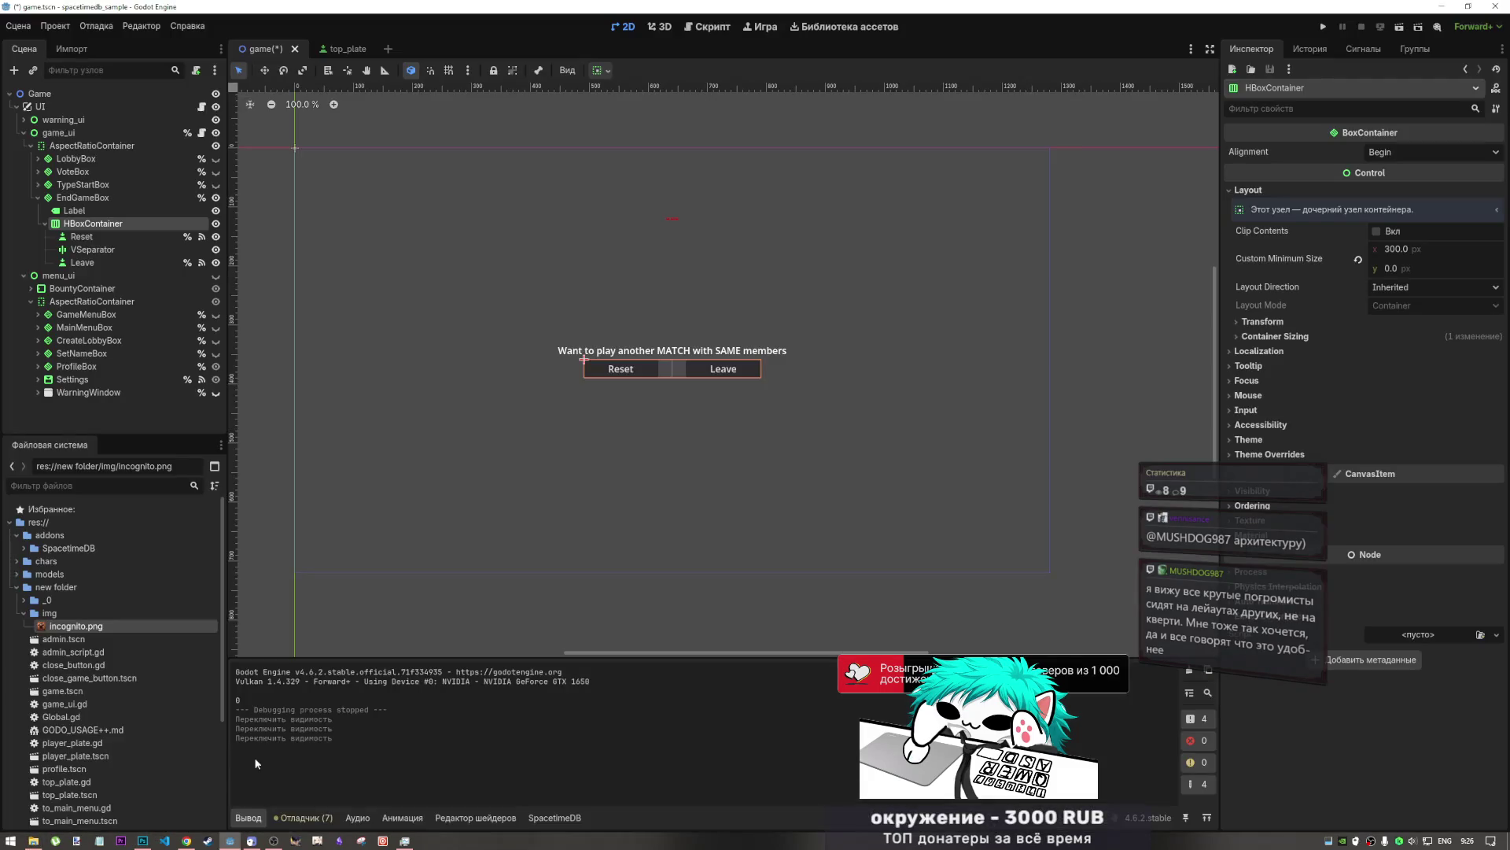
left_click(83, 197)
- Add a TextureRect child to EndGameBox and drag it above Label as the first child
right_click(83, 198)
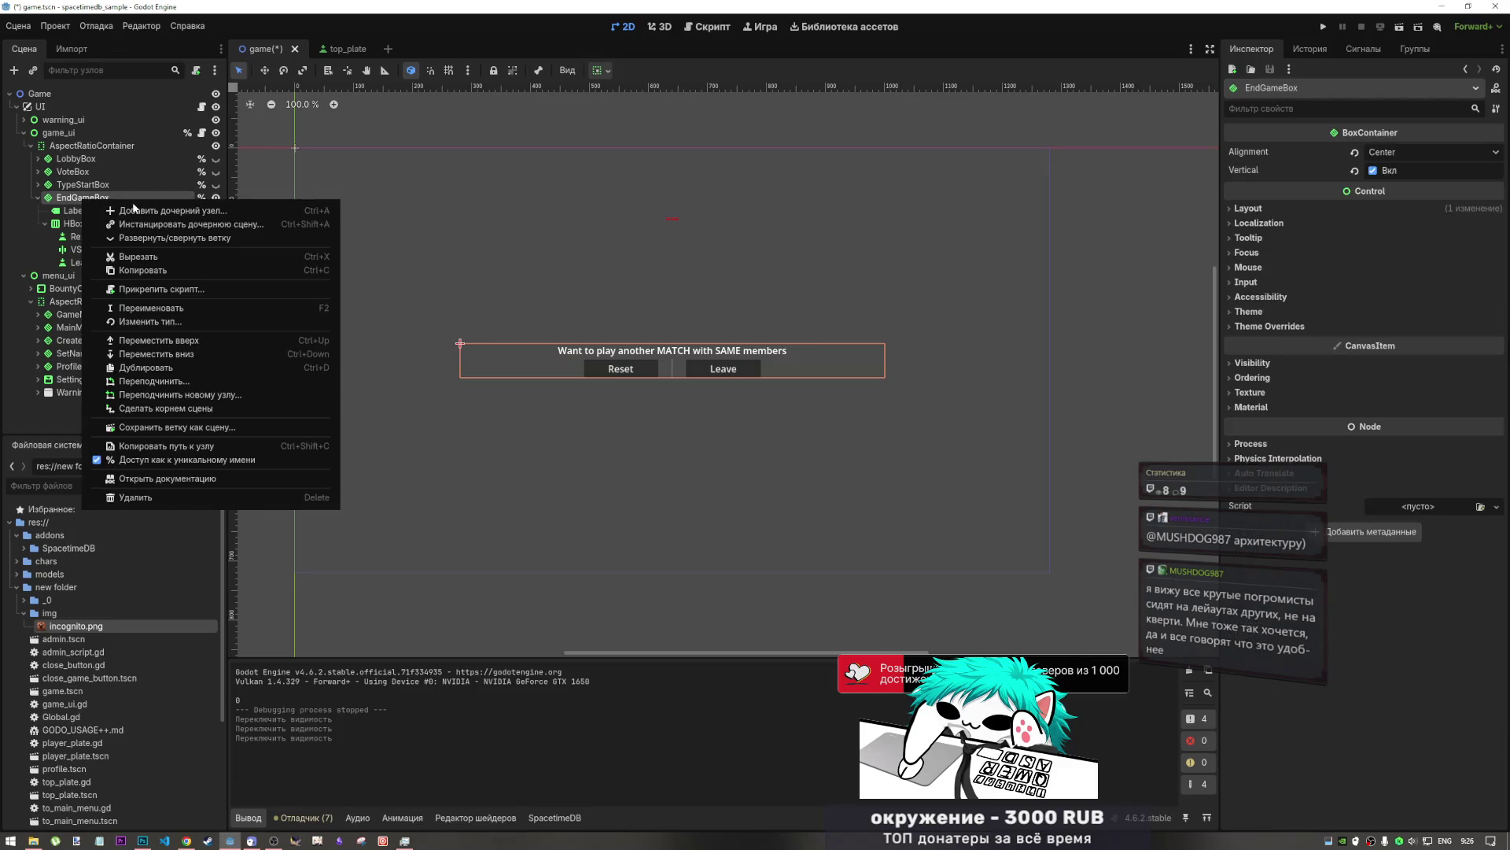
left_click(238, 195)
type("re")
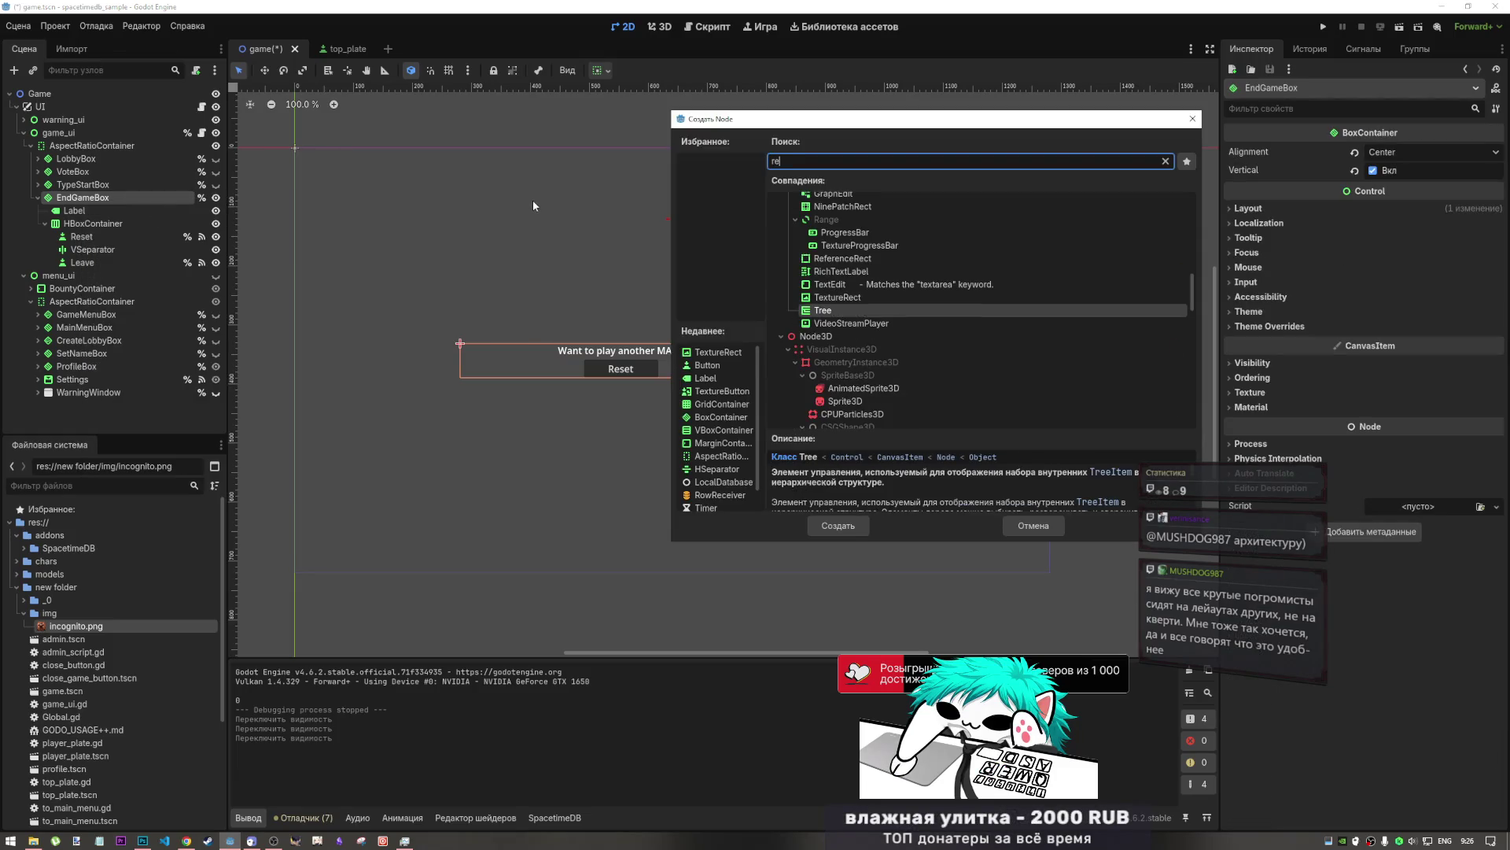
type("c")
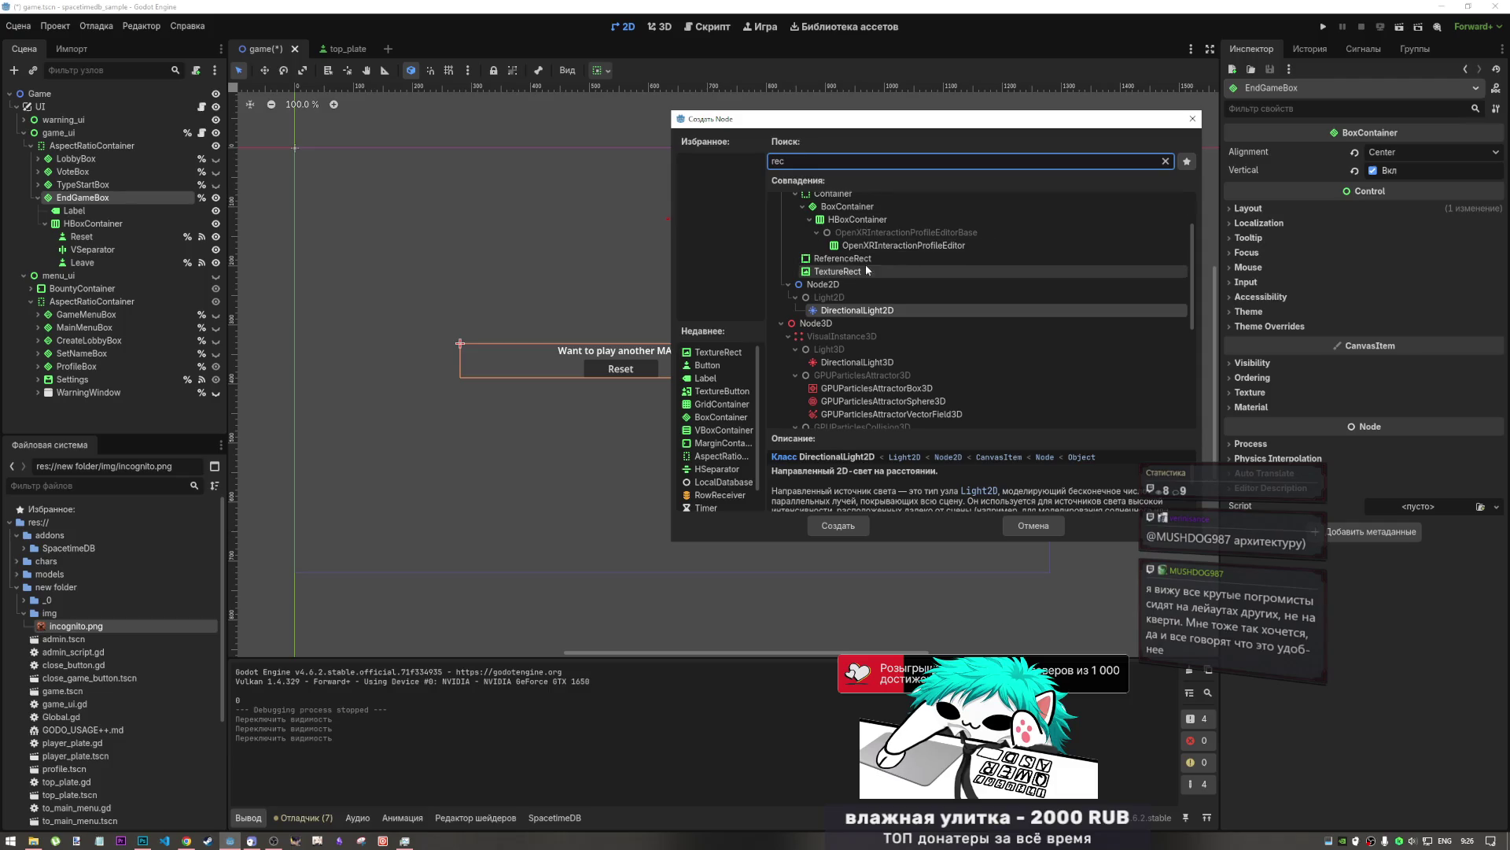
left_click(864, 270)
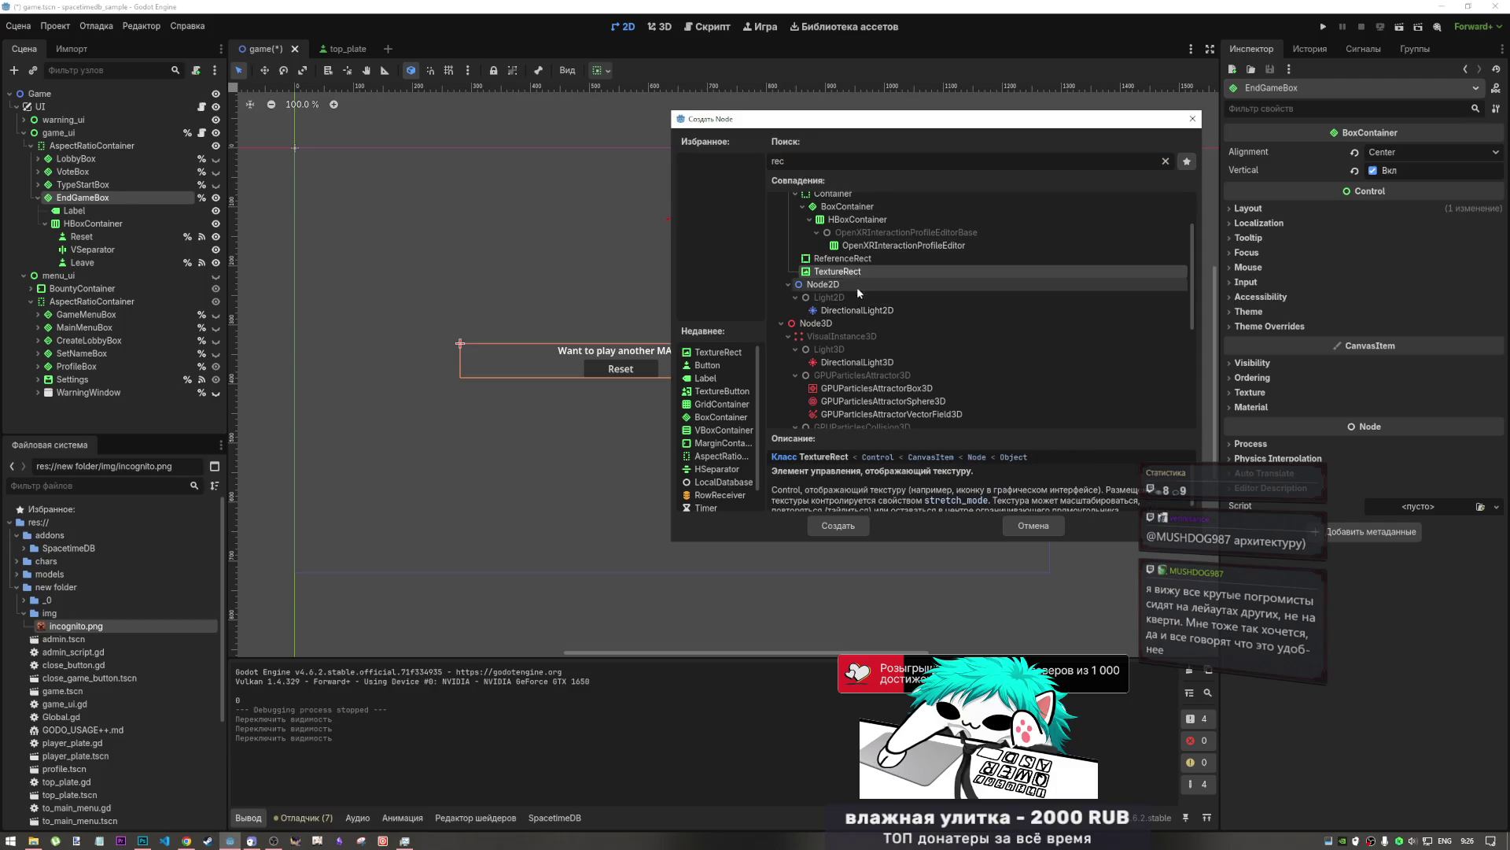
left_click(838, 526)
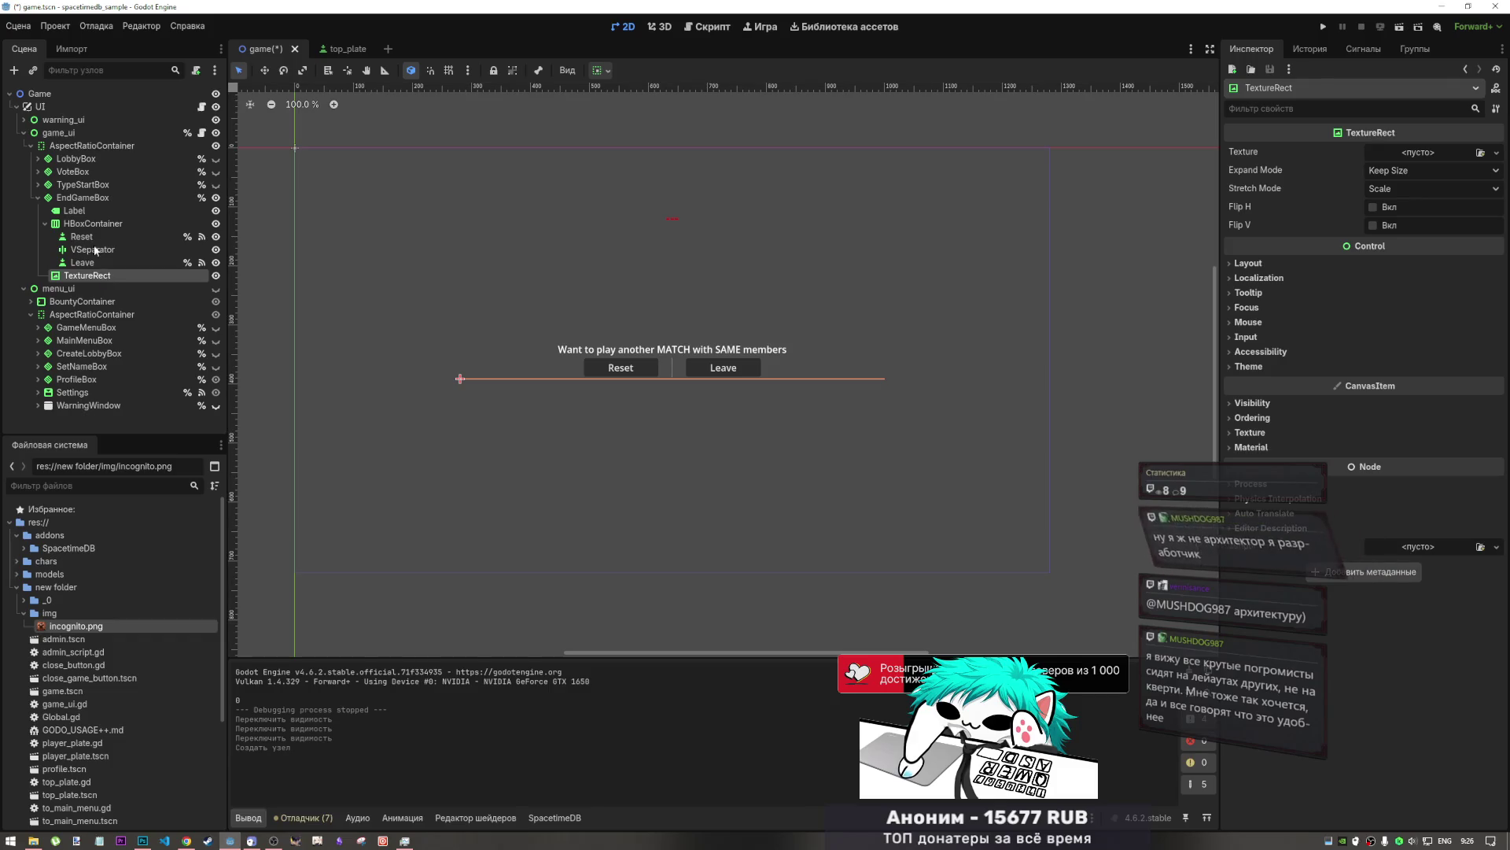
left_click_drag(94, 250, 99, 206)
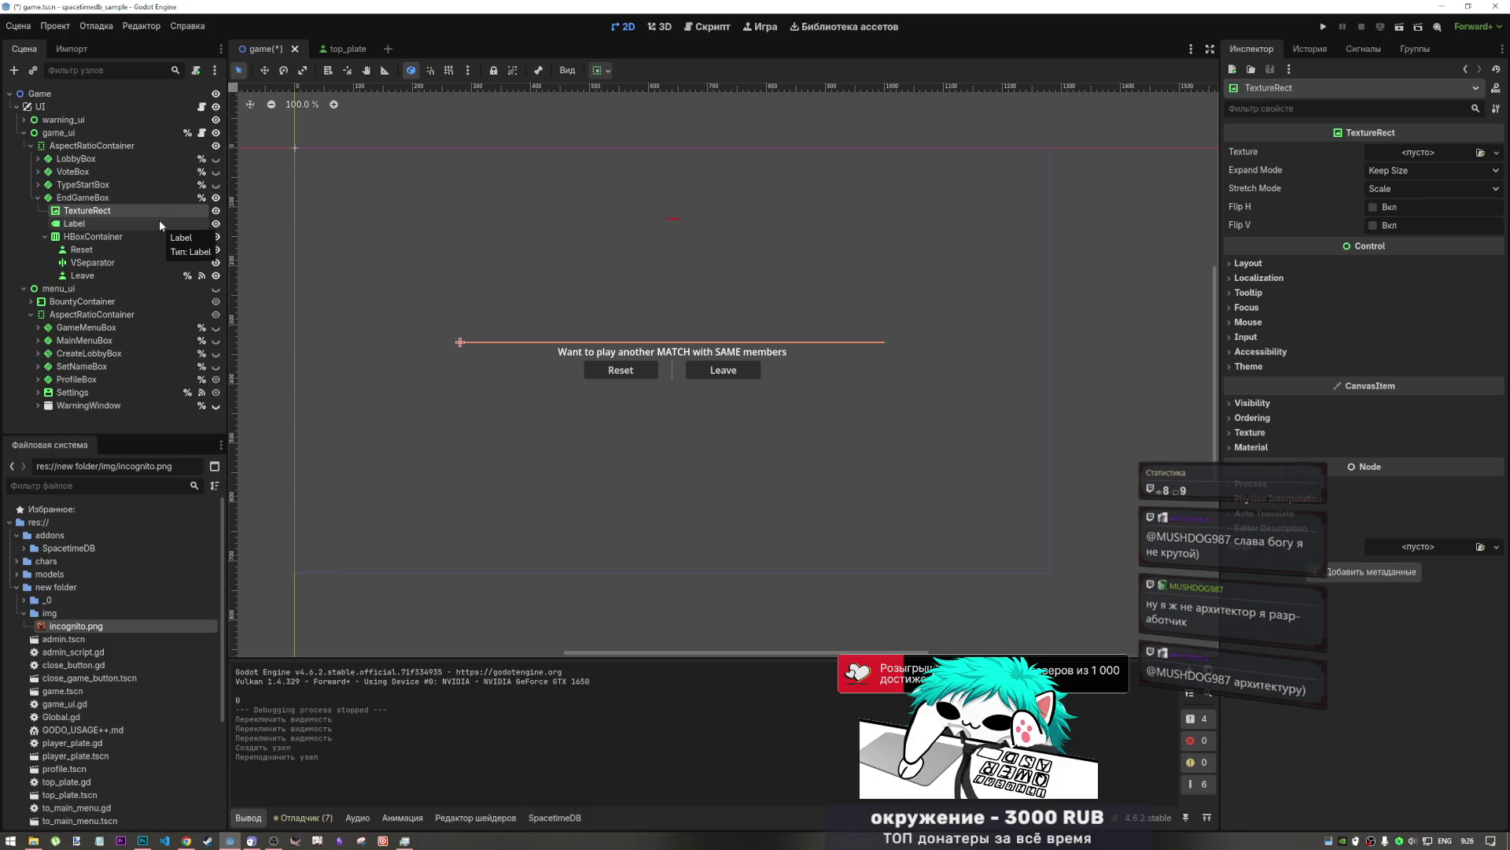
left_click(93, 198)
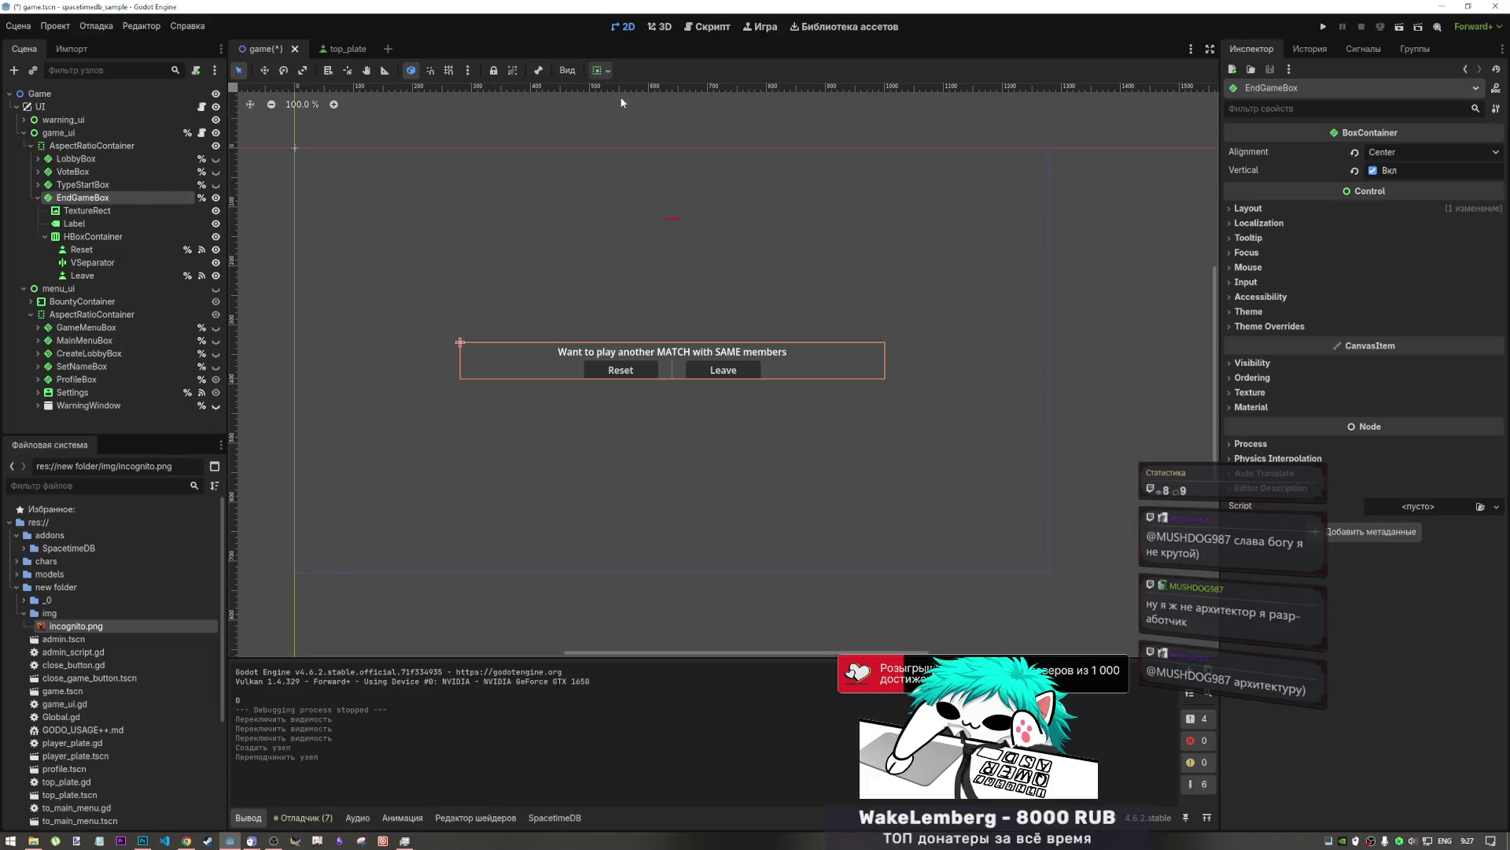
- Give TextureRect Full Rect anchors under AspectRatioContainer and drag in end_match_sample.png from Explorer
left_click(102, 148)
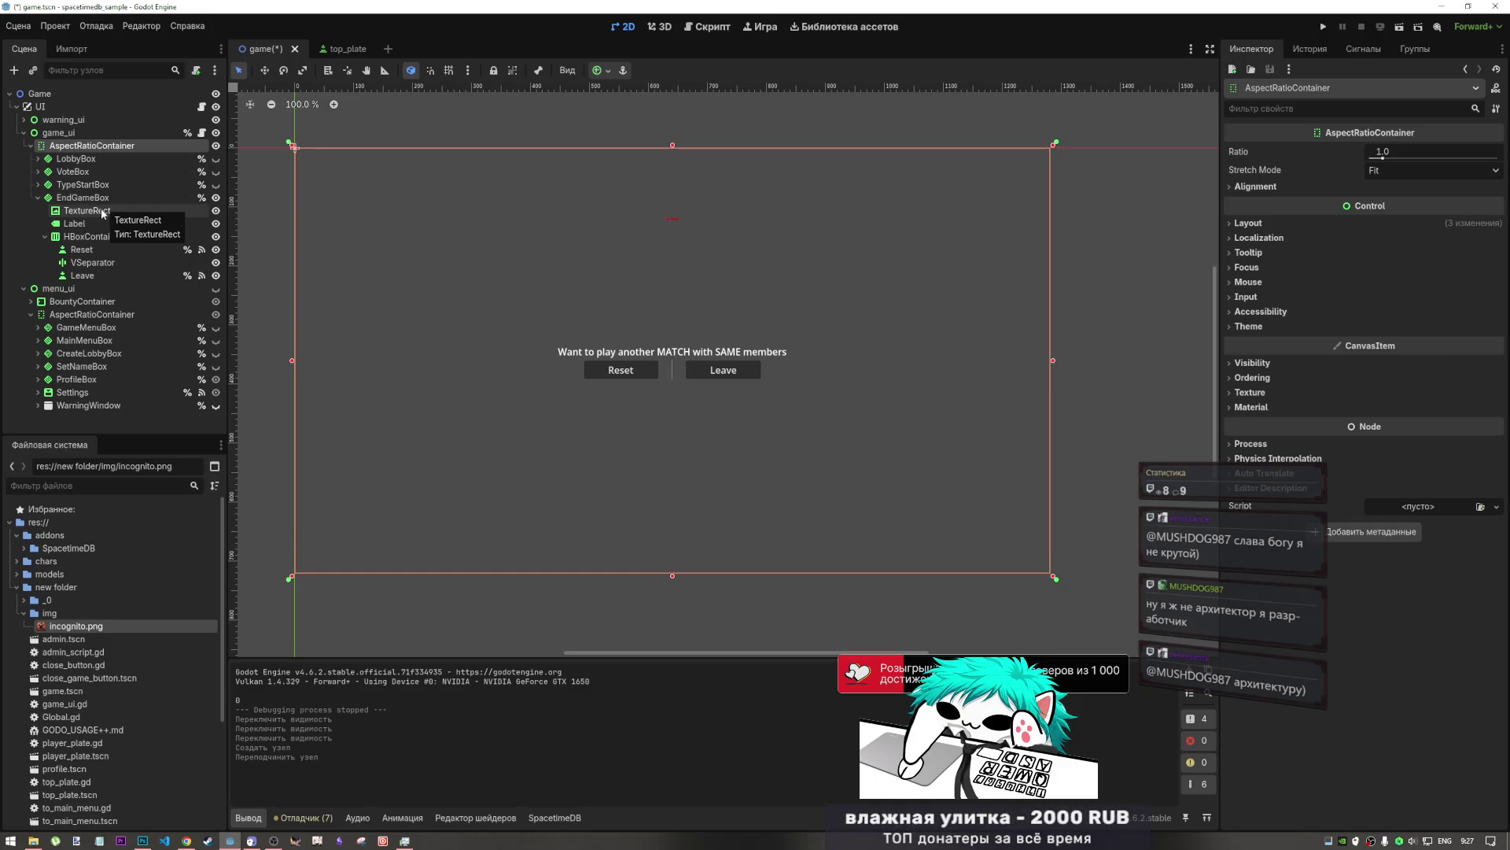
left_click_drag(101, 214, 79, 139)
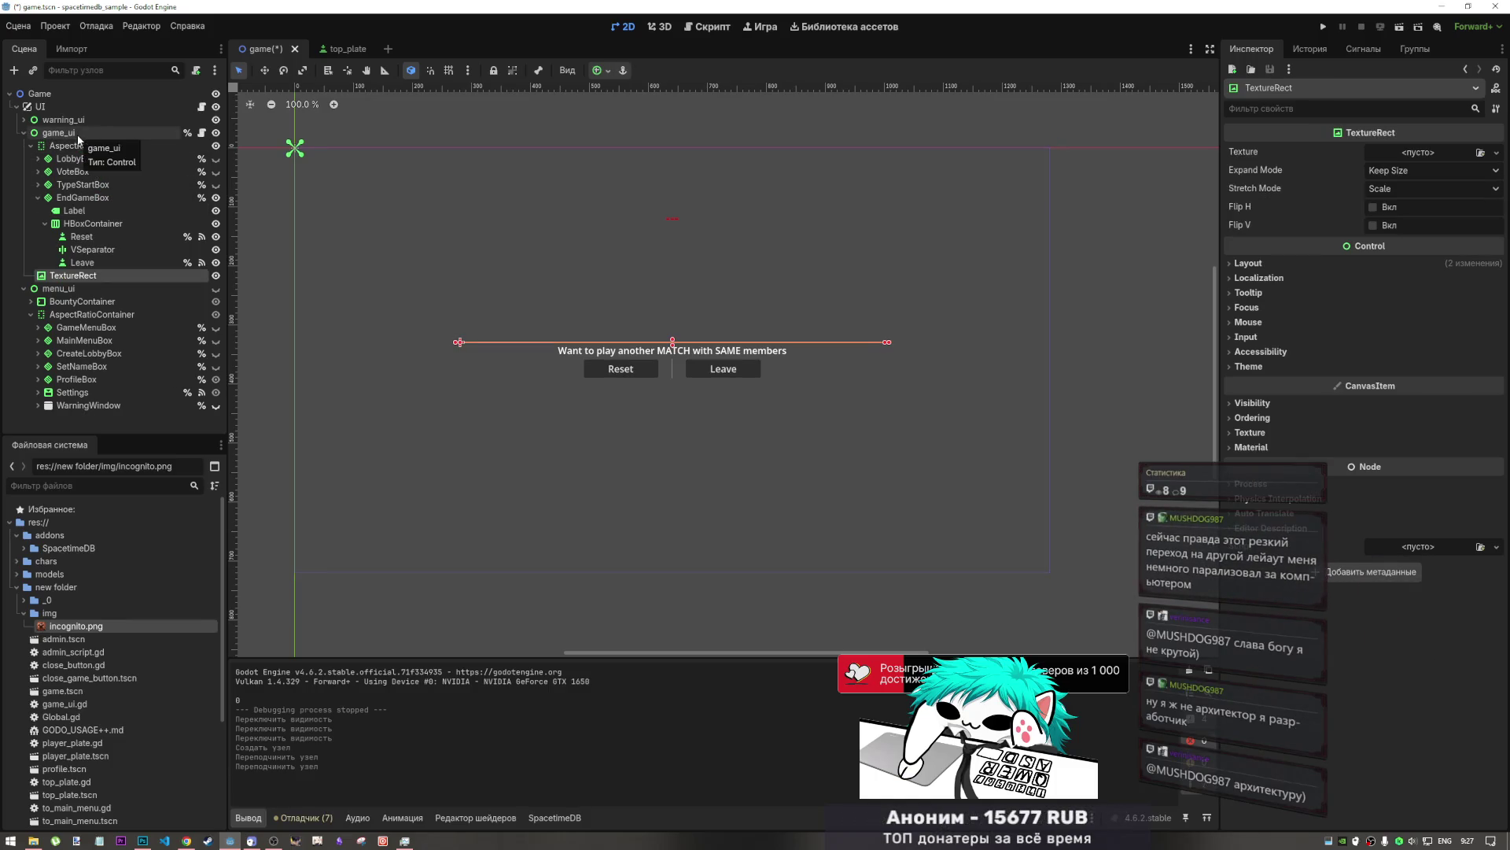
left_click(602, 70)
left_click(701, 178)
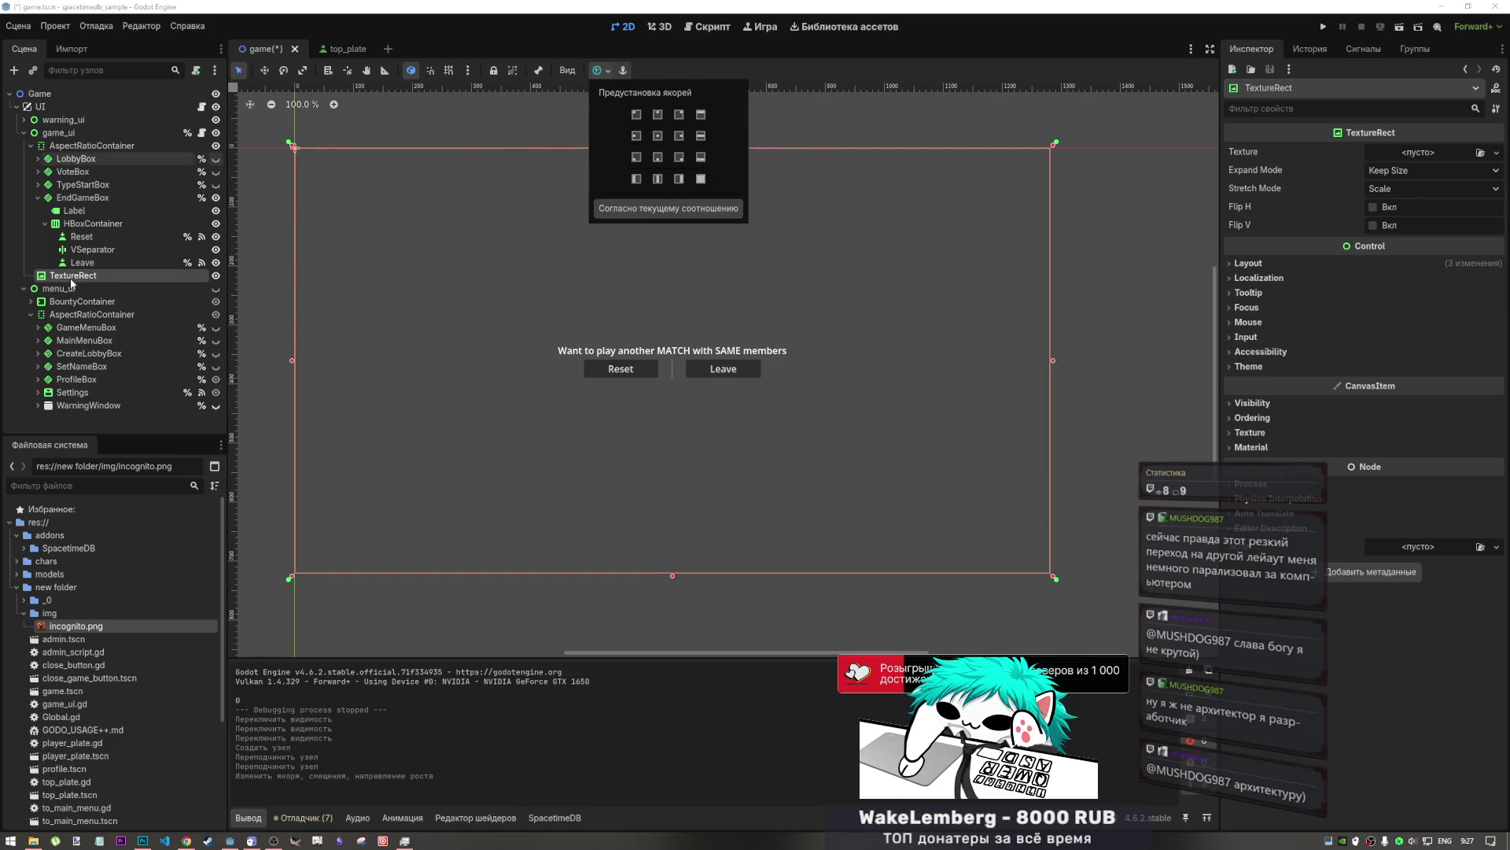
left_click(74, 205)
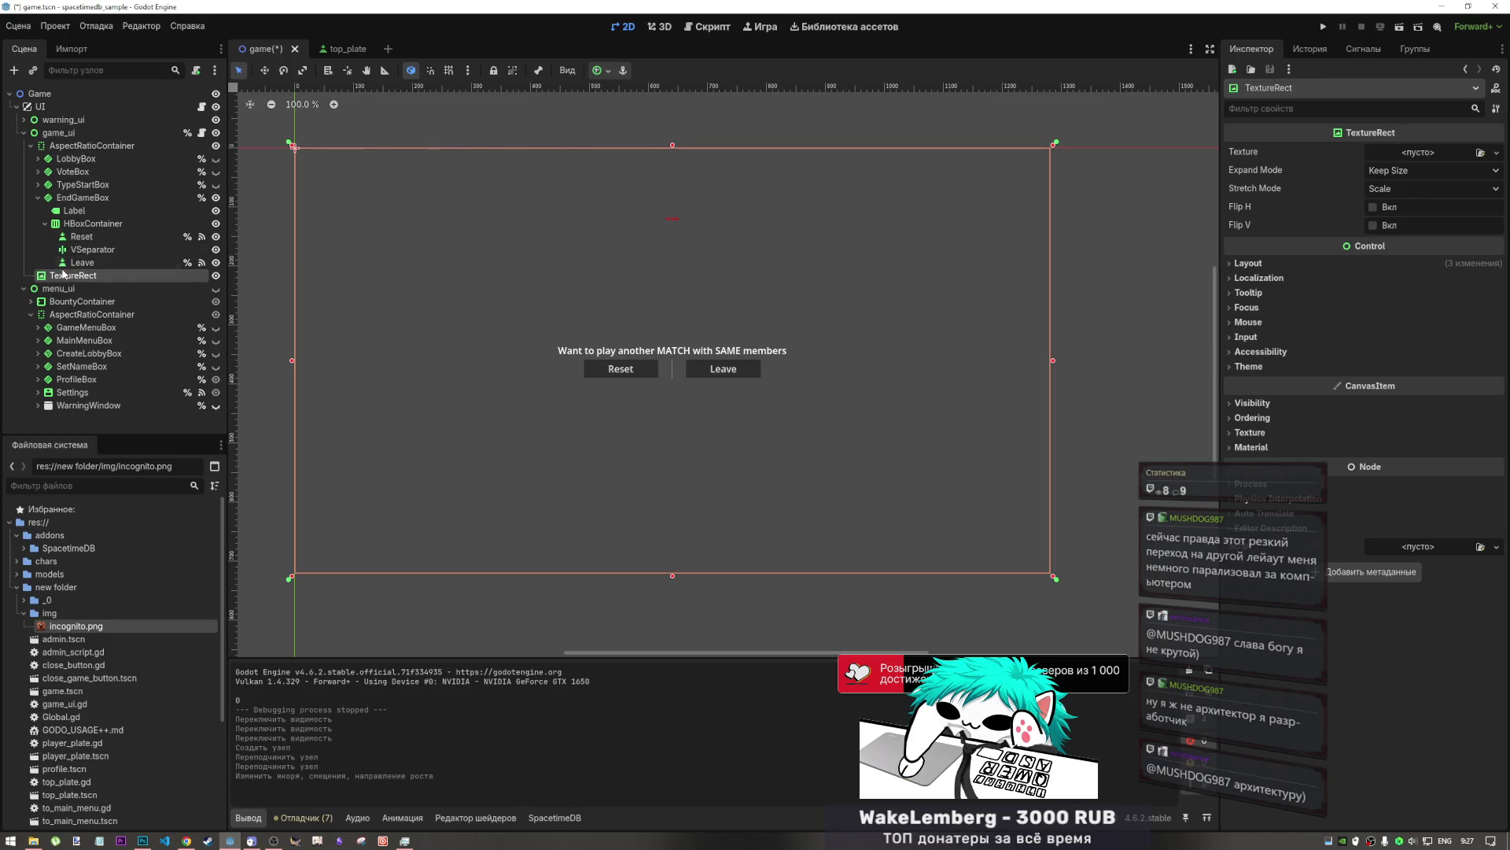
left_click_drag(63, 273, 83, 147)
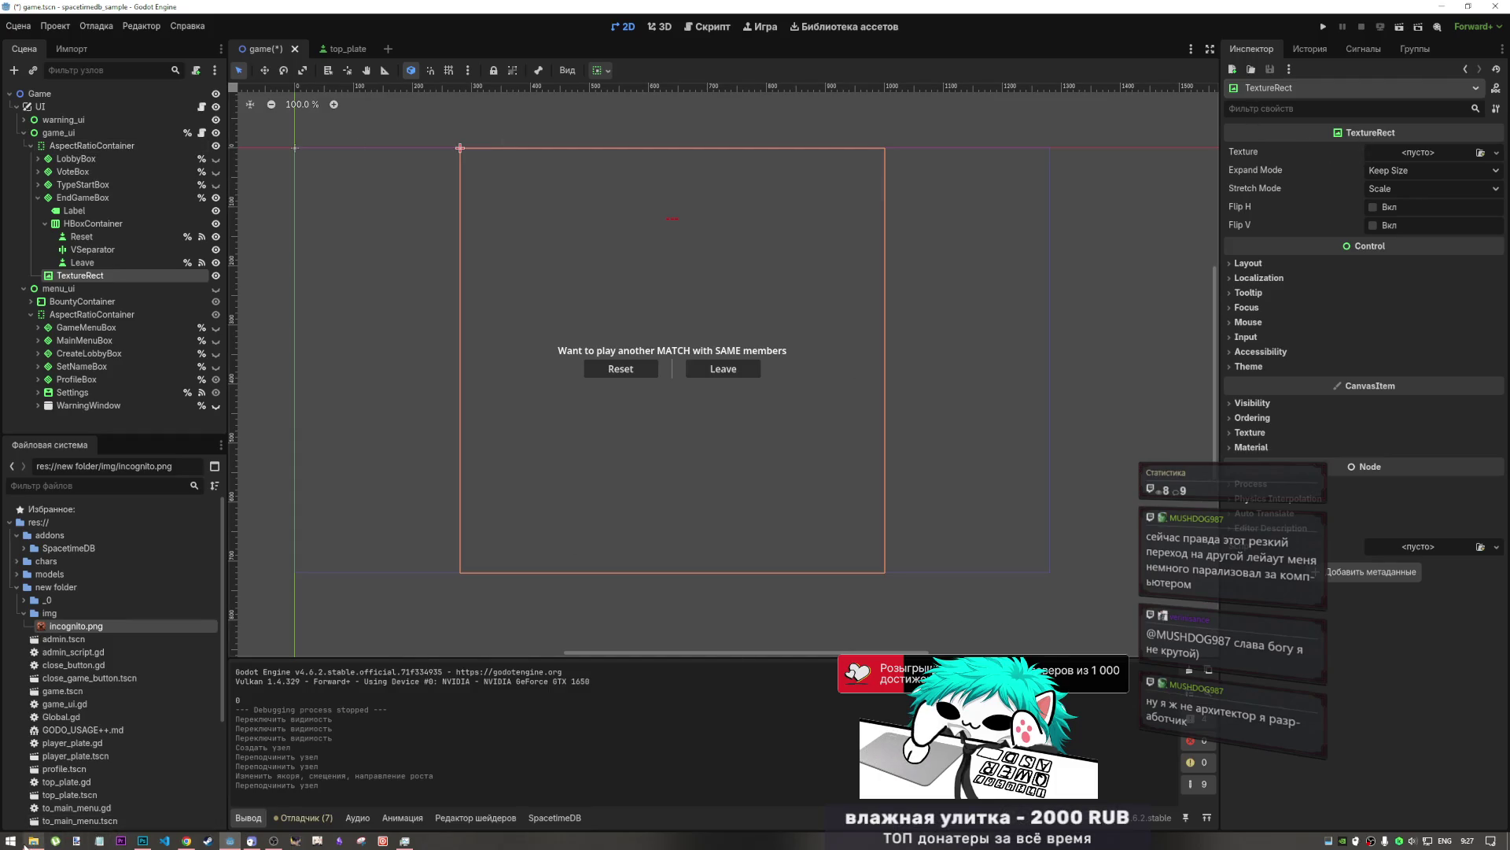
left_click(33, 840)
mouse_move(655, 606)
left_mouse_down()
mouse_move(1363, 179)
mouse_move(1433, 158)
mouse_move(656, 615)
mouse_move(652, 634)
left_mouse_up()
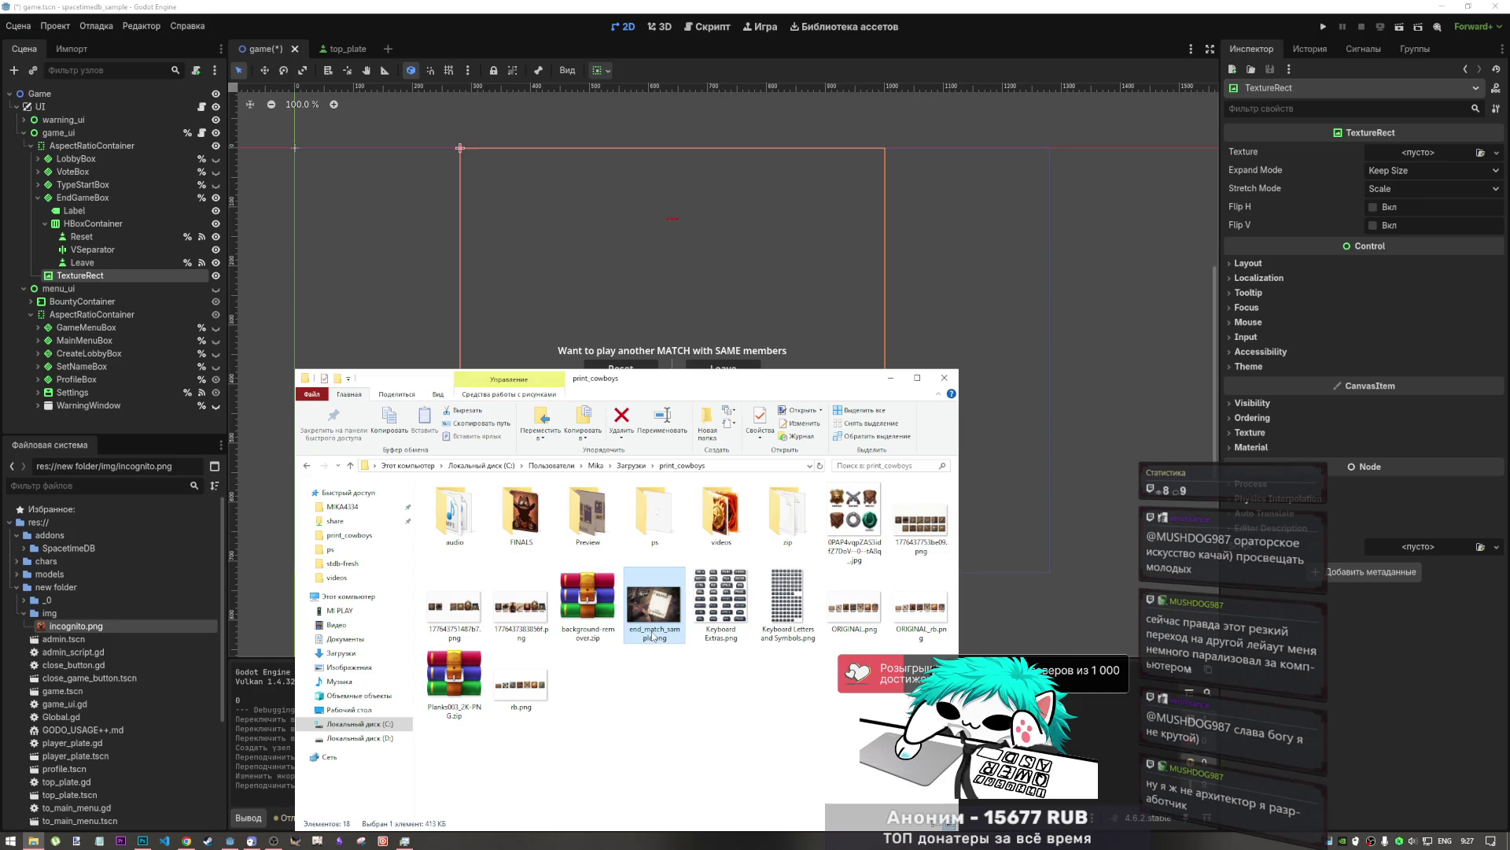
- Open the project's img folder in File Explorer from Godot's FileSystem dock
left_click(665, 635)
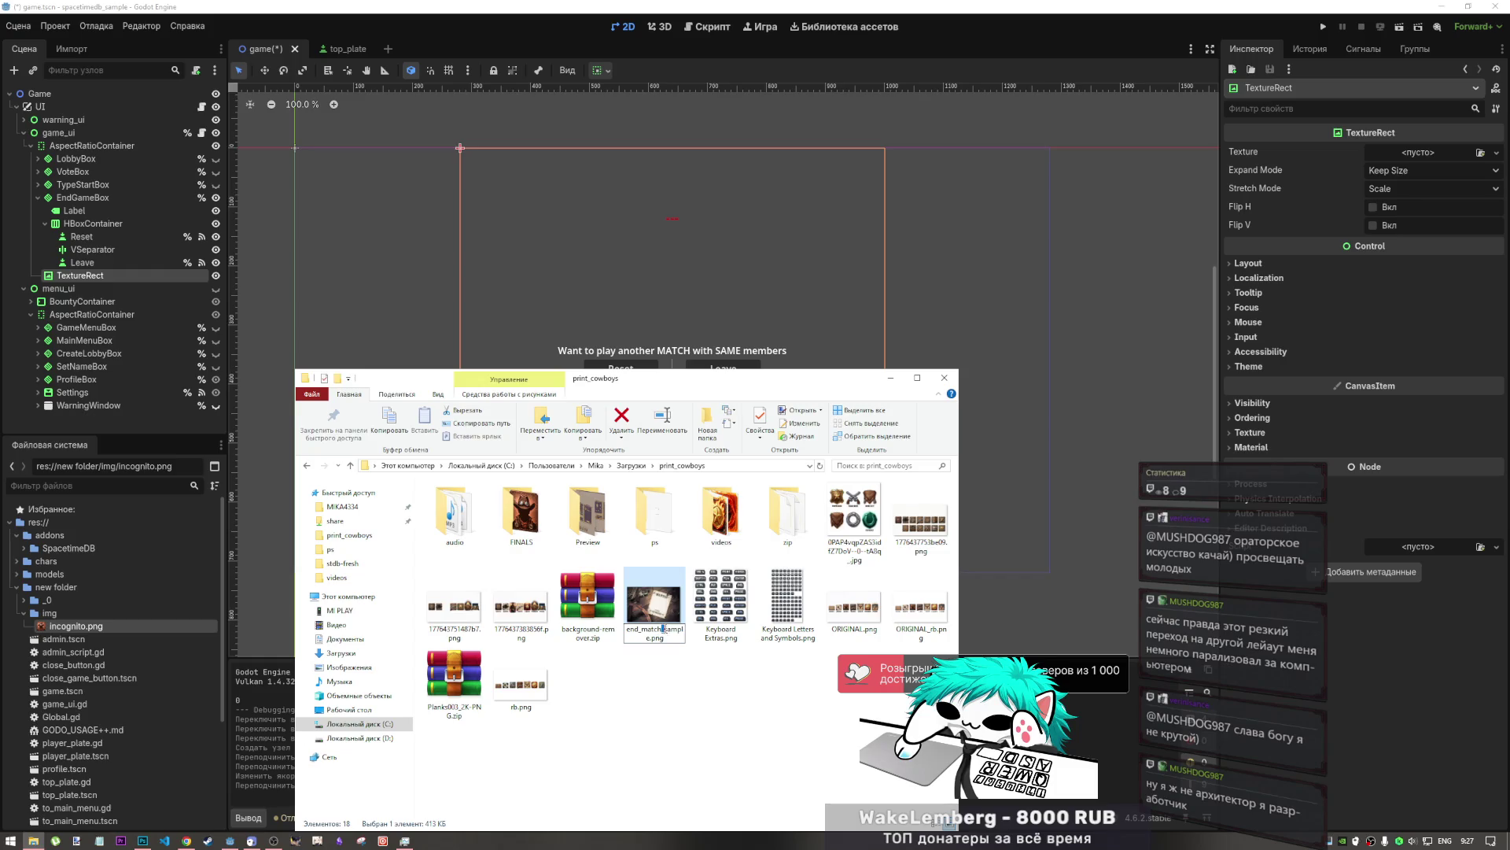
left_click_drag(663, 630, 652, 638)
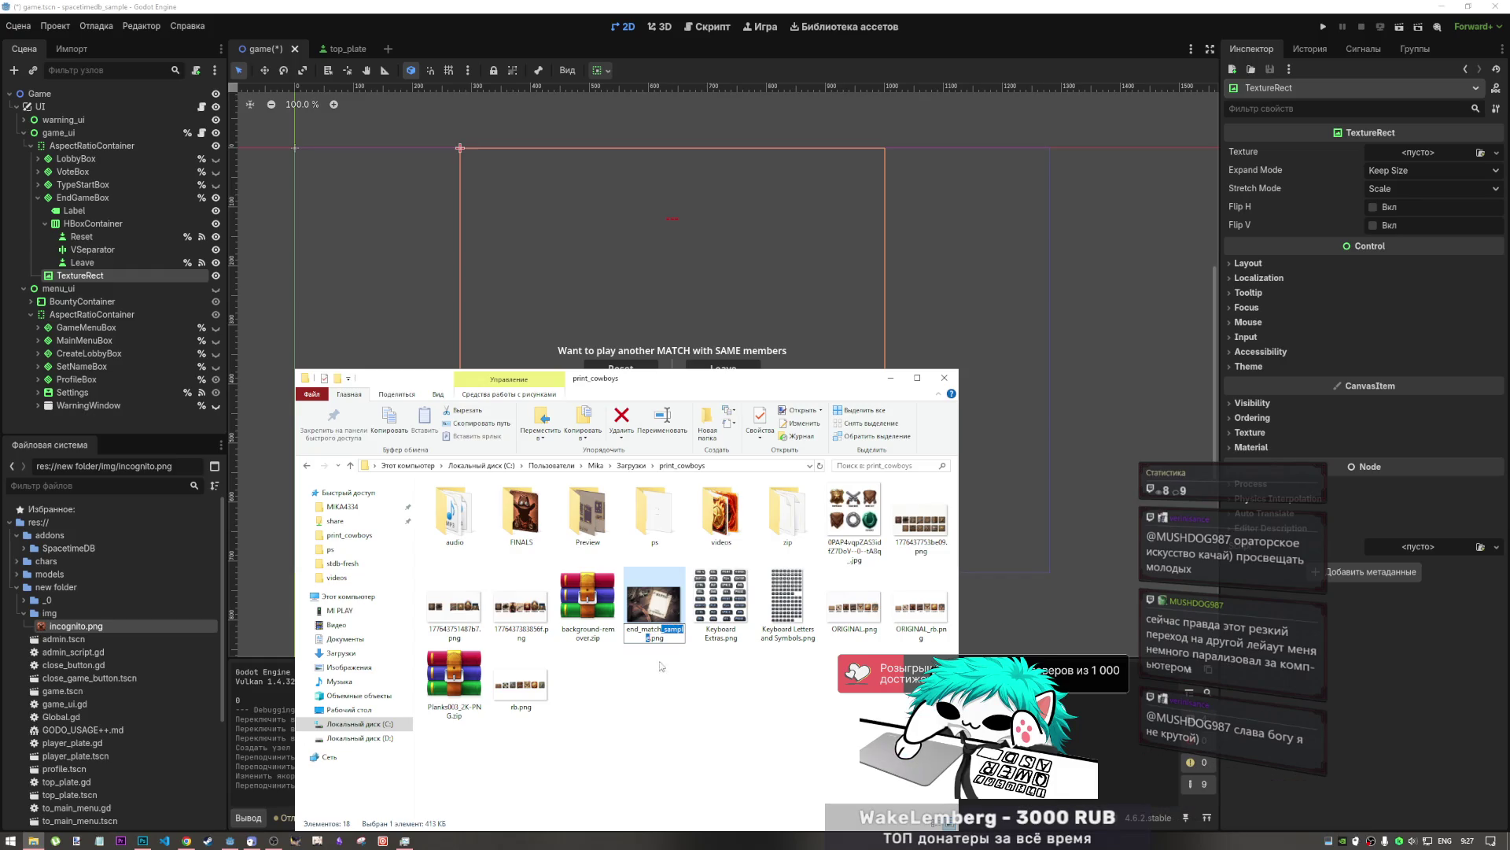
key("Escape")
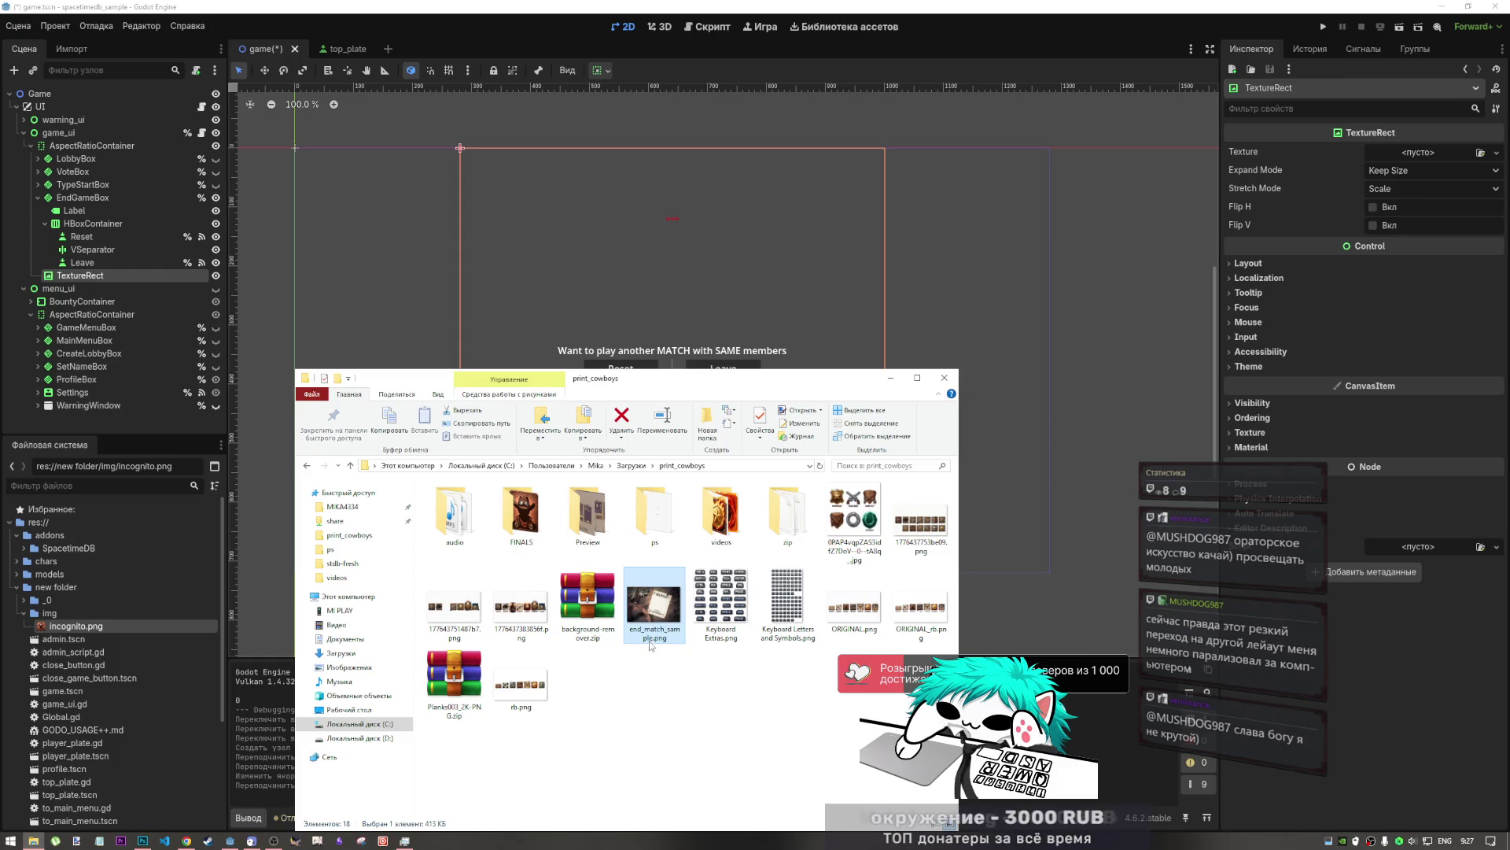
left_click(52, 613)
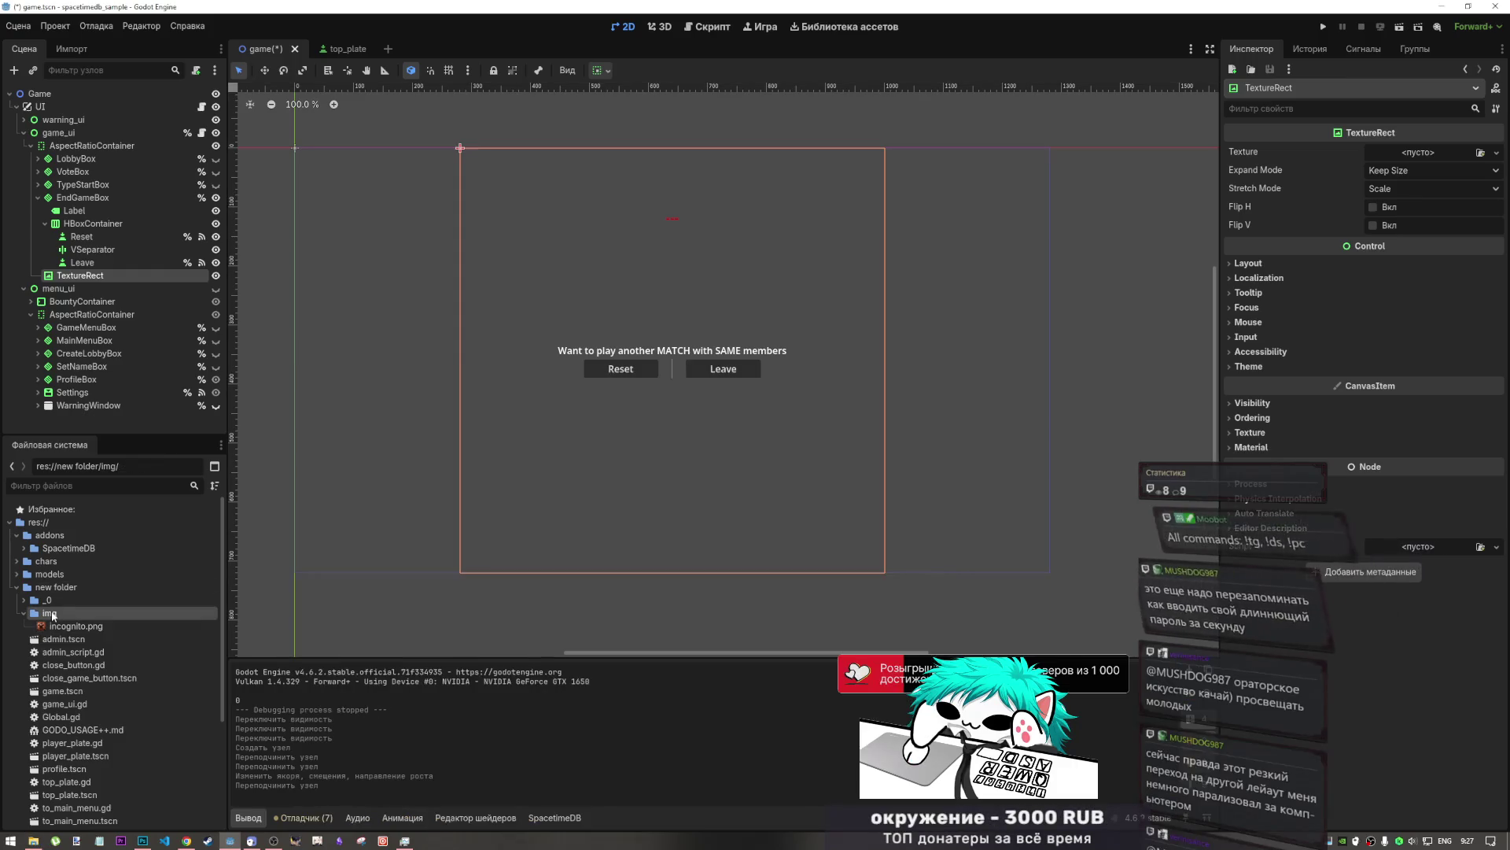
right_click(53, 613)
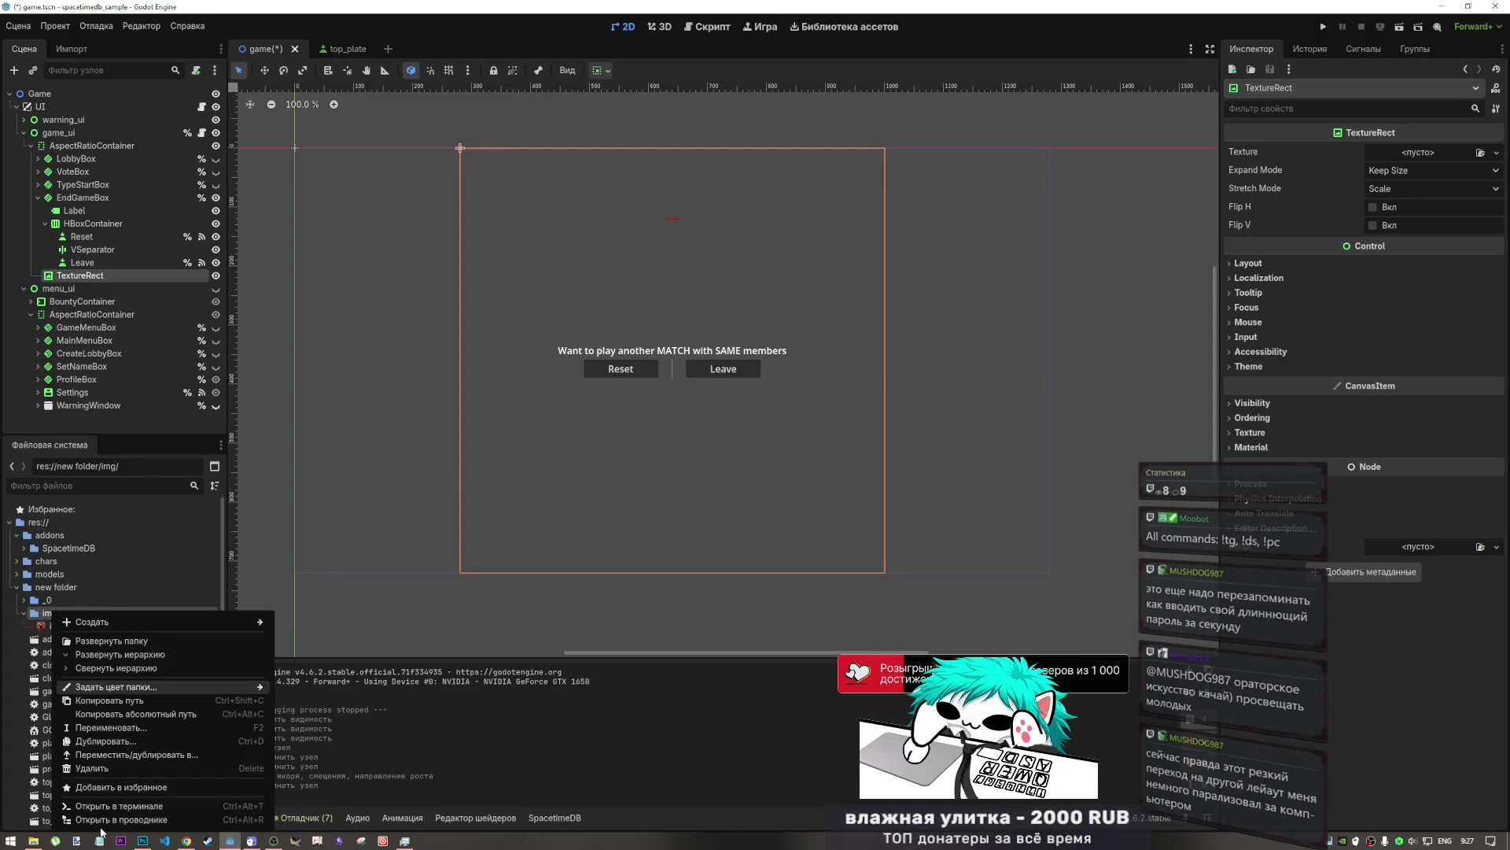
left_click(608, 650)
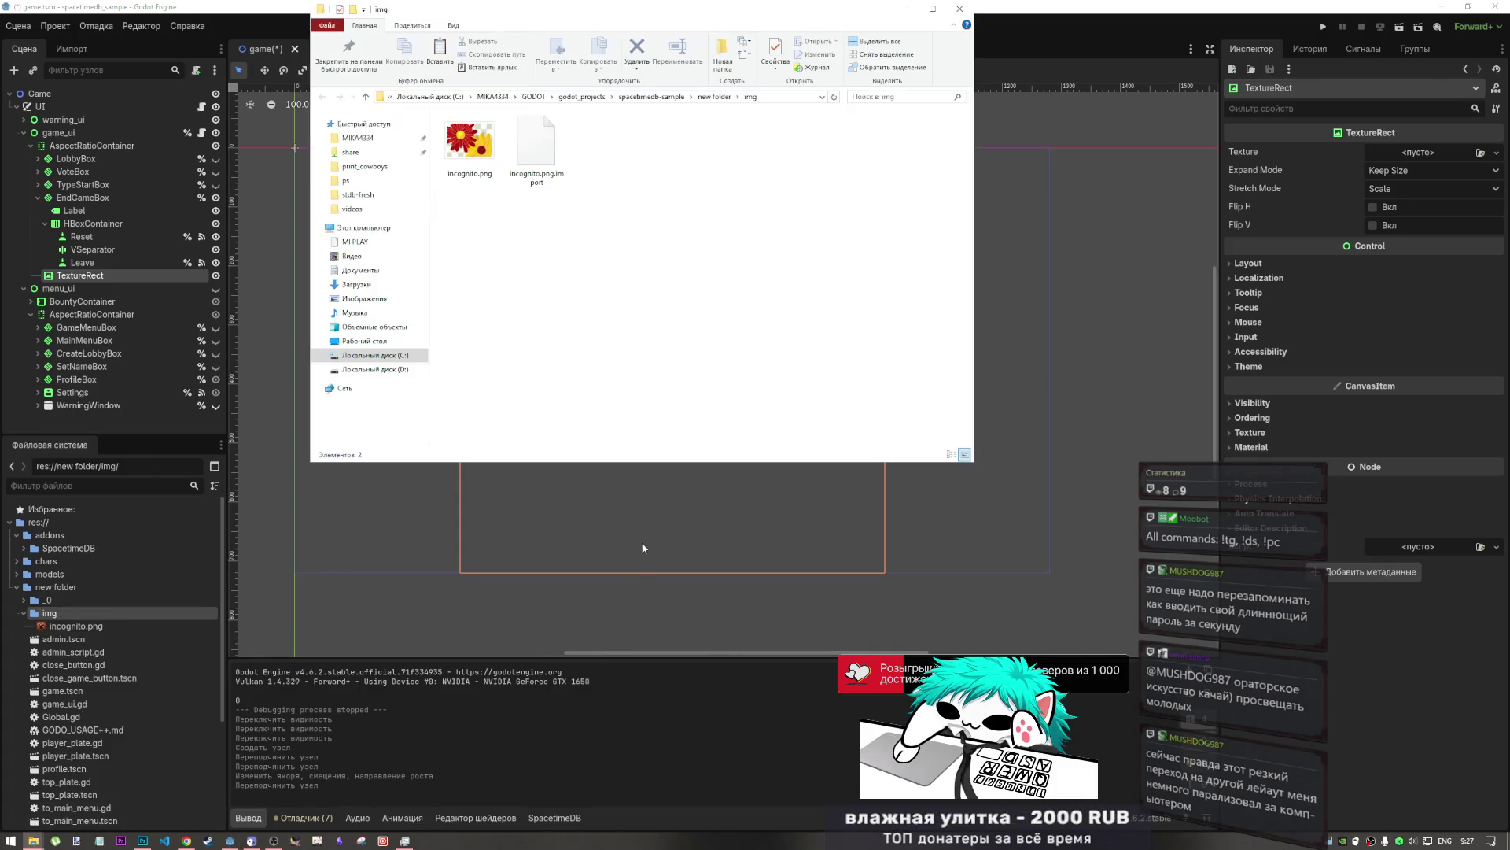
- Paste the image into img, rename it to end_match.png, and return to Godot
right_click(681, 308)
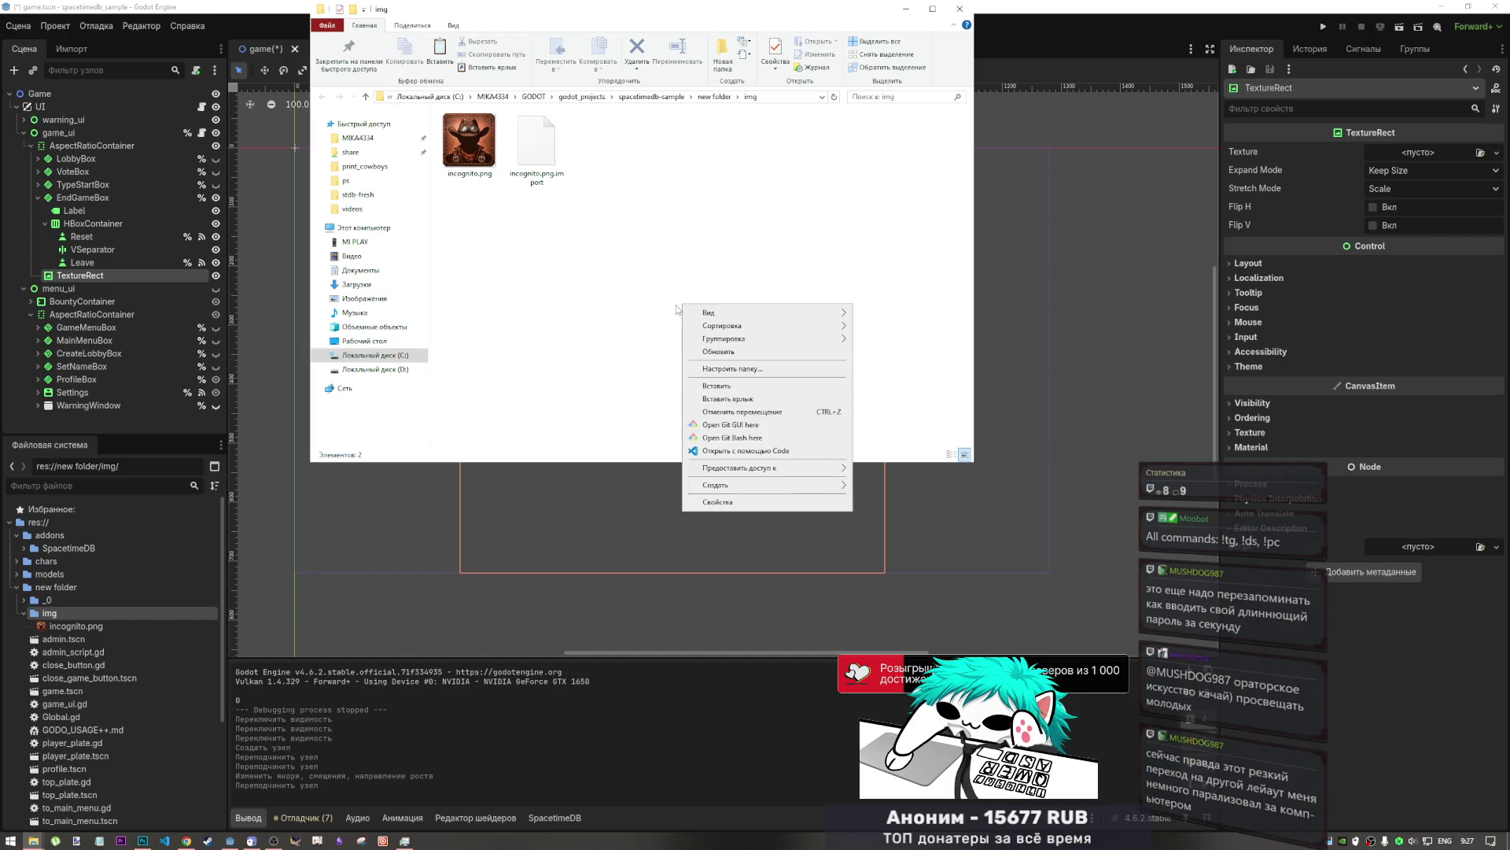
left_click(676, 298)
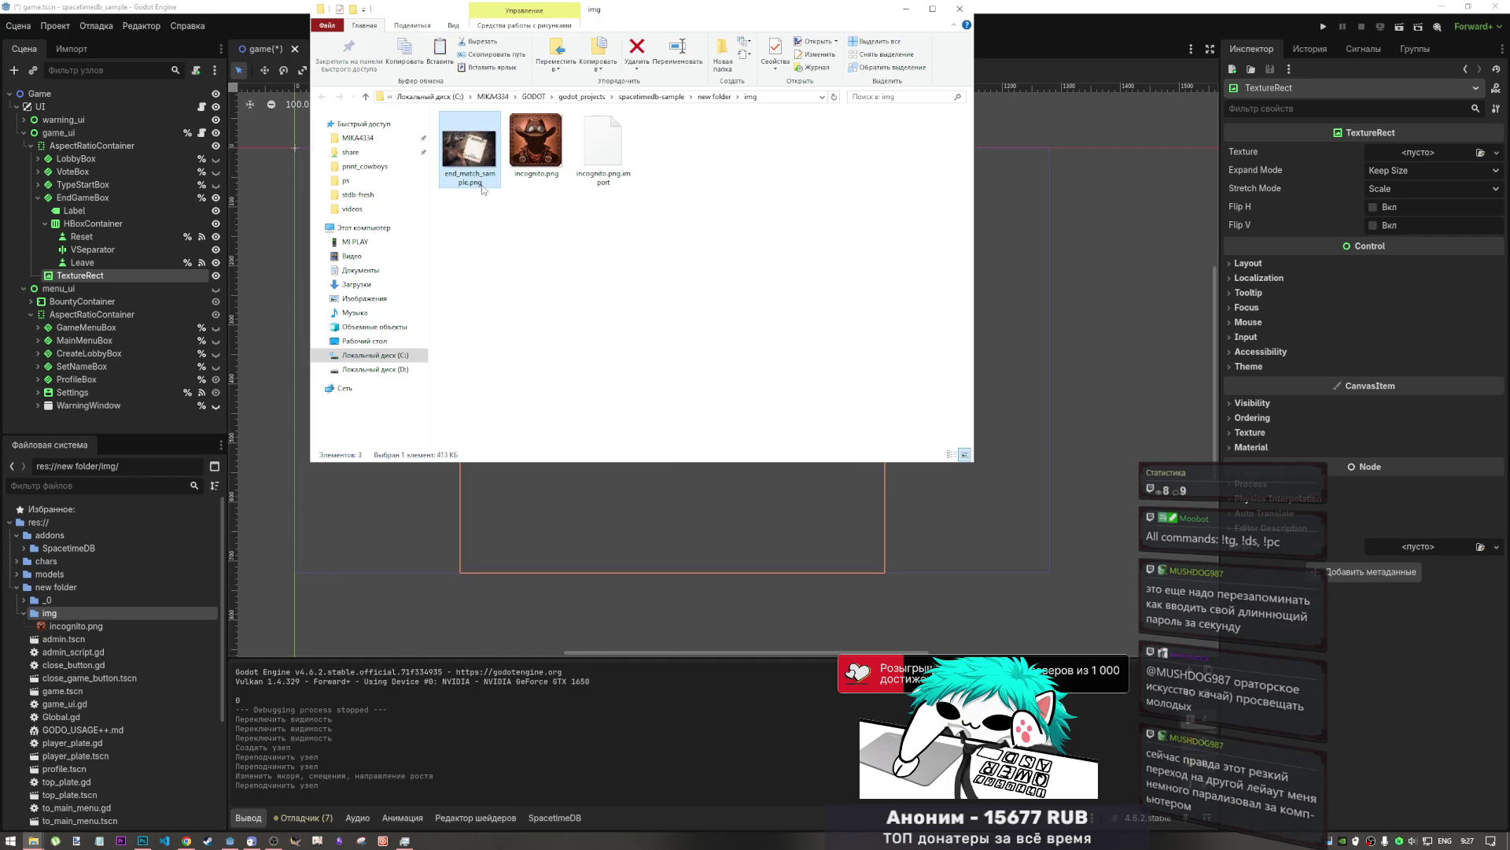
left_click(472, 179)
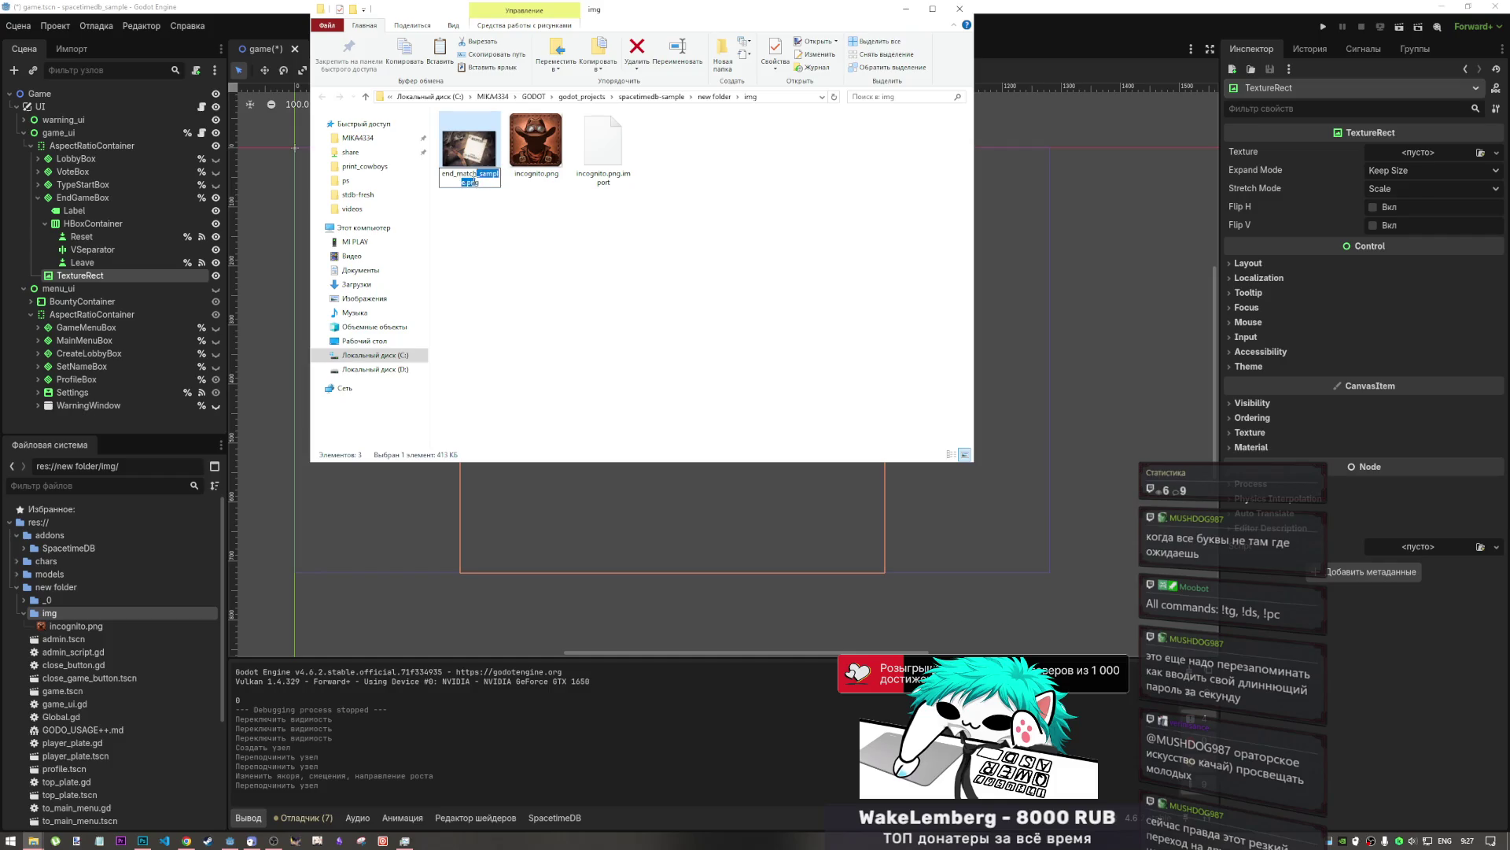
left_click_drag(463, 183, 477, 174)
key("BackSpace")
key("Return")
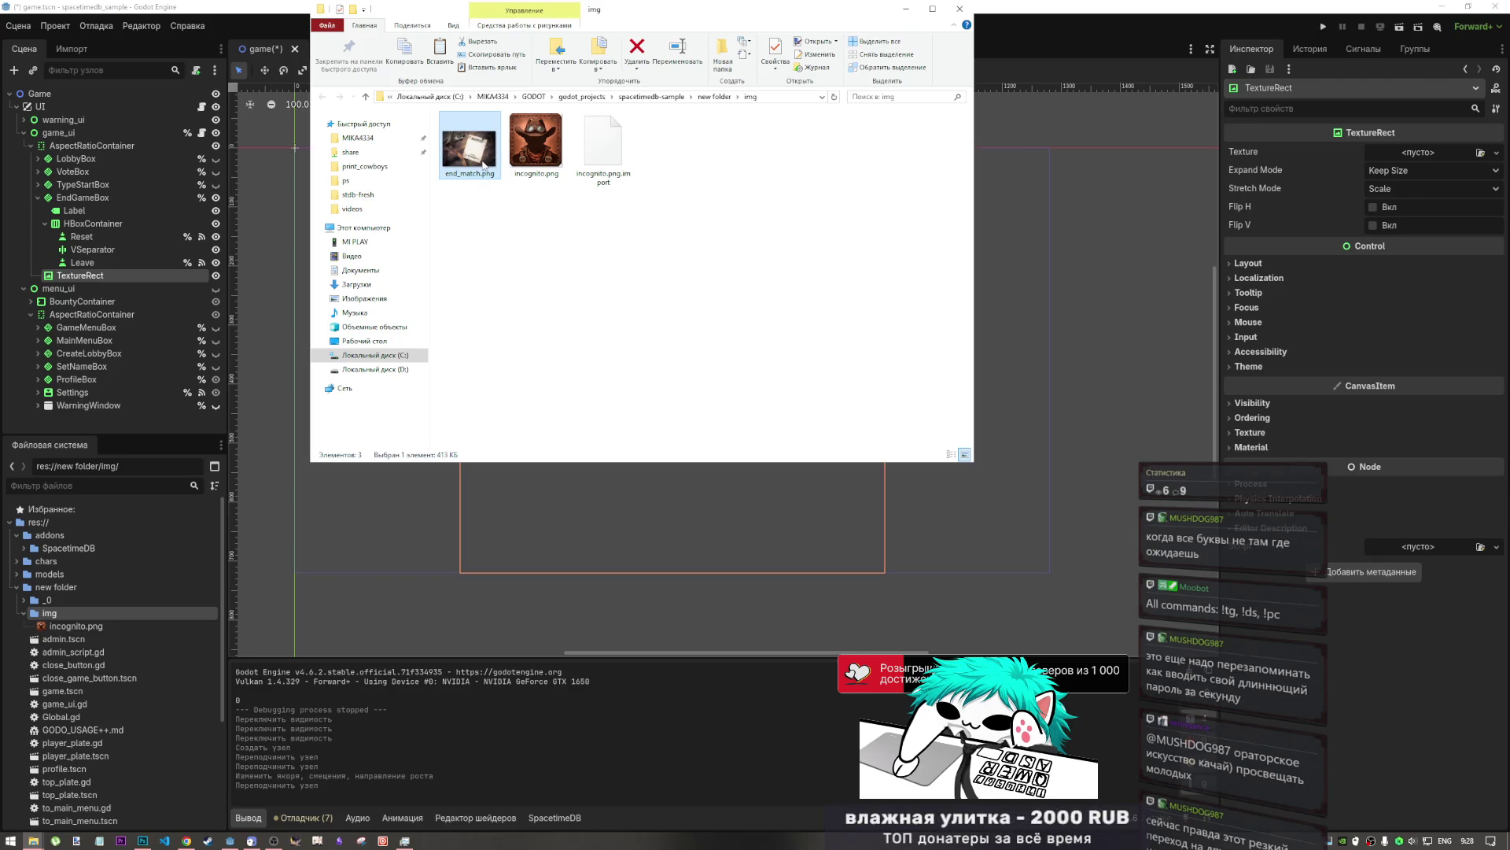
left_click(473, 174)
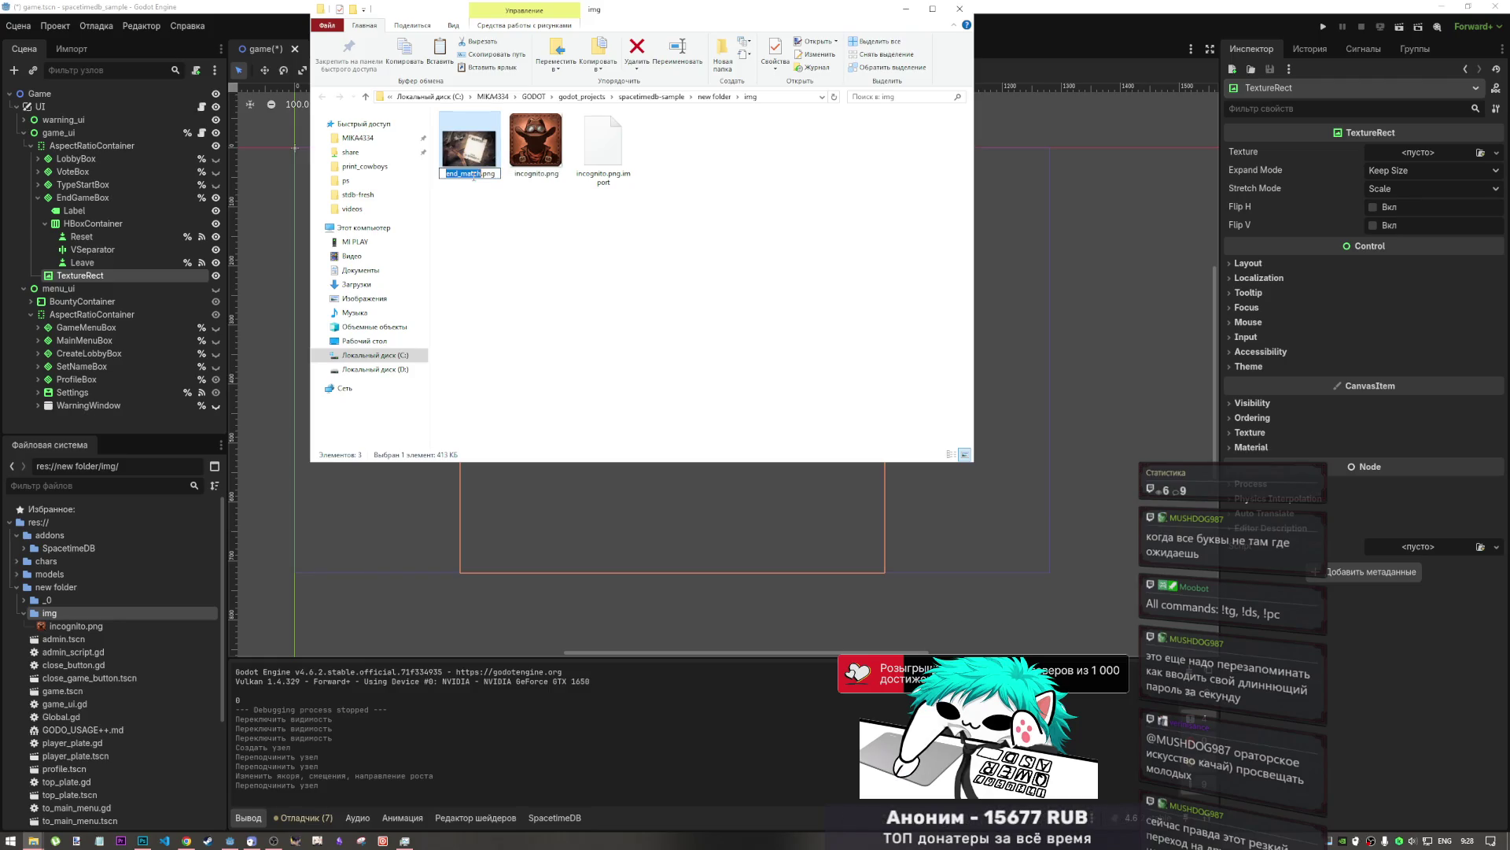
key("Escape")
left_click_drag(483, 182, 916, 172)
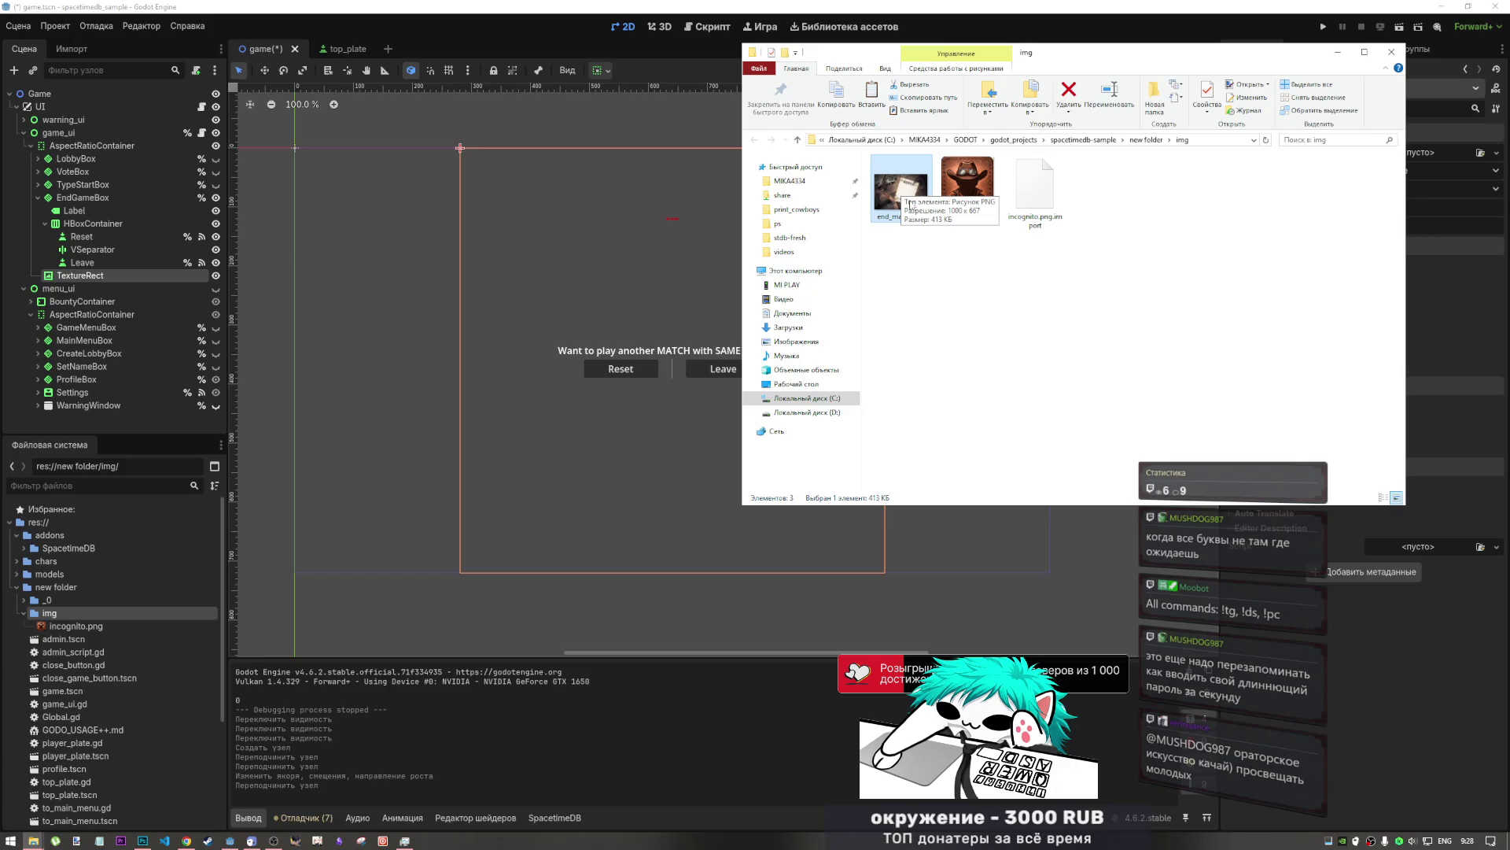
left_click_drag(887, 203, 856, 508)
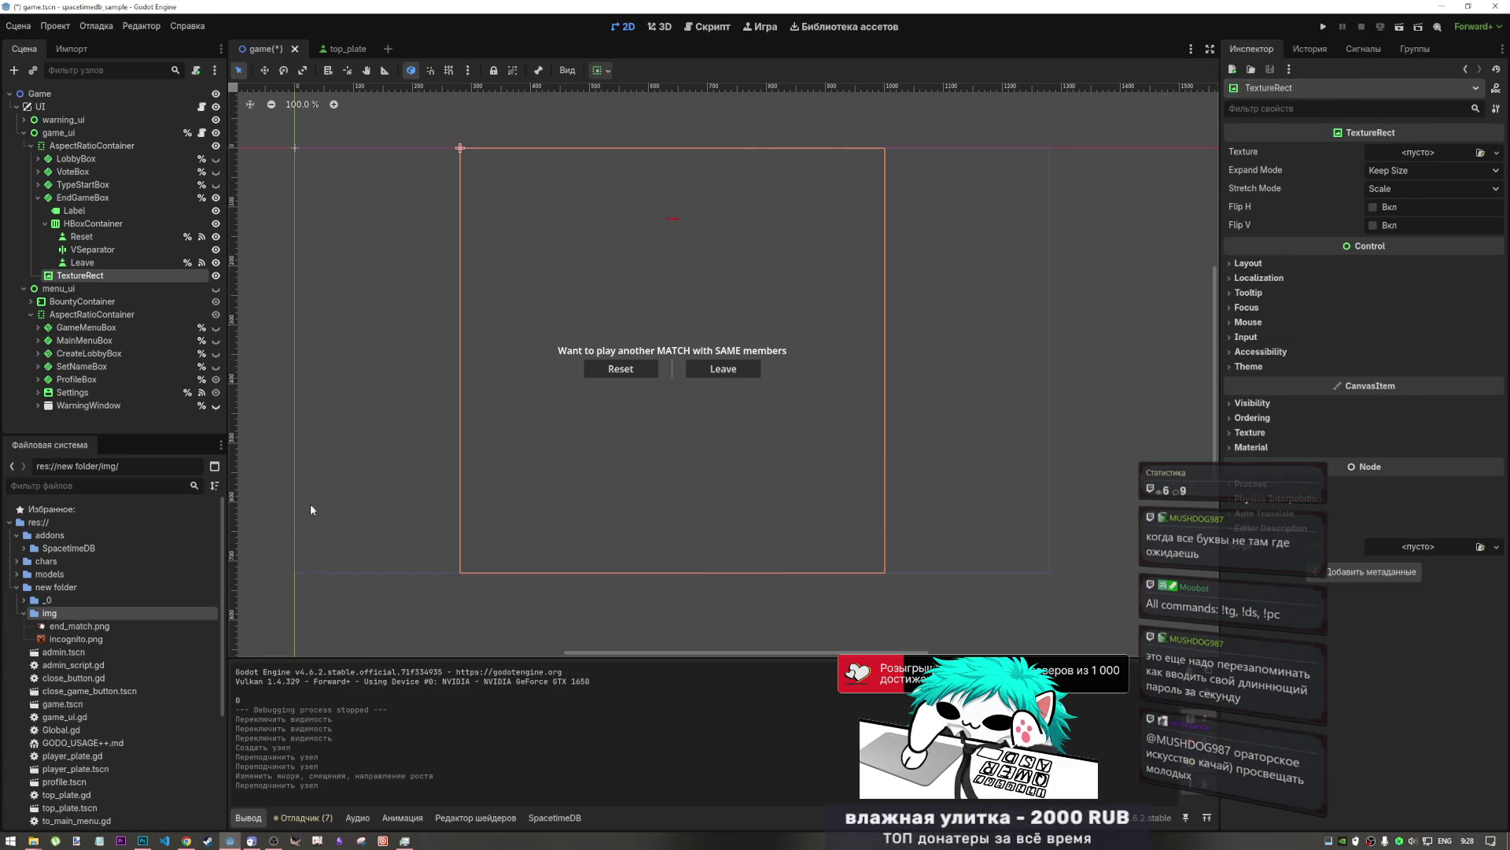
- Assign end_match.png as TextureRect's texture and try Ignore Size, Fit Height and Fit Width Proportional
mouse_move(32, 840)
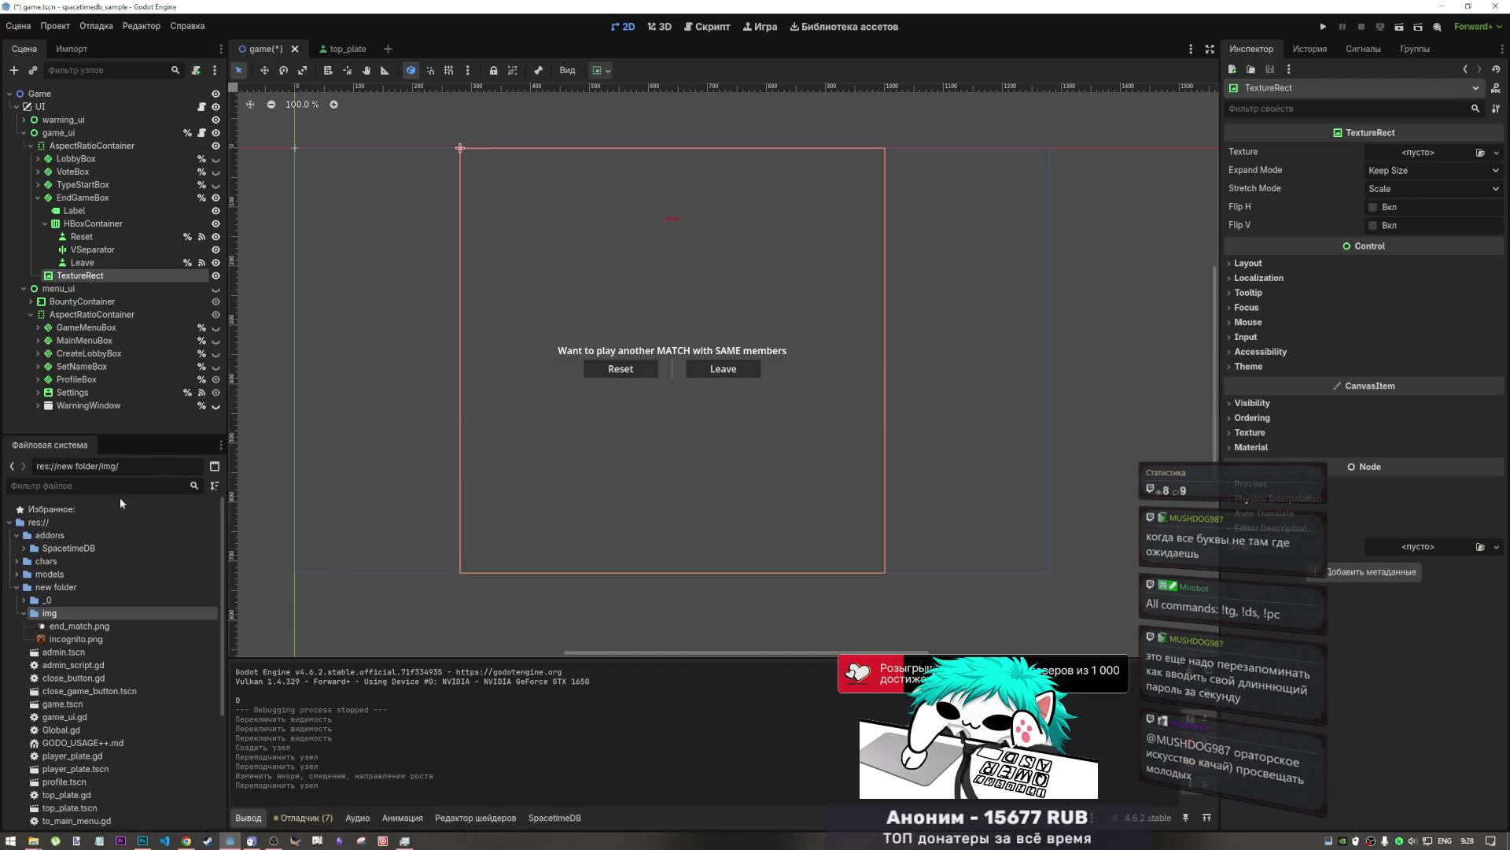
mouse_move(79, 626)
left_mouse_down()
mouse_move(716, 511)
mouse_move(1416, 169)
mouse_move(952, 283)
mouse_move(713, 366)
mouse_move(1415, 155)
left_mouse_up()
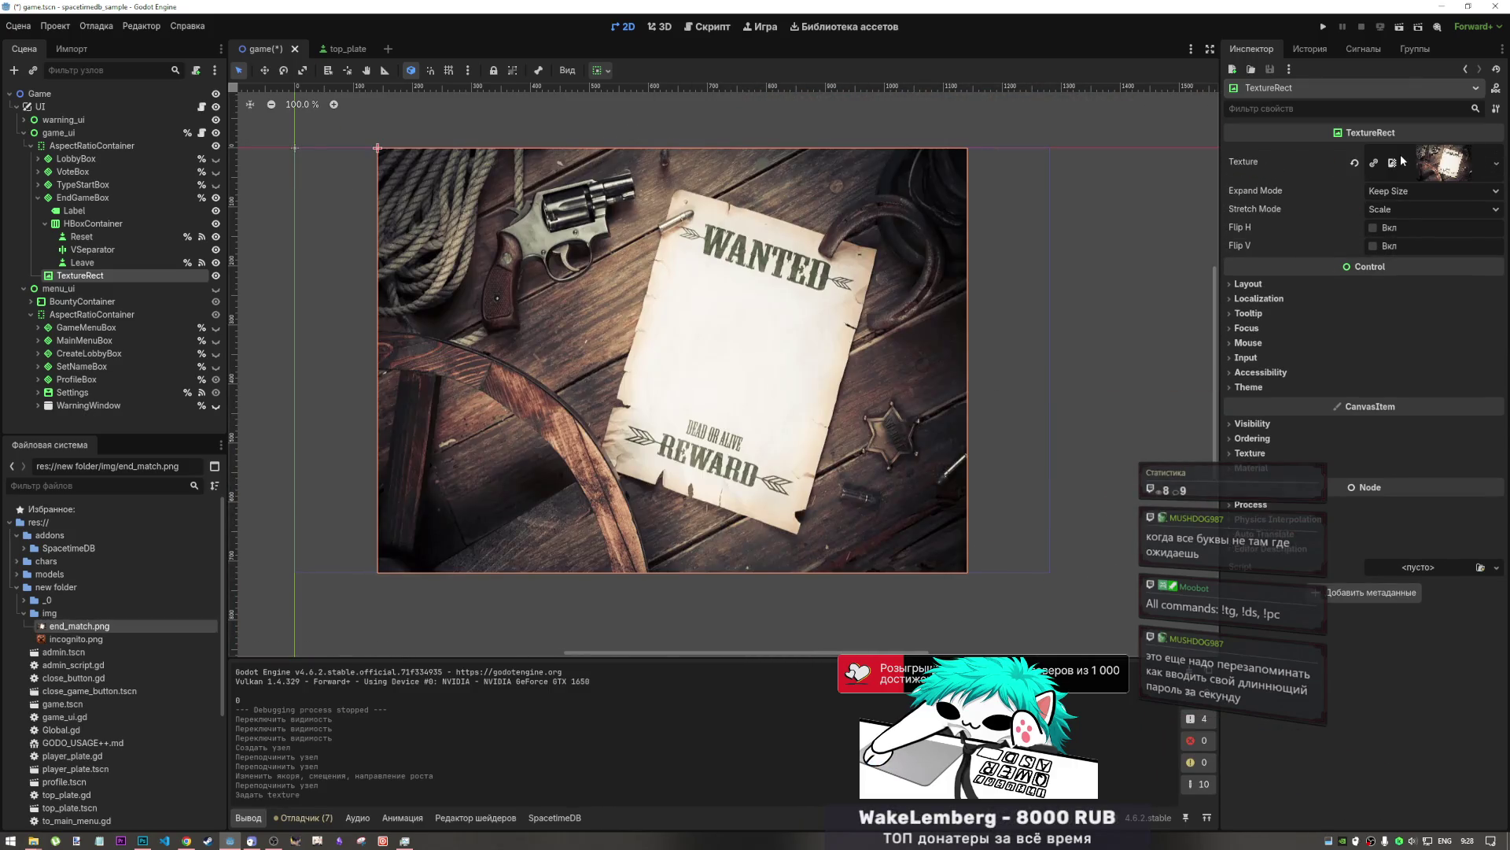
left_click(1377, 189)
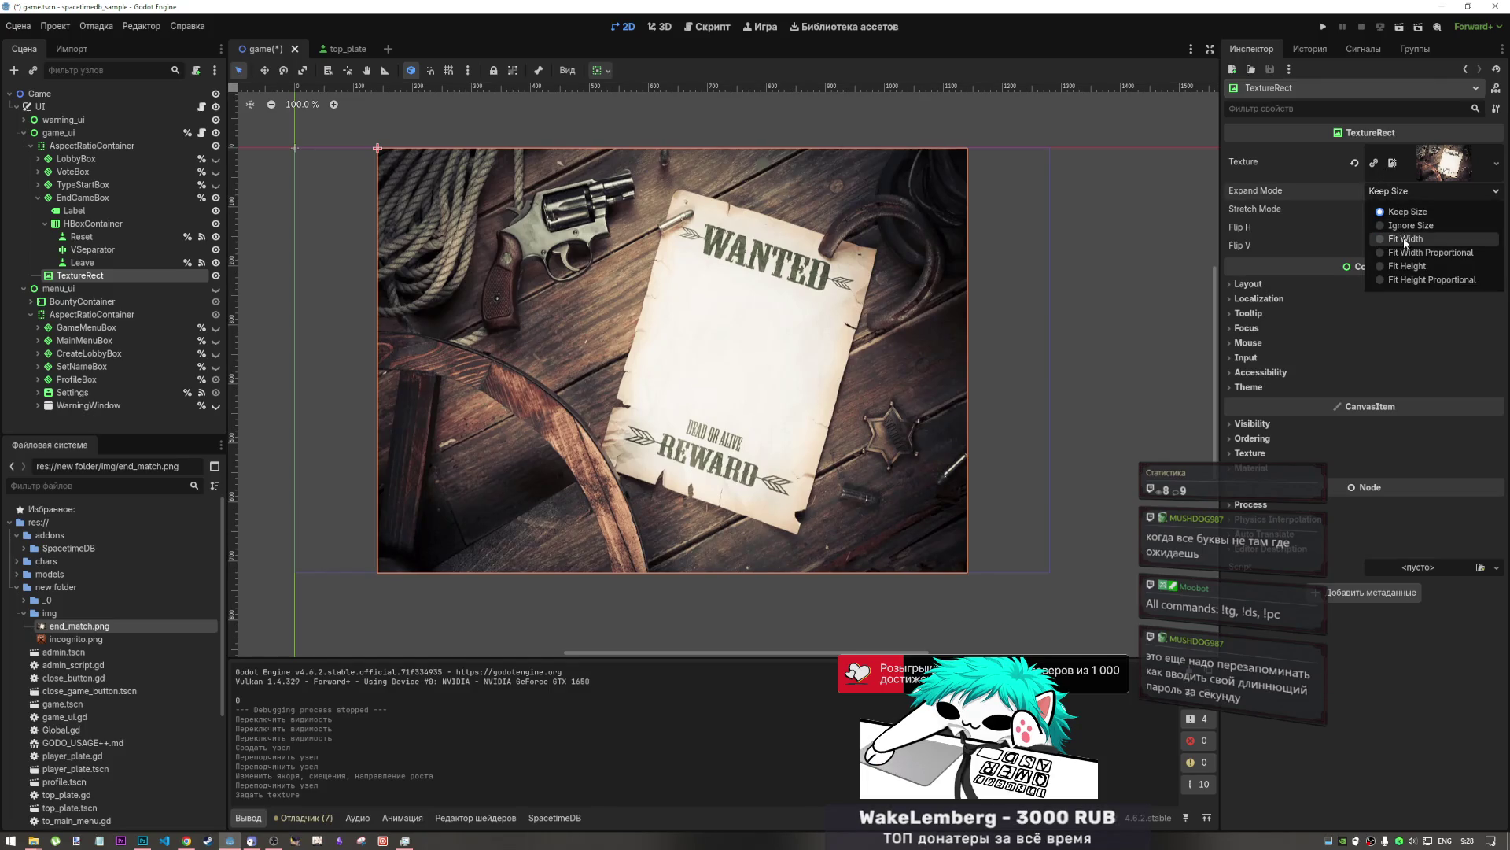
left_click(1411, 224)
left_click(1405, 192)
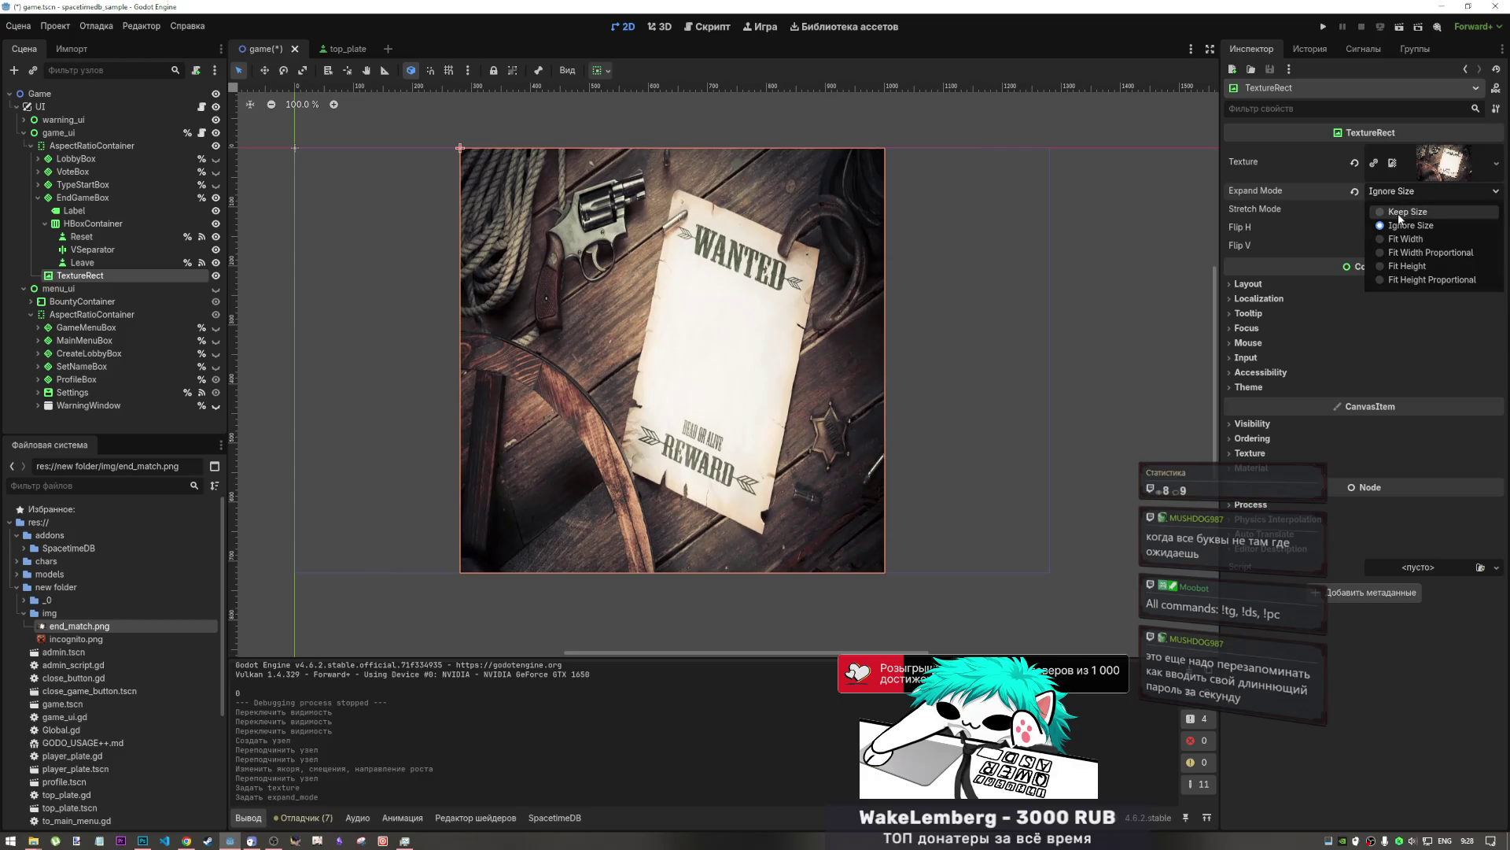
left_click(1400, 213)
left_click(1408, 191)
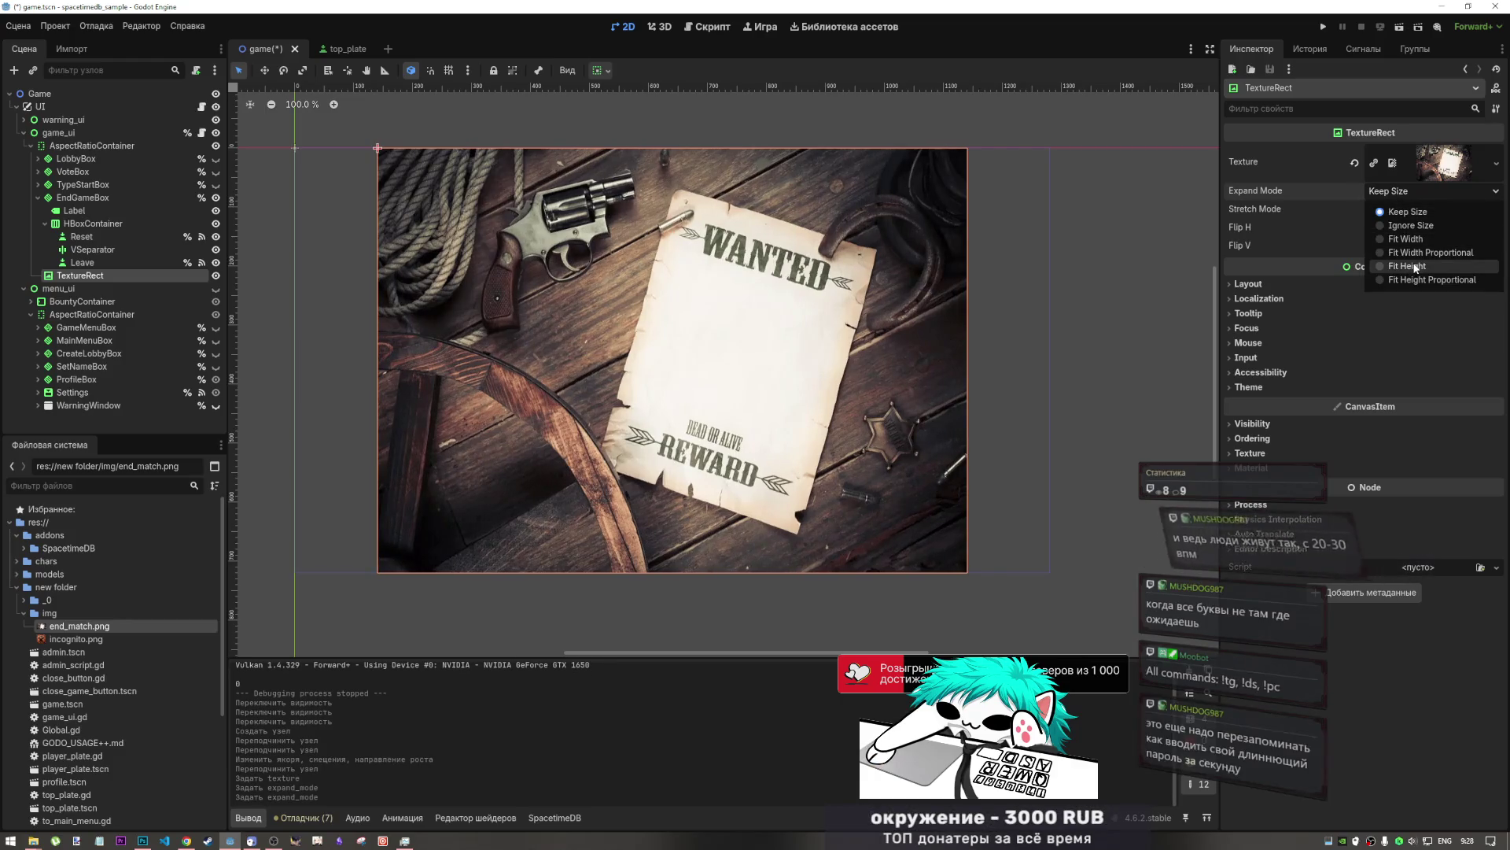
left_click(1408, 266)
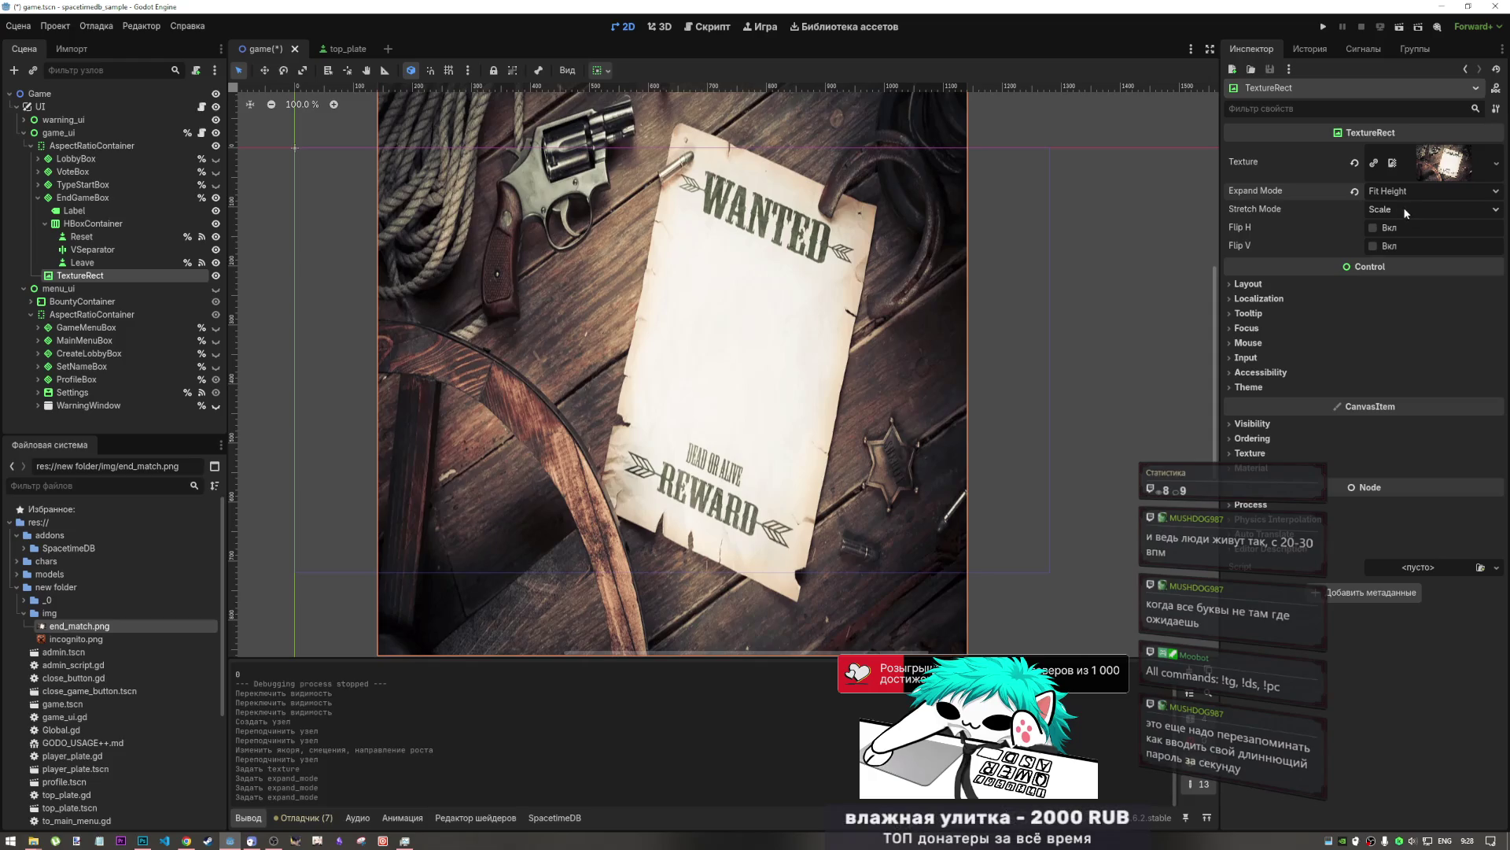
left_click(1405, 193)
left_click(1408, 257)
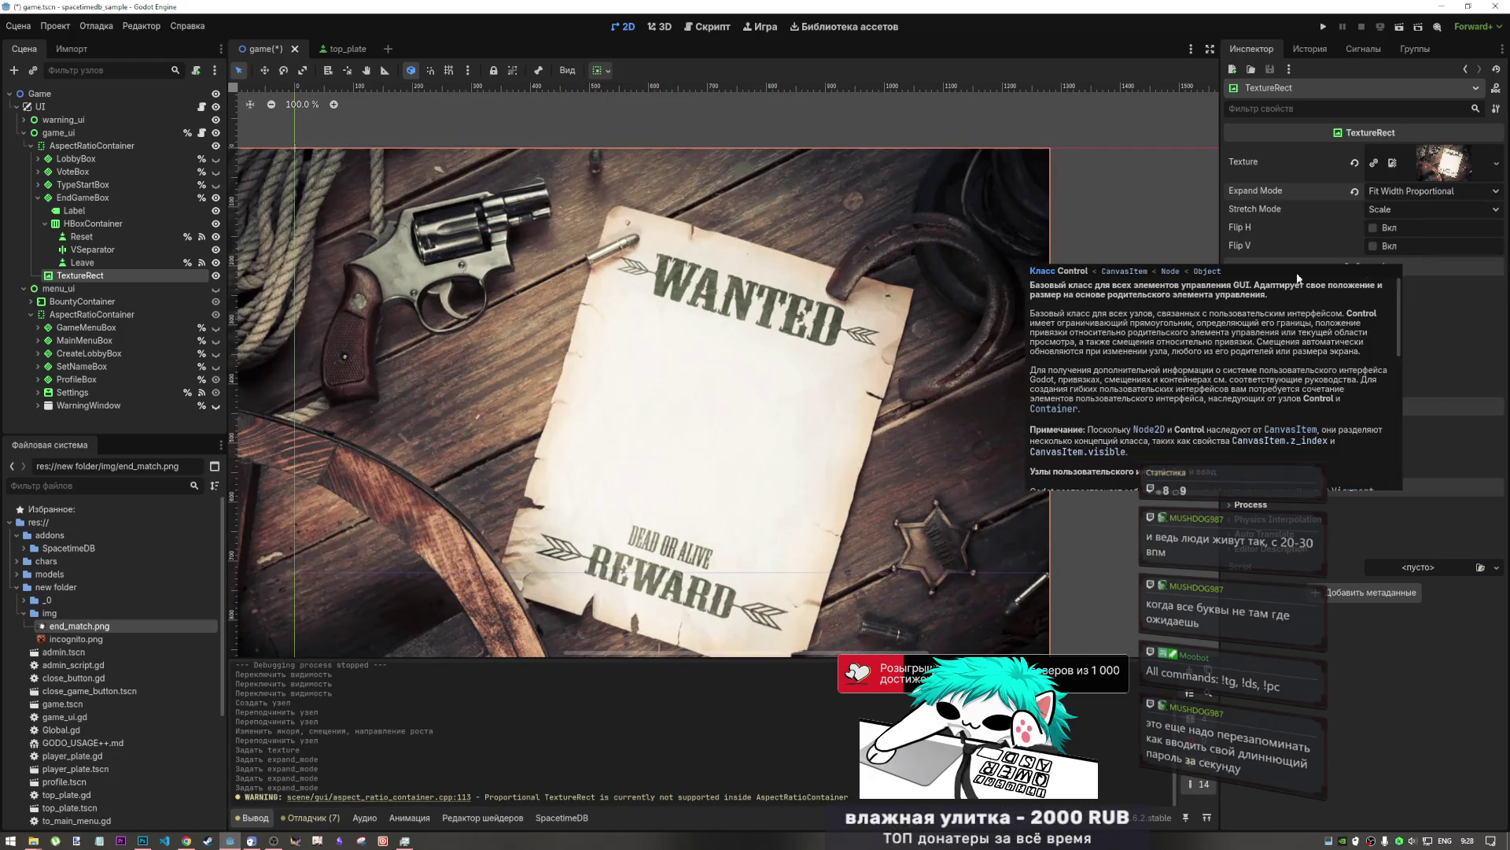
scroll(999, 287, "down", 6)
scroll(998, 286, "up", 9)
scroll(998, 285, "down", 6)
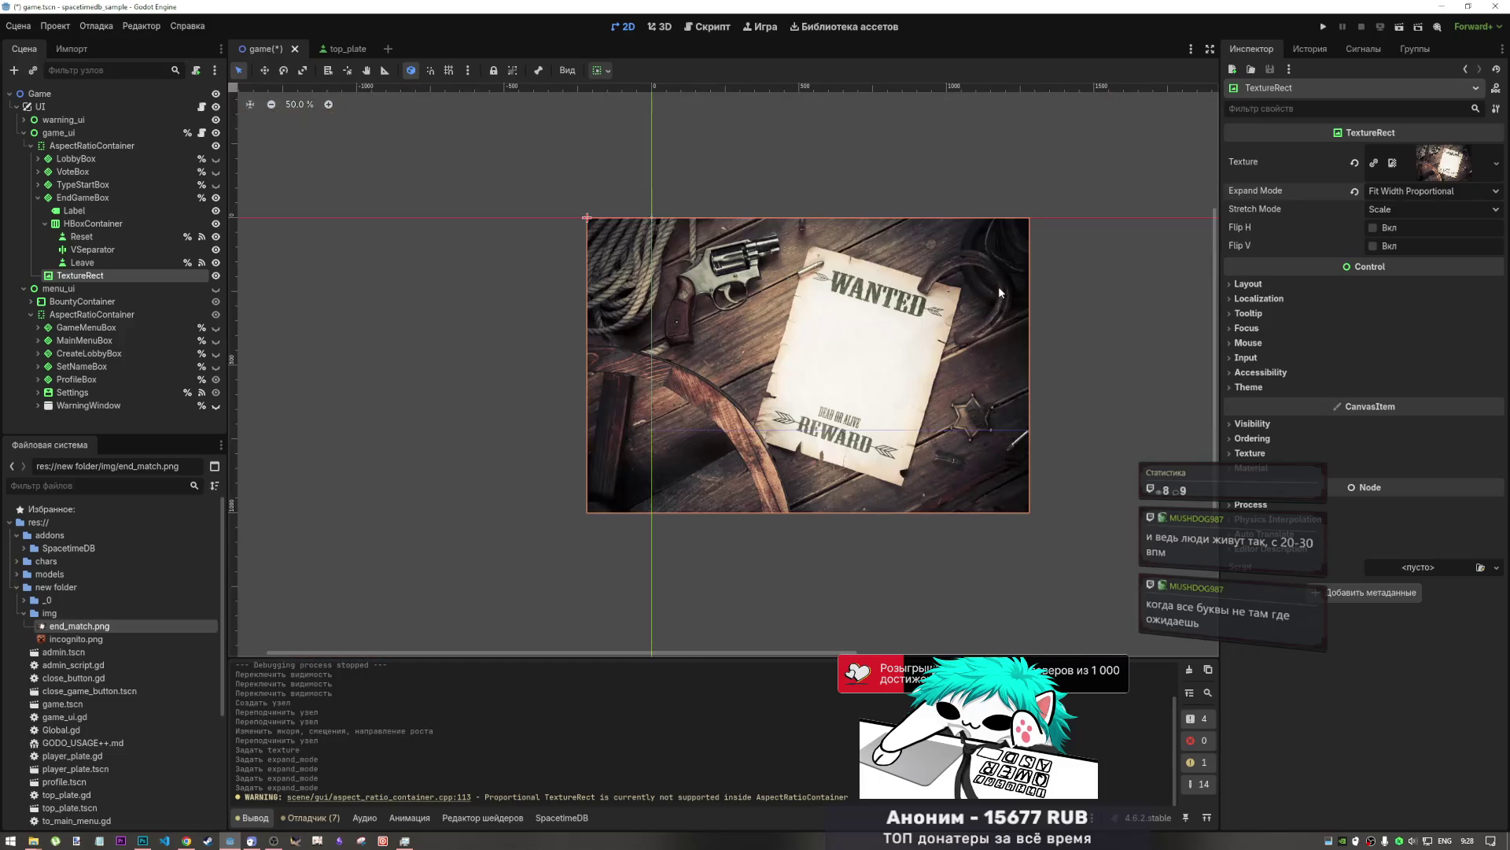
- Set Stretch Mode to Keep Aspect Centered and Expand Mode to Keep Size
left_click(1404, 210)
left_click(1408, 299)
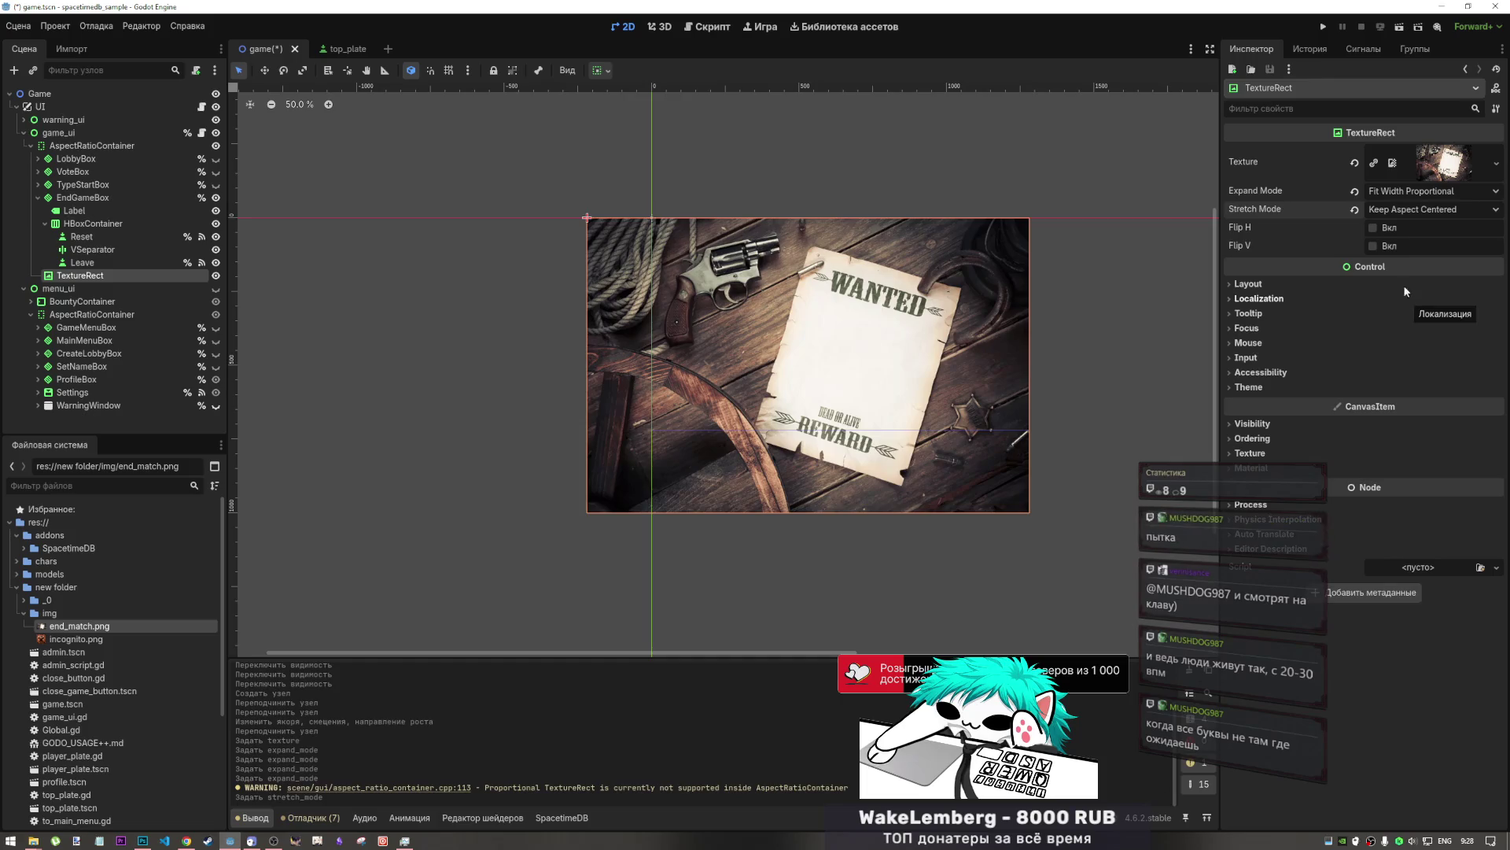
left_click(1412, 191)
left_click(1405, 239)
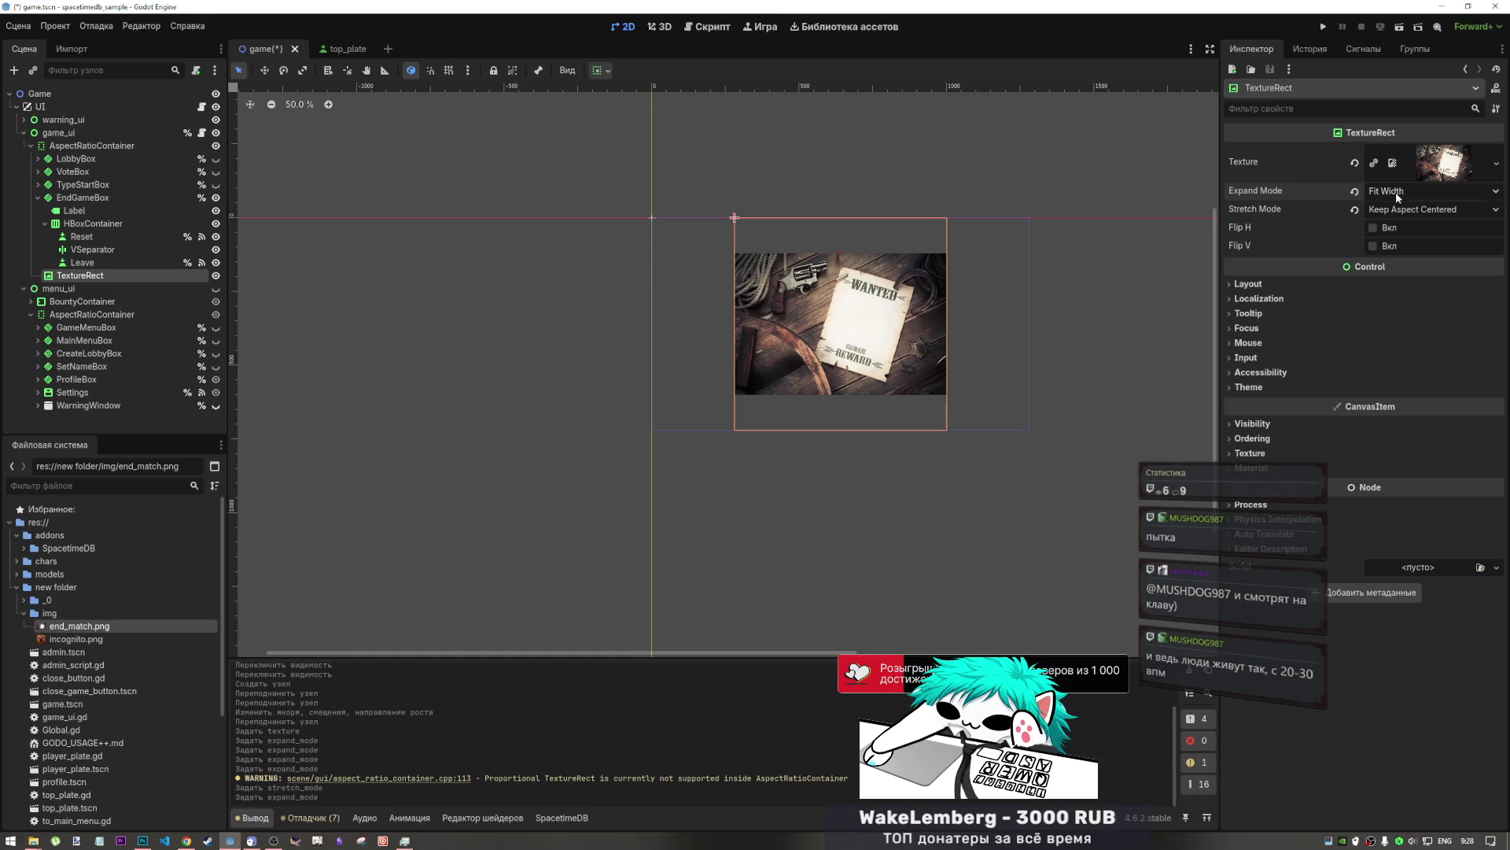
left_click(1395, 191)
left_click(1399, 211)
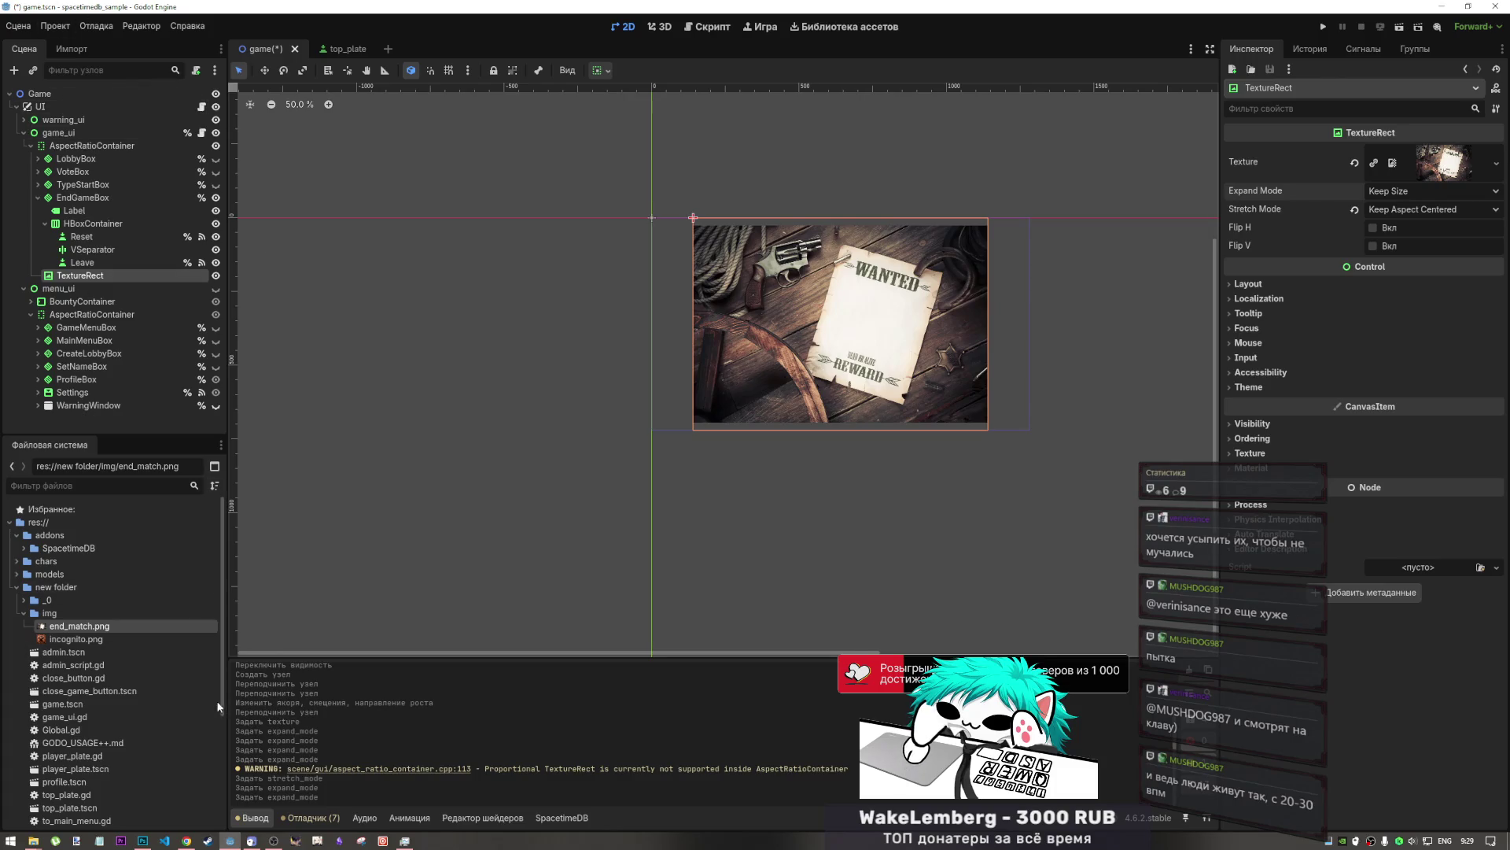
left_click(143, 840)
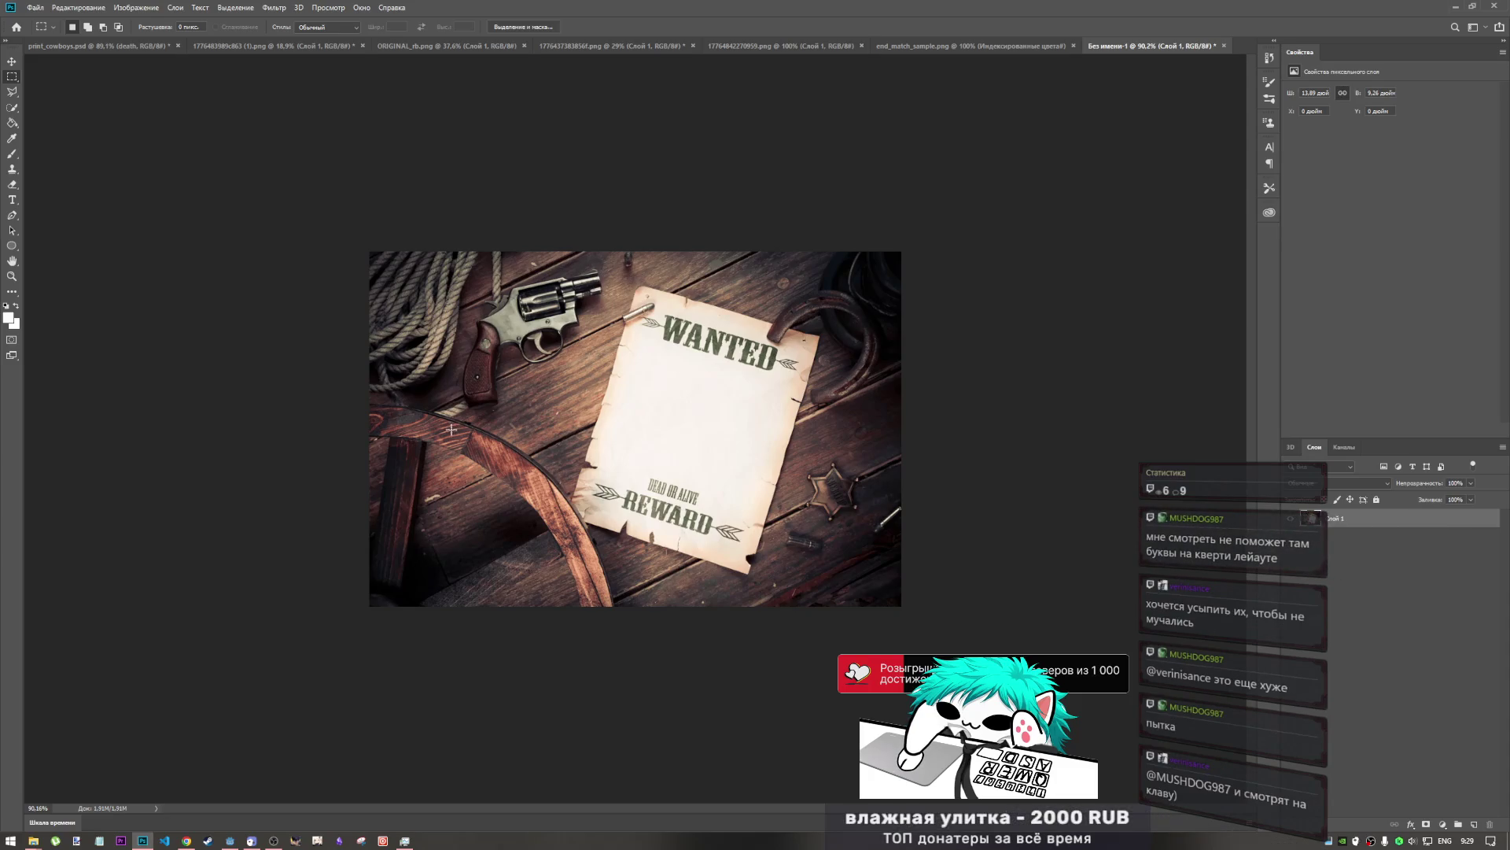
- In Image Size, switch units to Pixels and enter width 1920 and height 1080
left_click(153, 7)
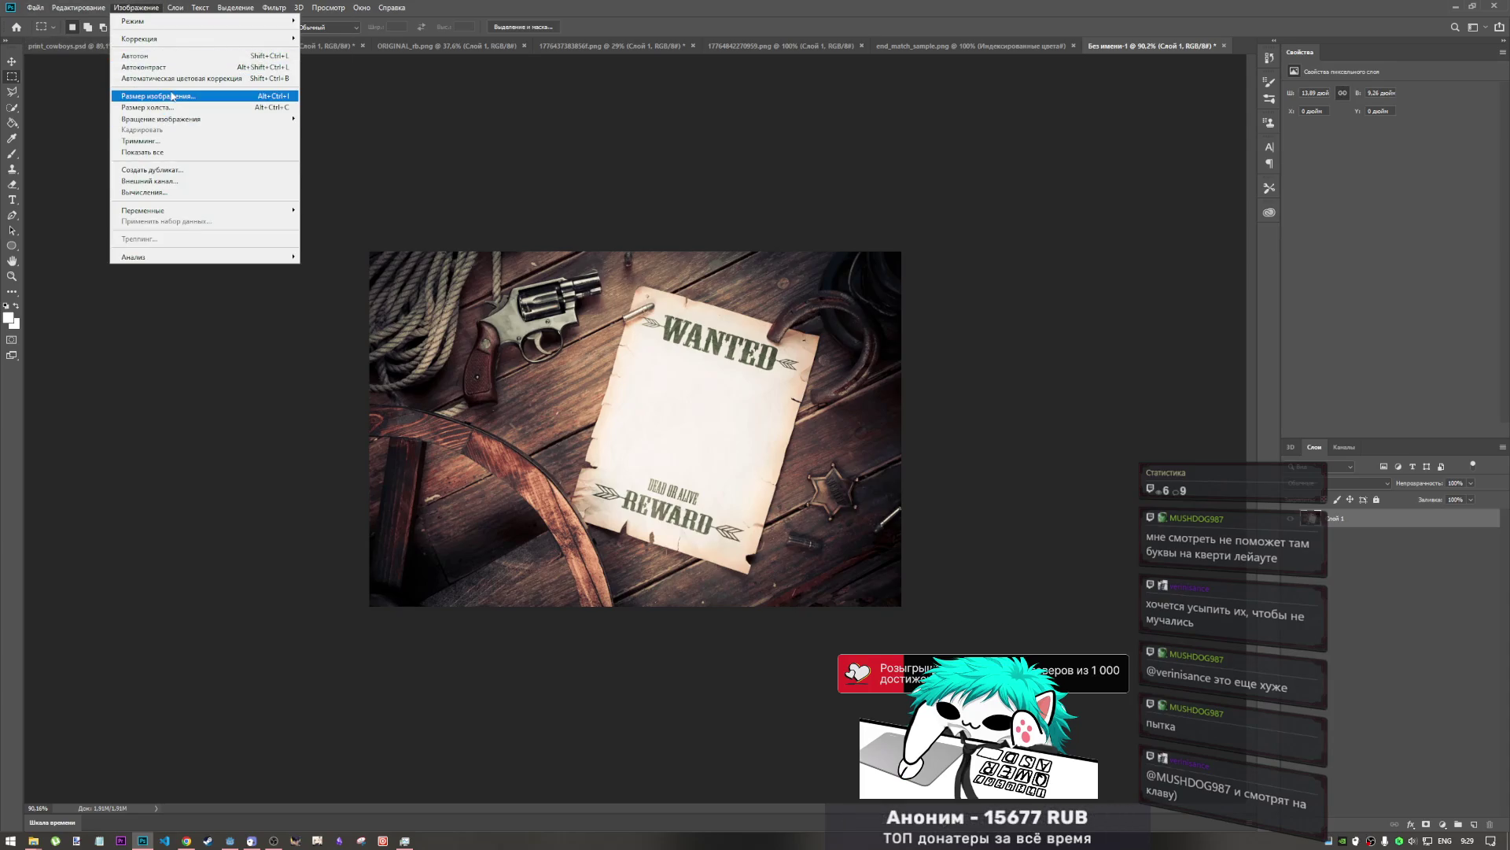
left_click(173, 97)
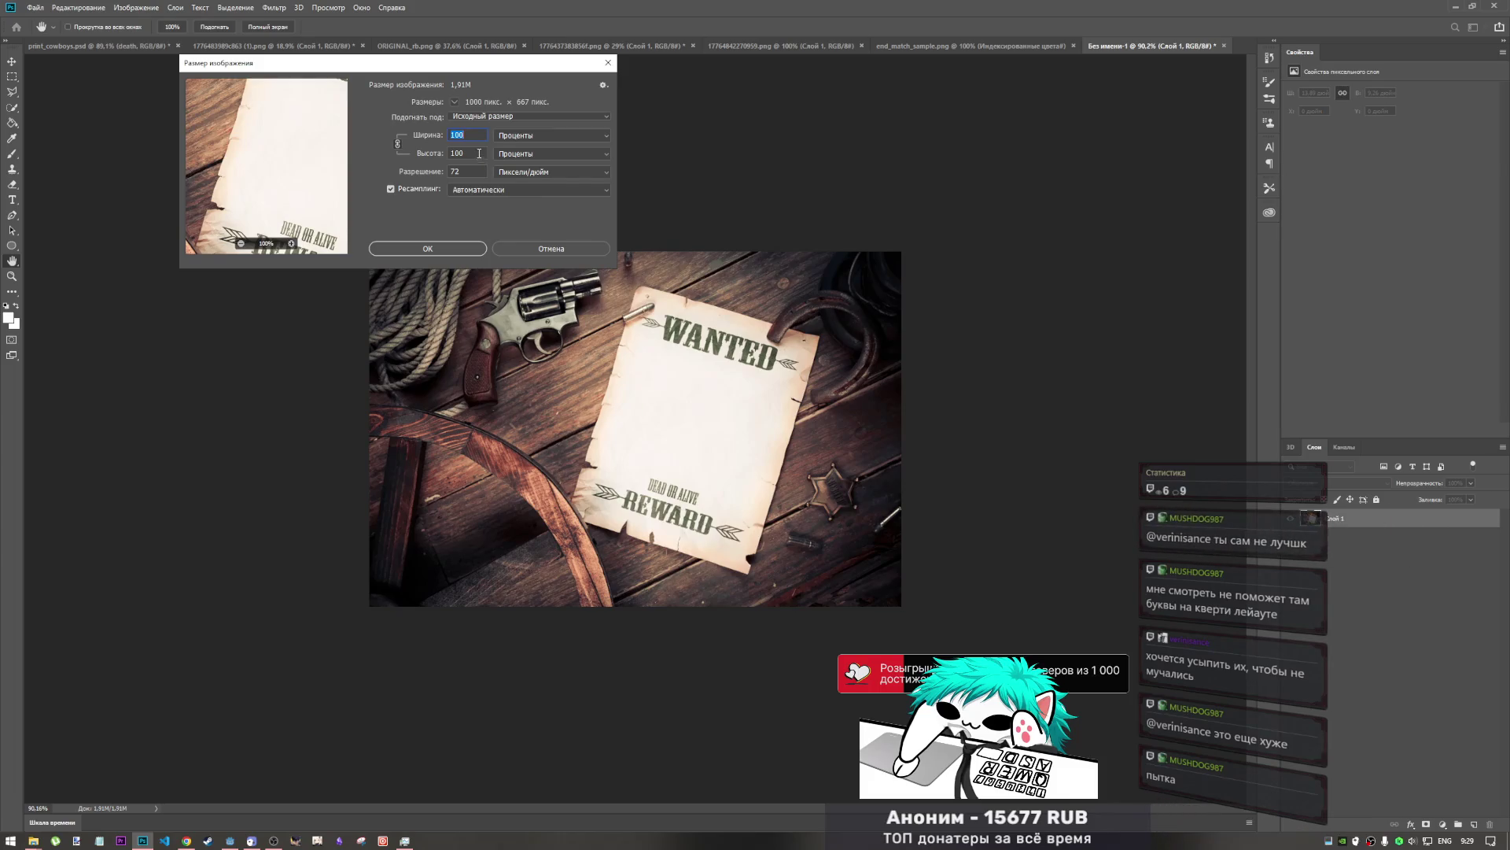
left_click(476, 111)
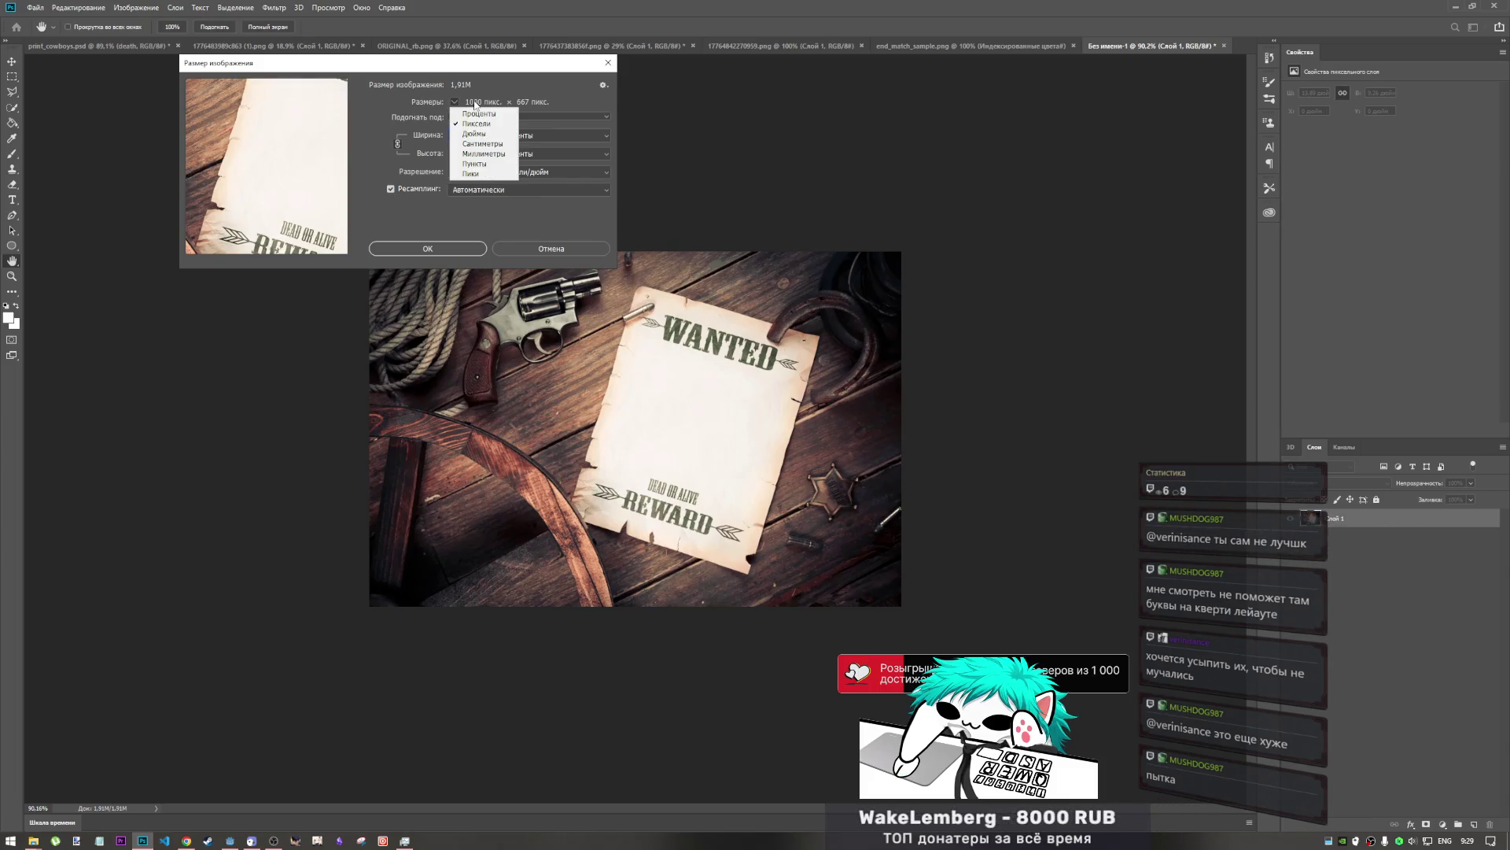
left_click(475, 103)
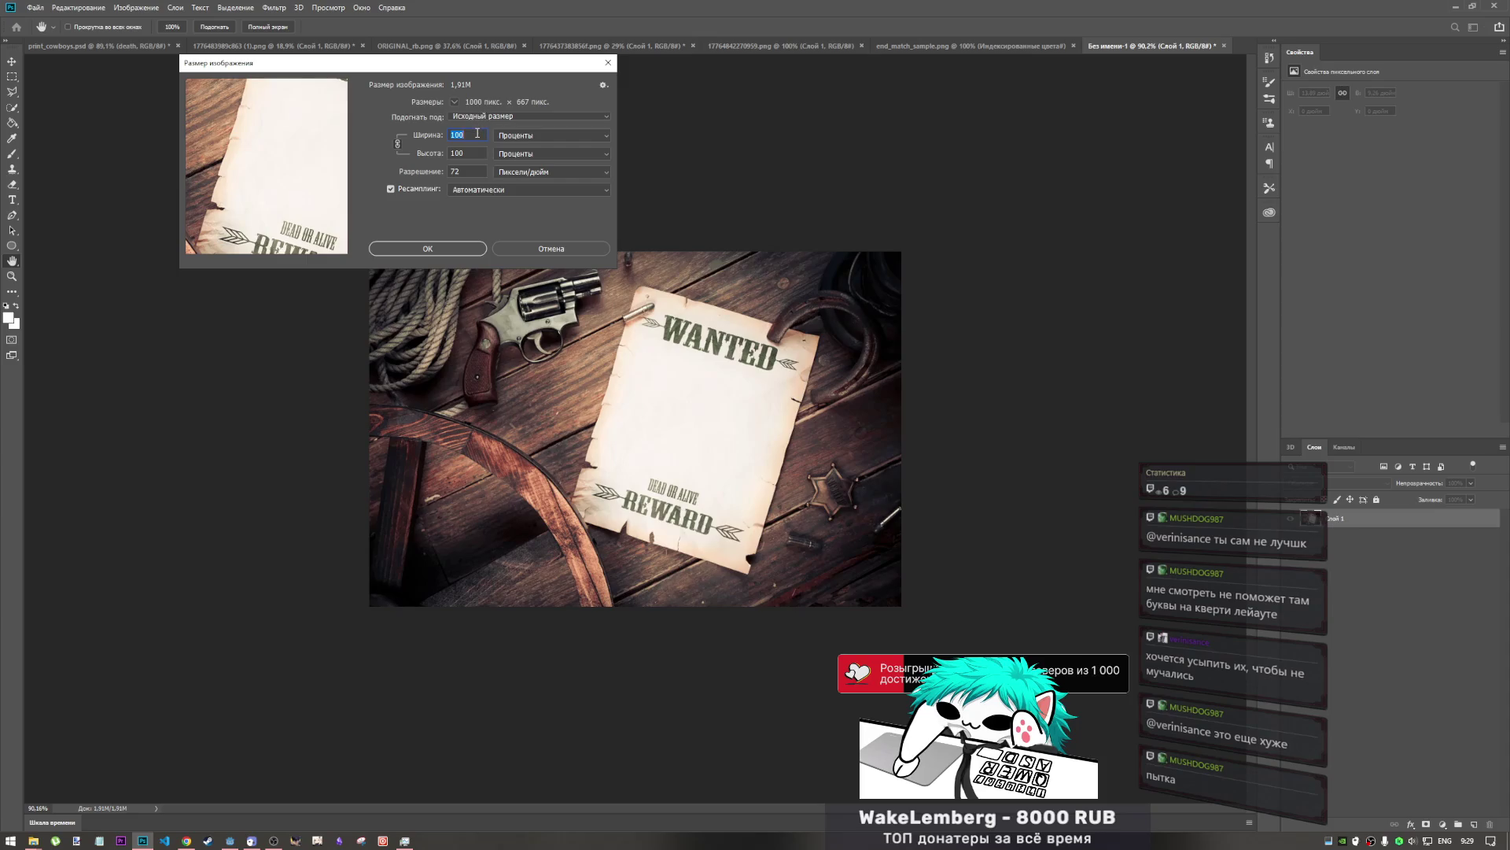
left_click(522, 135)
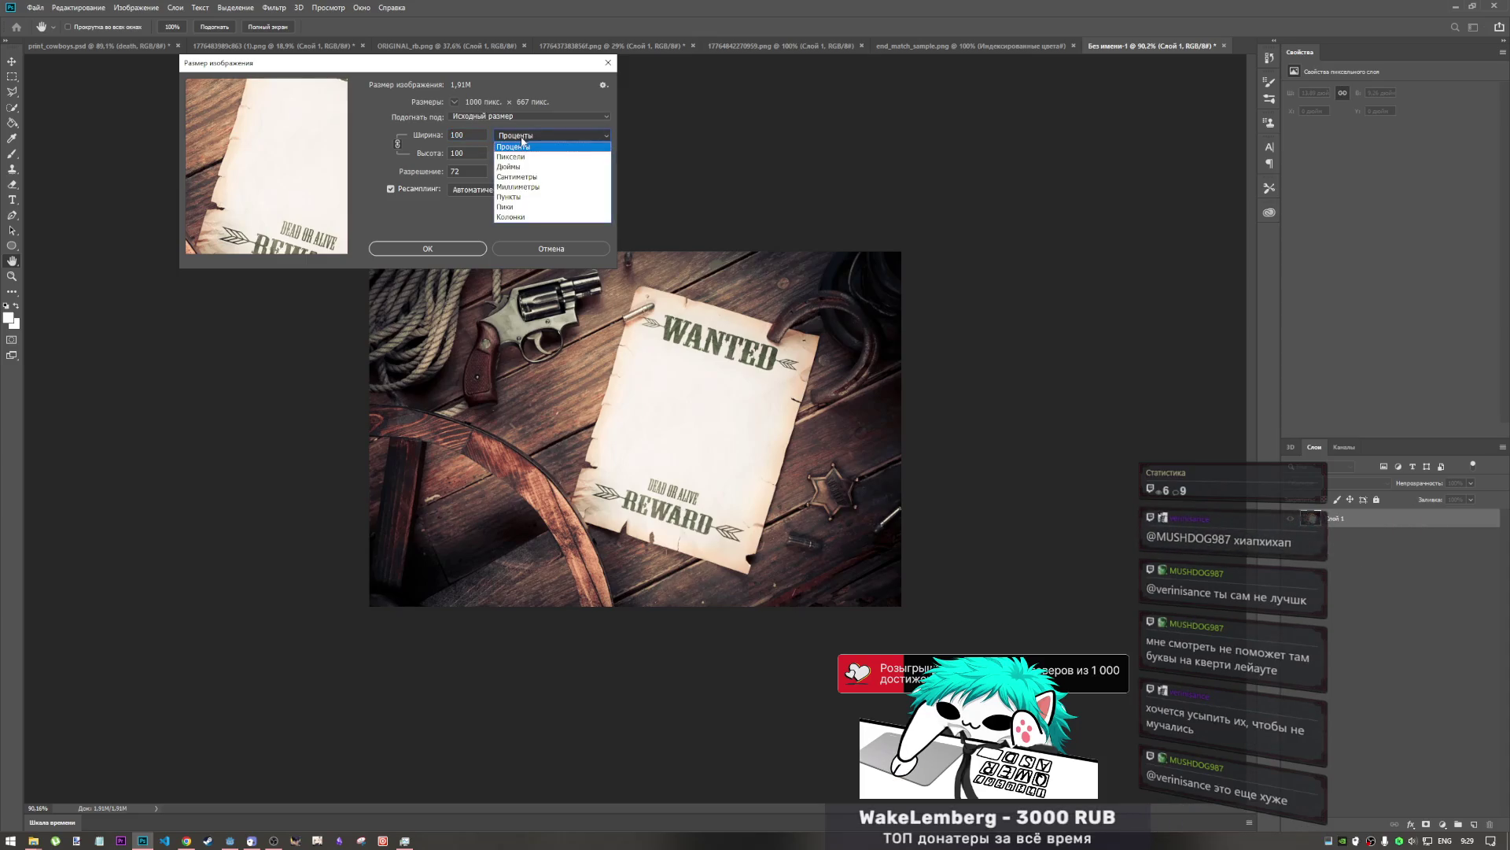
left_click(525, 157)
double_click(459, 136)
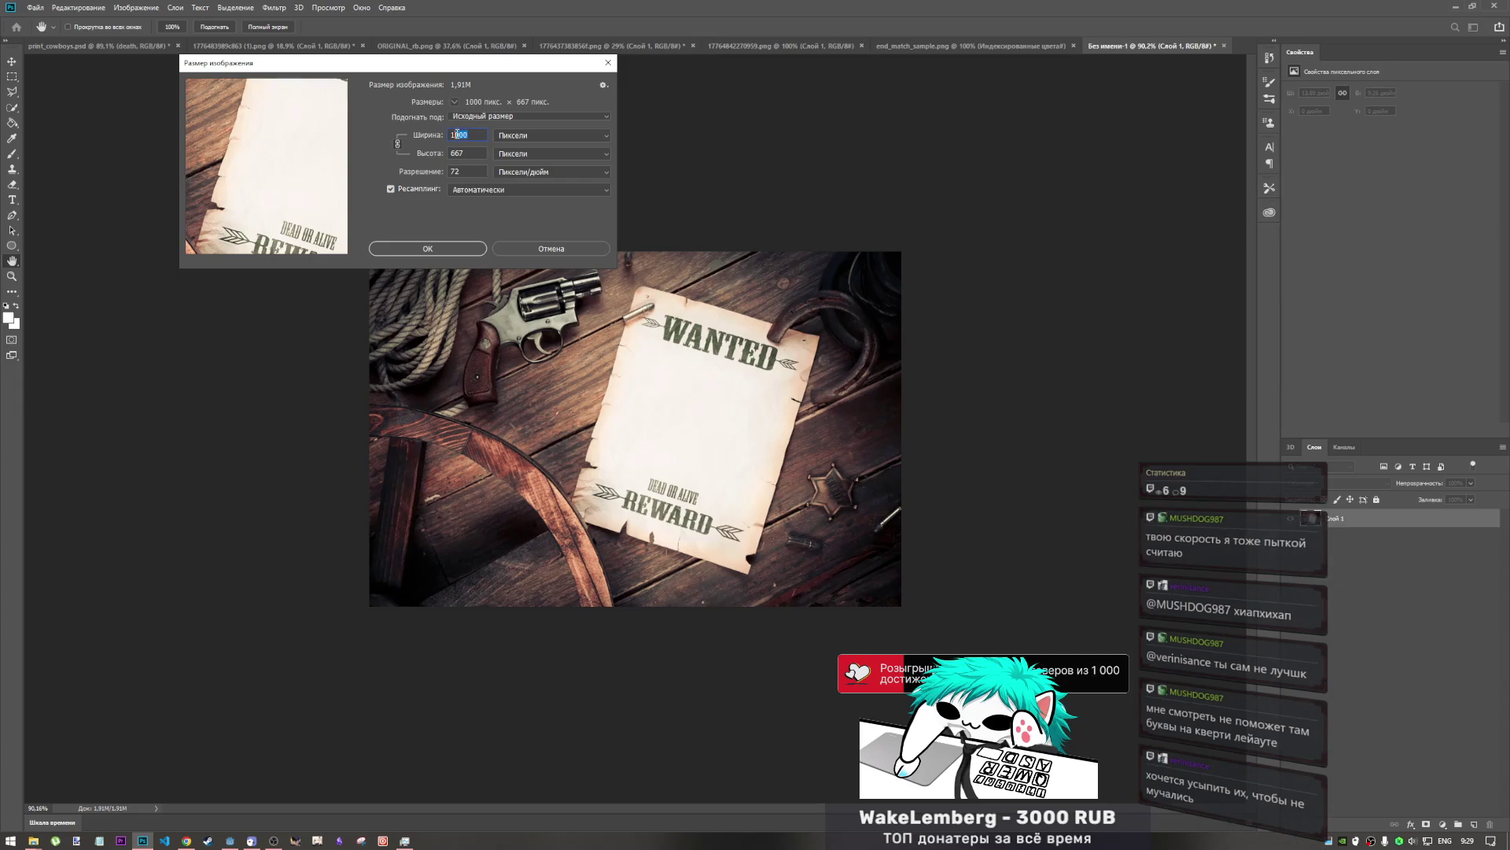
type("1920")
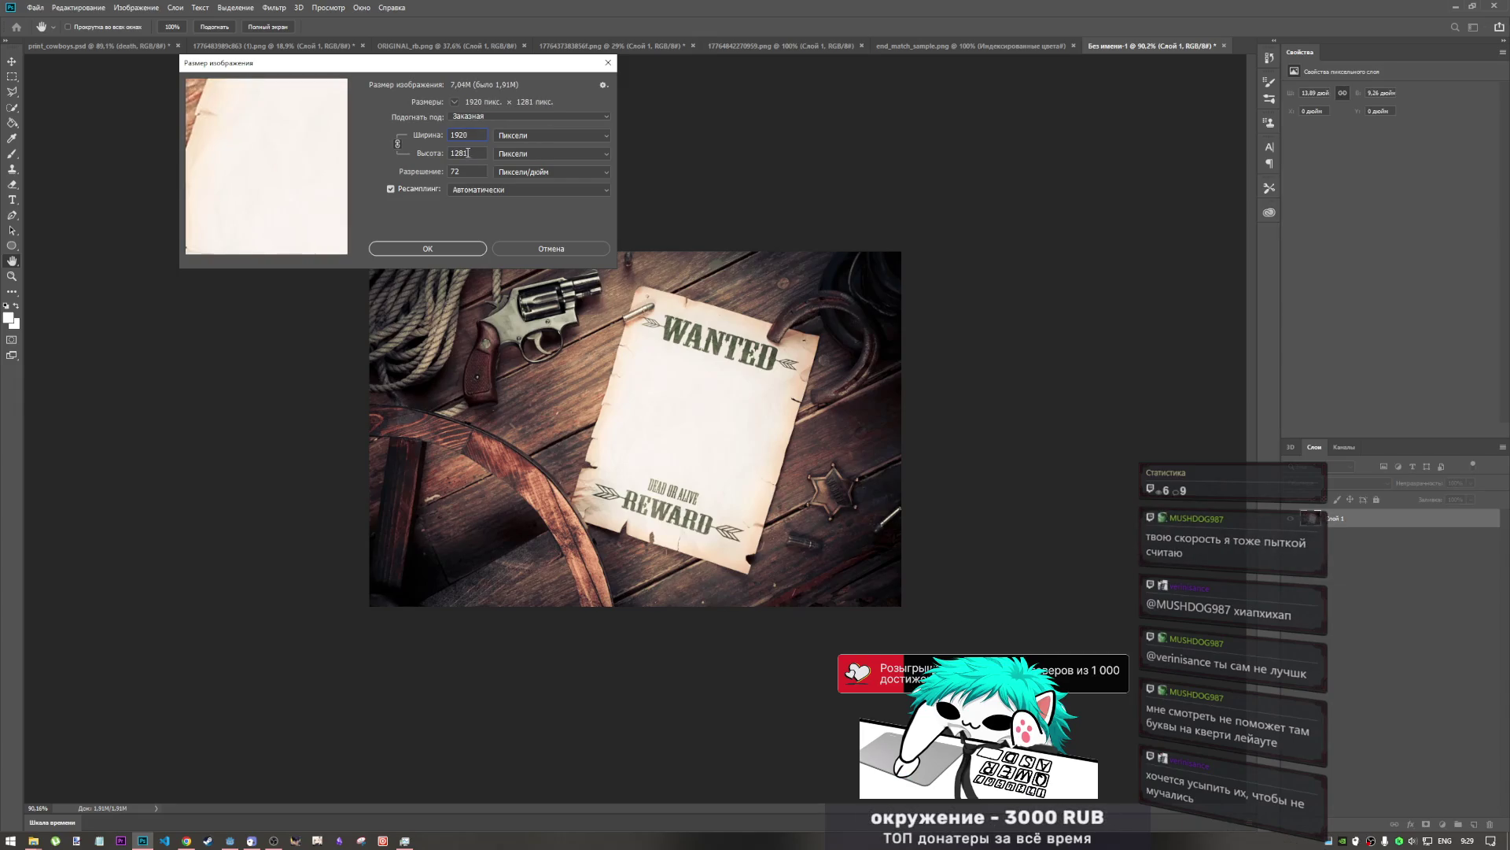
double_click(458, 153)
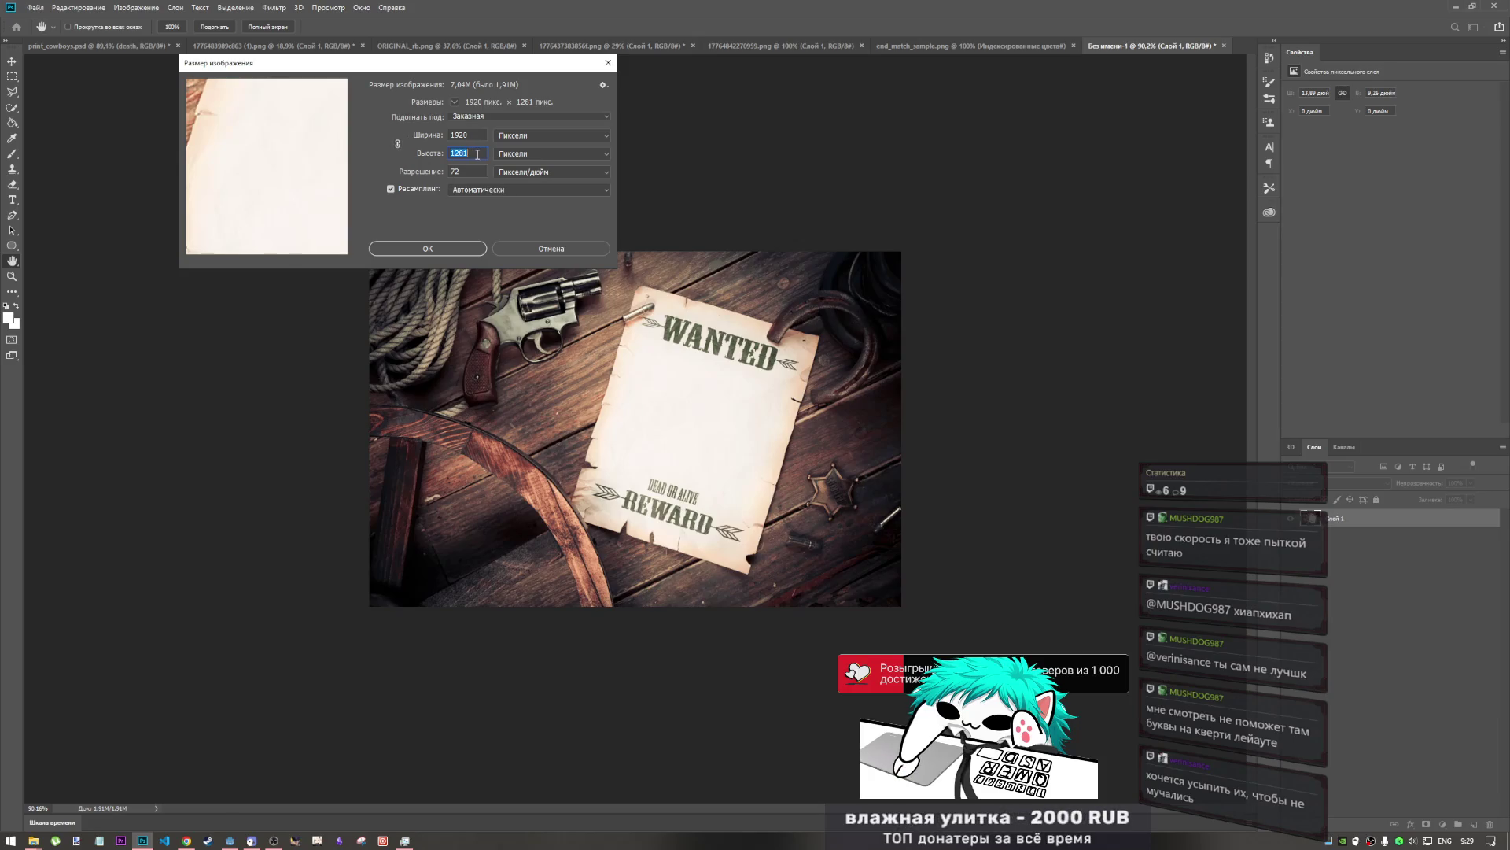
type("810")
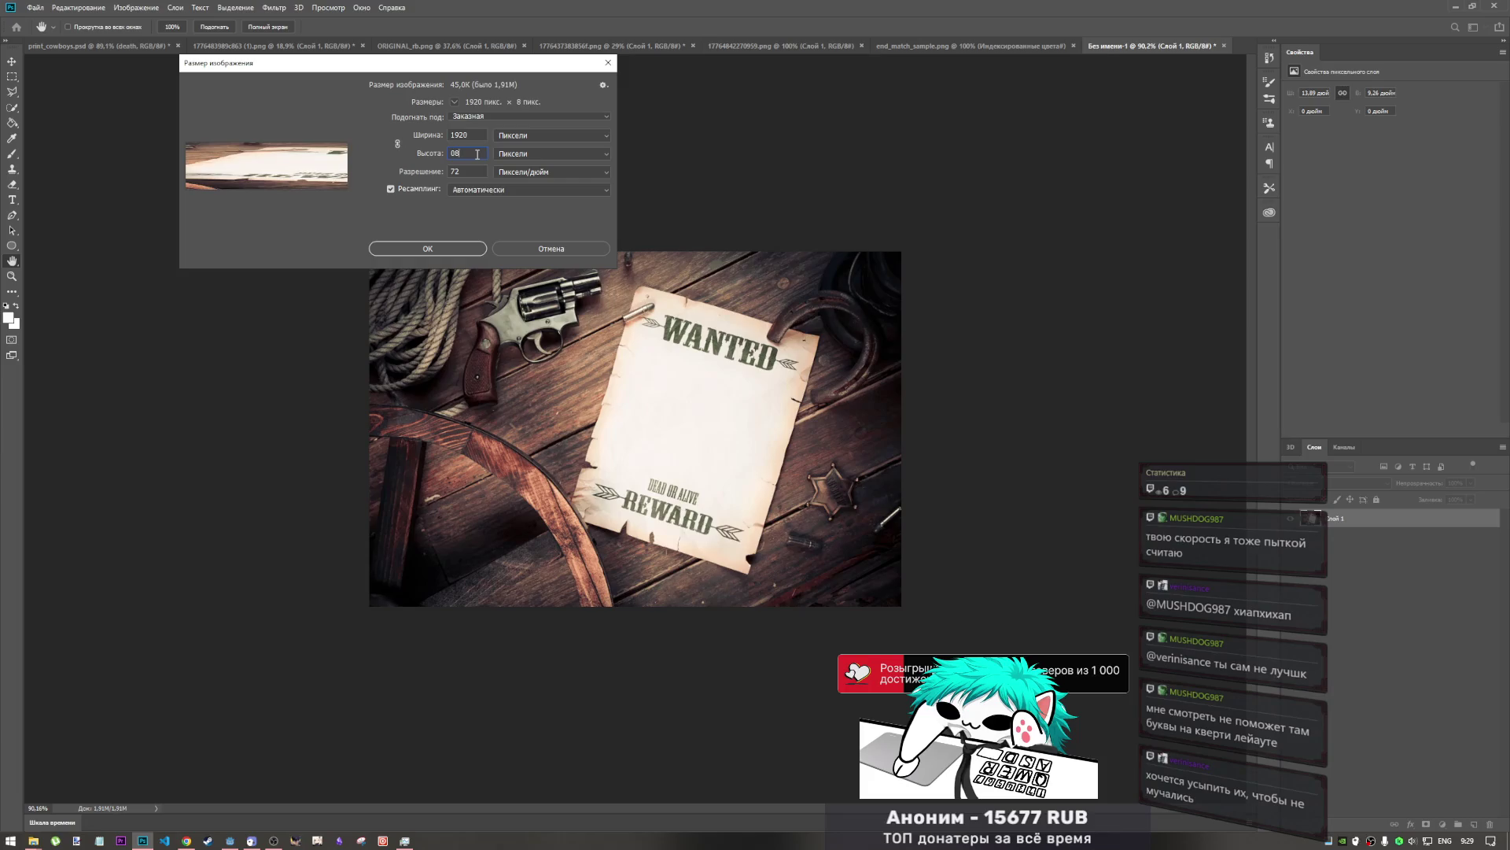
type("80")
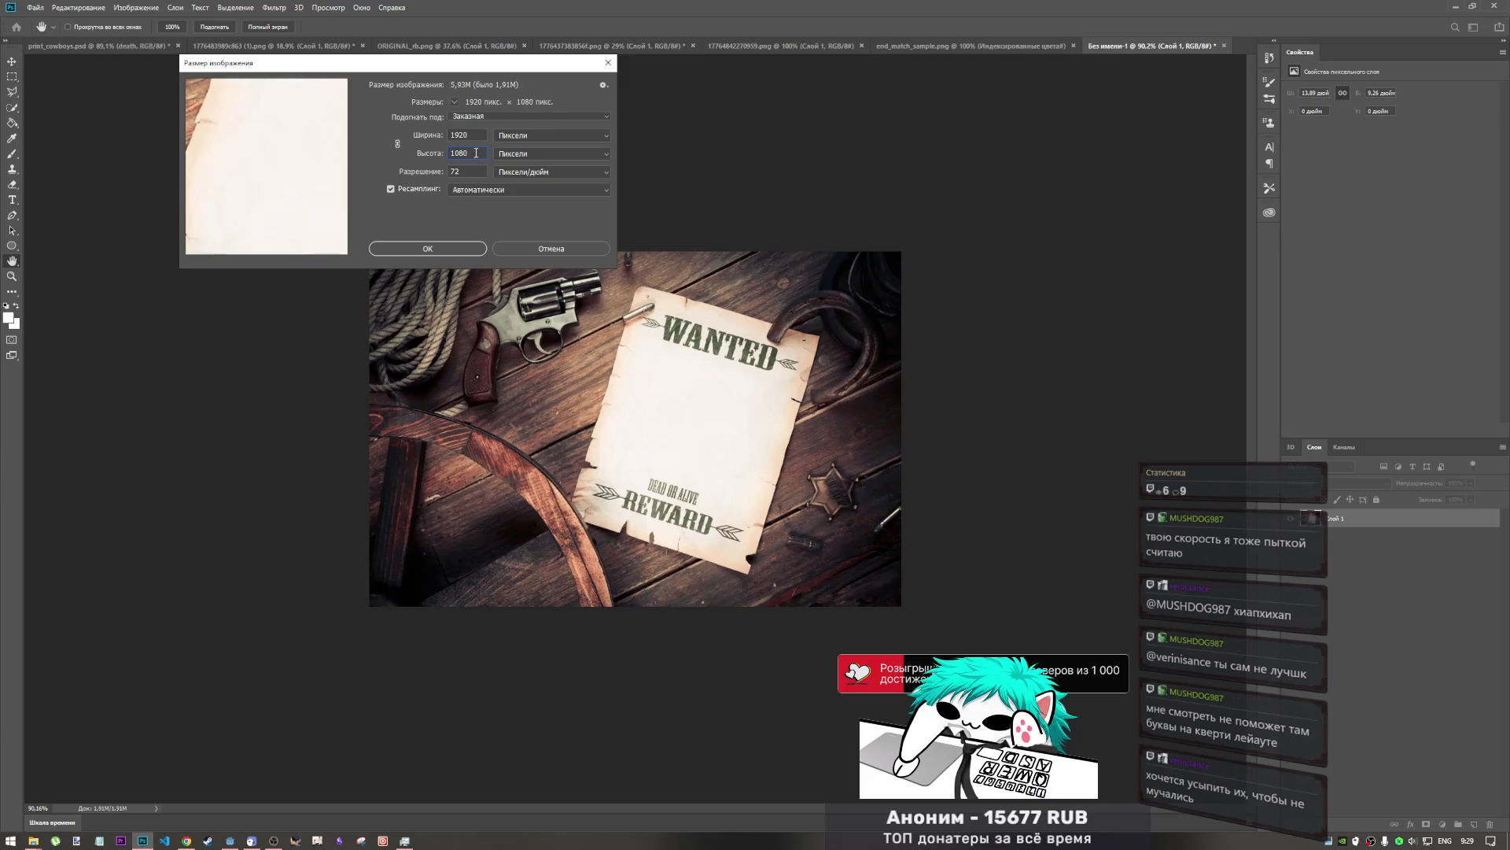
- Lower the resolution from 300 down to 70 so the size reads 1867×1050, and apply
double_click(456, 171)
type("30")
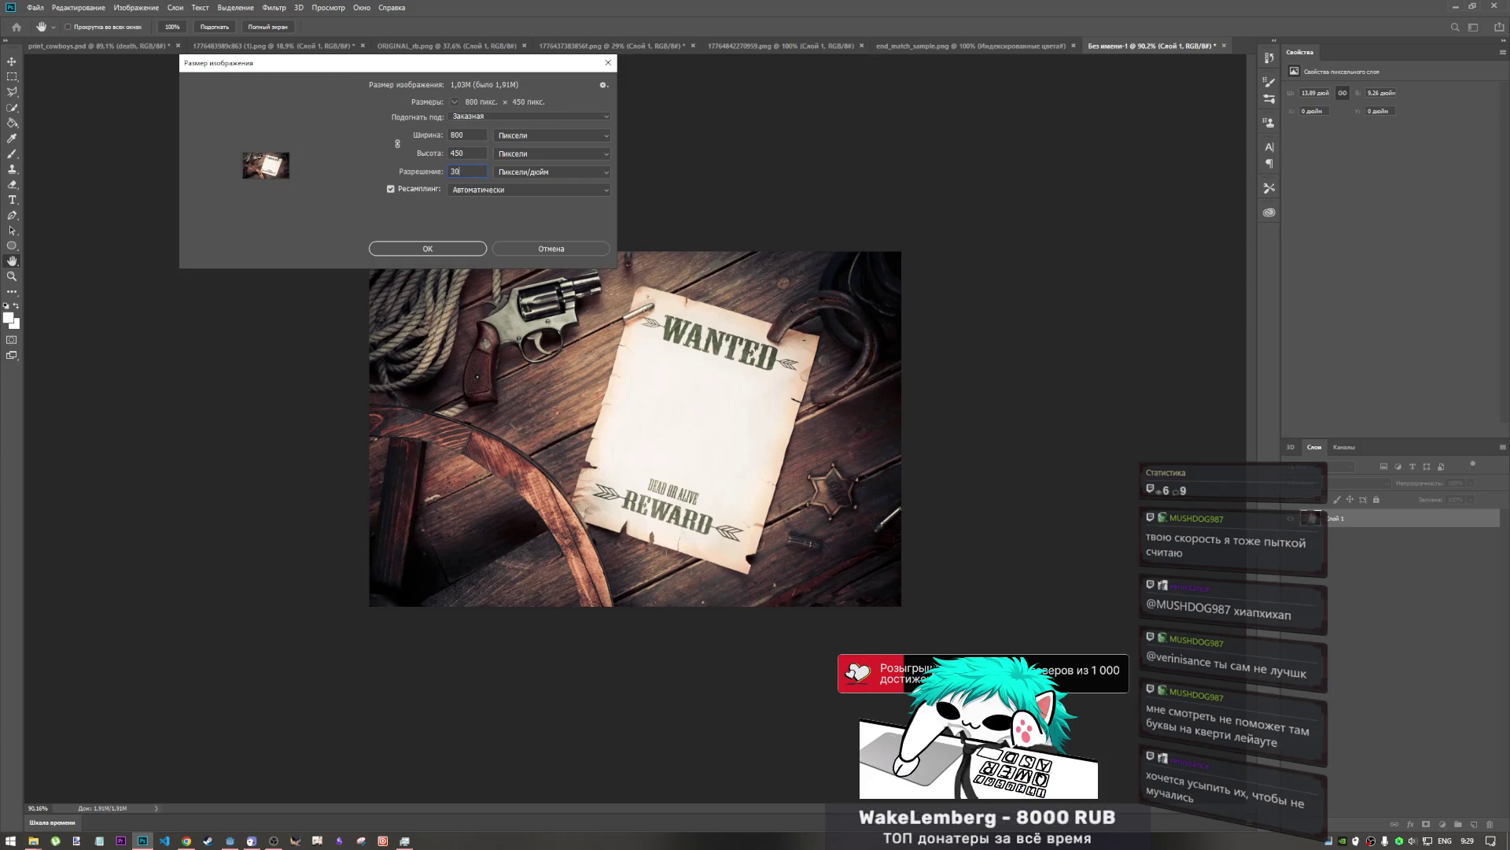
type("0")
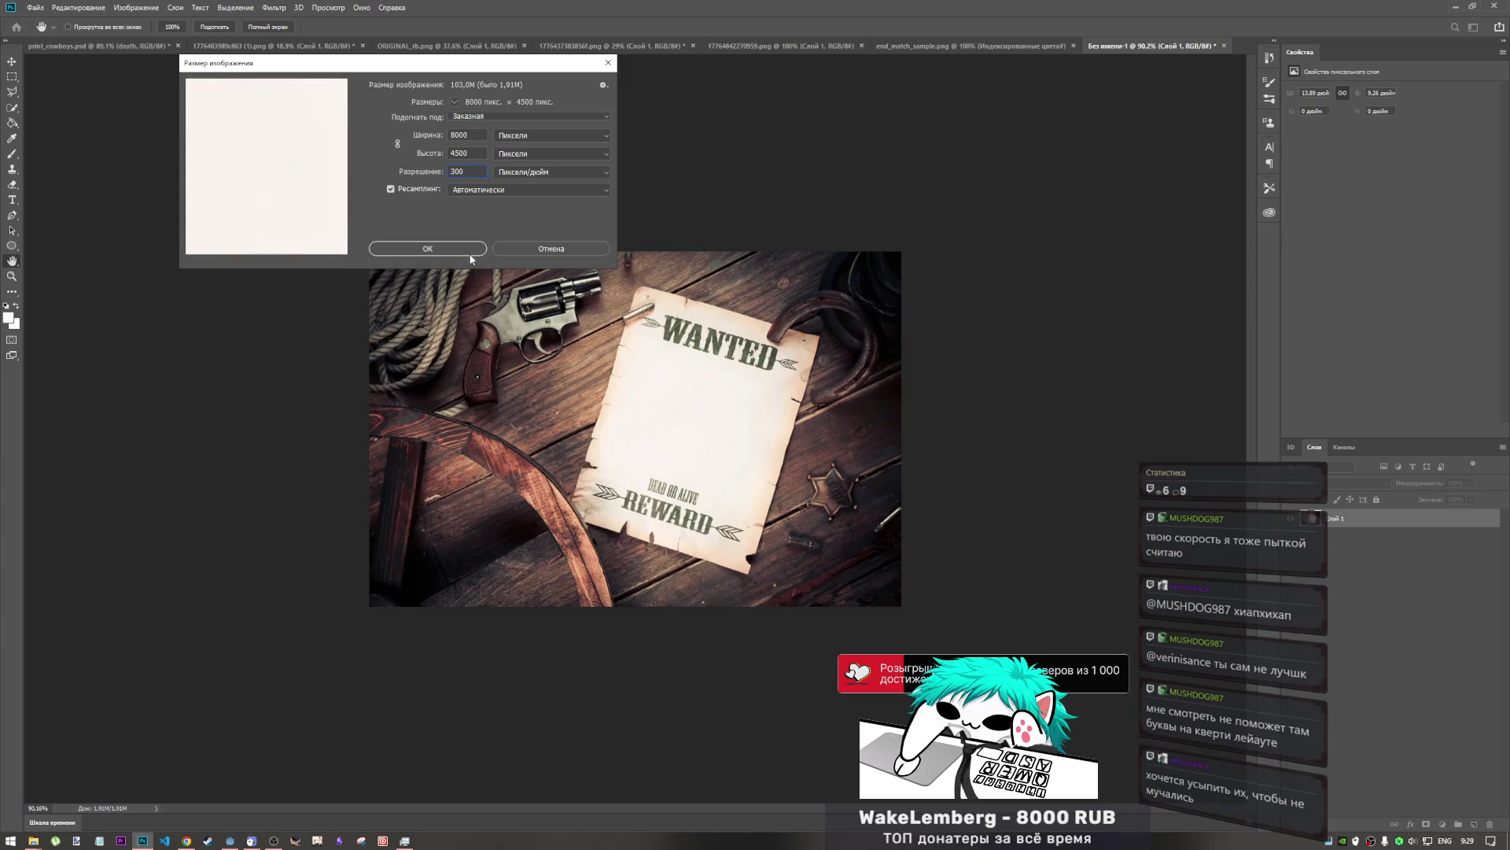
double_click(470, 168)
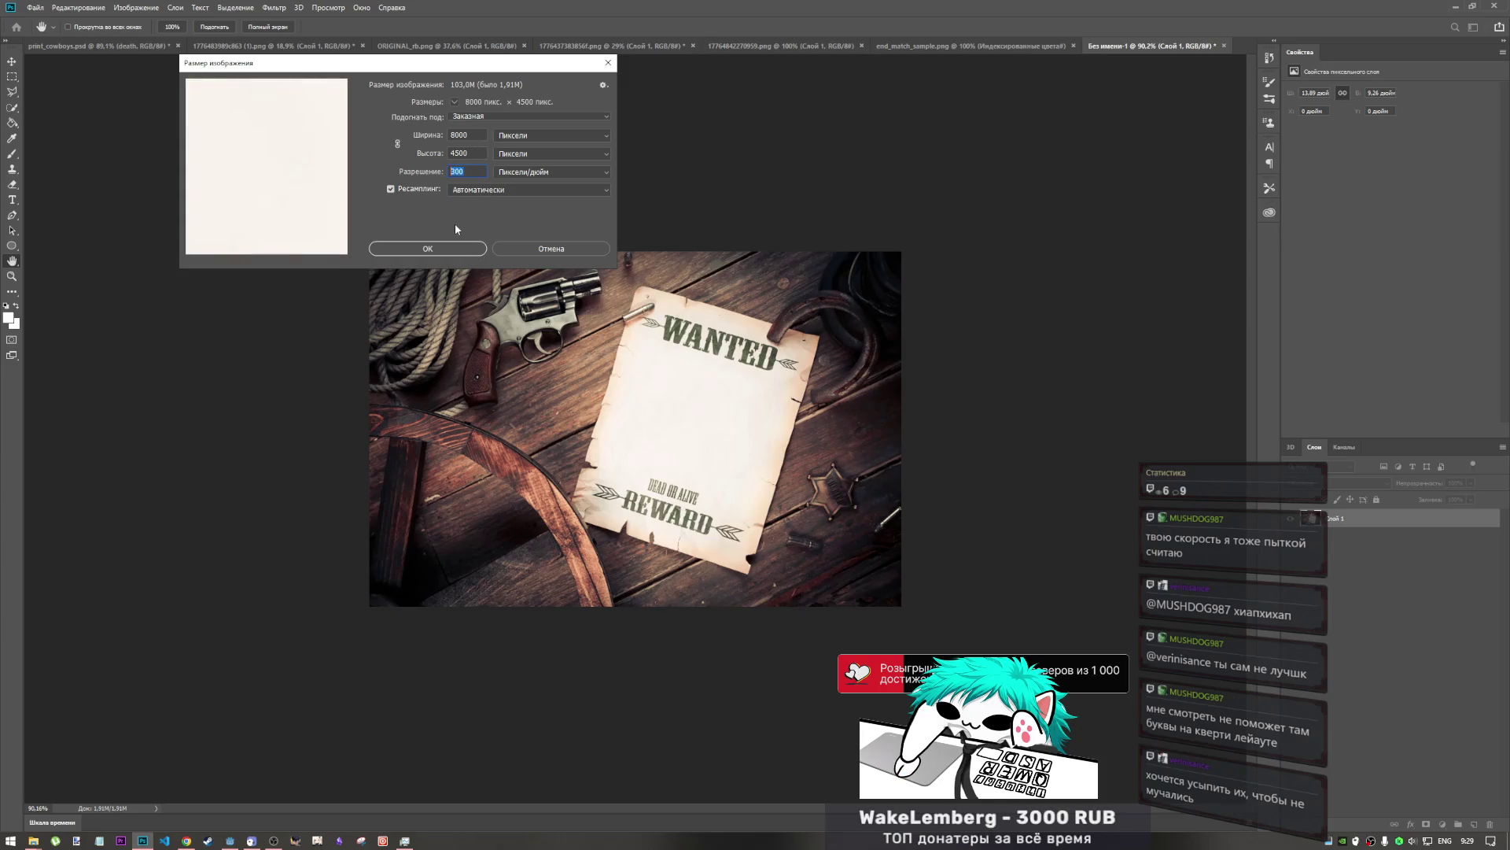
type("100")
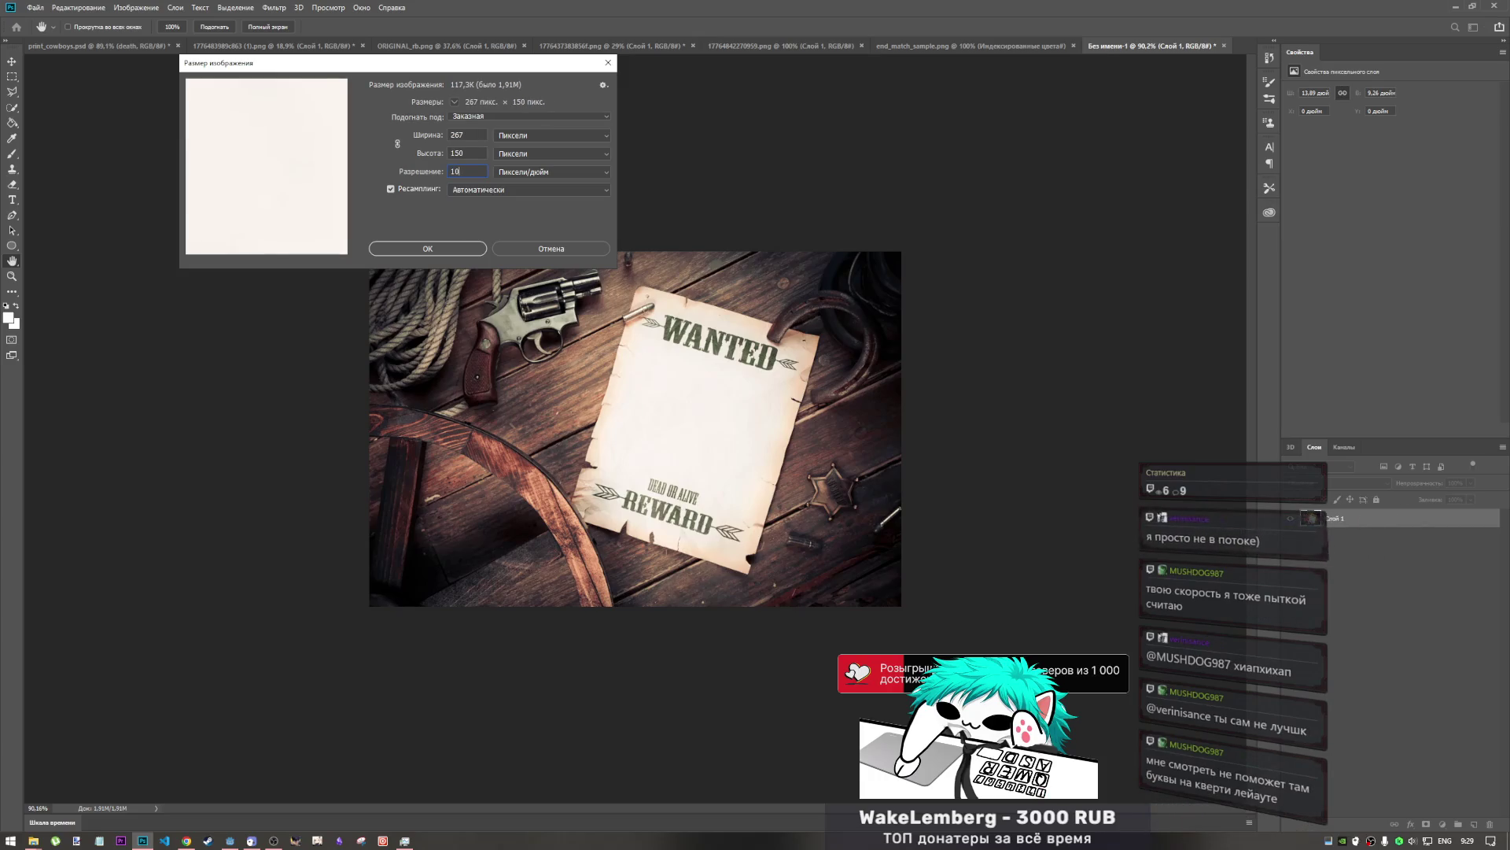
key("BackSpace")
key("BackSpace")
key("BackSpace")
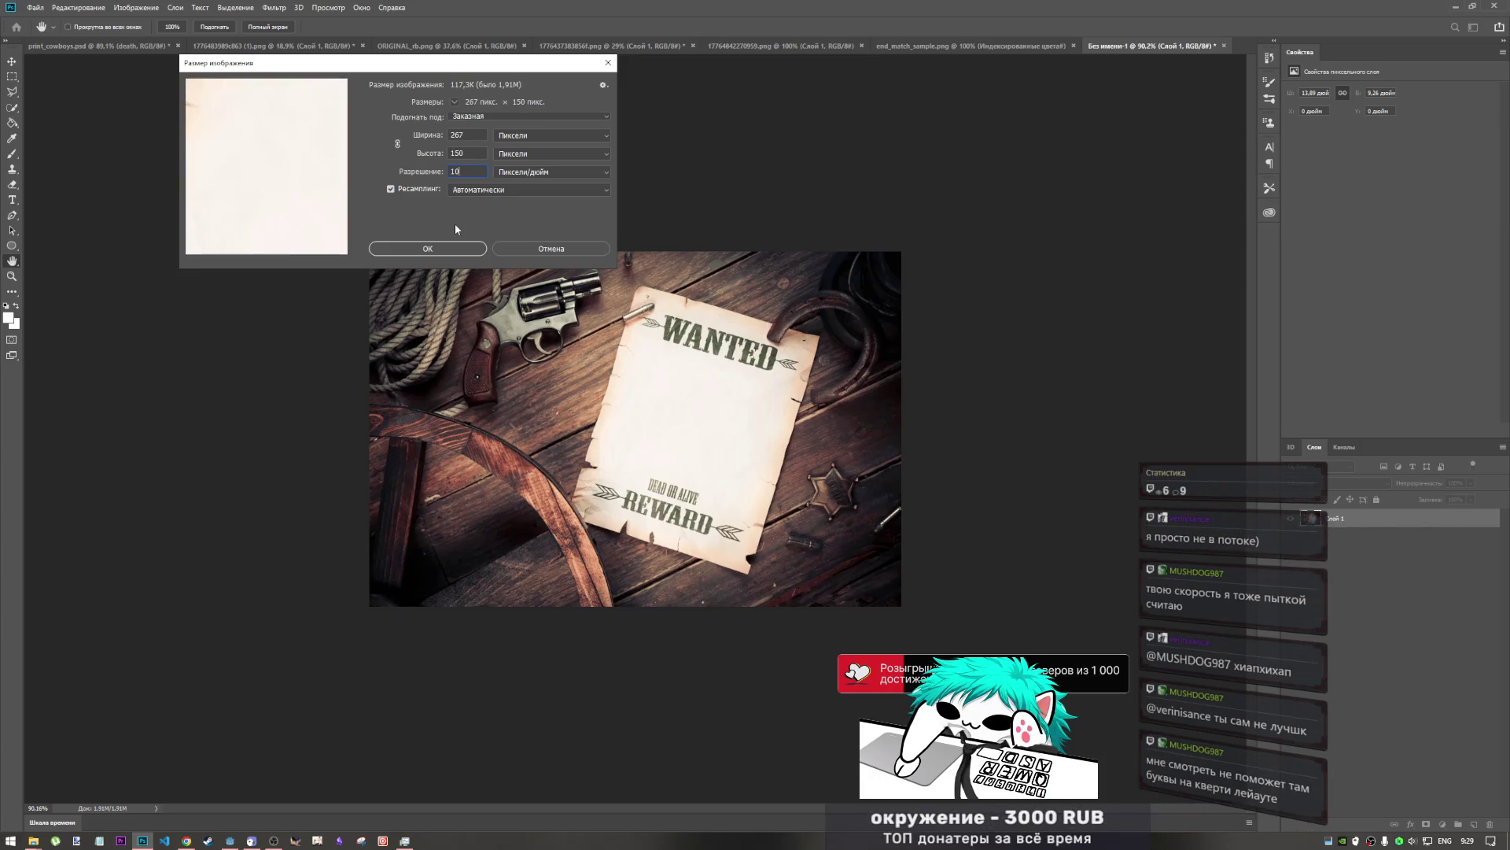
type("8")
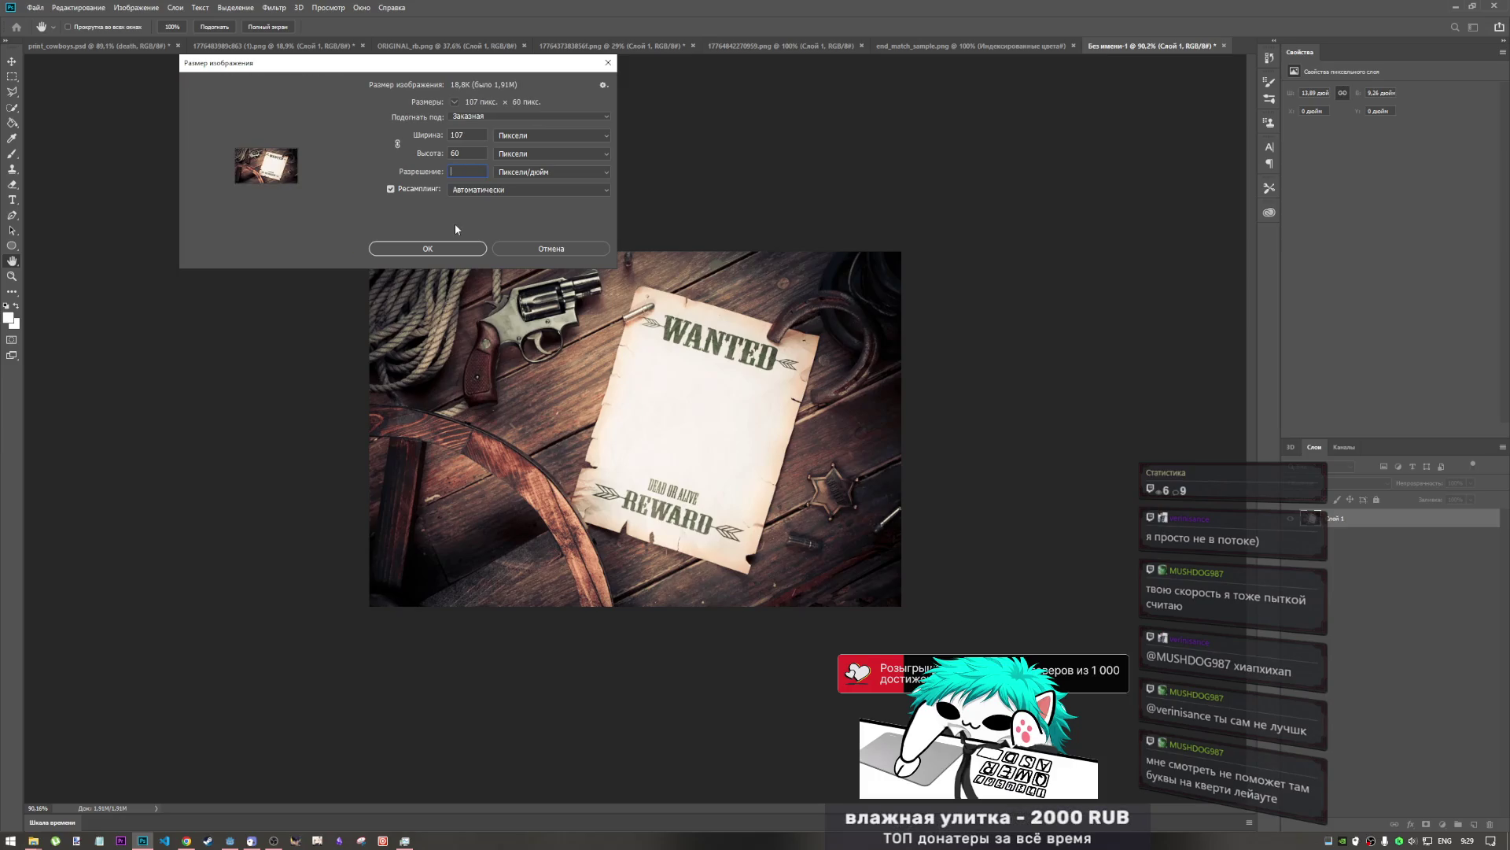
type("0")
key("BackSpace")
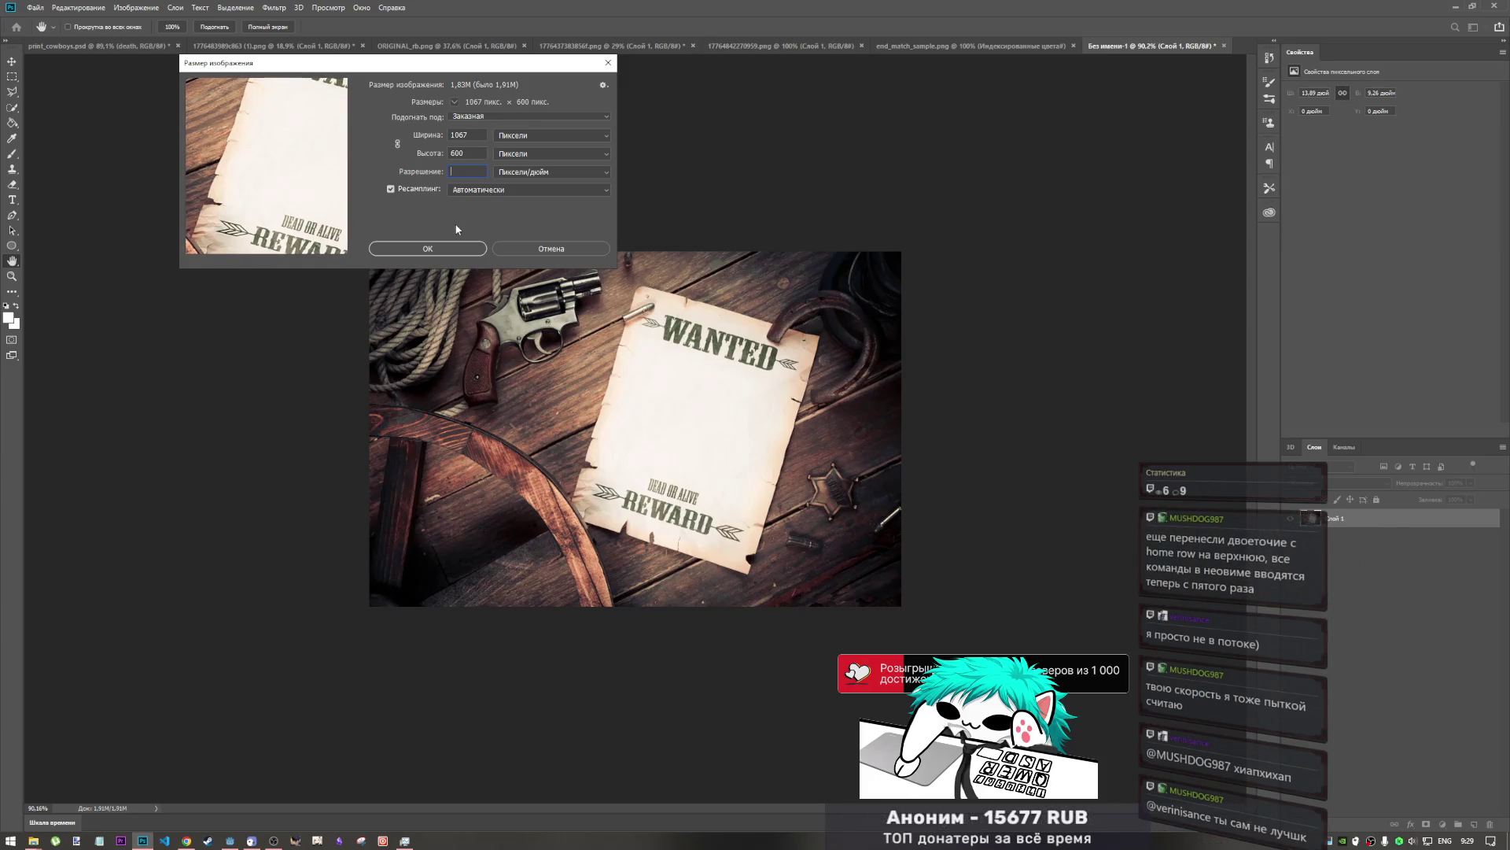
type("80")
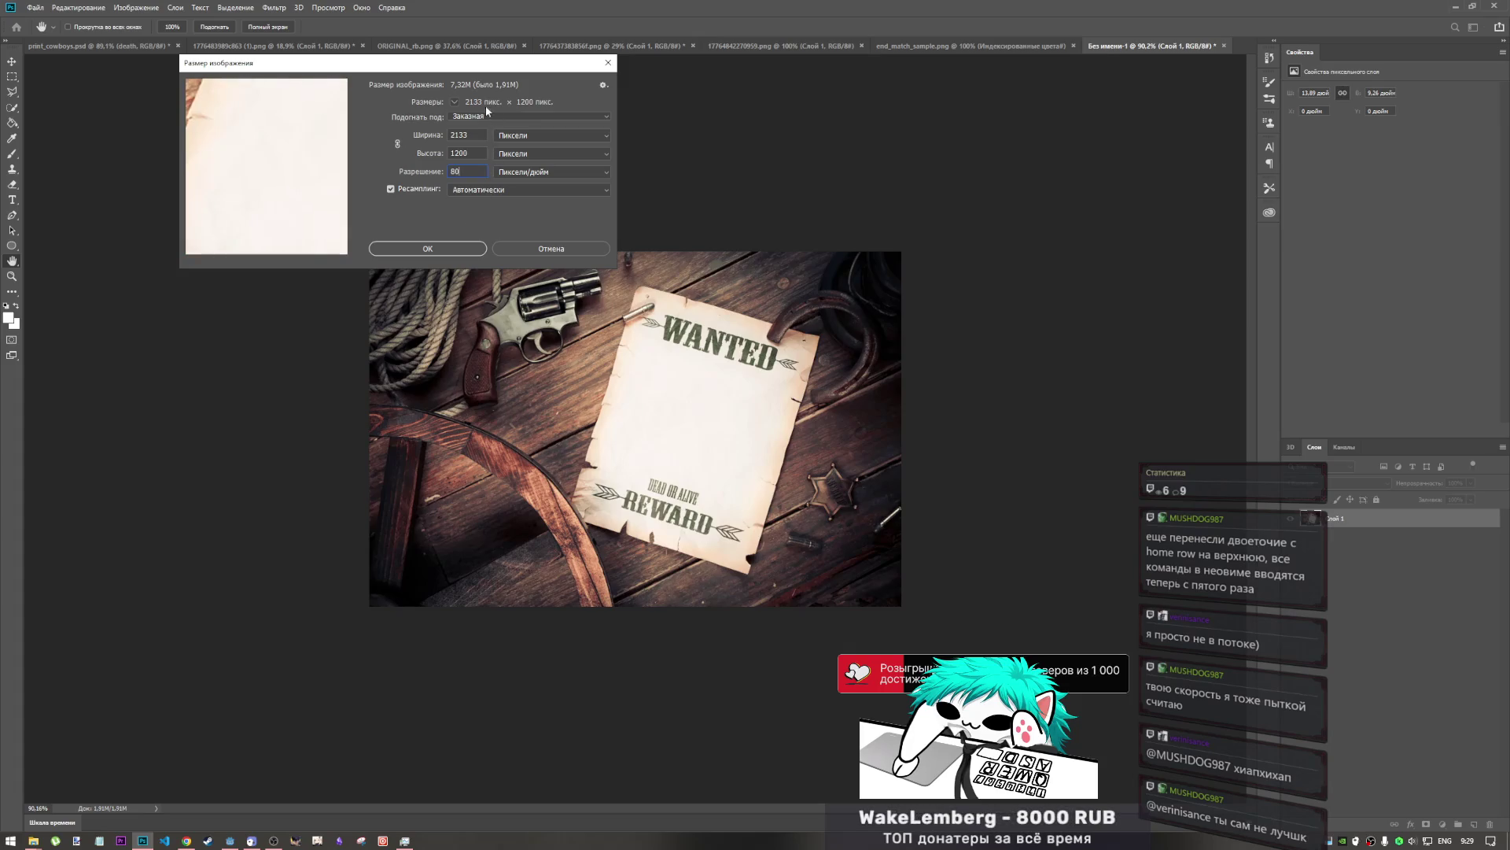
double_click(465, 171)
key("shift+Down")
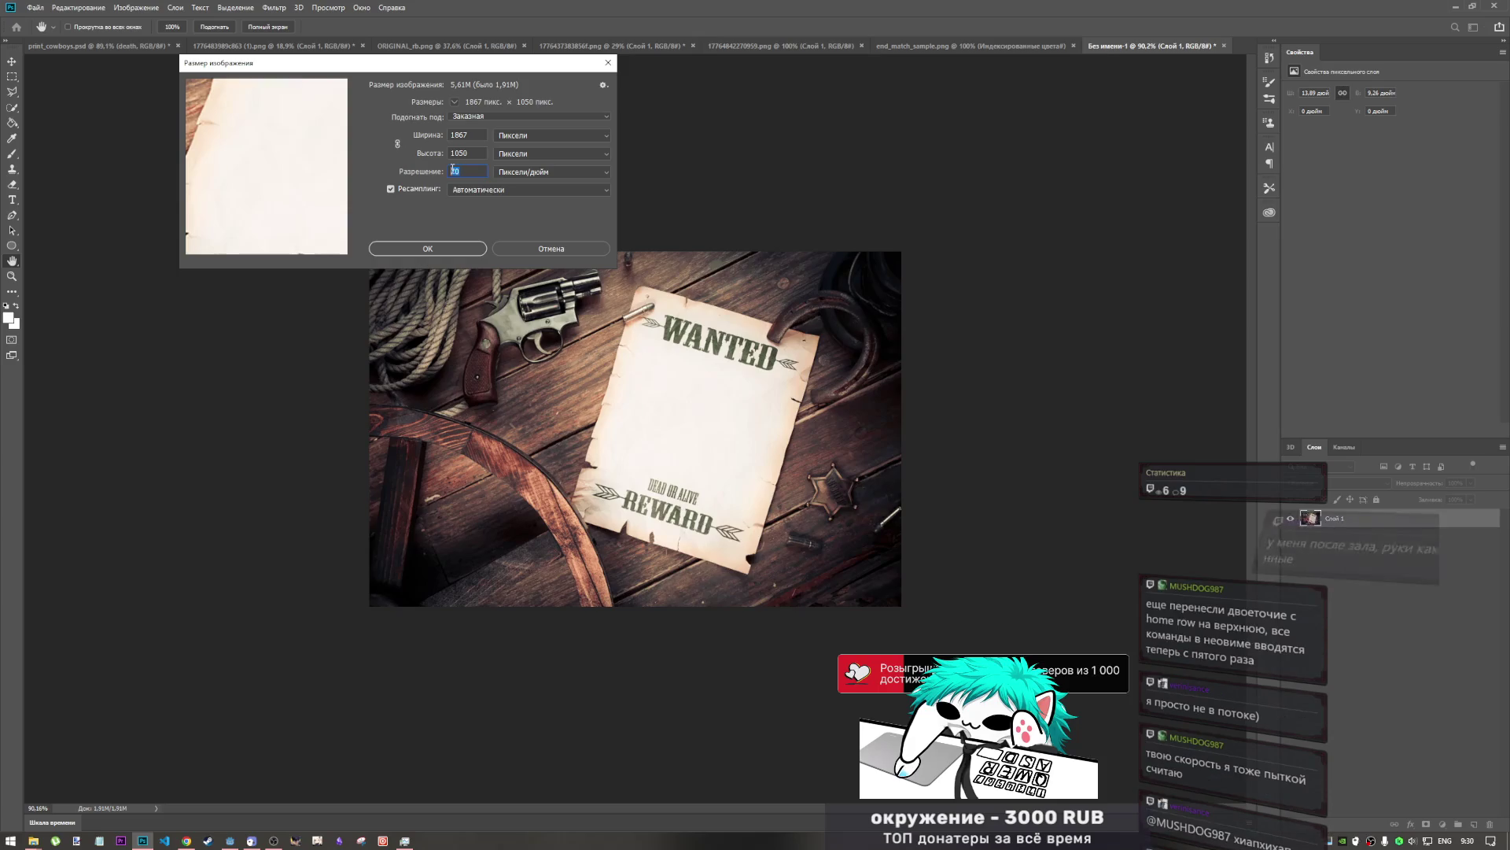
left_click(459, 248)
key("m")
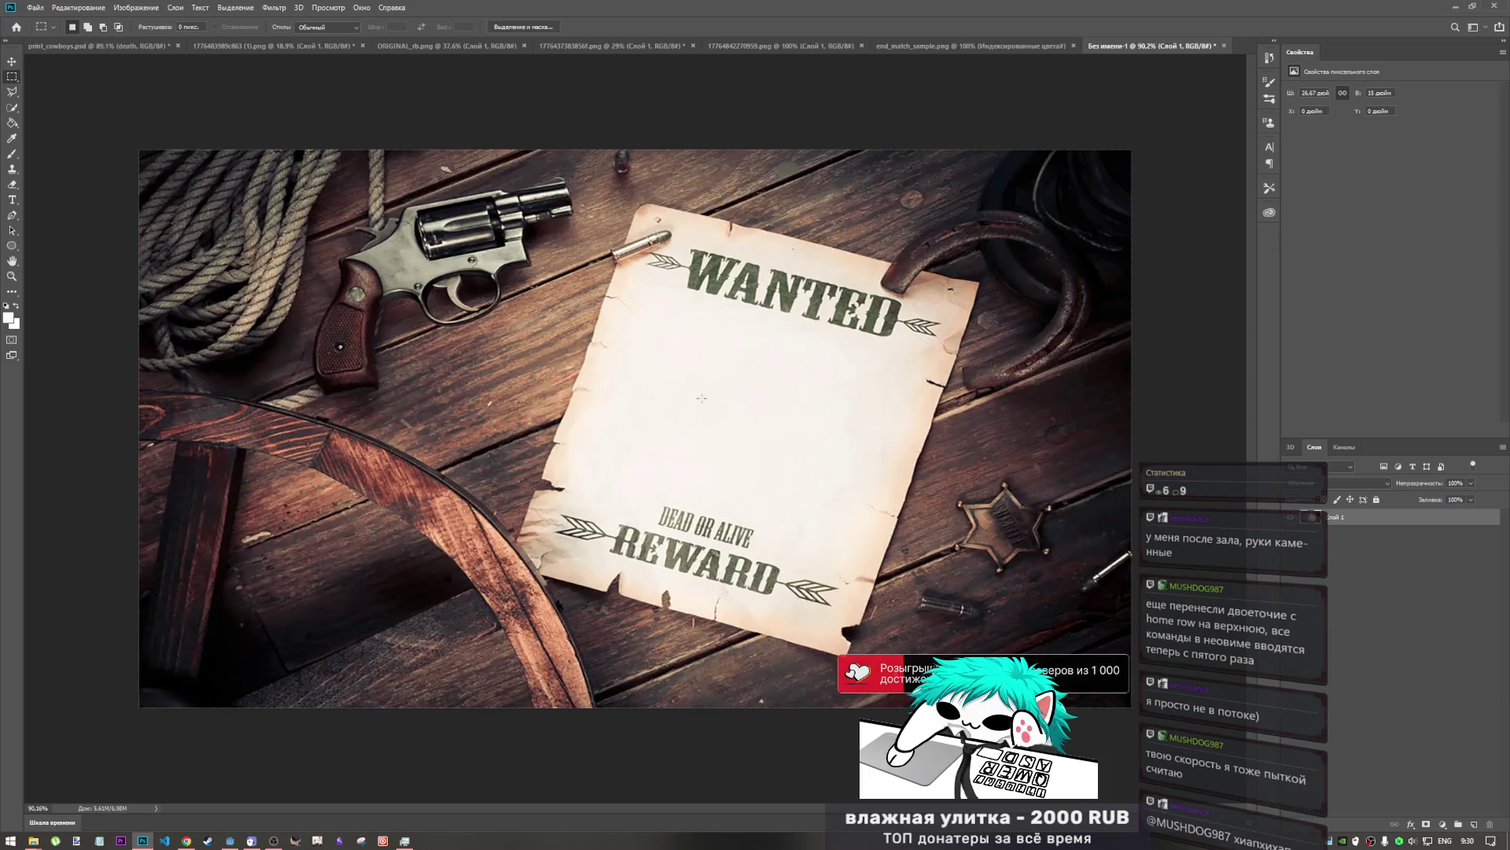
- Undo the enlargement and resize the poster to 1280 px wide (1280×854) with linked proportions
scroll(778, 347, "down", 3)
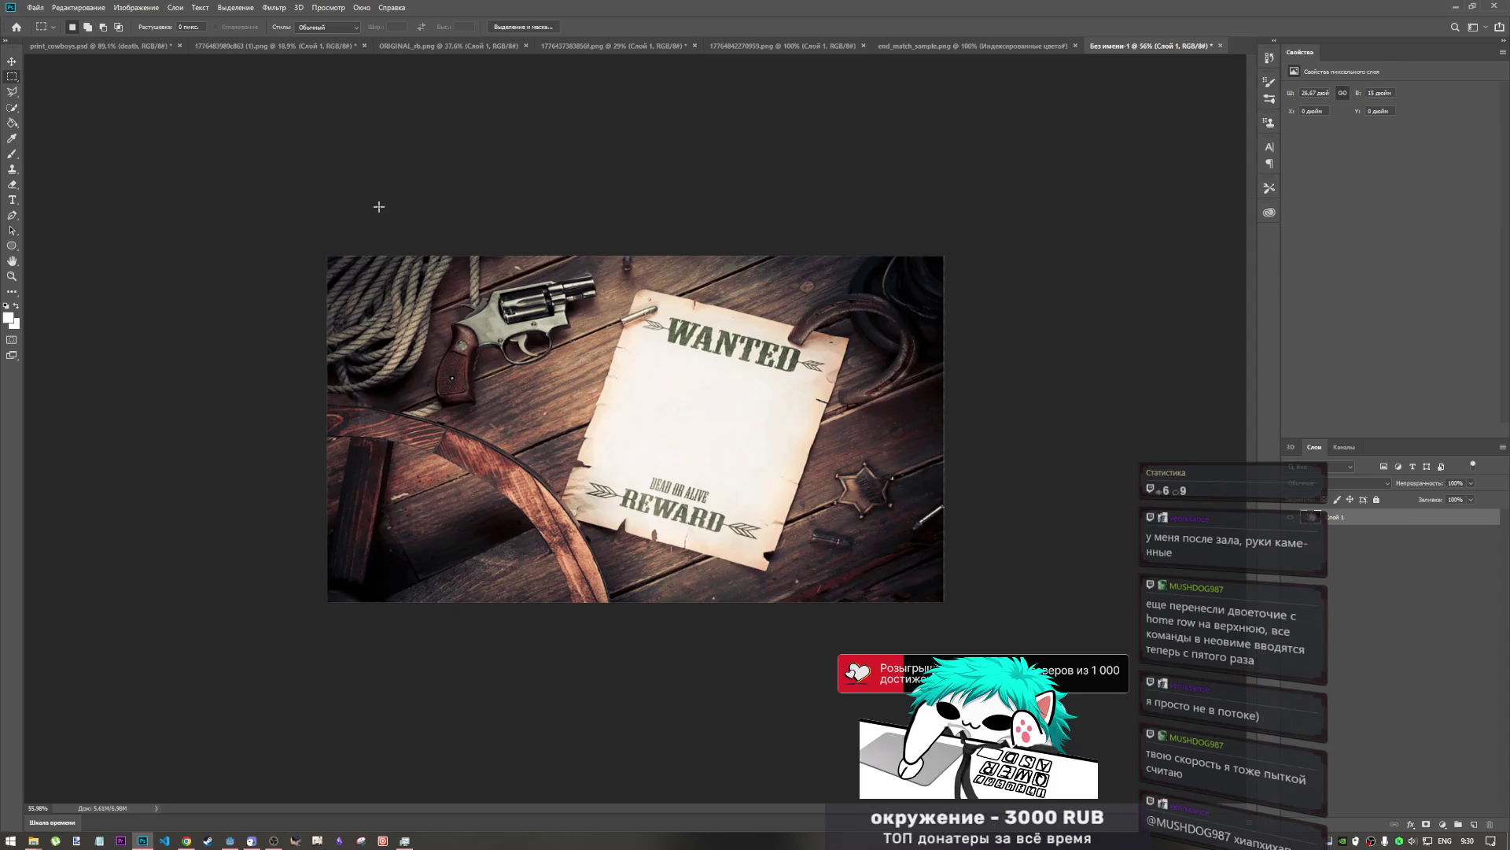
key("ctrl+z")
left_click(146, 13)
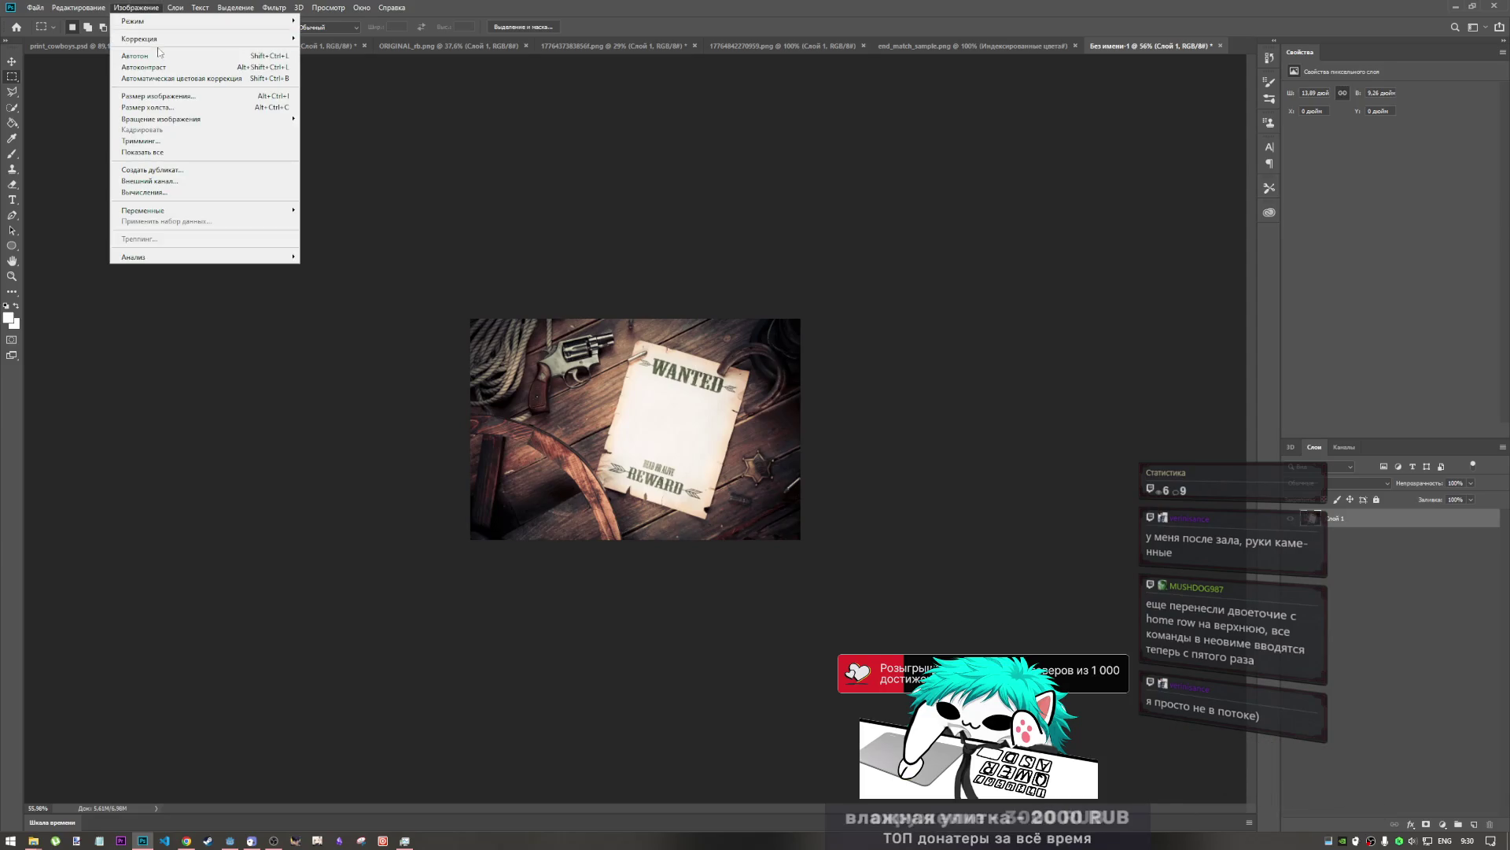
left_click(157, 103)
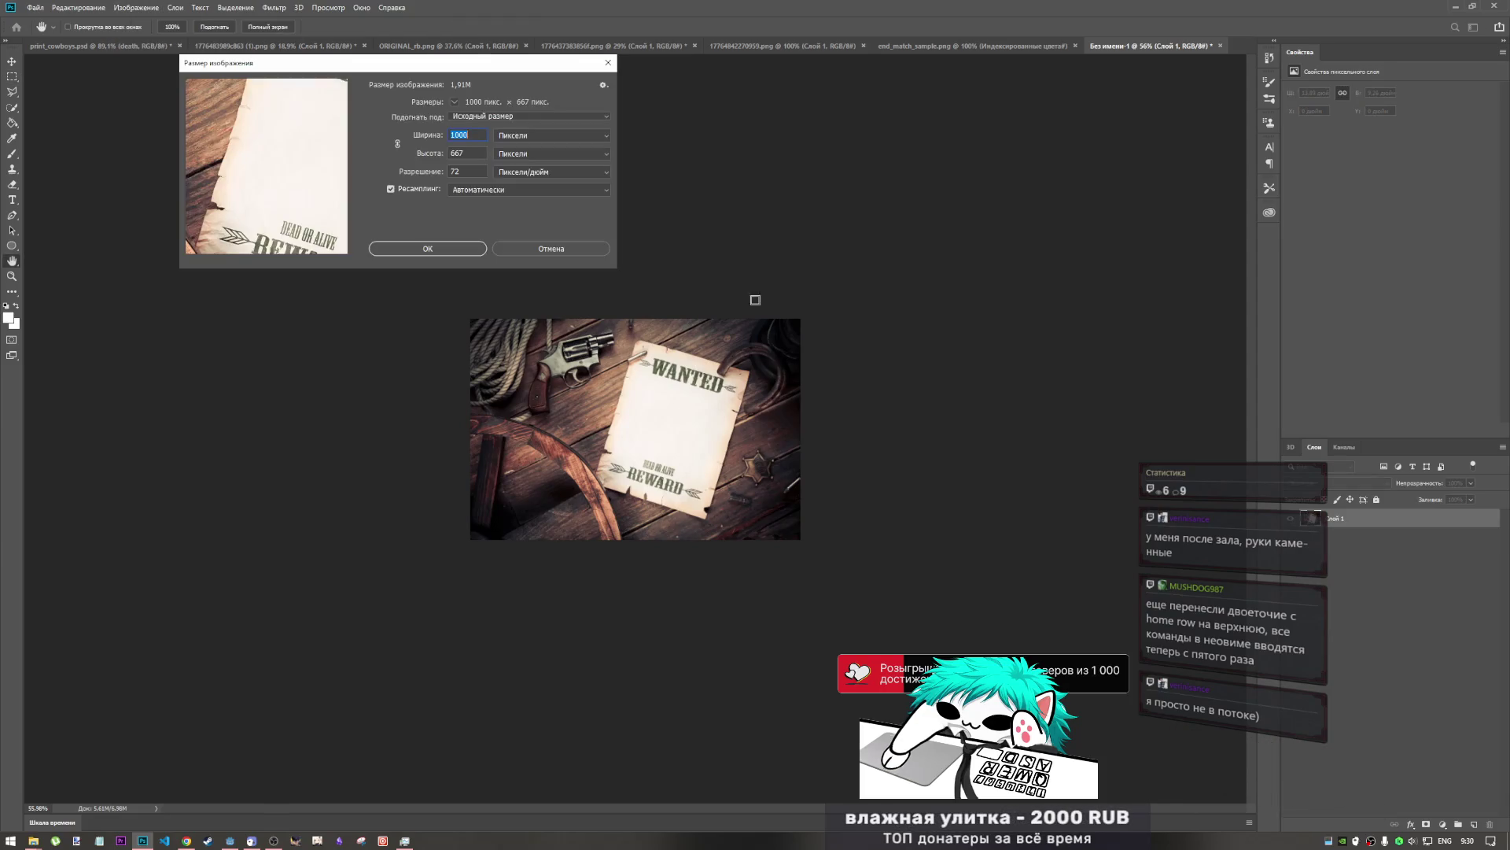
left_click(397, 143)
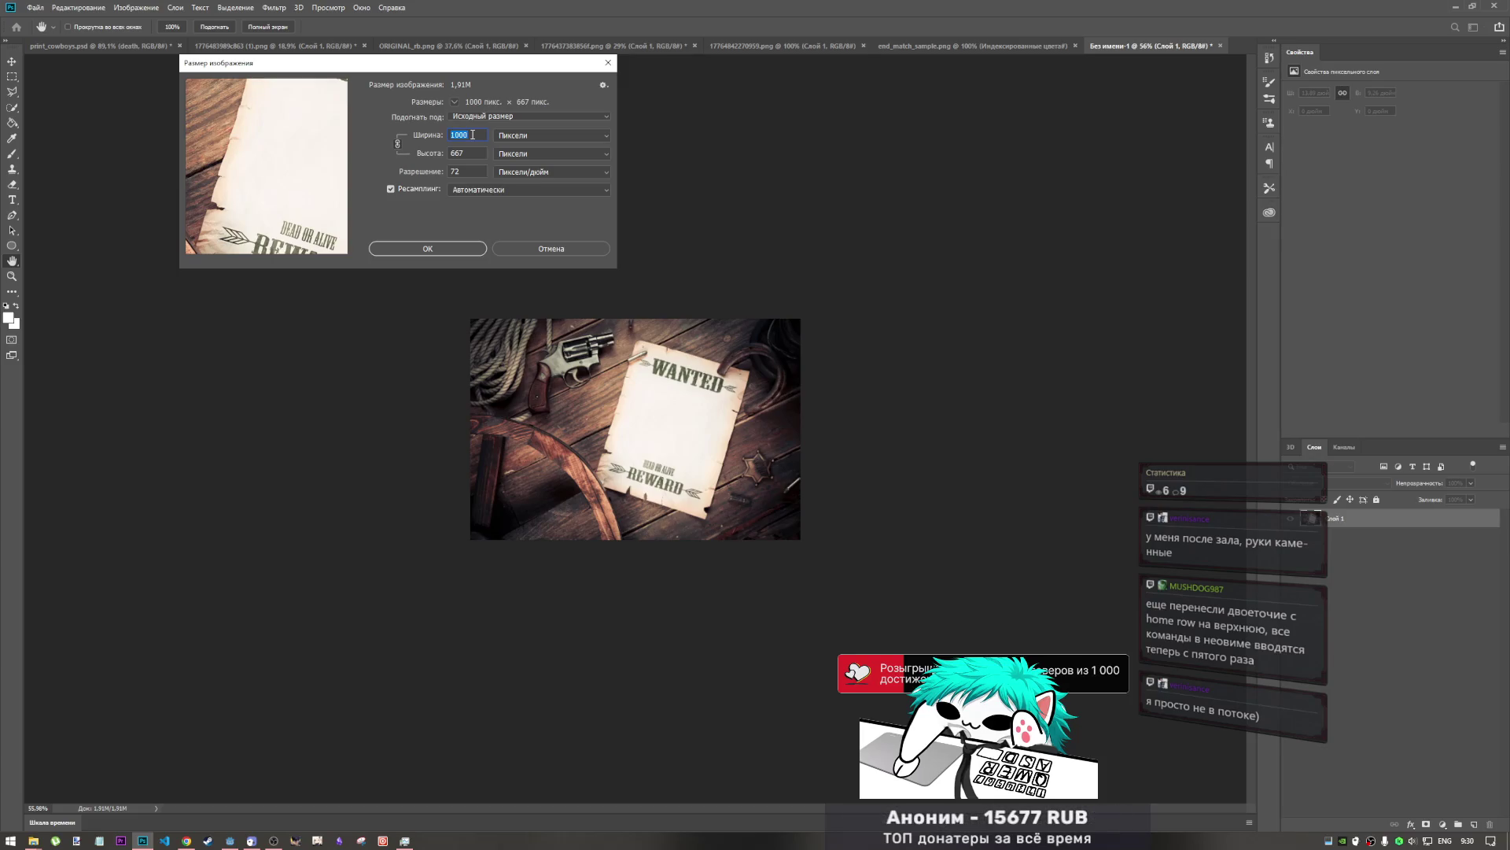
type("1280")
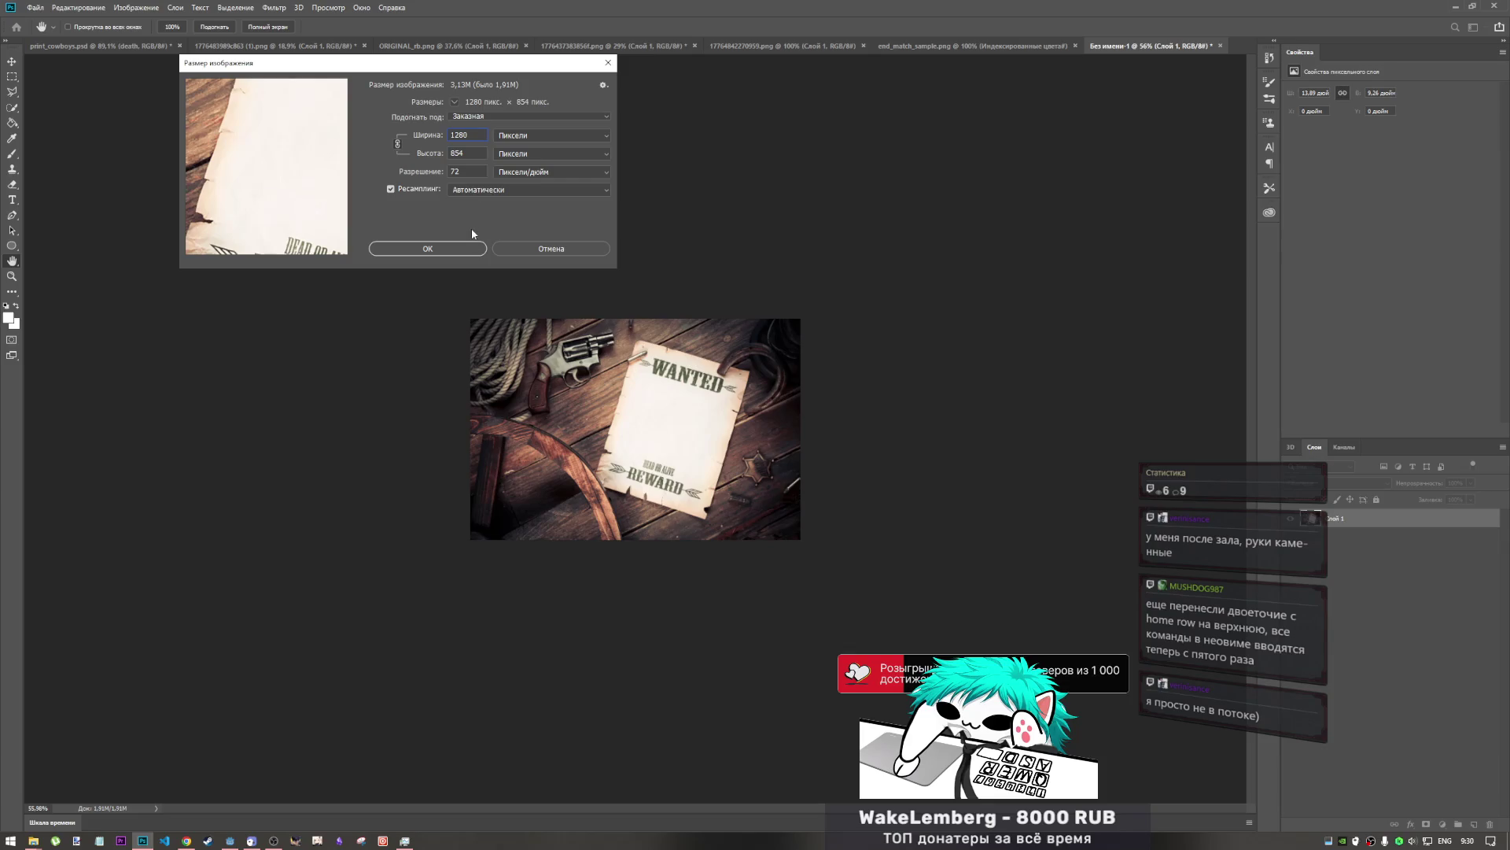
left_click(471, 248)
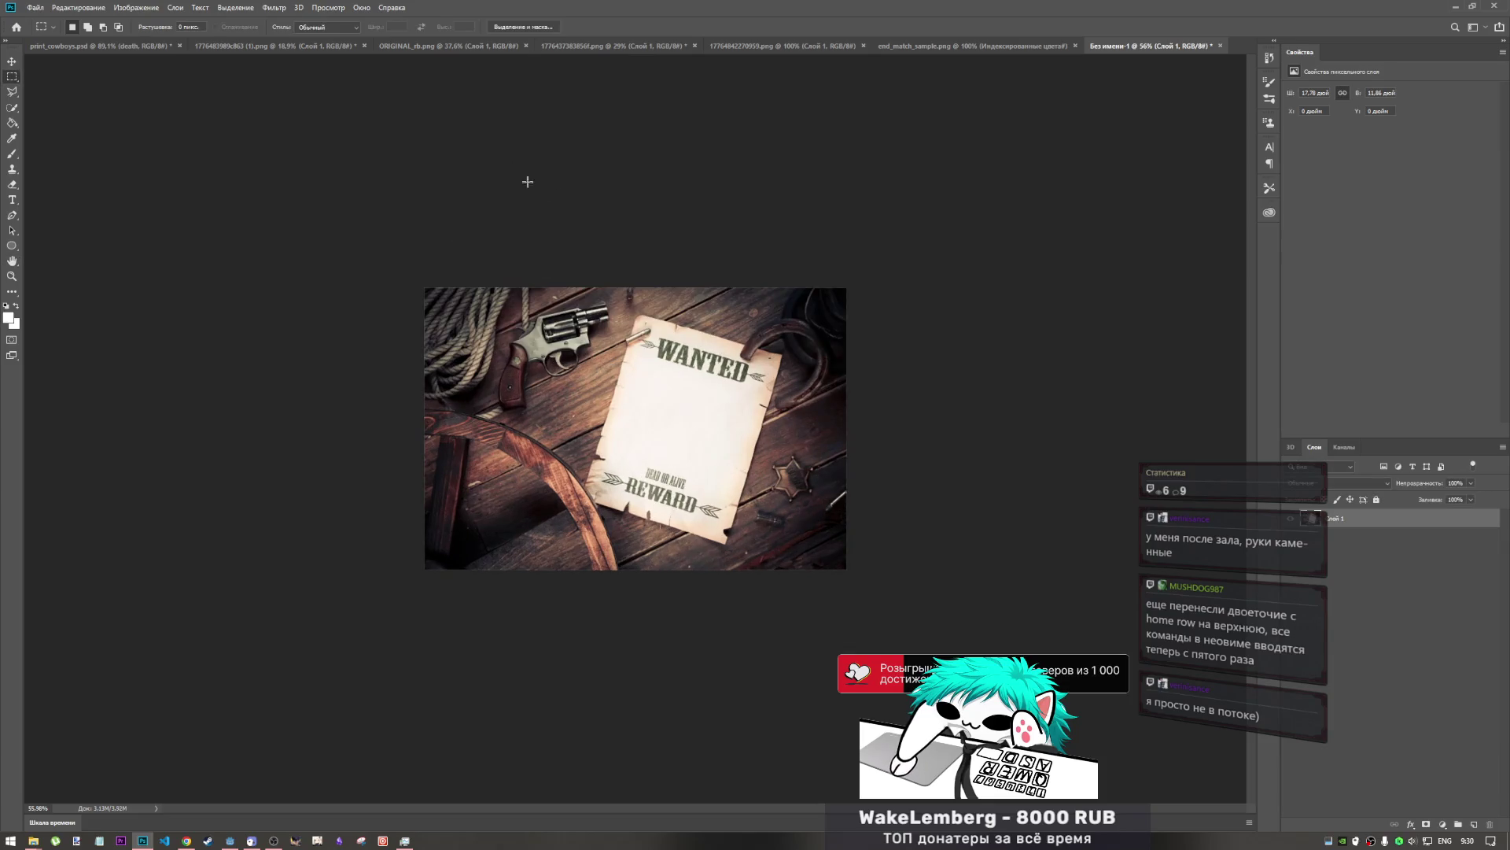
- Quick-export the poster image as a PNG
left_click(43, 8)
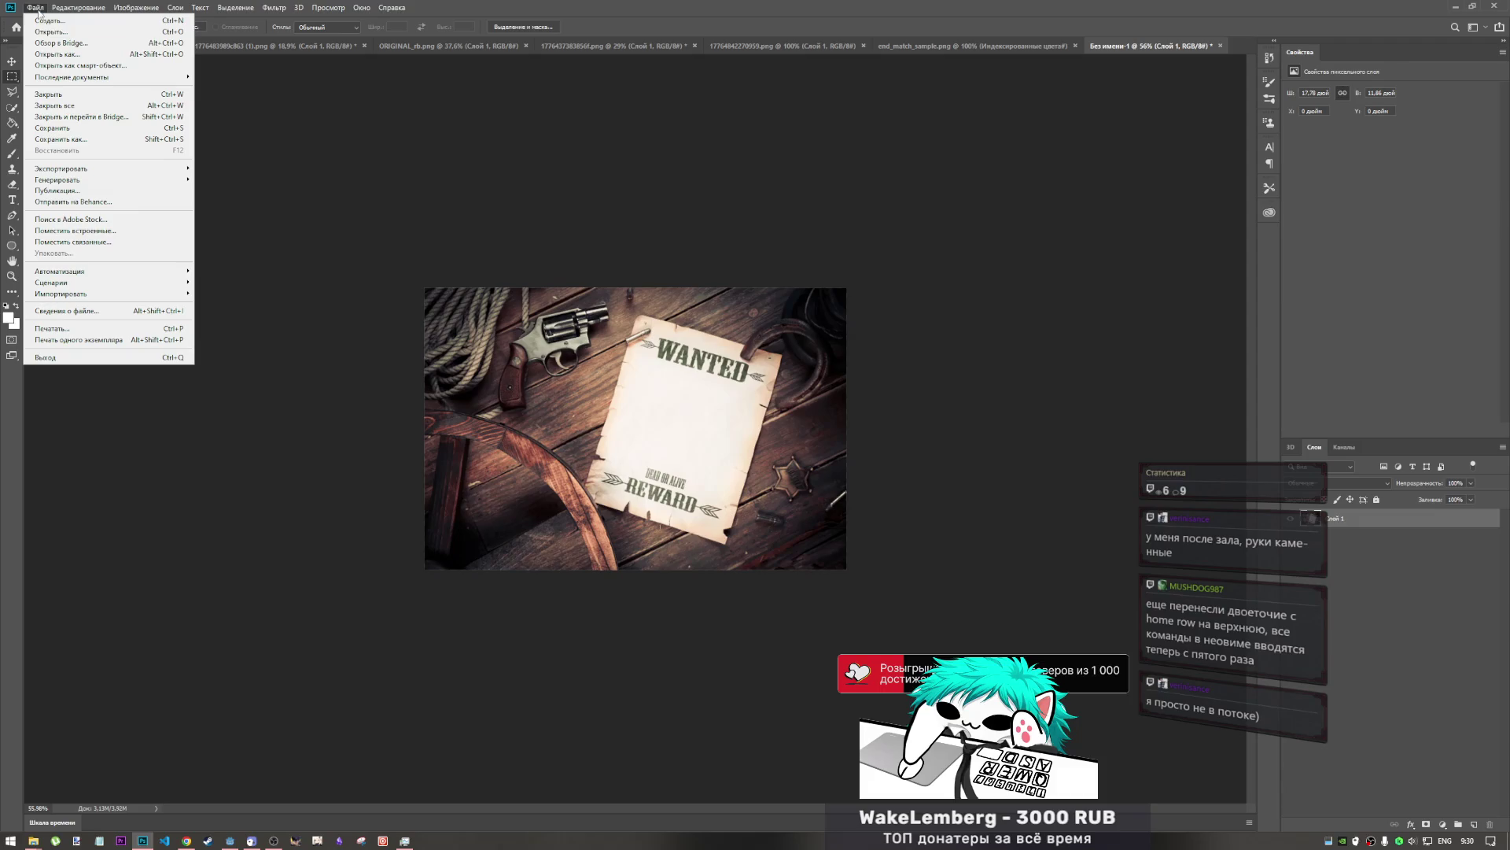
mouse_move(70, 177)
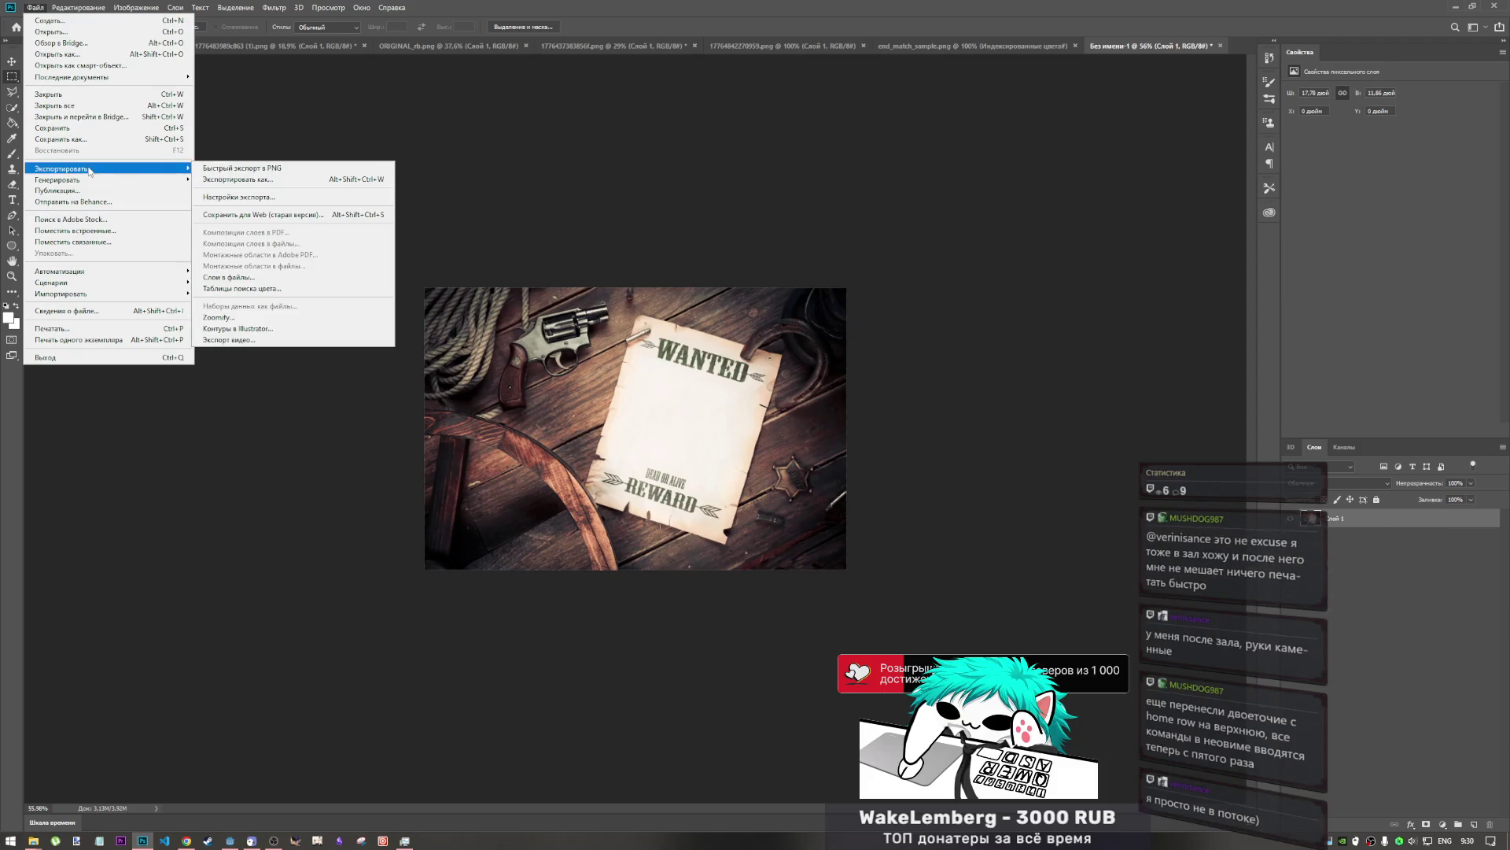
left_click(216, 168)
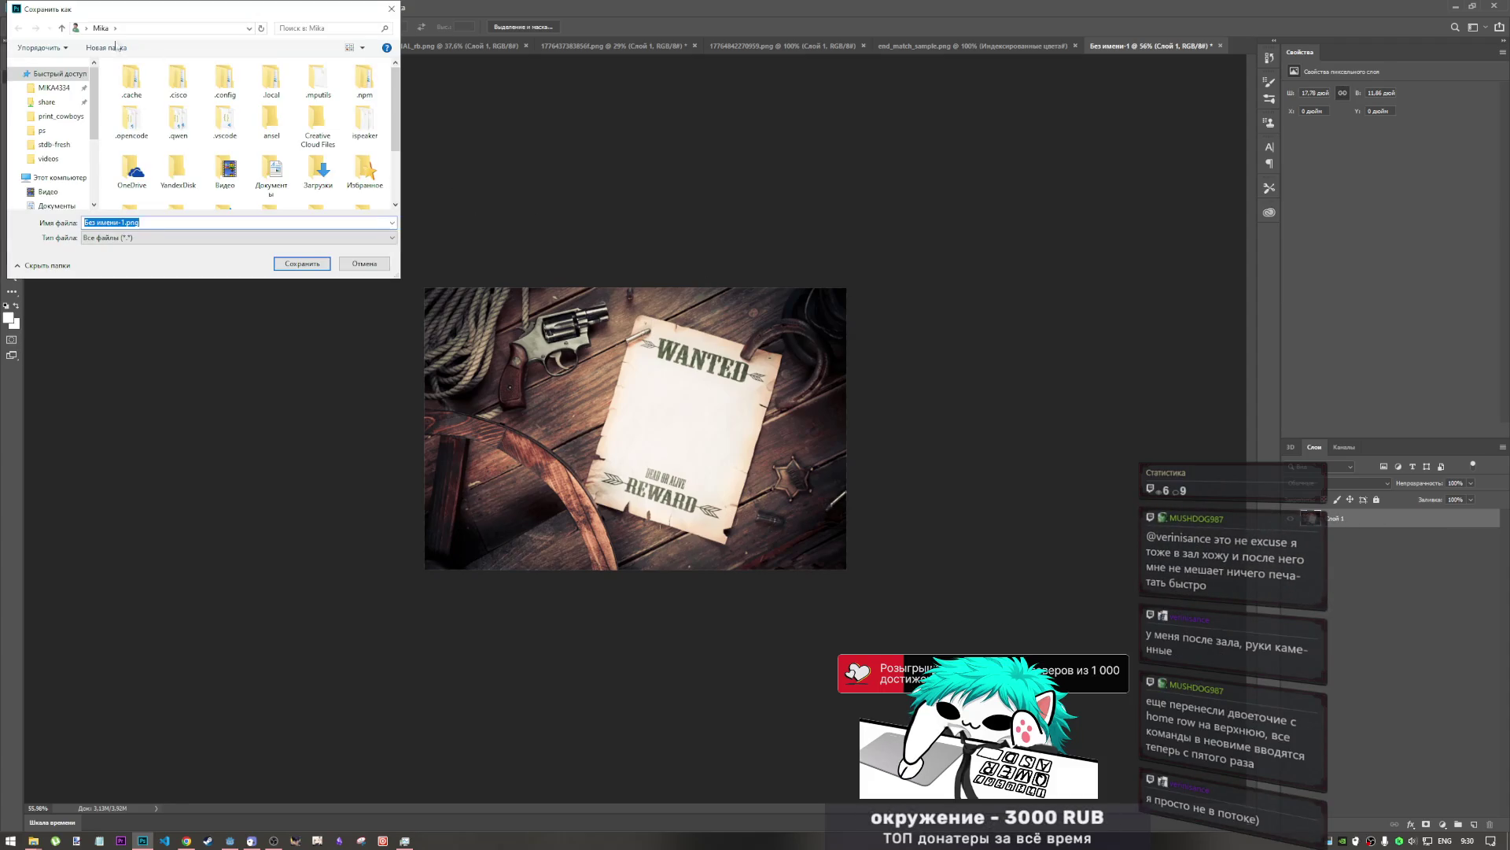
scroll(63, 165, "down", 3)
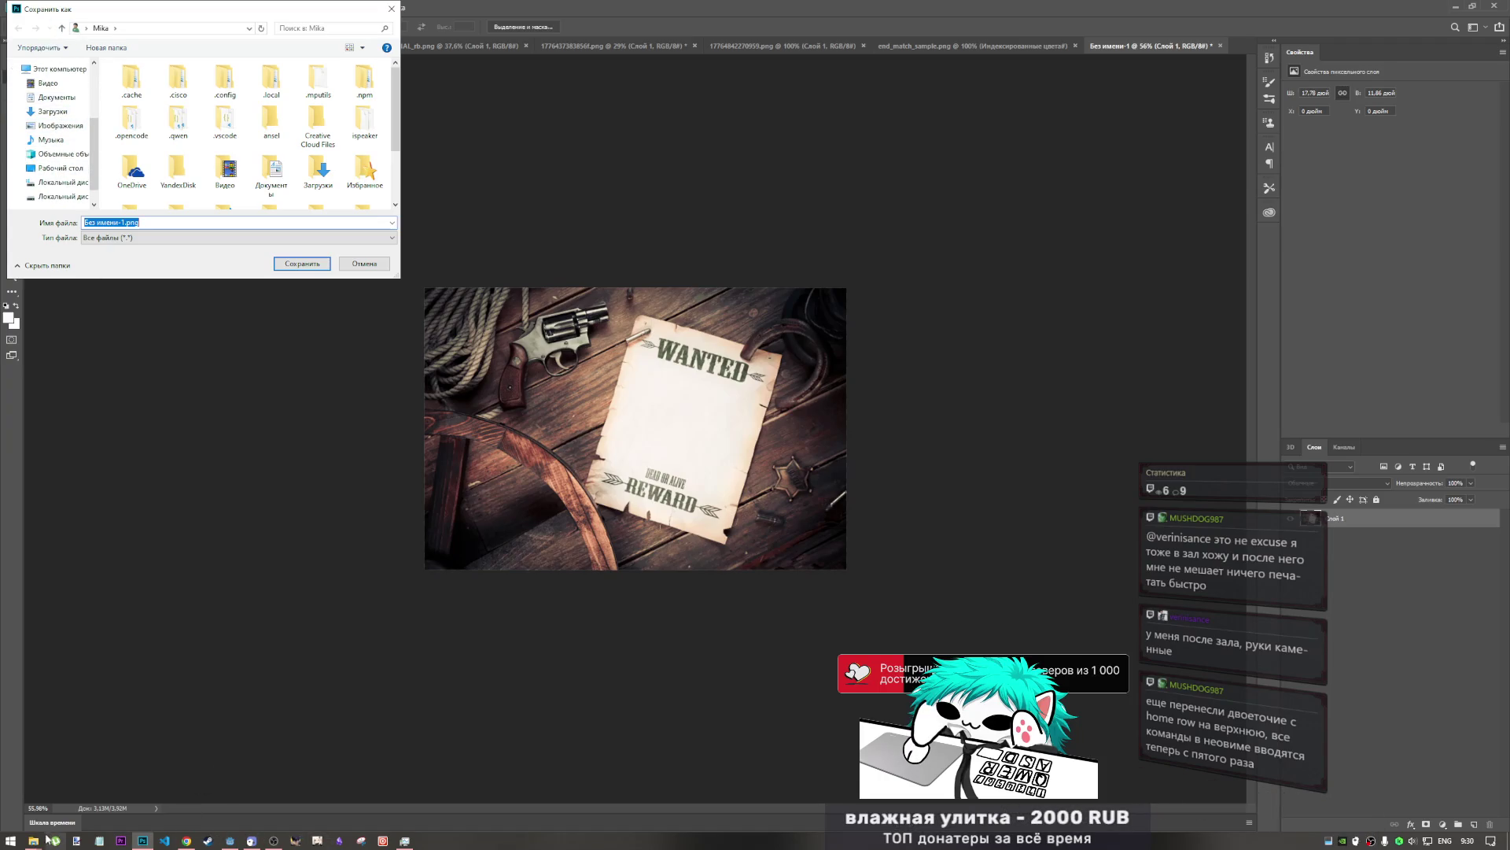
- Save it over end_match.png in the Godot project's img folder, confirming the replacement
mouse_move(39, 840)
left_click(154, 787)
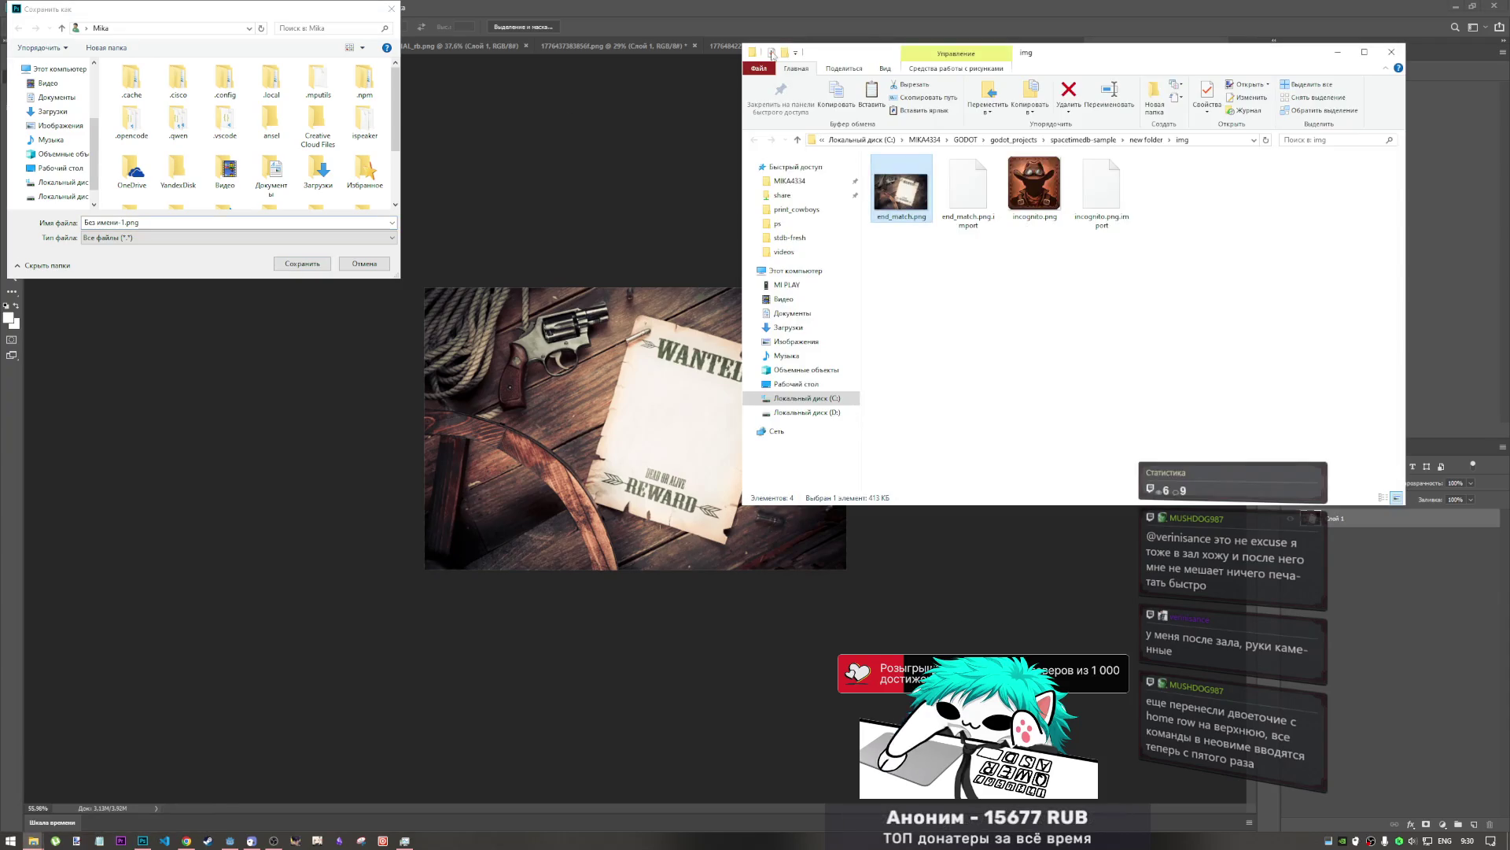
left_click(1229, 140)
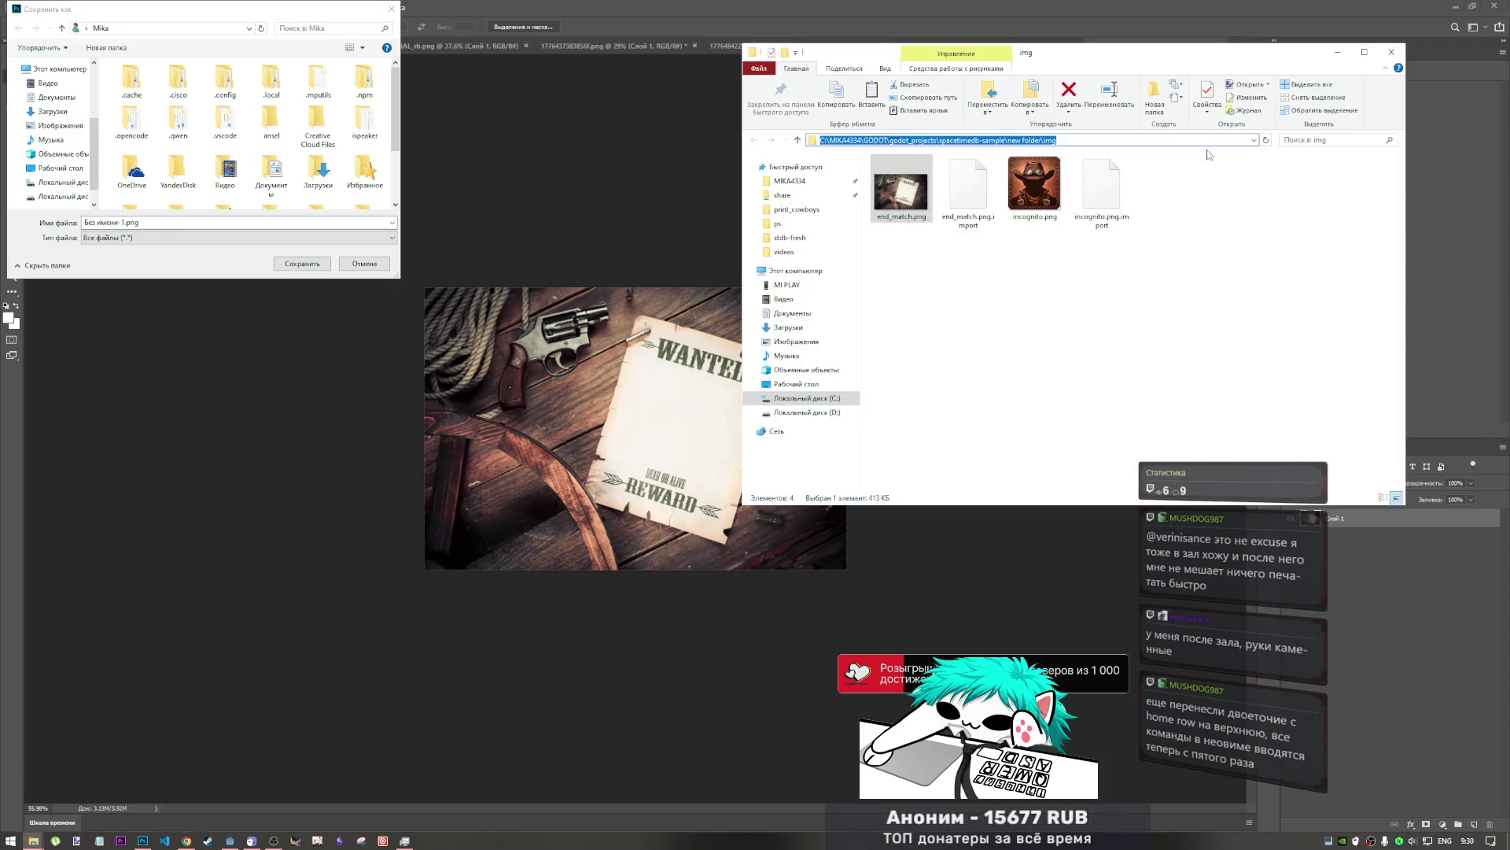
left_click(159, 30)
key("ctrl+v")
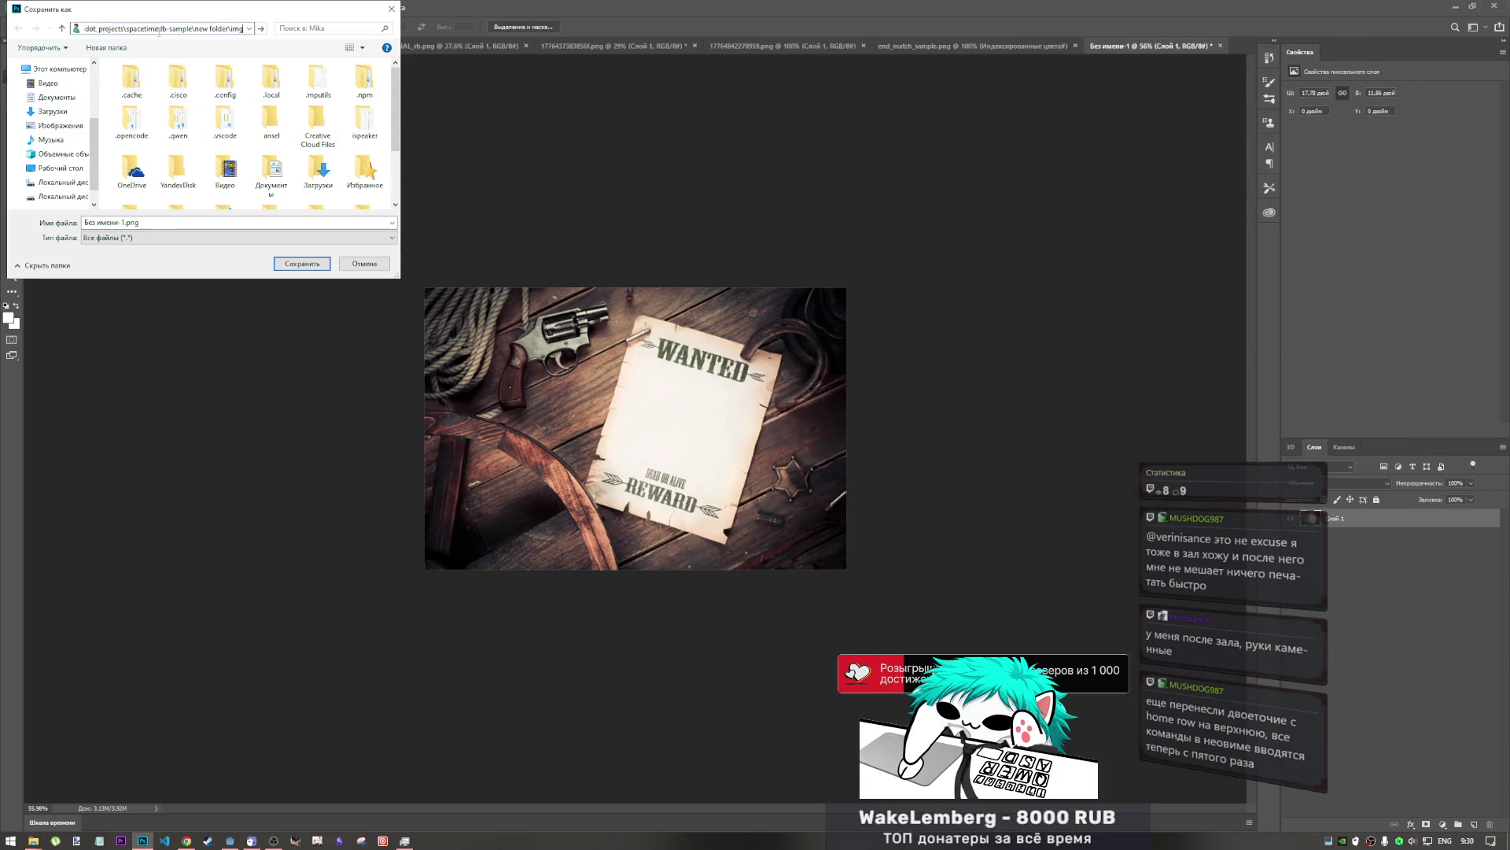
key("Return")
left_click(140, 96)
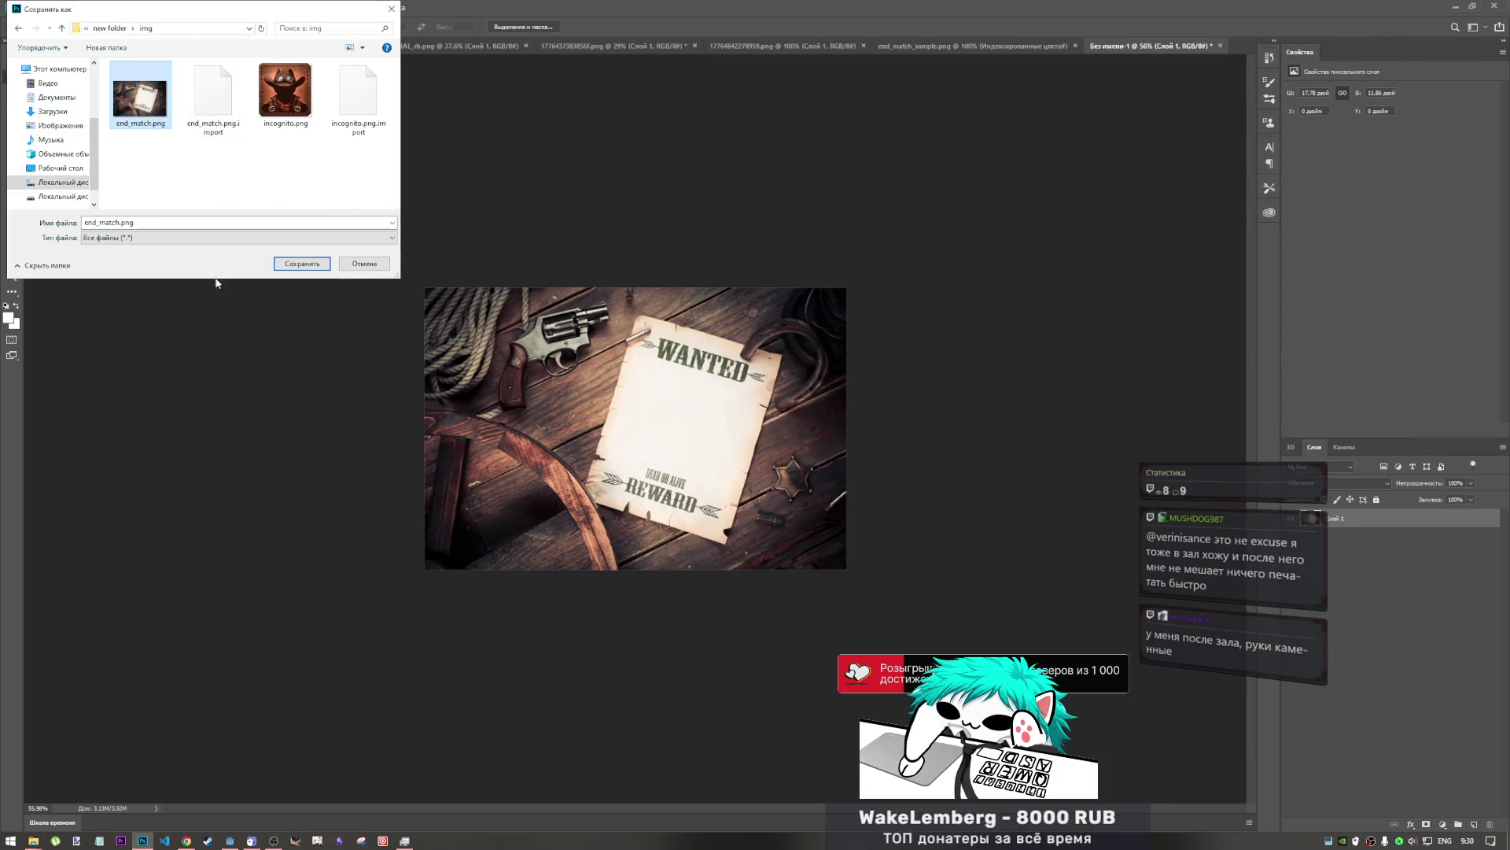
left_click(309, 265)
left_click(784, 422)
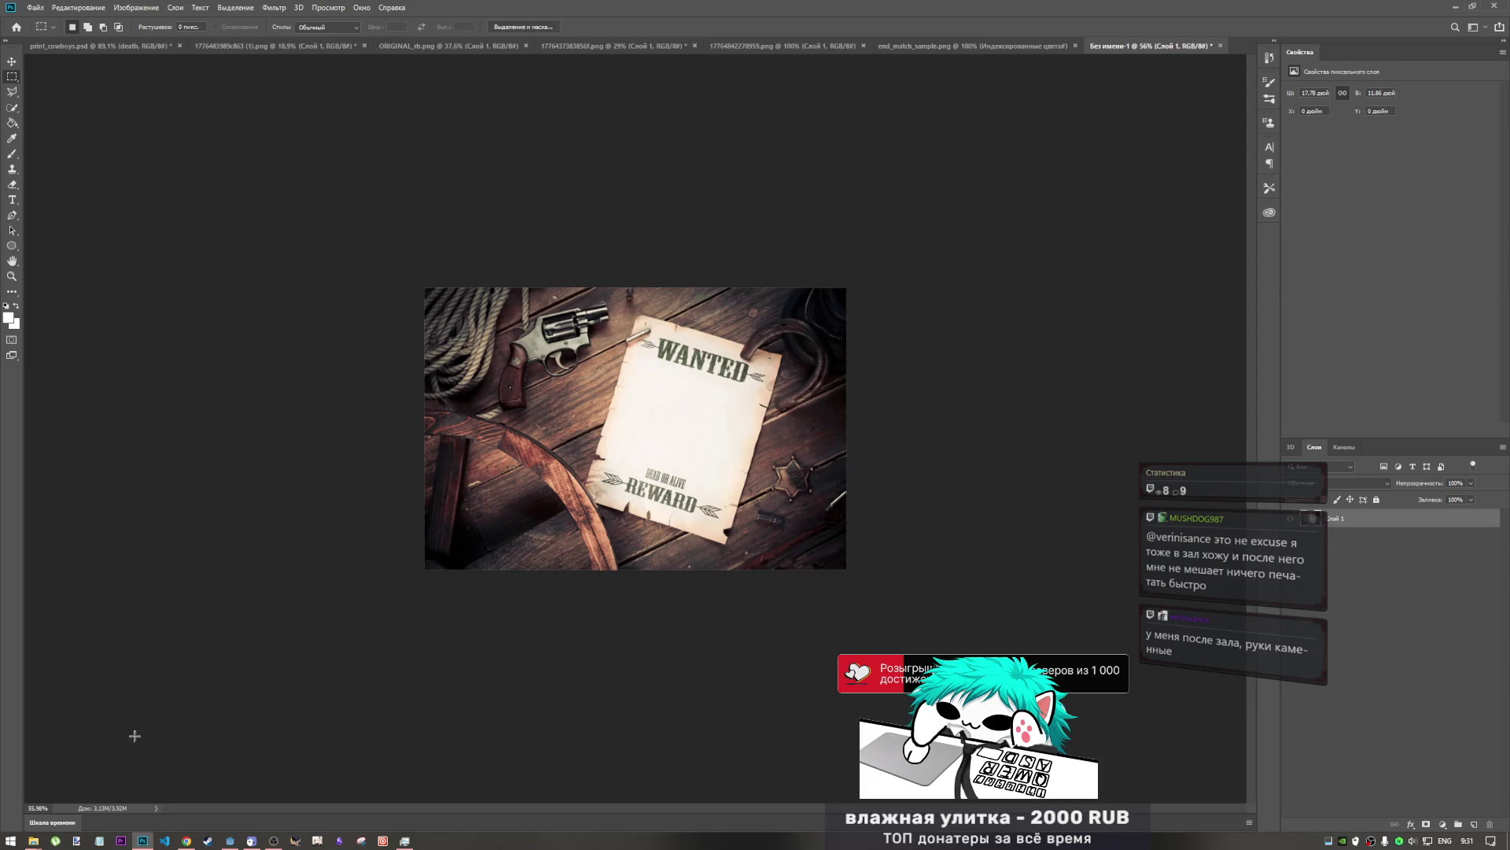
mouse_move(186, 840)
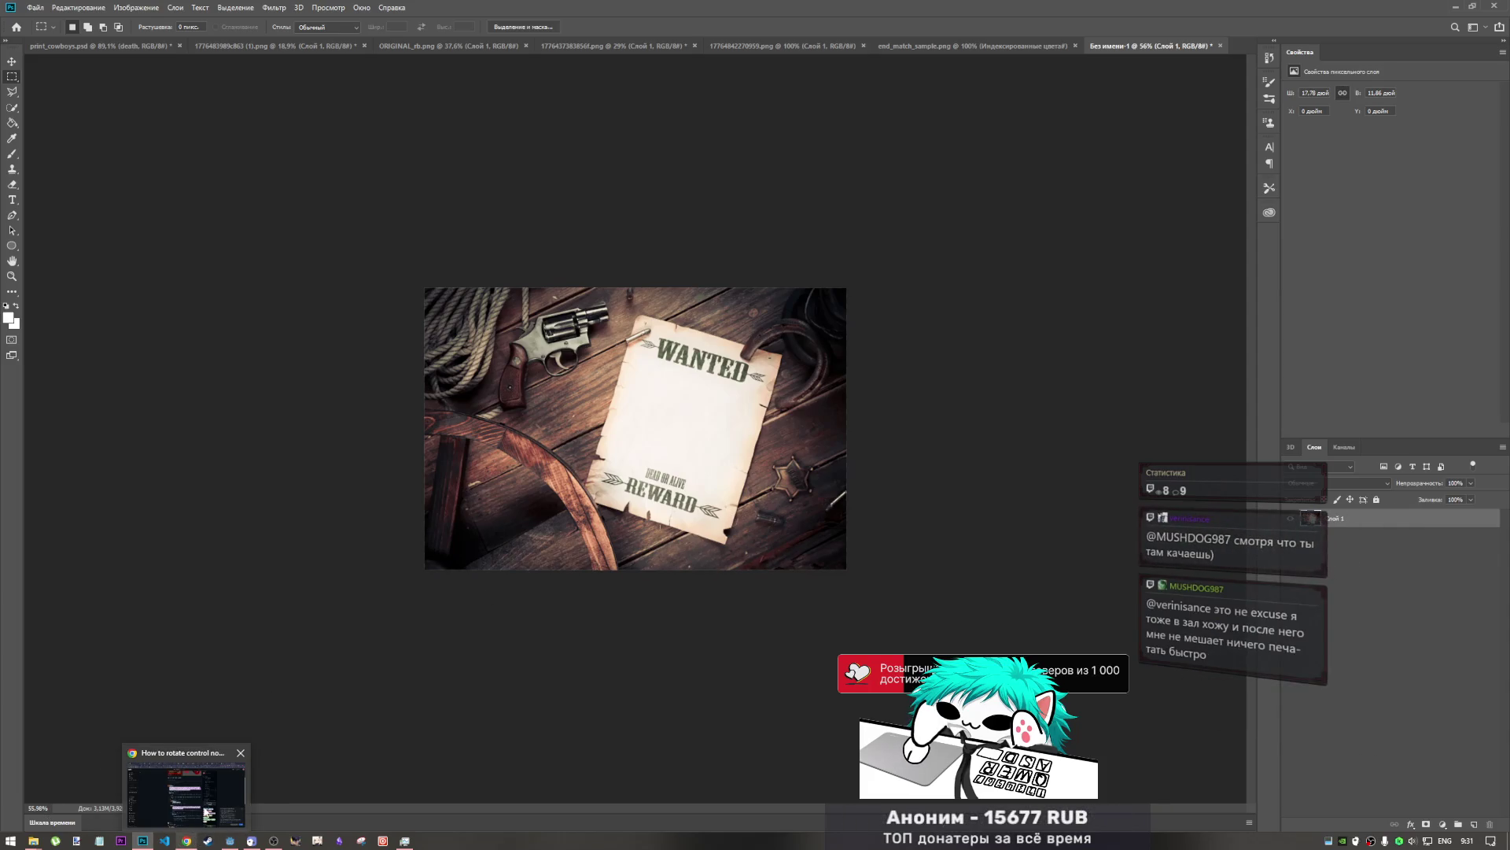
mouse_move(287, 844)
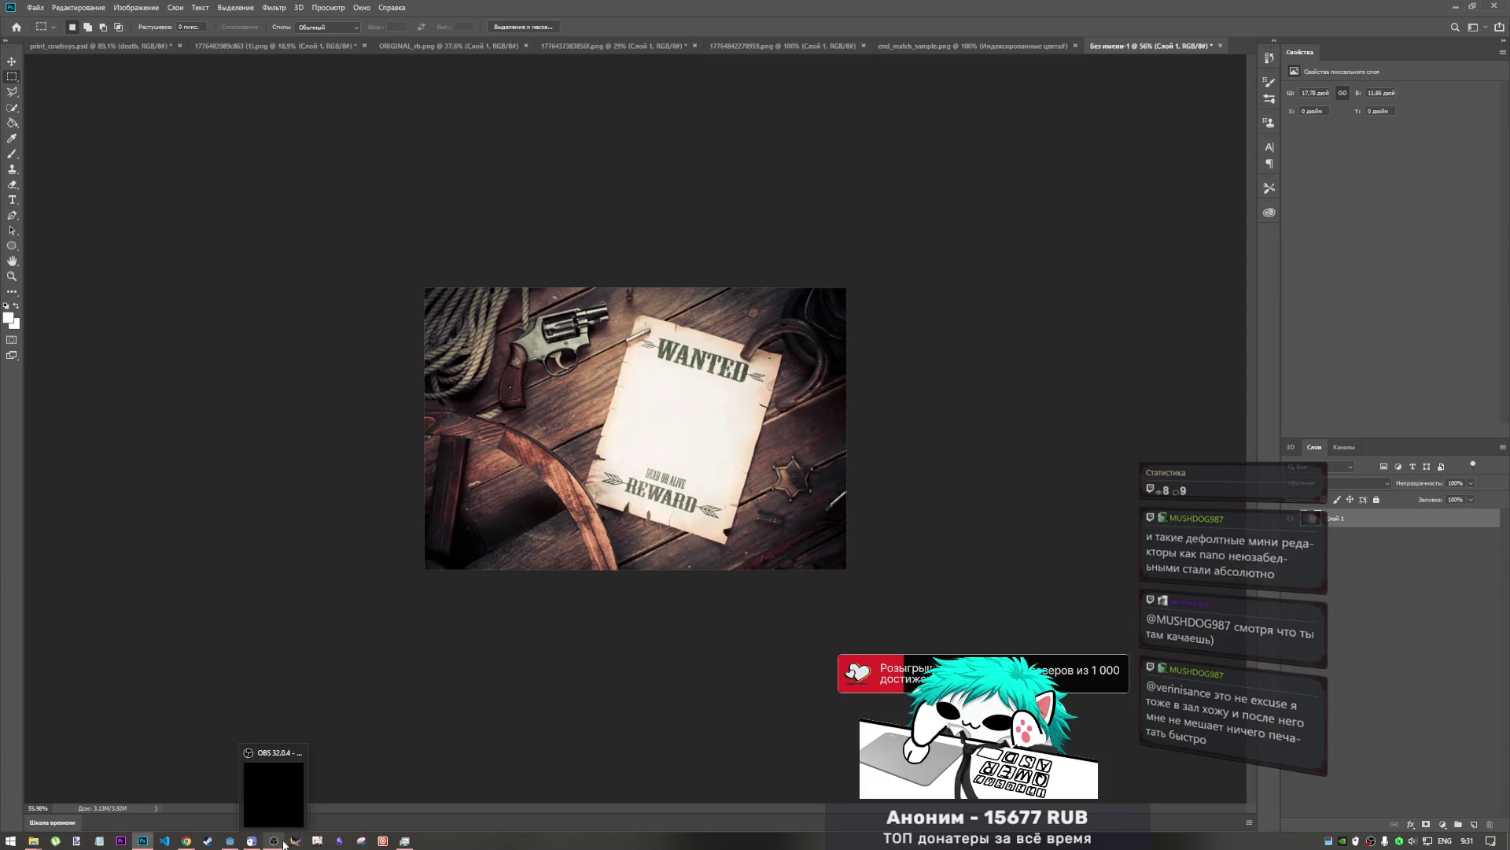
mouse_move(405, 845)
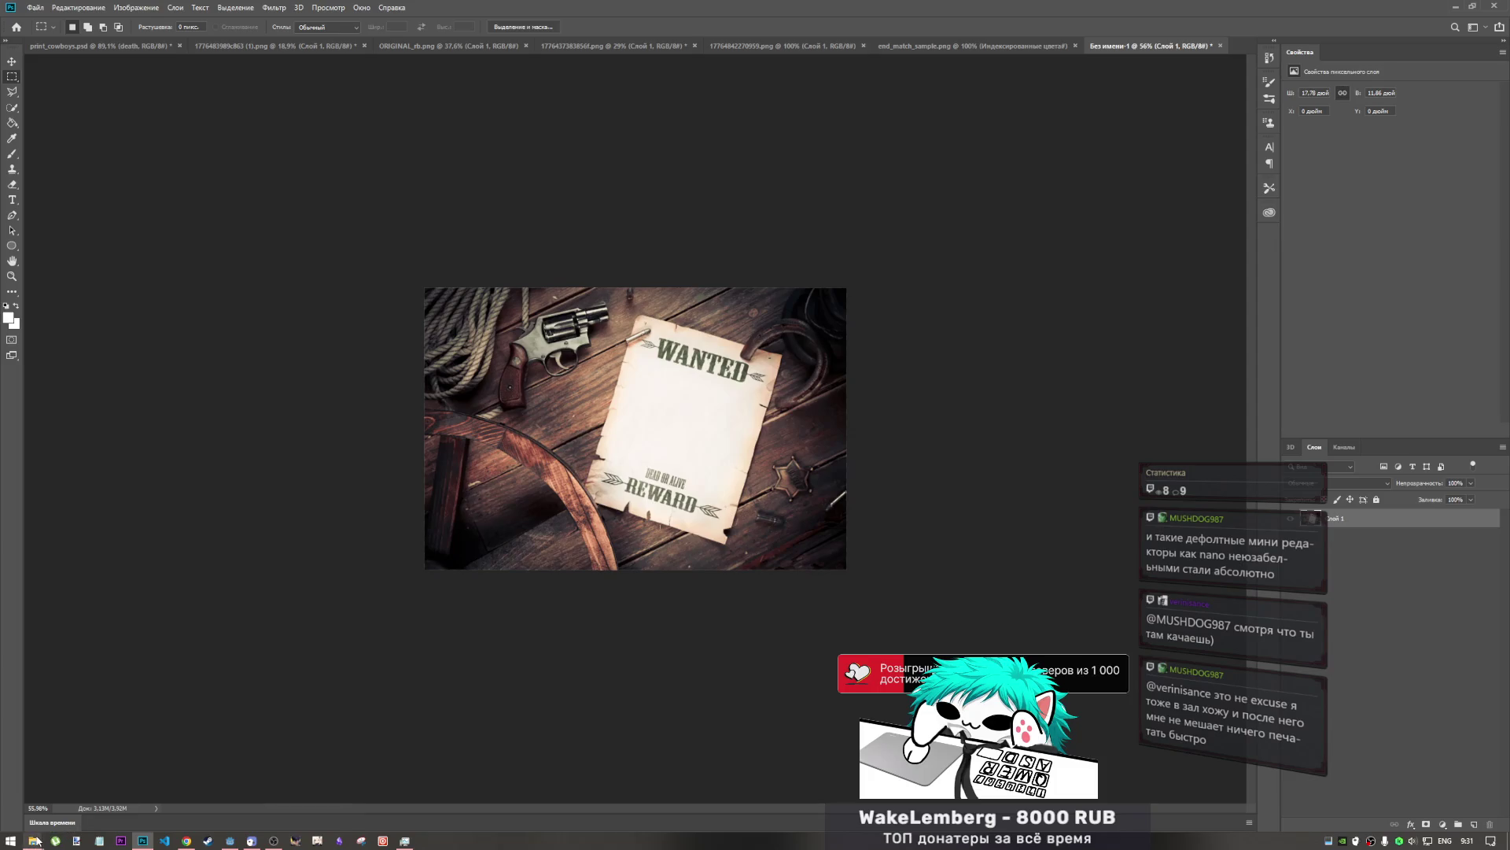
mouse_move(38, 839)
left_click(133, 793)
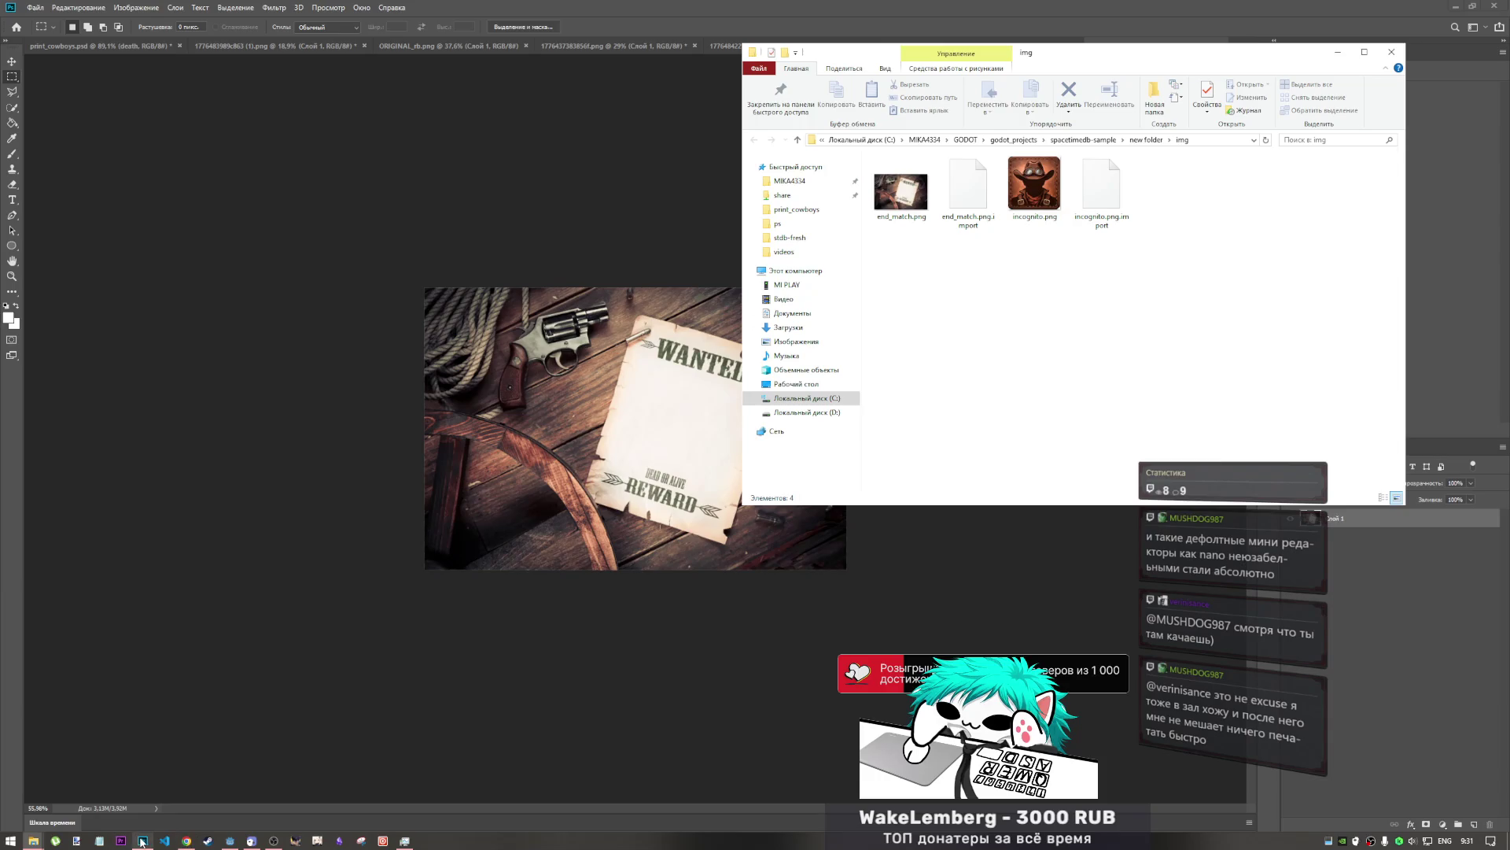
left_click(143, 801)
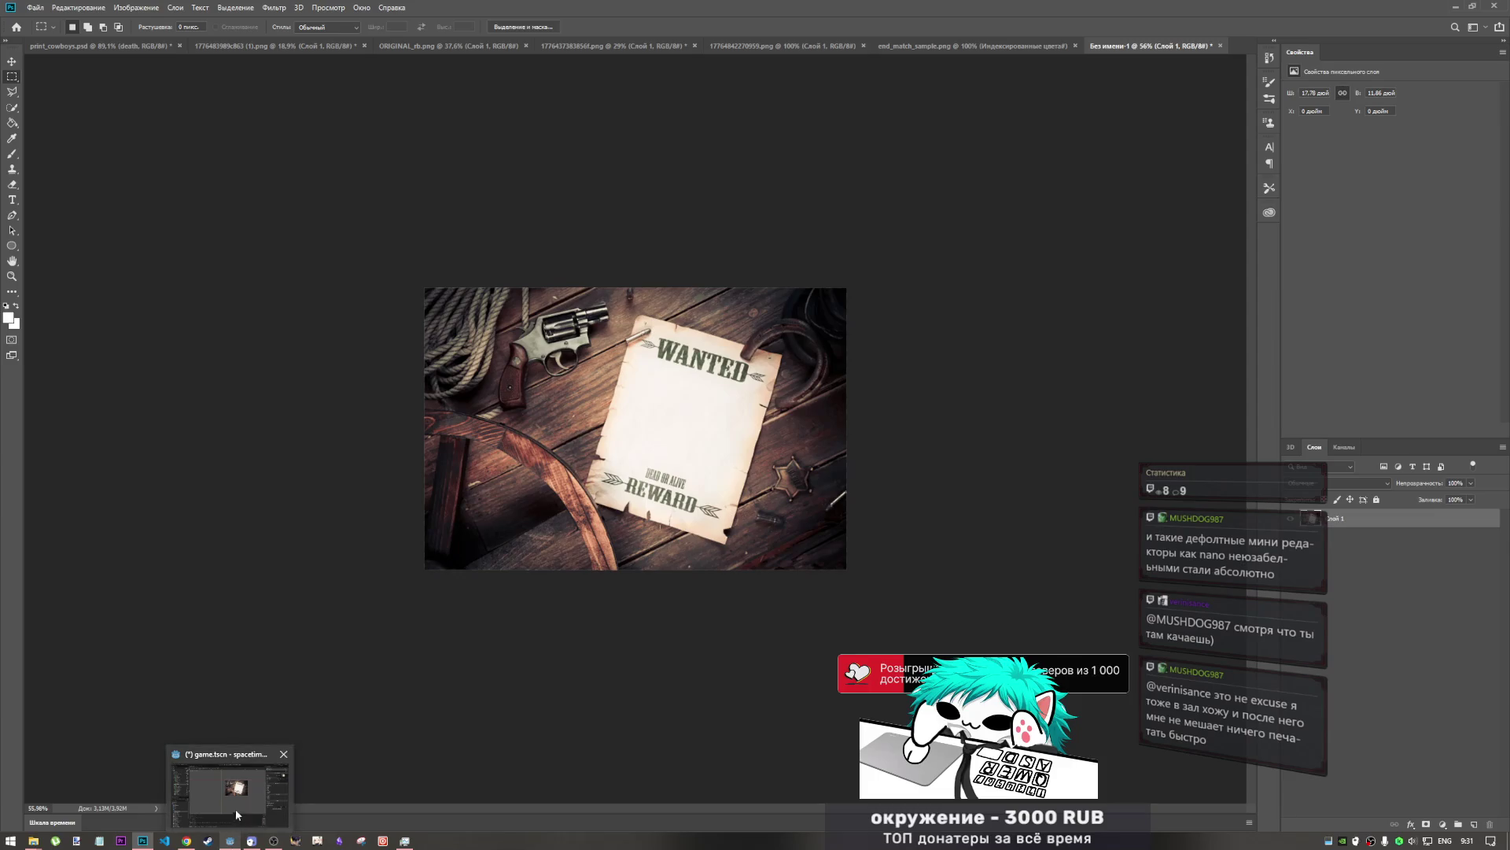
- Check the reimported end_match.png background in Godot, then return to Photoshop
left_click(236, 814)
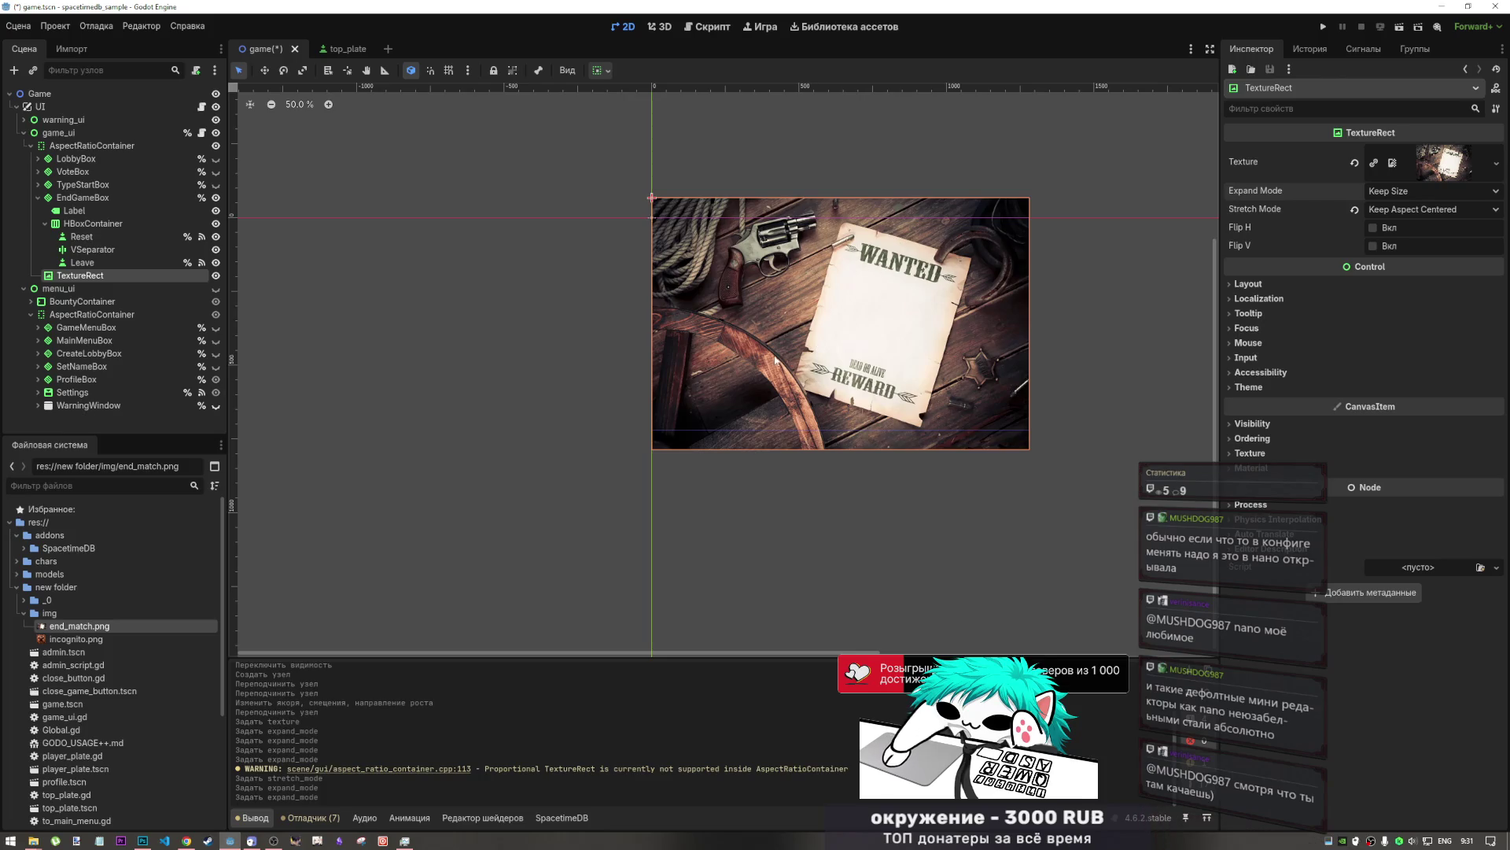
left_click(142, 840)
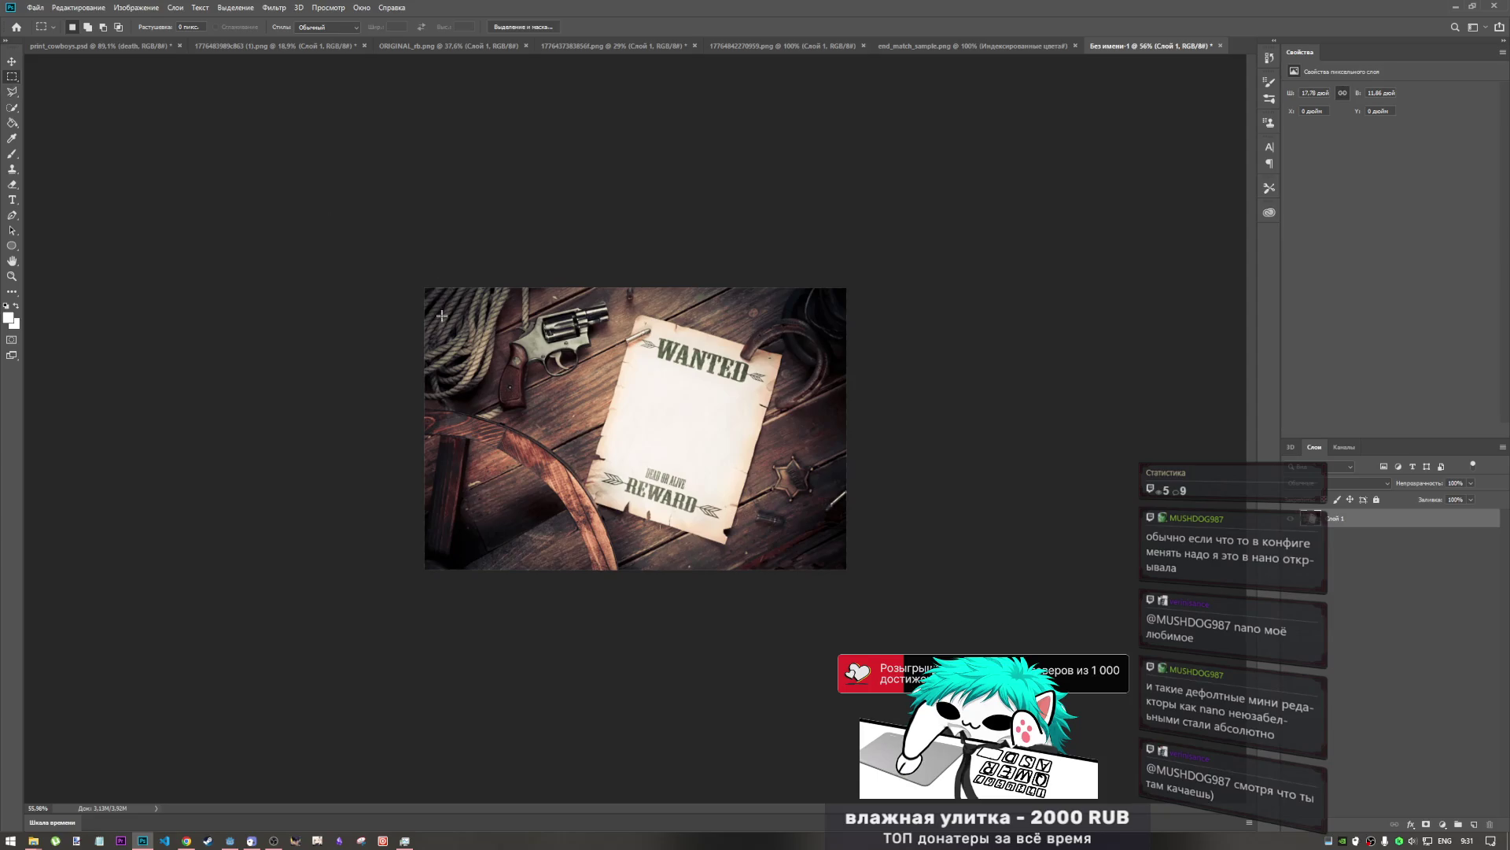
- Draw a rectangular marquee around the wanted poster, replacing an oversized first selection
left_click_drag(445, 303, 826, 555)
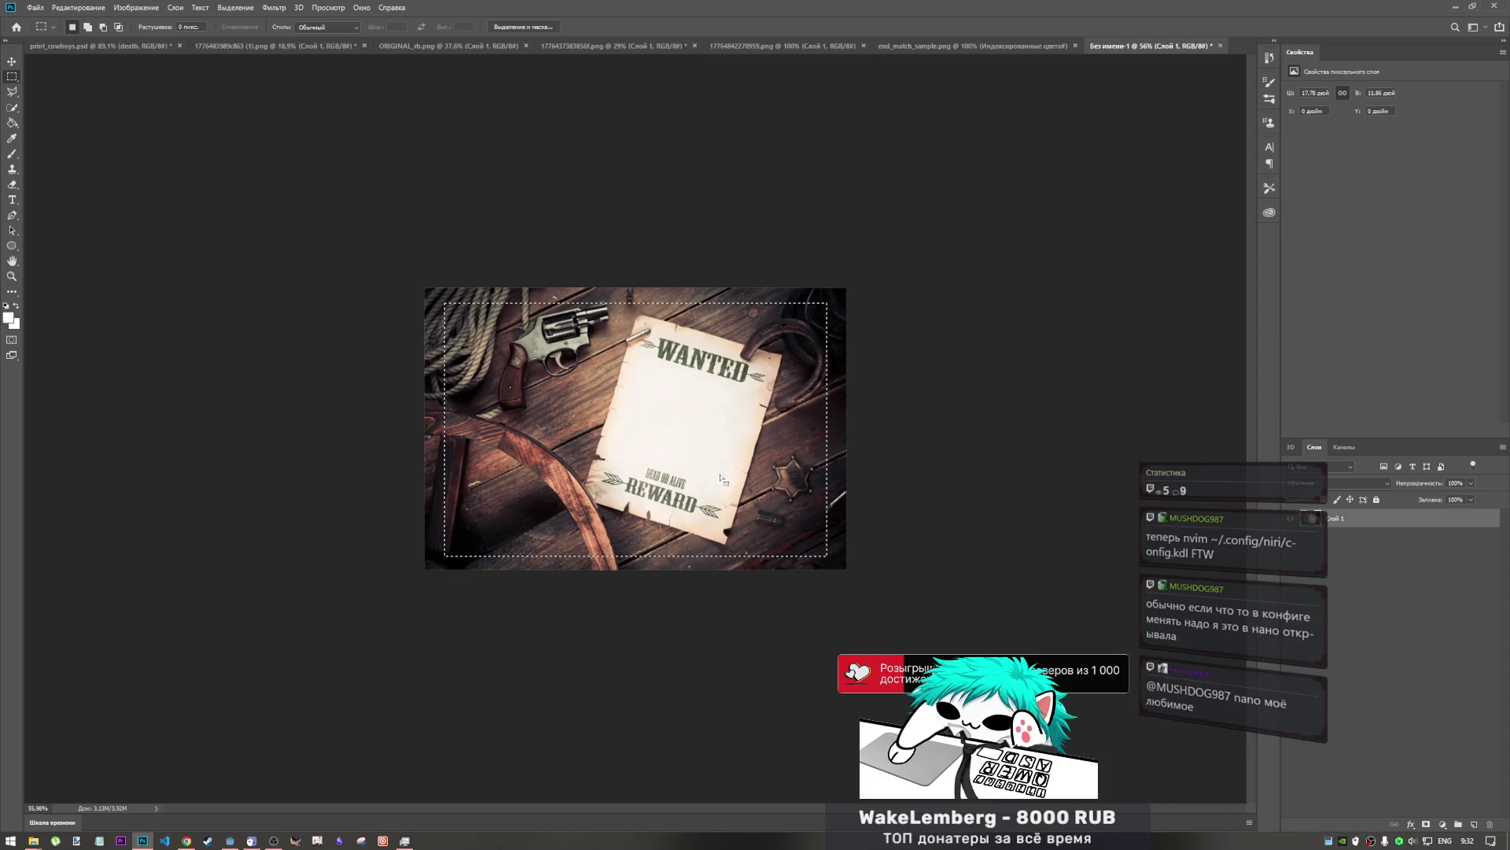
left_click(470, 318)
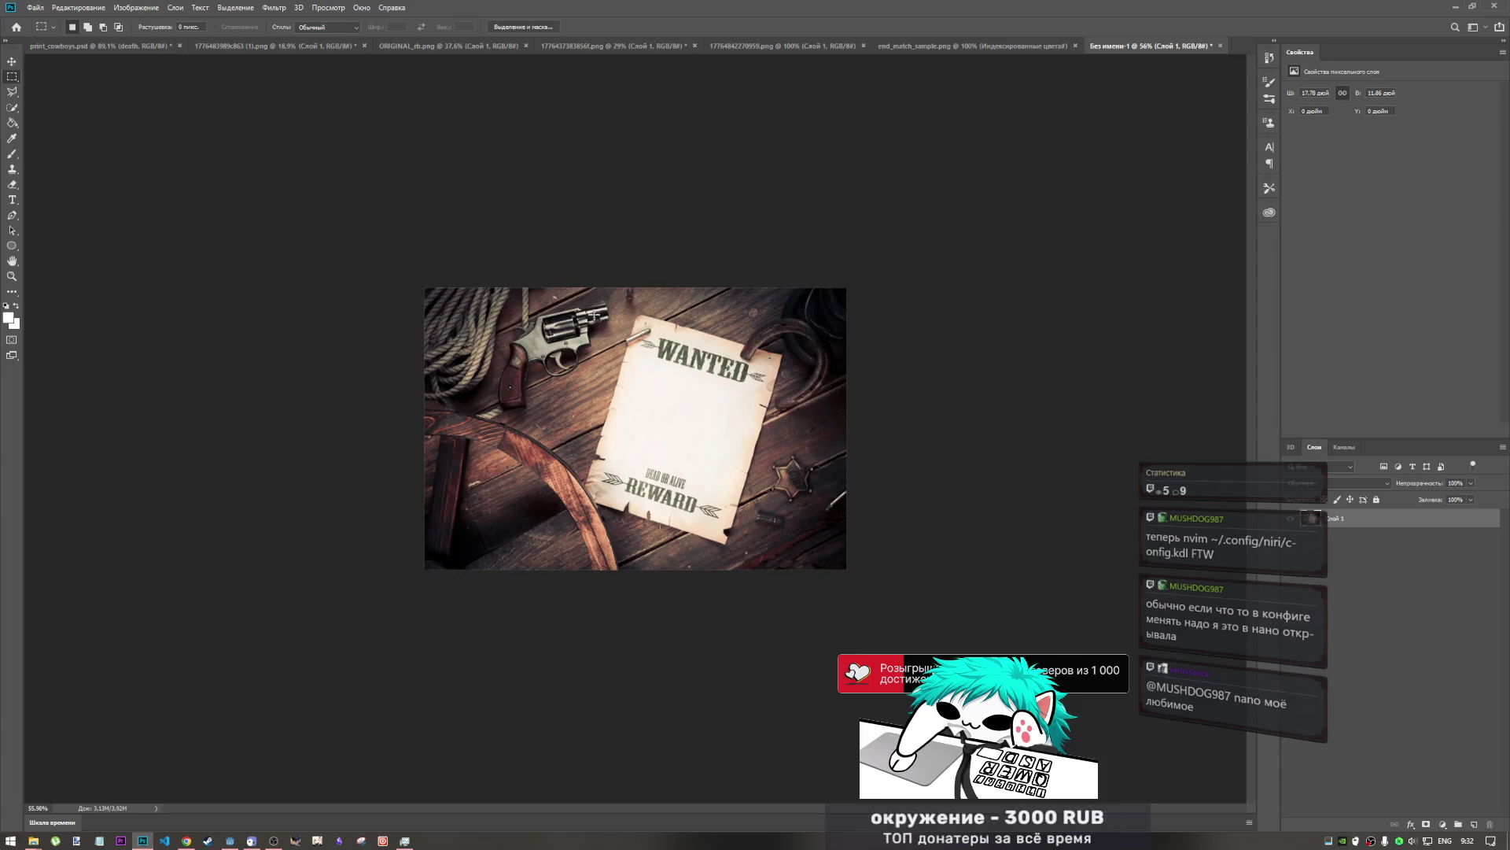
mouse_move(588, 304)
left_mouse_down()
mouse_move(704, 484)
mouse_move(788, 548)
left_mouse_up()
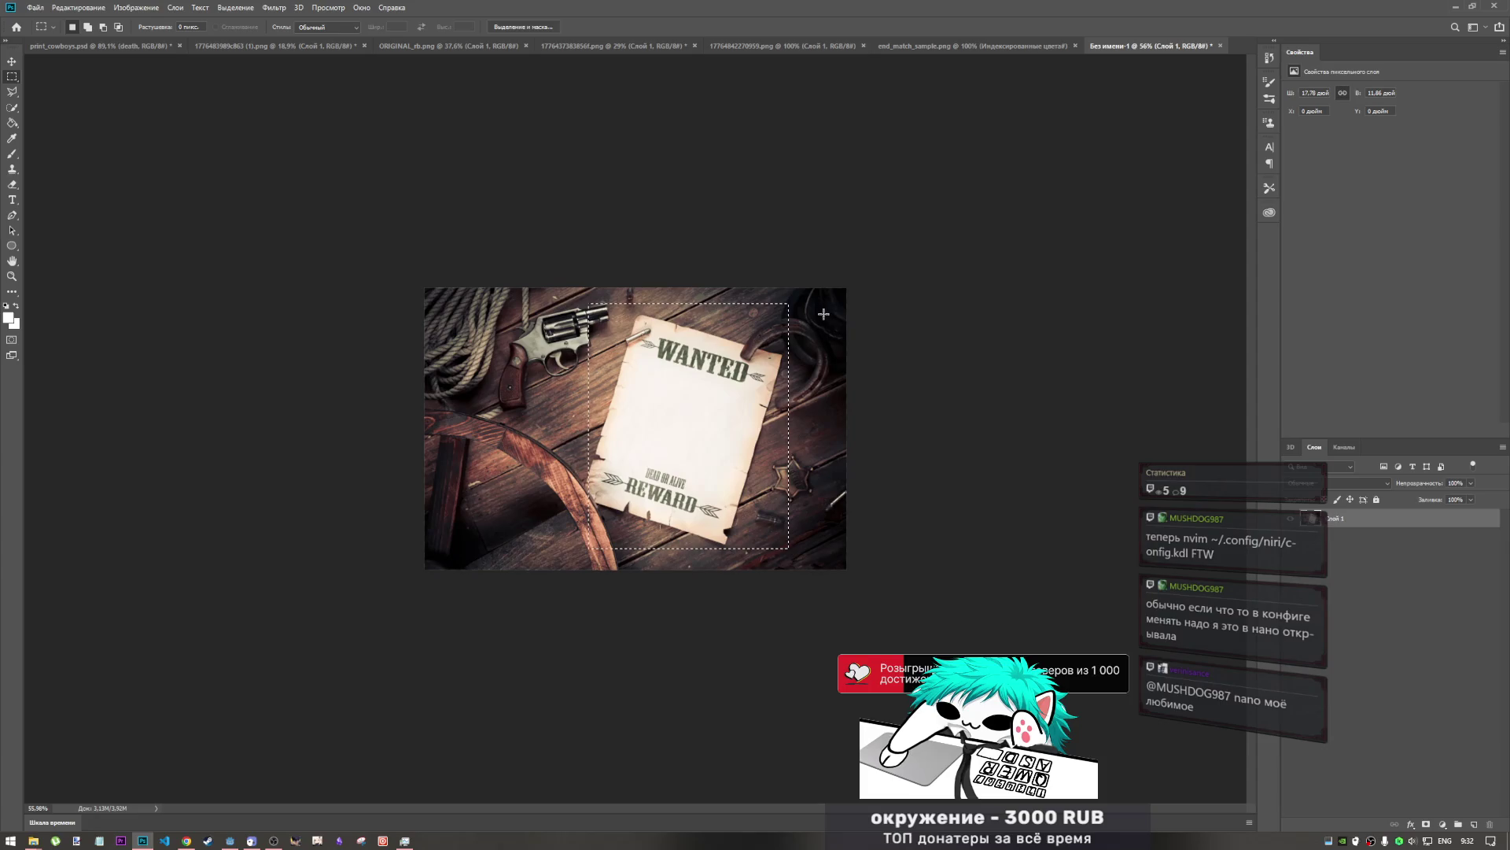
- Try a Ctrl+T rotation, undo and commit it, then cancel out of Select and Mask
key("ctrl+t")
left_click_drag(810, 300, 839, 337)
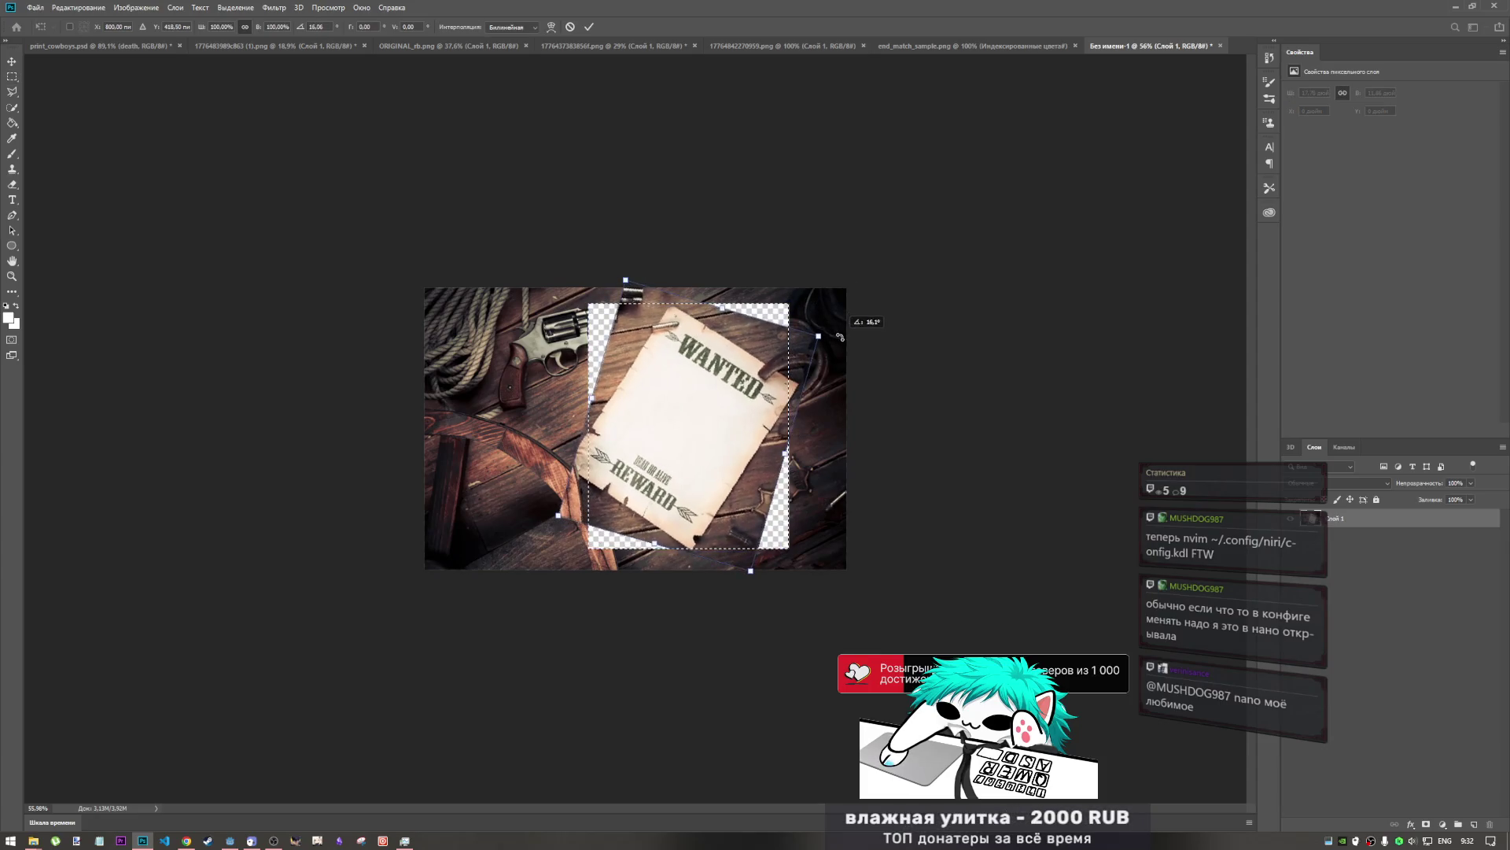
key("ctrl+z")
right_click(733, 344)
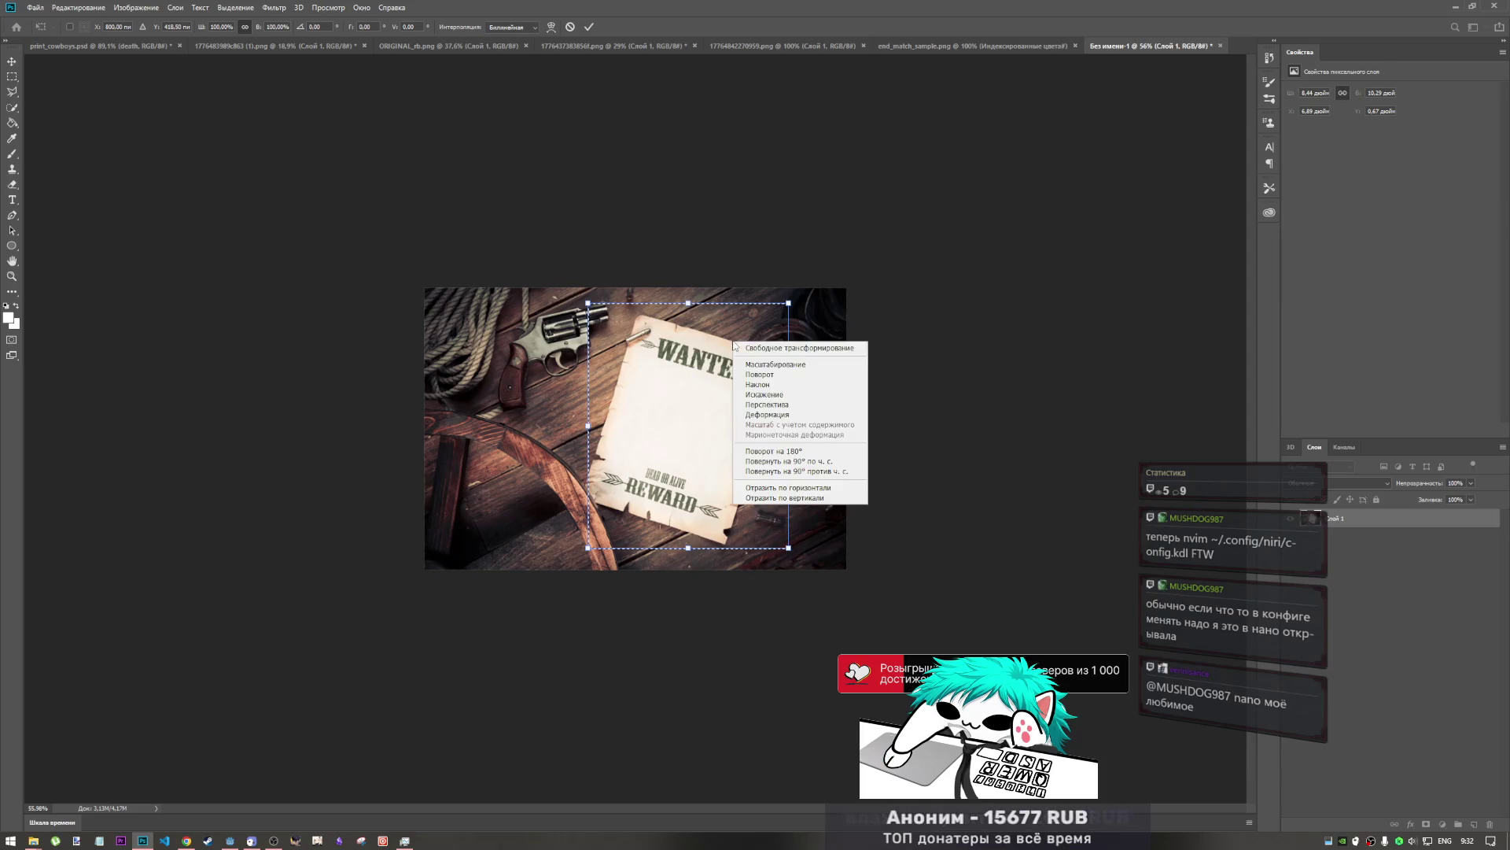
left_click(767, 365)
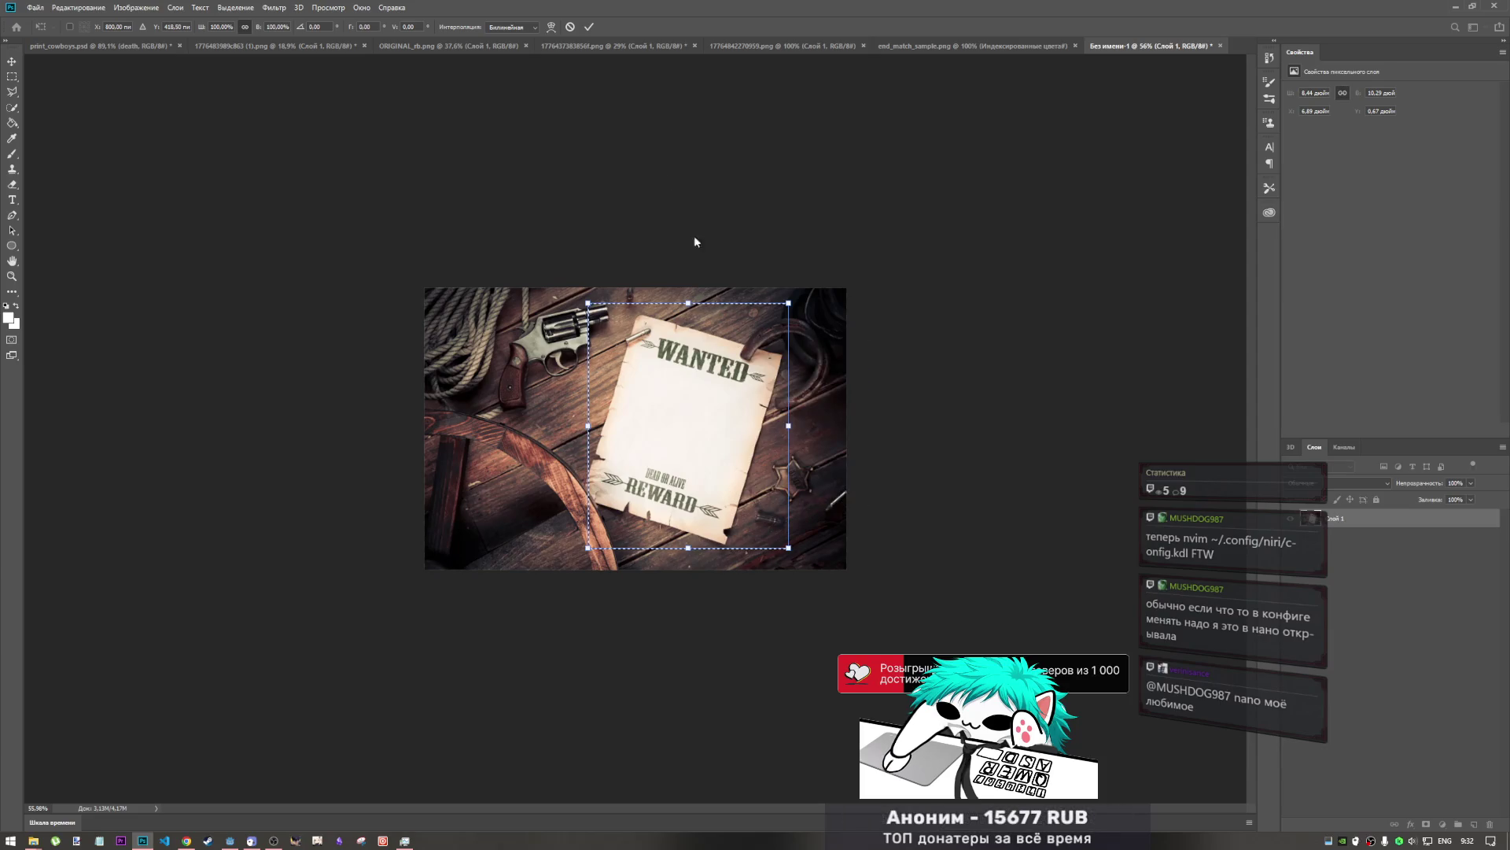
left_click(582, 26)
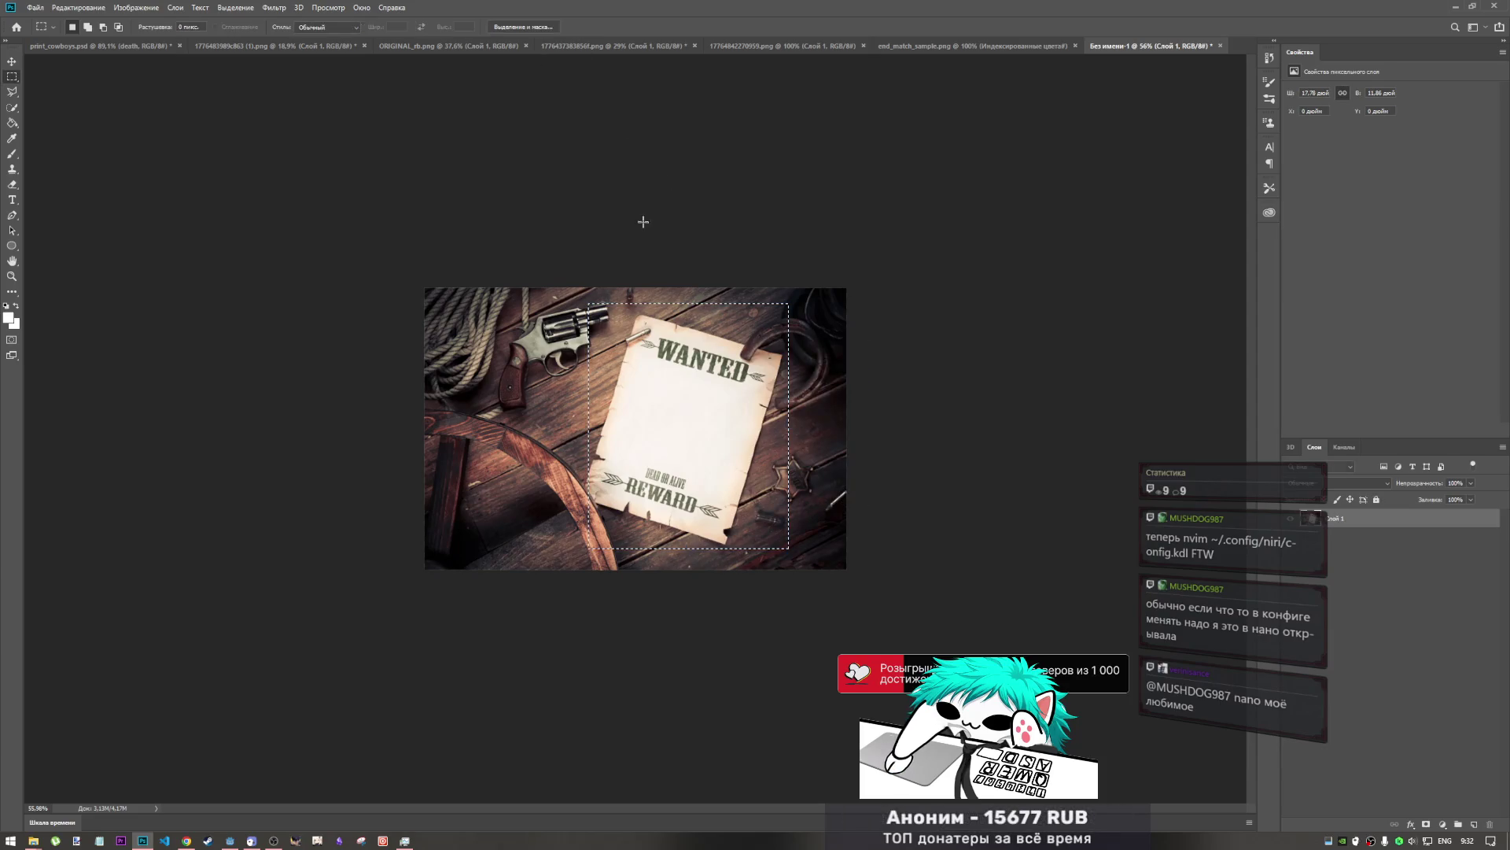
right_click(716, 388)
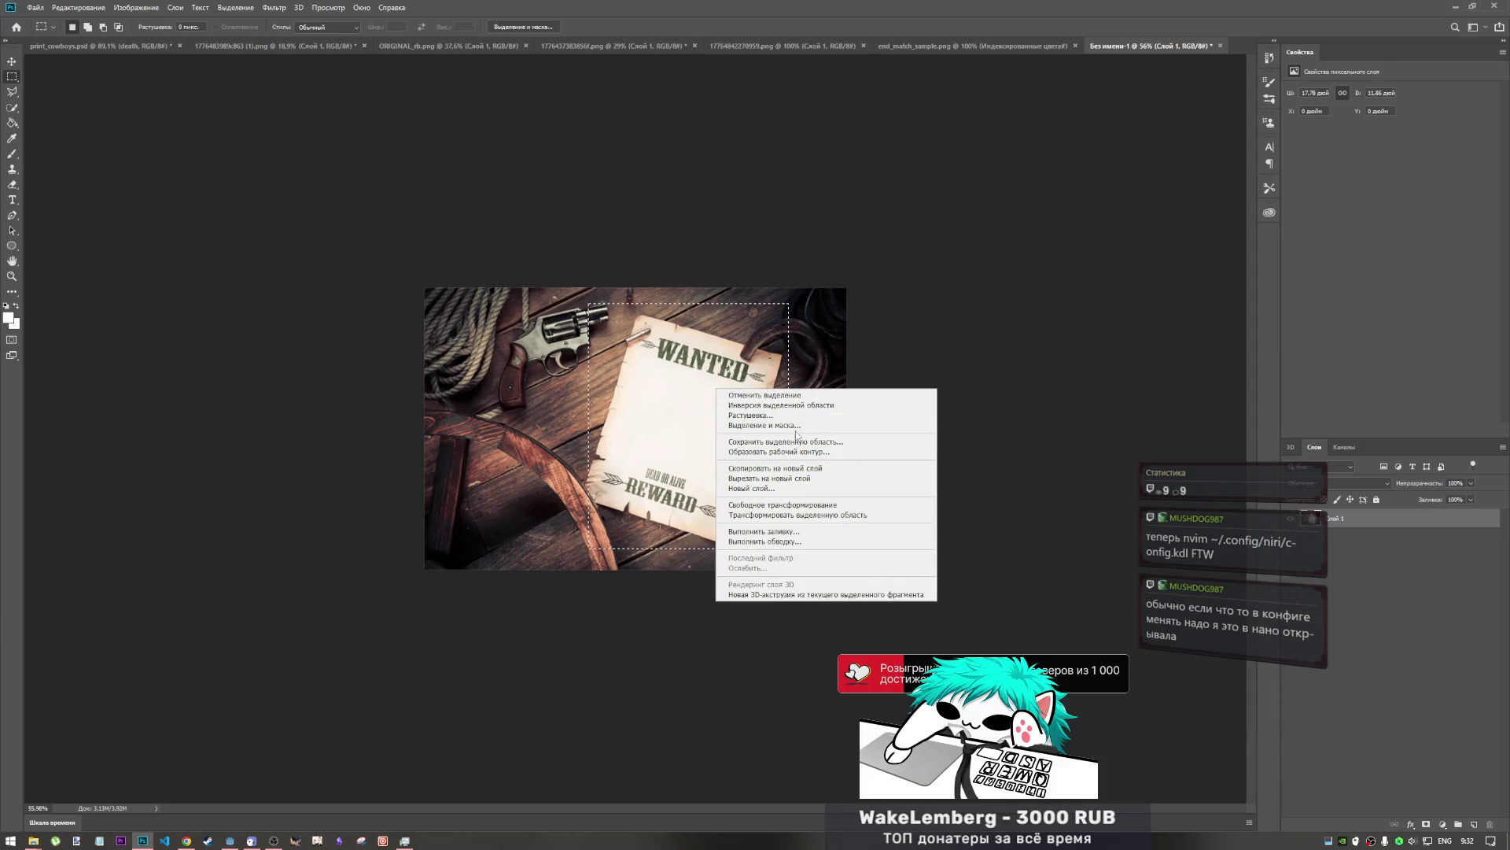
left_click(795, 425)
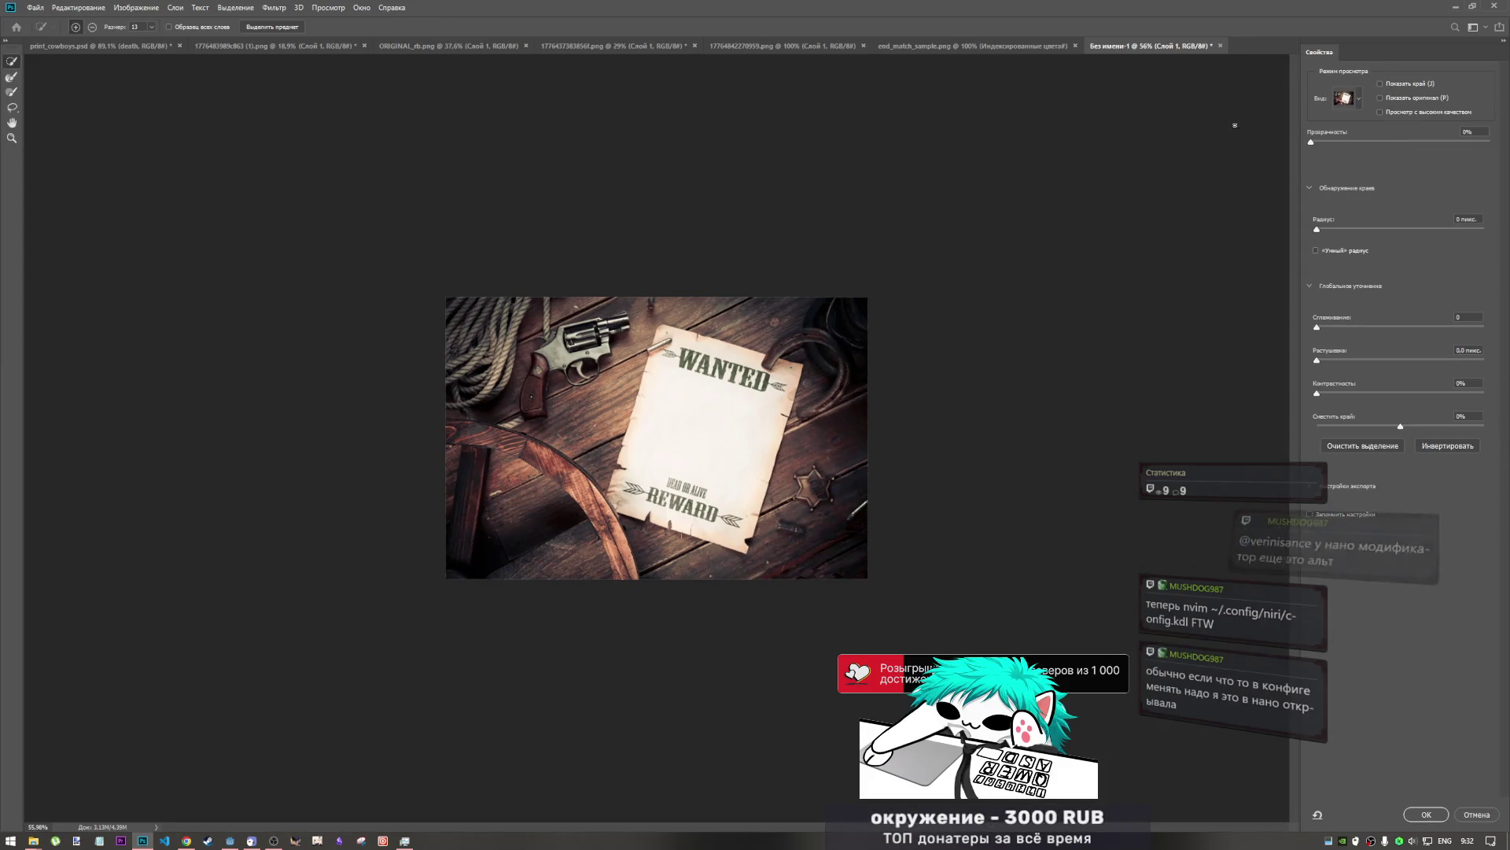
left_click(1487, 815)
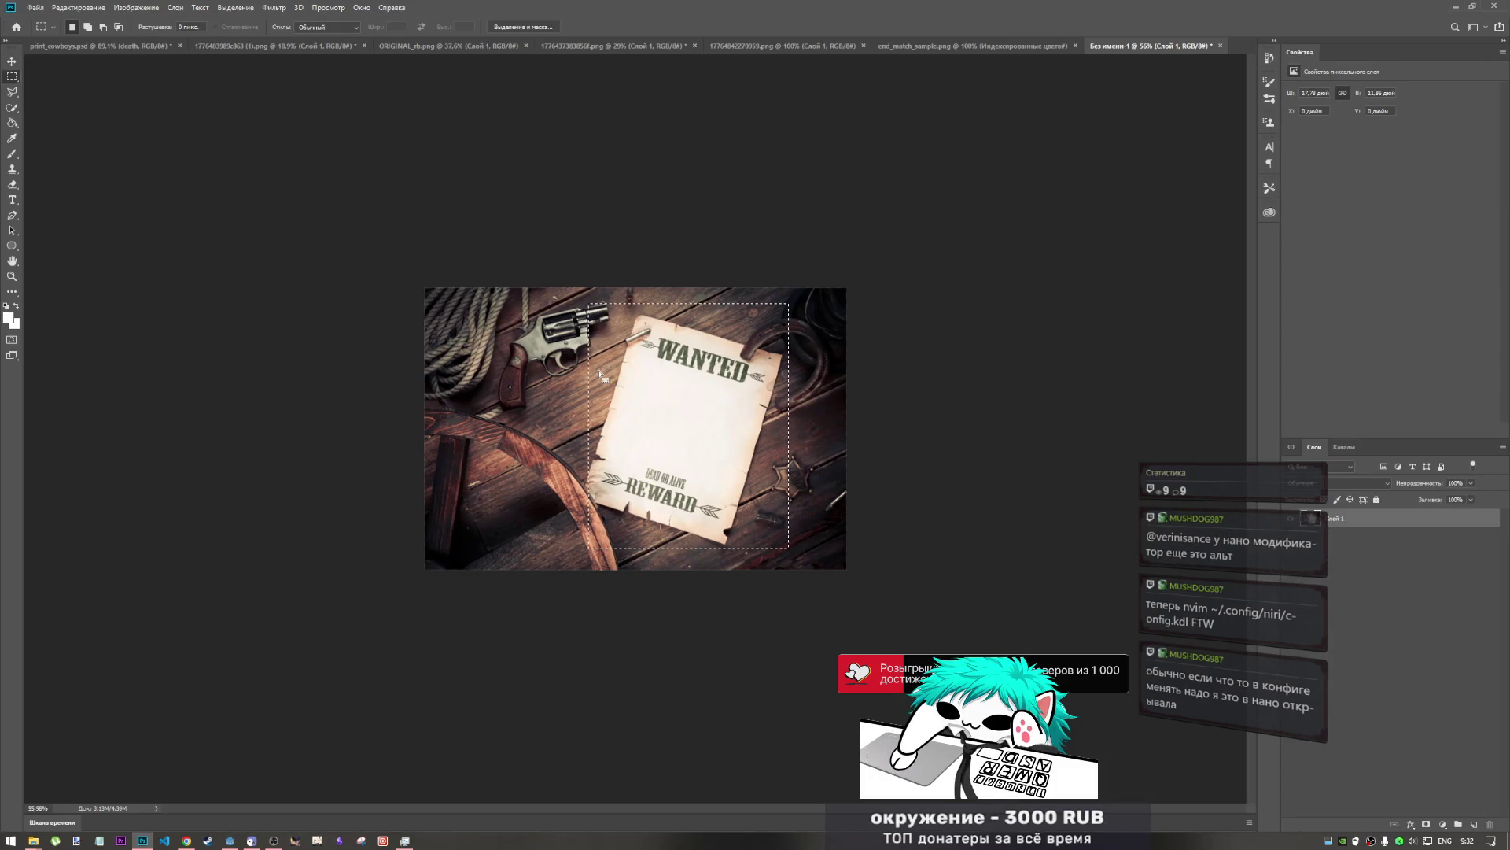
- Start Transform Selection and rotate the outline to about 17.6° over the poster
right_click(628, 371)
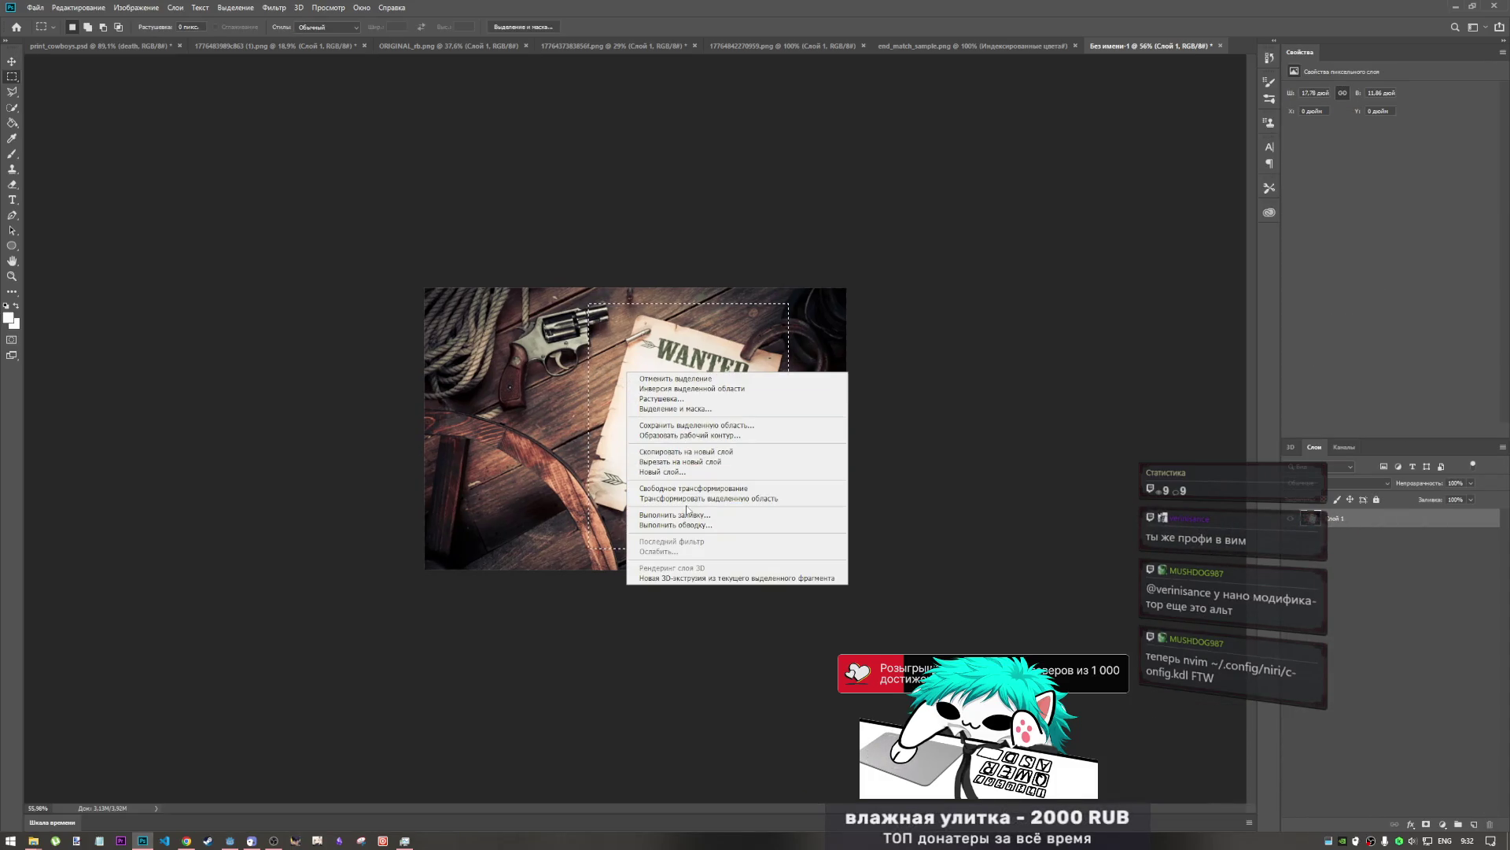
left_click(706, 498)
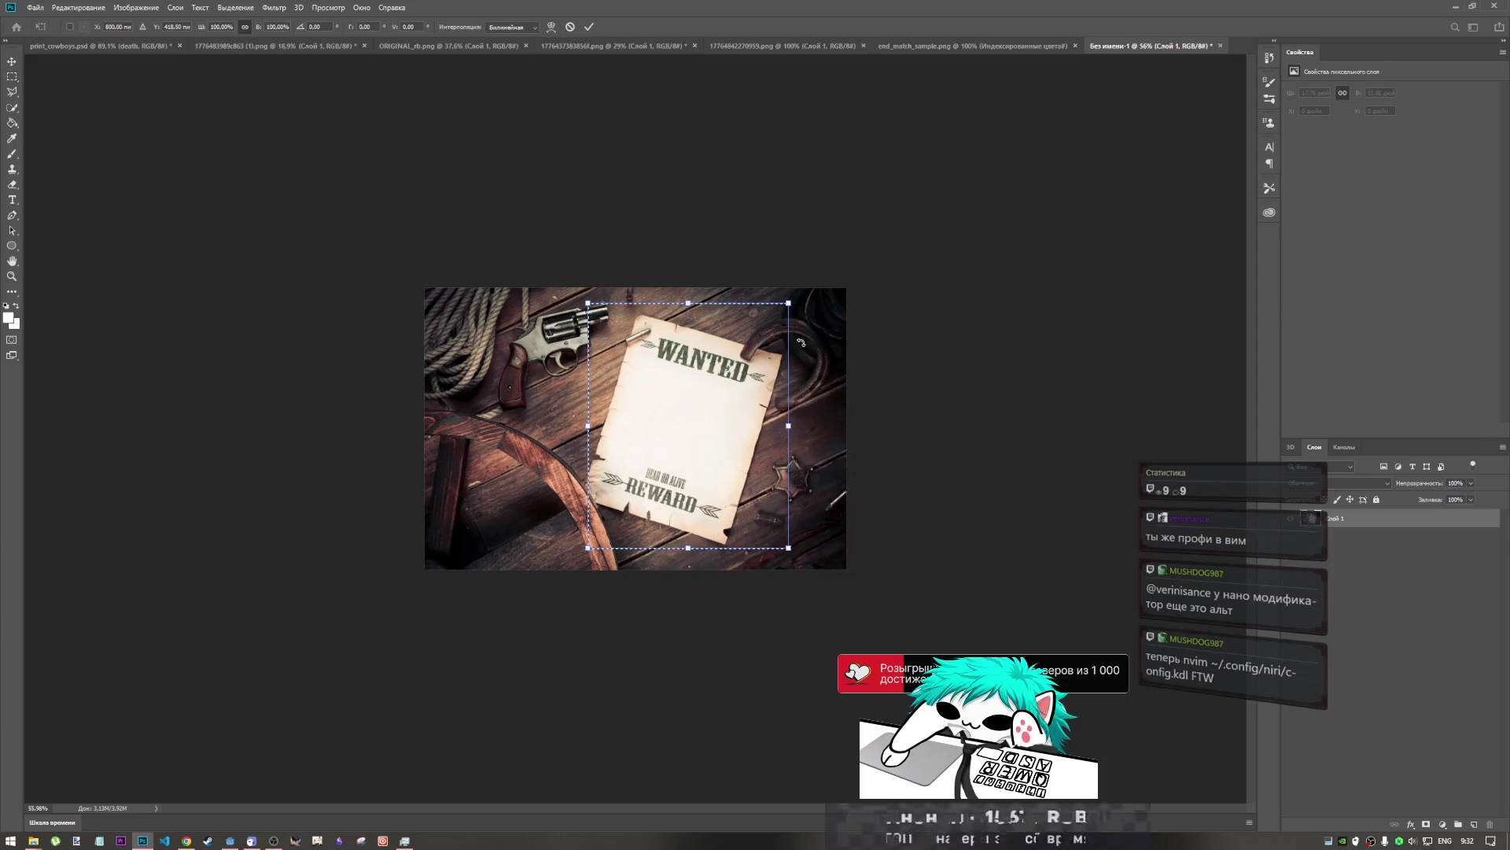
mouse_move(810, 299)
left_mouse_down()
mouse_move(849, 320)
mouse_move(811, 351)
mouse_move(866, 323)
mouse_move(849, 313)
left_mouse_up()
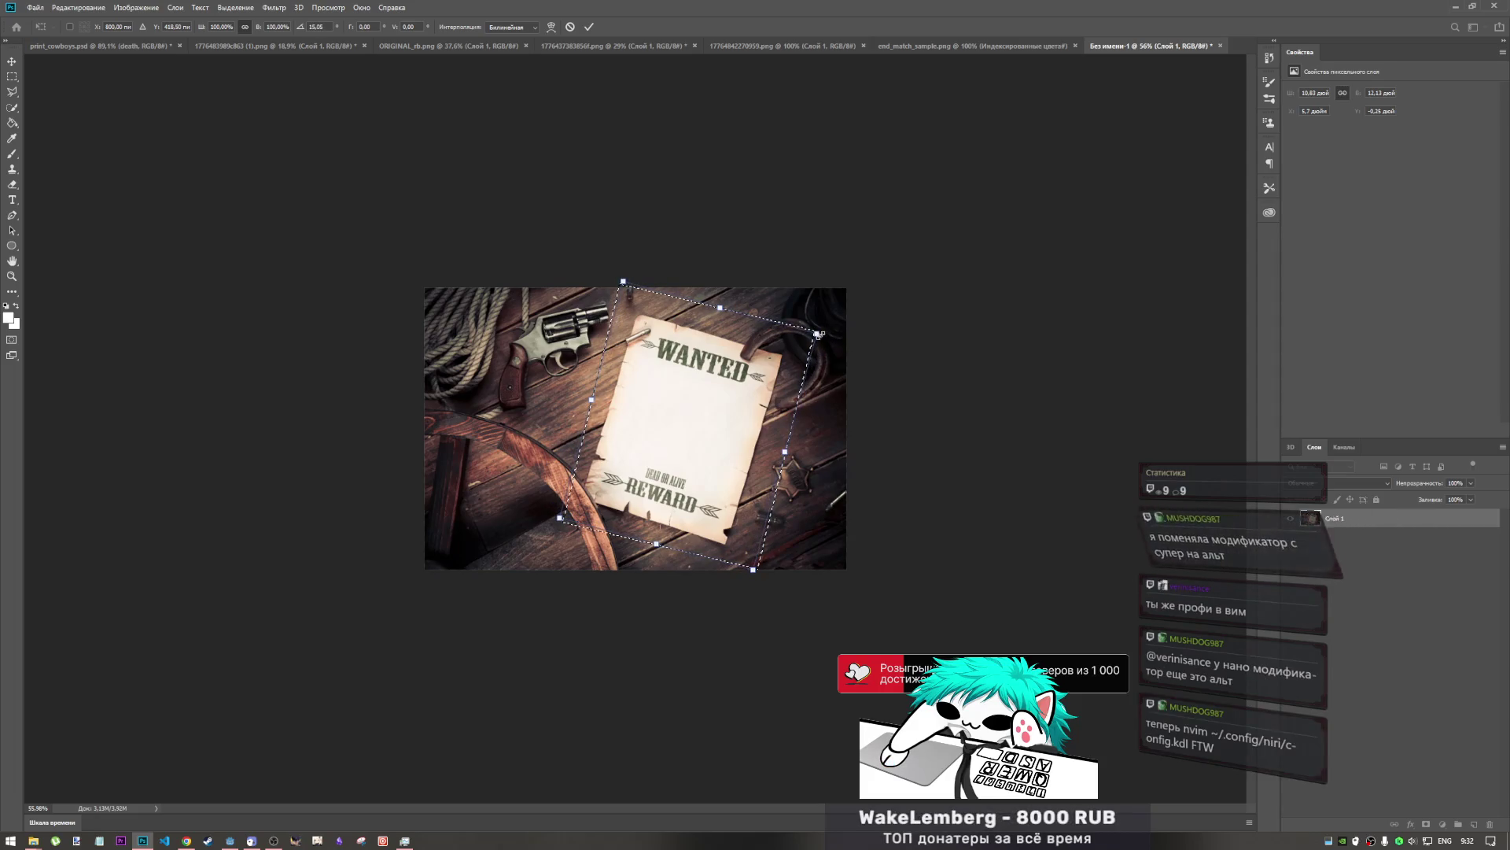
left_click_drag(708, 397, 722, 401)
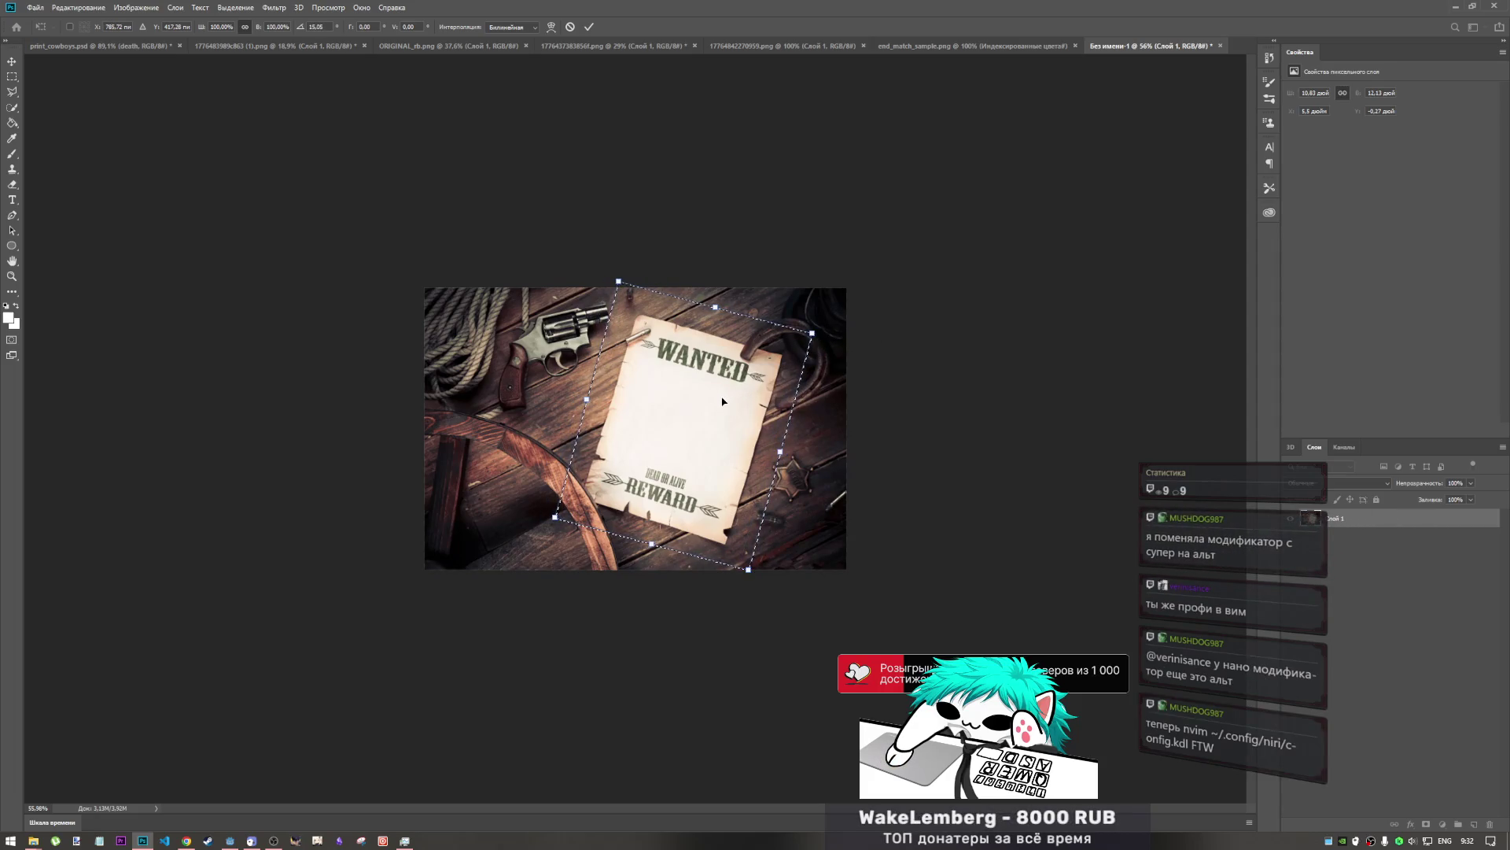
mouse_move(818, 327)
left_mouse_down()
mouse_move(838, 317)
mouse_move(812, 331)
left_mouse_up()
left_click_drag(720, 389, 724, 393)
left_click_drag(835, 319, 849, 314)
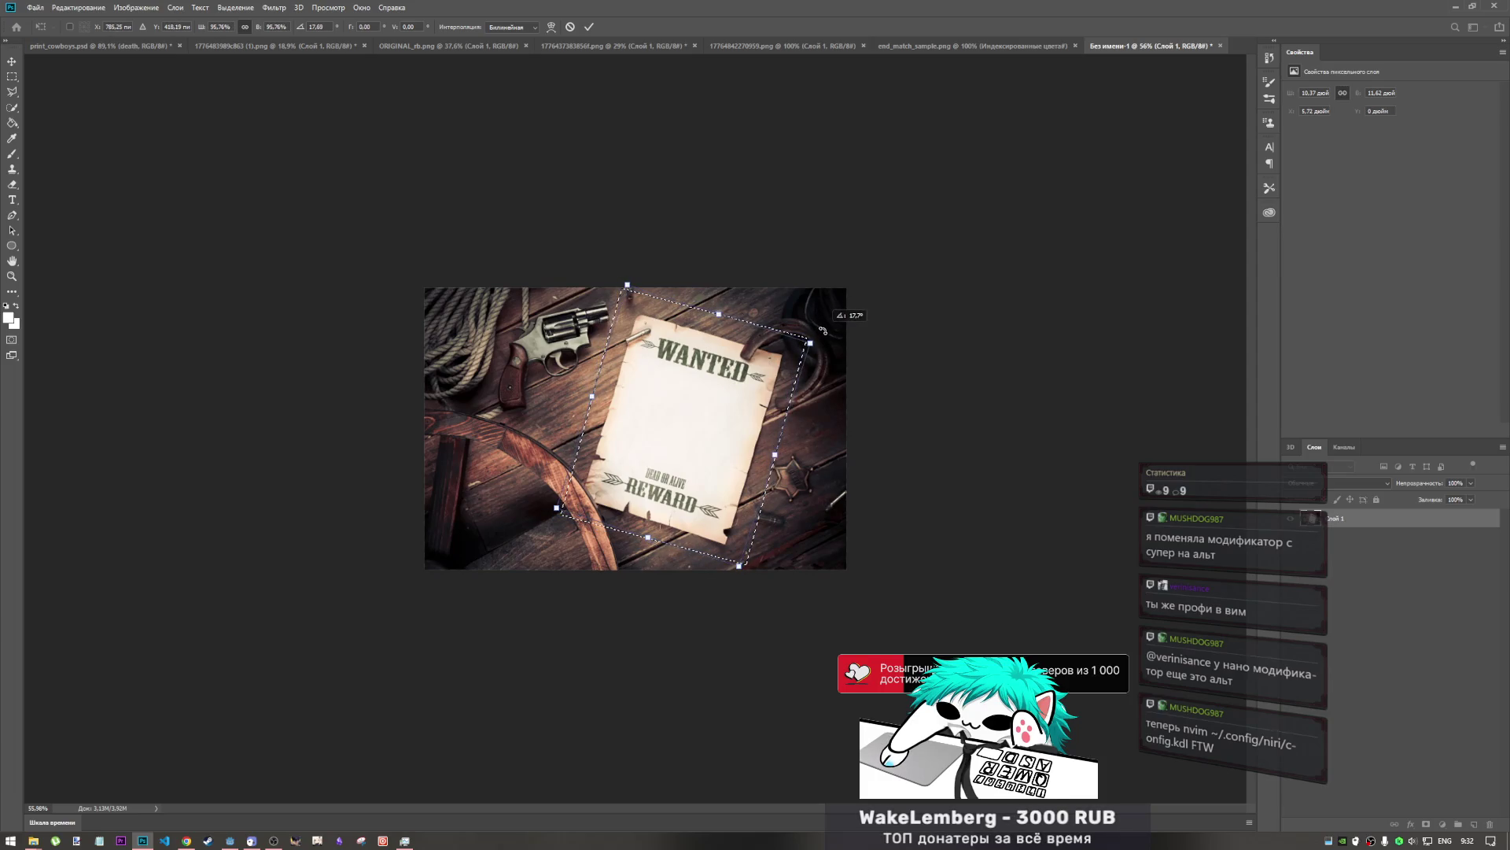
left_click_drag(749, 370, 752, 374)
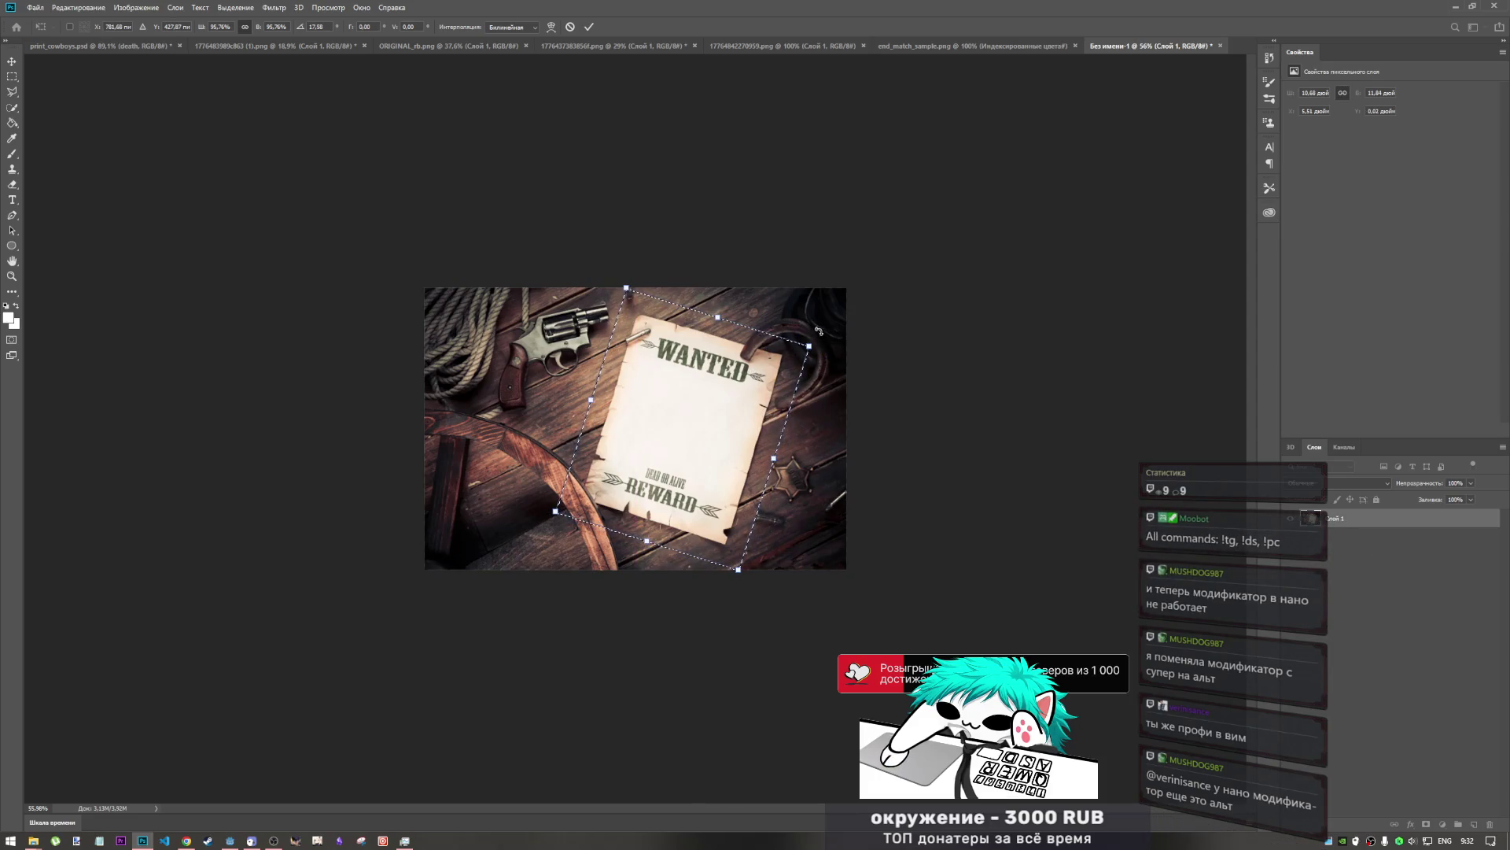
- Pull the outline's corners in to fit the poster's edges and commit the transform
left_click_drag(627, 289, 628, 292)
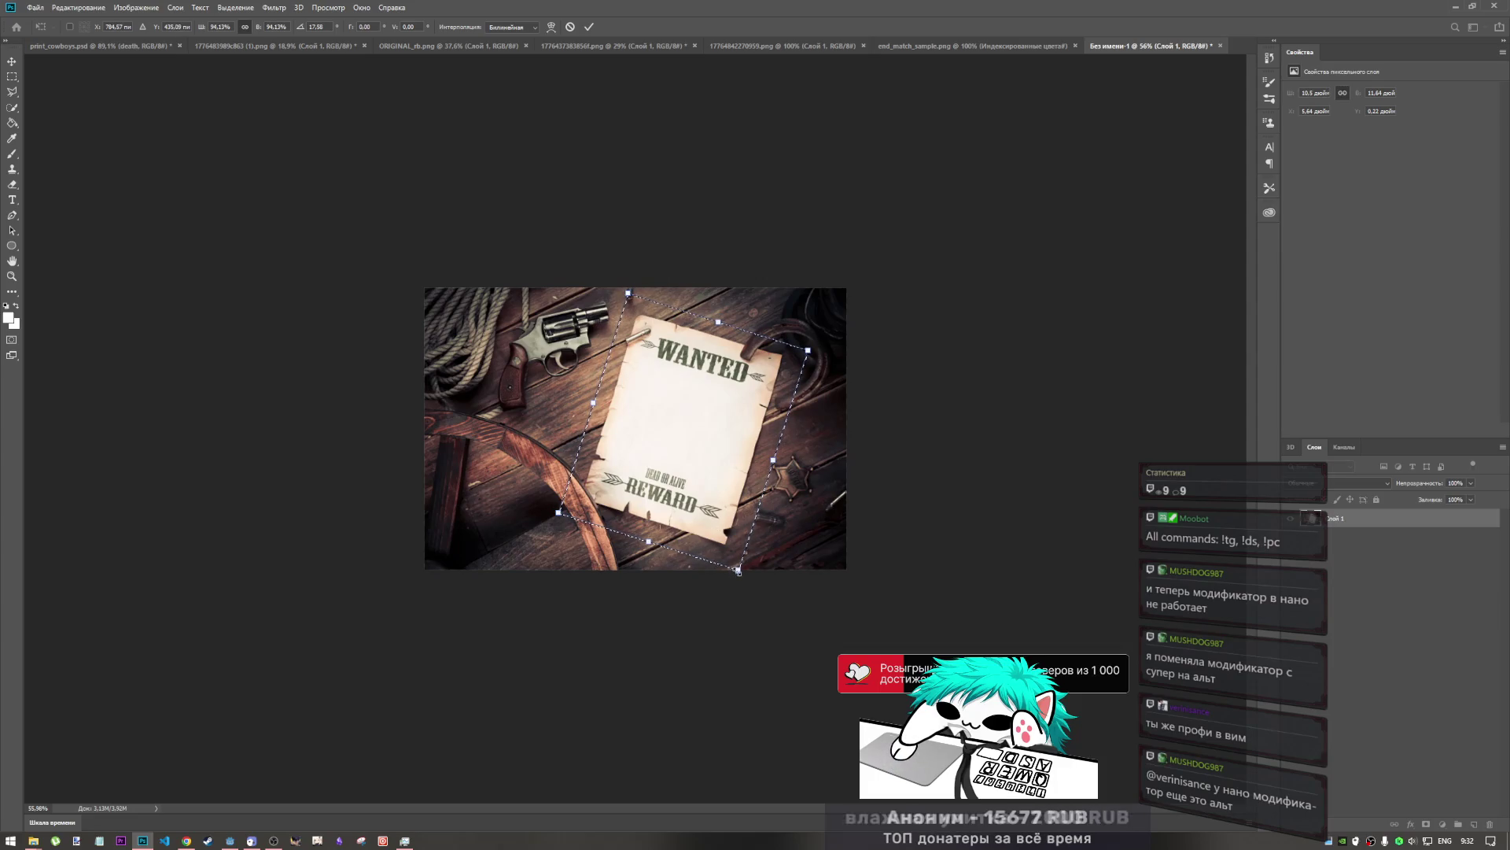
left_click_drag(737, 571, 731, 556)
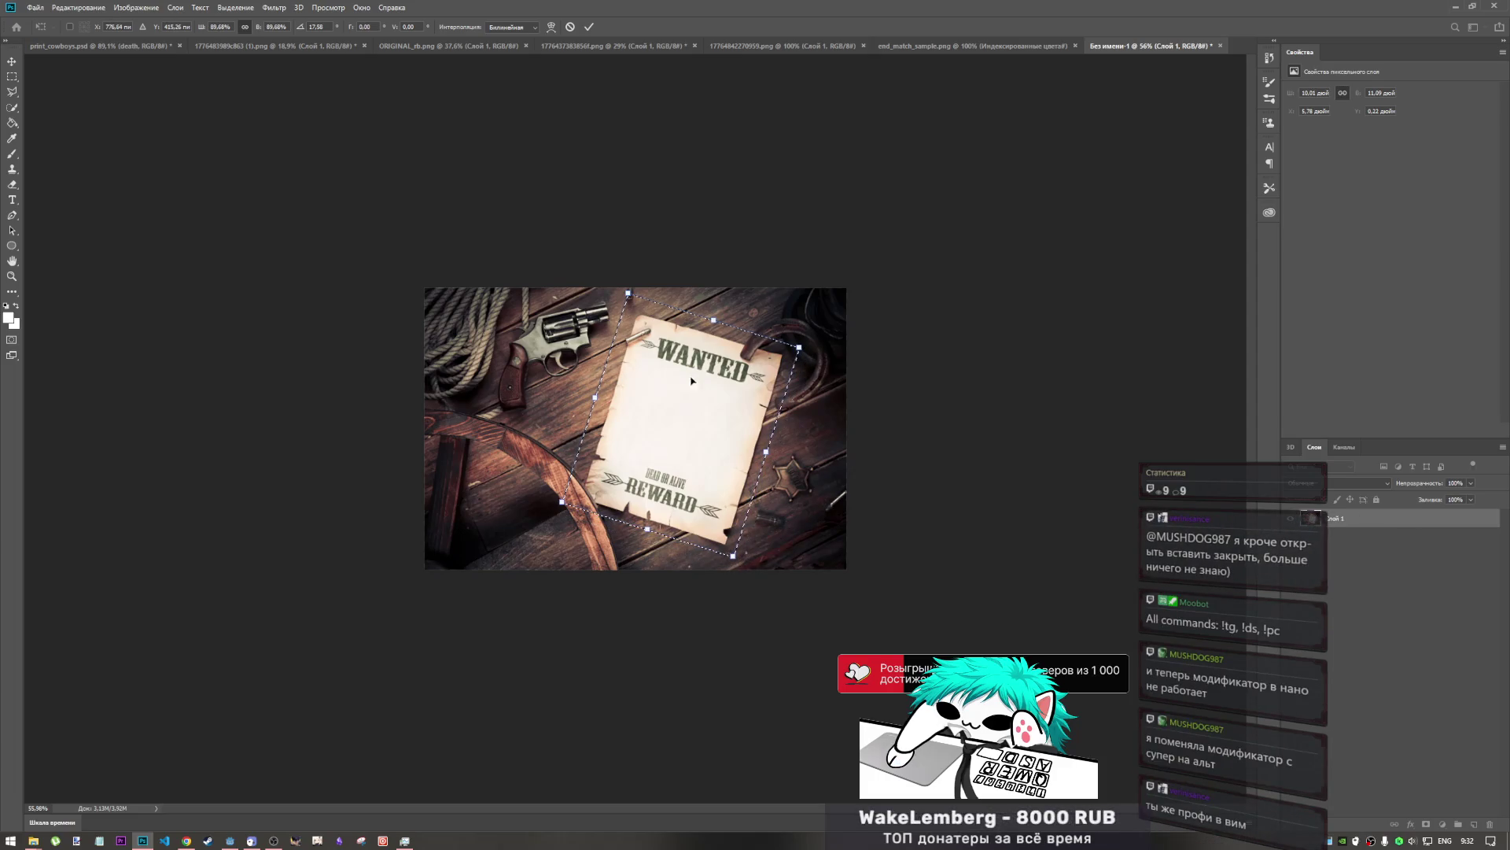
left_click_drag(629, 293, 634, 303)
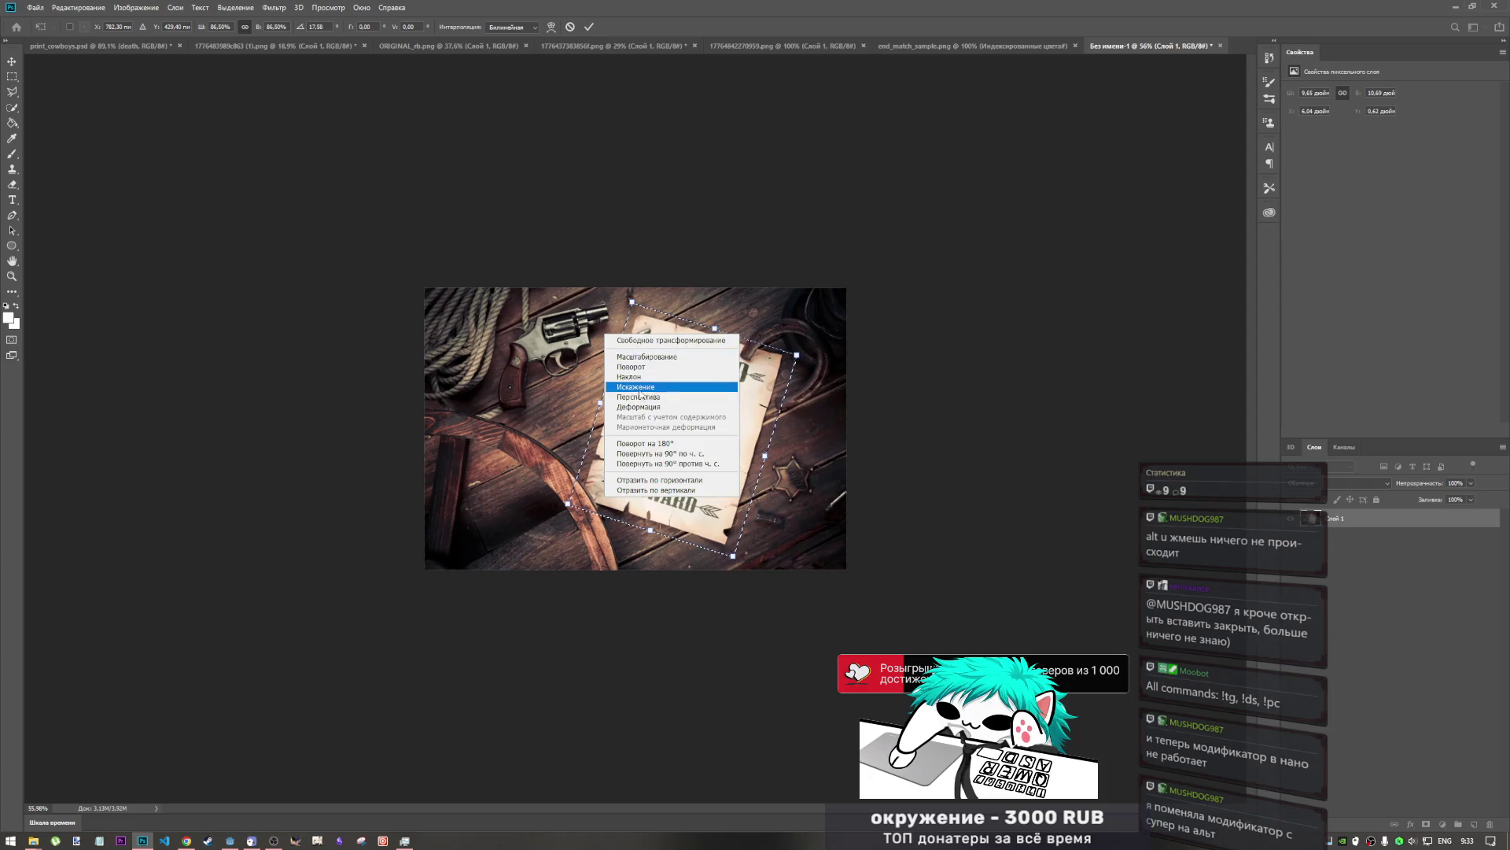
right_click(582, 340)
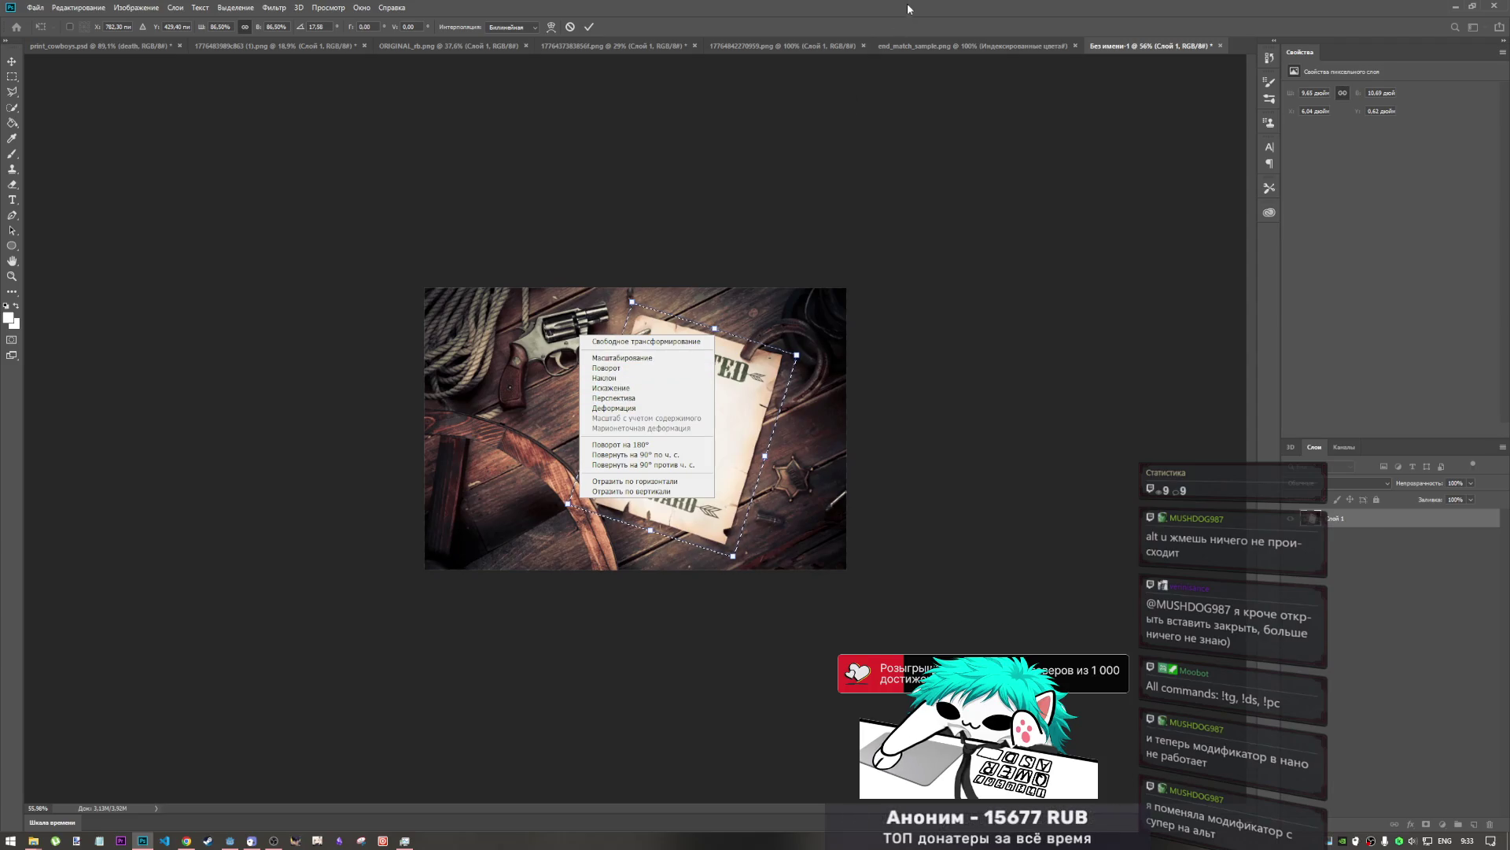
left_click(704, 378)
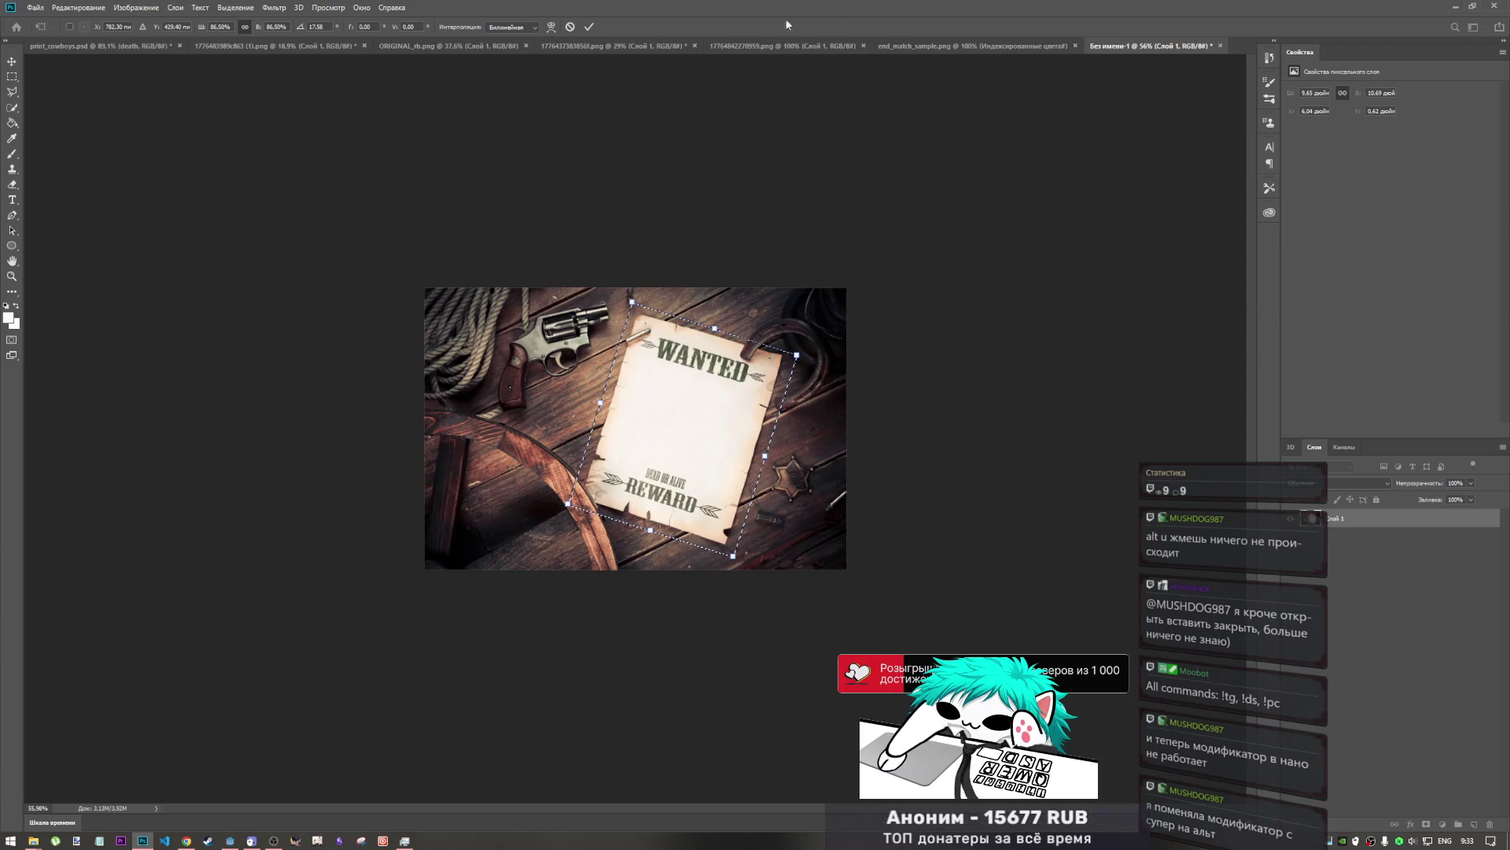
left_click(591, 28)
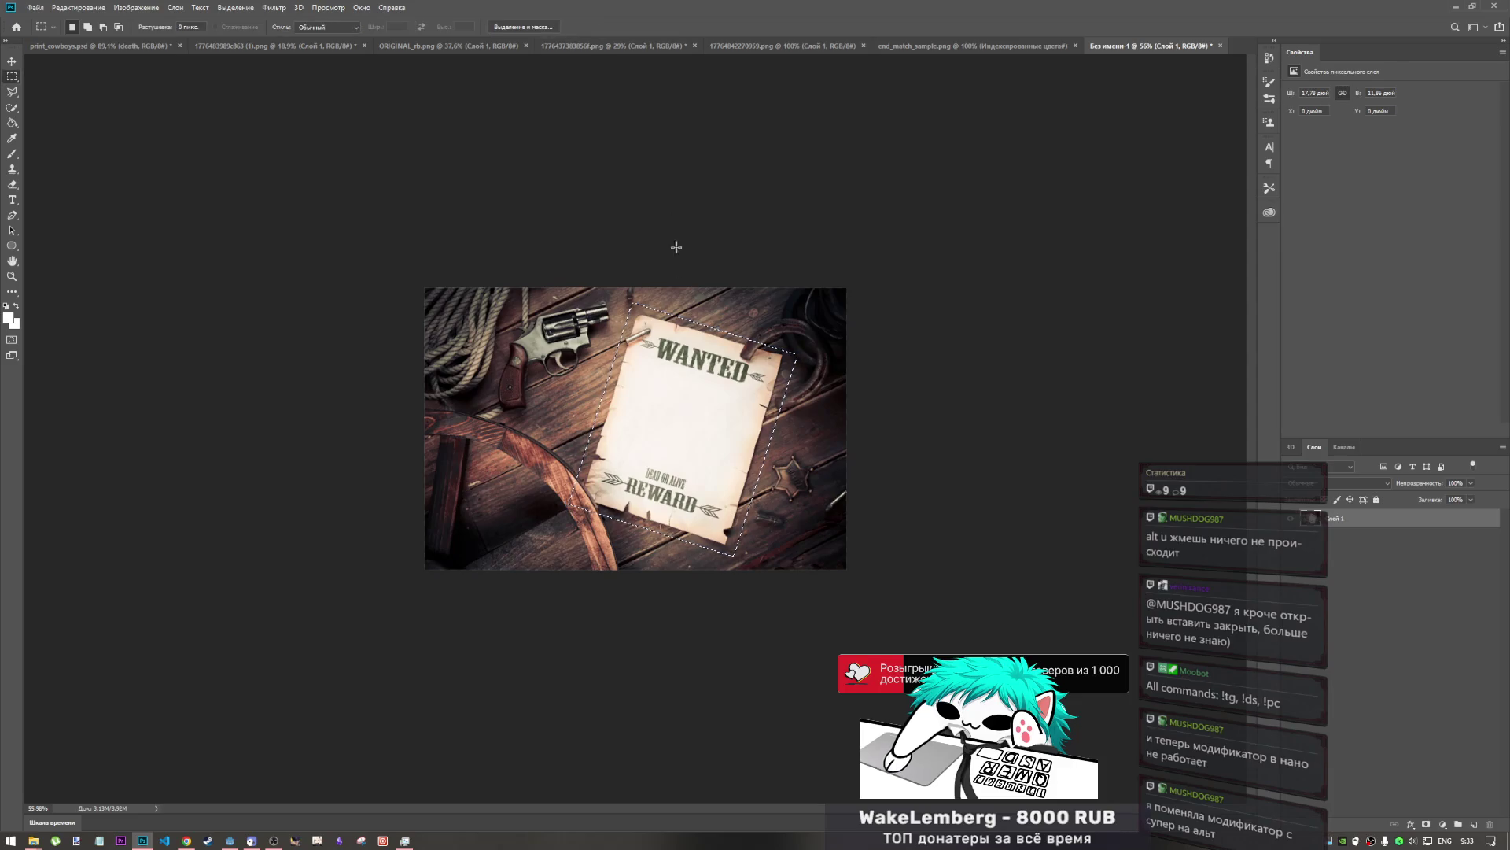
right_click(694, 363)
- Invert the selection and draw a Rectangle shape covering the whole canvas
left_click(755, 376)
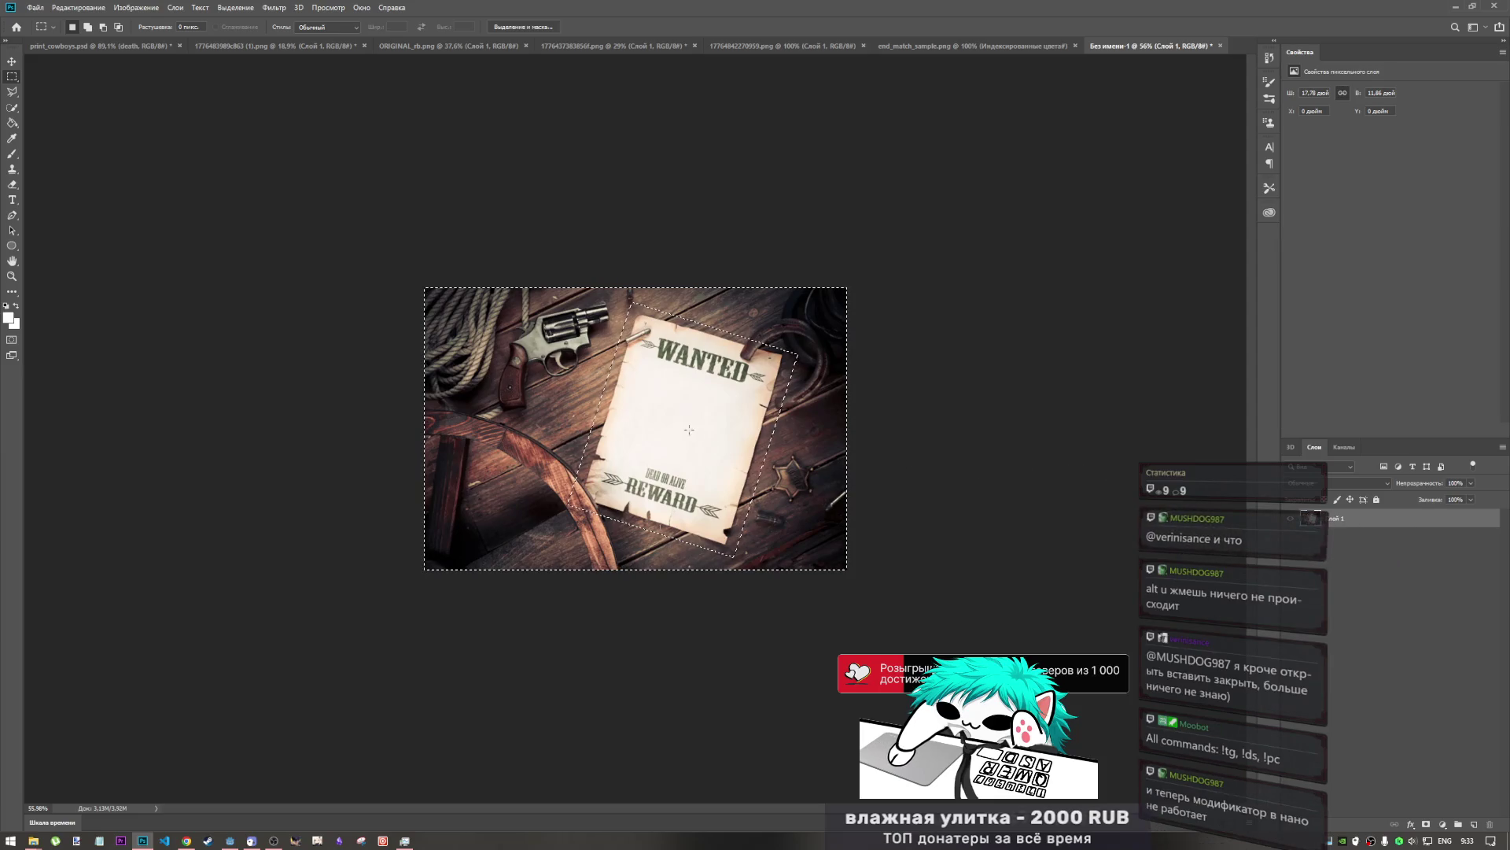
left_click(14, 160)
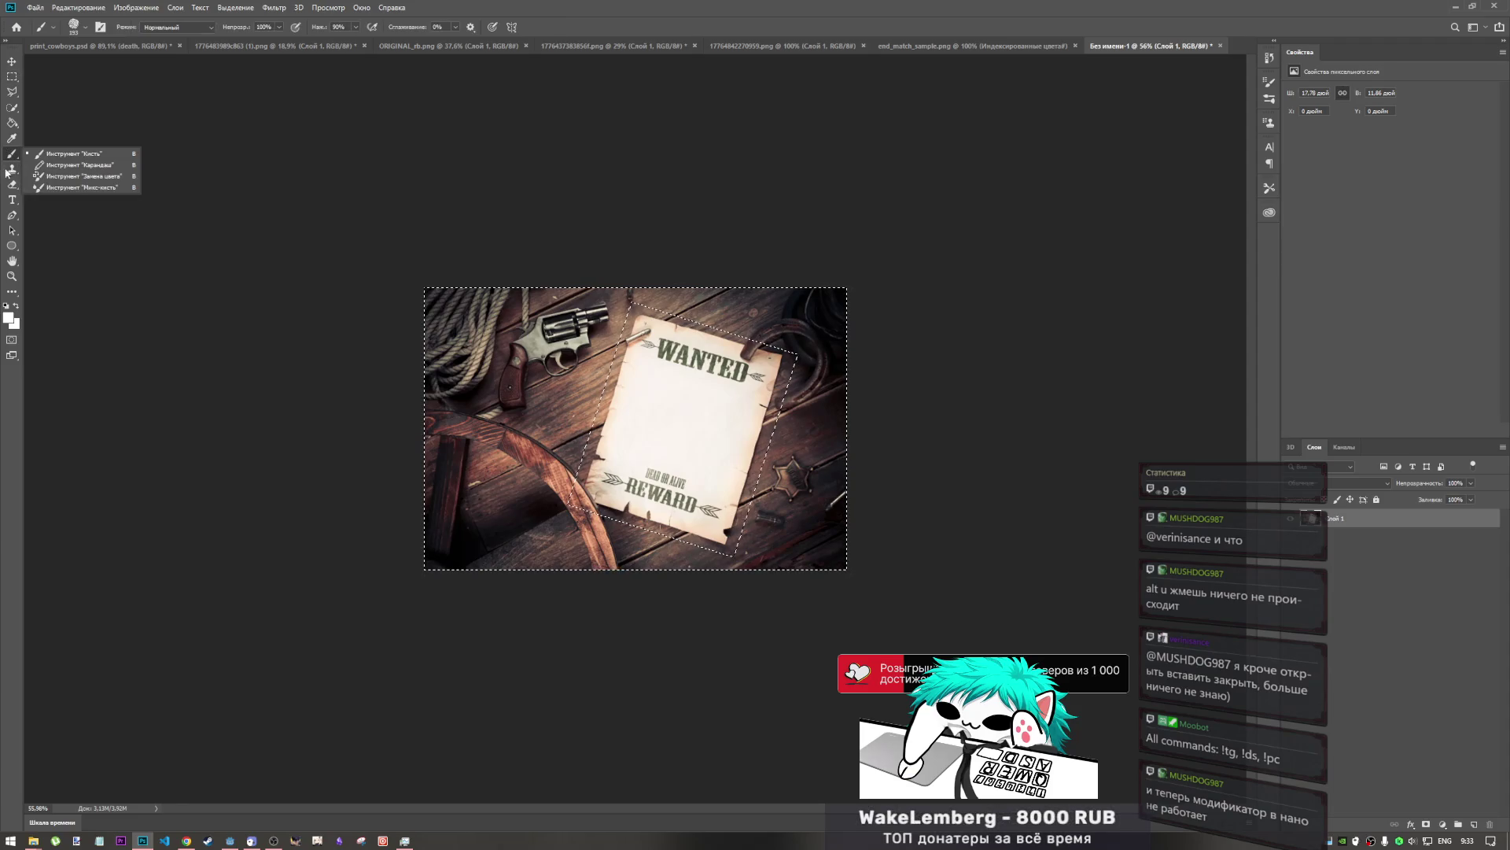
left_click(12, 245)
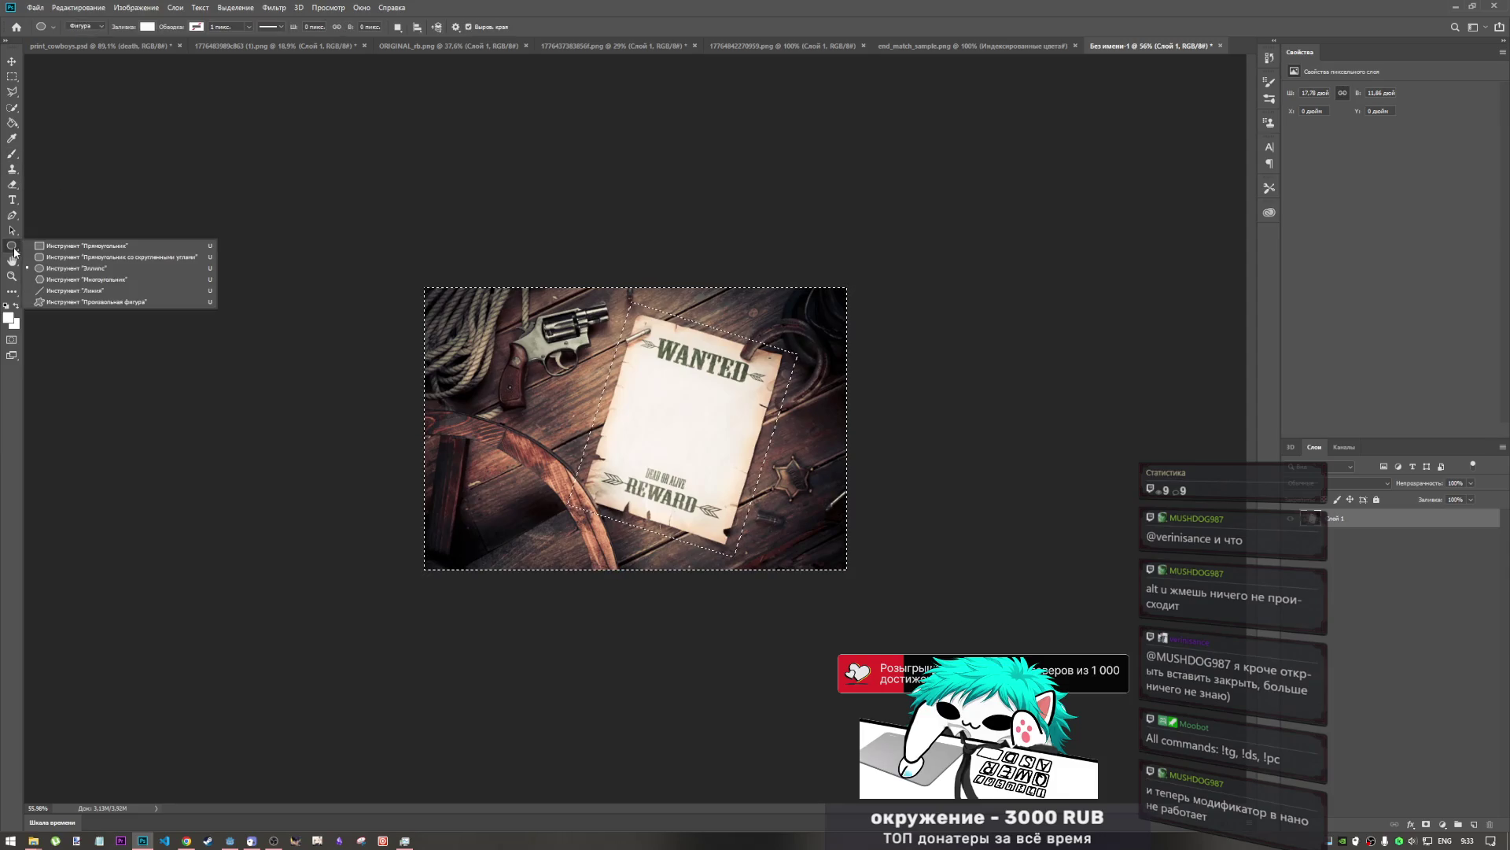
left_click(60, 244)
mouse_move(348, 246)
left_mouse_down()
mouse_move(366, 271)
mouse_move(996, 617)
mouse_move(976, 626)
left_mouse_up()
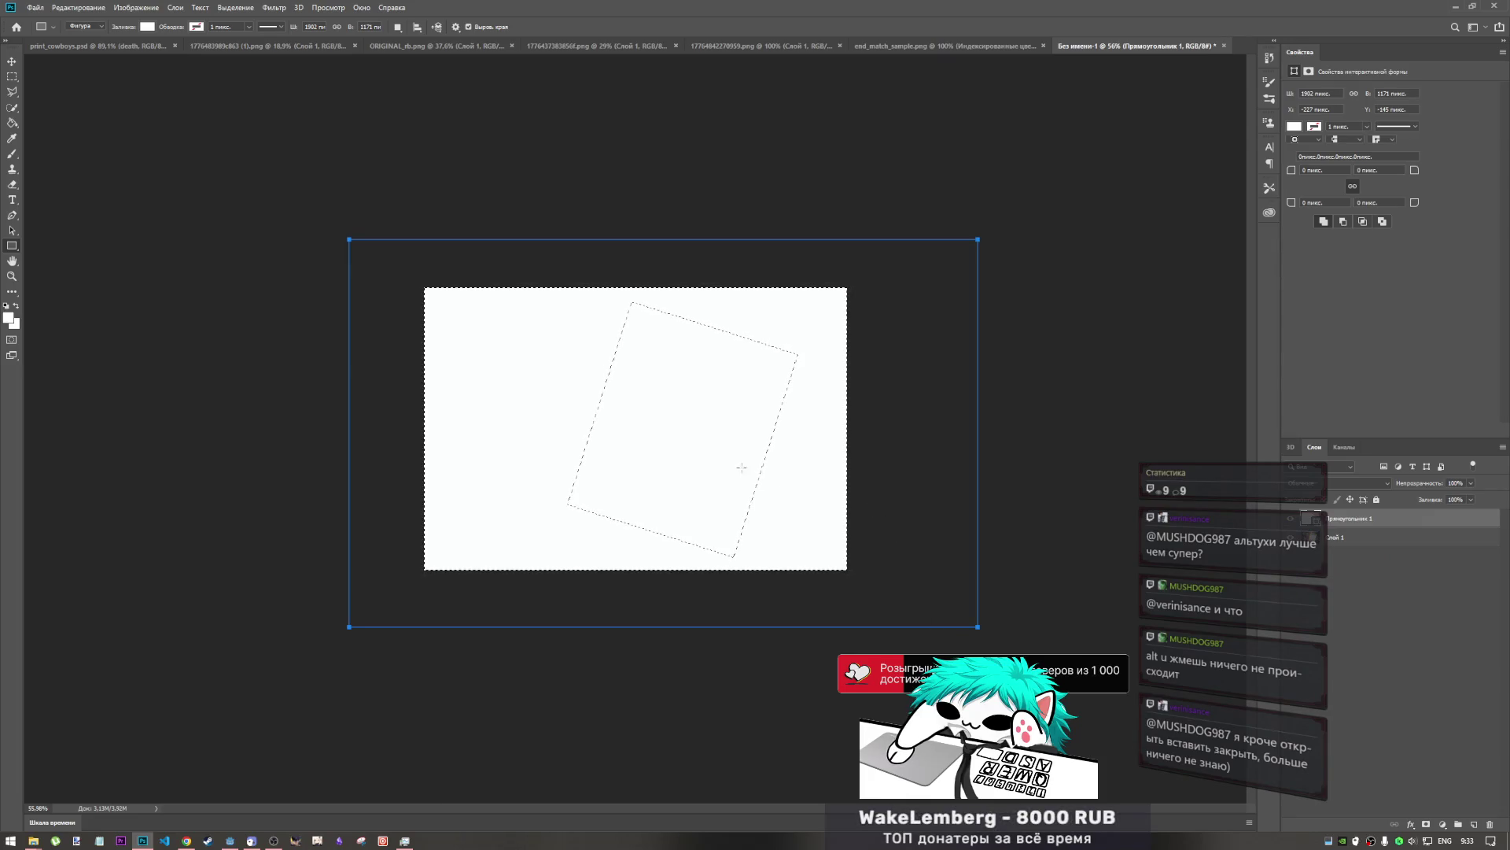
- Set the full-canvas rectangle's Fill to black from the recent colours
left_click(1295, 127)
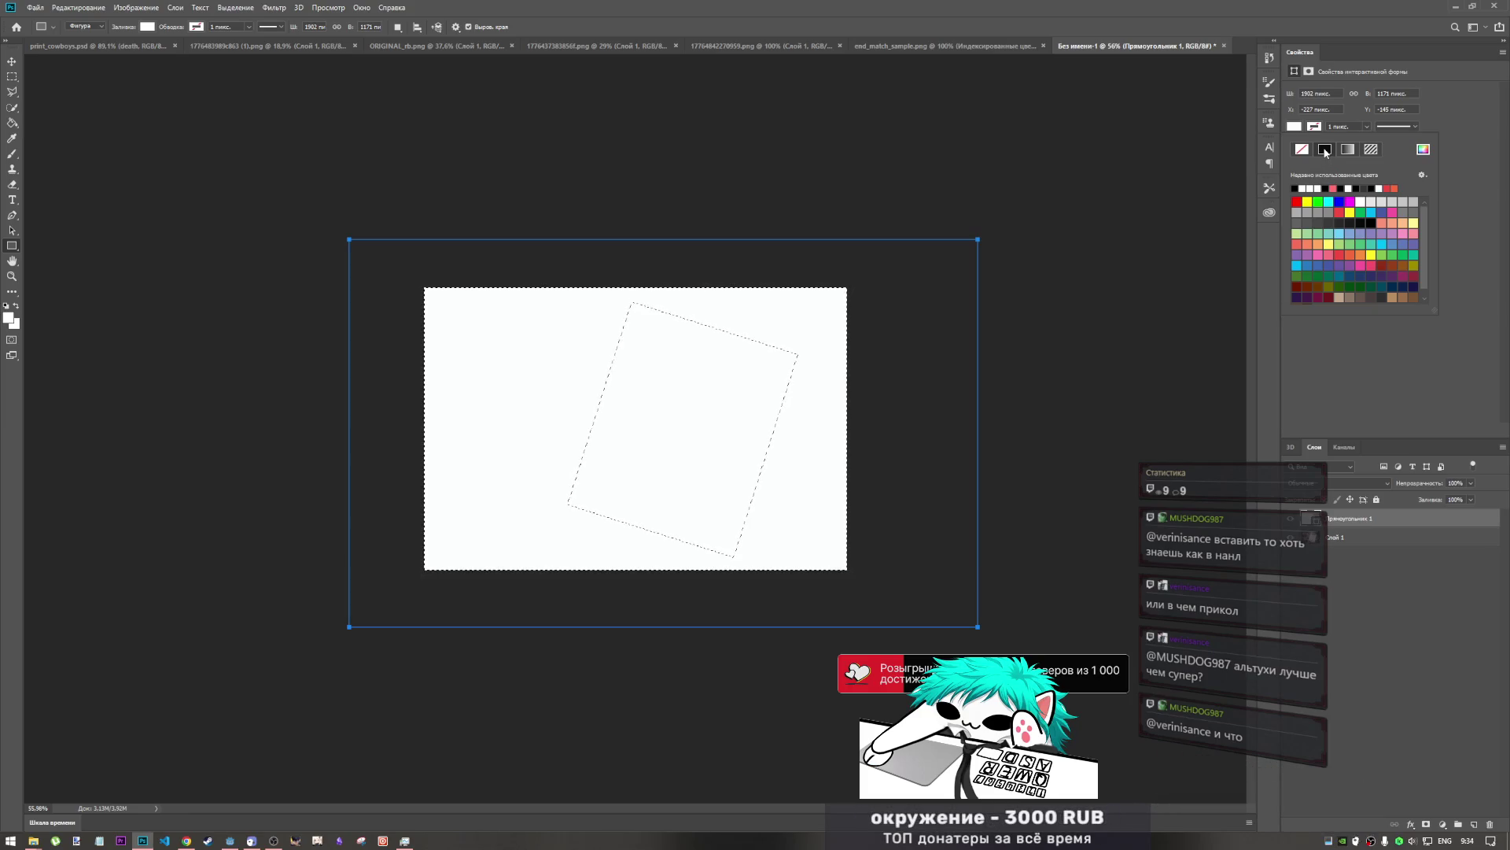
left_click(1301, 128)
left_click(1301, 128)
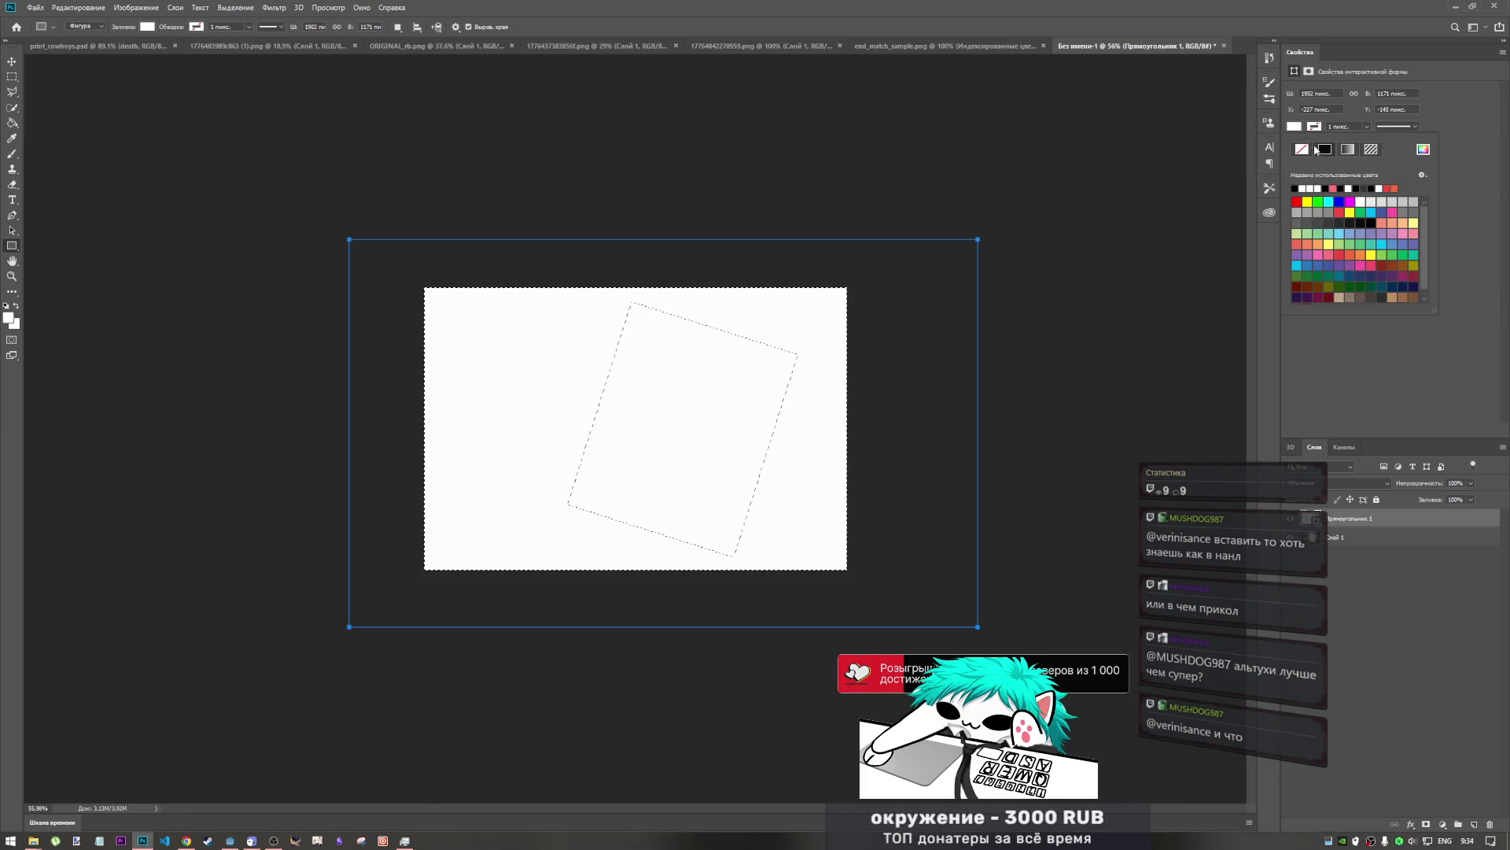
left_click(1296, 187)
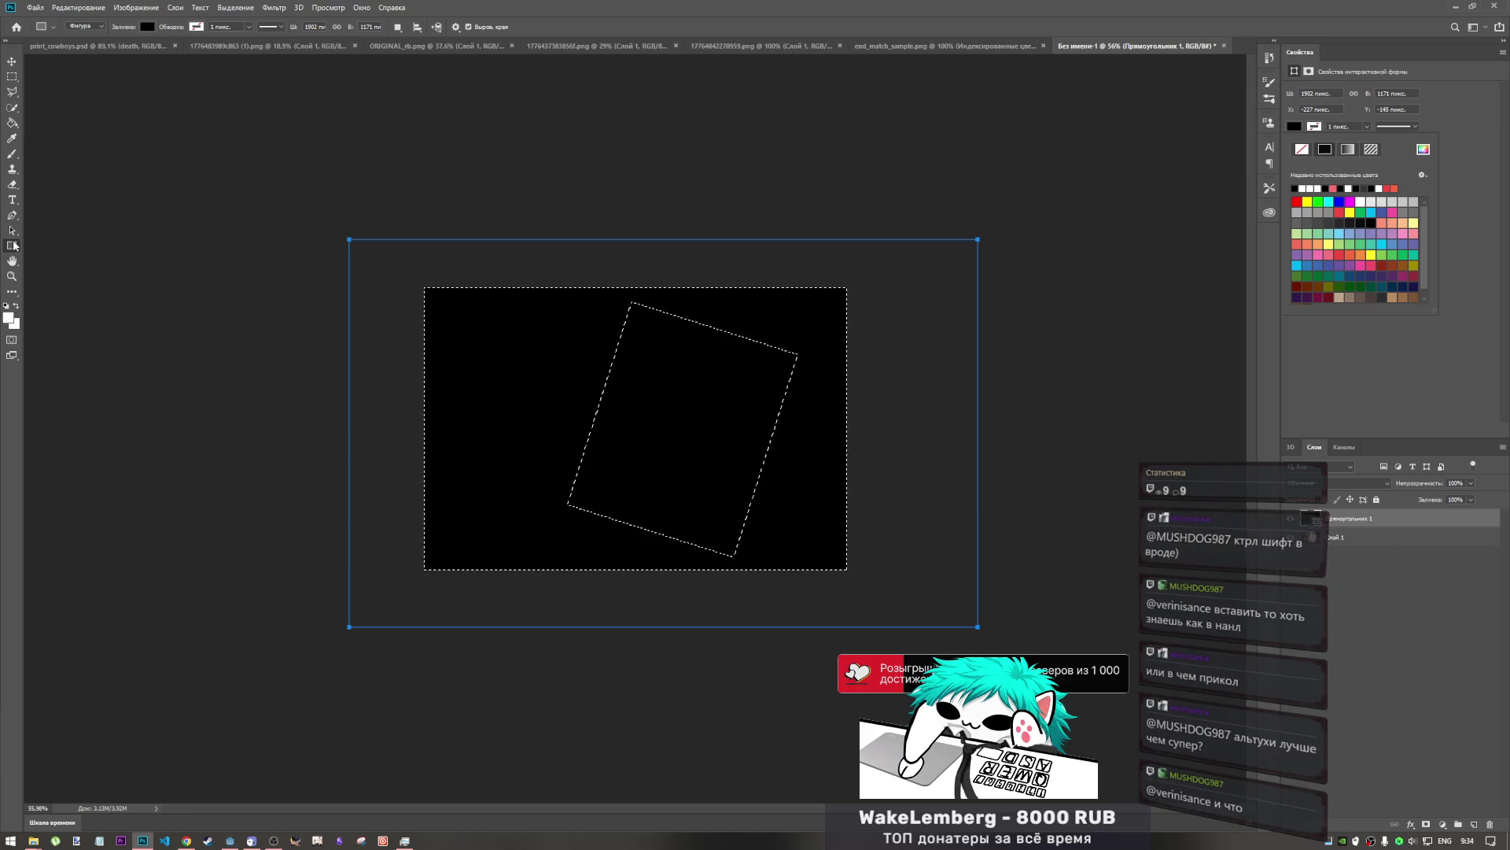
right_click(488, 373)
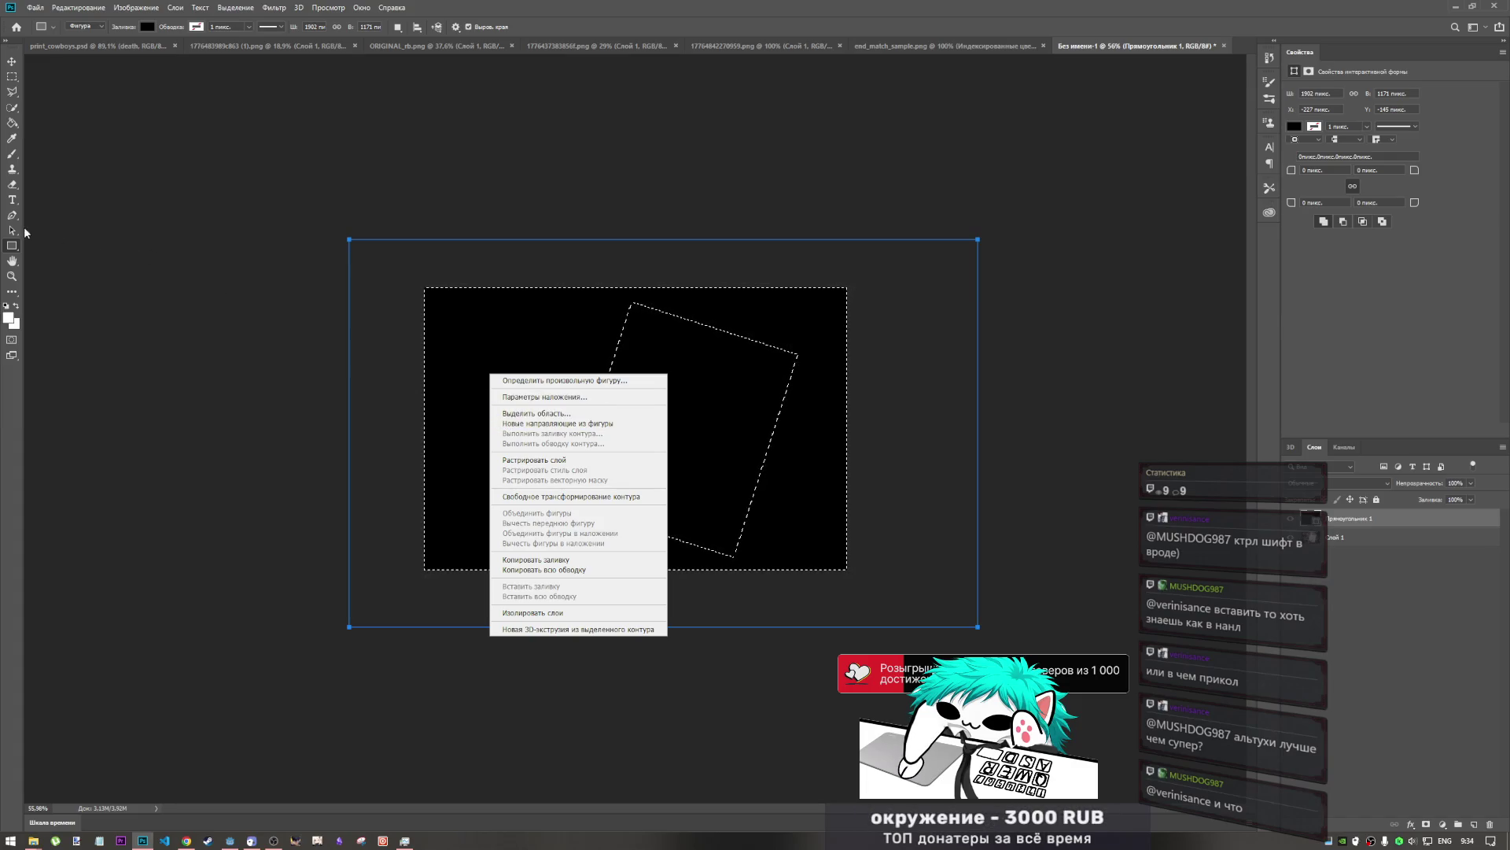
left_click(1390, 538)
left_click(1389, 538)
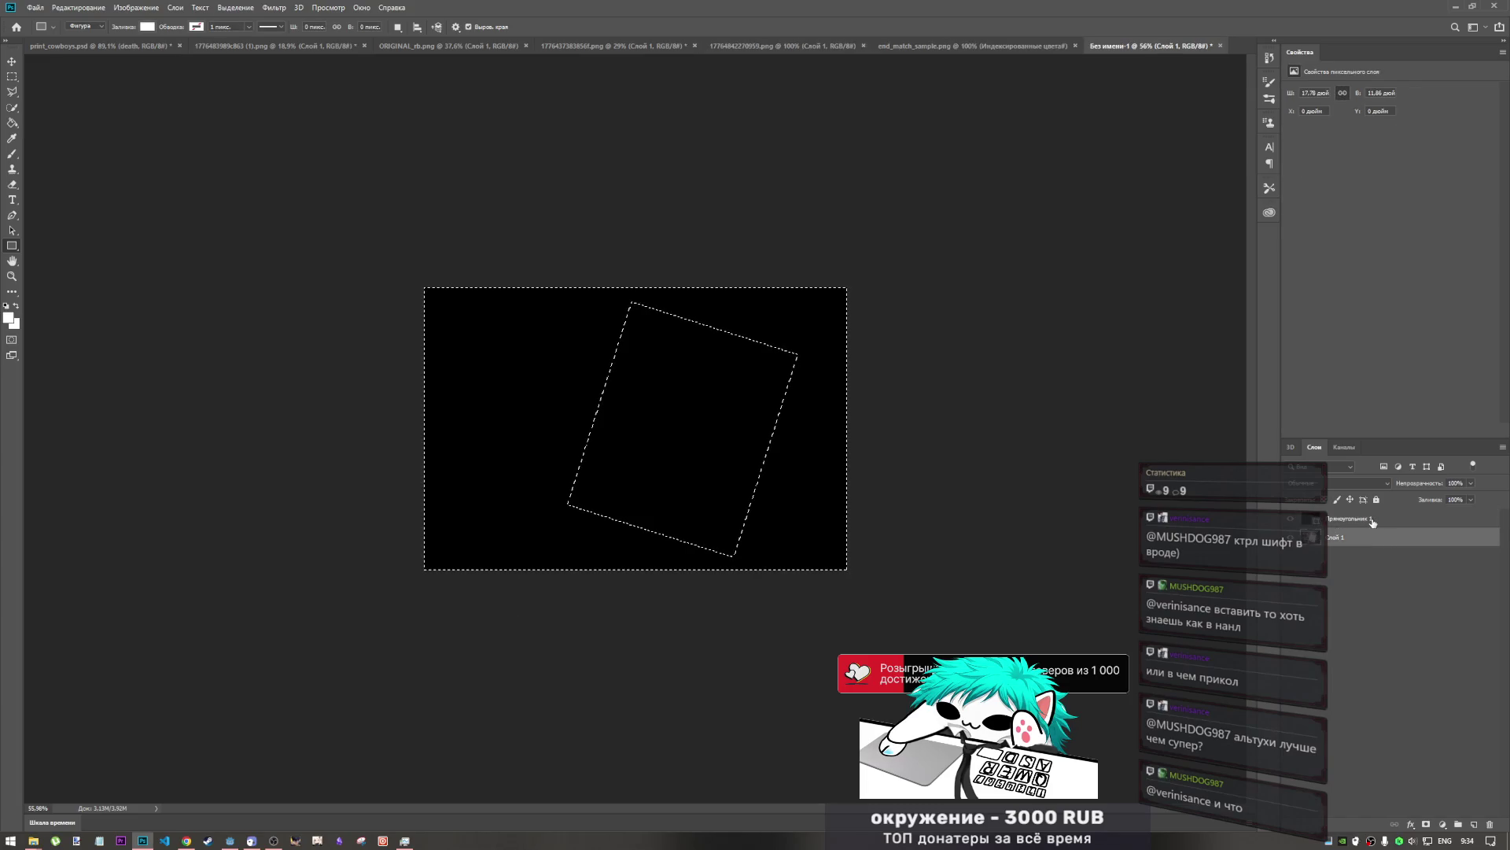
- Remove the black rectangle on Слой 1 and invert the selection back to the tilted poster
left_click(1368, 526)
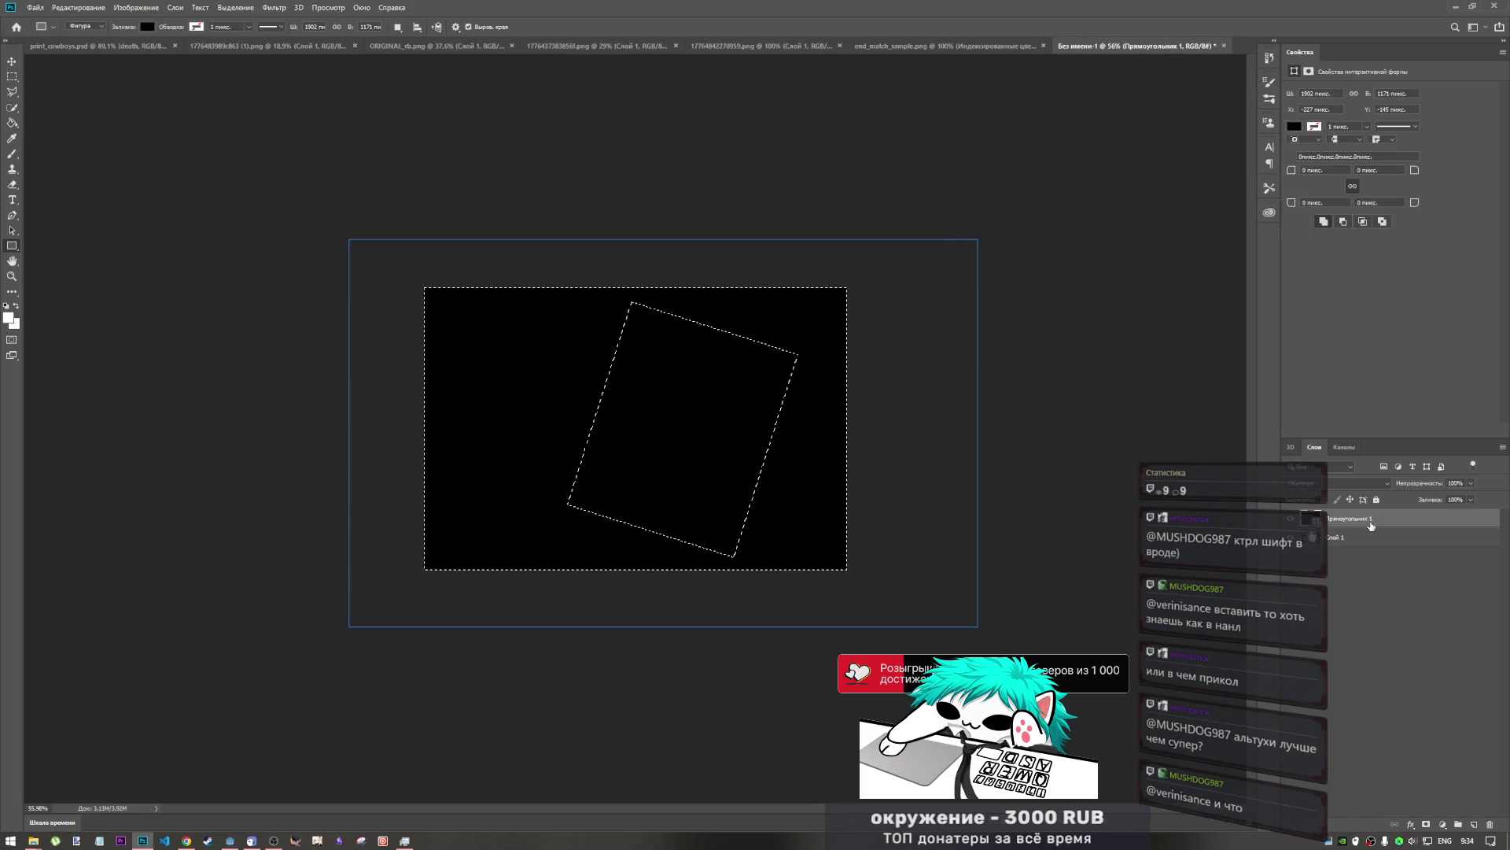
right_click(558, 361)
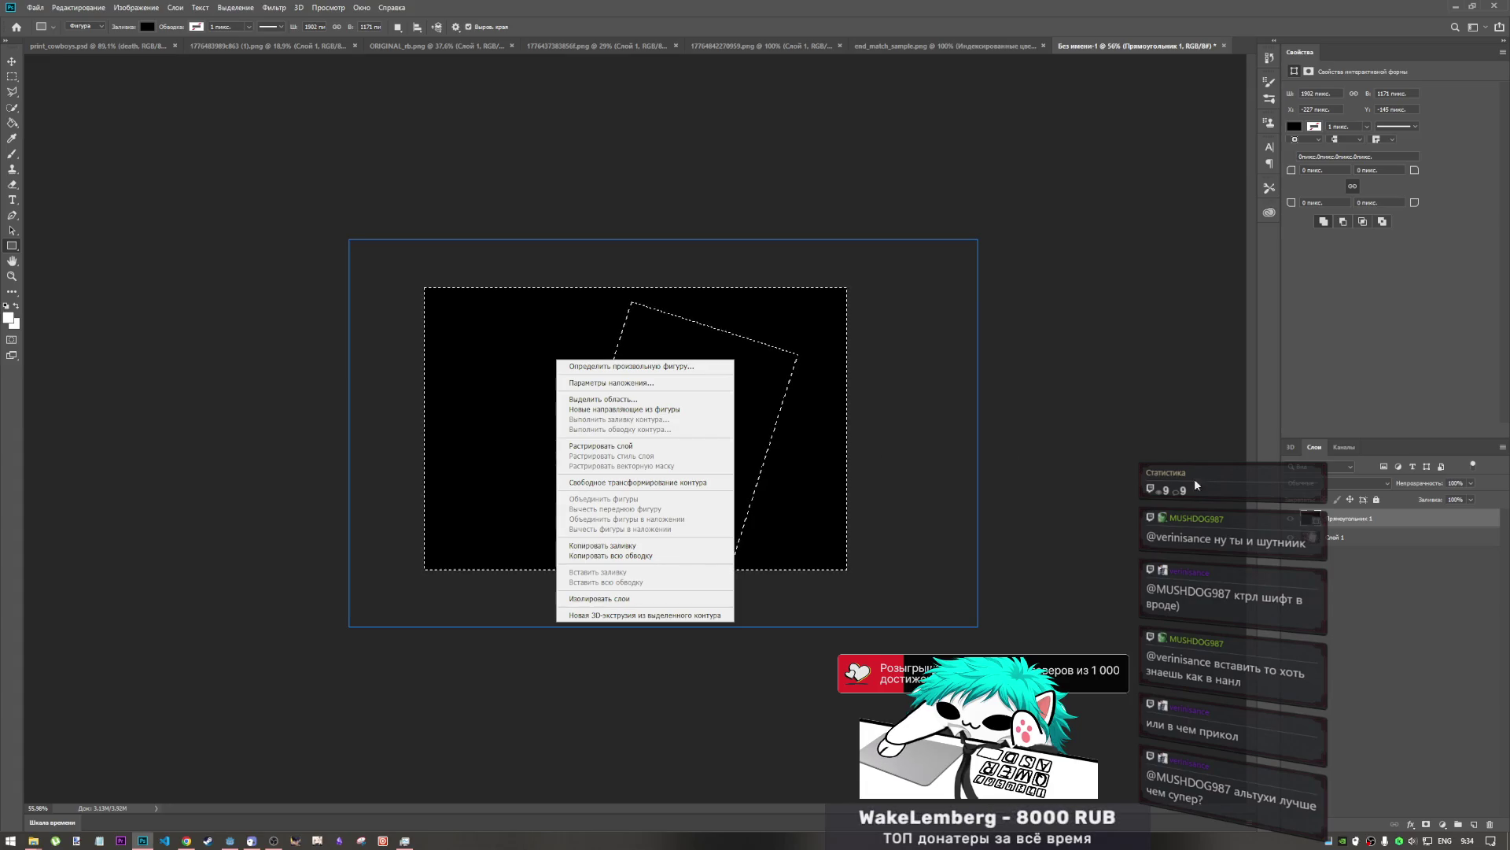
left_click(1358, 523)
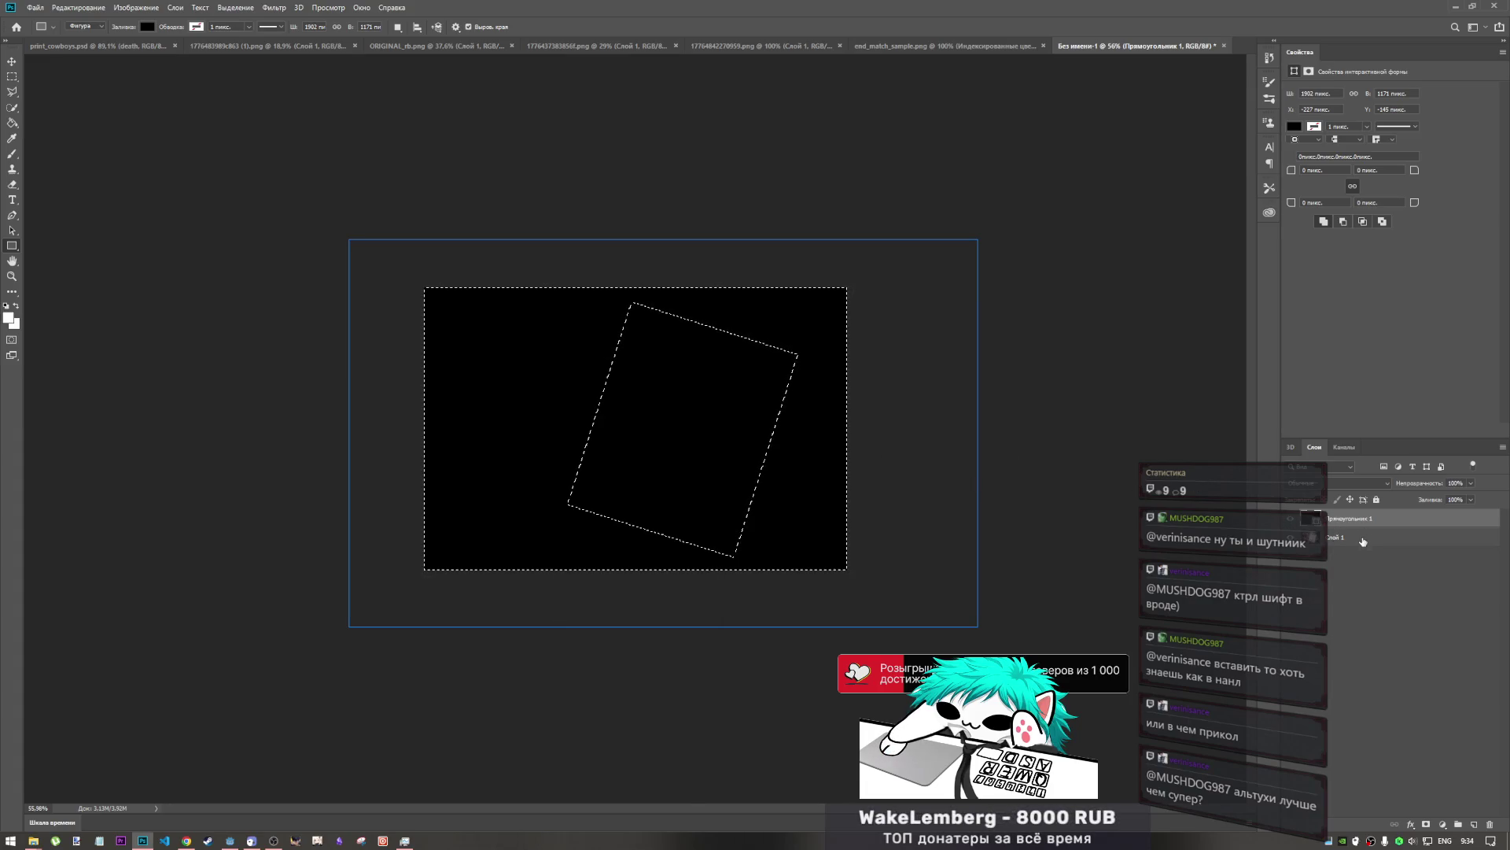
left_click(1361, 537)
right_click(754, 464)
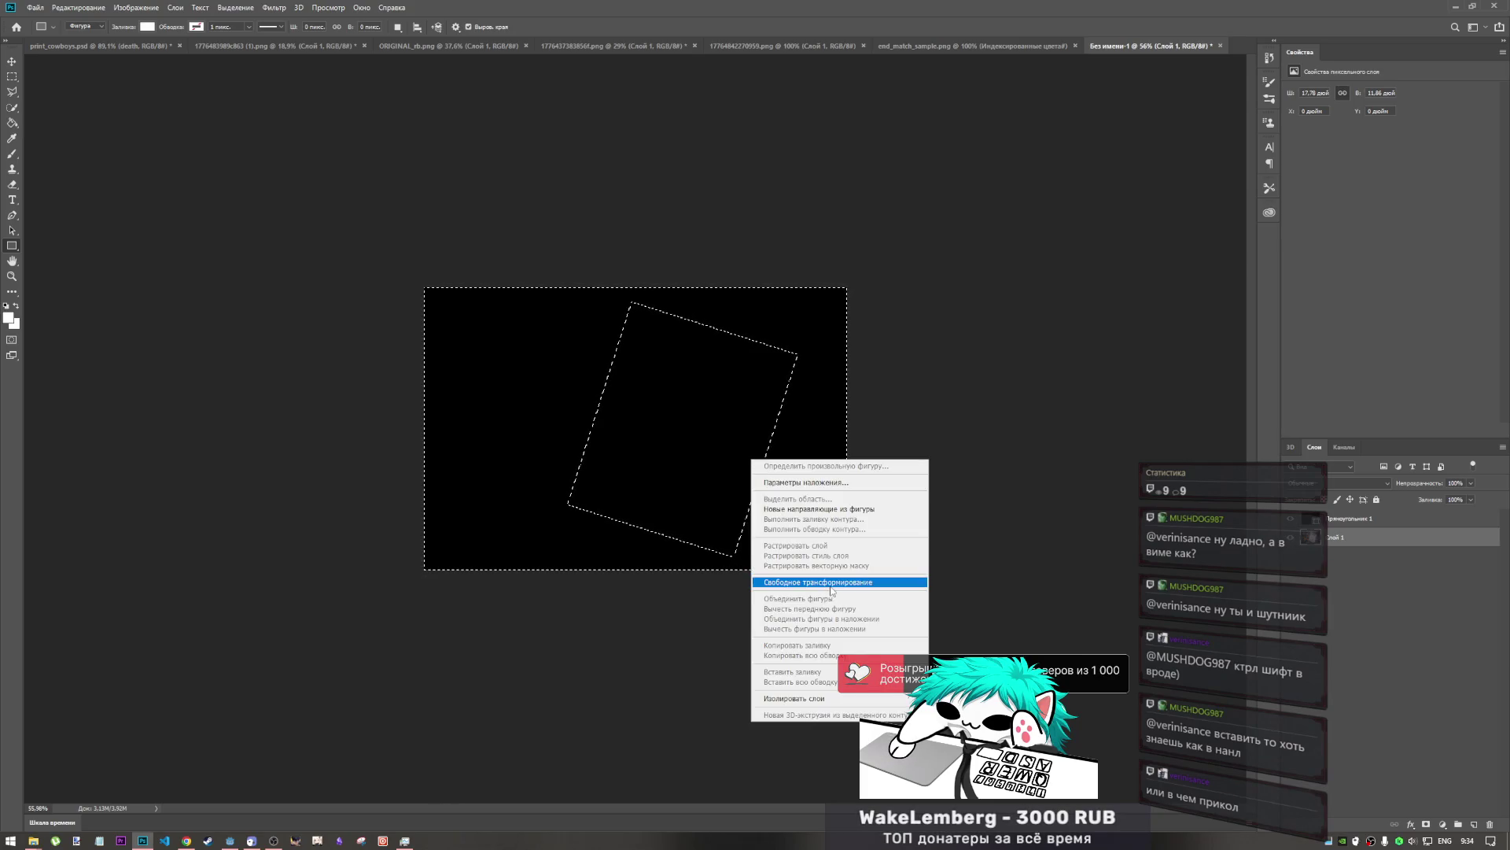
key("Escape")
key("ctrl+v")
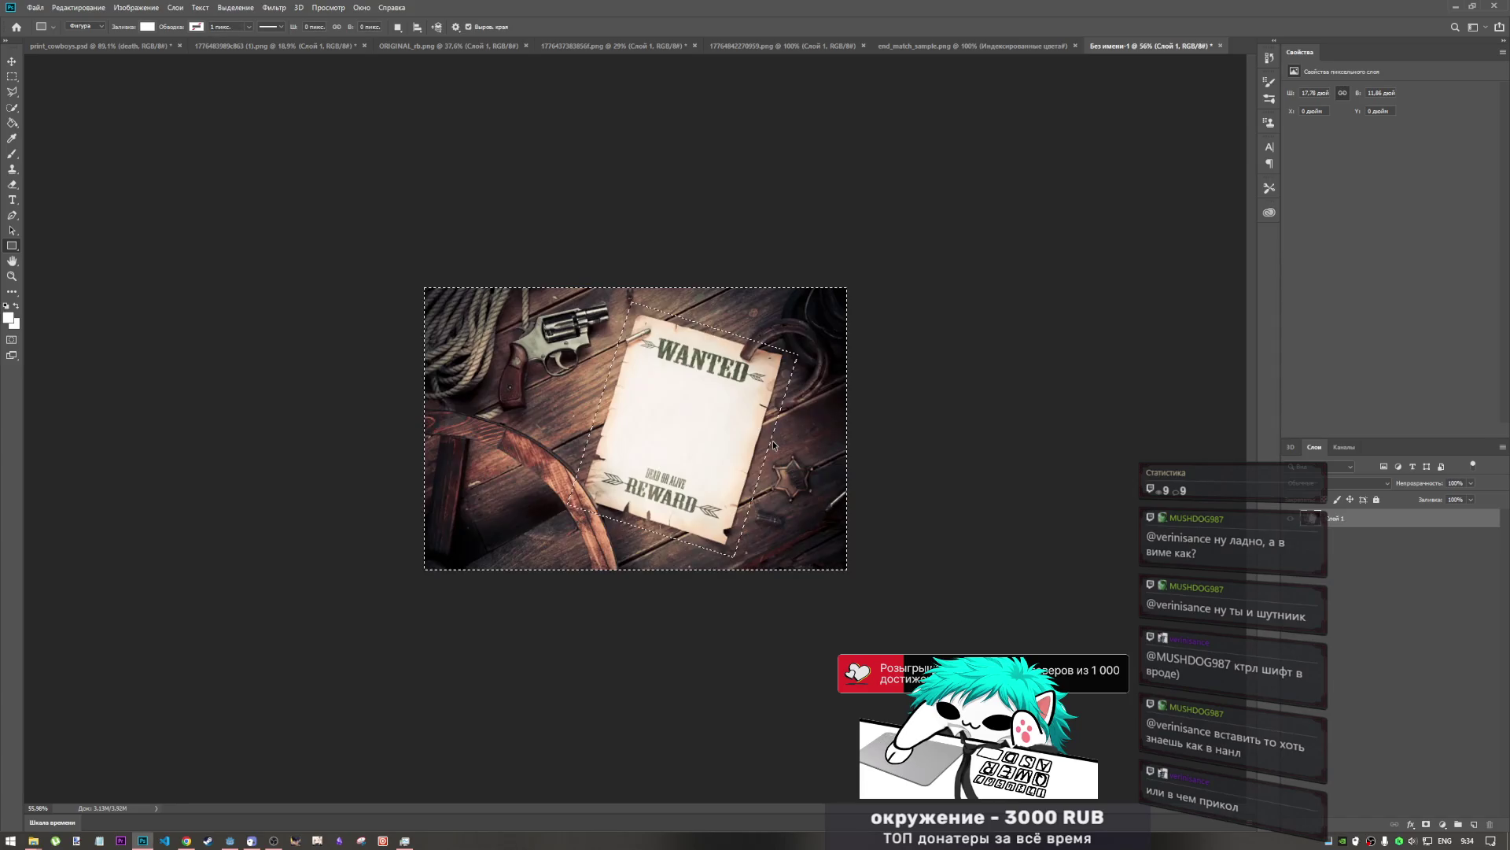
key("ctrl+shift+i")
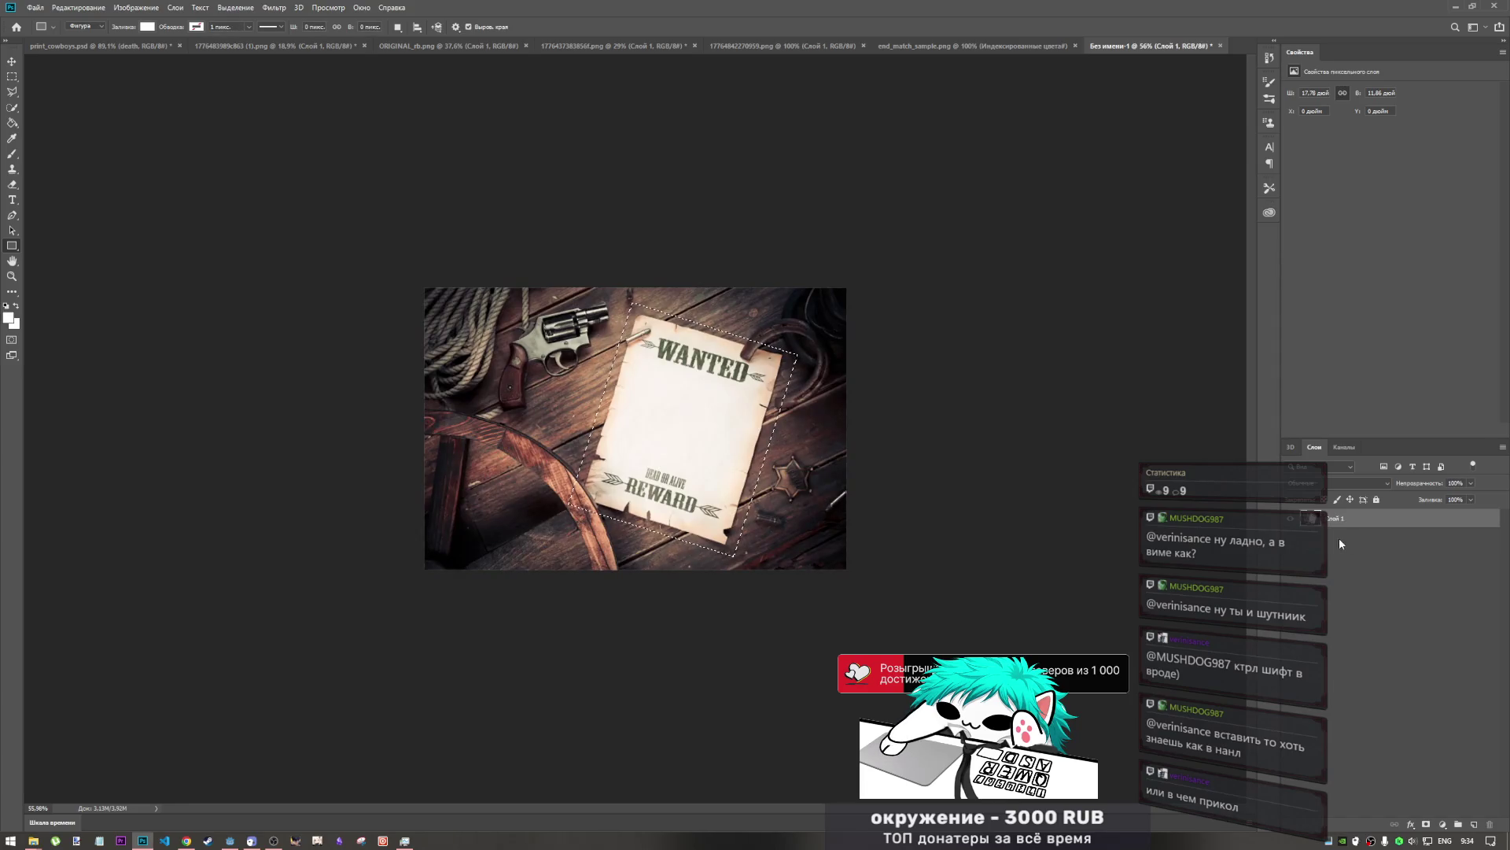
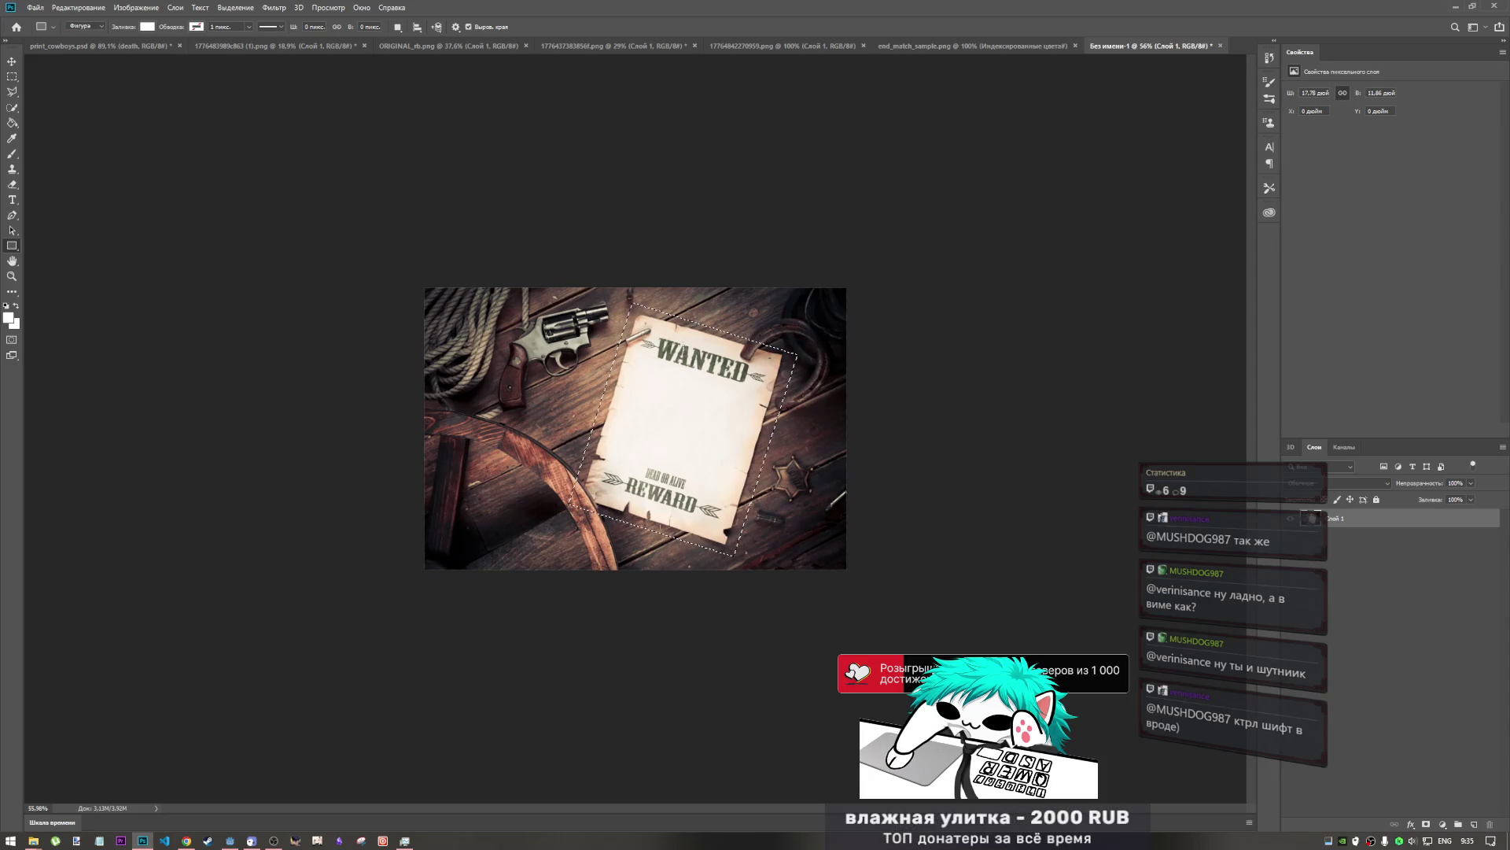
- Try shrinking the selection with Free Transform, then undo and cancel it
key("ctrl+t")
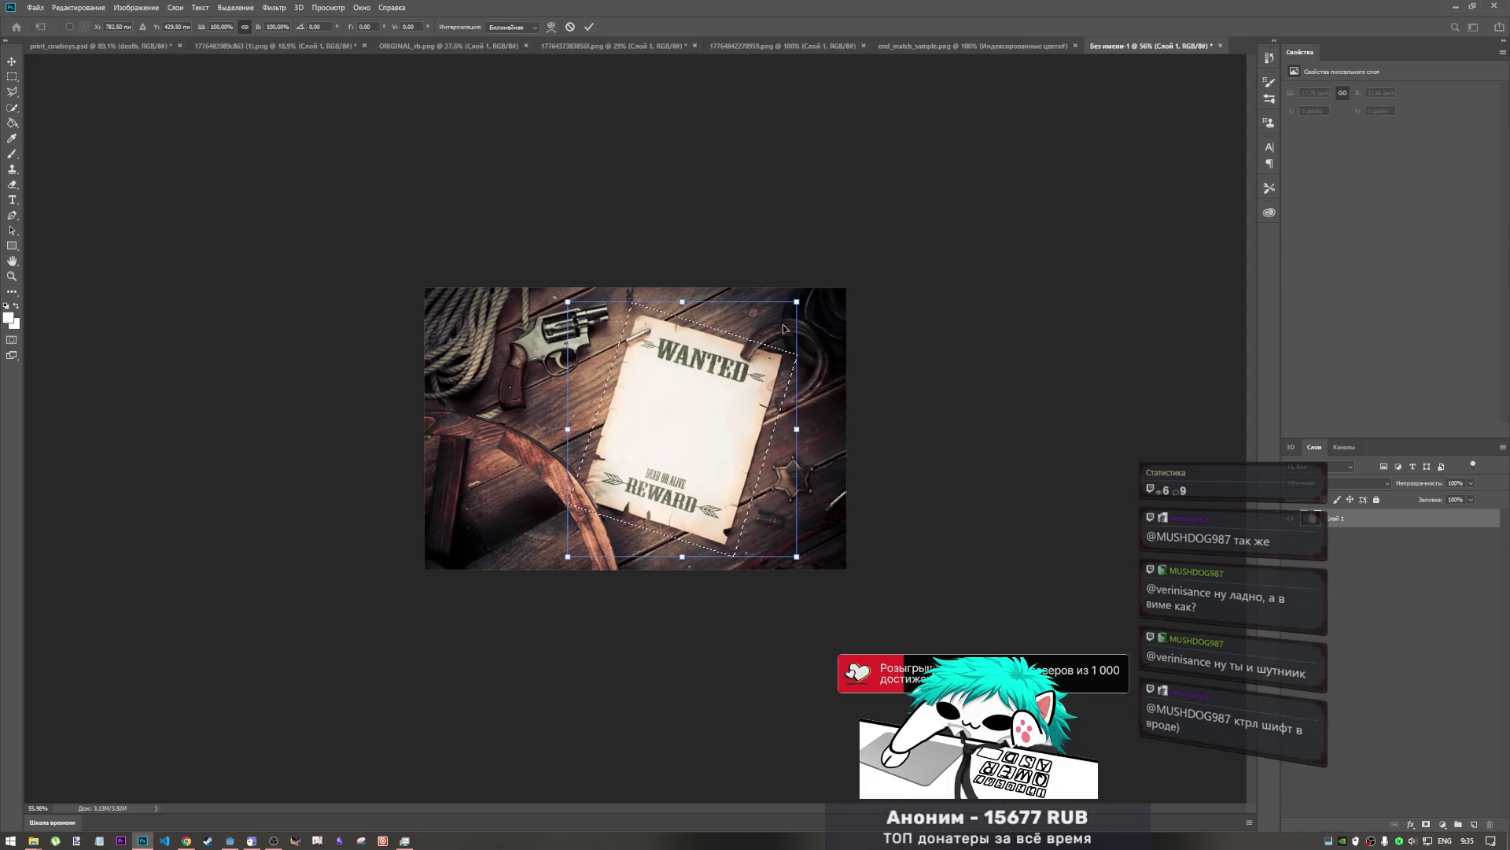
left_click_drag(793, 302, 763, 328)
key("ctrl+z")
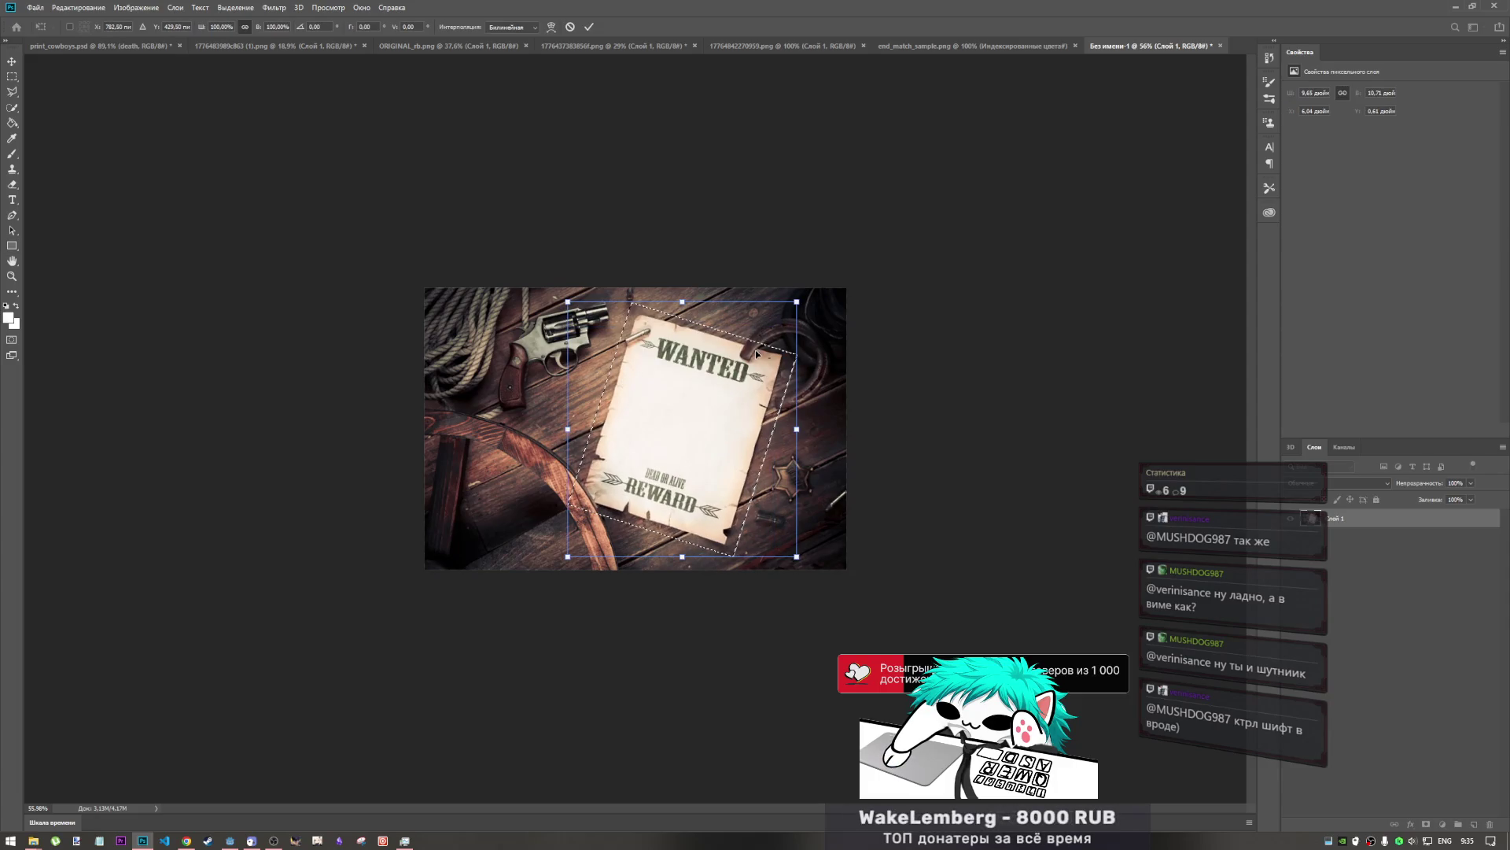
key("u")
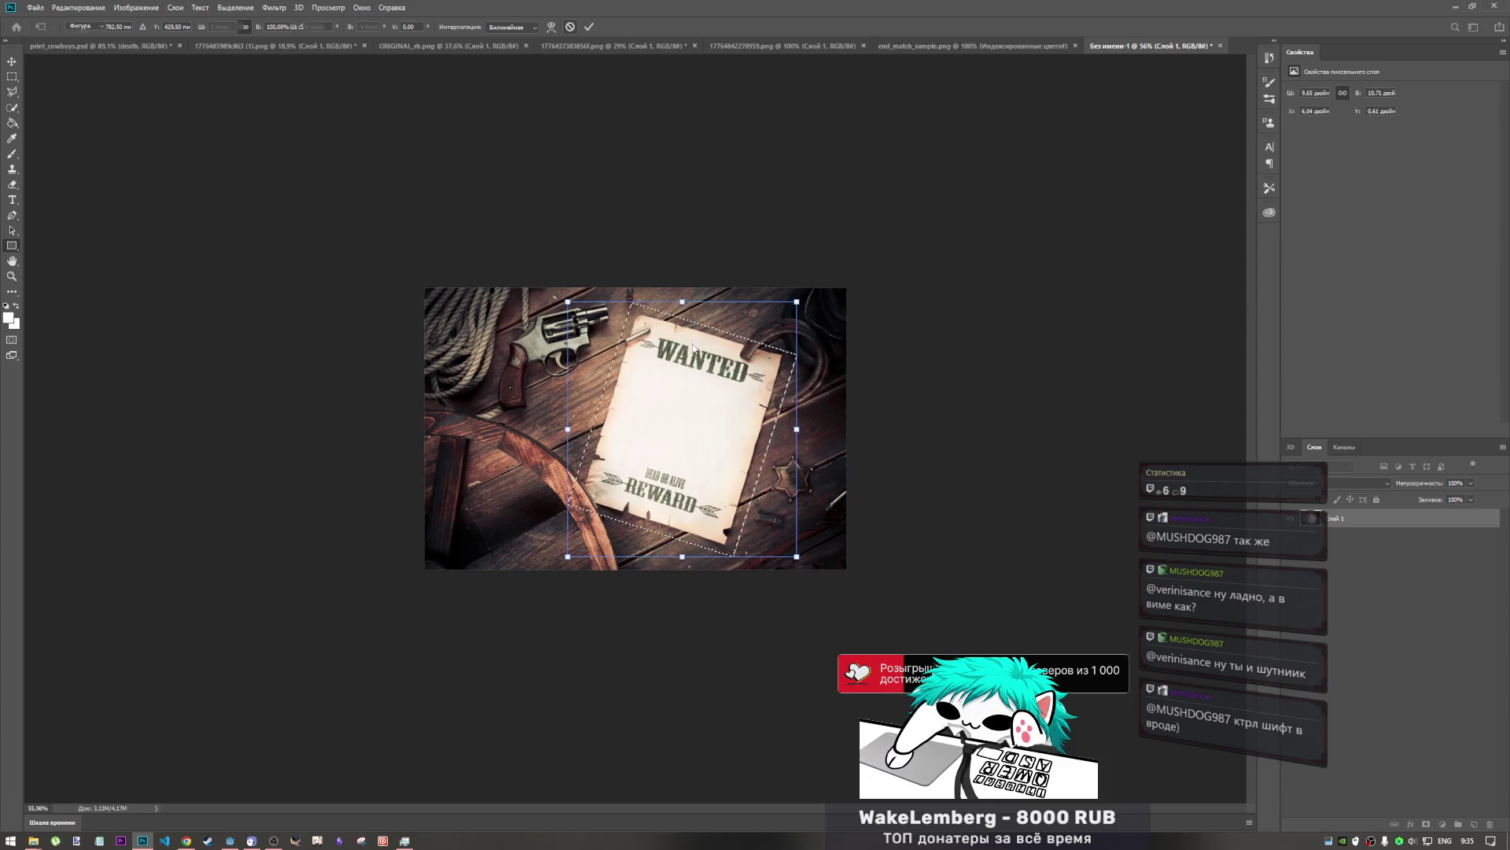
- Check the canvas context menu several times without choosing a command, then pick the Rectangular Marquee
right_click(697, 366)
left_click(714, 187)
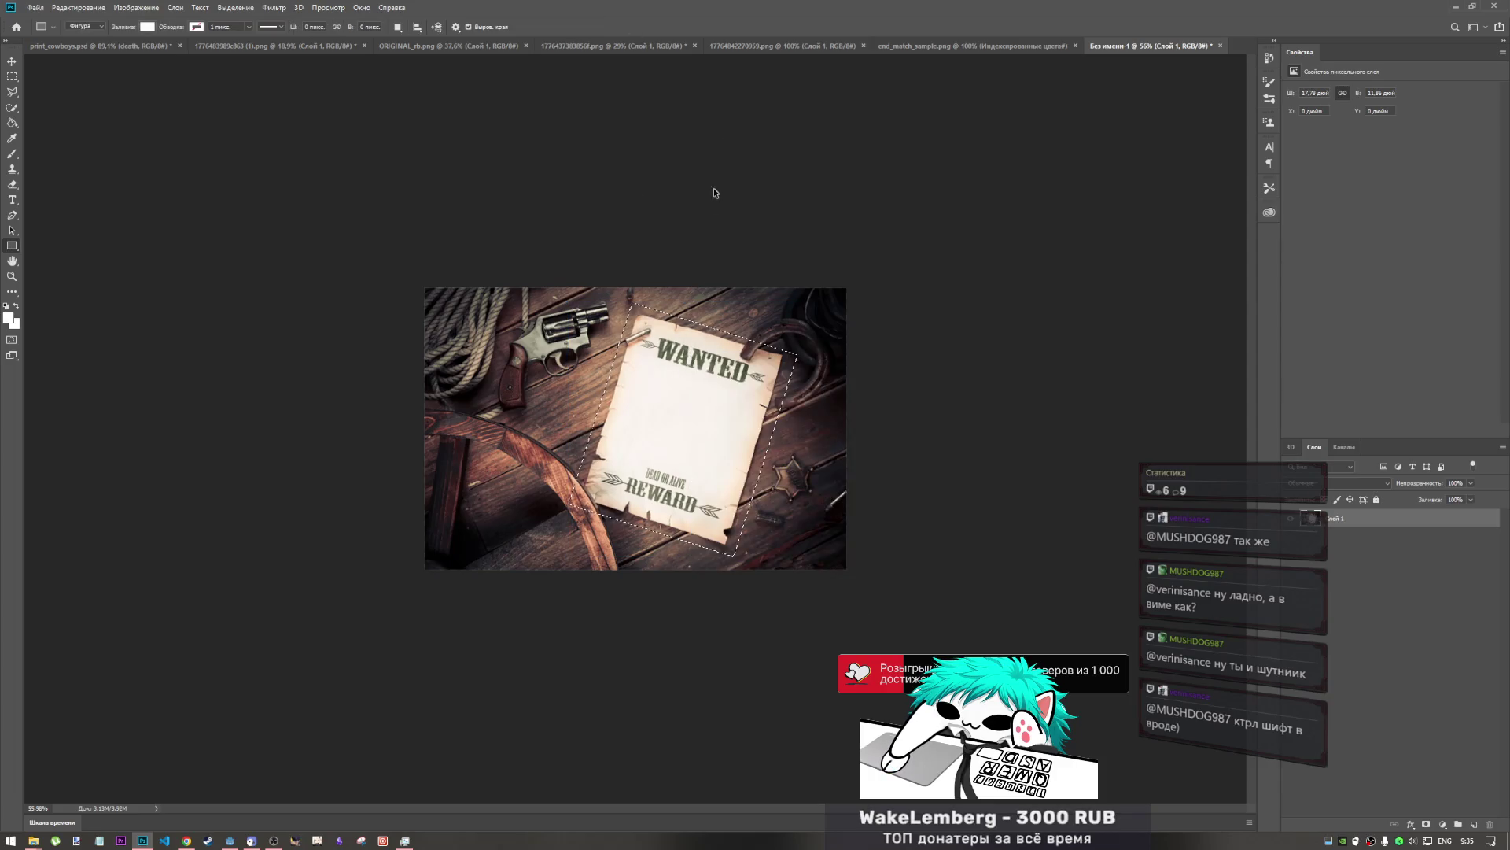
right_click(690, 453)
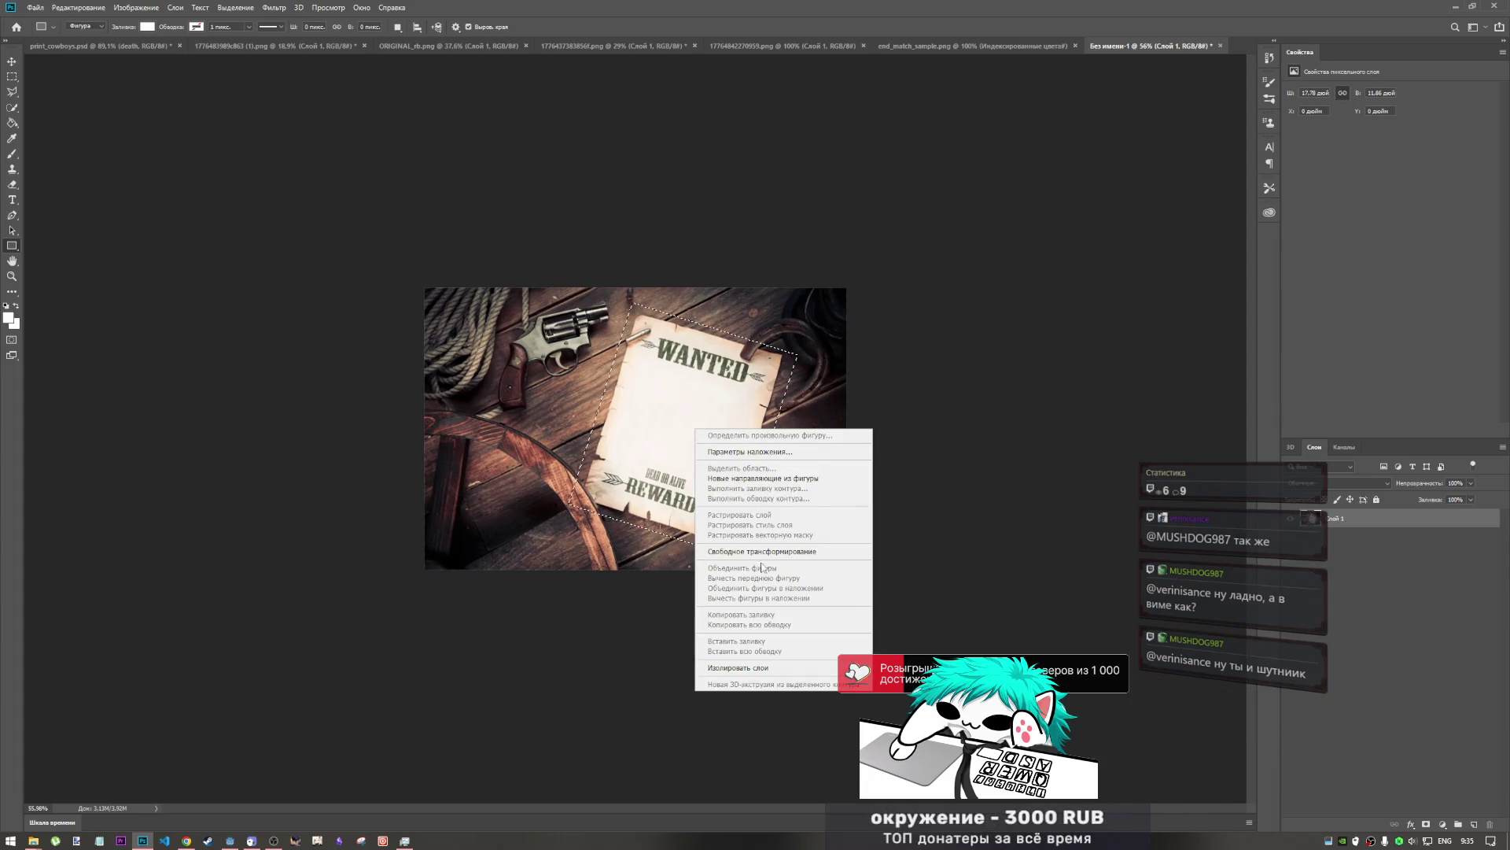
right_click(671, 385)
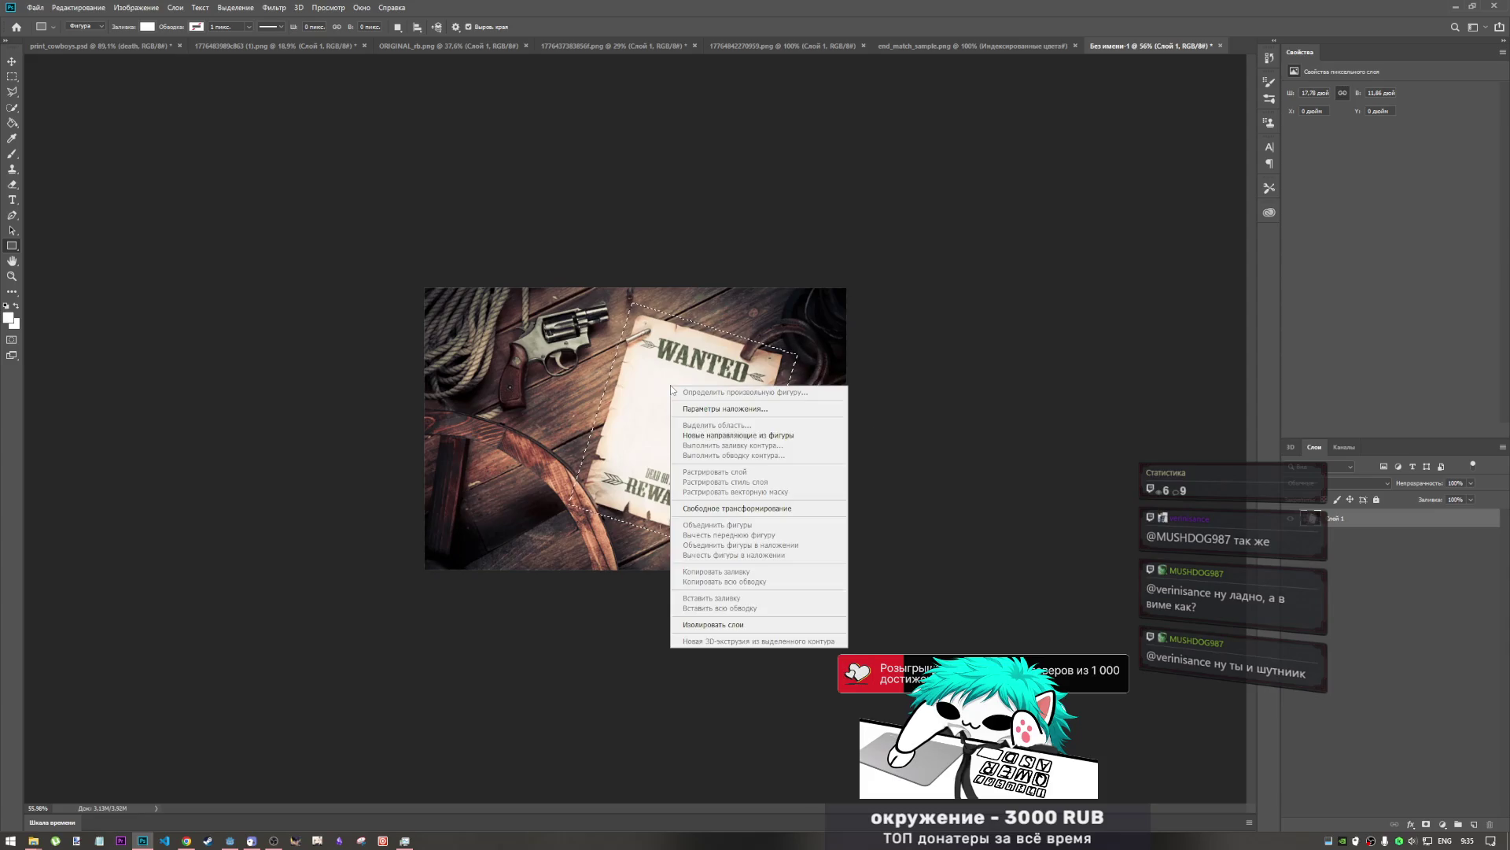
key("Escape")
right_click(671, 389)
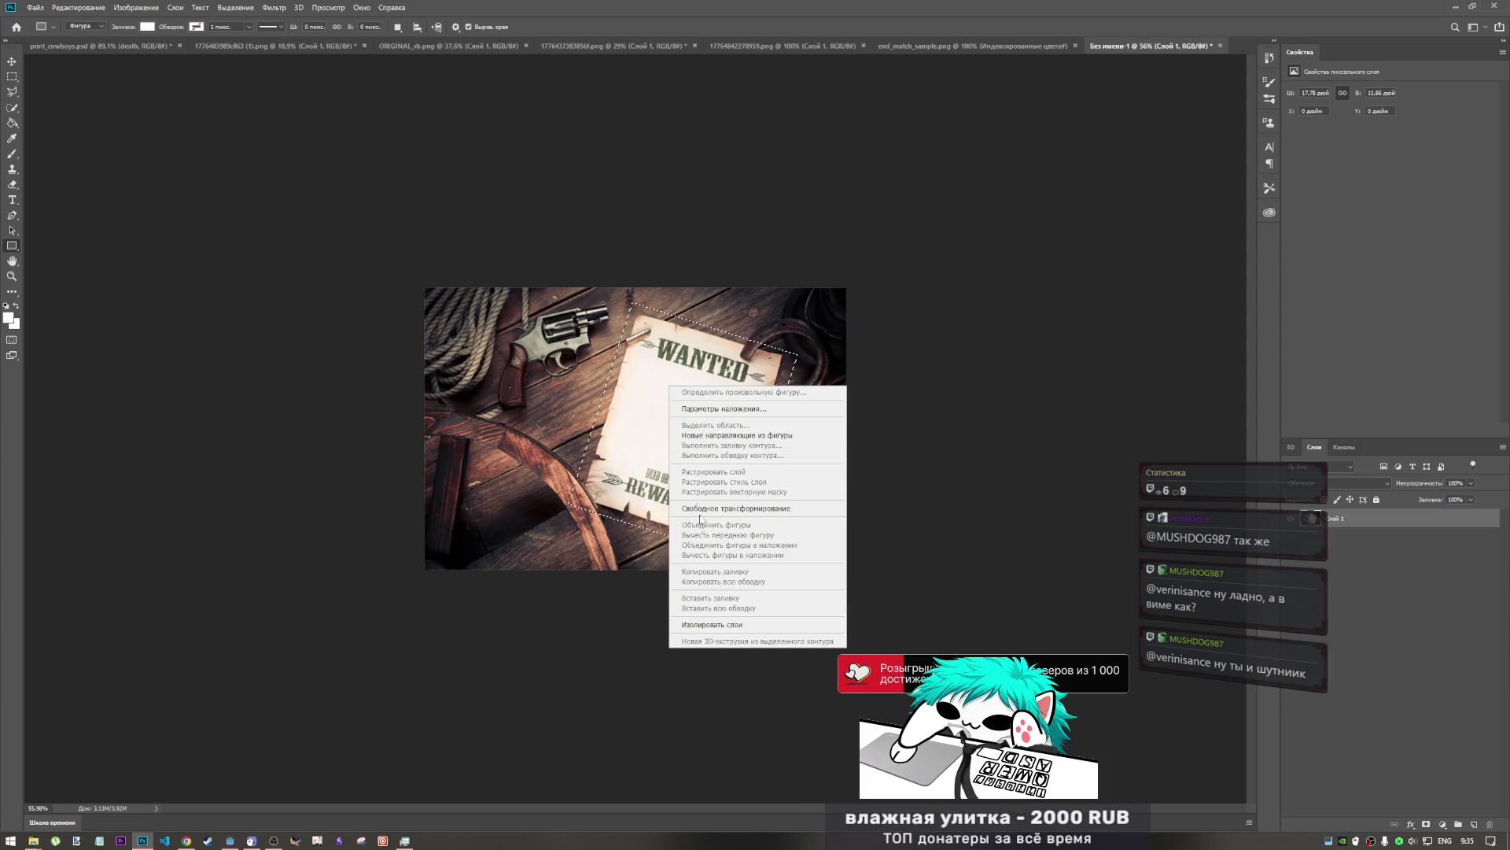
key("Escape")
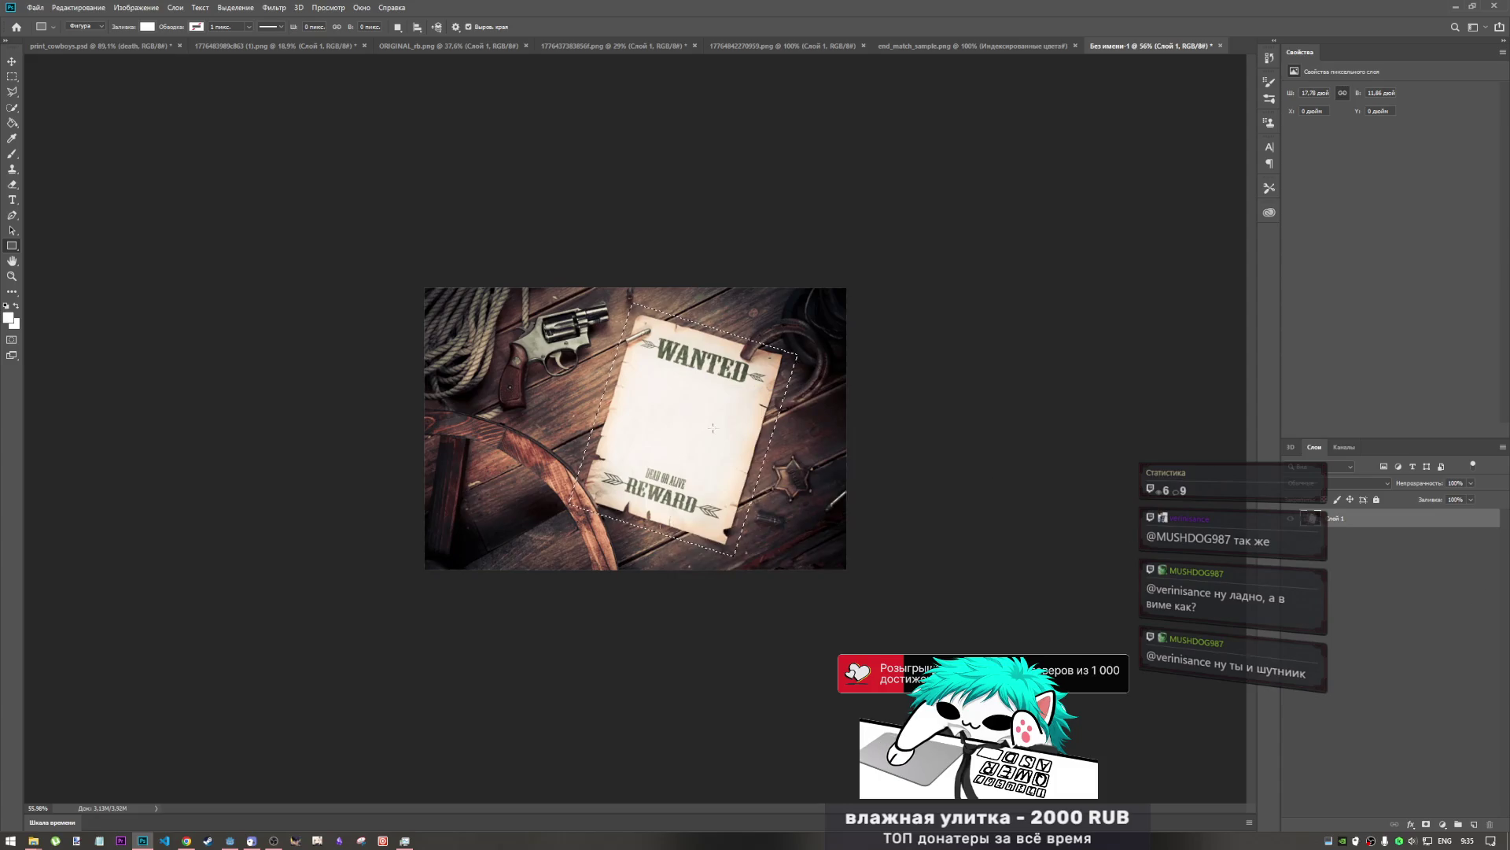
right_click(712, 427)
key("Escape")
right_click(551, 400)
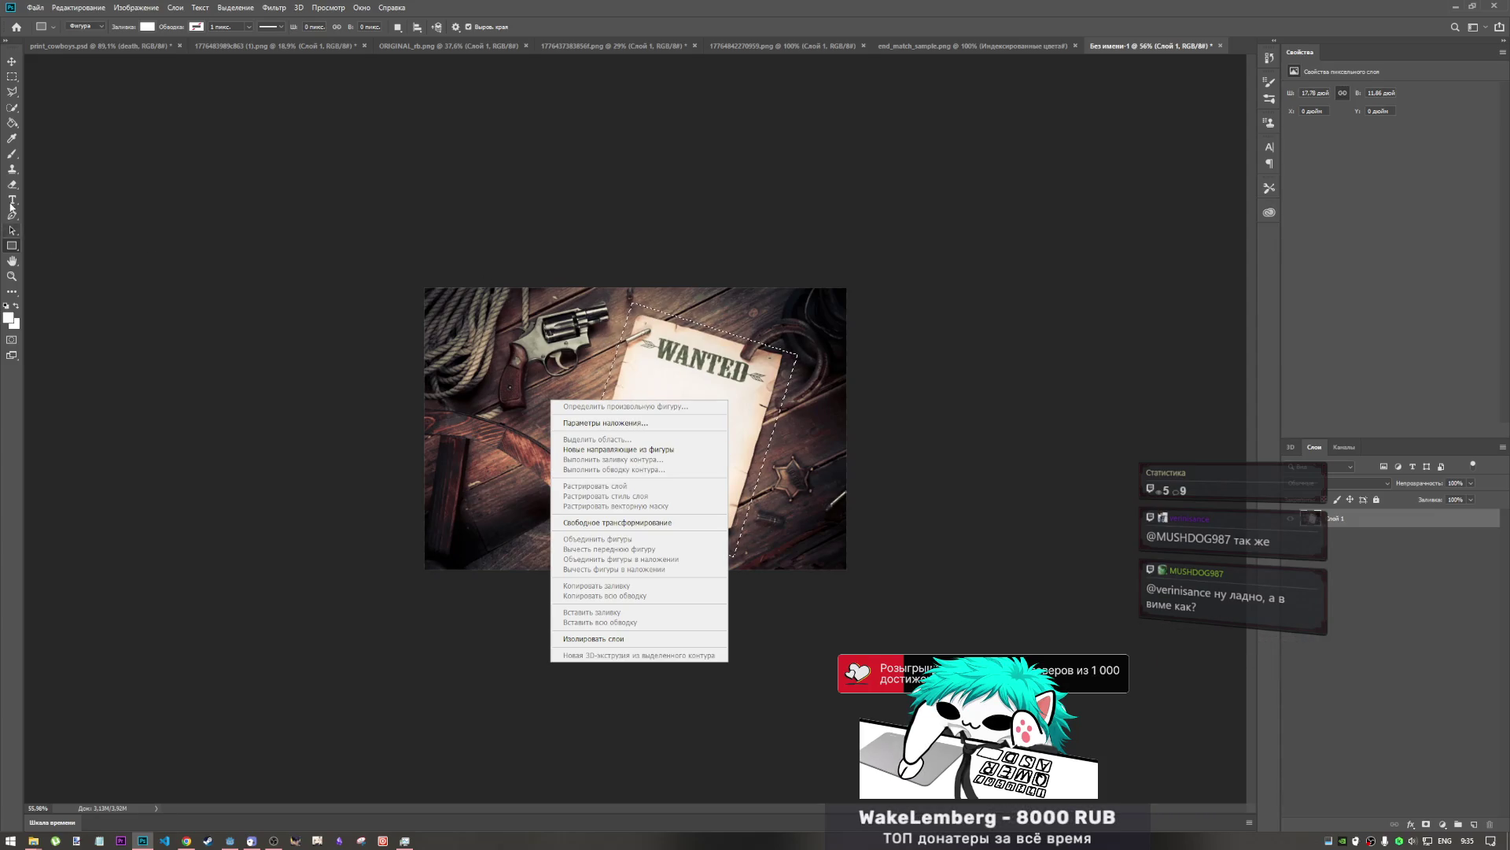
left_click(5, 248)
key("m")
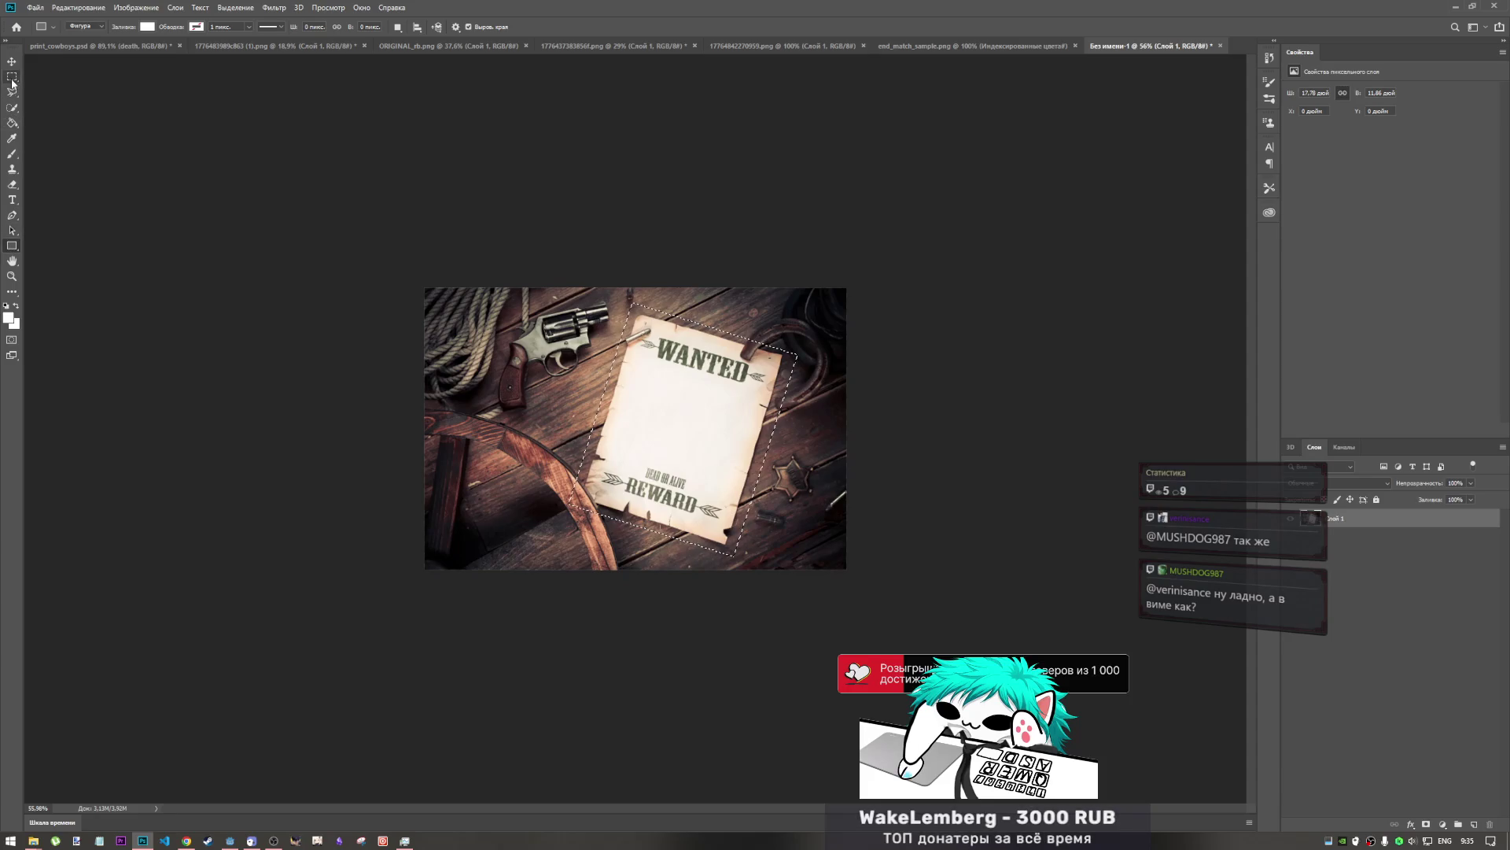
- Transform the selection to about 82% scale and -1.5° rotation over the blank poster paper
right_click(681, 477)
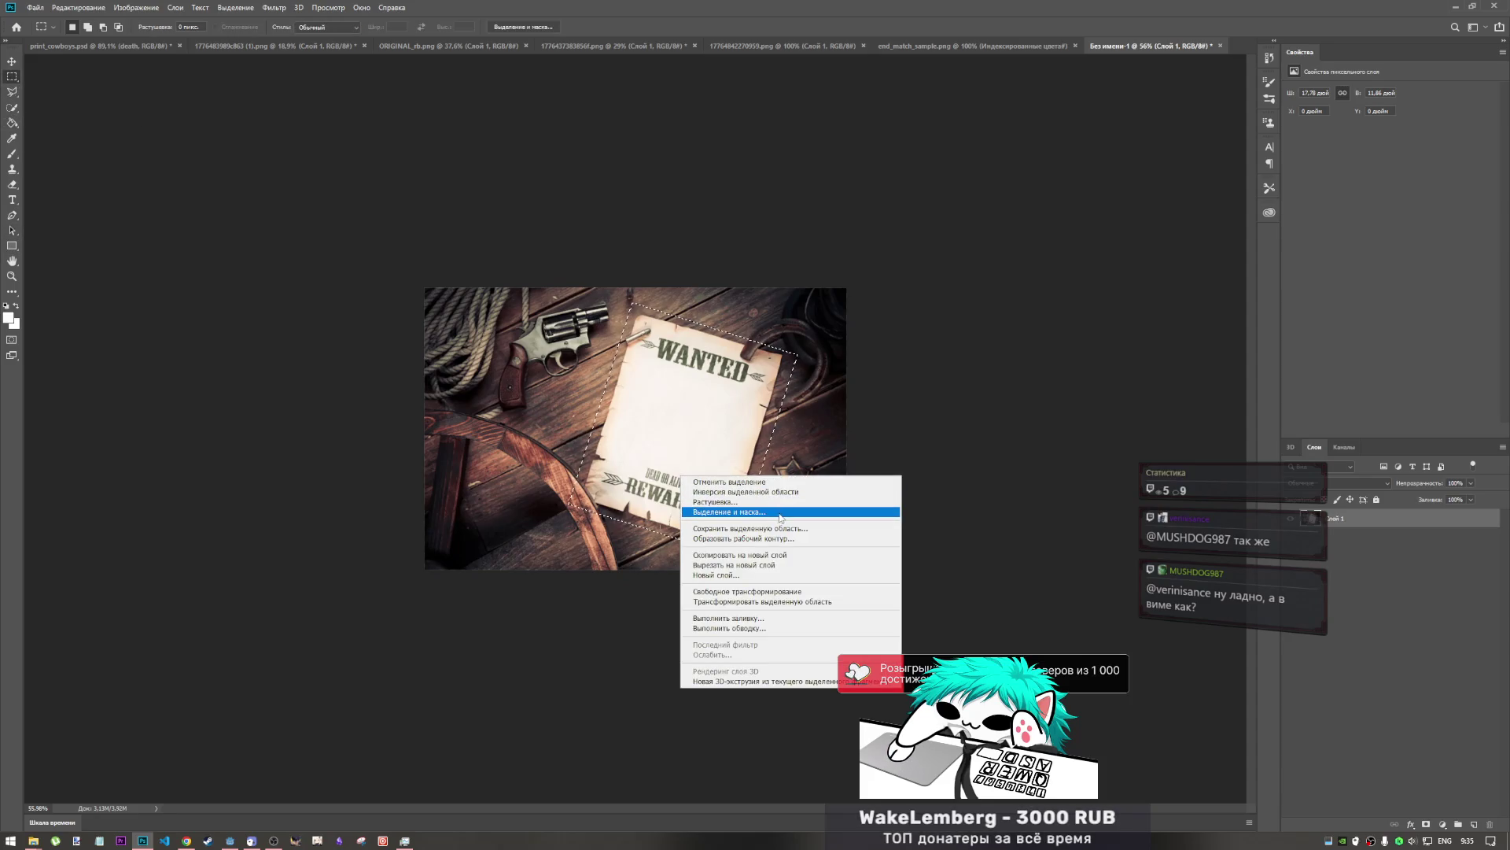
left_click(794, 606)
left_click_drag(790, 307, 768, 347)
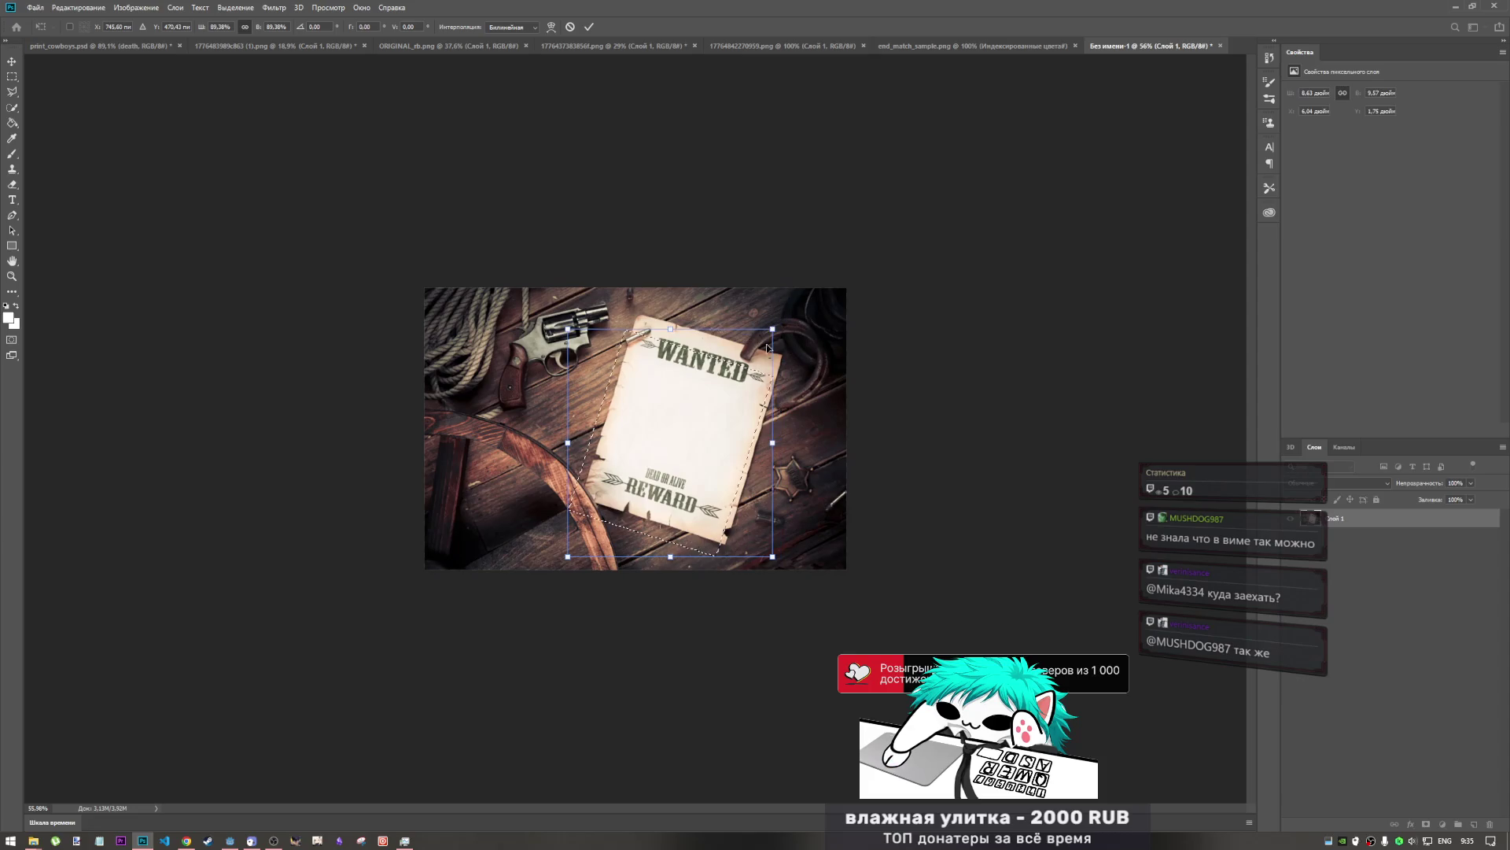
left_click_drag(727, 399, 741, 384)
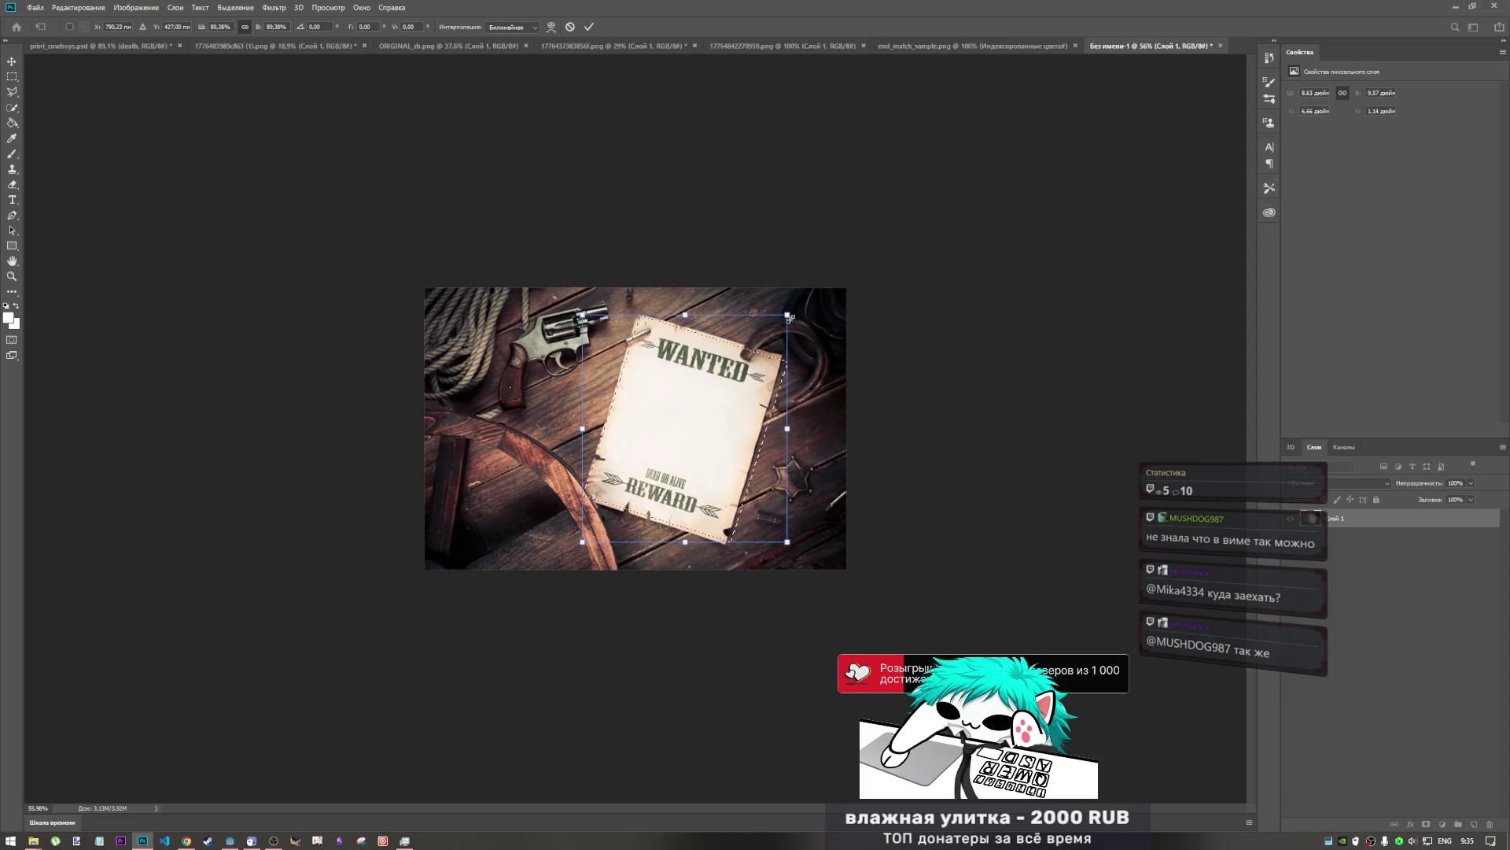
mouse_move(790, 317)
left_mouse_down()
mouse_move(775, 319)
mouse_move(818, 302)
left_mouse_up()
left_click_drag(725, 406, 724, 392)
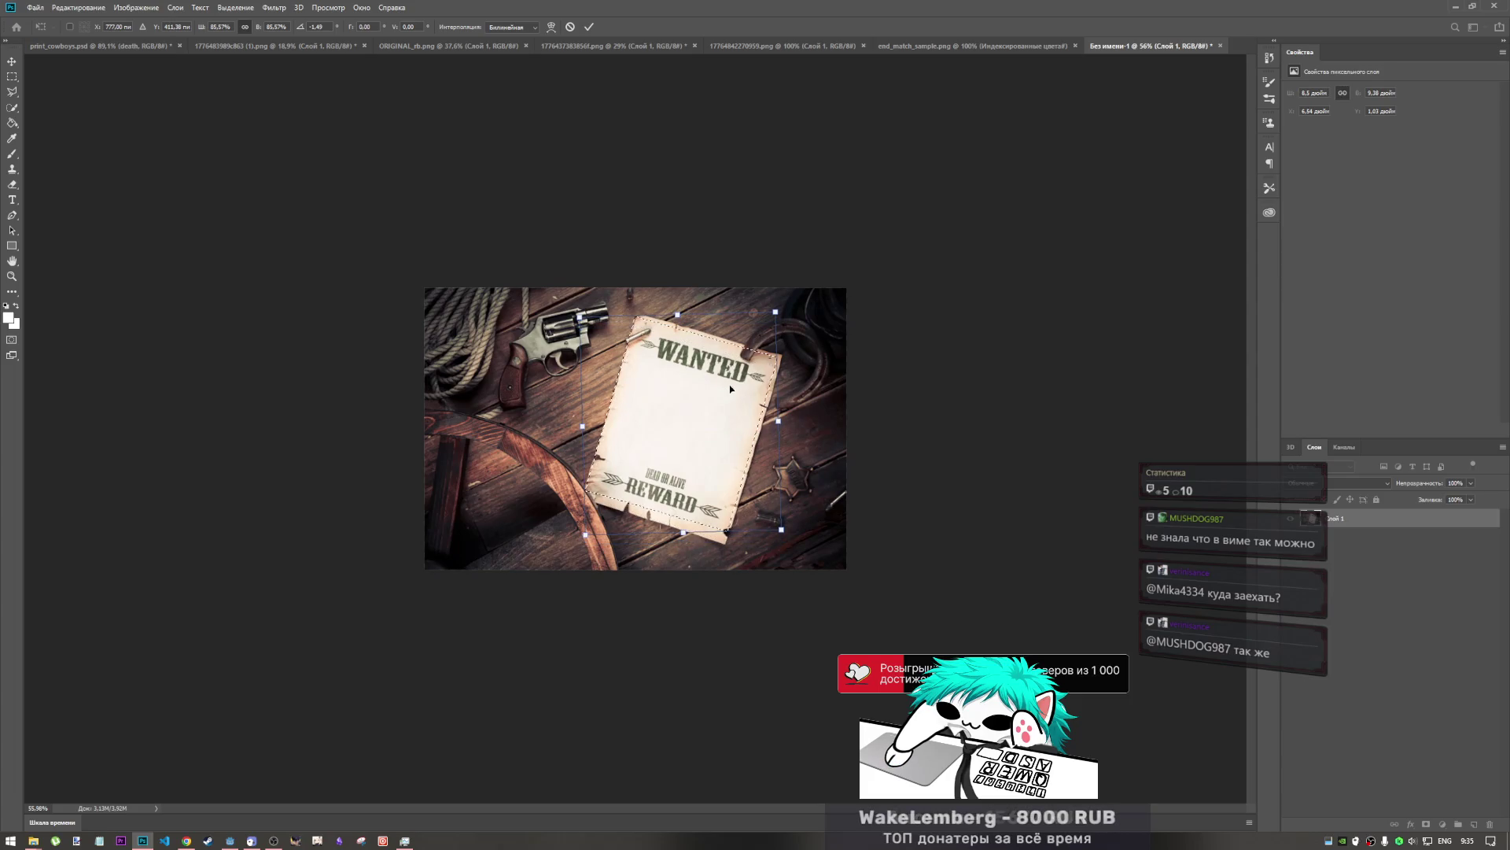
left_click_drag(777, 313, 762, 336)
left_click_drag(737, 385, 739, 386)
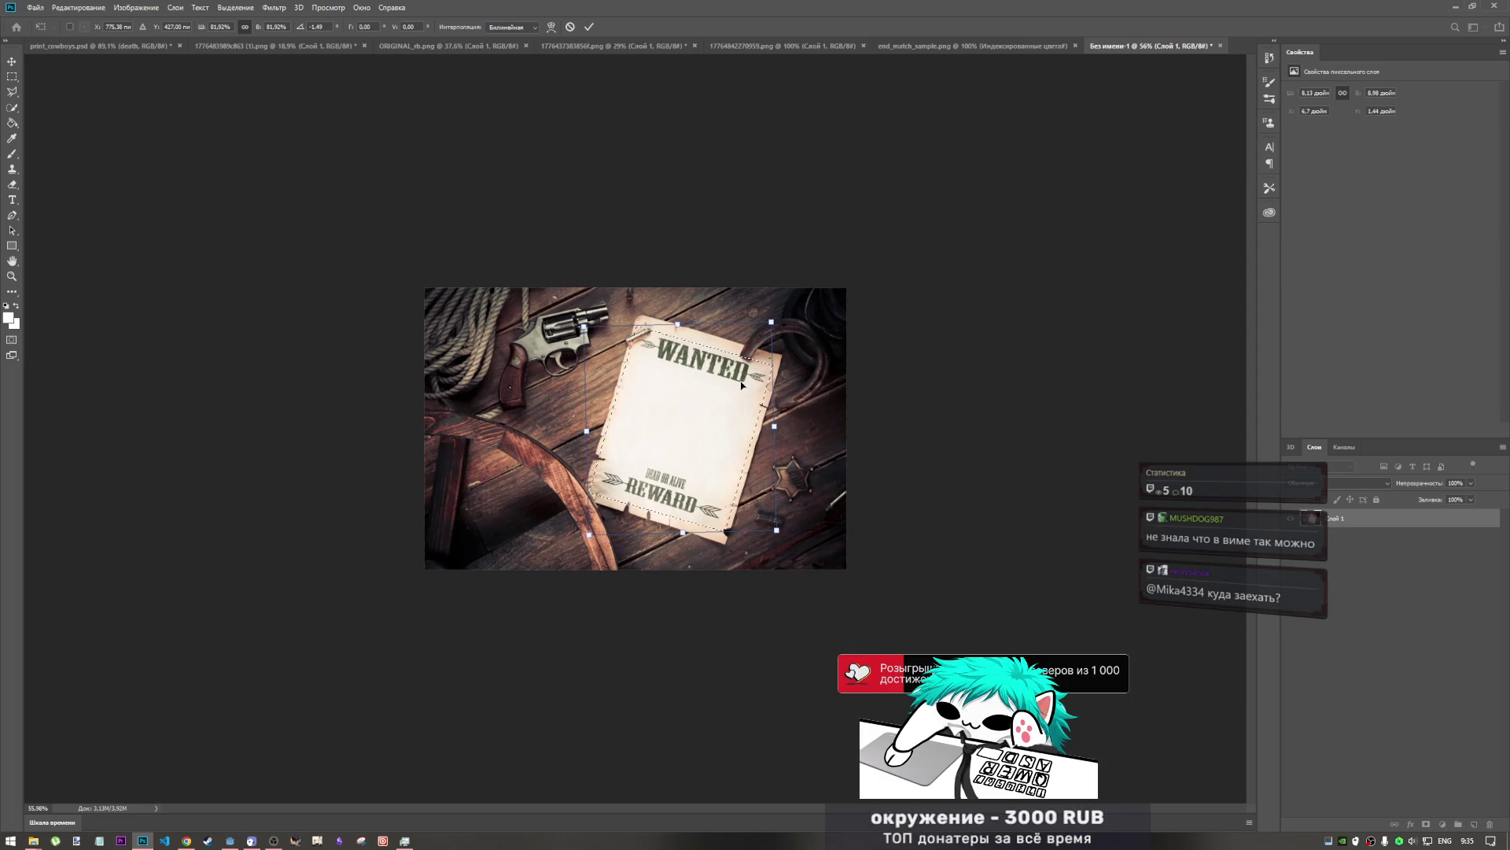
key("m")
left_click(1364, 583)
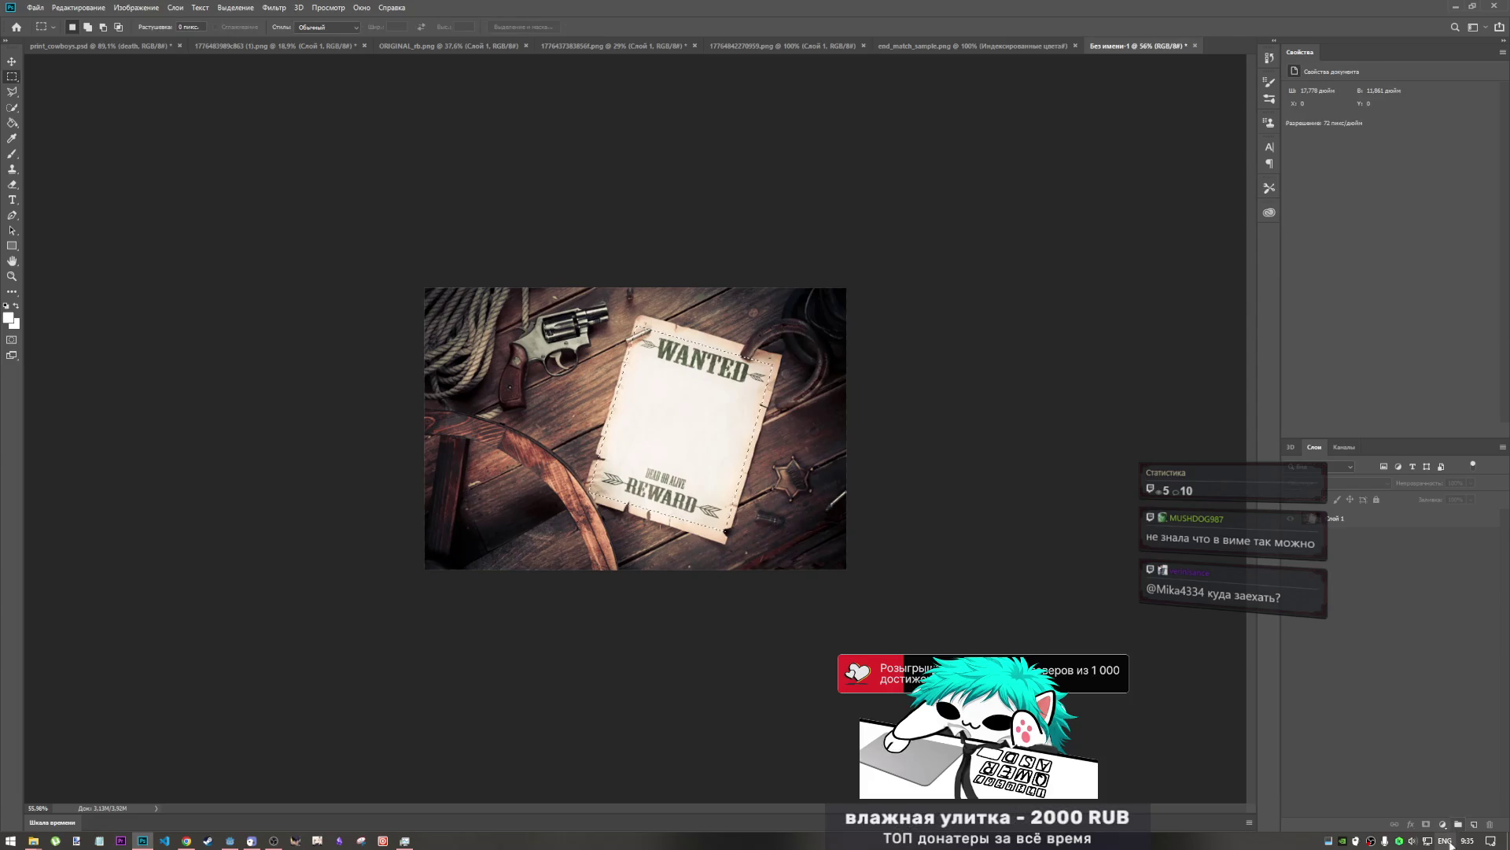
- Add a new empty layer and set the foreground colour to a dark teal
left_click(1473, 824)
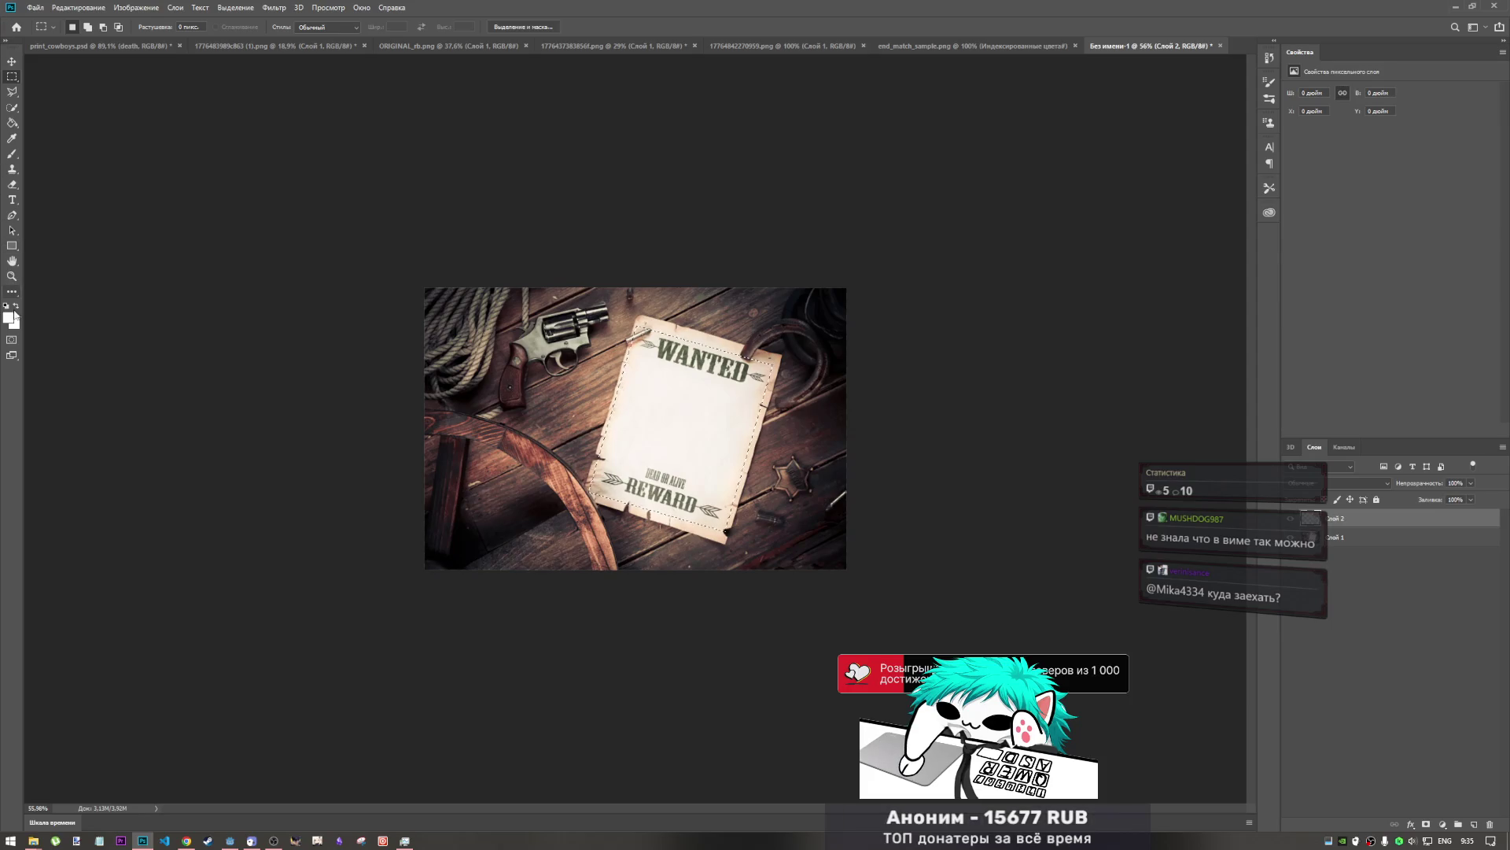
left_click(12, 137)
left_click(10, 317)
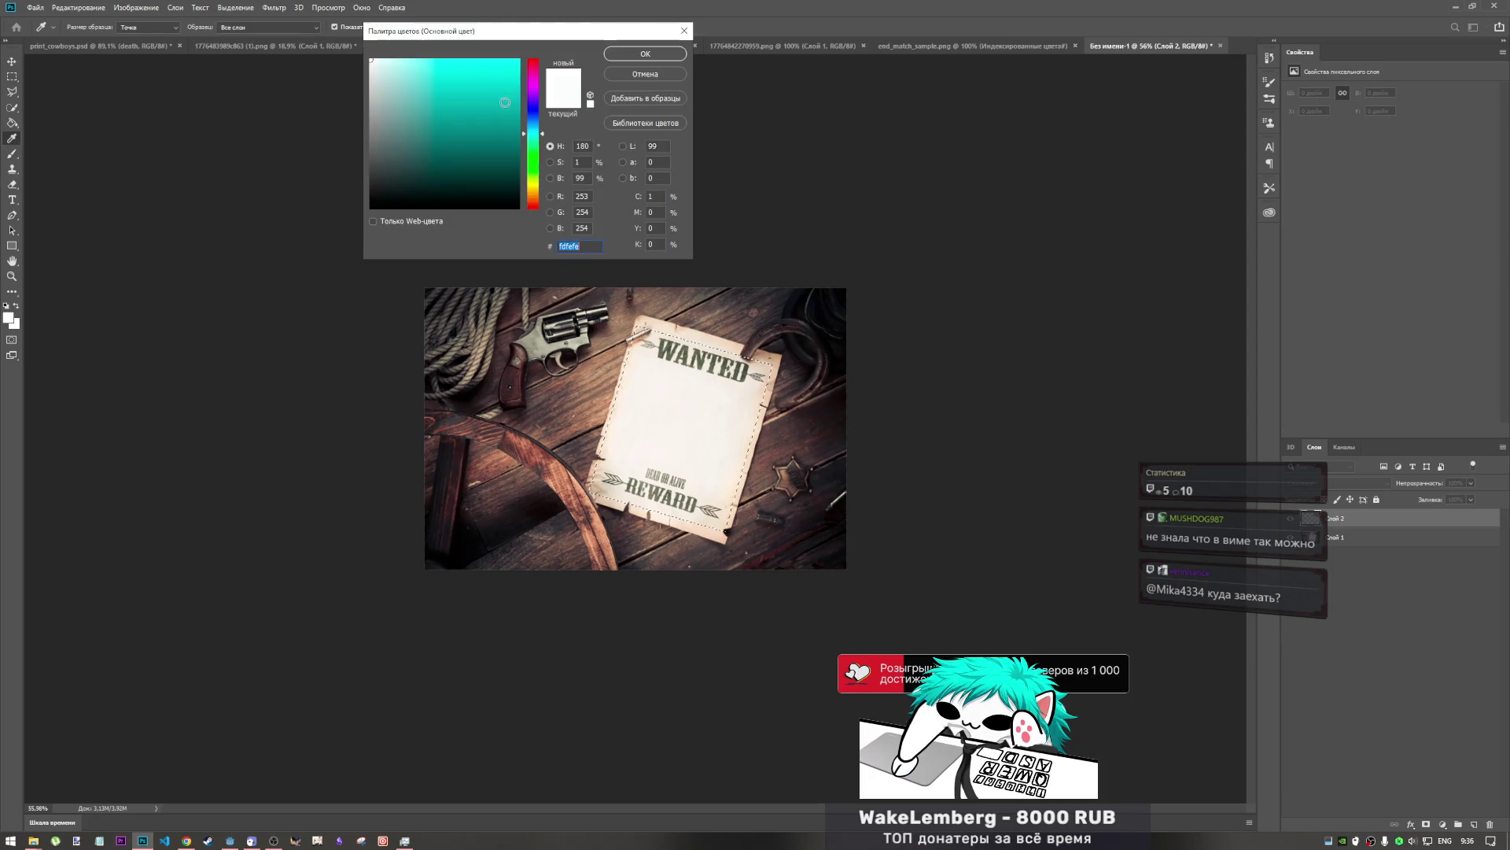
left_click_drag(404, 193, 489, 187)
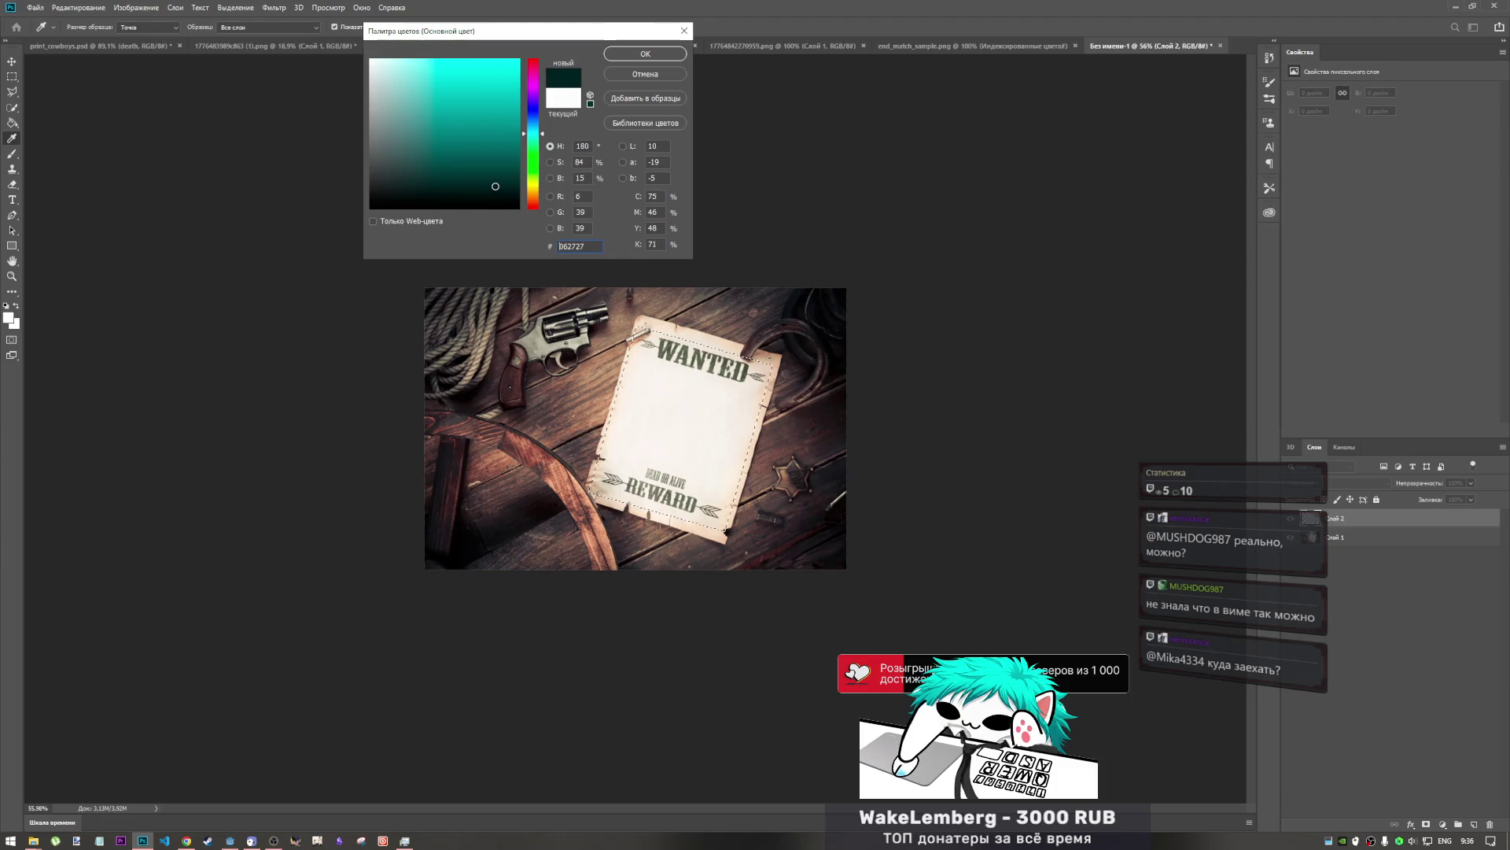
left_click(645, 54)
key("g")
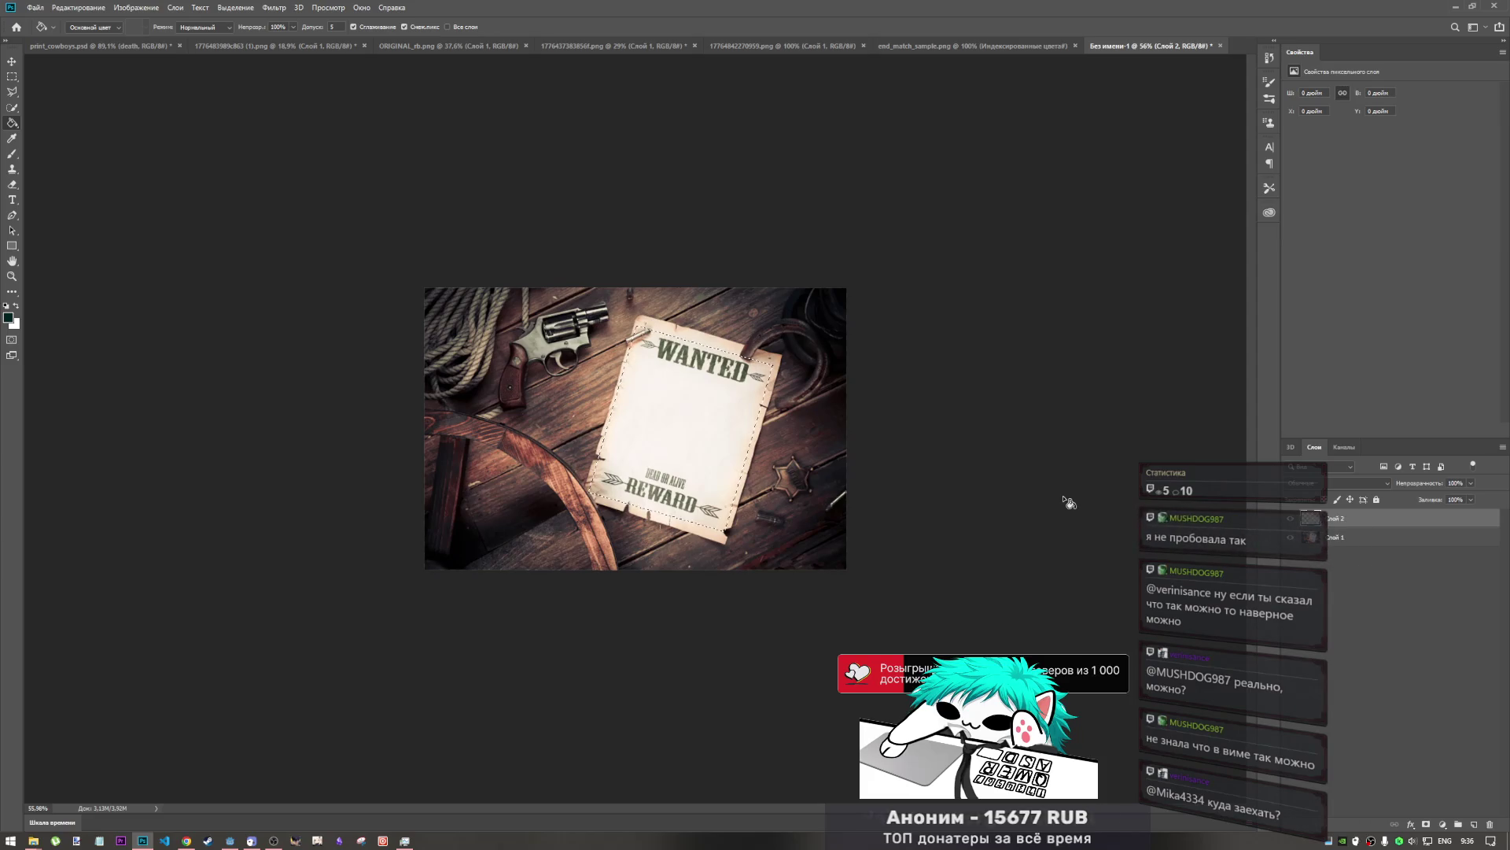
- Undo and redo the new layer, then refine the foreground colour to dark teal around 02312e
key("ctrl+z")
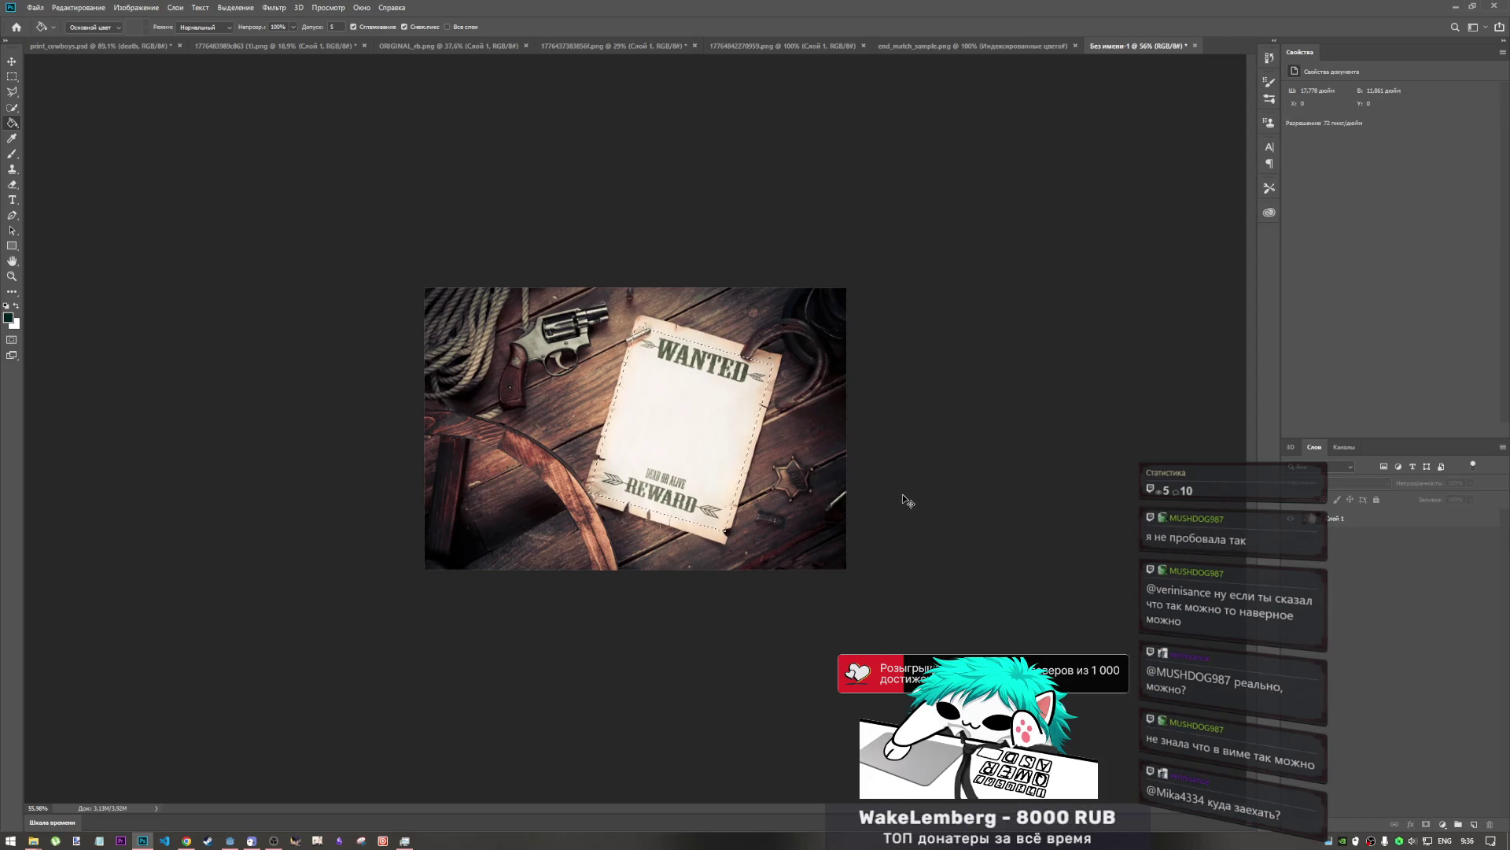
key("ctrl+shift+z")
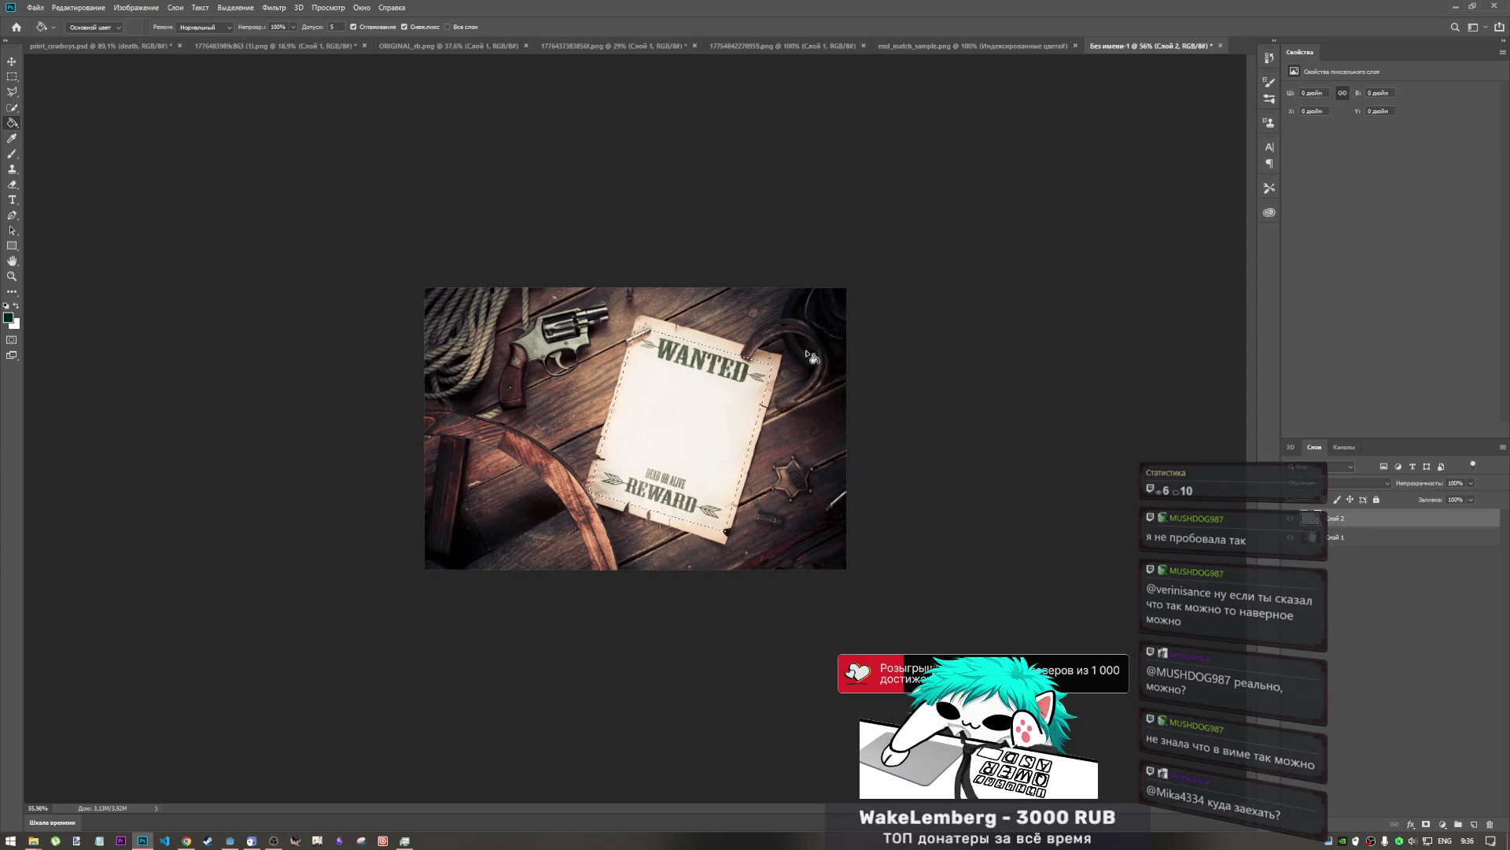
left_click(8, 316)
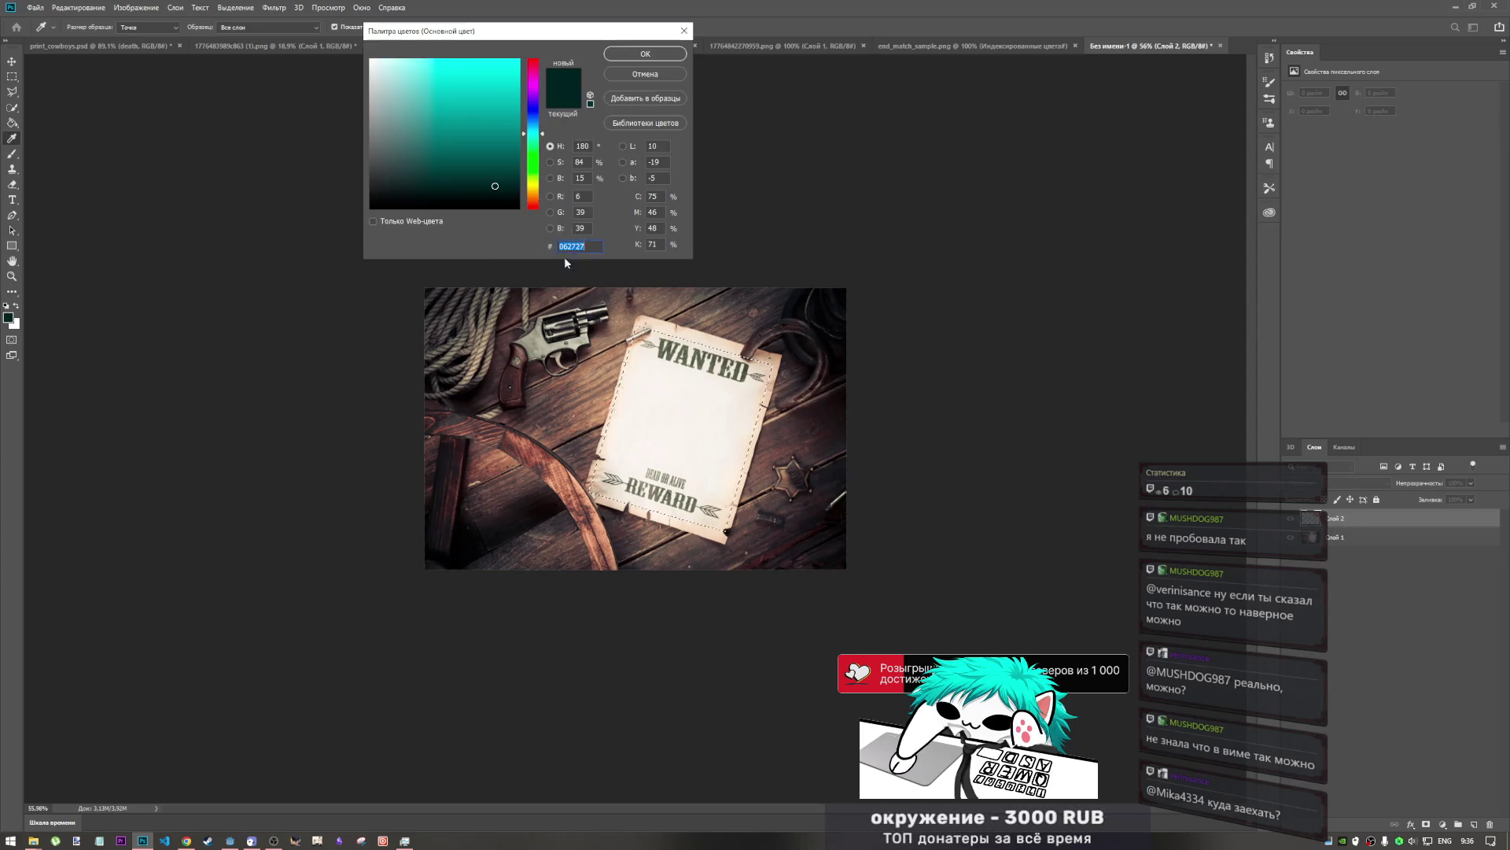
left_click(516, 179)
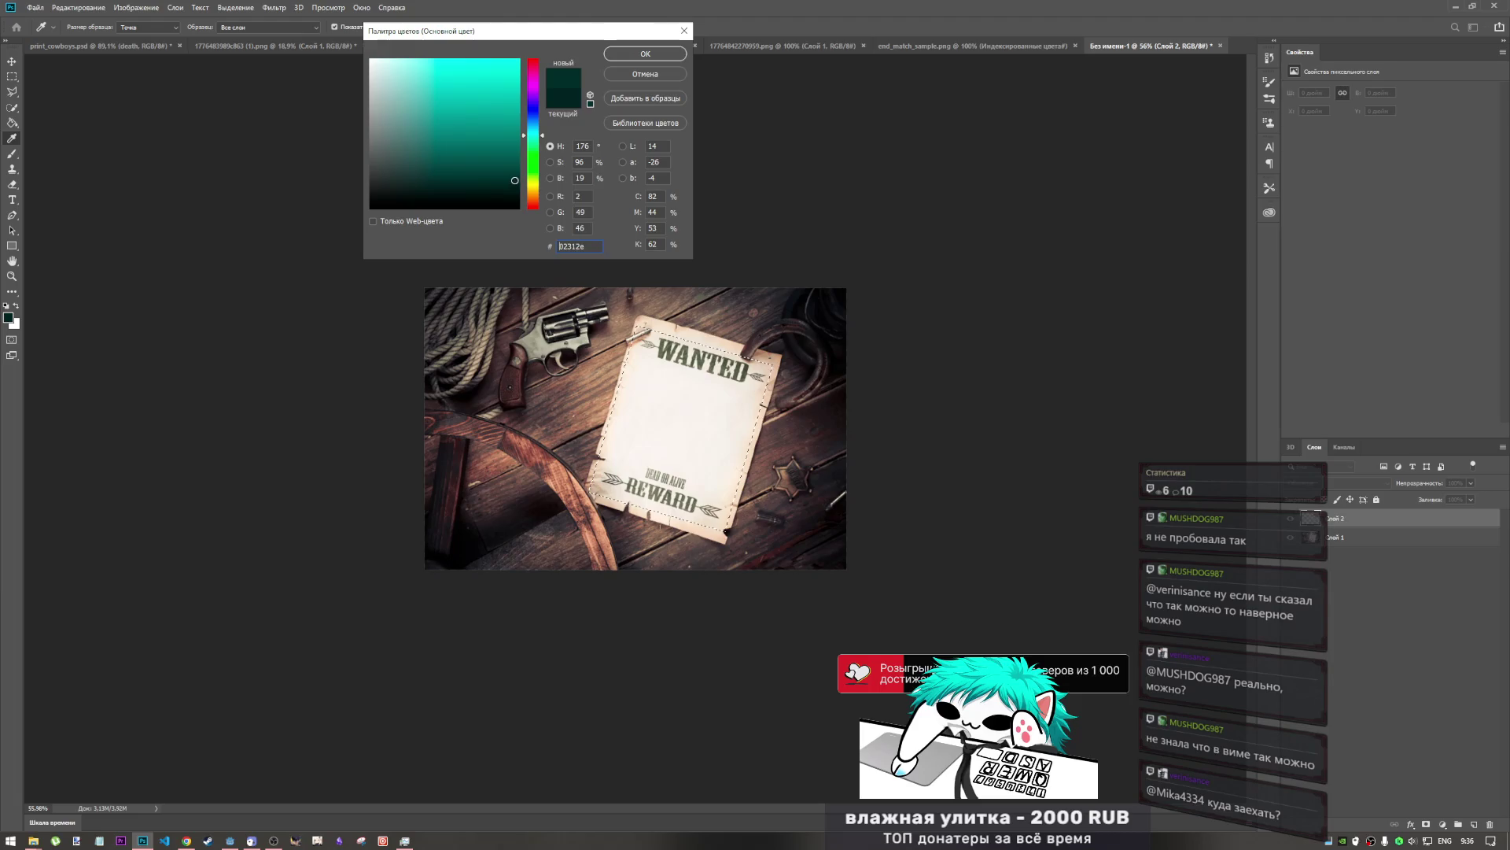
left_click(653, 54)
key("g")
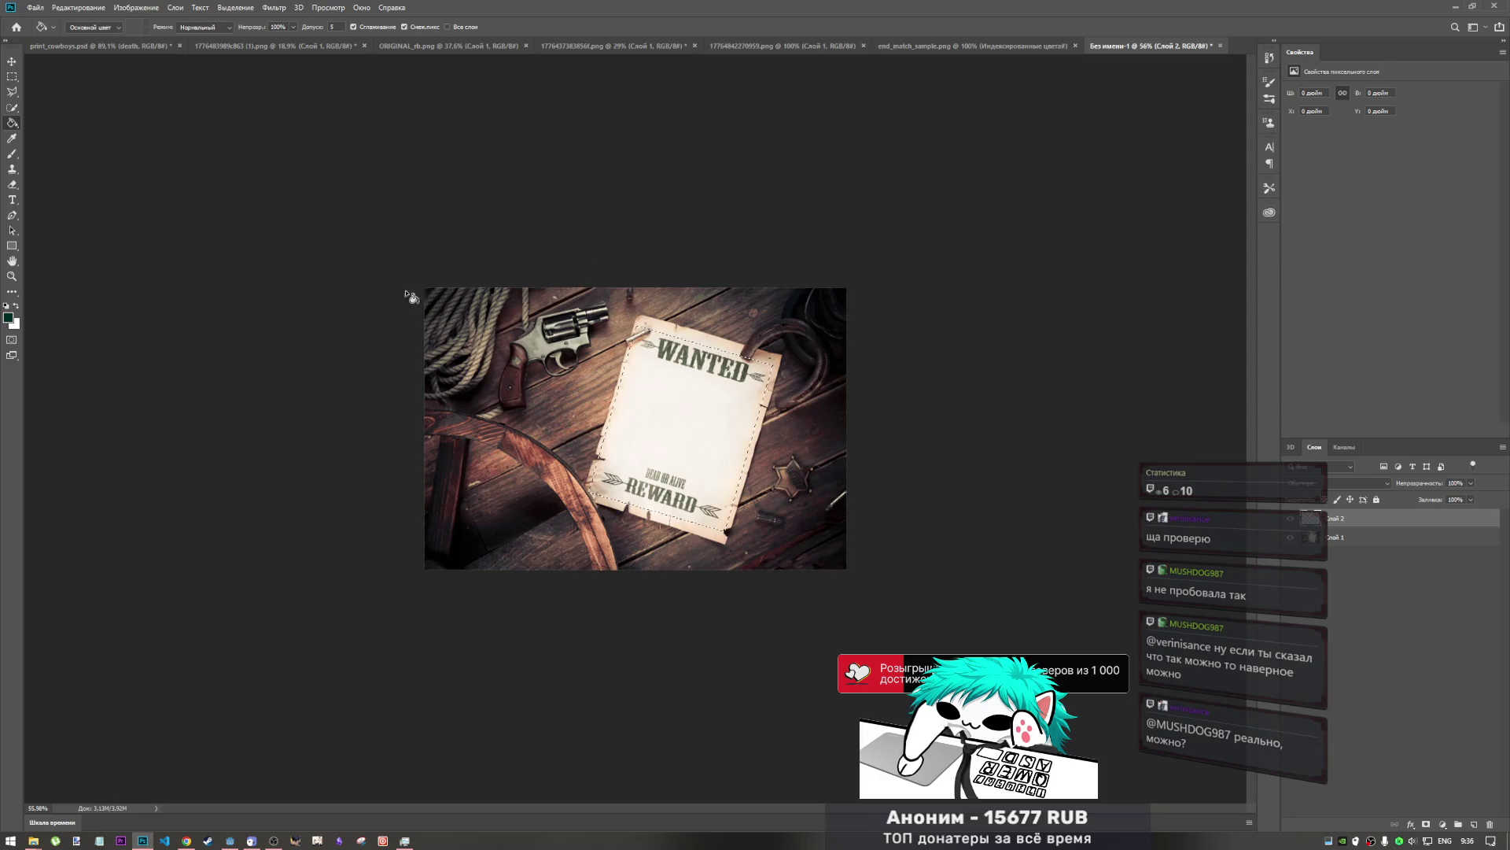
- Invert the selection so everything except the poster paper is selected
right_click(689, 415, "shift")
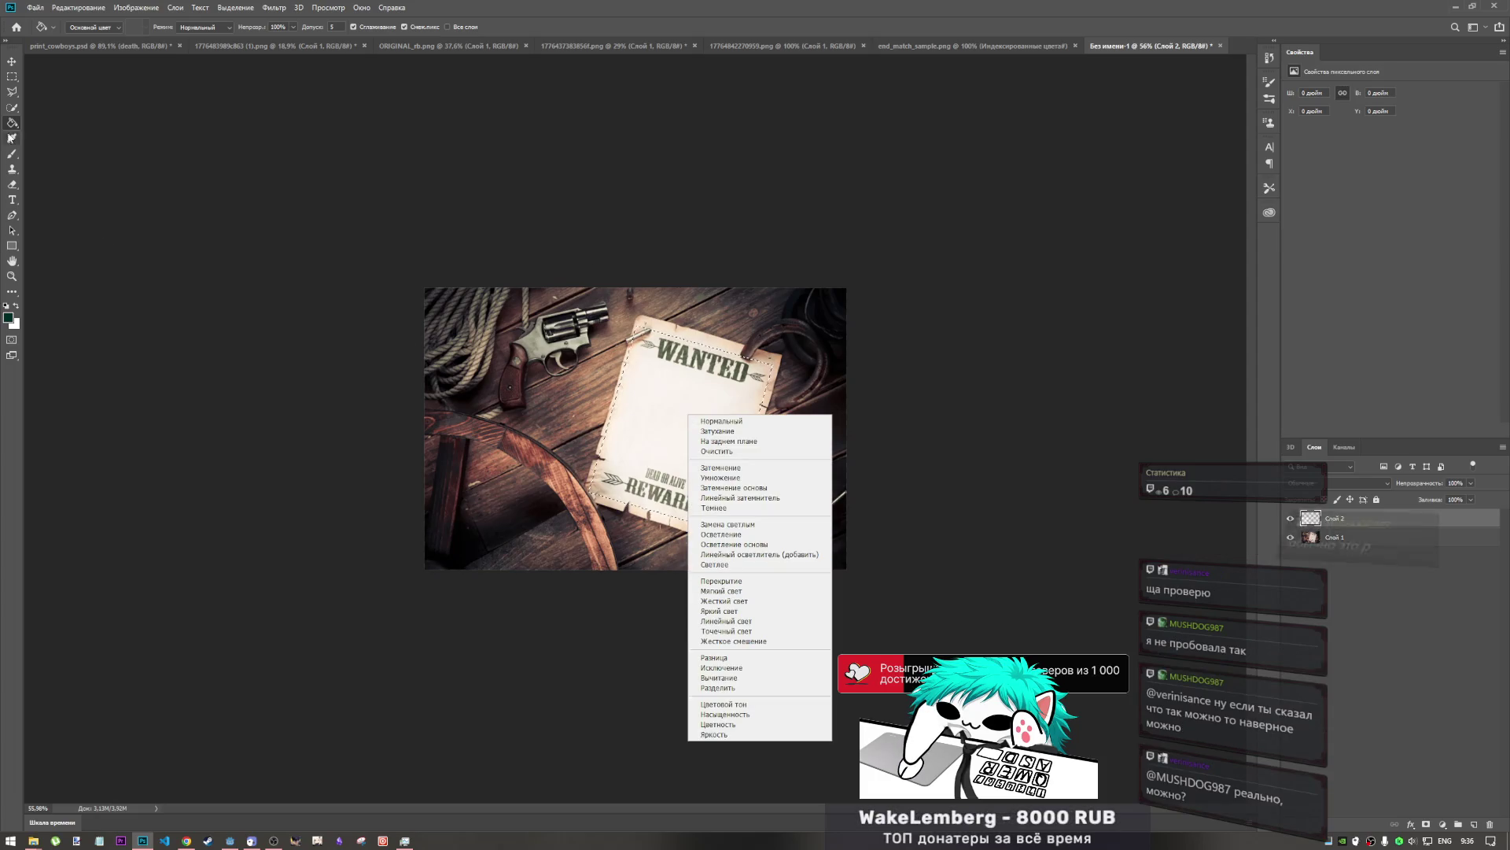
key("Escape")
left_click(18, 79)
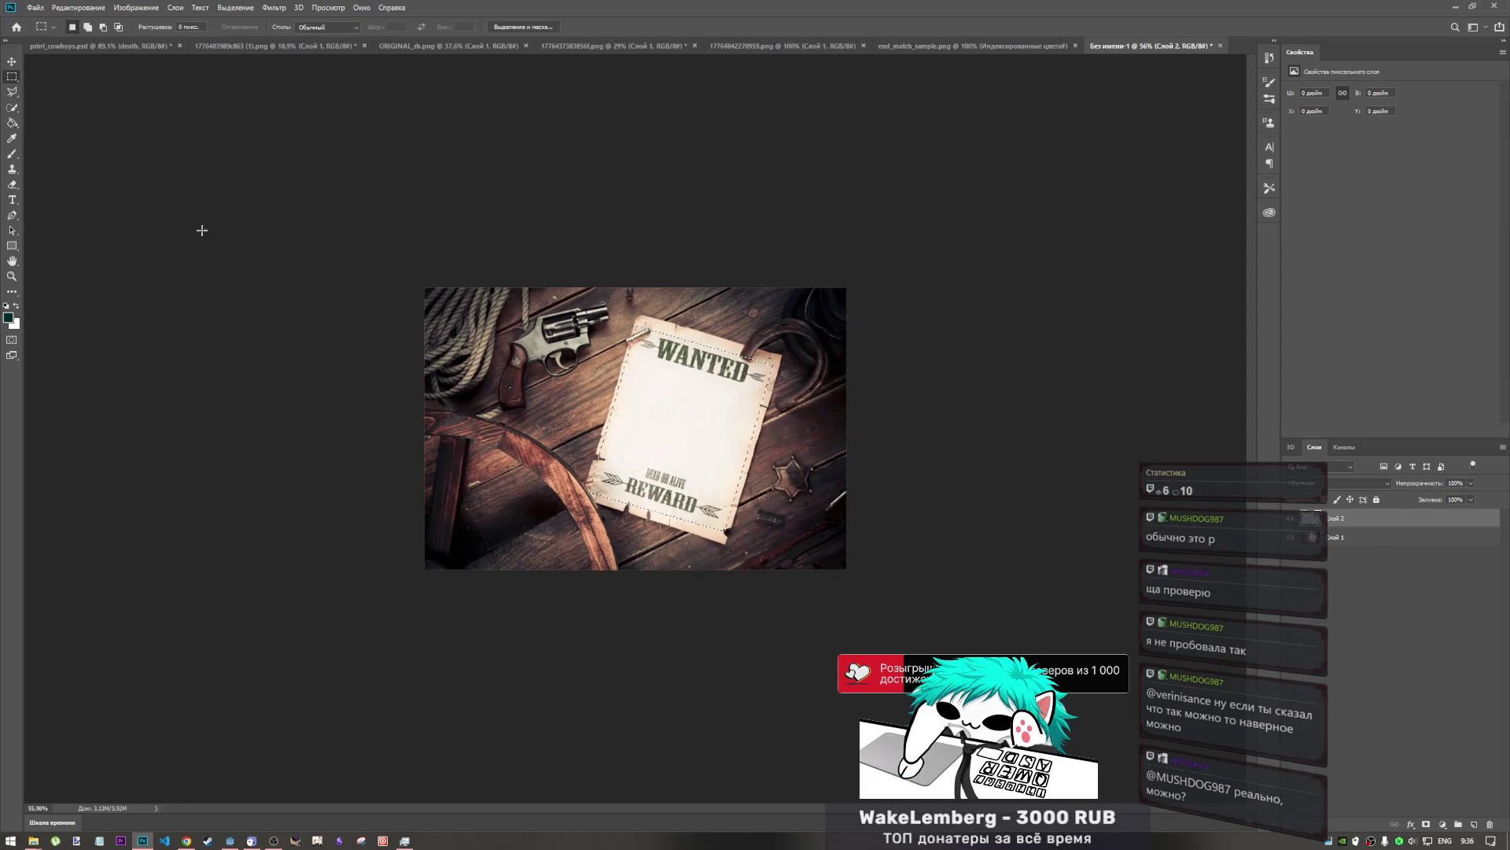
right_click(684, 427)
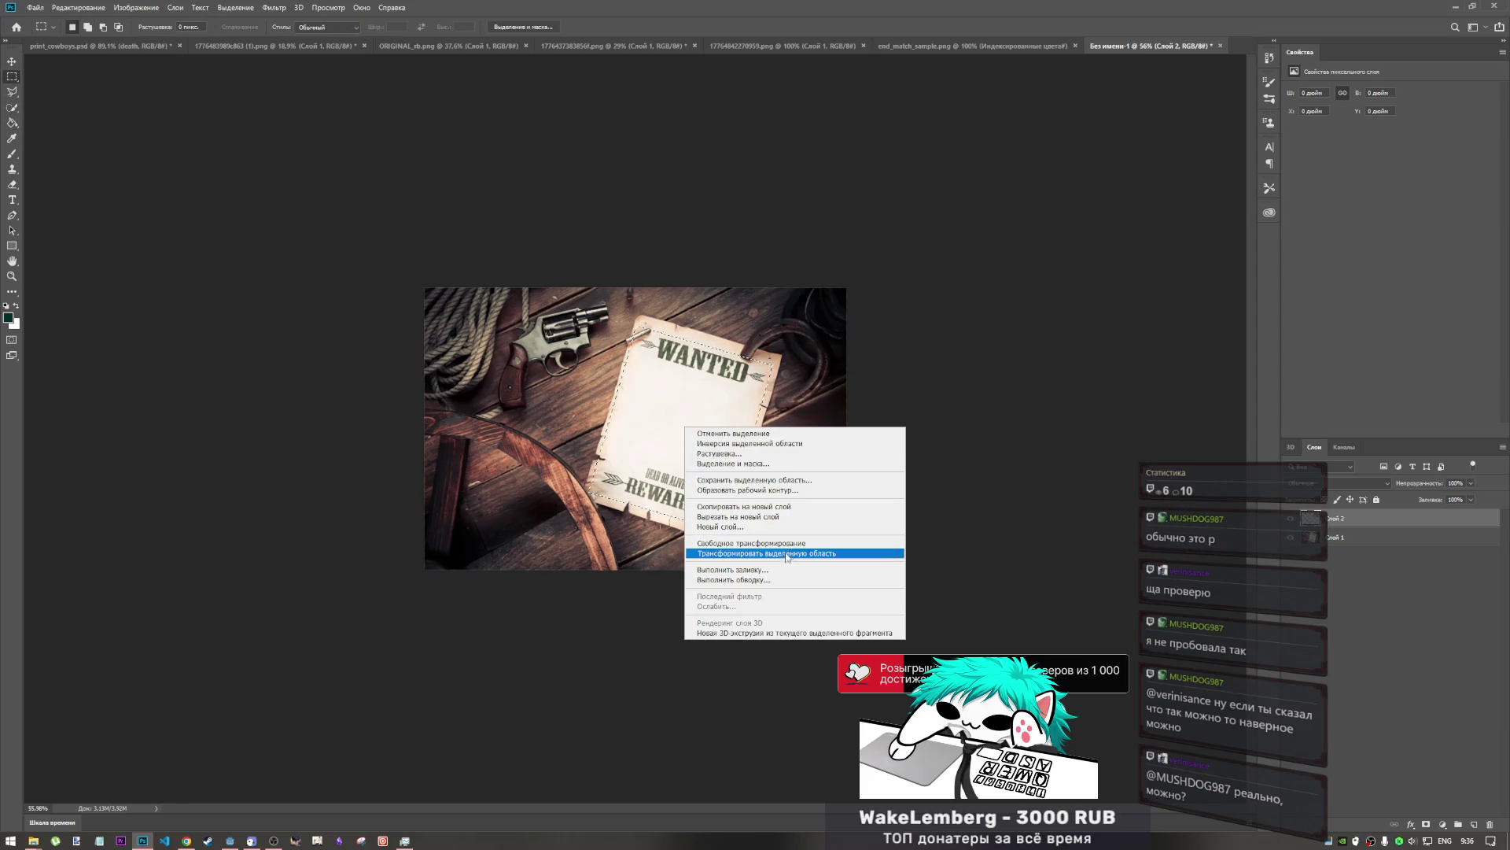
left_click(747, 443)
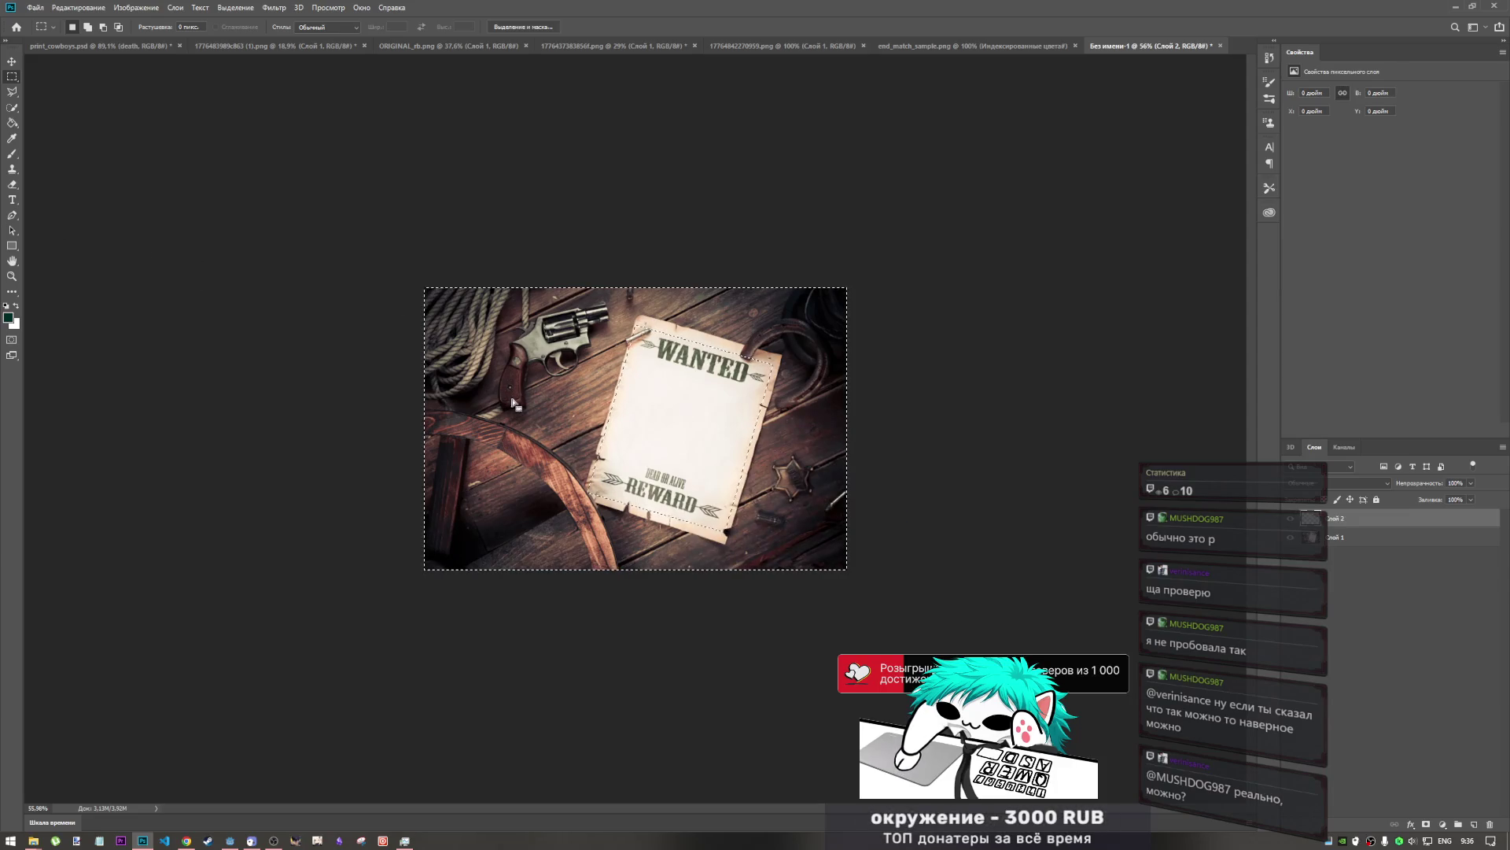
- Feather the selection by 5 px and Paint Bucket-fill it with dark teal
right_click(639, 404)
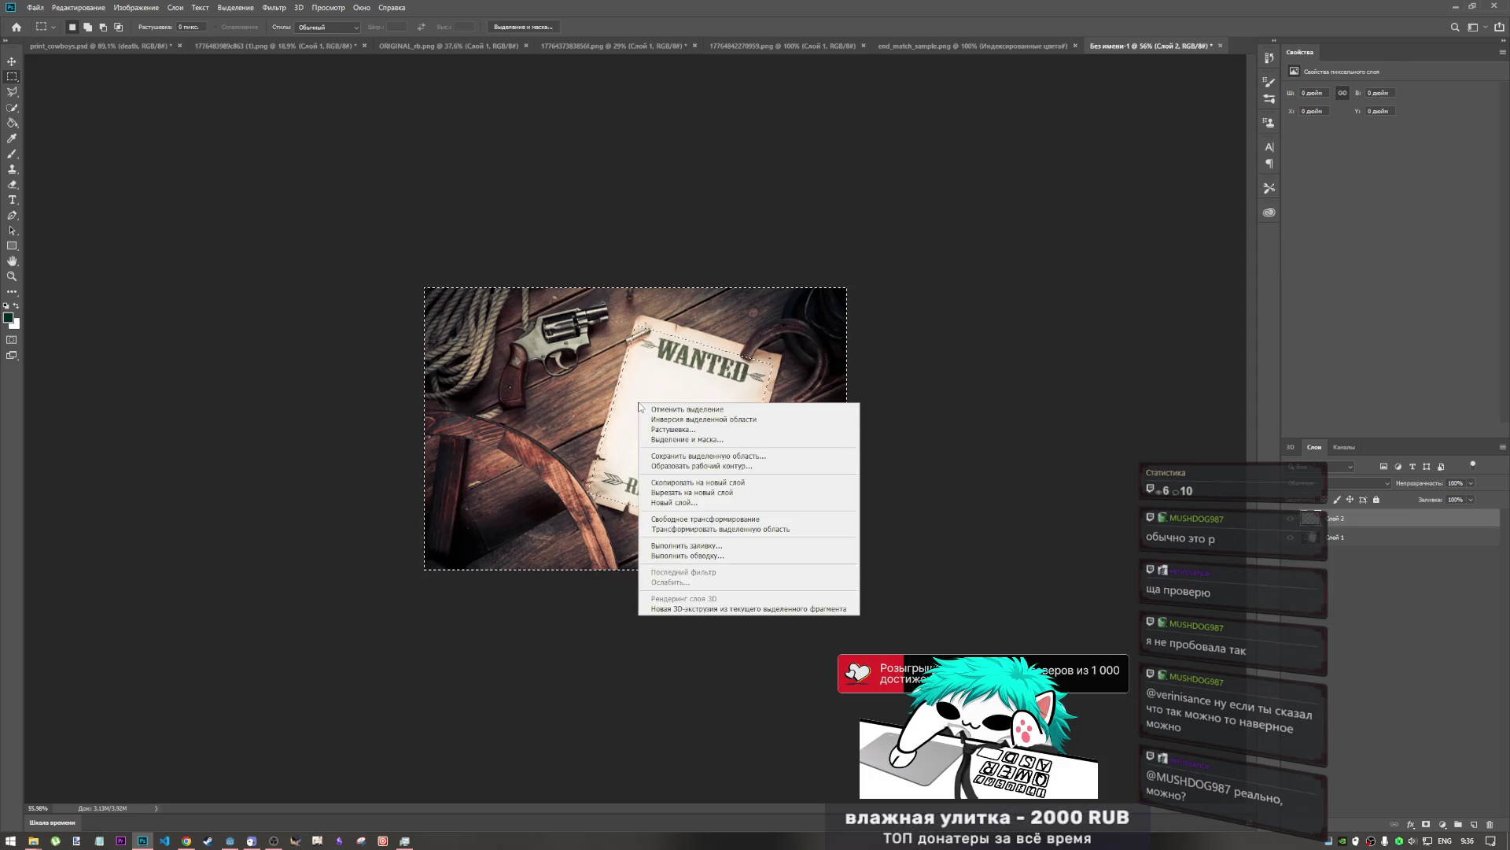
left_click(692, 429)
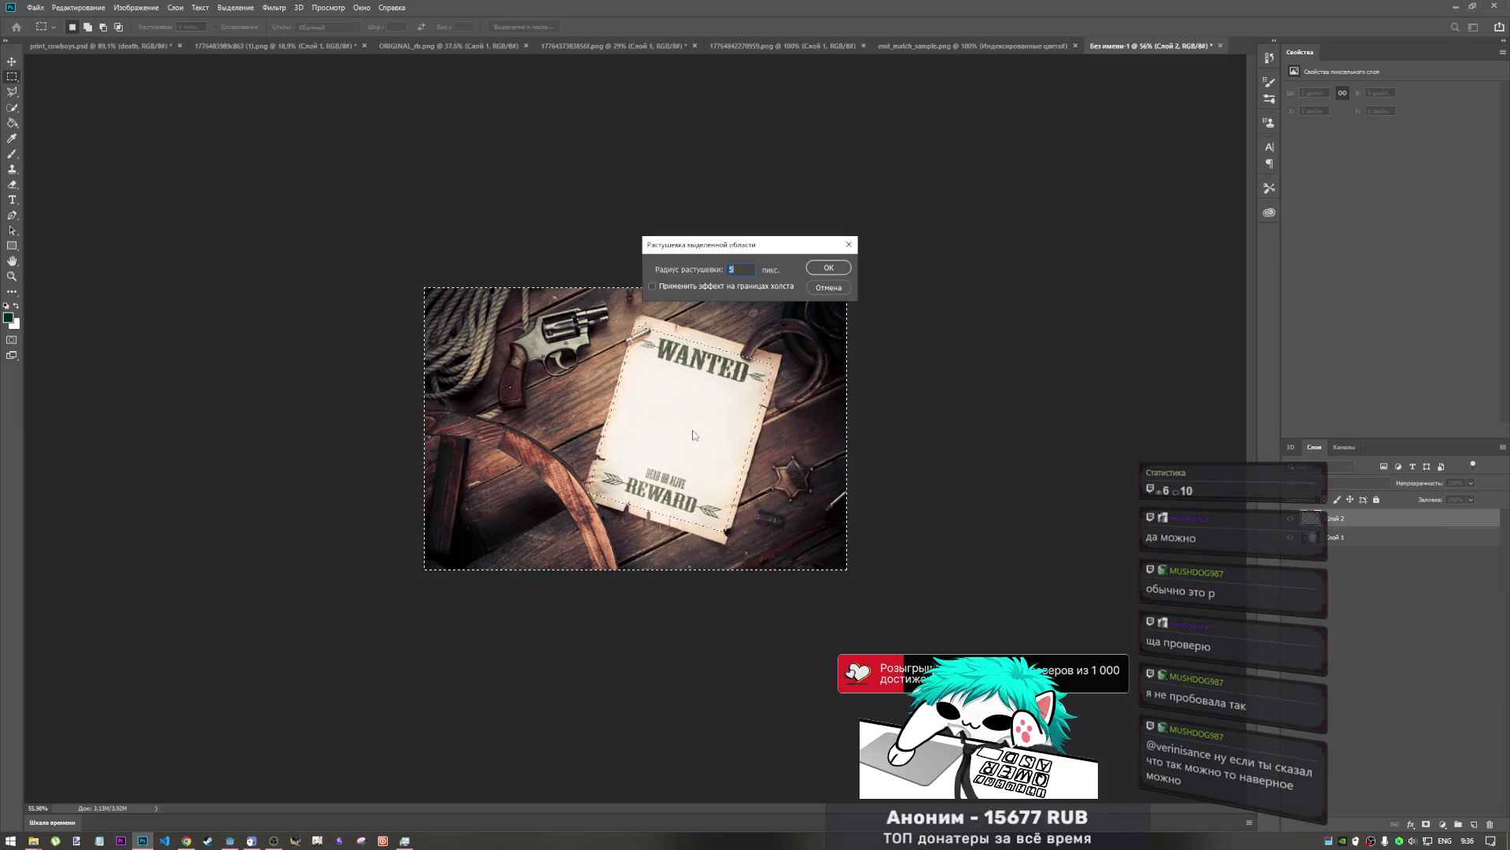
left_click(830, 268)
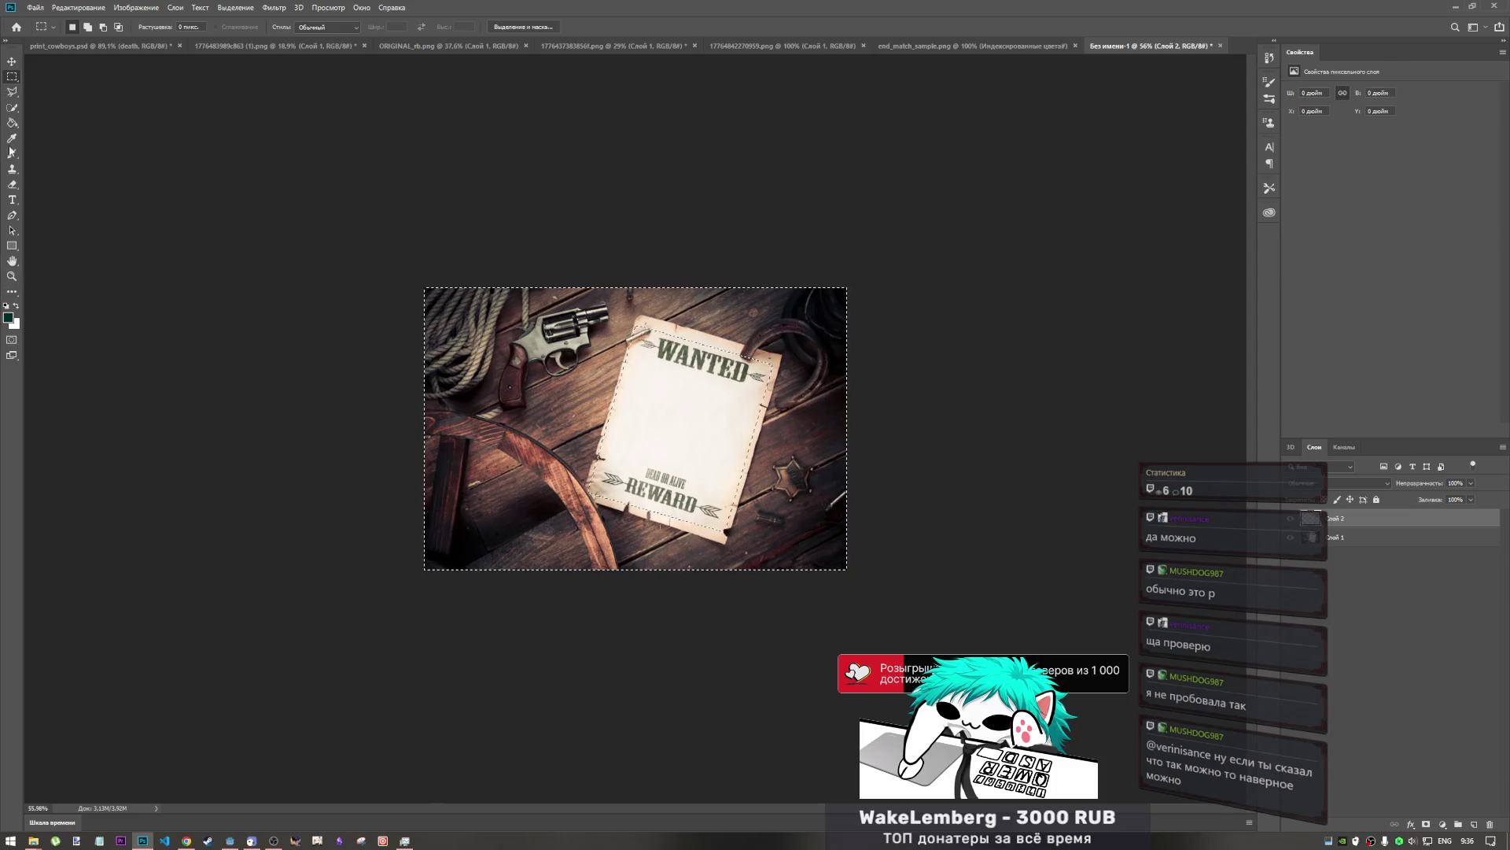
left_click(13, 123)
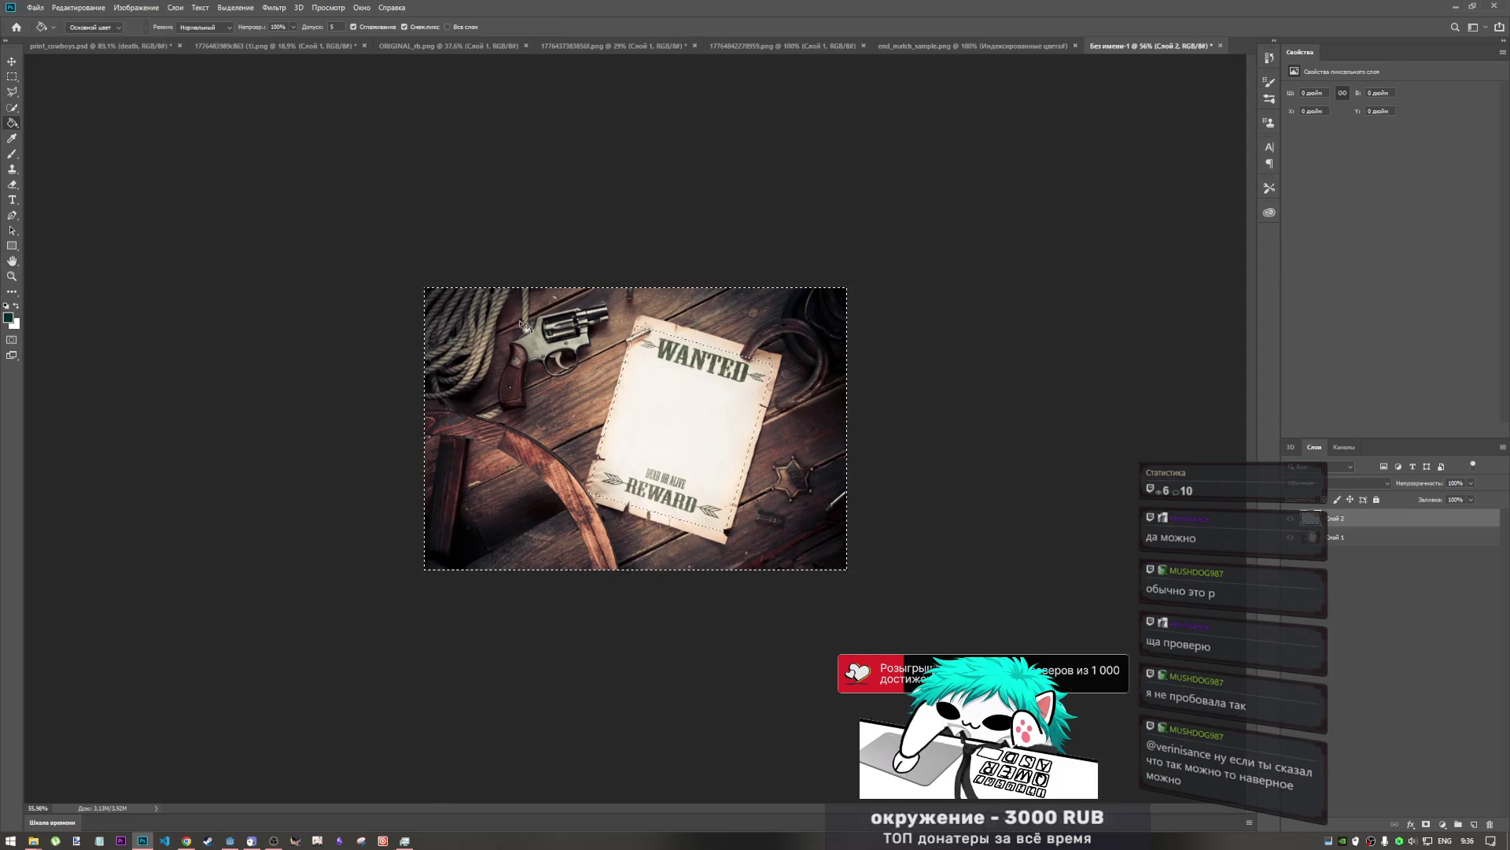
left_click(810, 465)
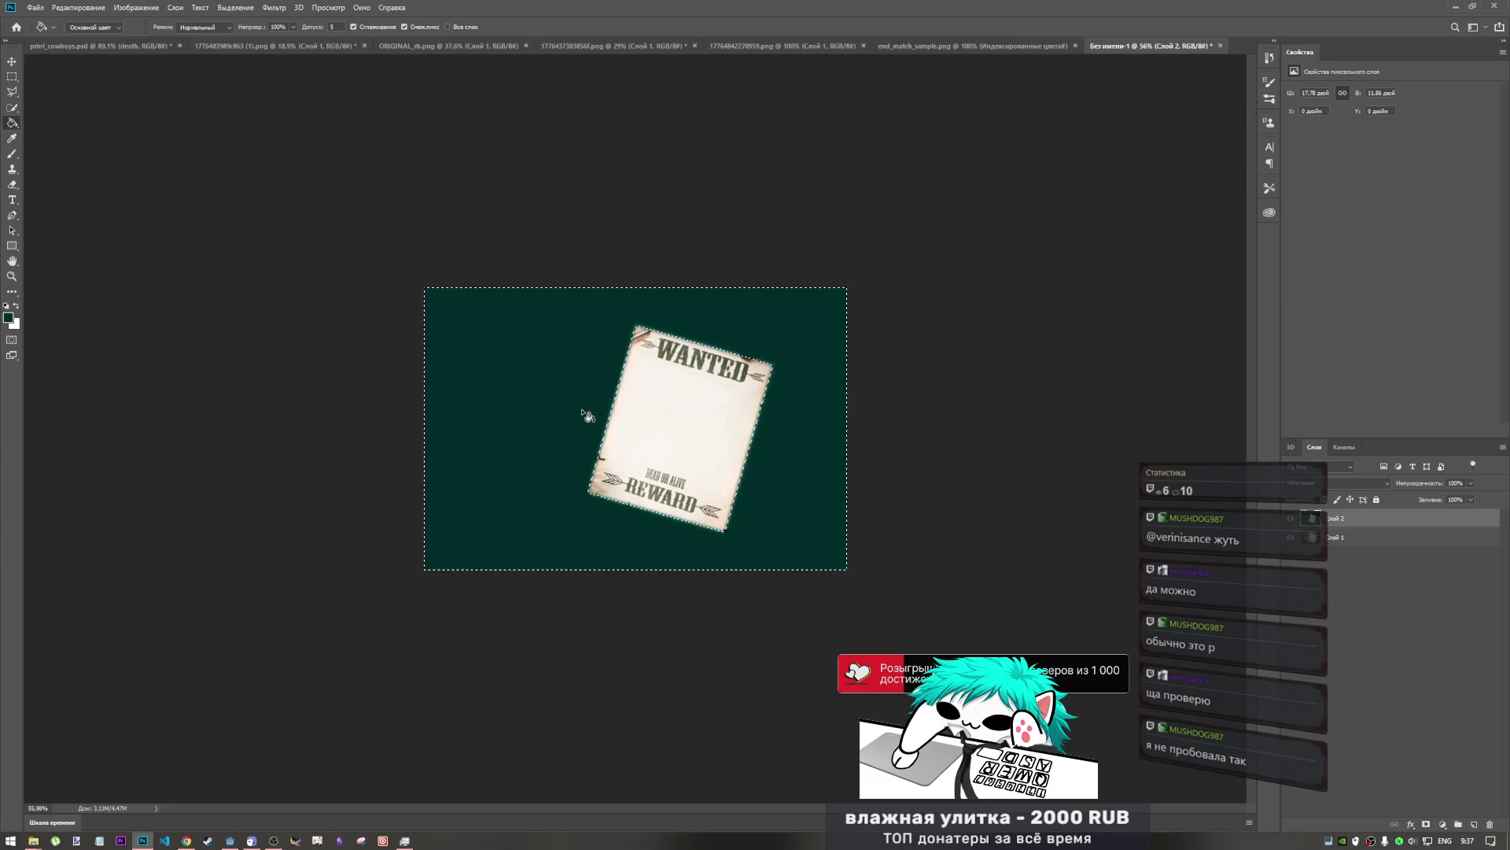
- Deselect, then cycle the teal layer's blend mode from Dissolve onward until the photo shows through
key("ctrl+d")
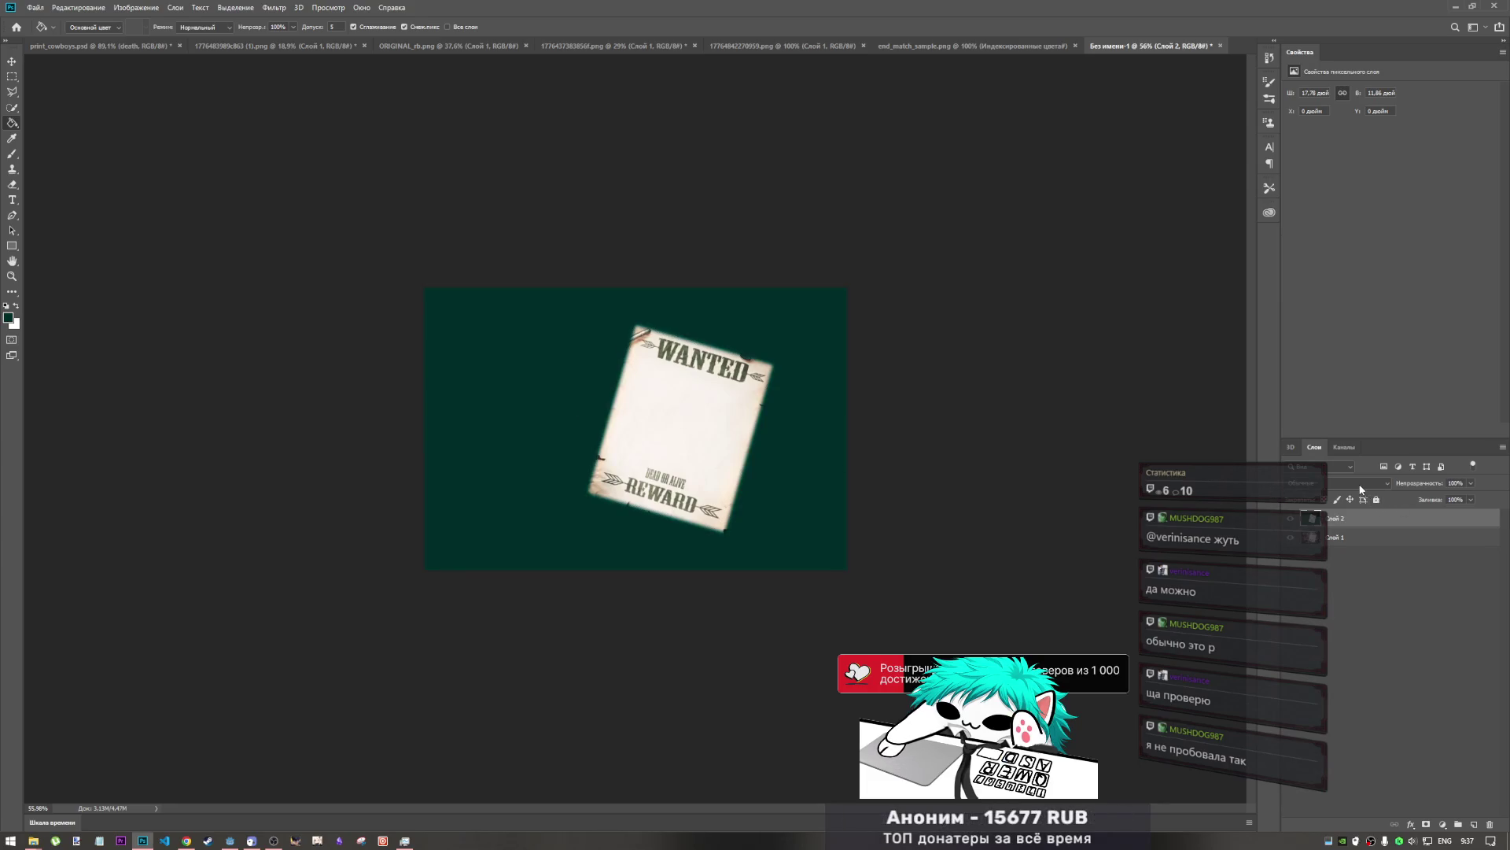
left_click(1358, 486)
left_click(1354, 496)
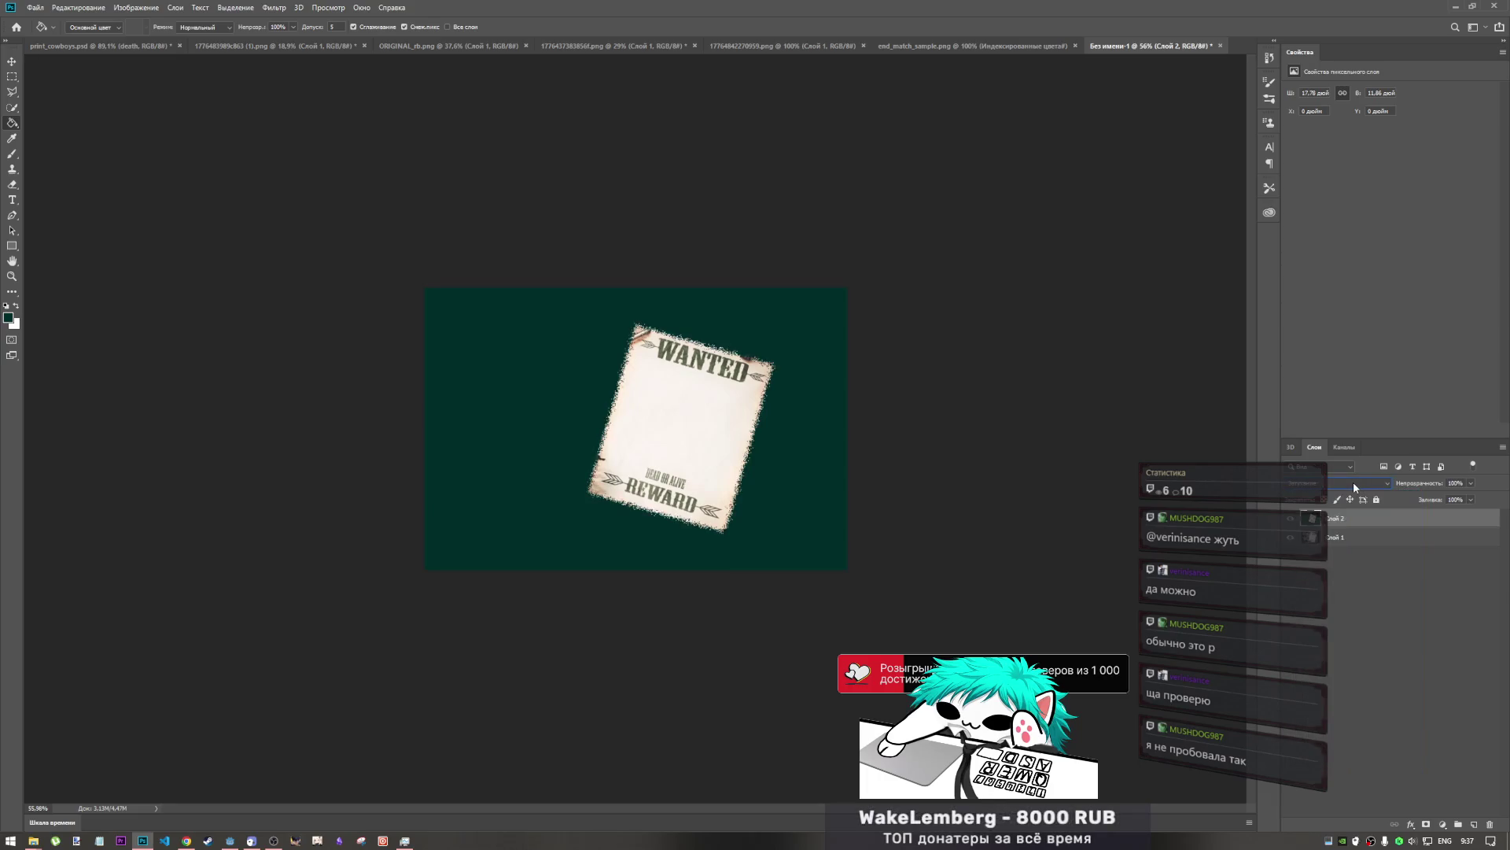
scroll(1353, 486, "down", 1)
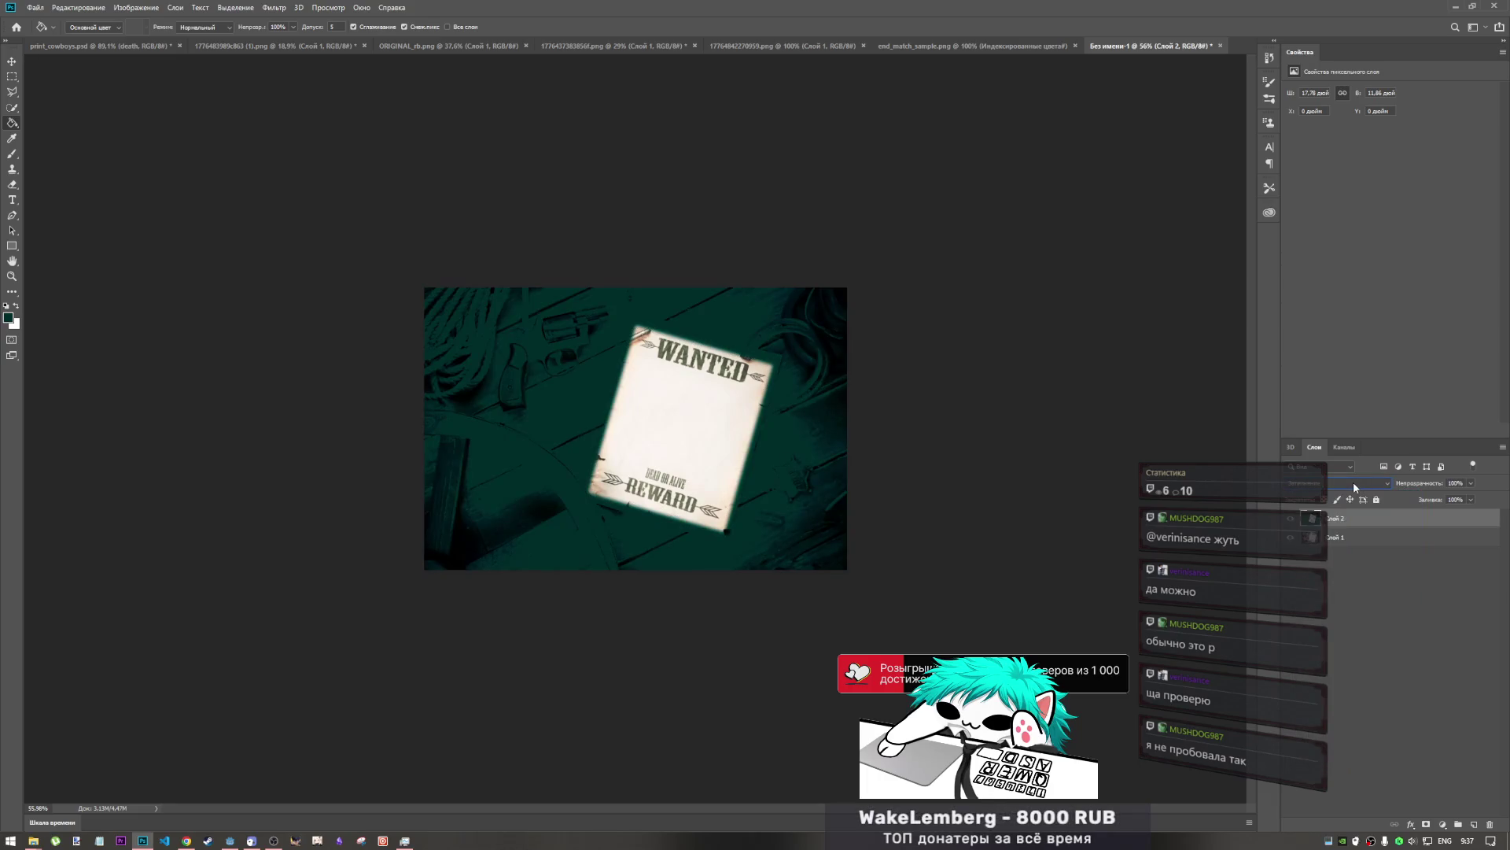
scroll(1354, 487, "down", 4)
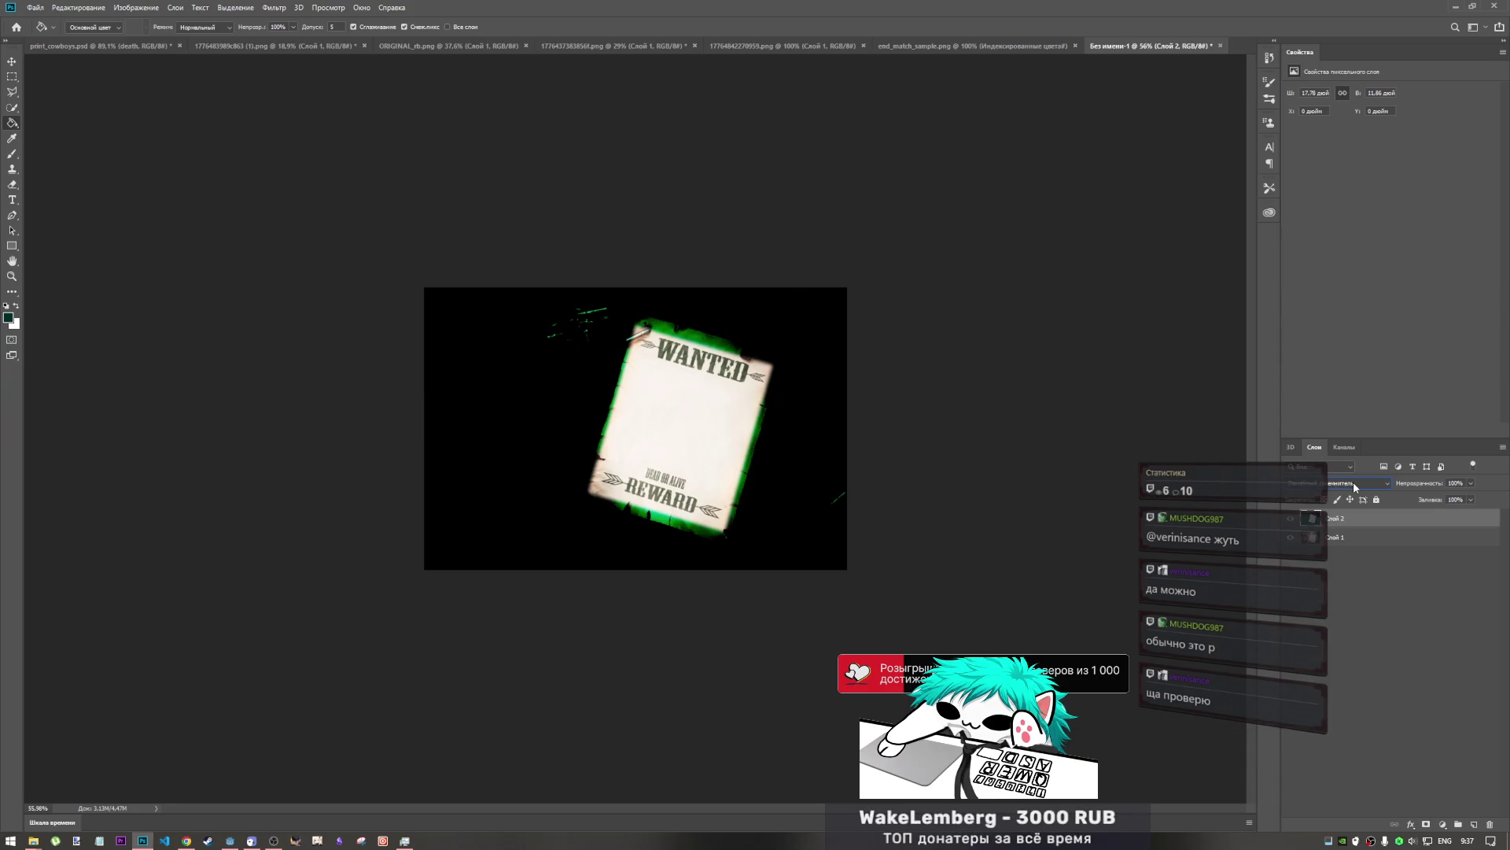
scroll(1354, 487, "down", 2)
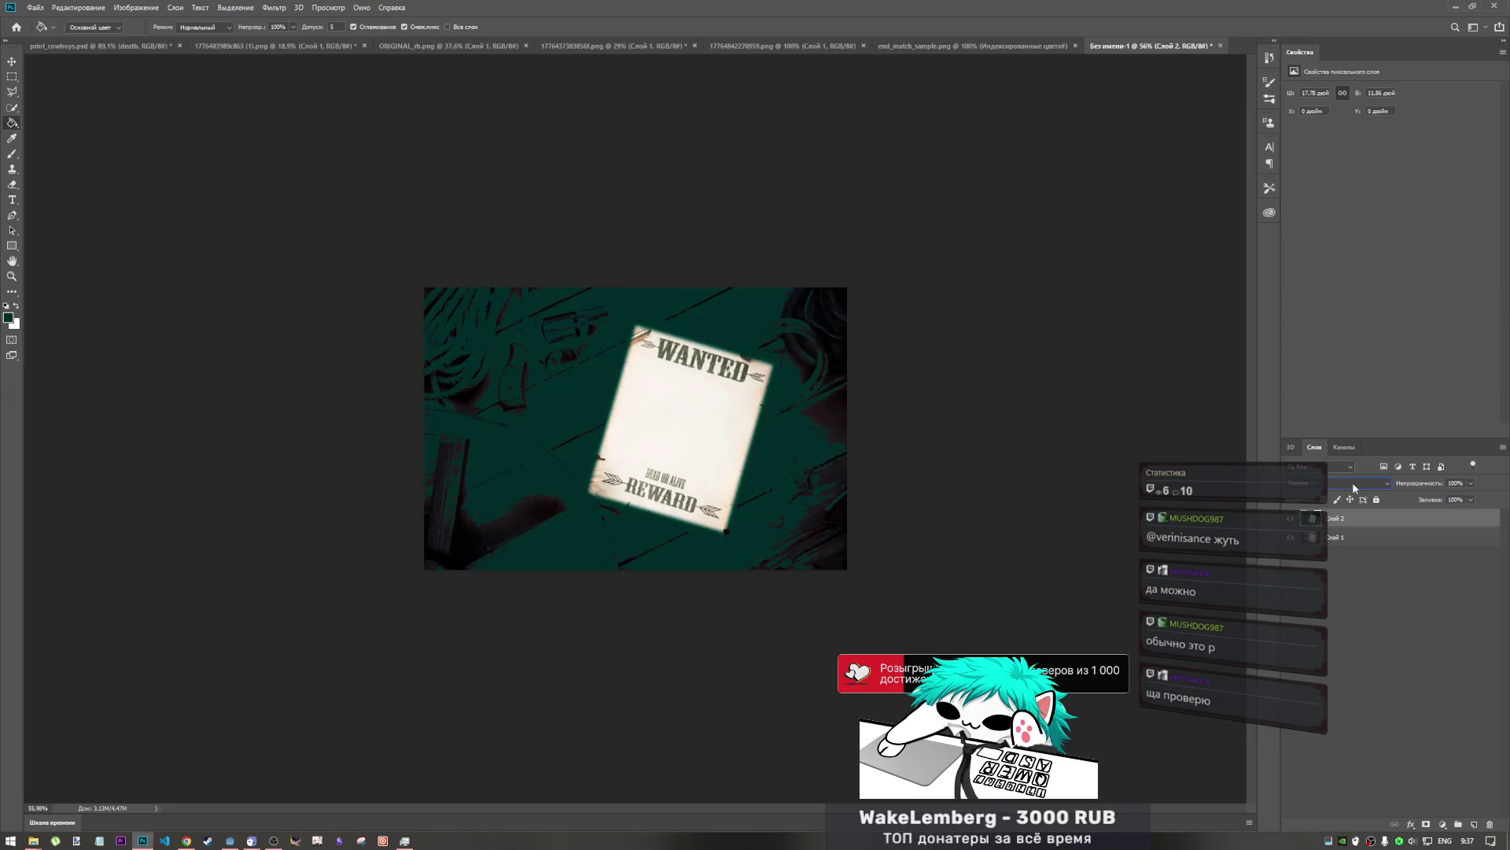
scroll(1353, 488, "down", 3)
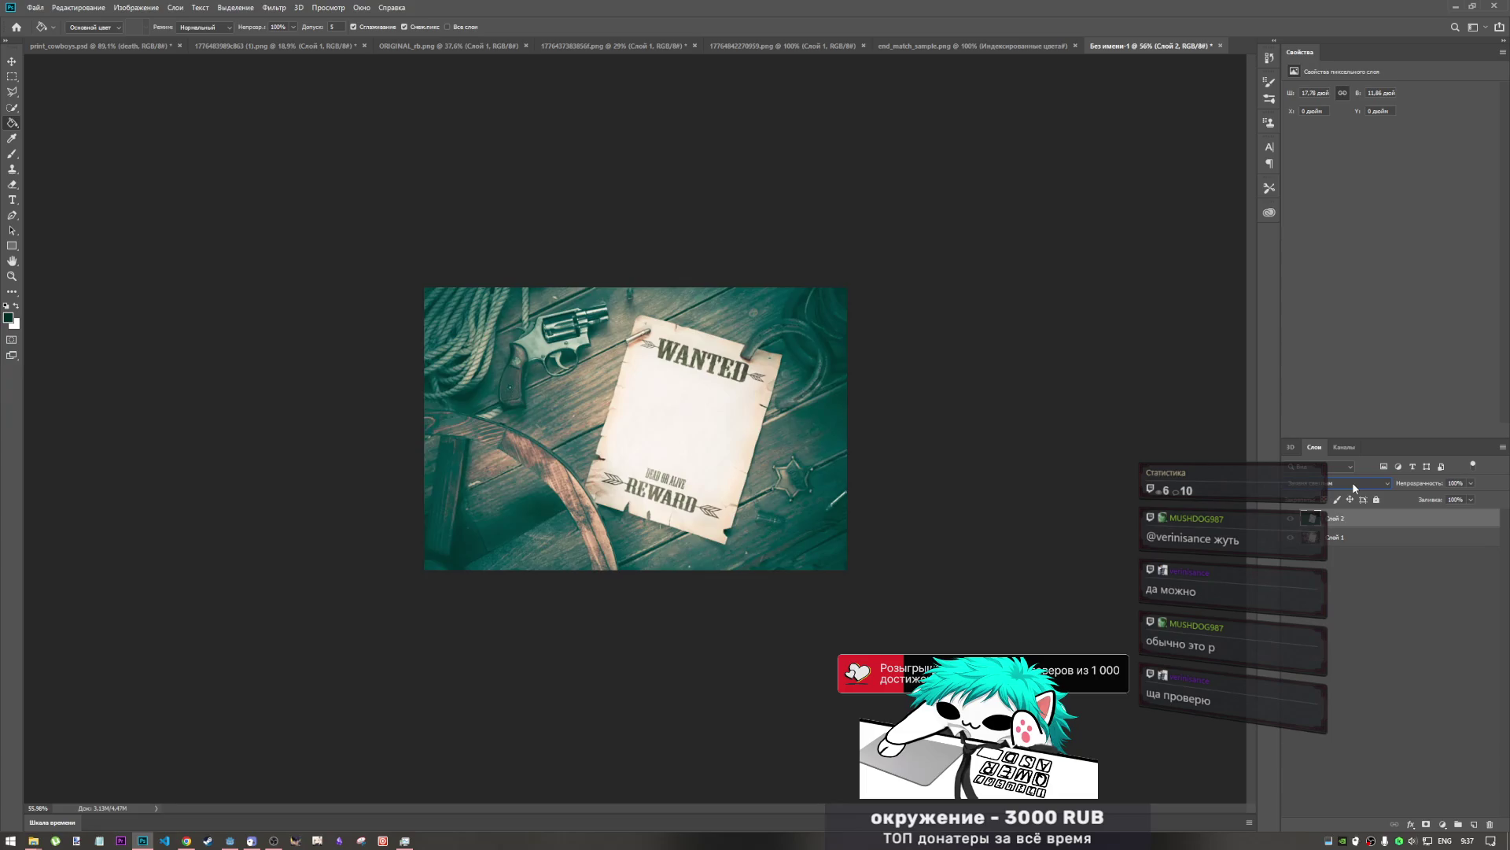
scroll(1352, 481, "down", 2)
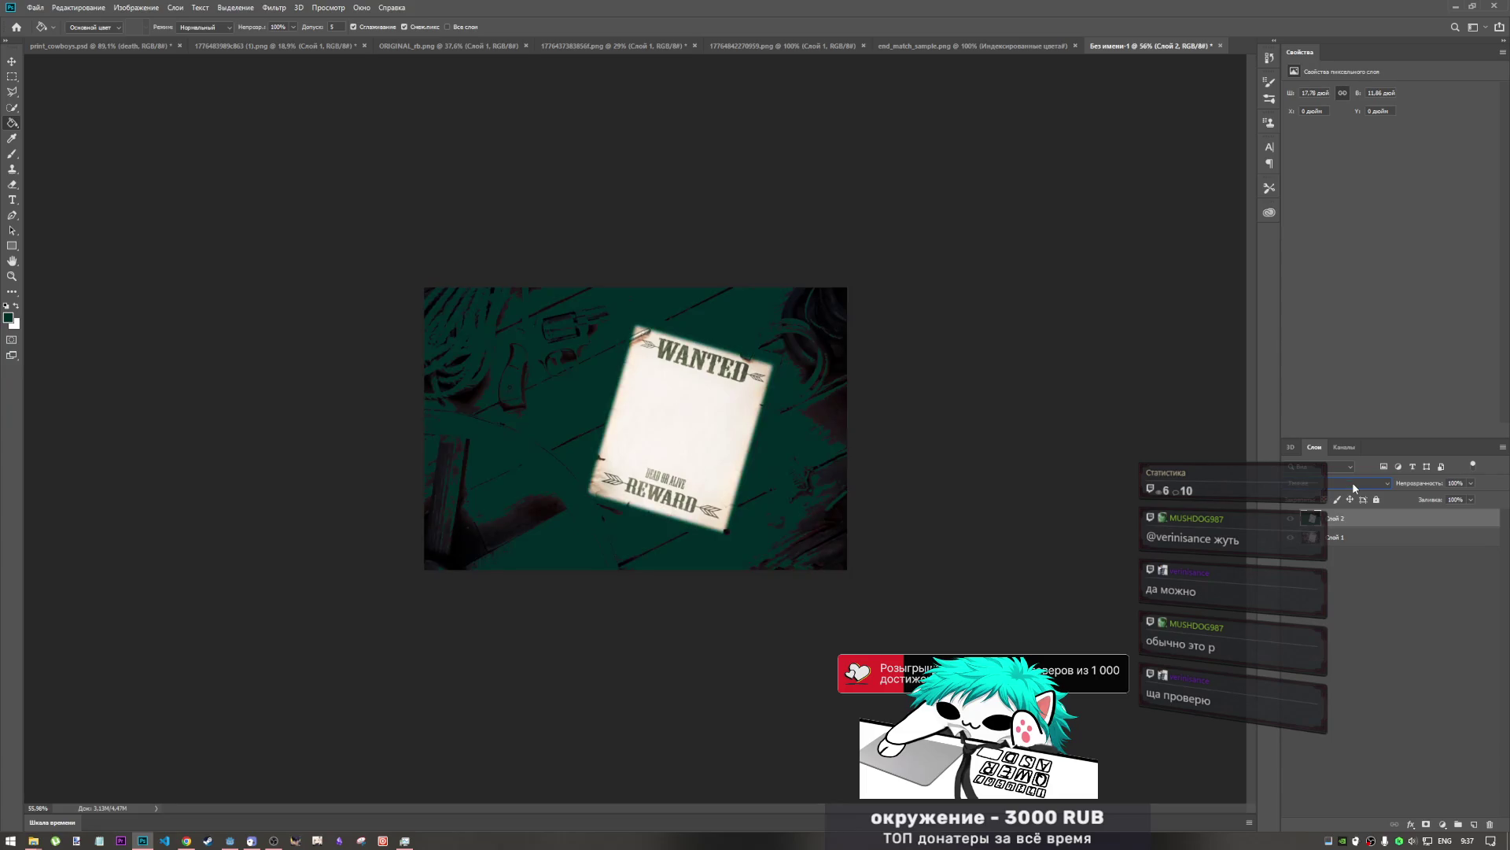
scroll(1352, 482, "down", 1)
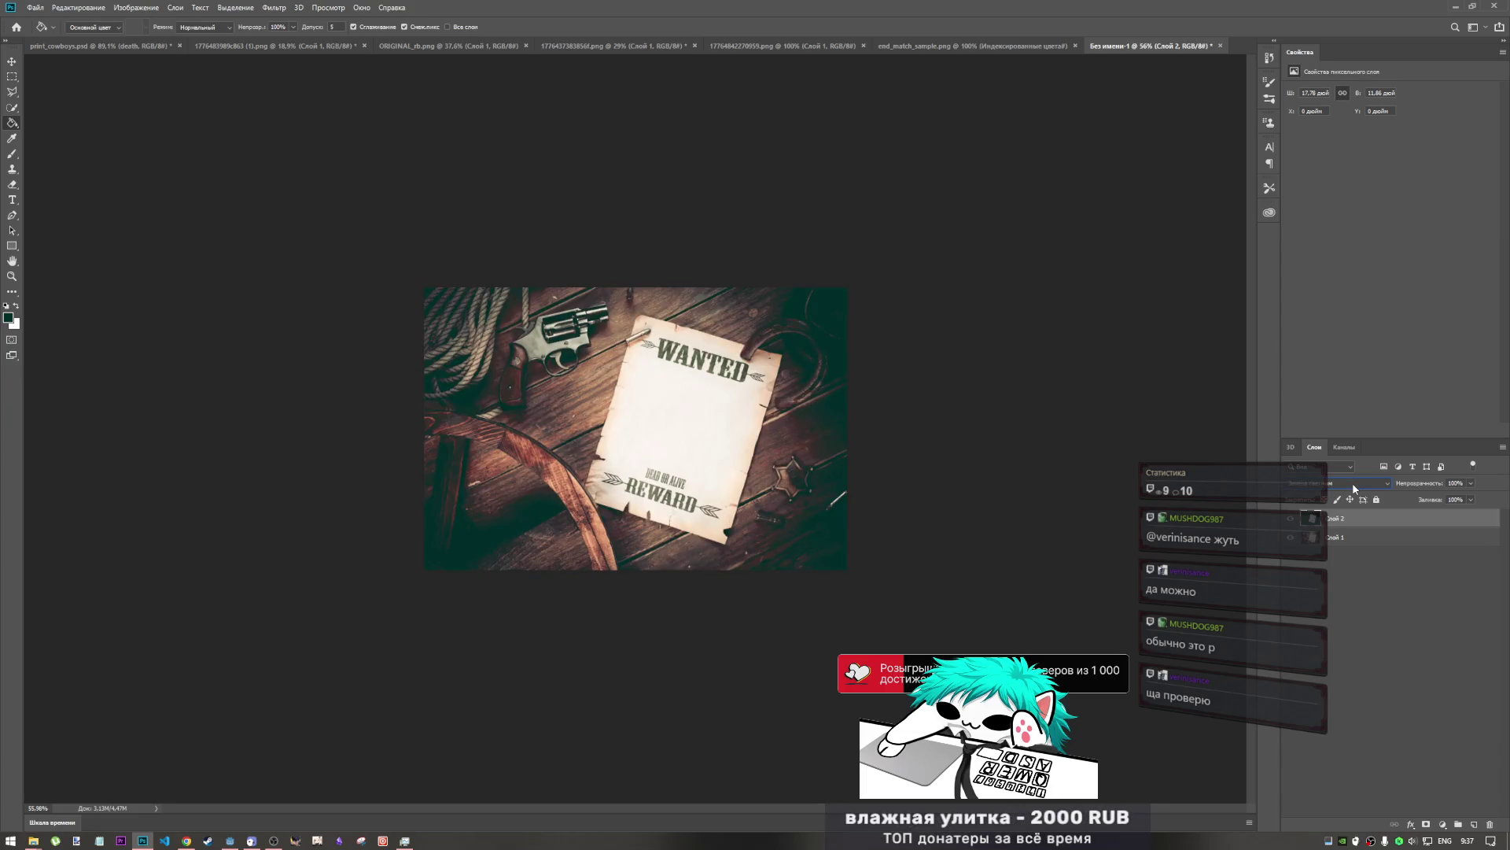
scroll(1352, 483, "down", 1)
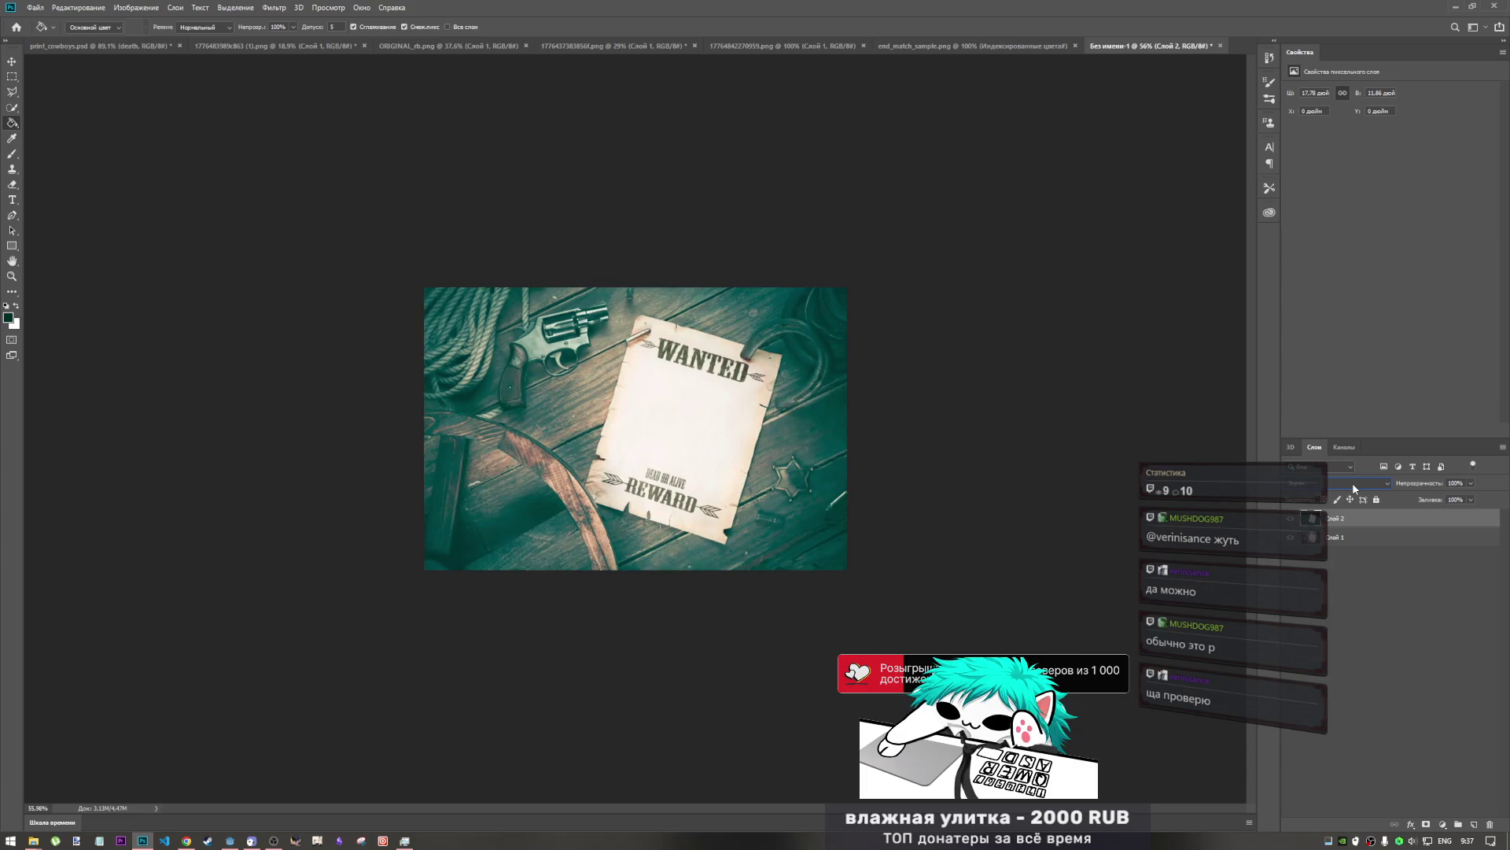
scroll(1352, 483, "down", 3)
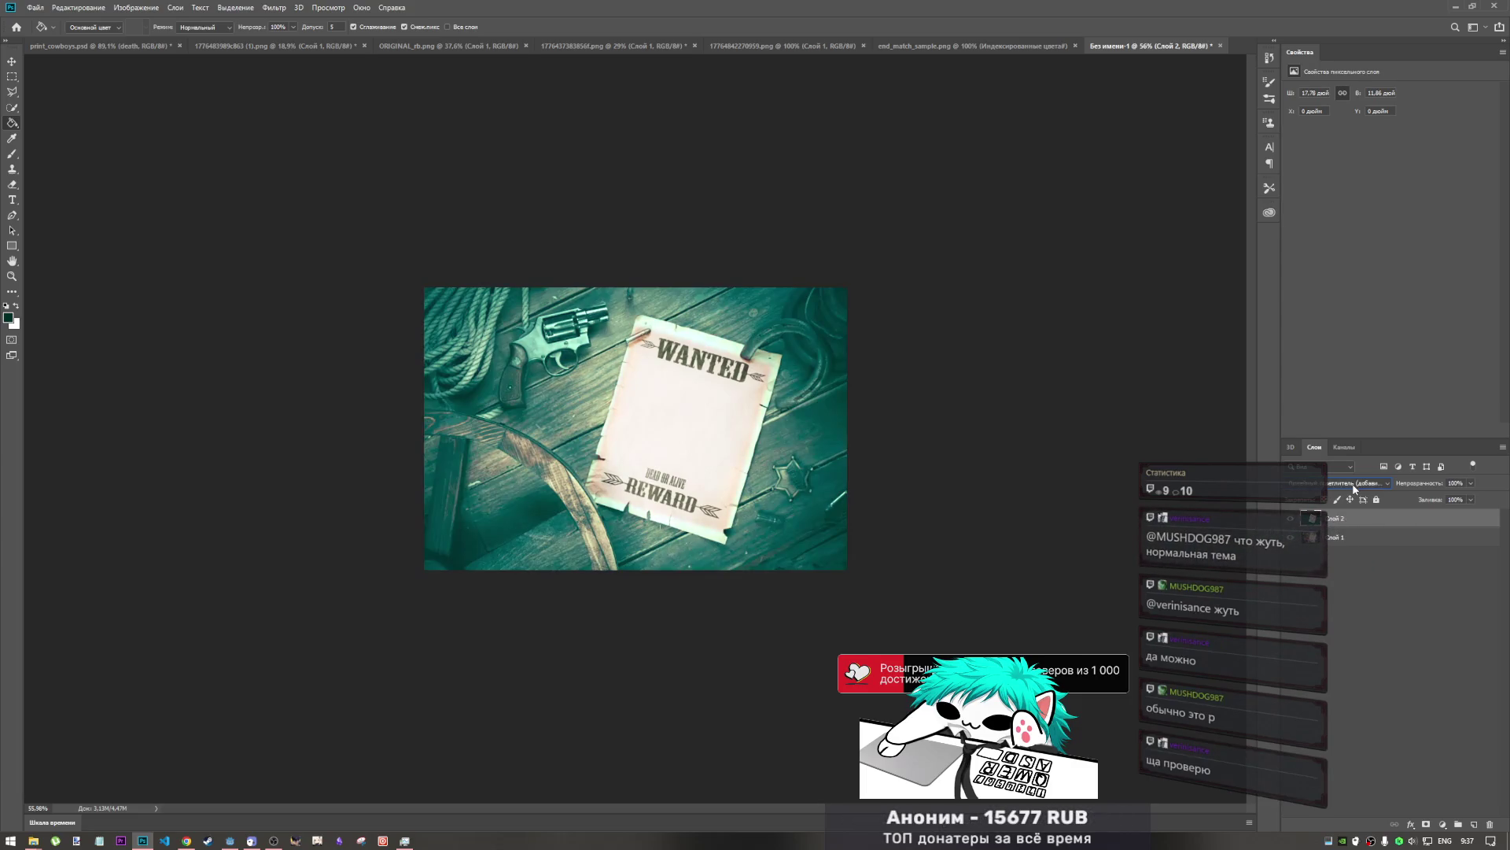
scroll(1352, 483, "down", 1)
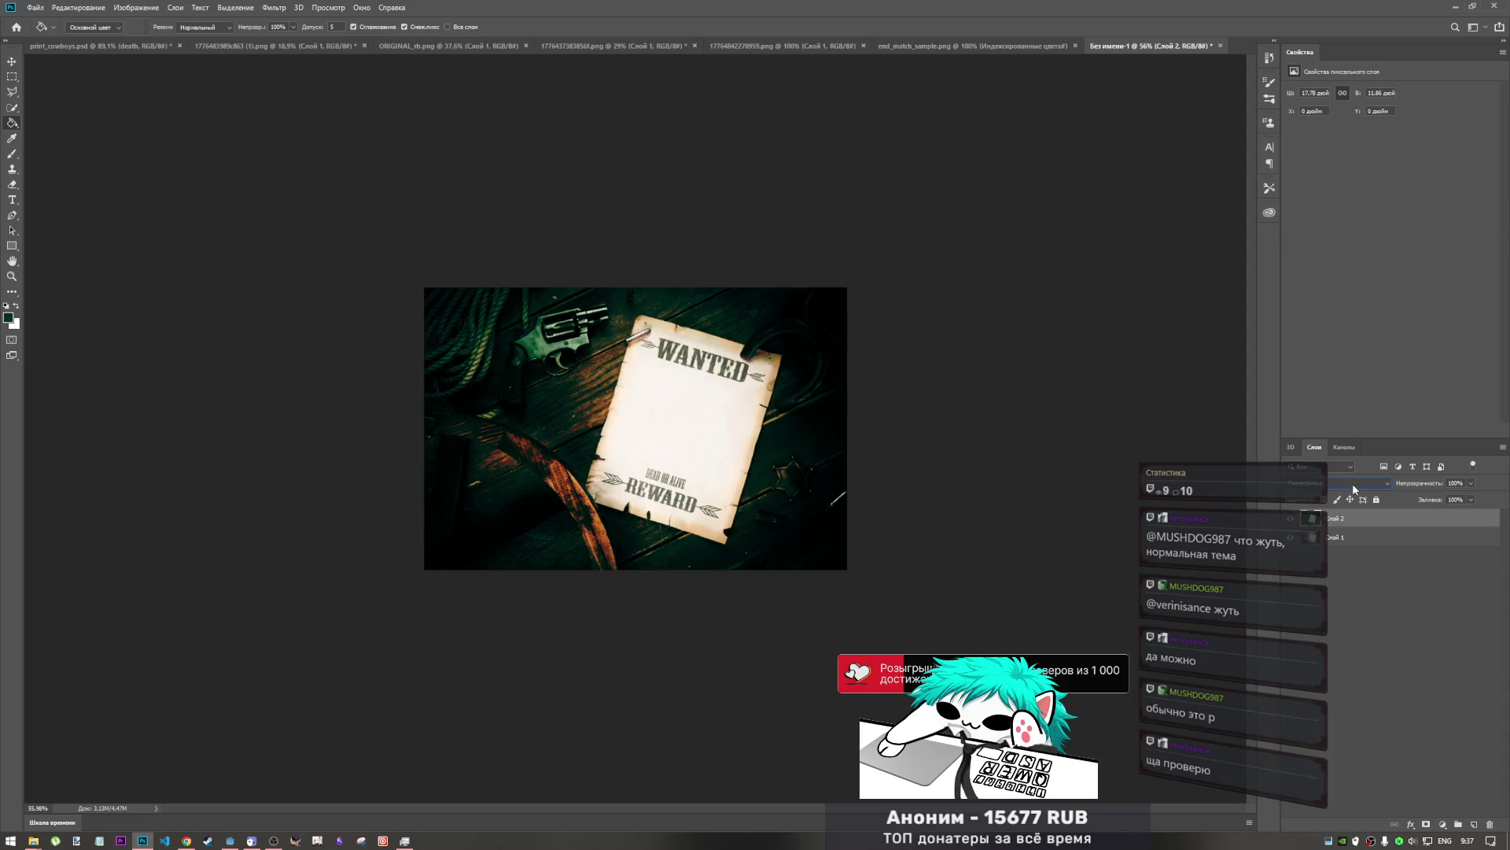
scroll(1352, 483, "down", 1)
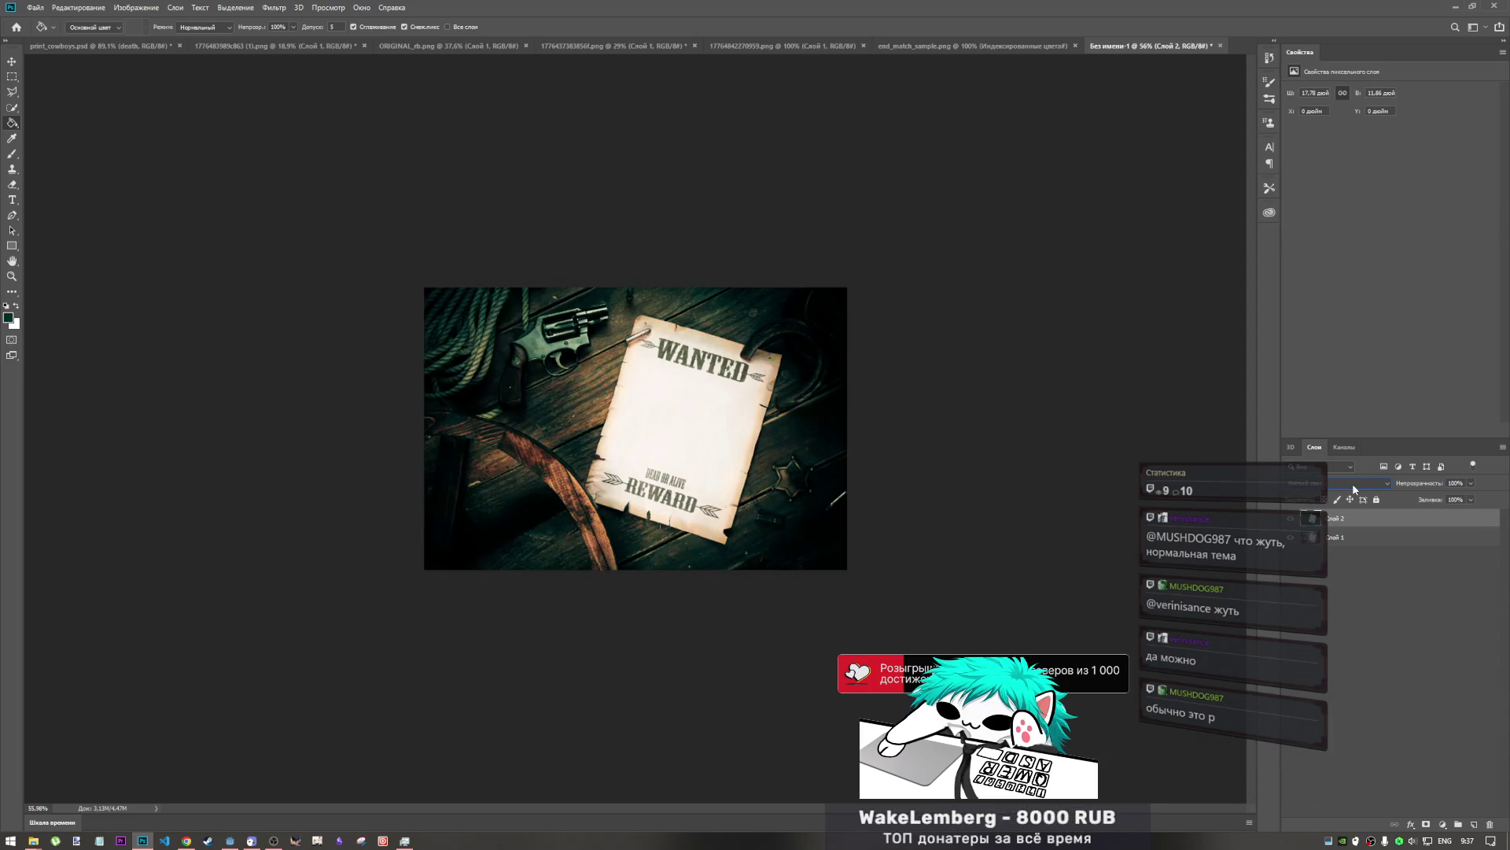
scroll(1353, 489, "down", 3)
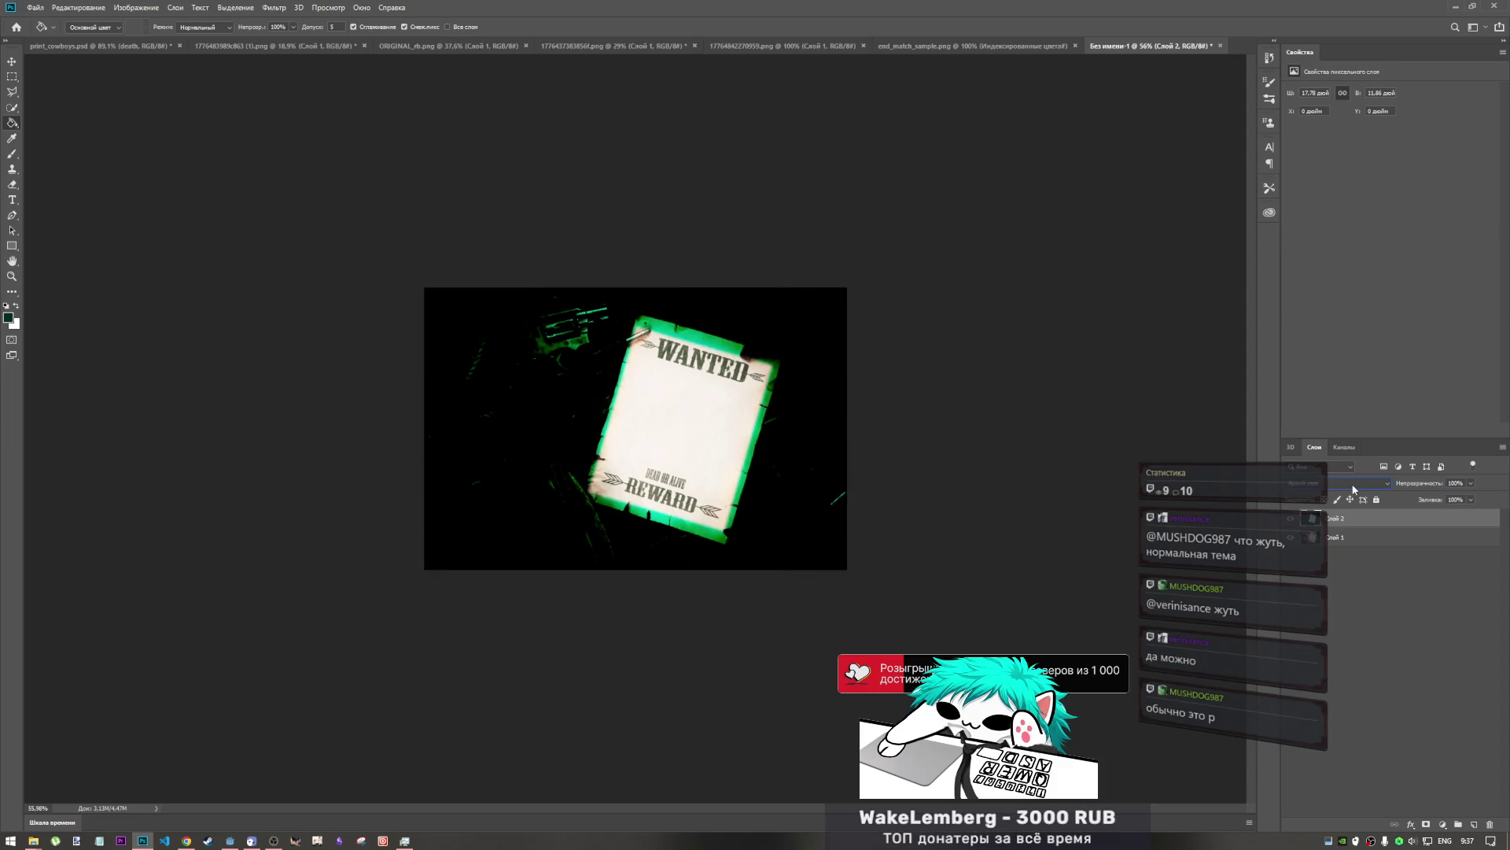
scroll(1353, 488, "down", 4)
scroll(1353, 489, "down", 2)
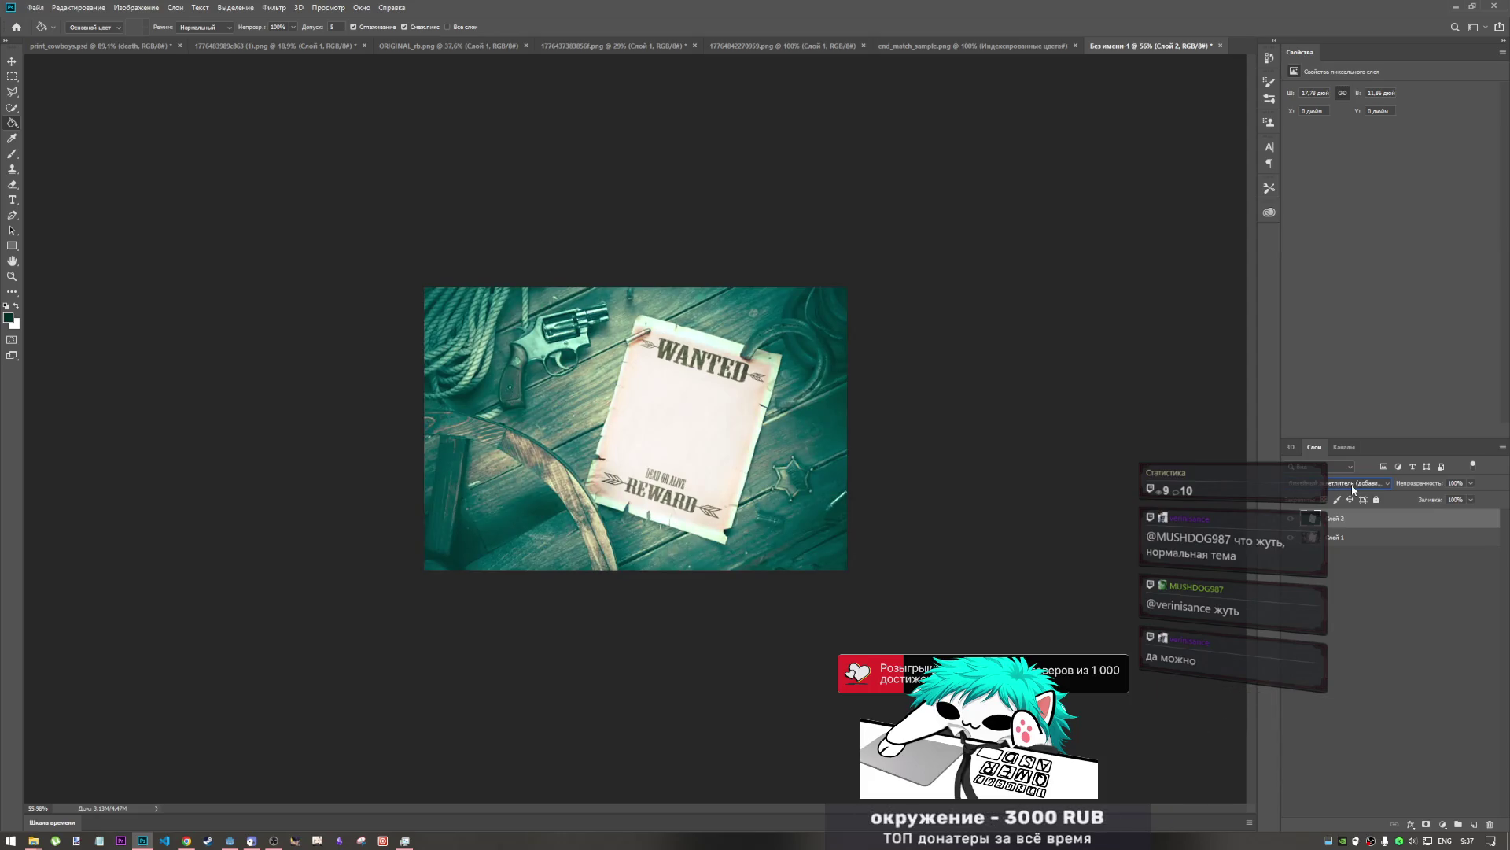
scroll(1351, 485, "down", 4)
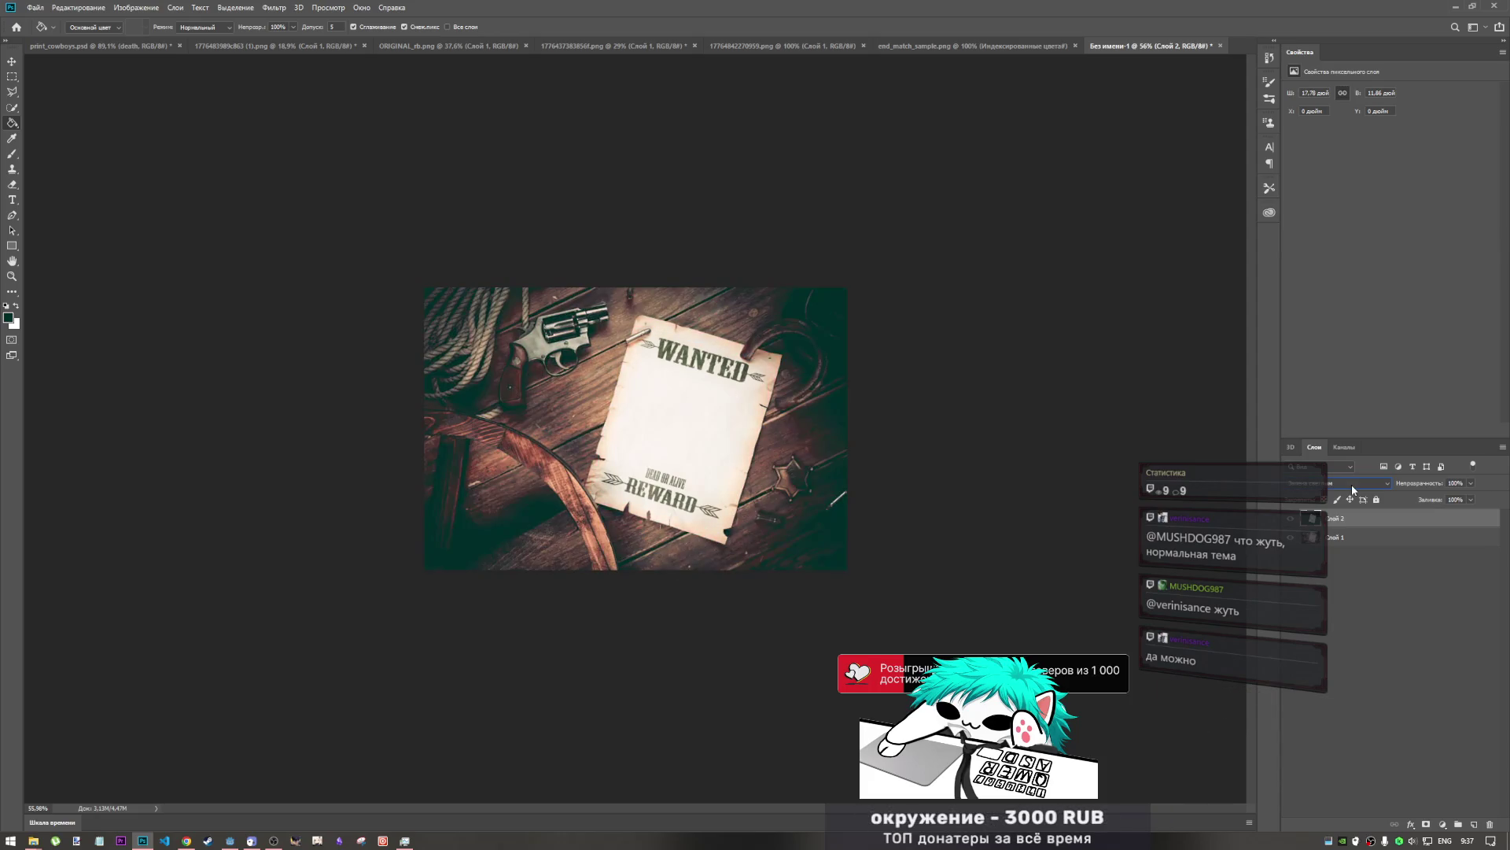
scroll(1353, 490, "down", 3)
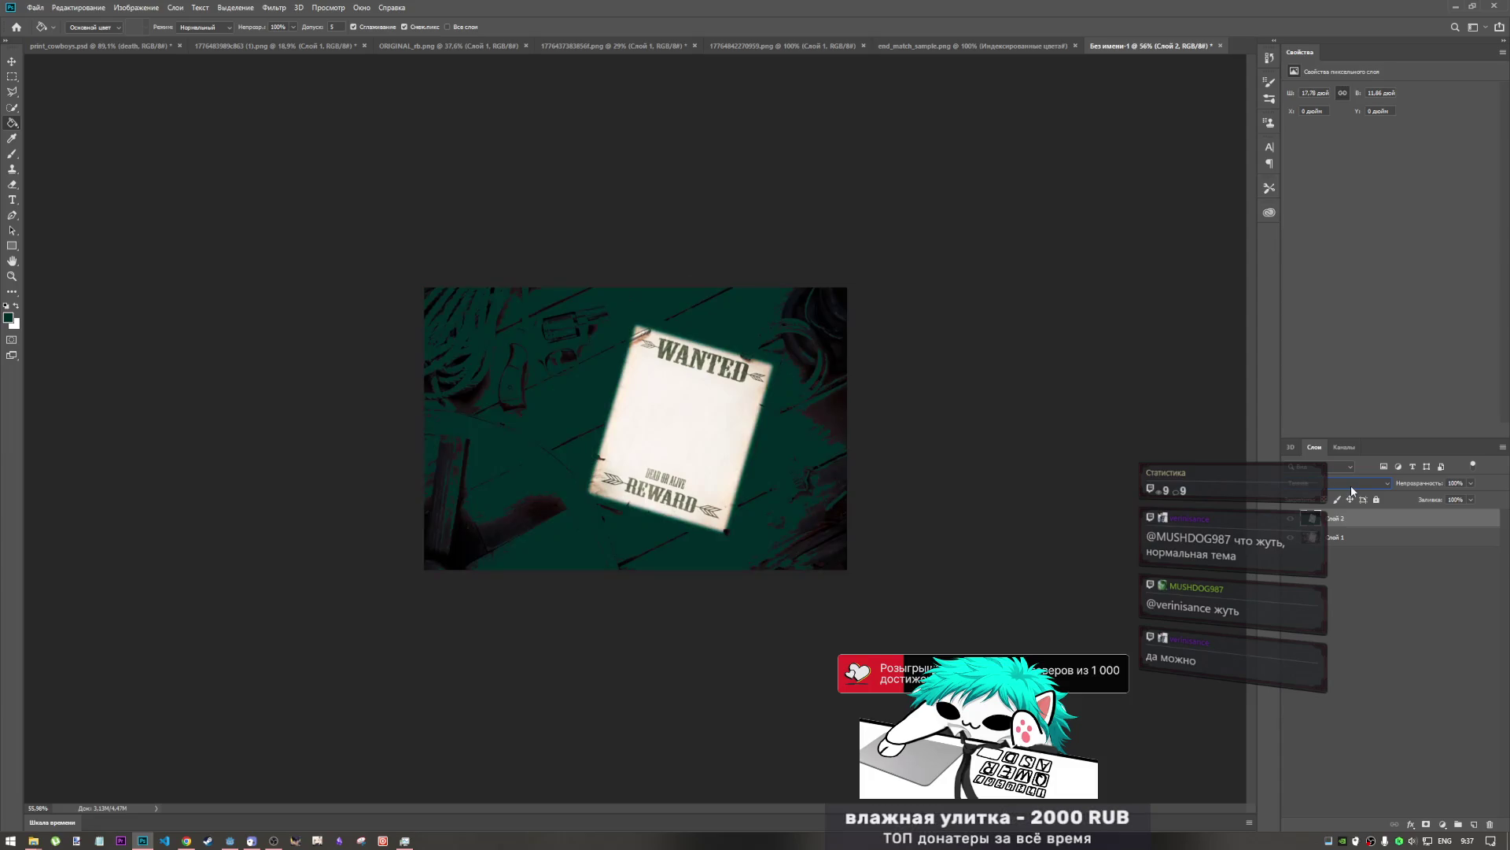
scroll(1352, 489, "down", 2)
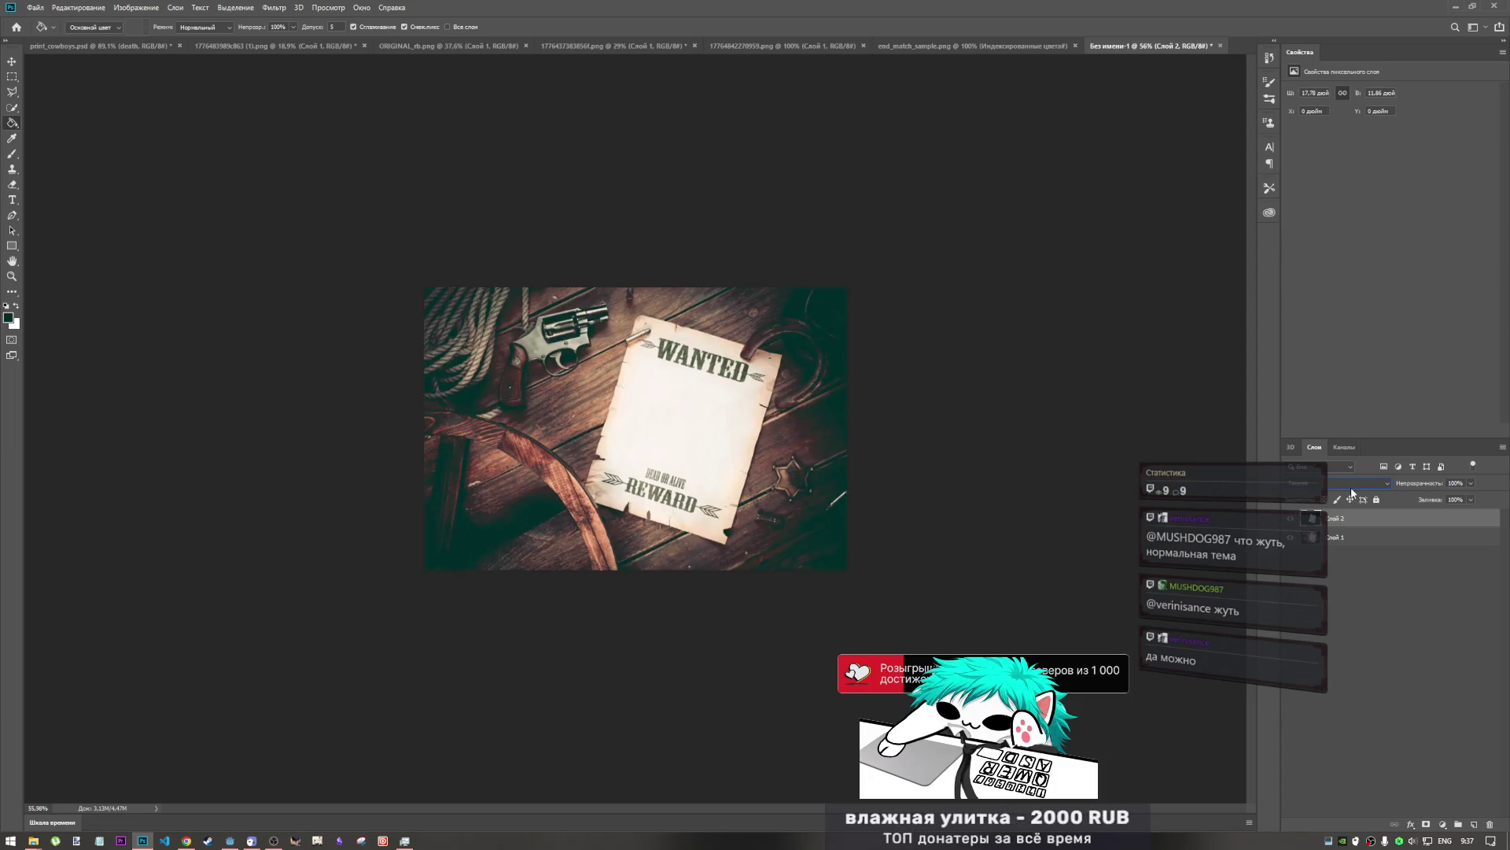
scroll(1353, 492, "down", 3)
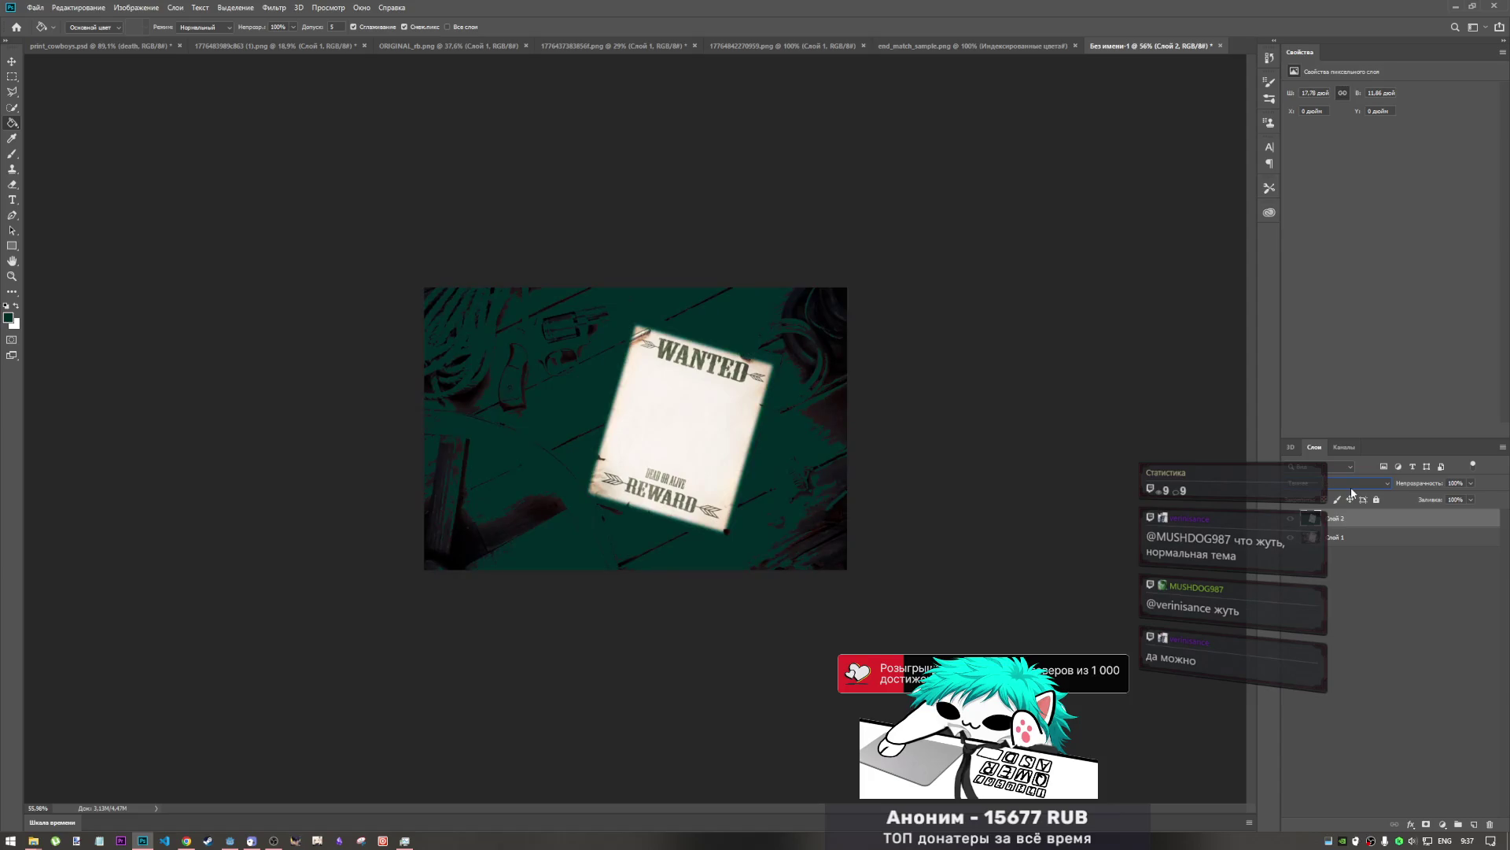
- Test 39% opacity and 53% fill, then restore 100% opacity and fill with Normal blending
left_click(1472, 483)
left_click_drag(1471, 496, 1438, 496)
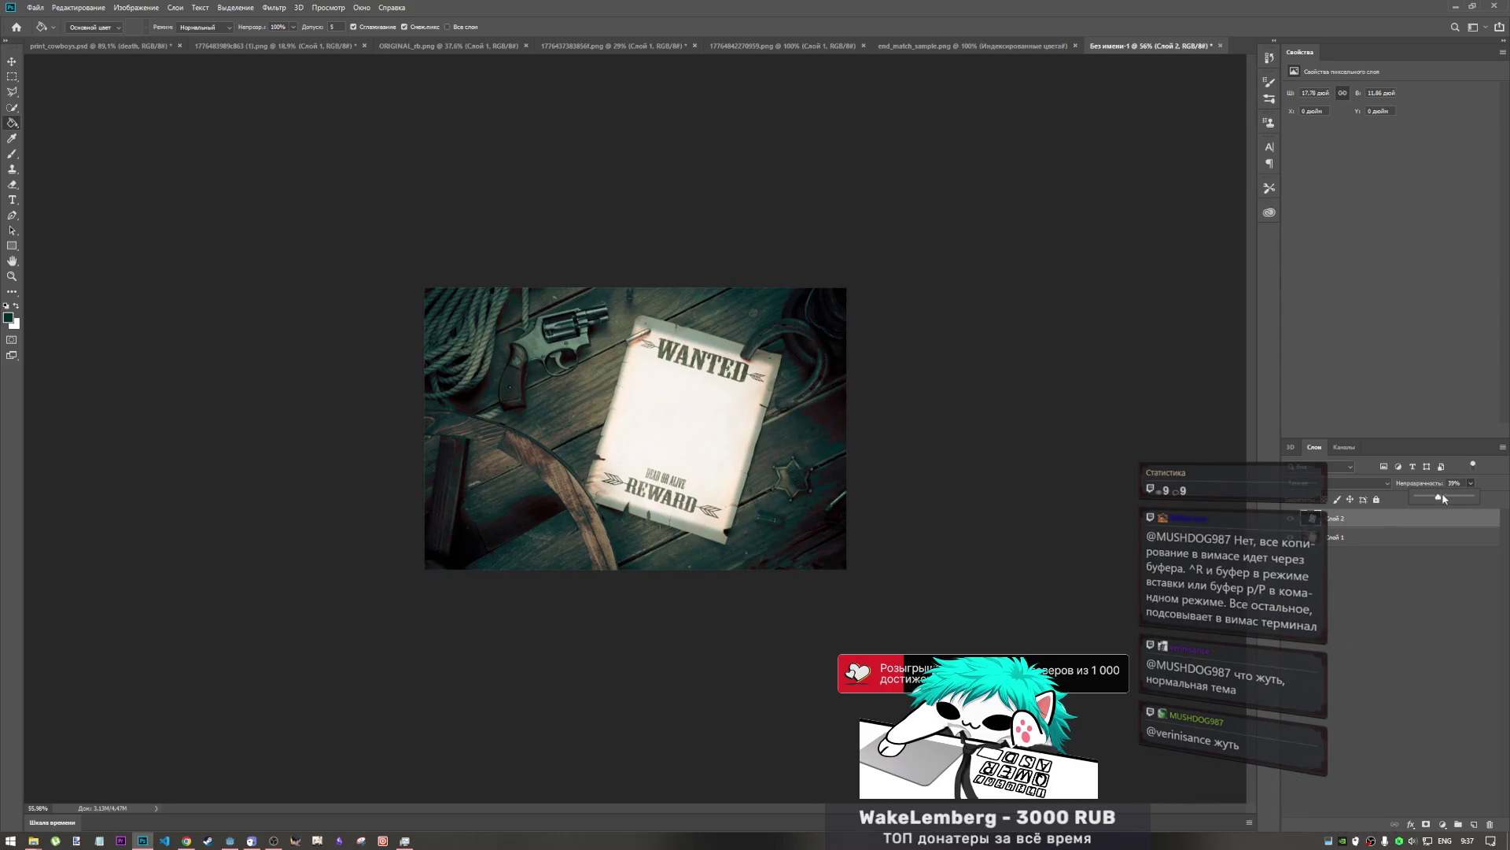
left_click(1469, 500)
left_click_drag(1452, 514, 1448, 513)
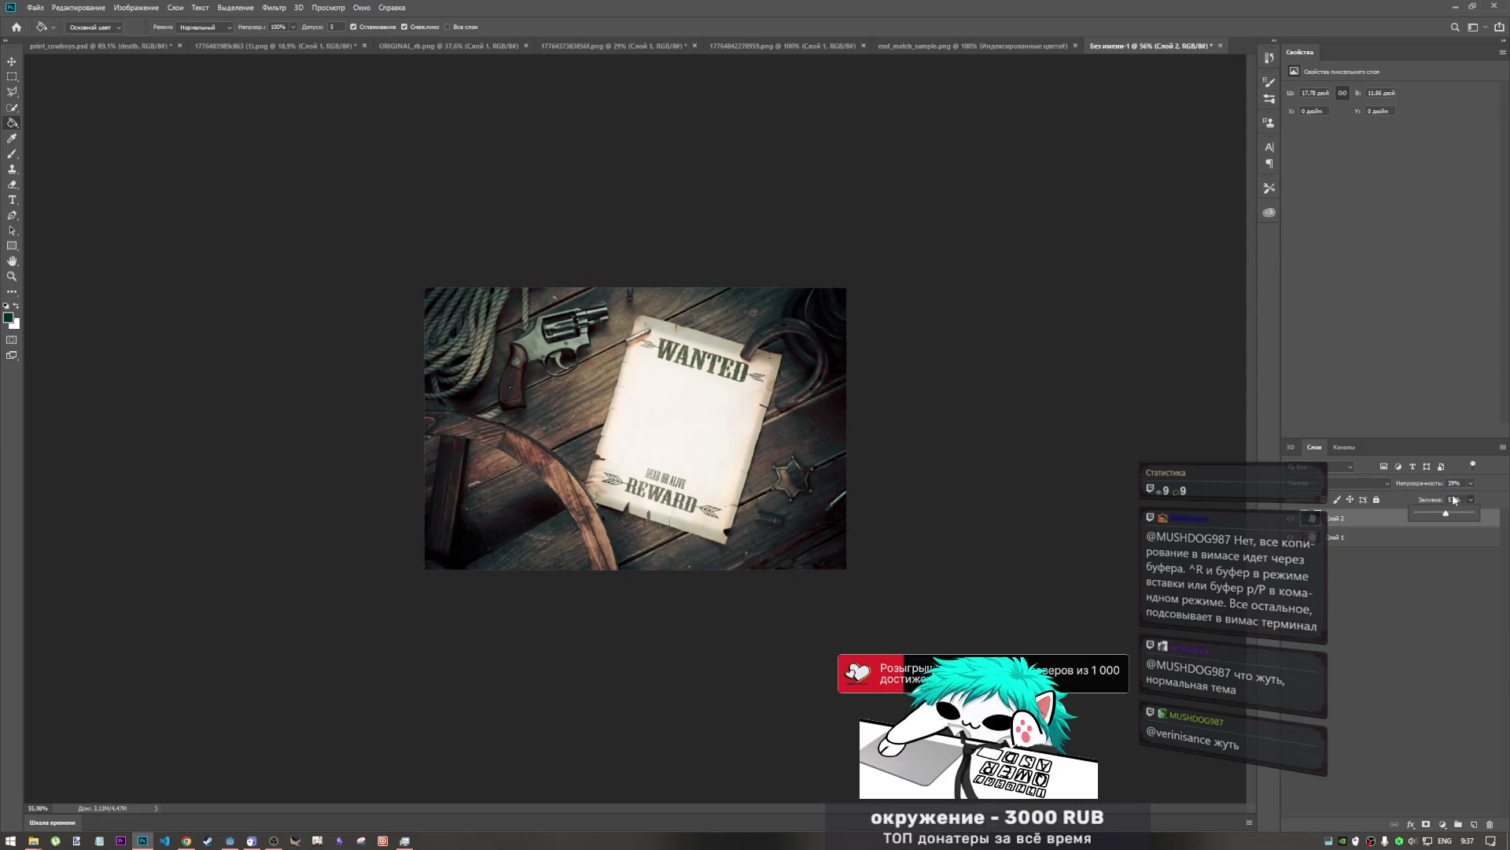
left_click(1468, 483)
type("100")
key("Return")
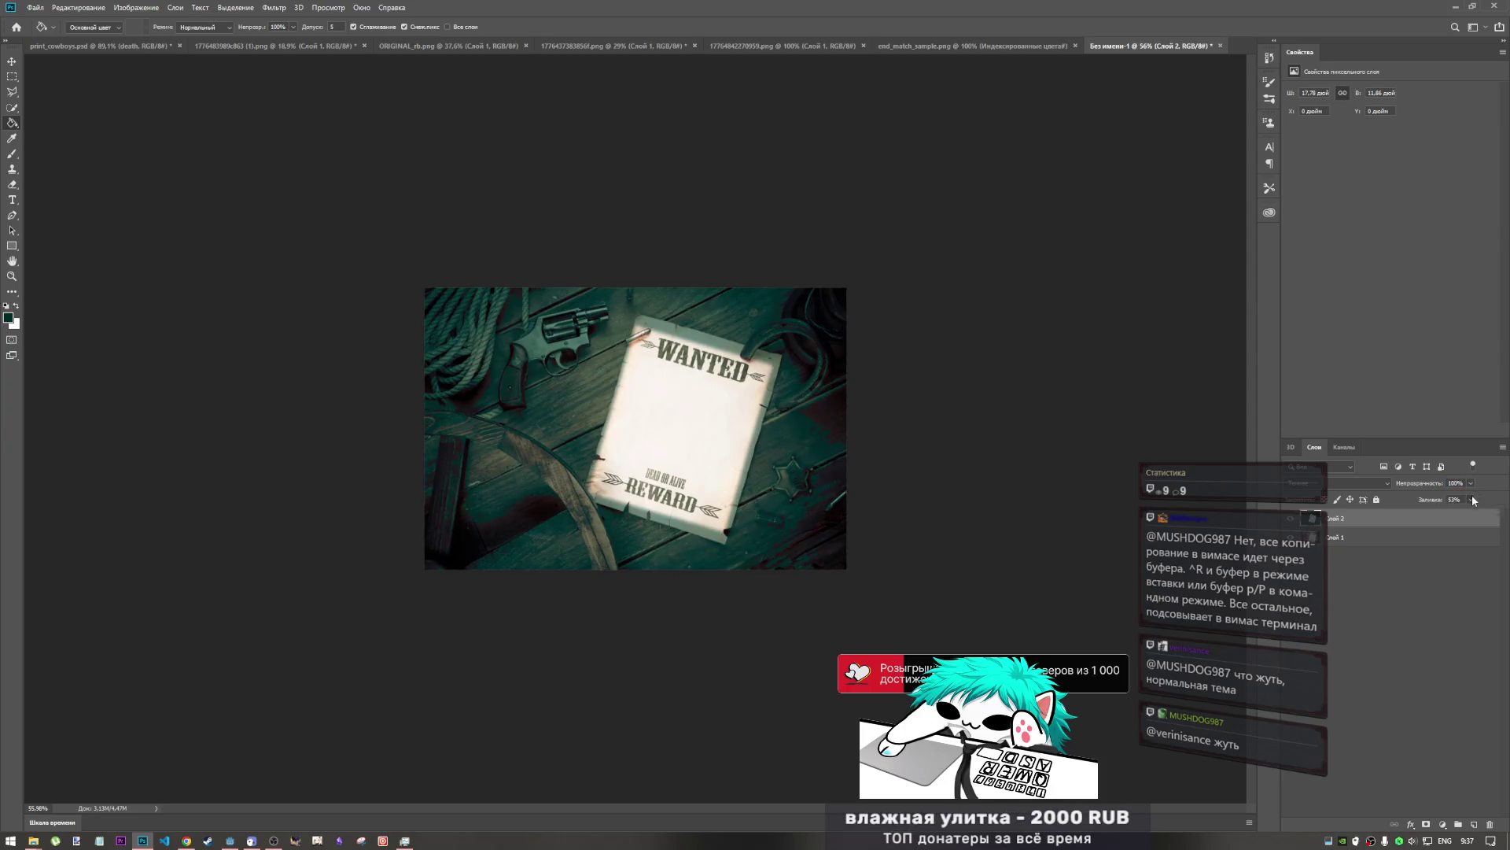
left_click(1473, 500)
left_click_drag(1447, 513, 1478, 514)
left_click(1362, 483)
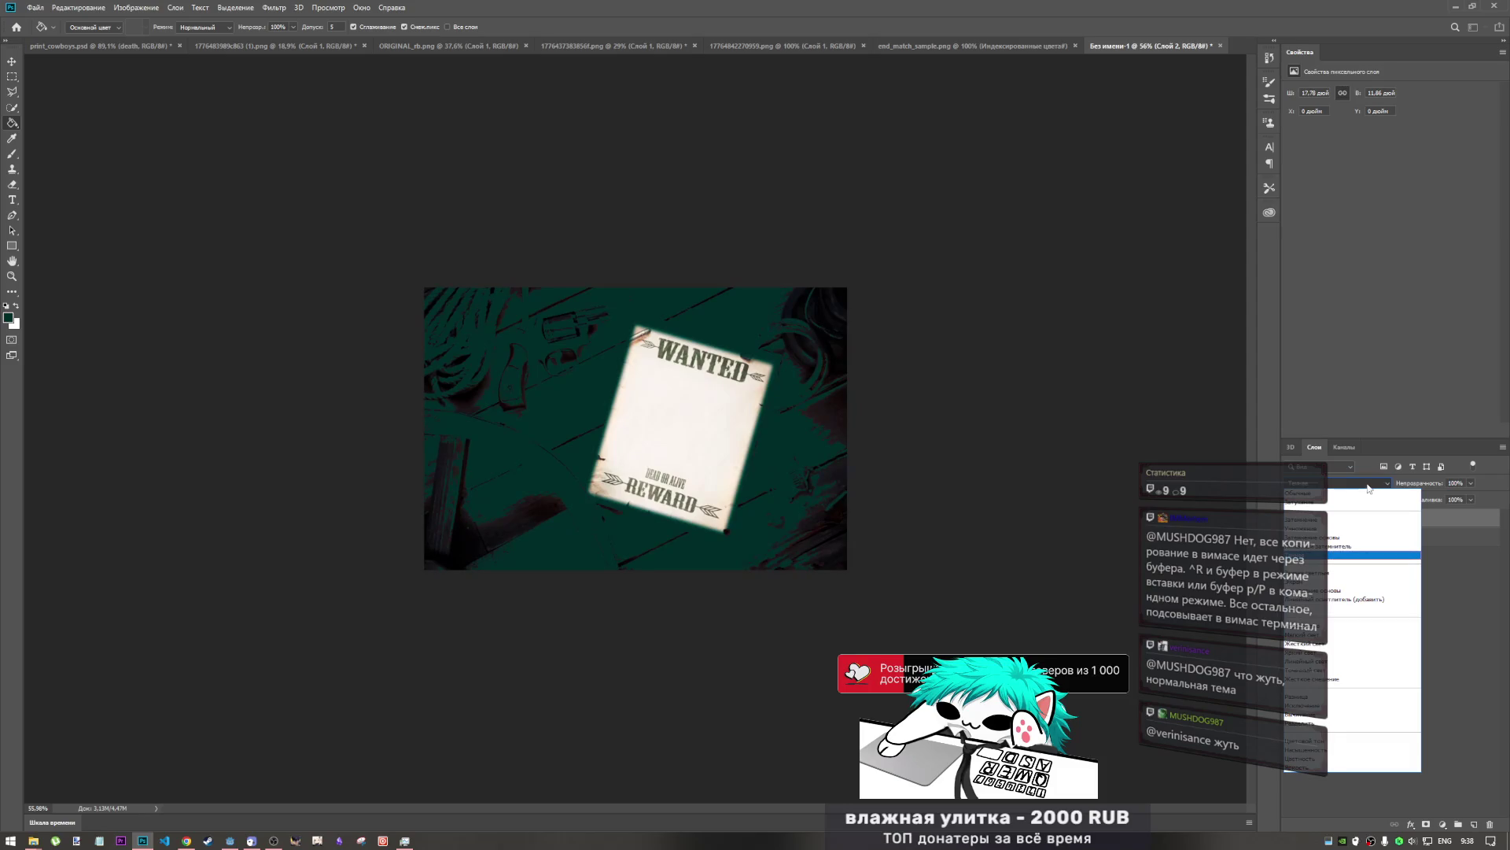
left_click(1368, 486)
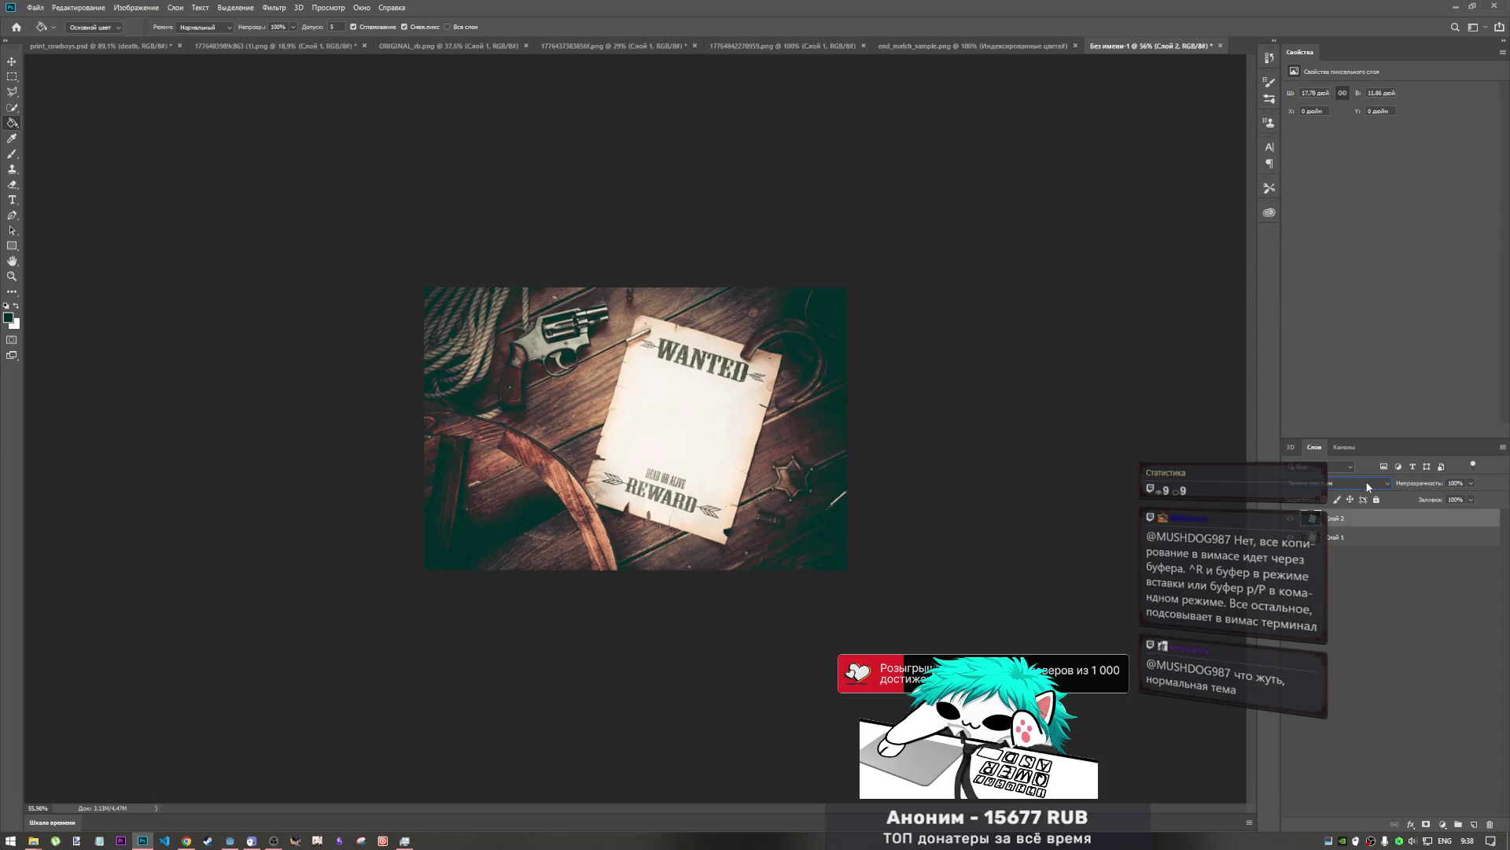
- Set Слой 2 to Screen blending with 59% fill, keeping it the active layer
scroll(1368, 486, "down", 1)
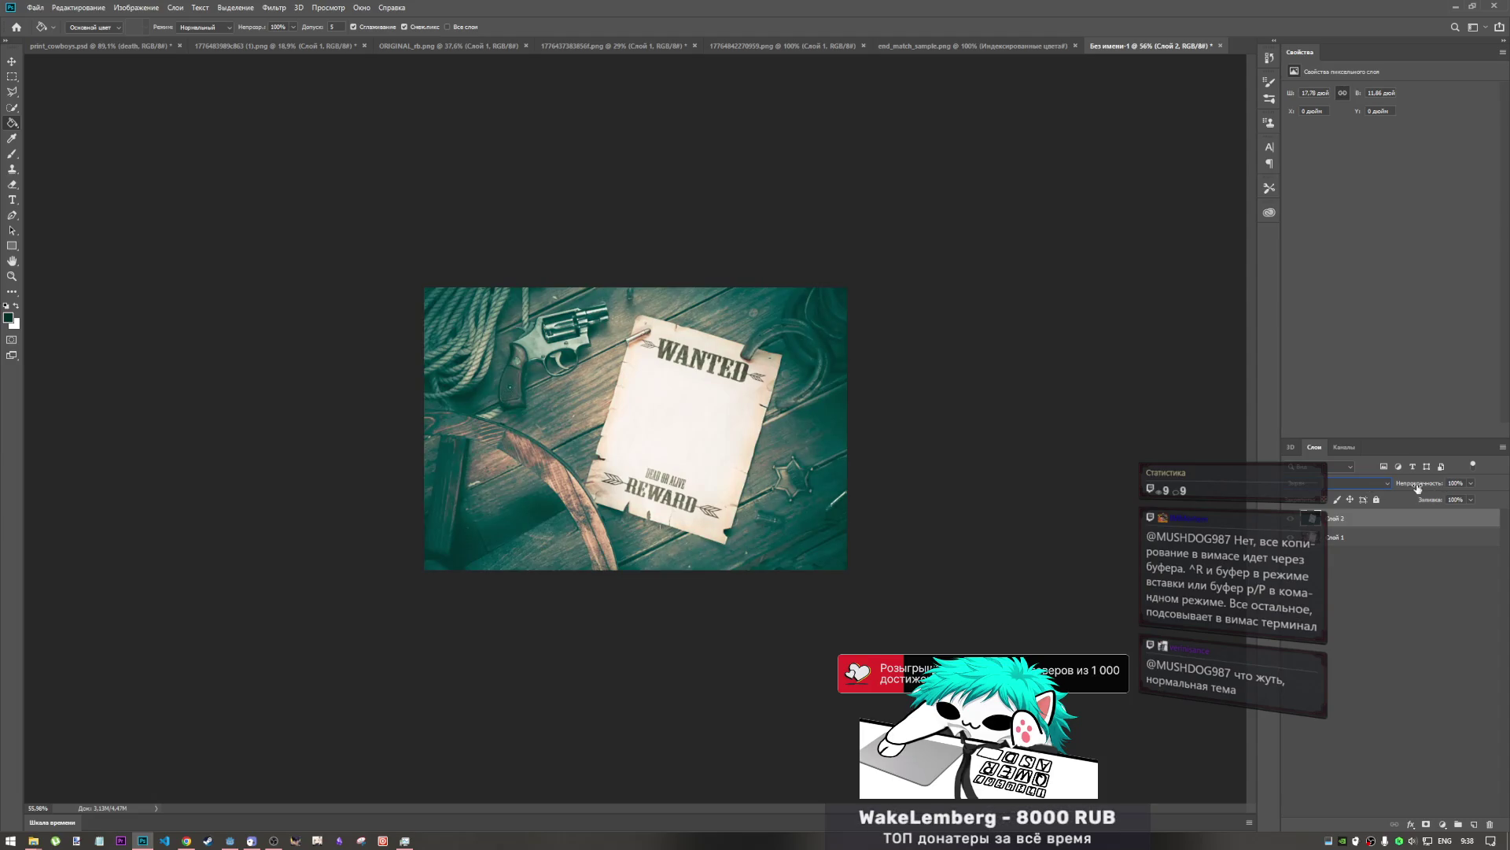
scroll(1377, 482, "down", 1)
left_click(1470, 499)
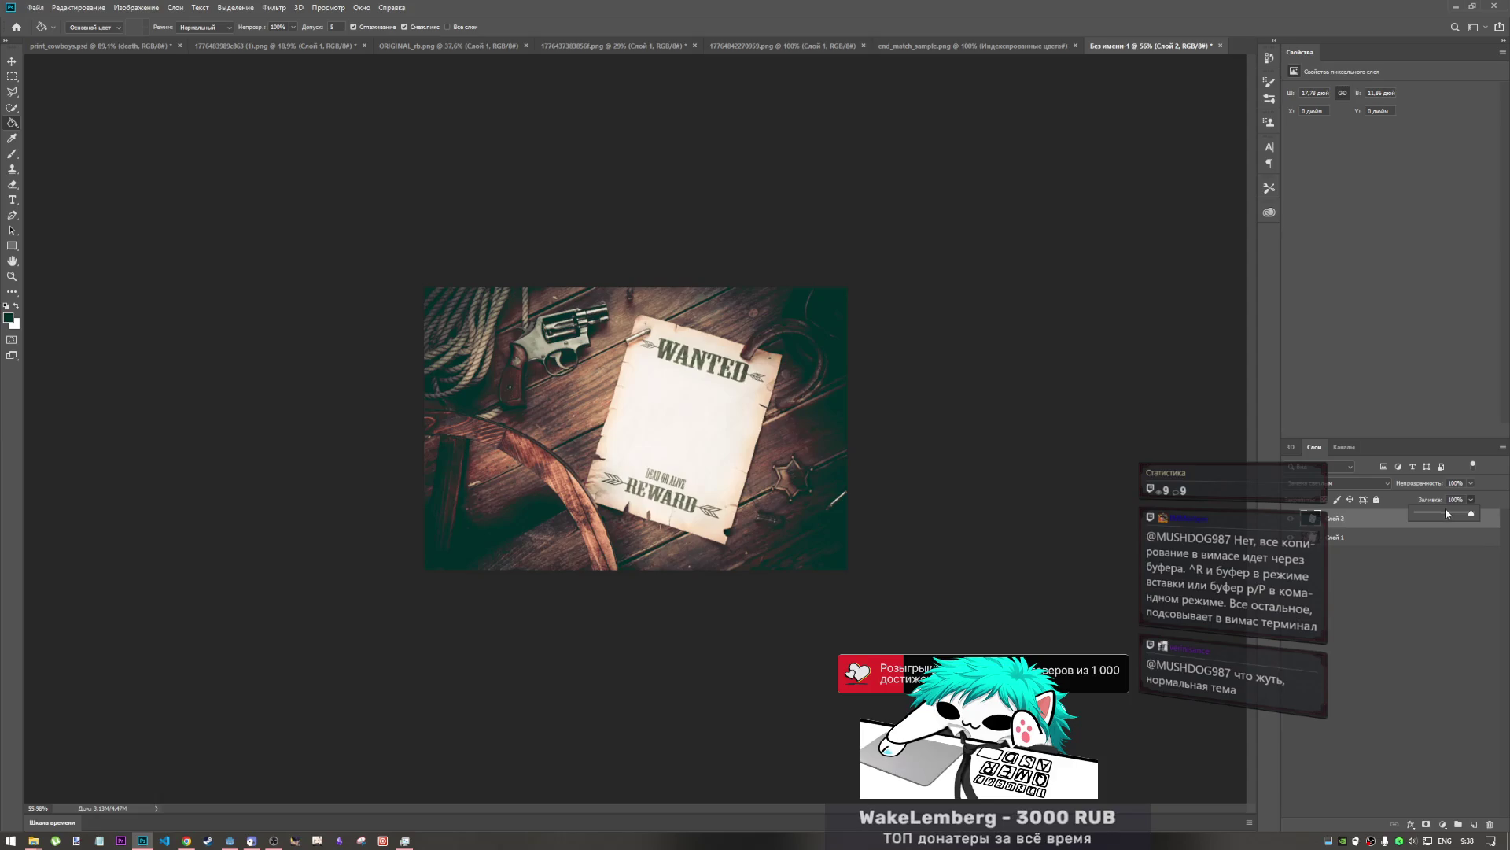
left_click_drag(1420, 515, 1487, 515)
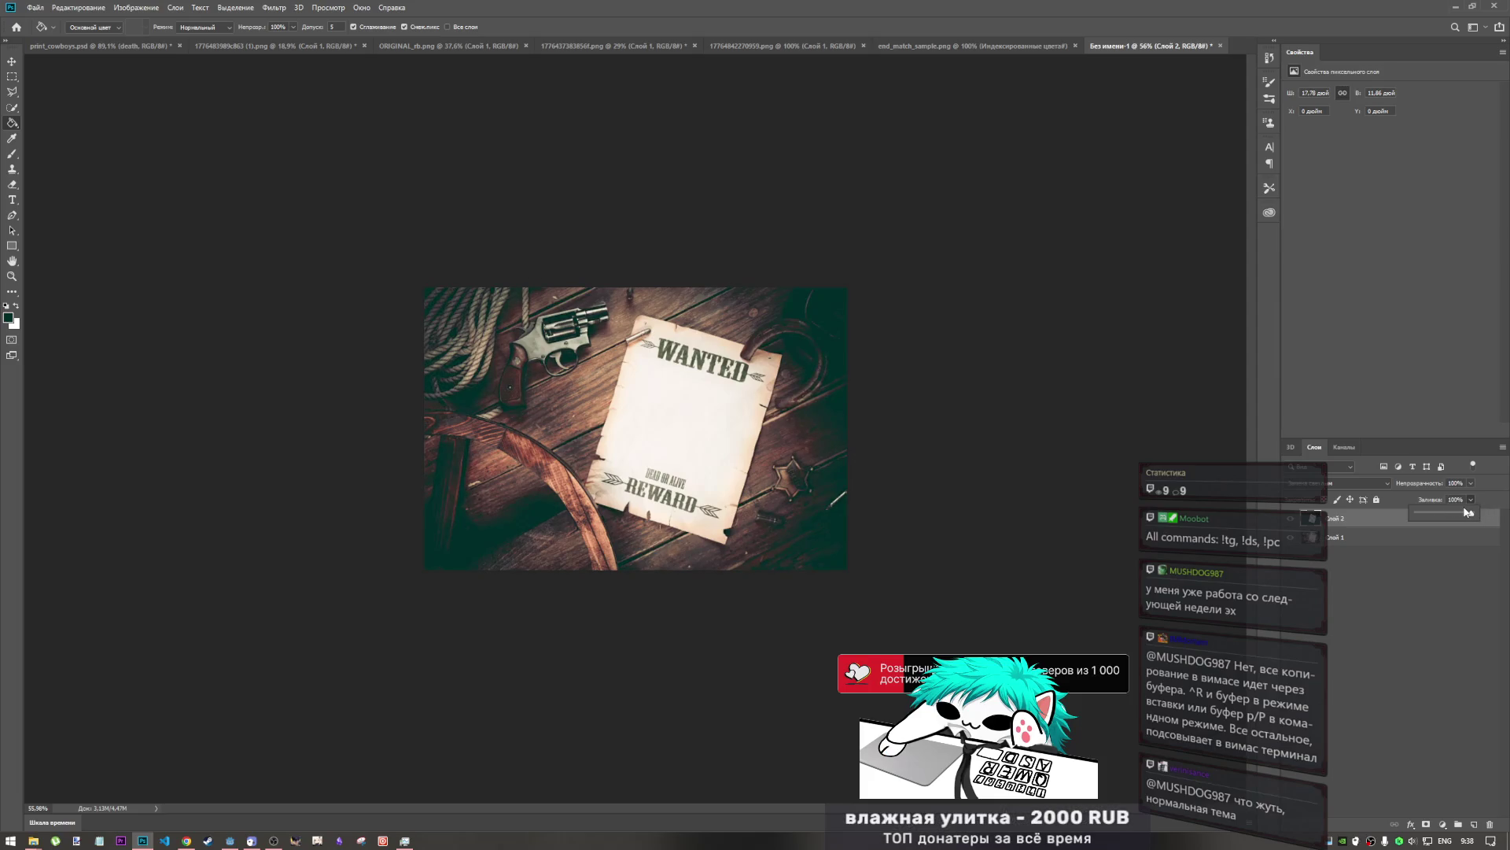
left_click(1375, 486)
left_click(1375, 486)
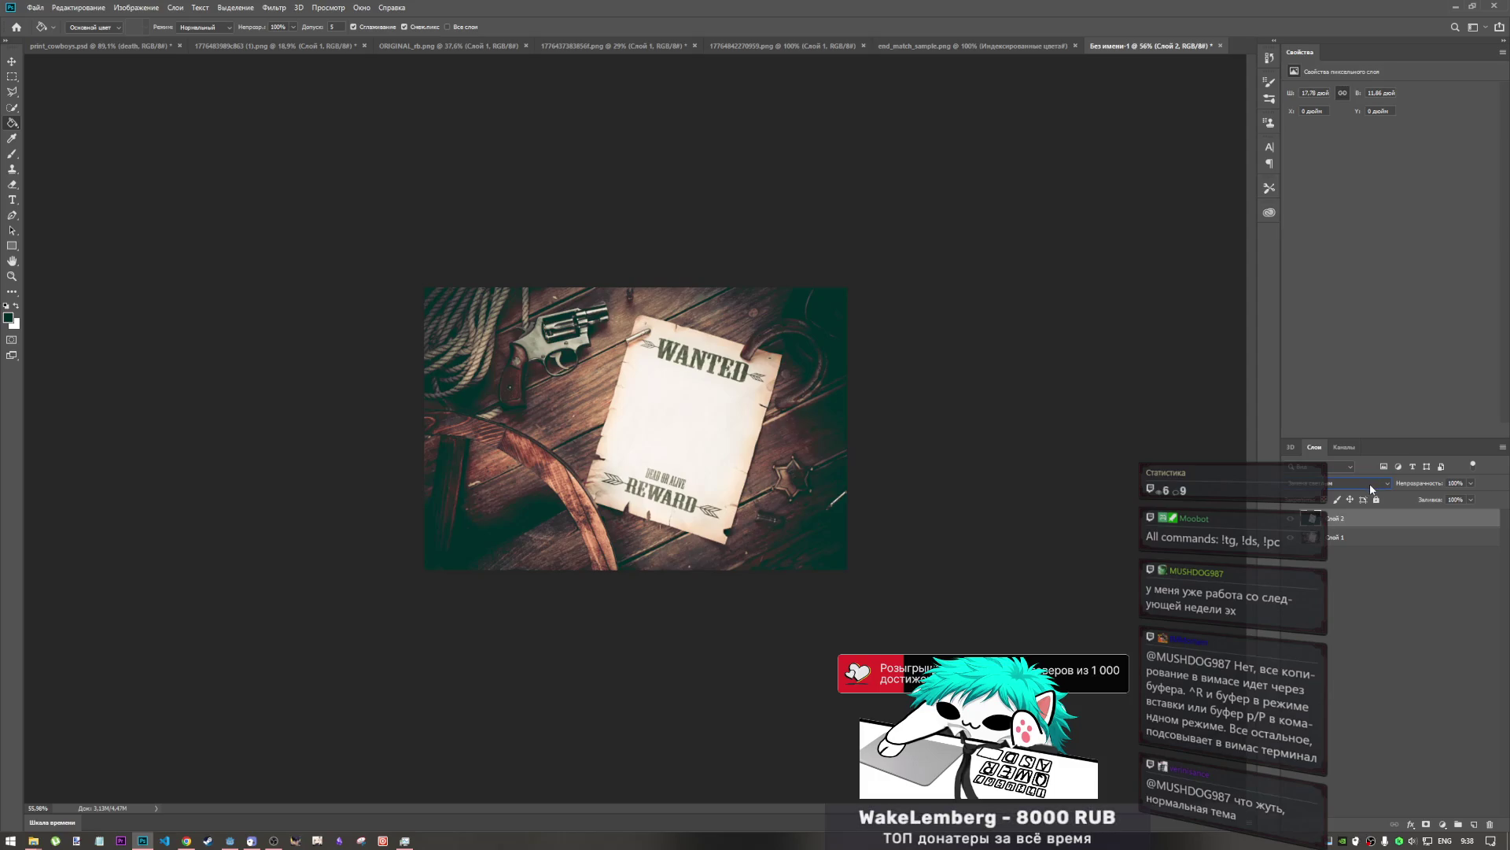
key("Down")
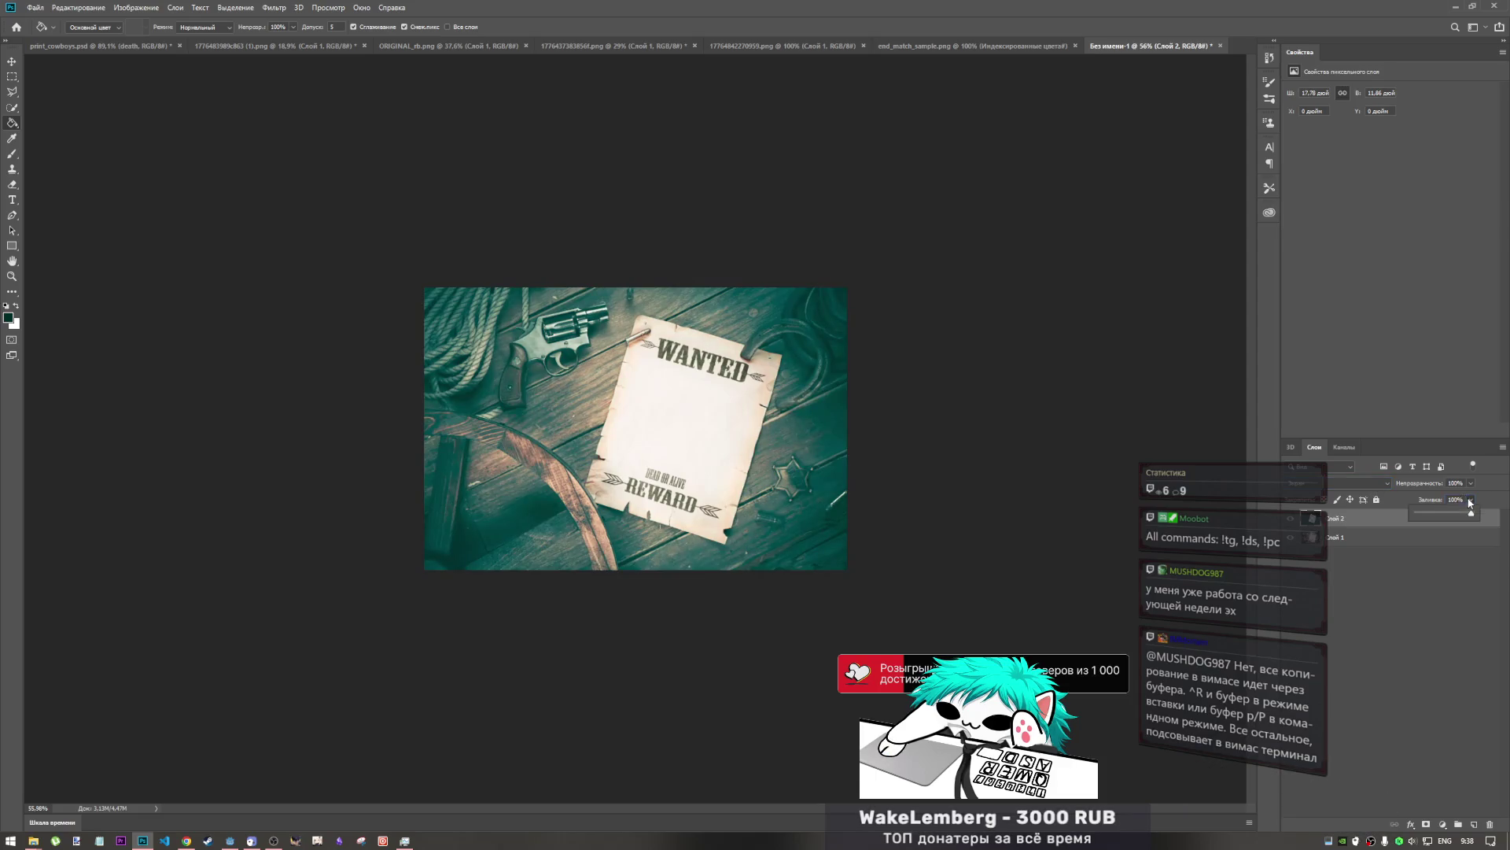
left_click(1448, 513)
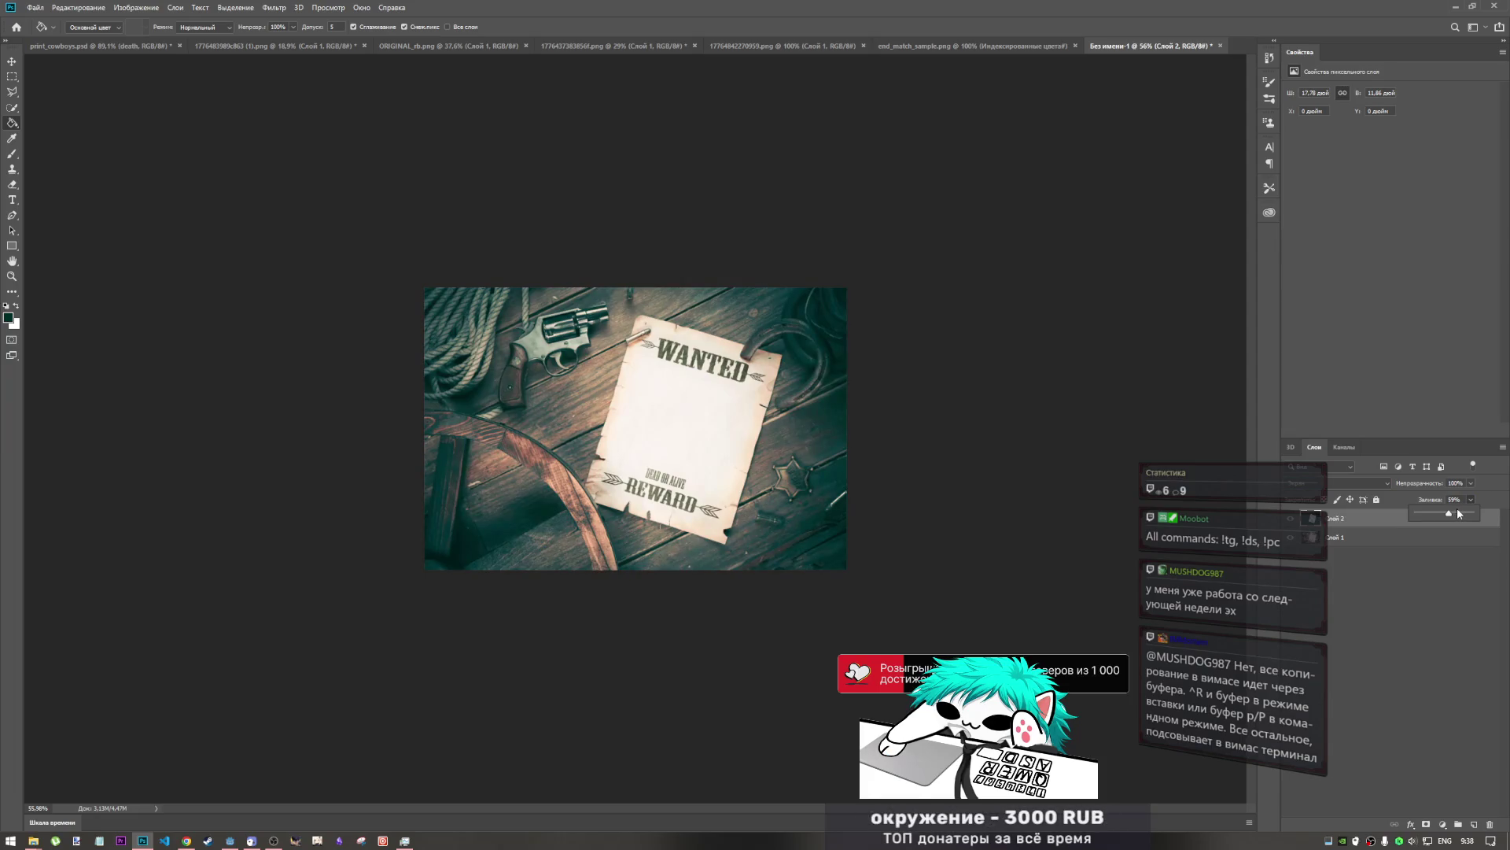
left_click(1356, 523)
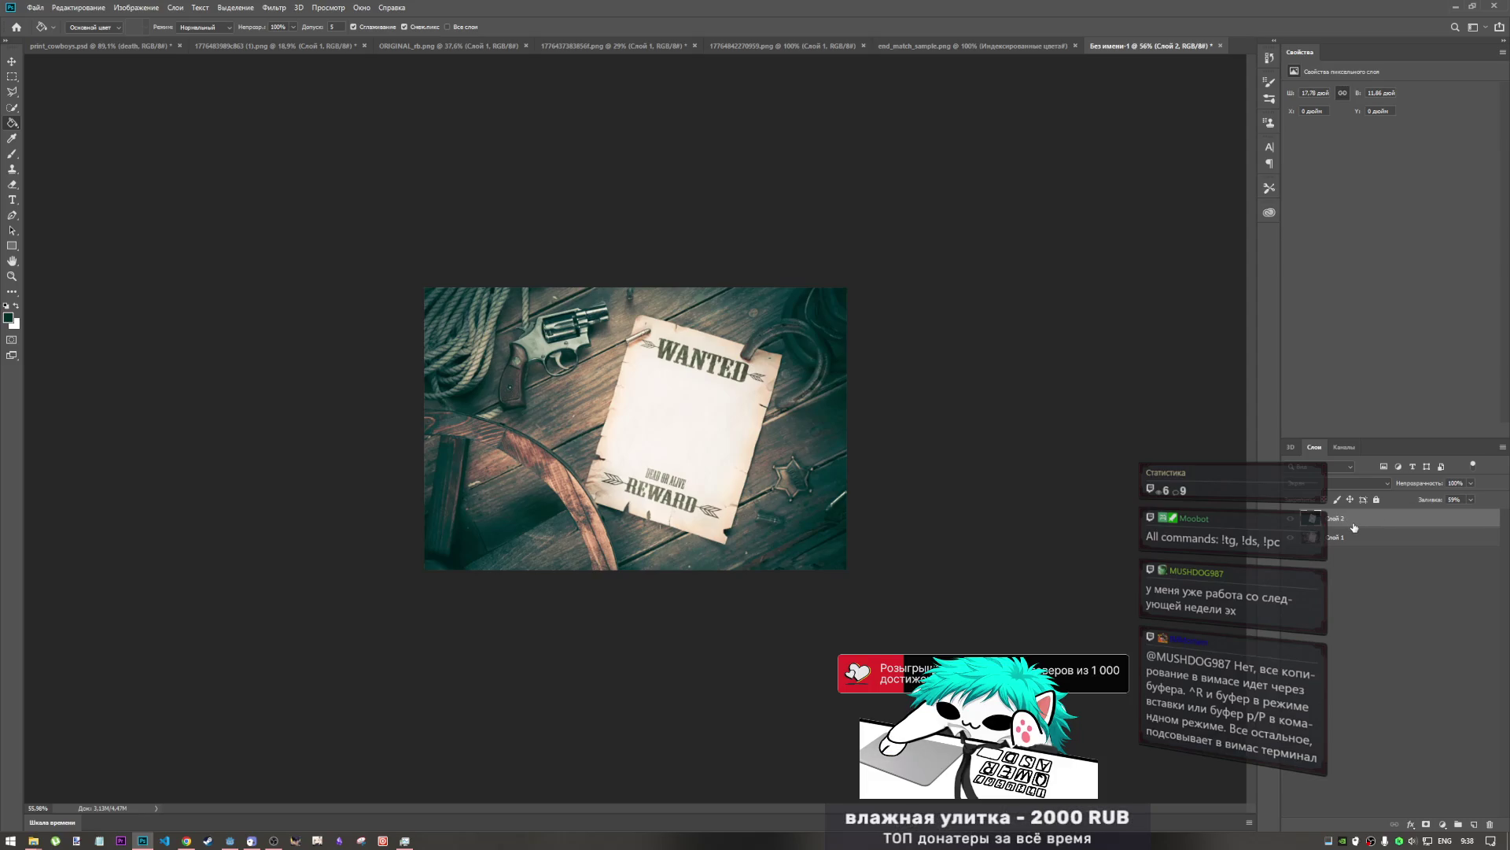
left_click(1353, 521)
left_click(1353, 521)
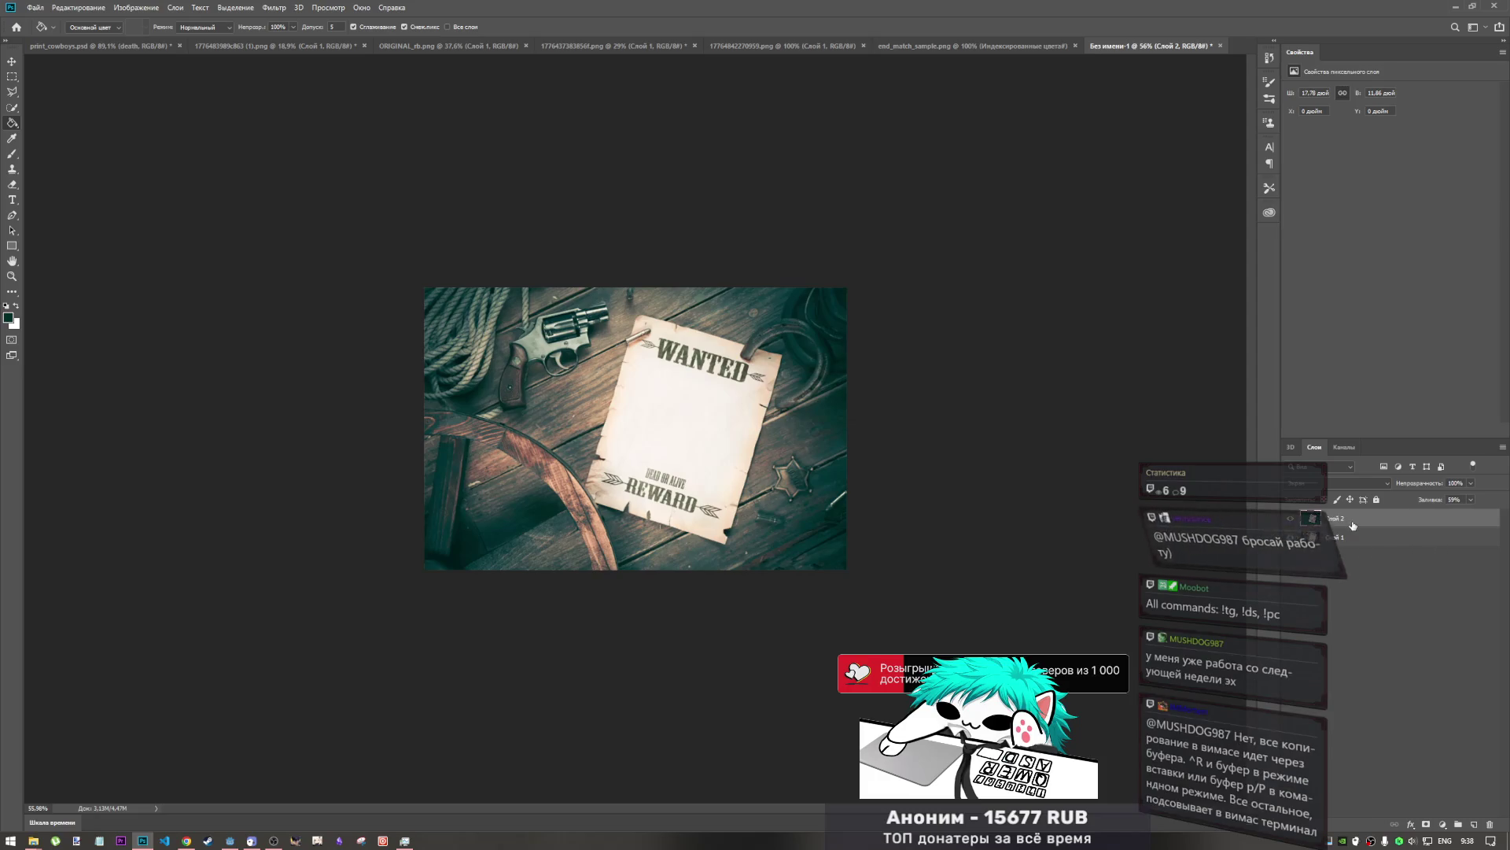
- Duplicate Слой 2 and scroll the copy's blend modes until the image looks darker and punchier
right_click(1351, 524)
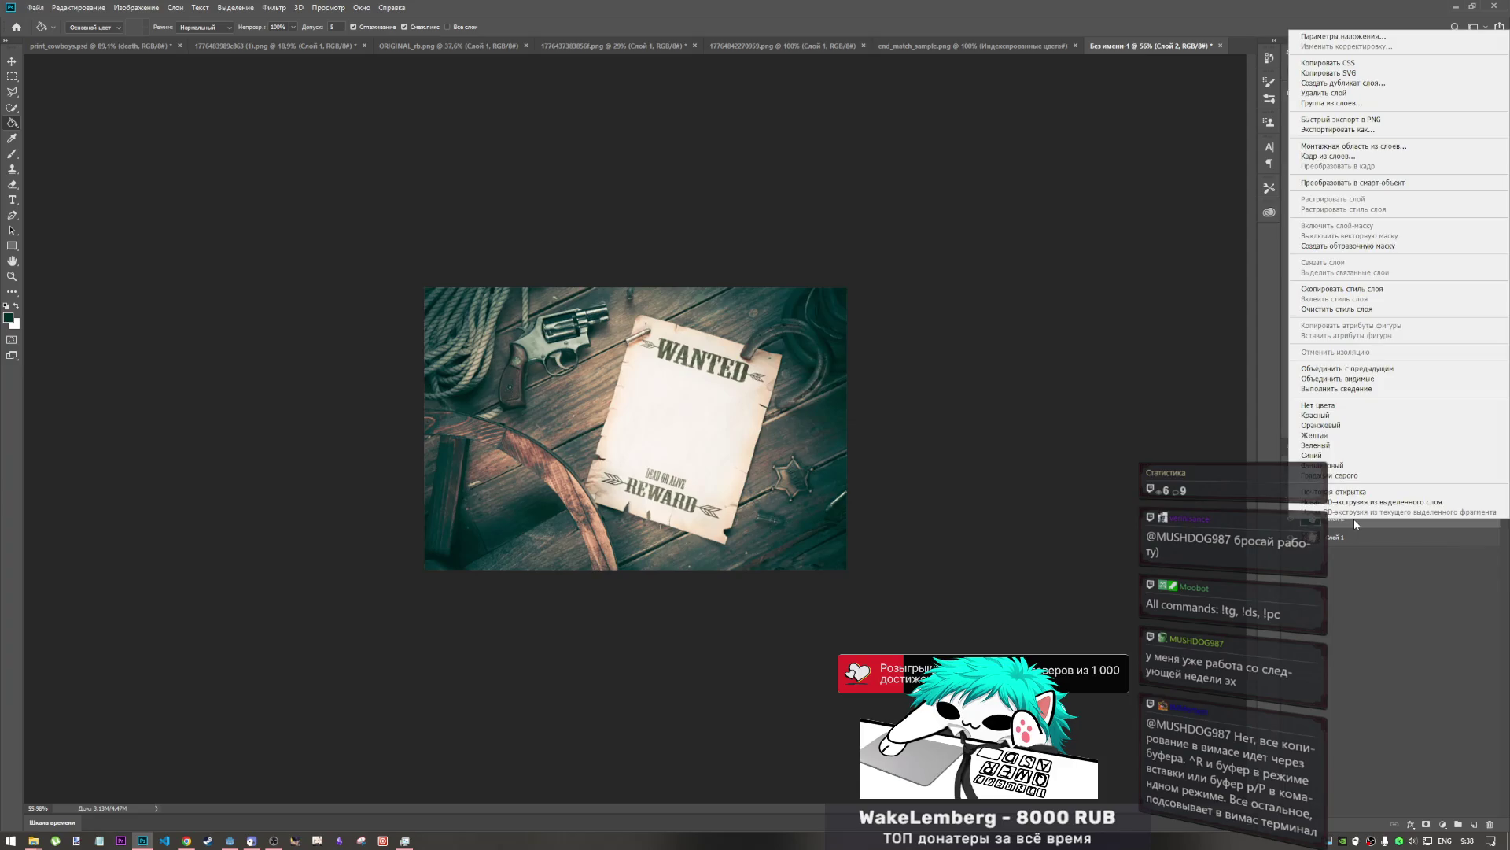
key("Escape")
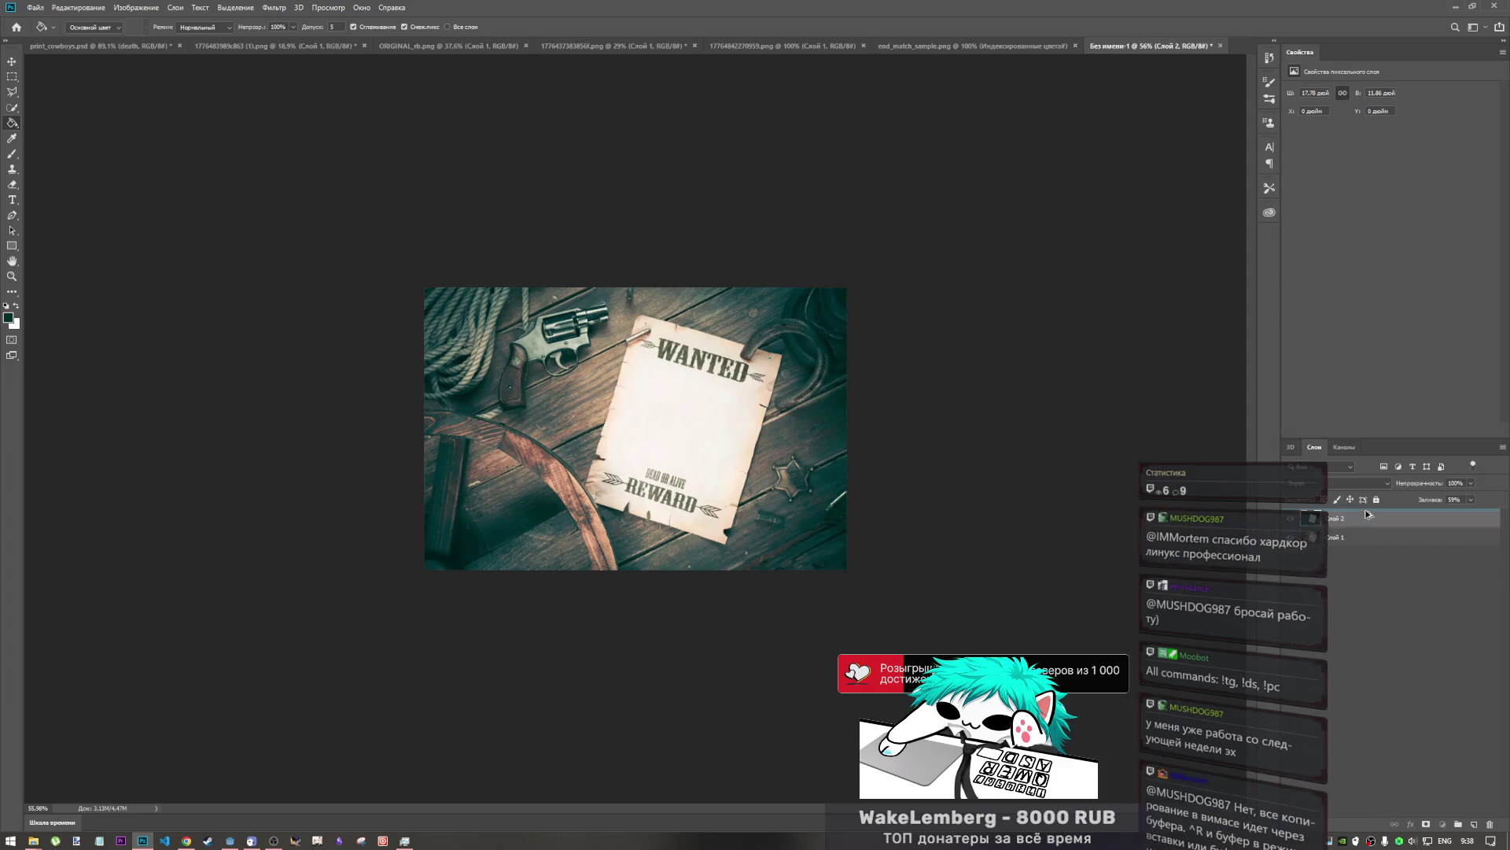
key("ctrl+j")
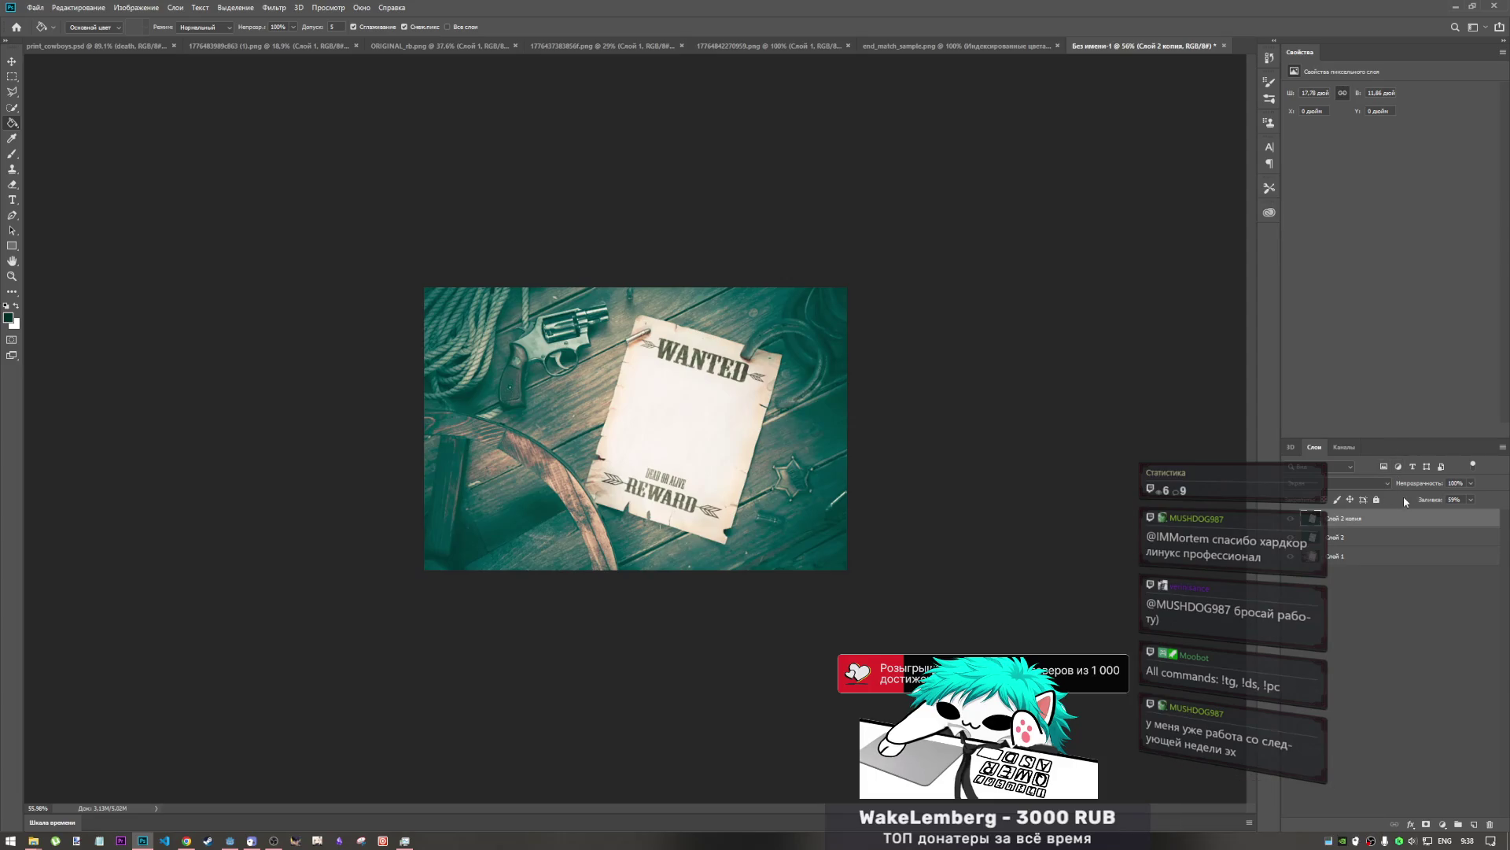
left_click(1355, 483)
left_click(1355, 493)
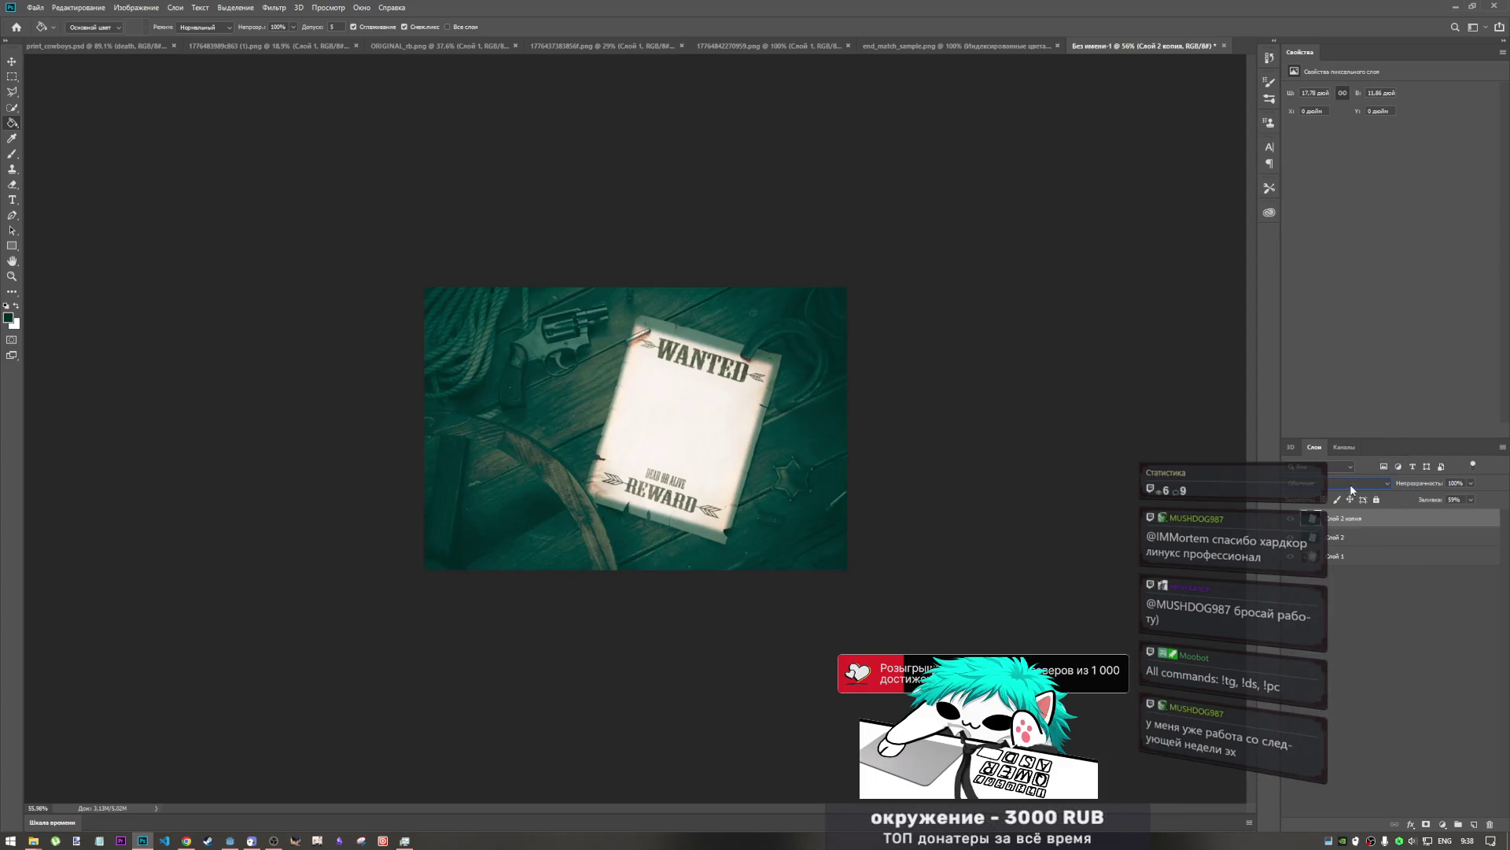
scroll(1352, 485, "down", 1)
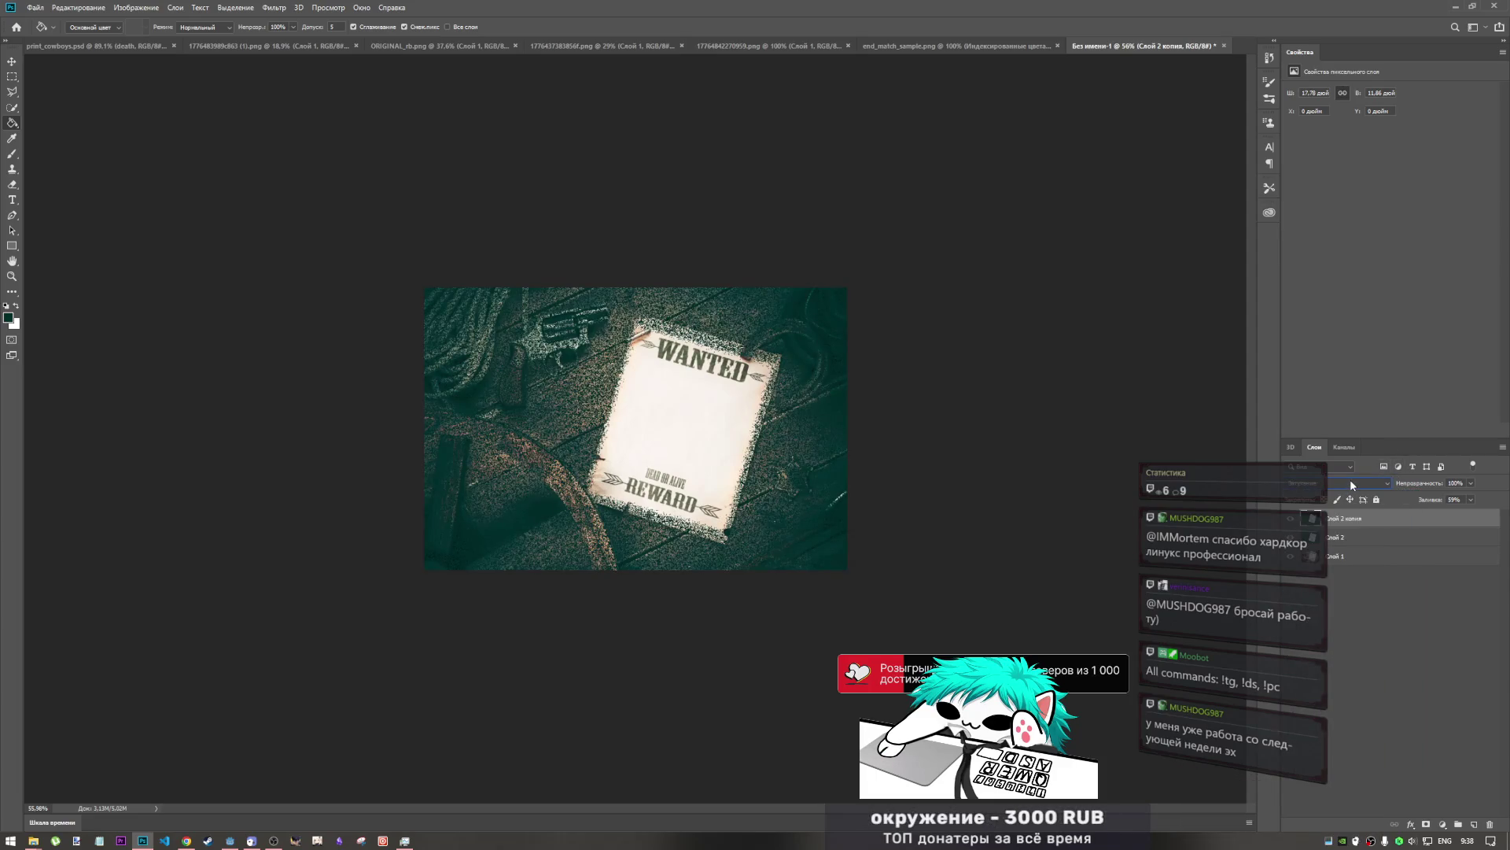
scroll(1352, 485, "down", 3)
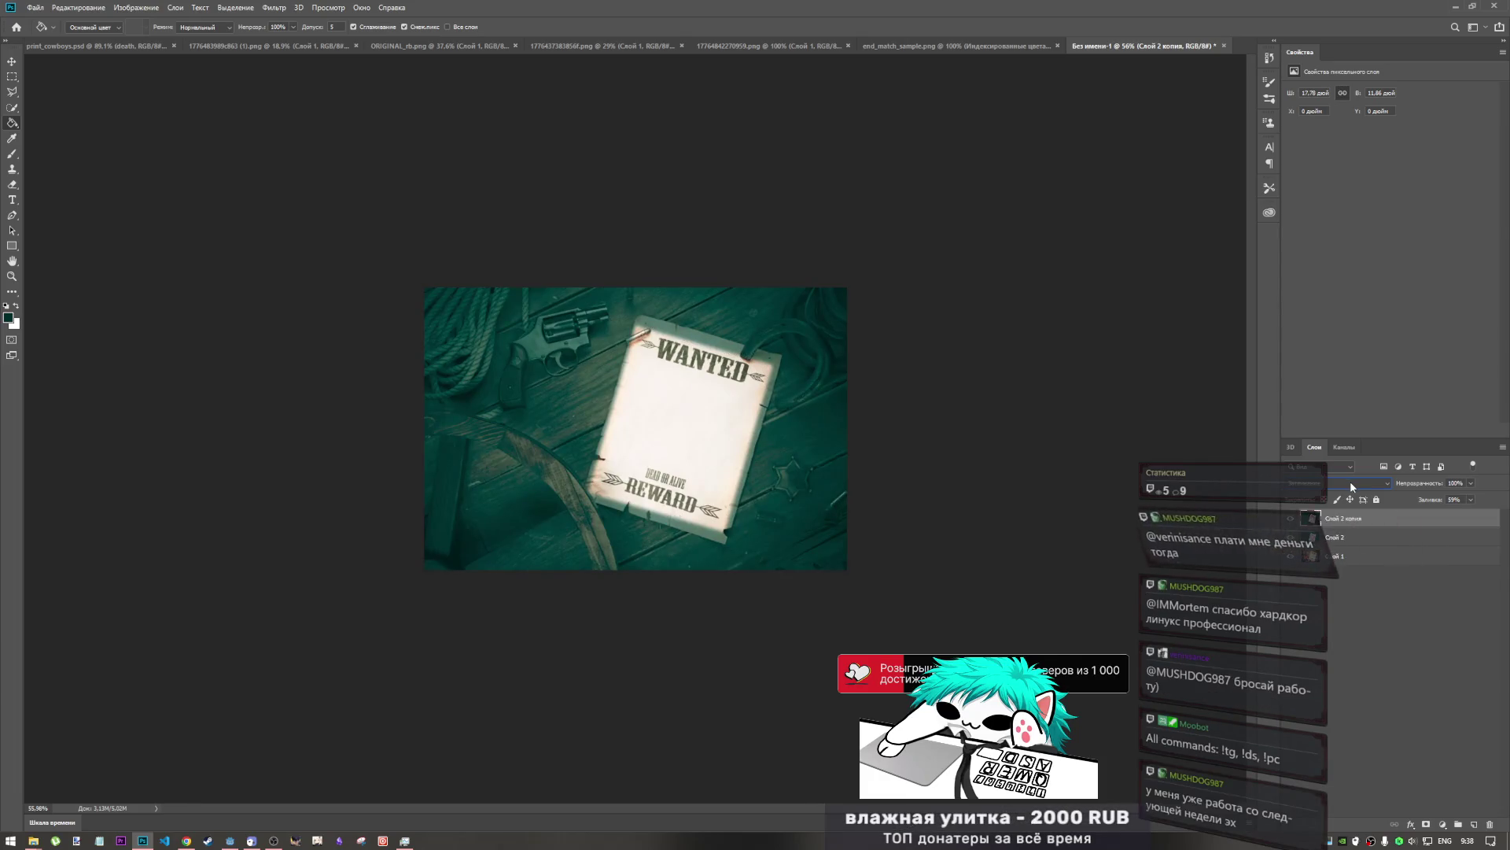
scroll(1352, 486, "down", 4)
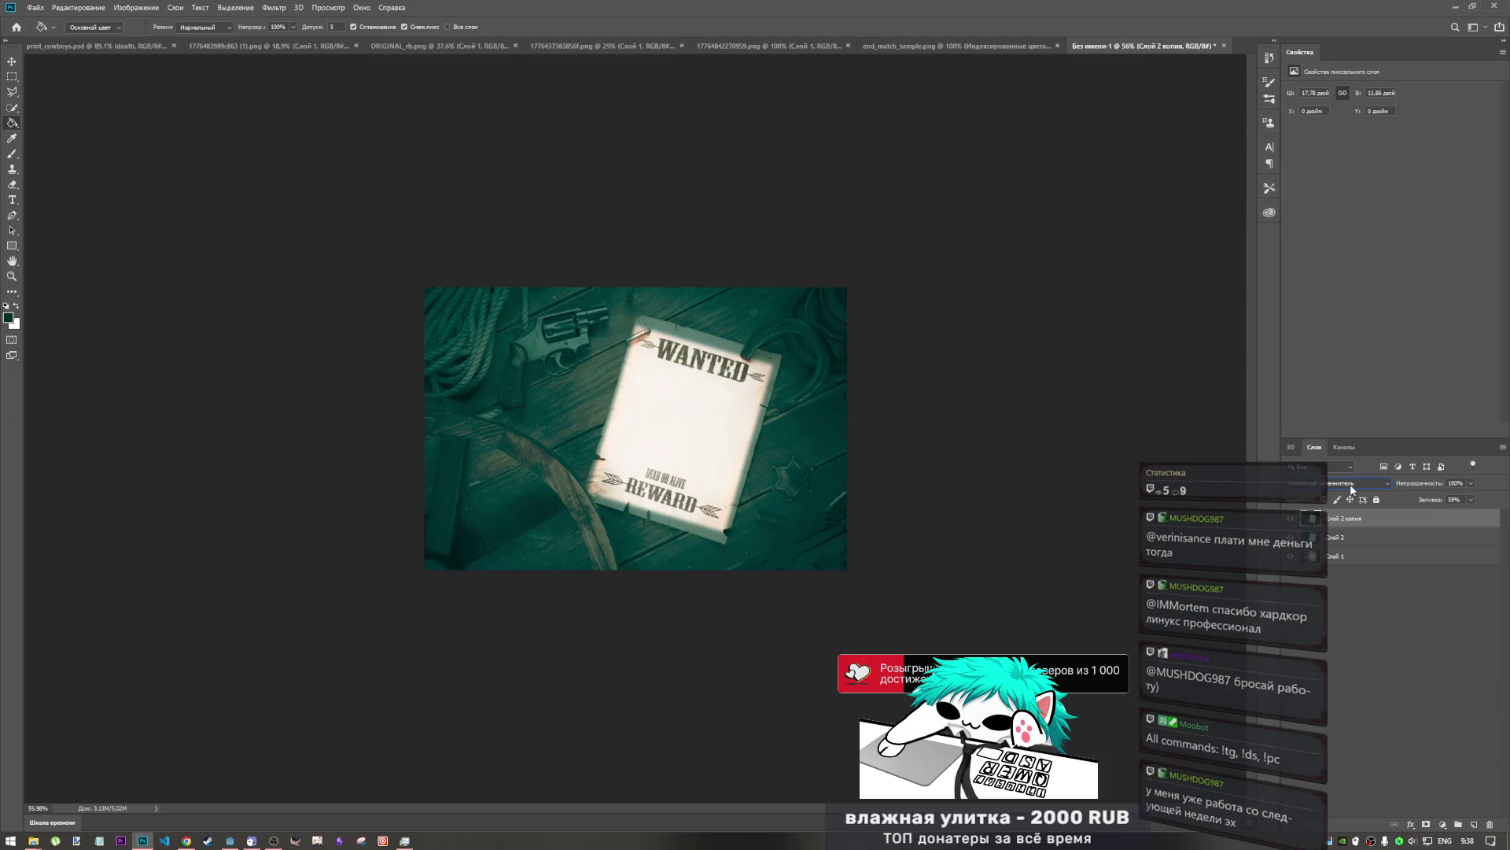
scroll(1352, 485, "down", 4)
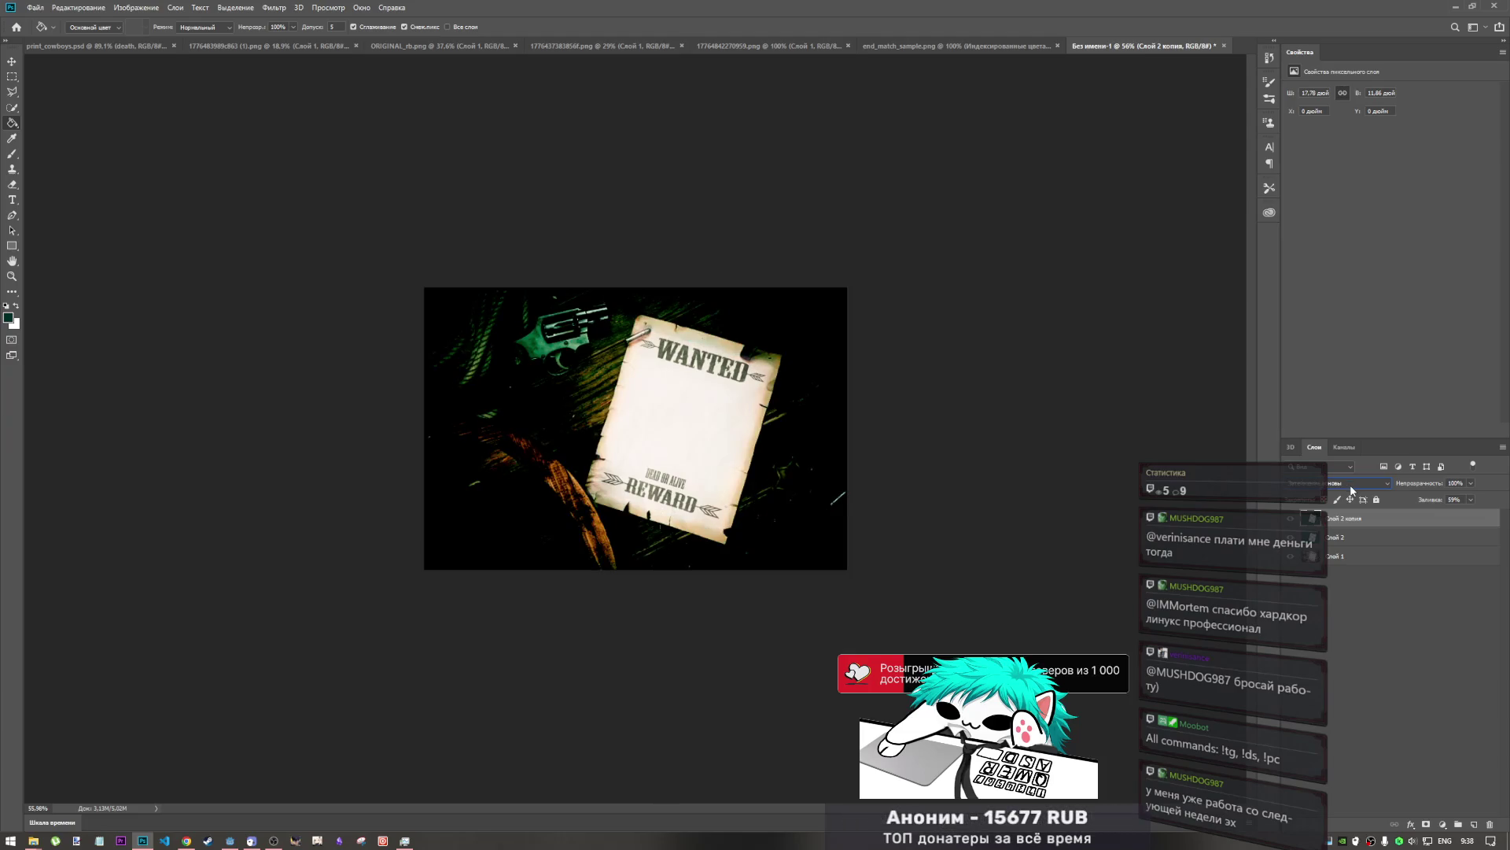
scroll(1352, 485, "down", 3)
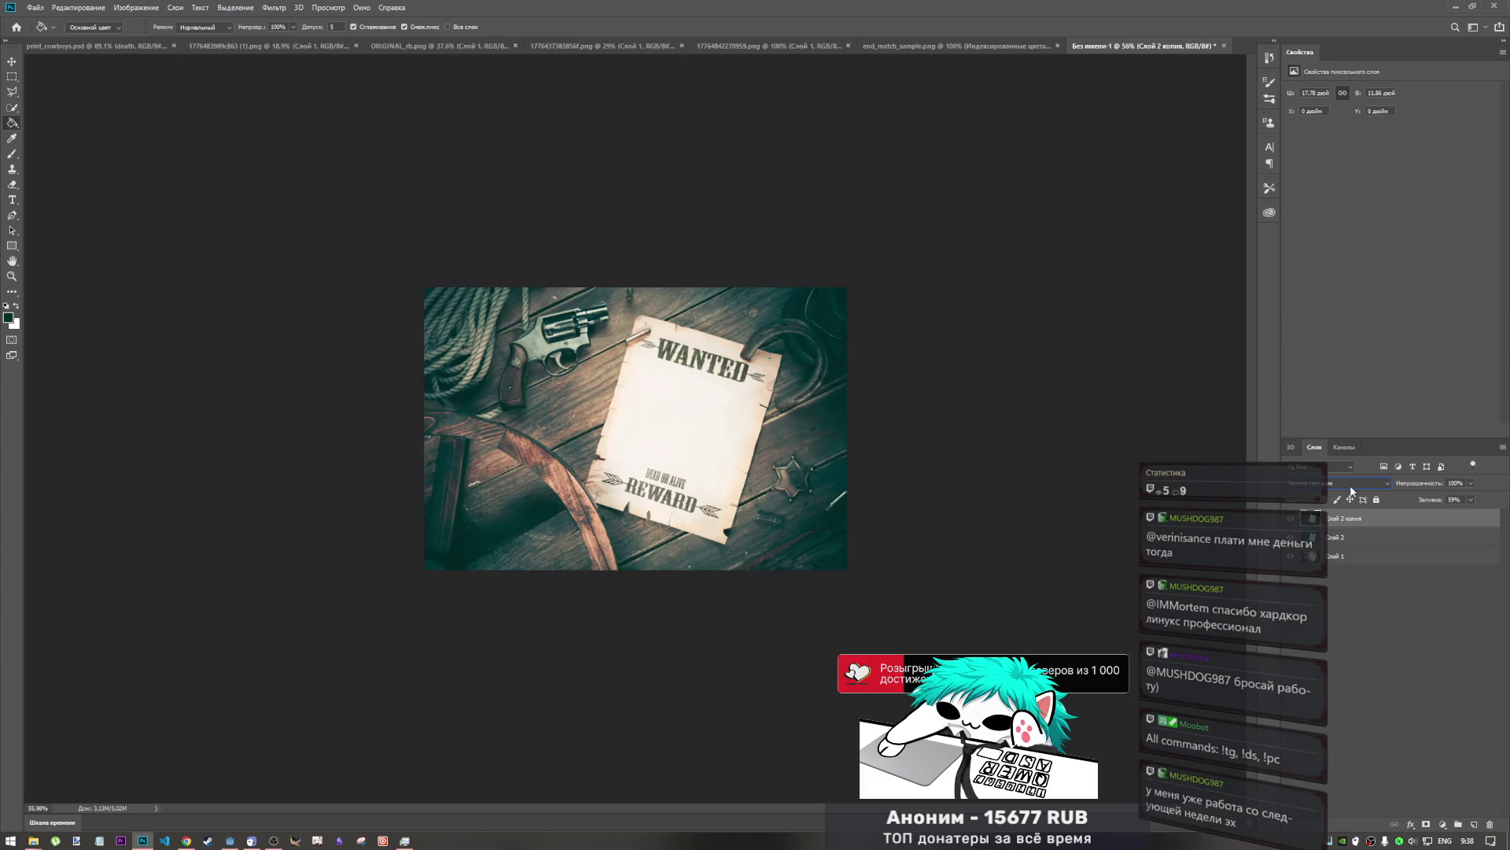
scroll(1352, 485, "down", 1)
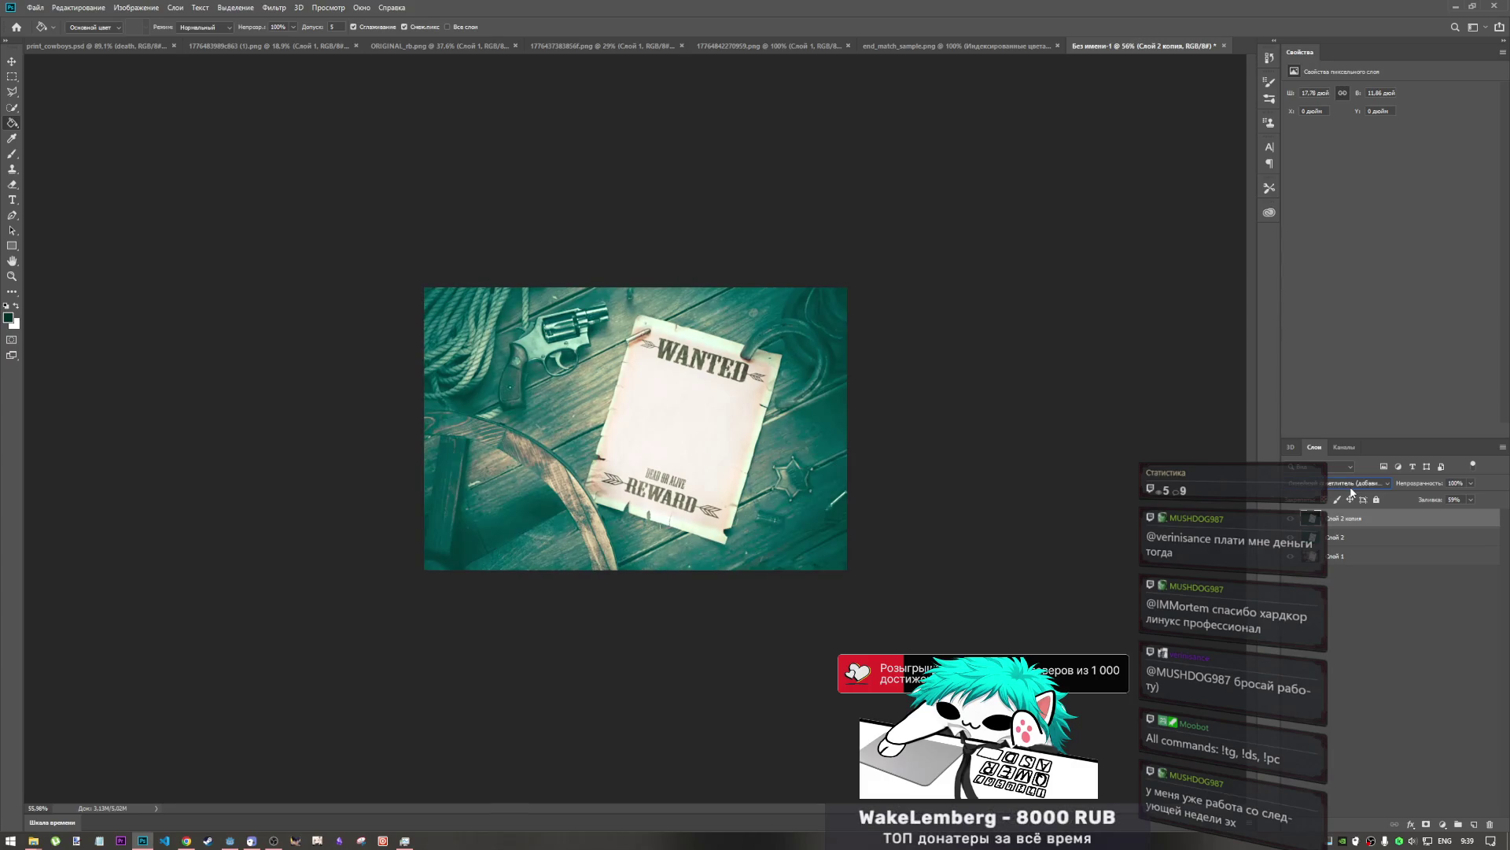
scroll(1351, 489, "down", 2)
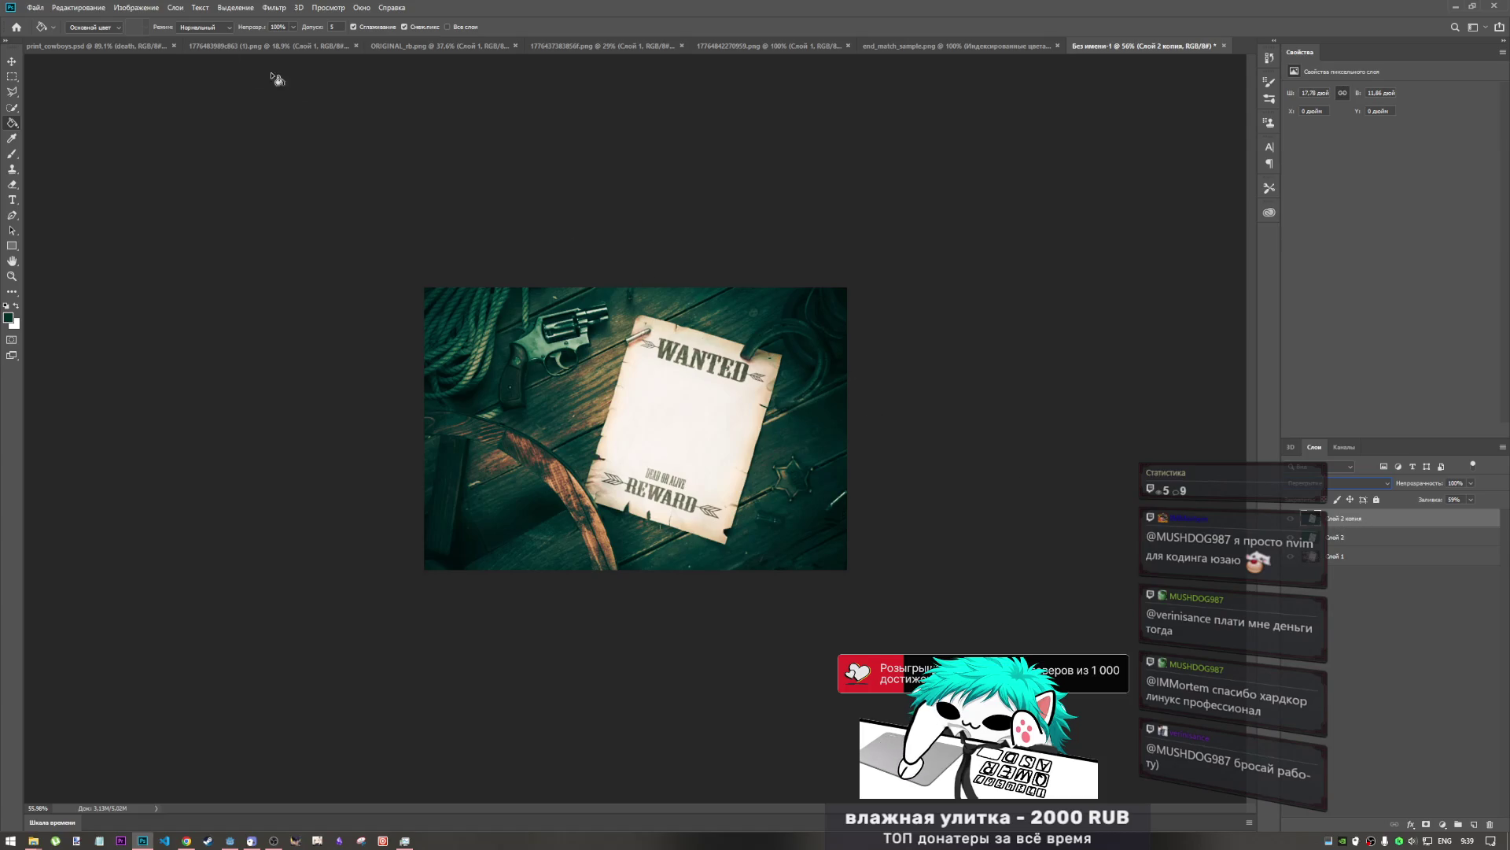
- Set up the plain Eraser with a soft round tip at 0% hardness
left_click(11, 158)
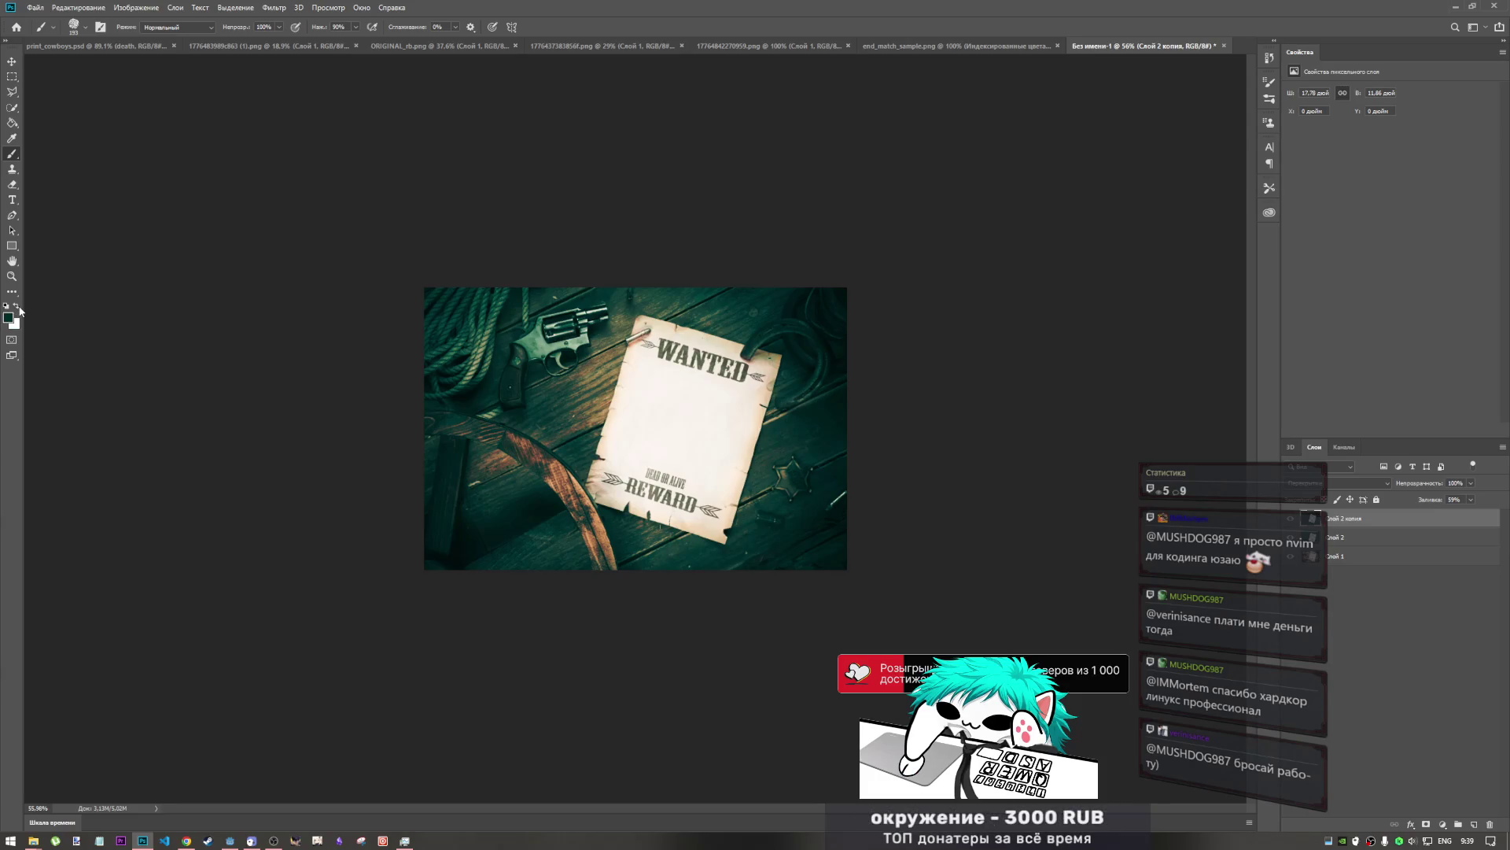
left_click(14, 184)
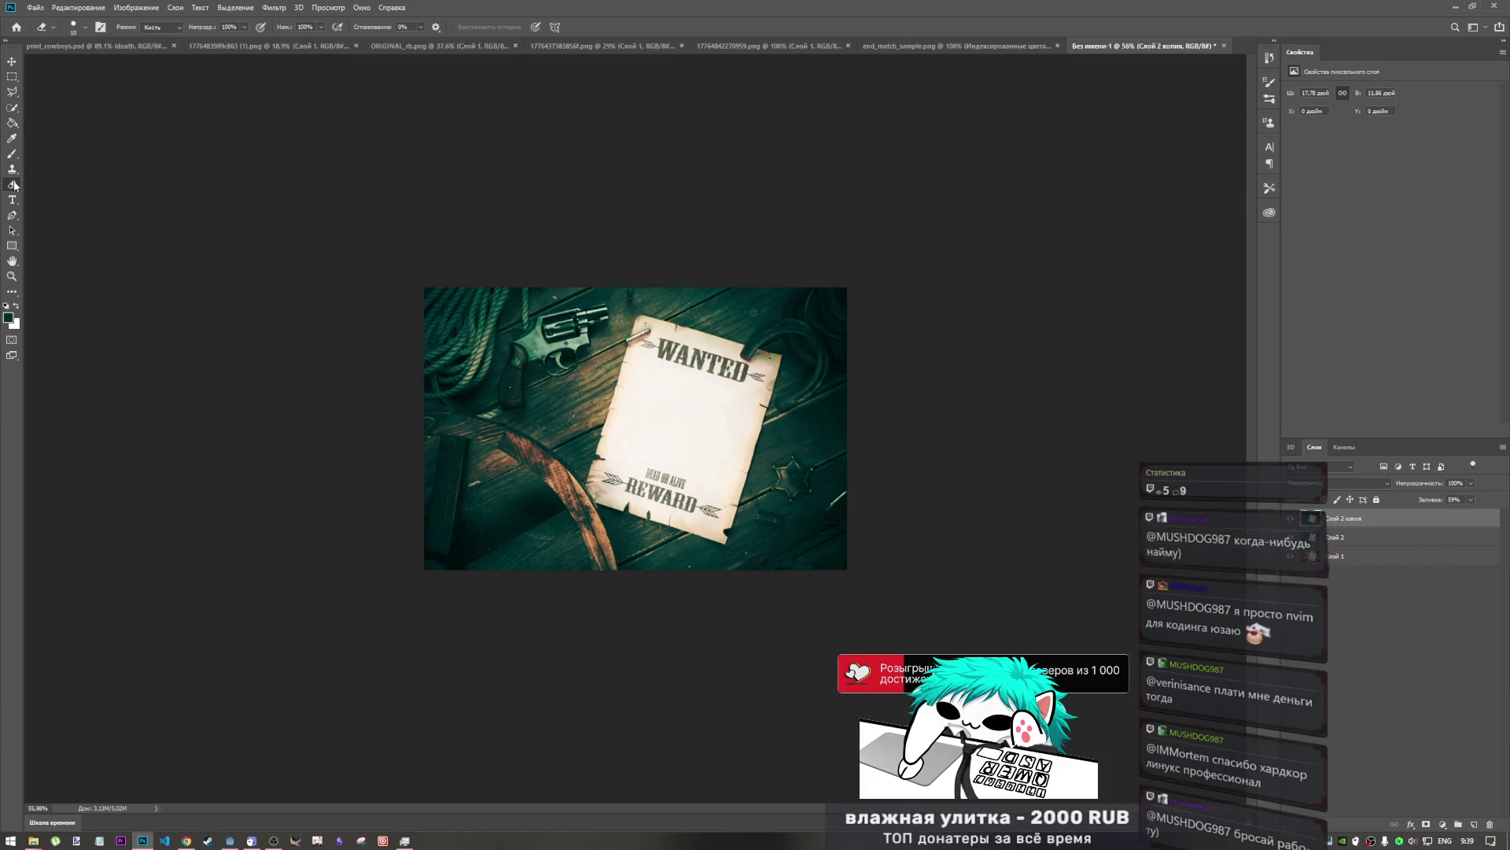
right_click(13, 184)
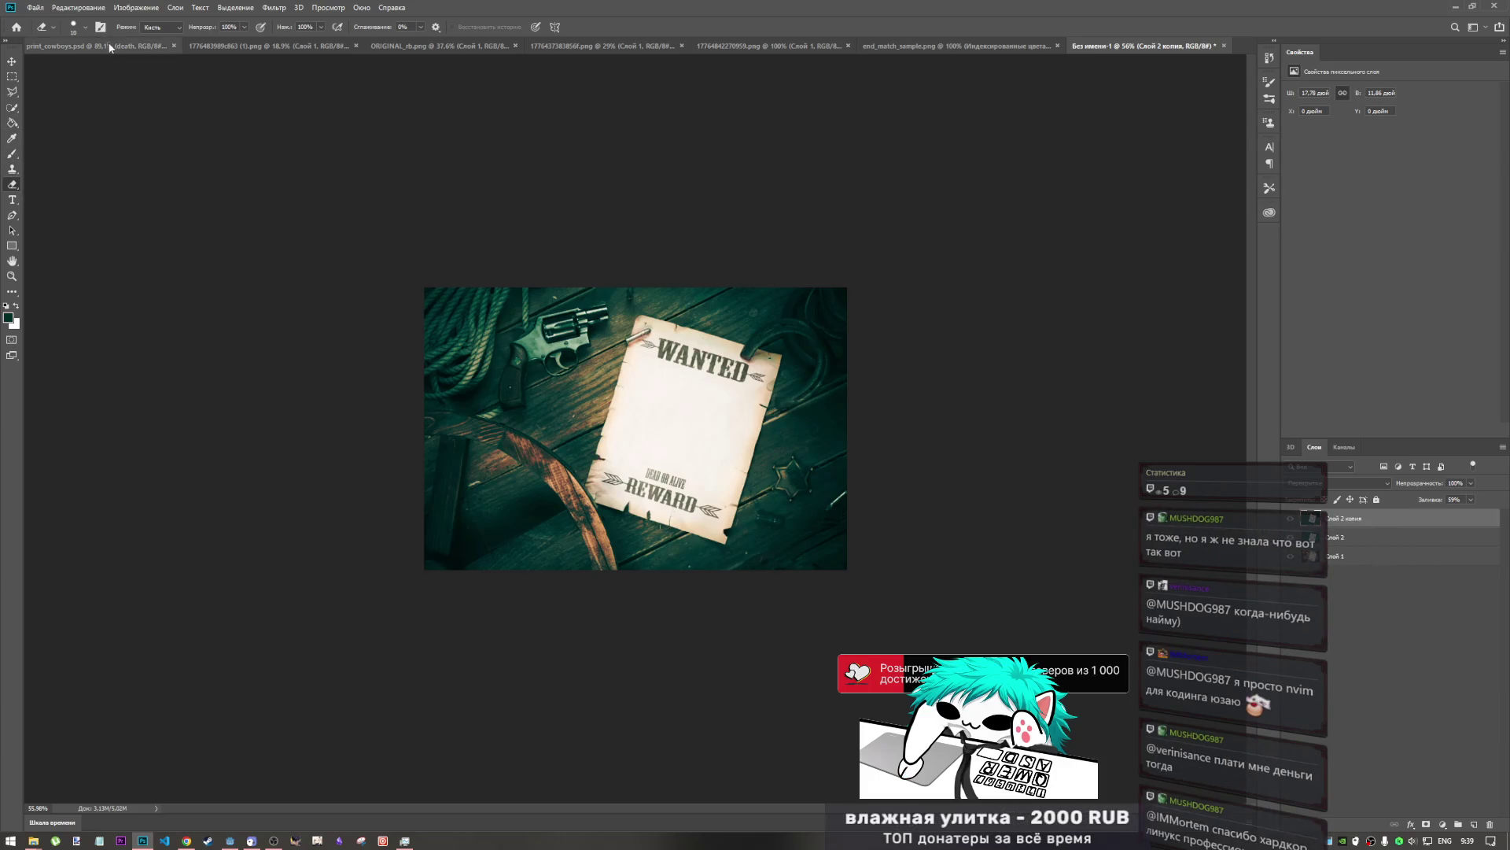
right_click(11, 185)
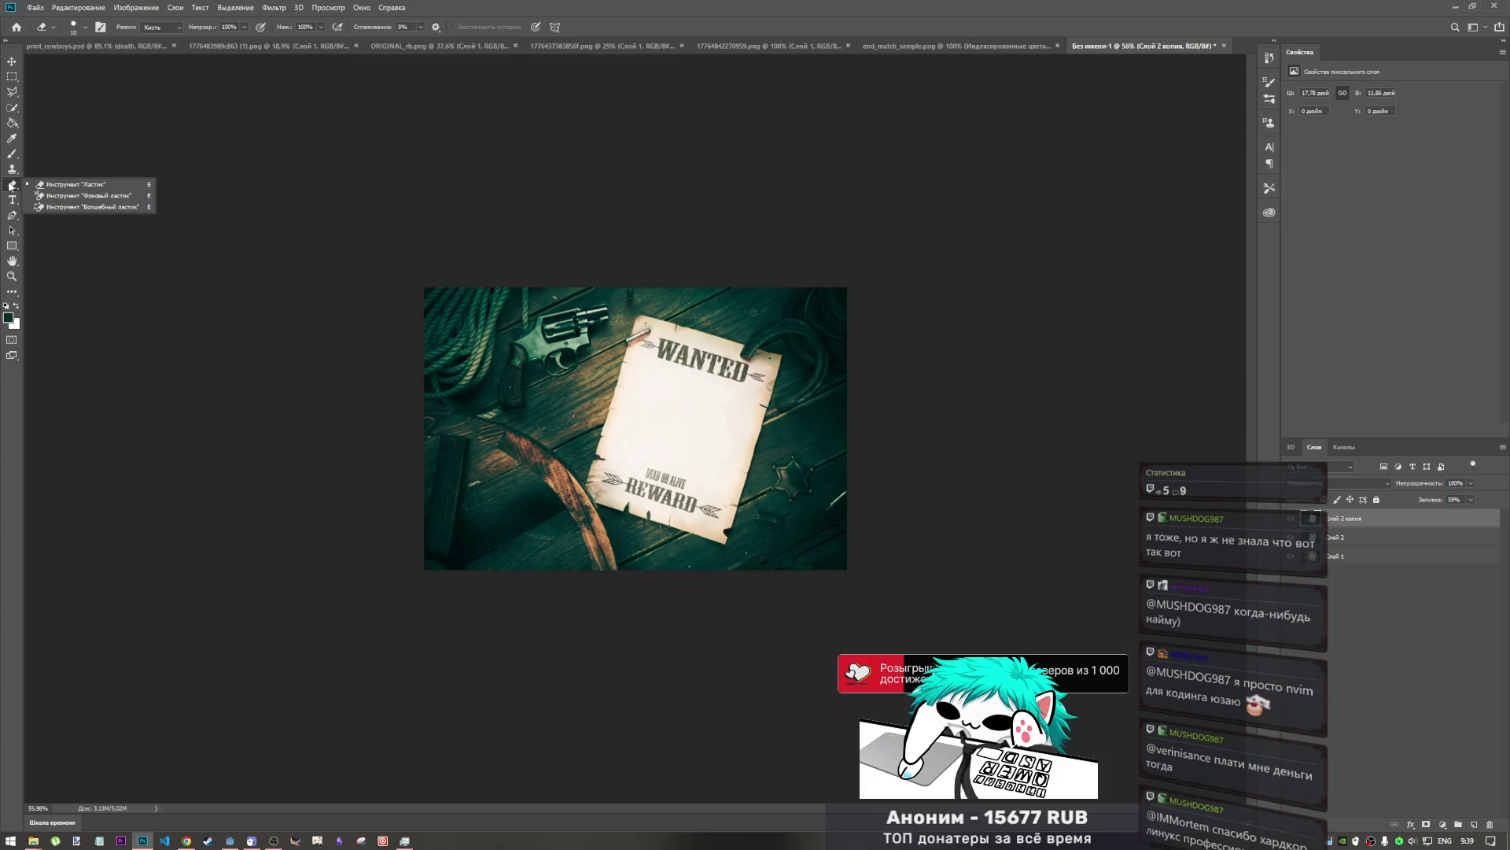
left_click(9, 185)
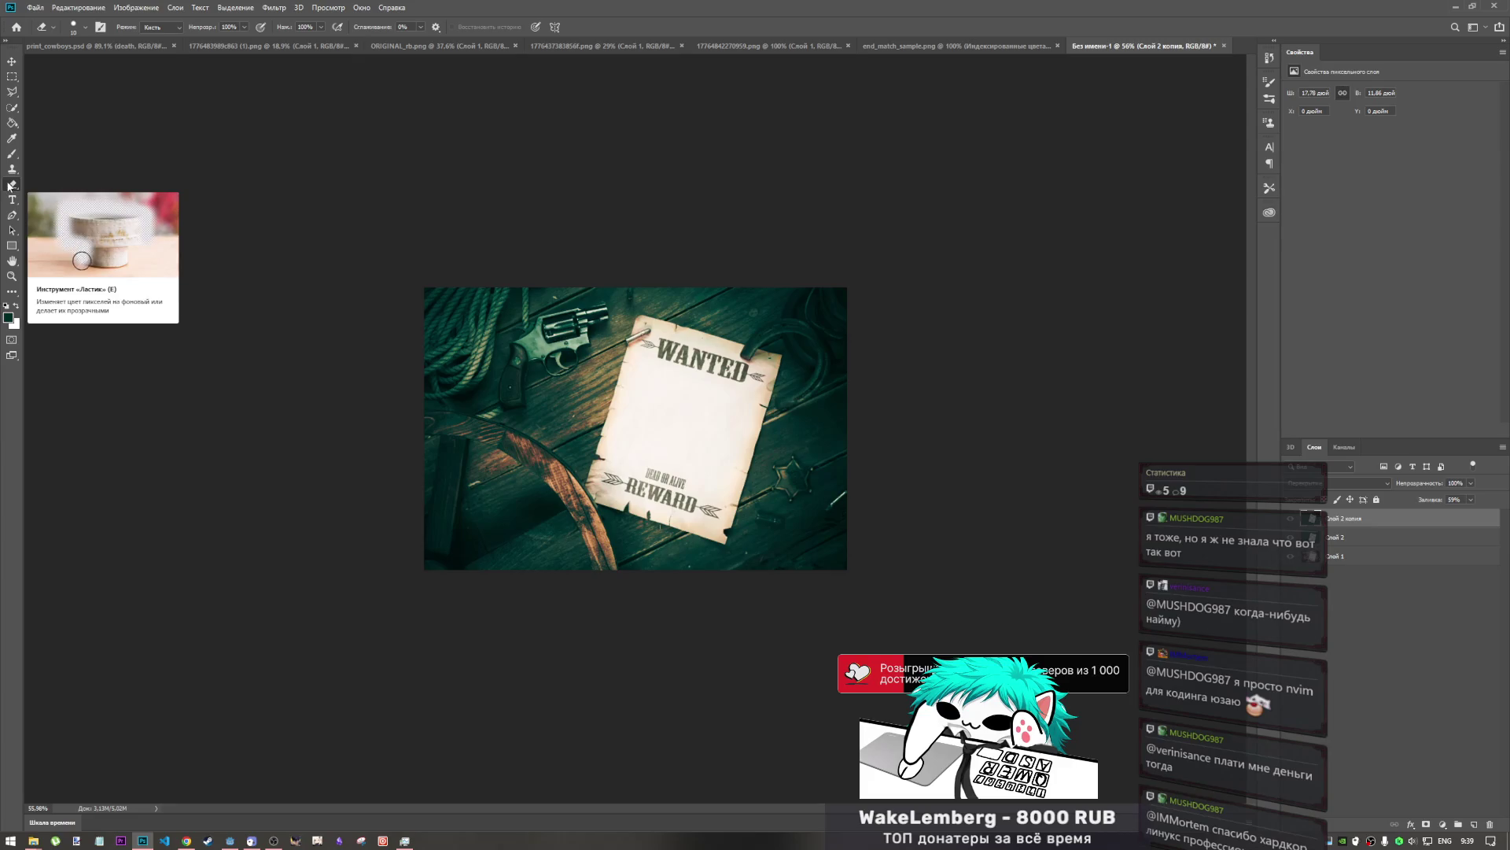
left_click(85, 27)
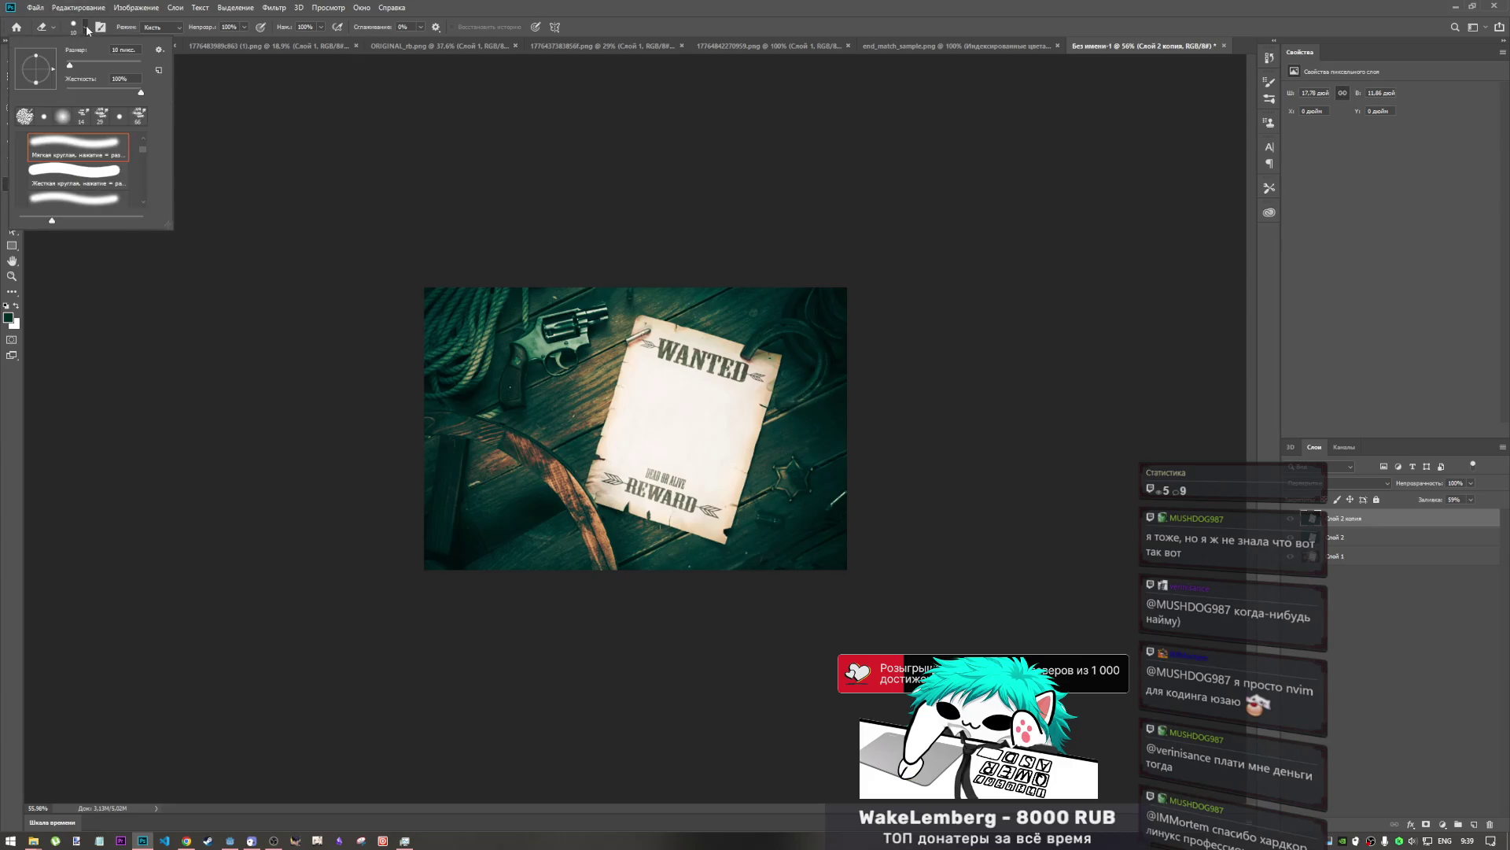
key("b")
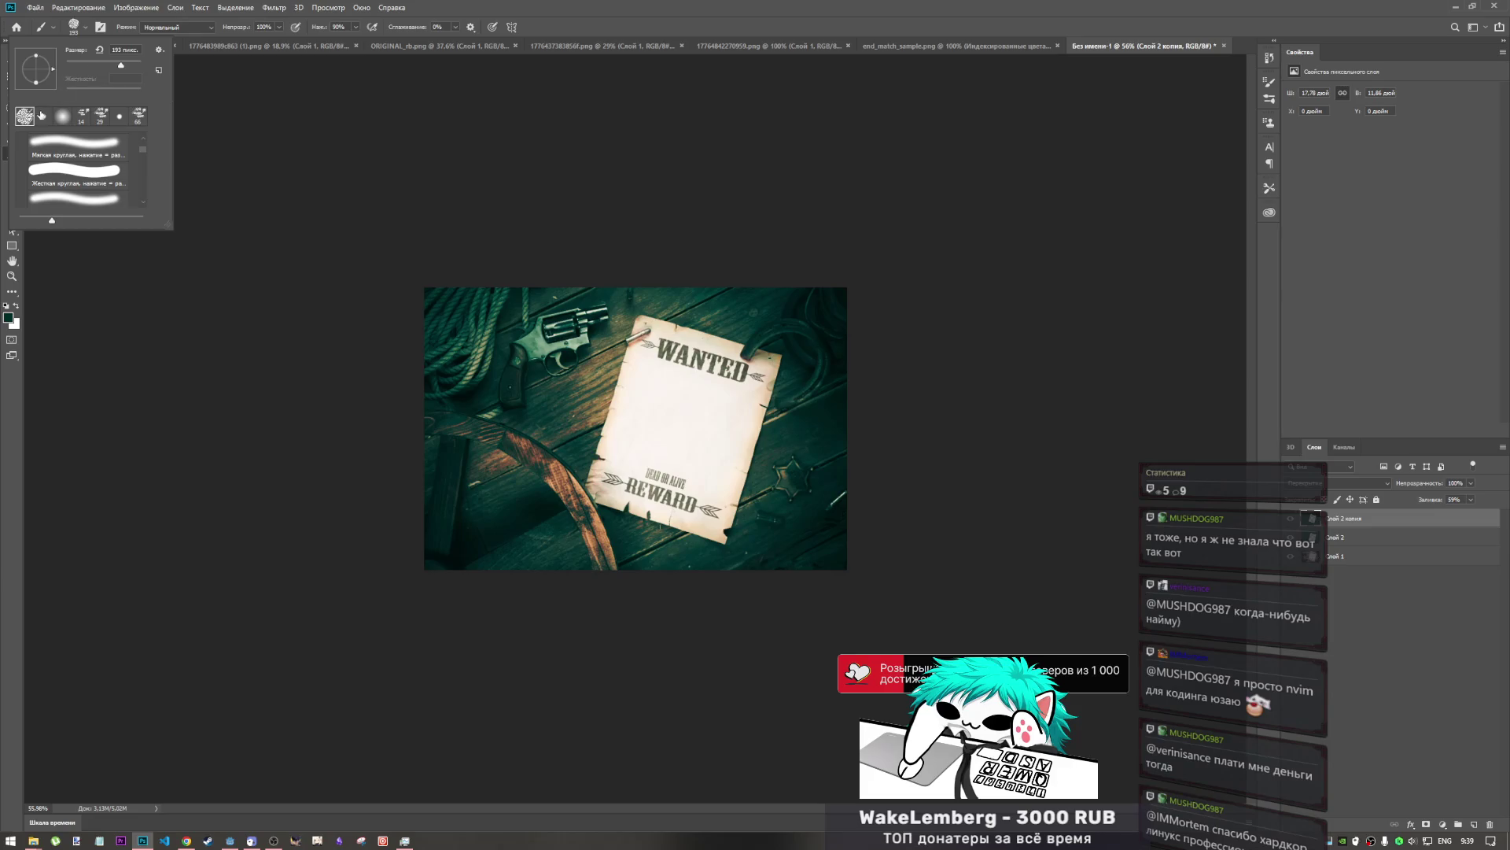
left_click(63, 116)
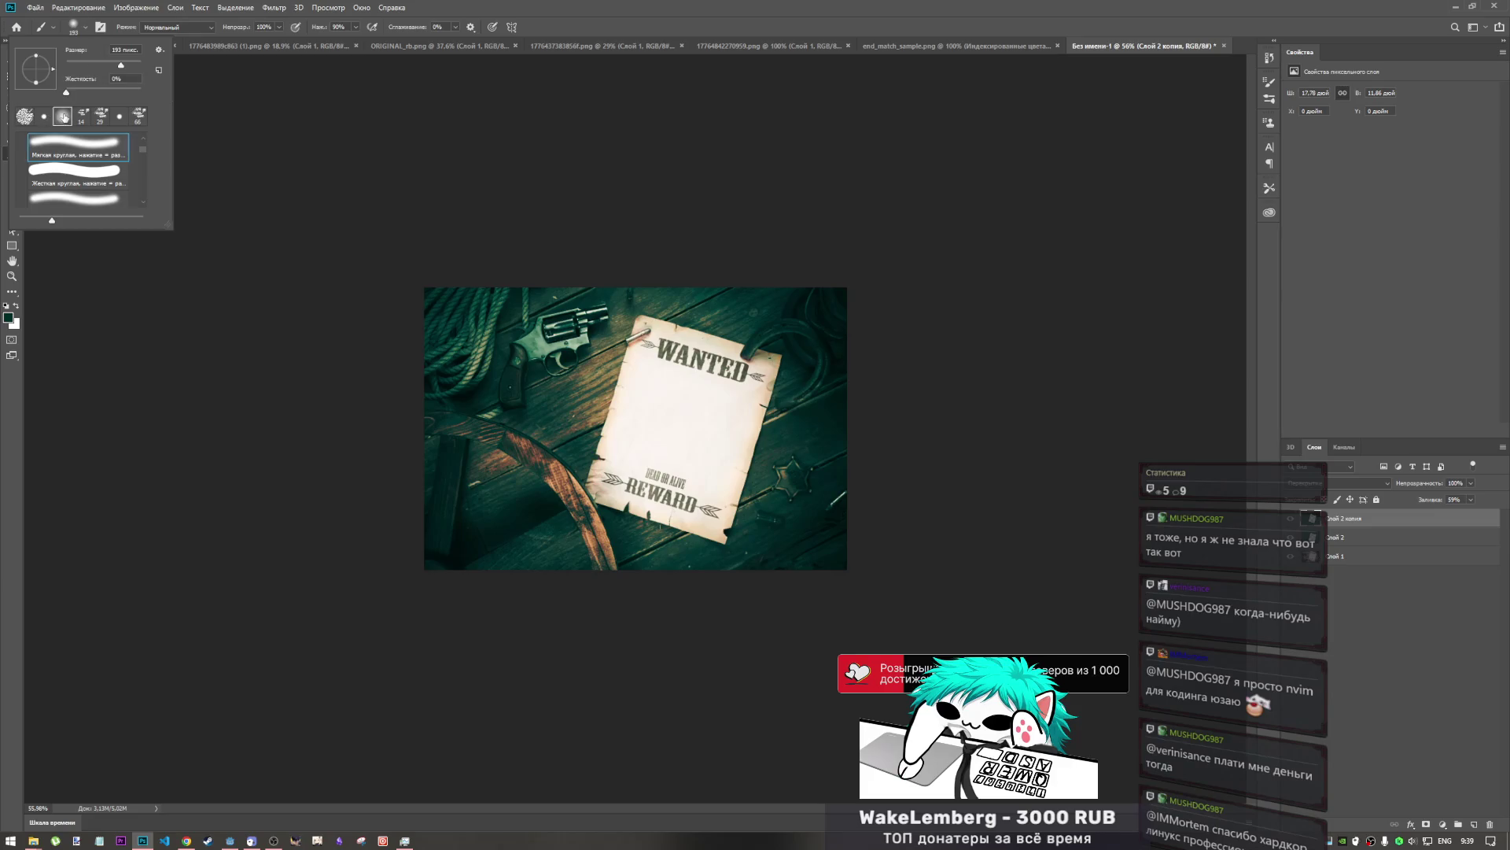
left_click(41, 27)
left_click(41, 29)
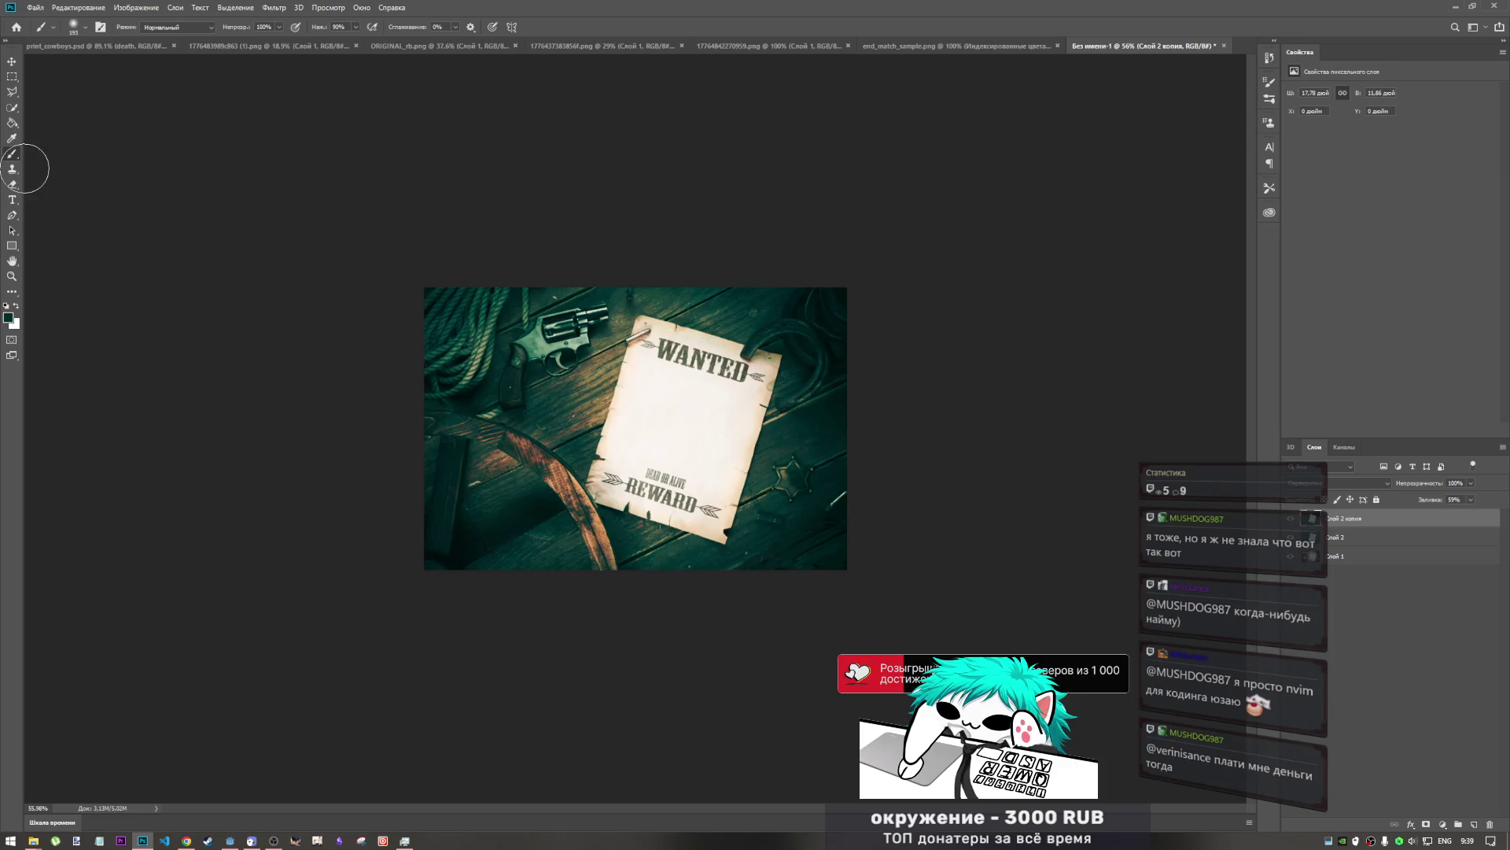
left_click(14, 187)
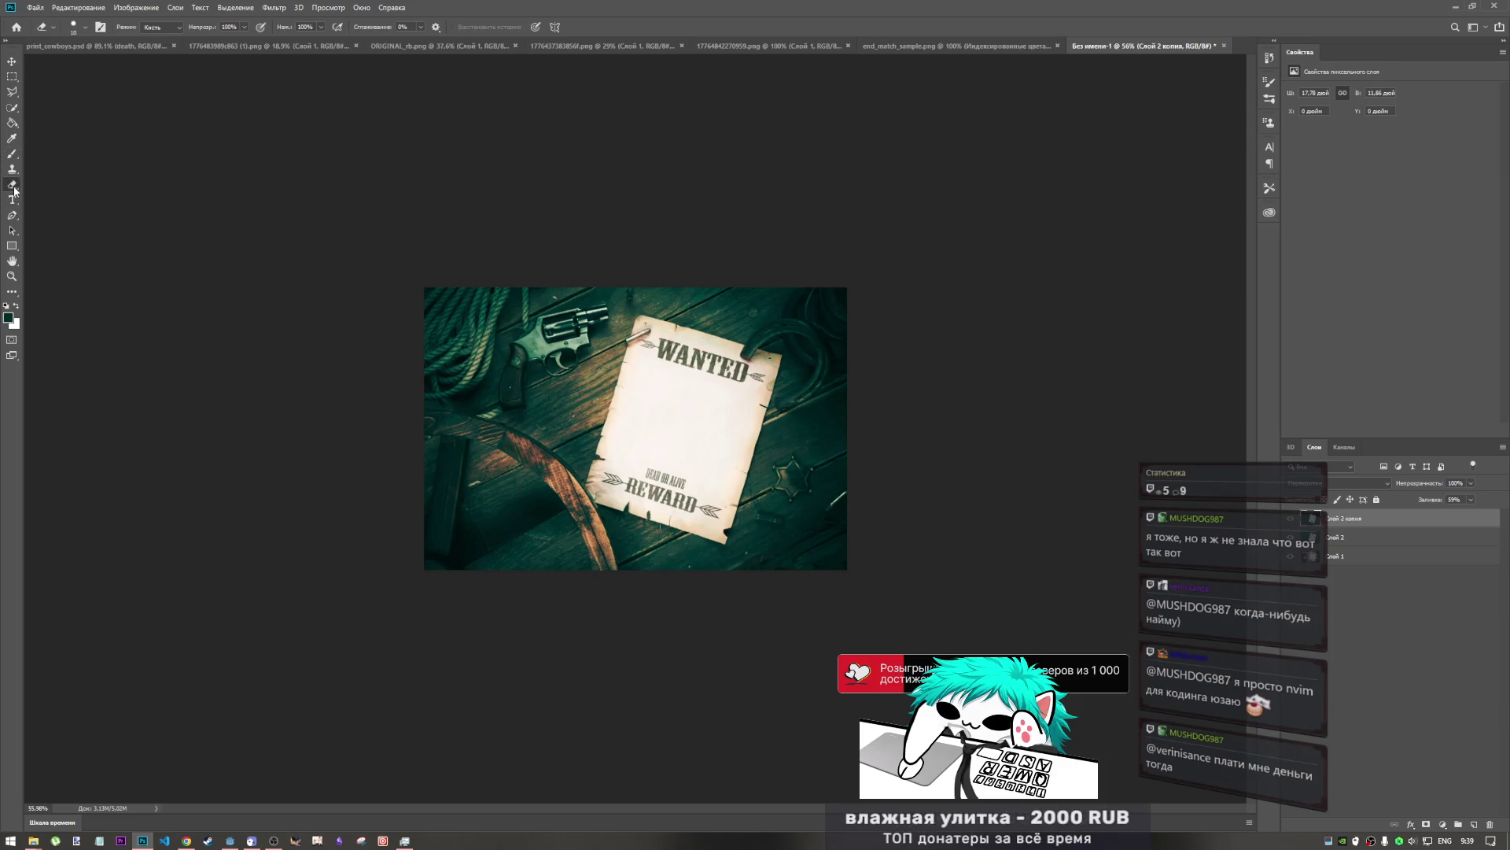
left_click(85, 28)
left_click(63, 117)
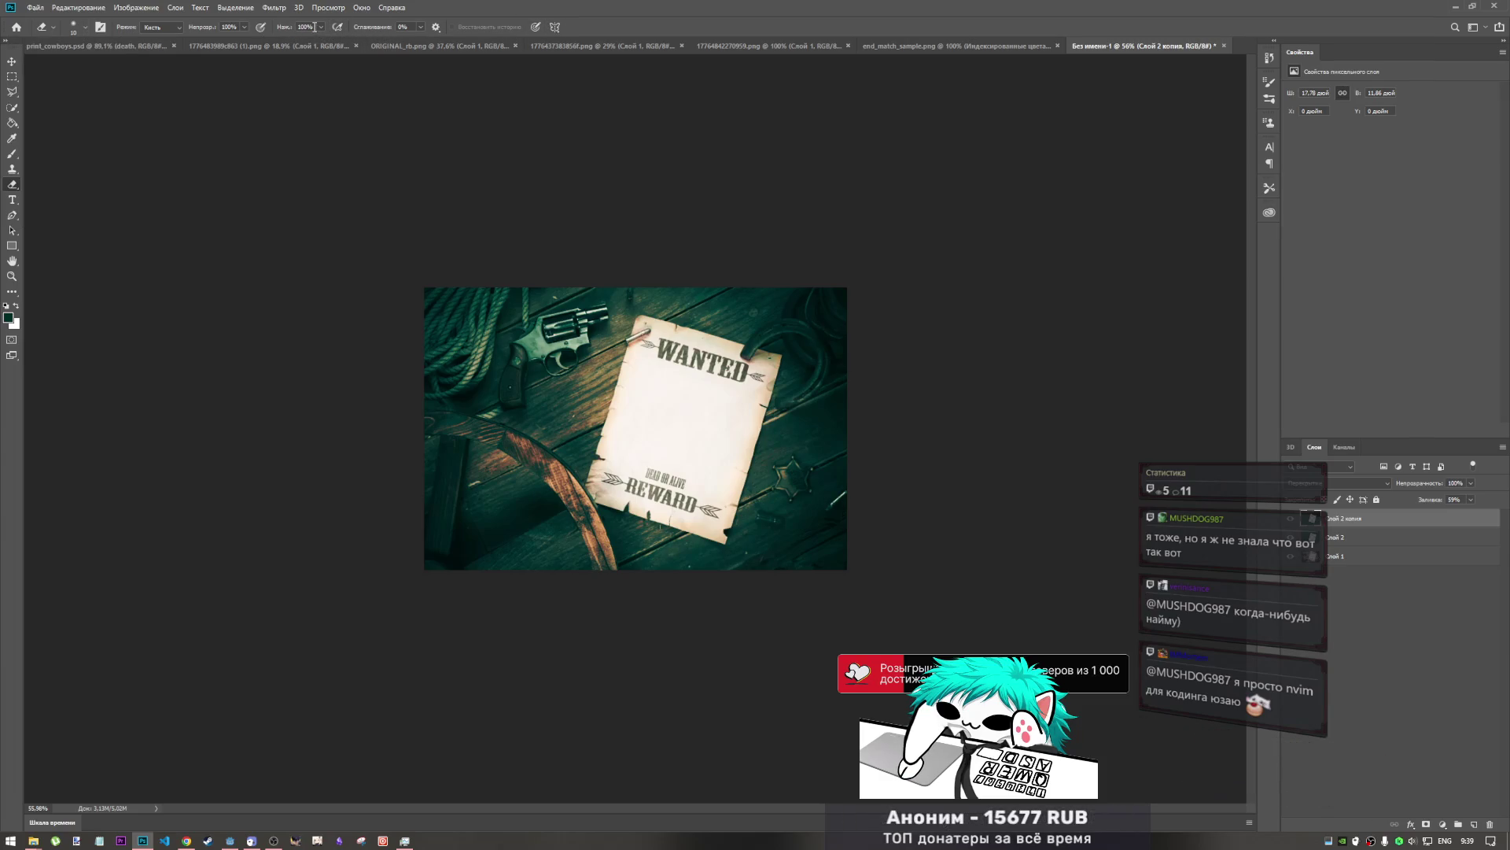
- Enlarge the eraser tip from 10 to 55 px
right_click(783, 477)
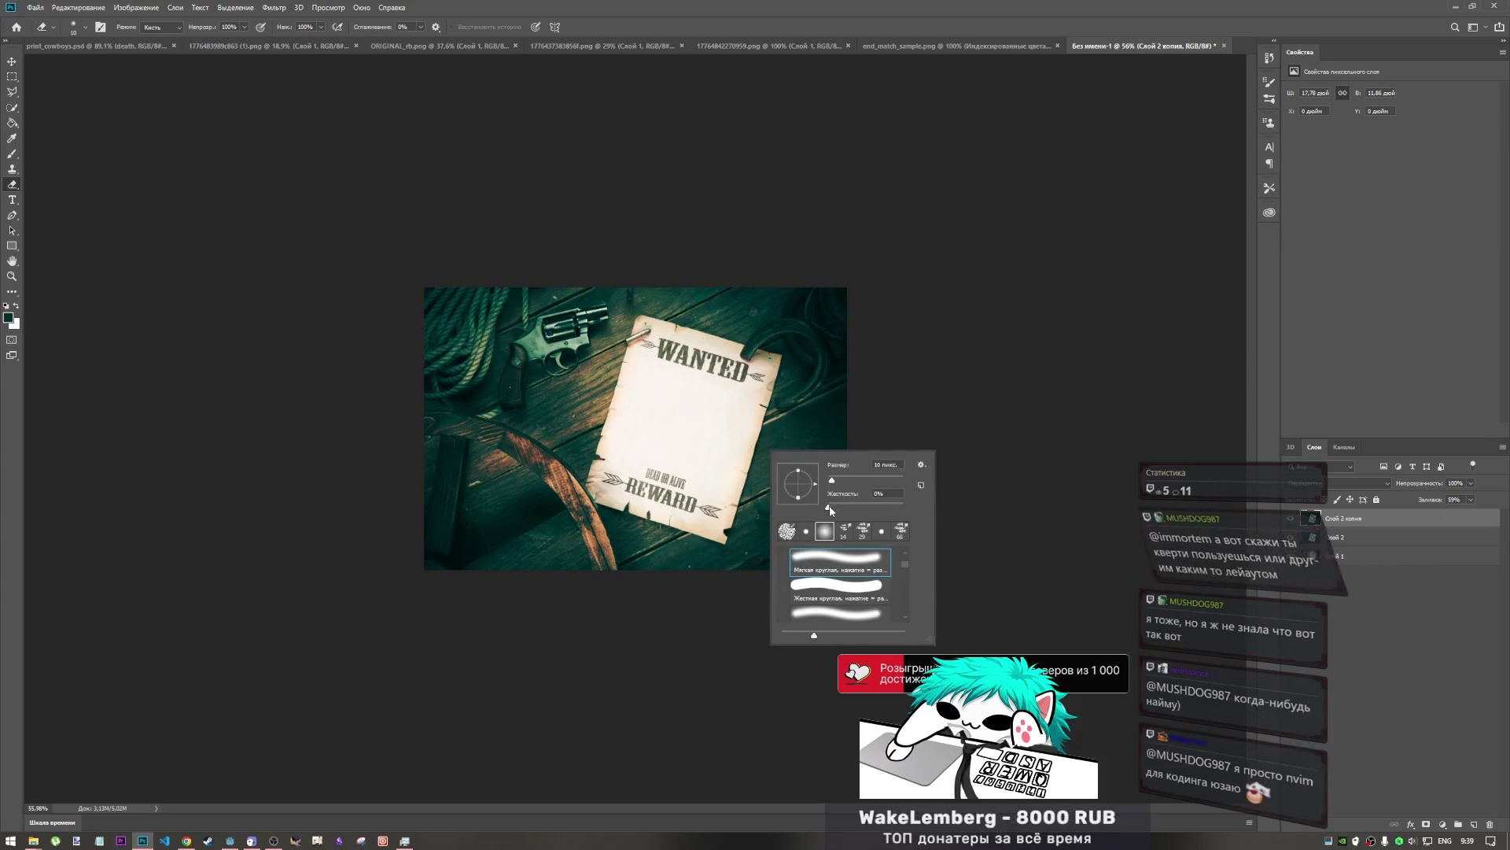
left_click_drag(831, 482, 852, 485)
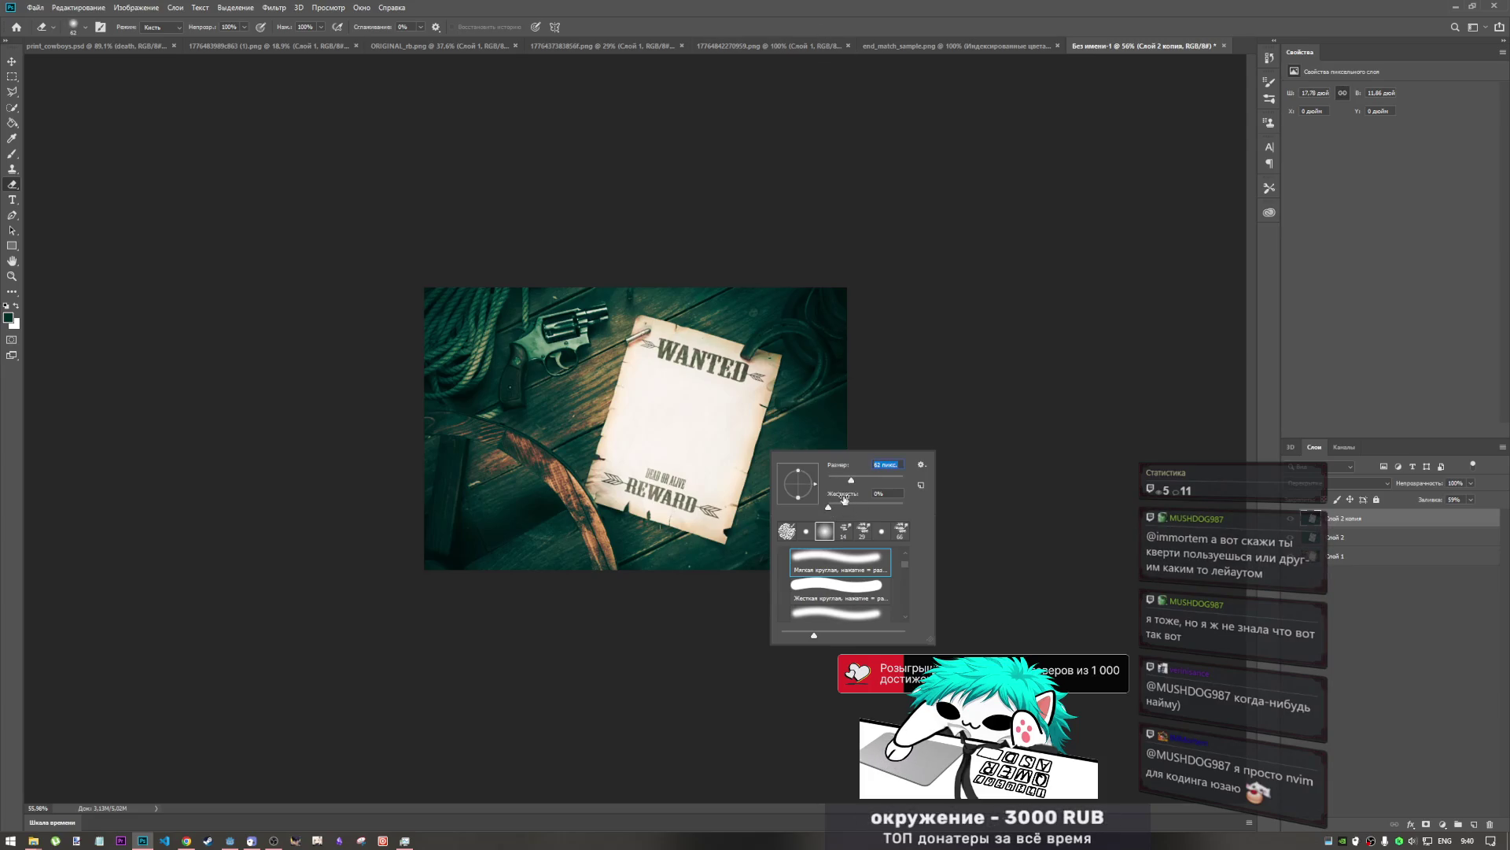
scroll(868, 598, "down", 2)
scroll(868, 598, "down", 5)
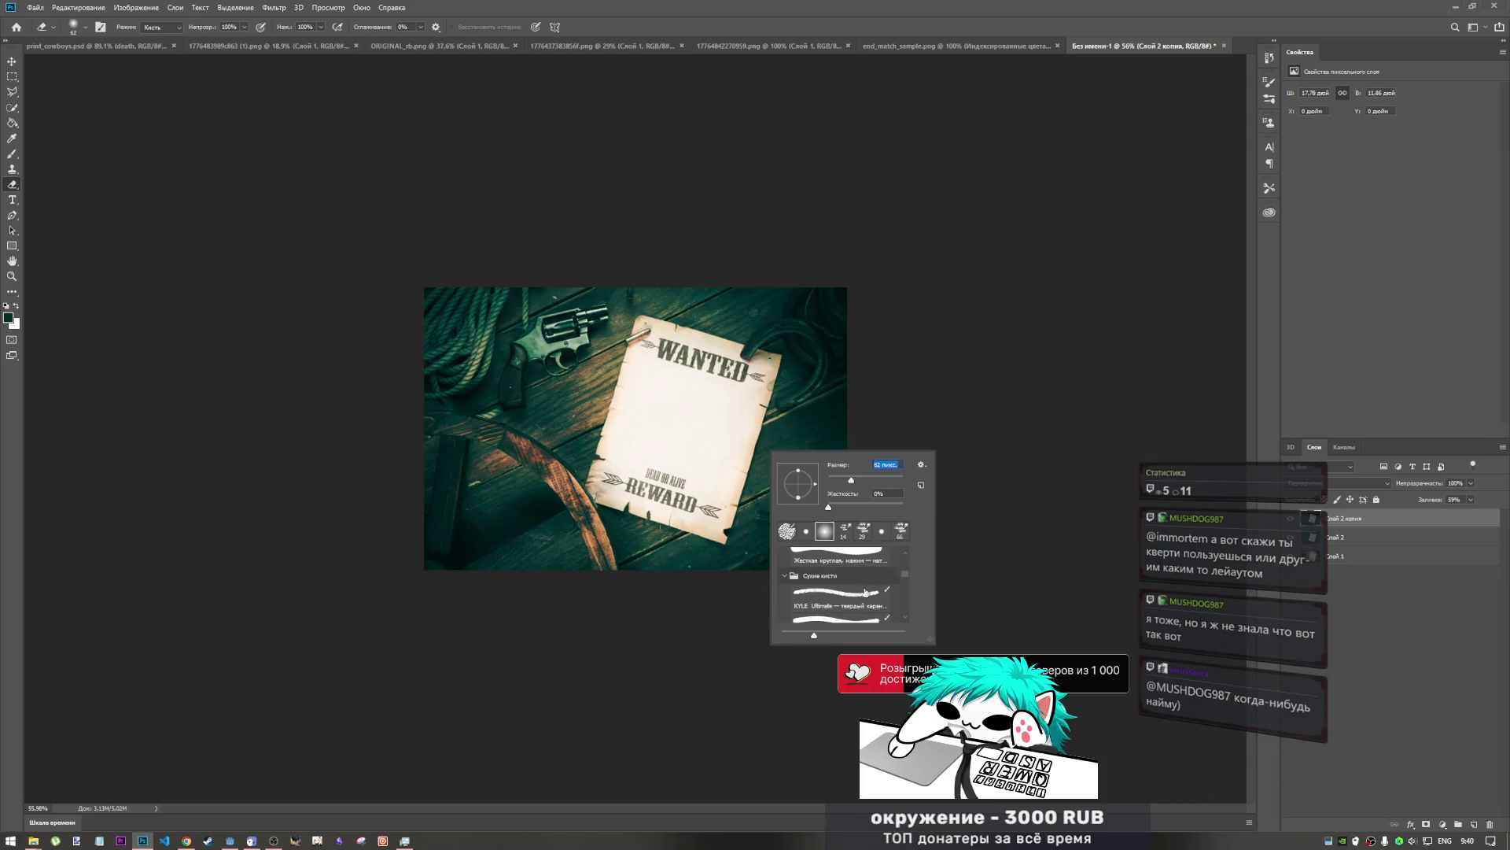
scroll(860, 588, "up", 3)
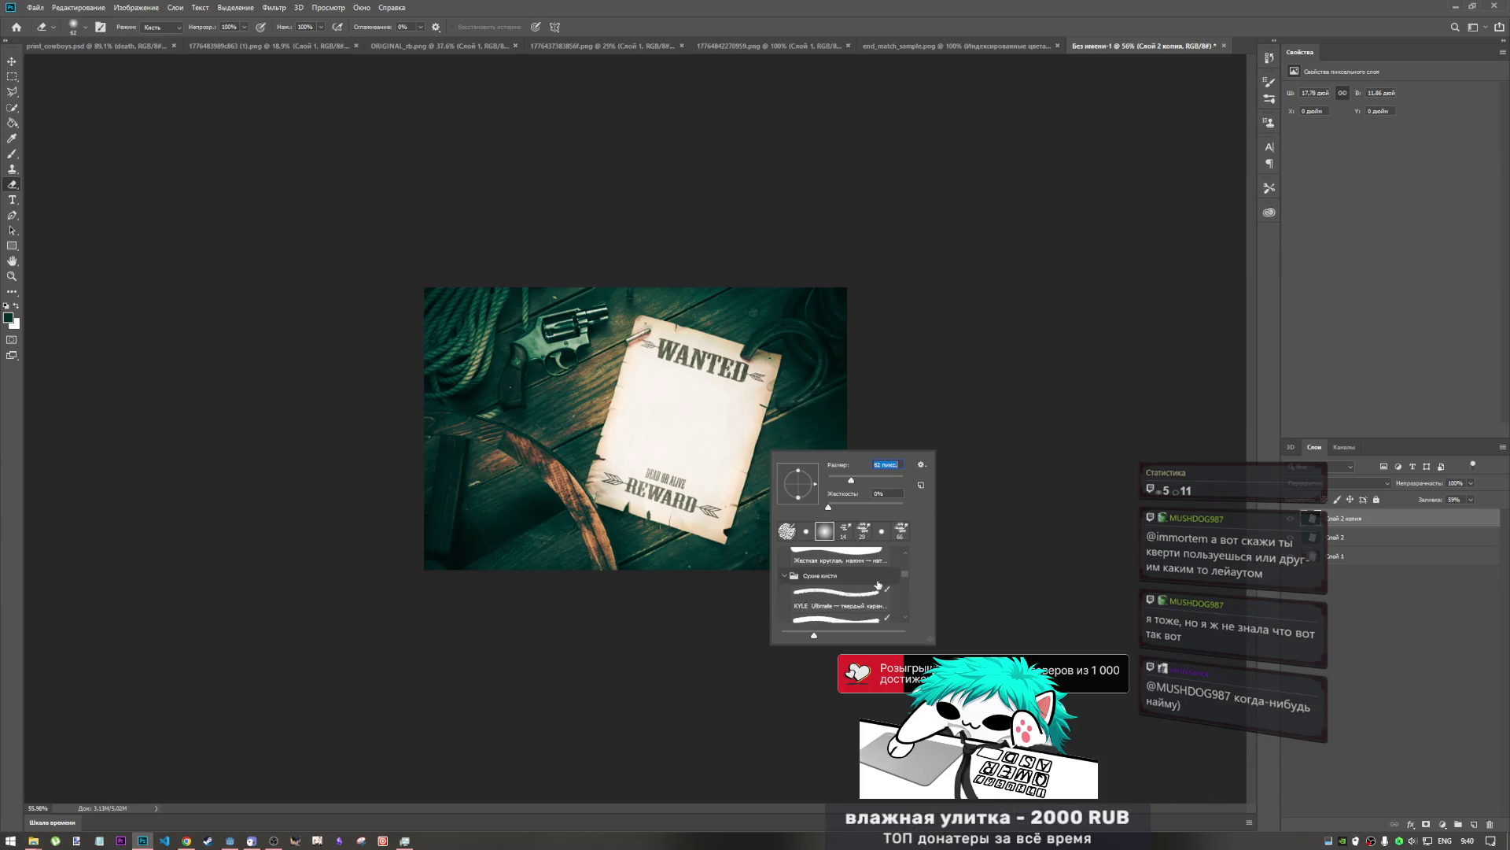
key("Escape")
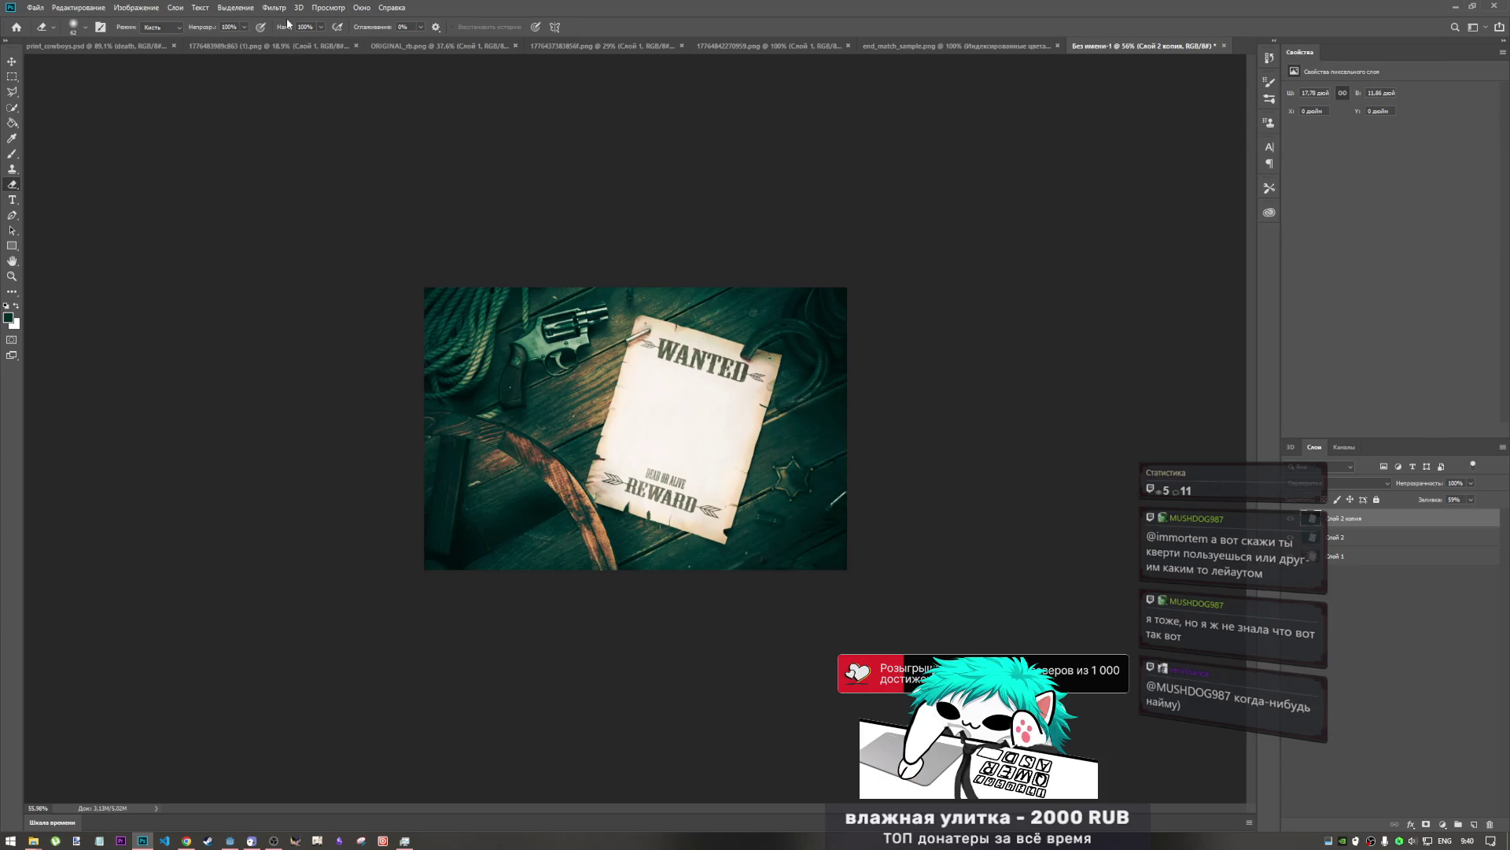
- Erase the dark area around the star badge at 42% opacity, then select Слой 1
left_click(246, 27)
left_click_drag(243, 36, 214, 36)
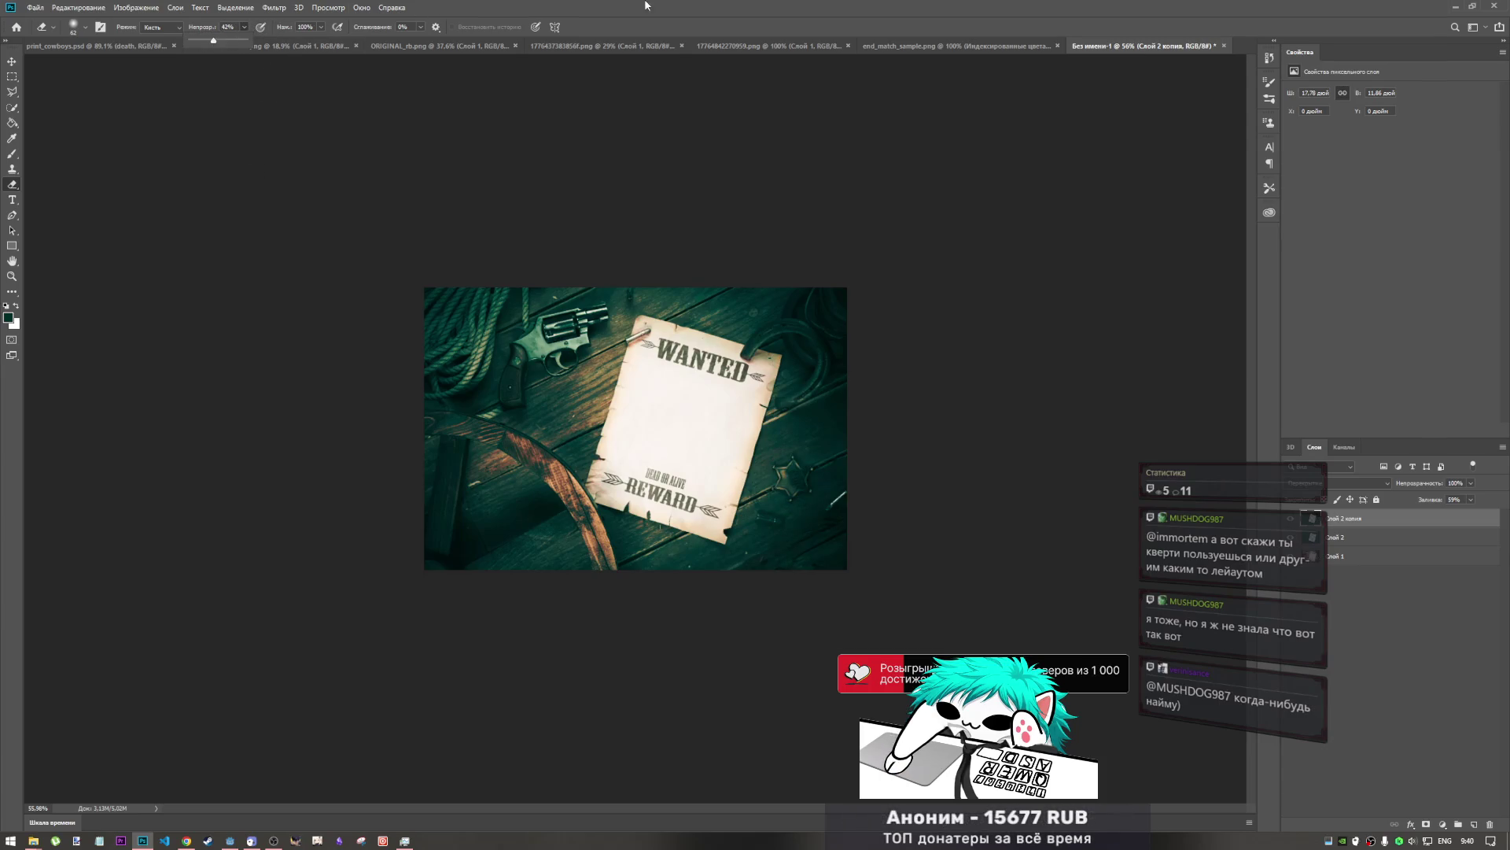
mouse_move(821, 508)
left_mouse_down()
mouse_move(785, 472)
mouse_move(809, 481)
left_mouse_up()
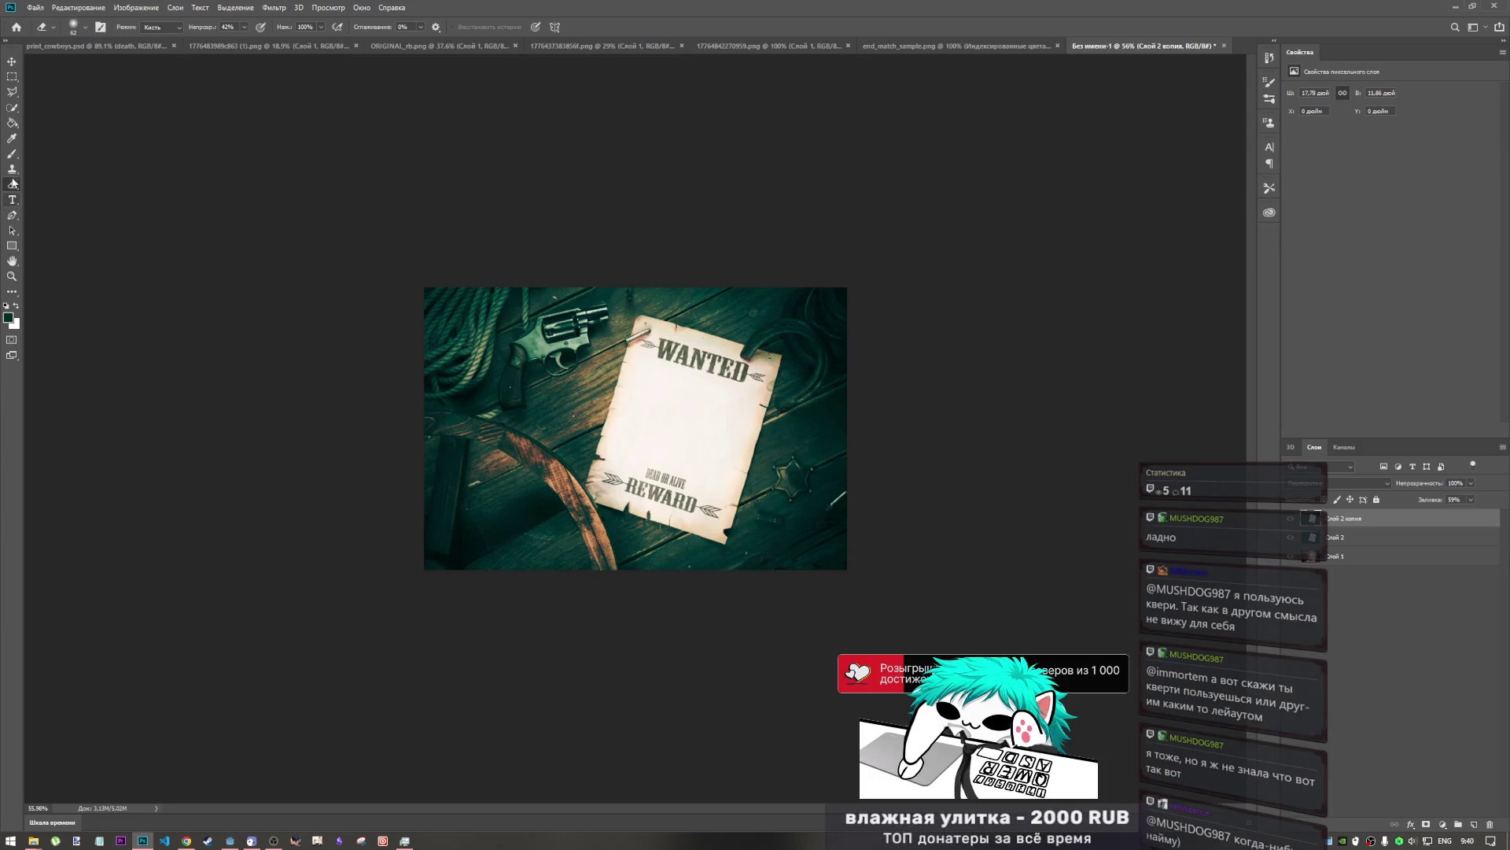
key("alt+comma")
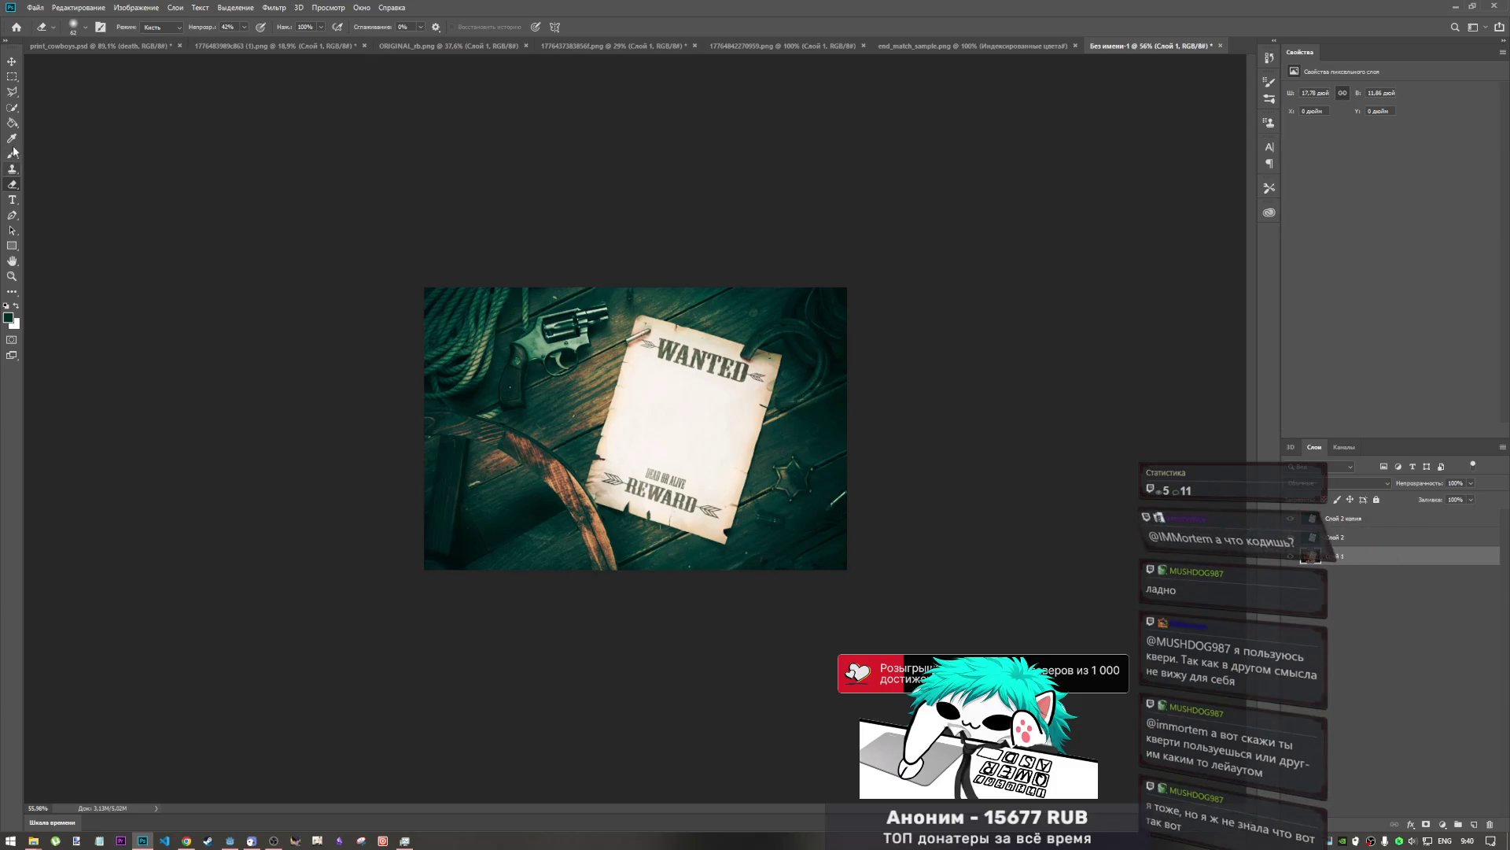
right_click(12, 185)
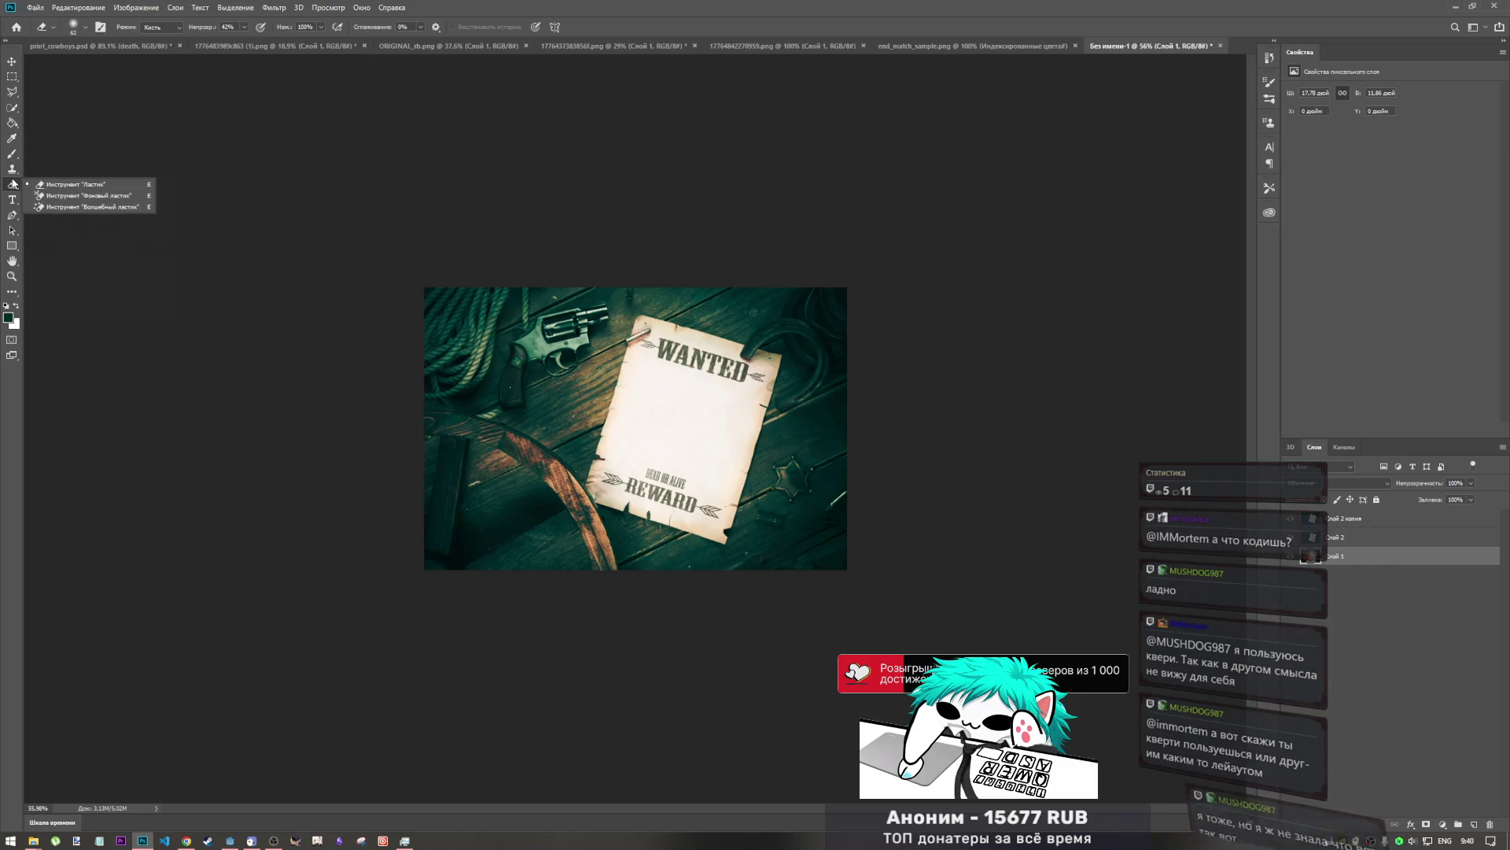
left_click(71, 208)
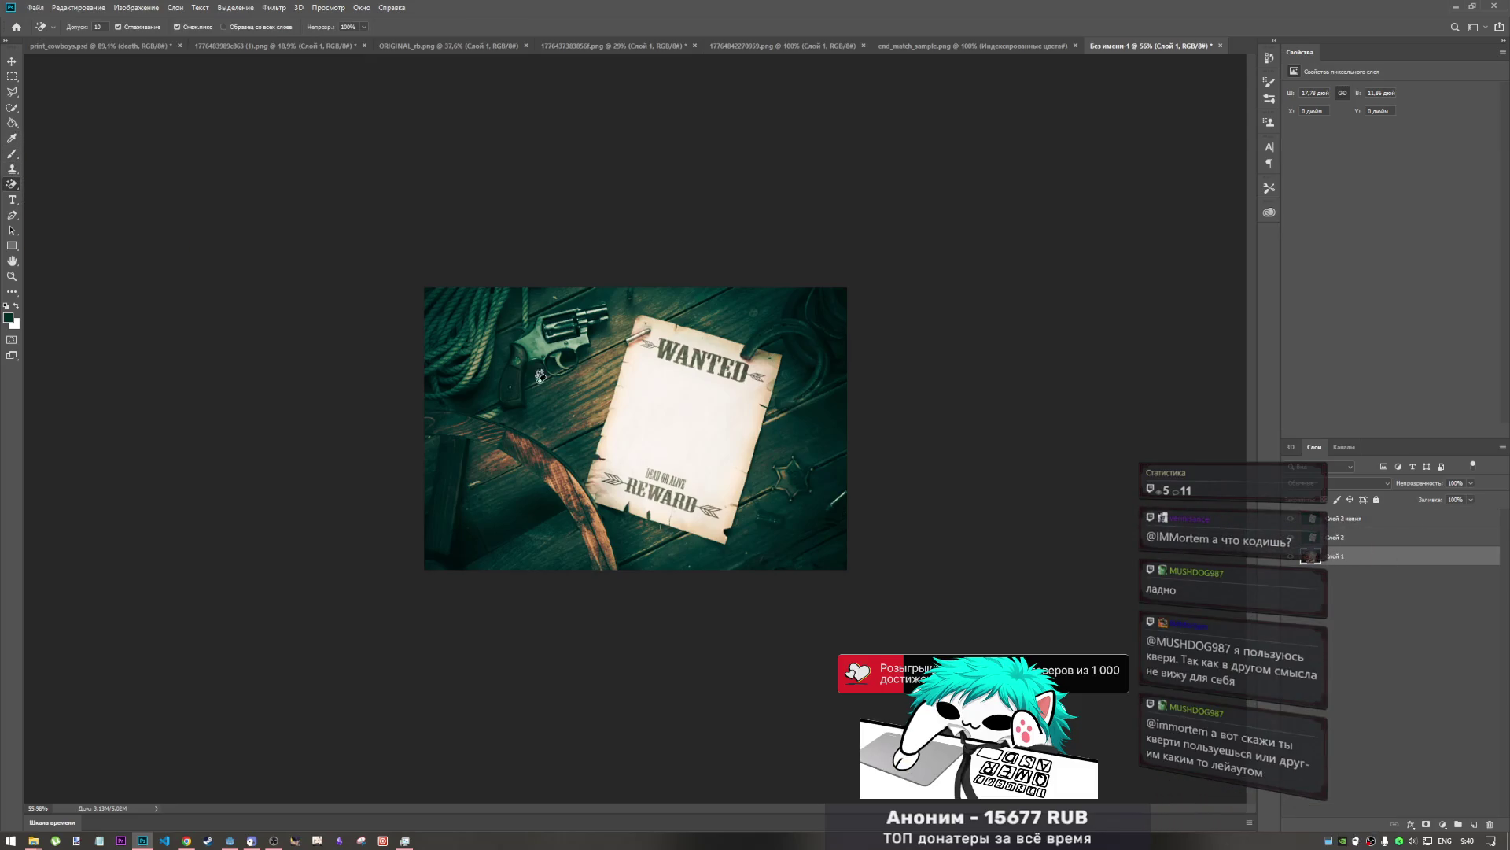
left_click(795, 483)
key("ctrl+z")
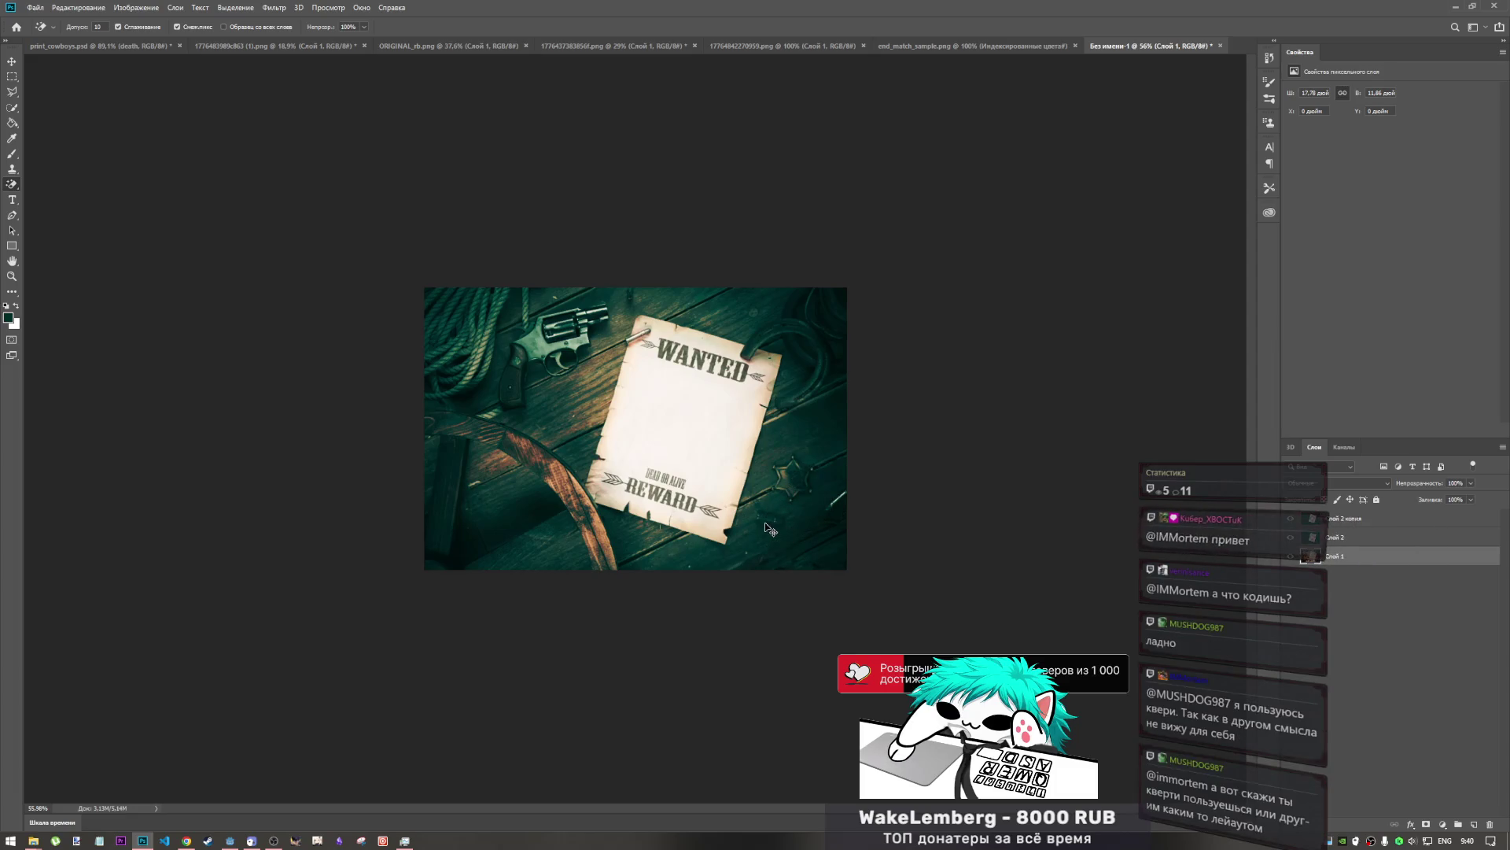
right_click(6, 187)
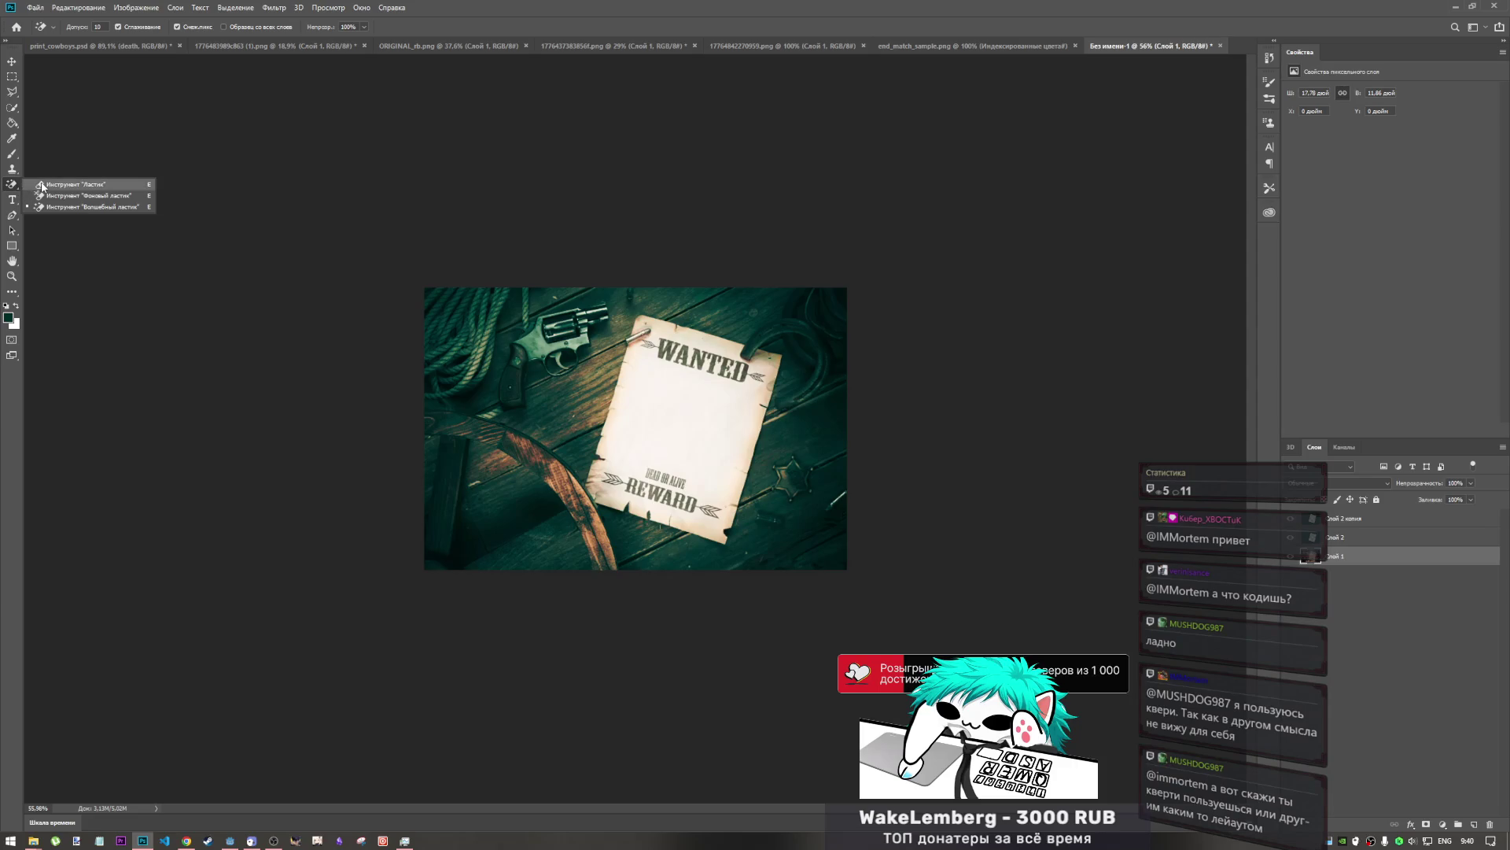
left_click(41, 187)
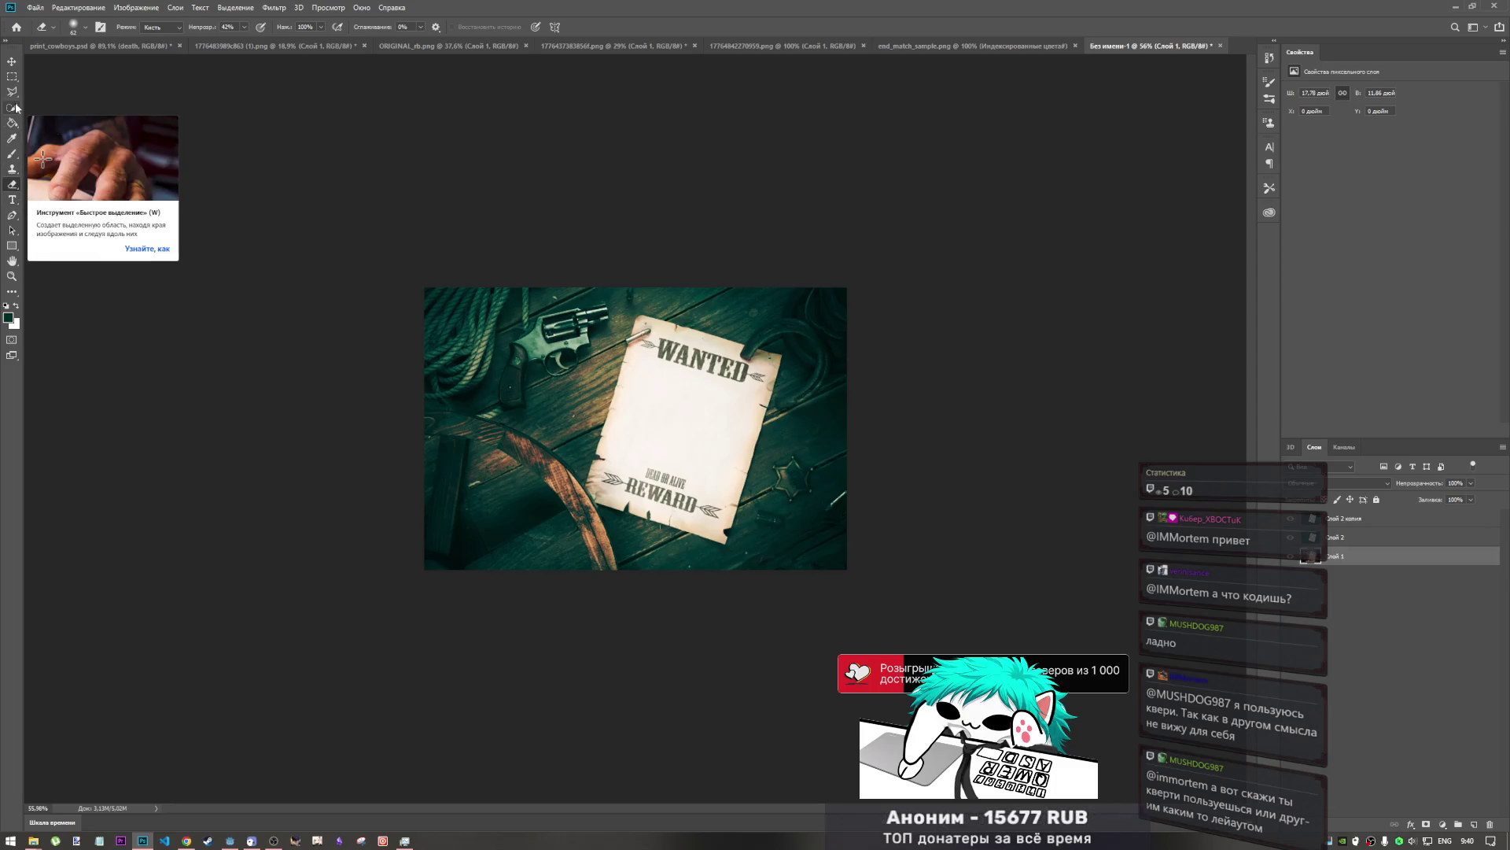
left_click(15, 108)
left_click(91, 119)
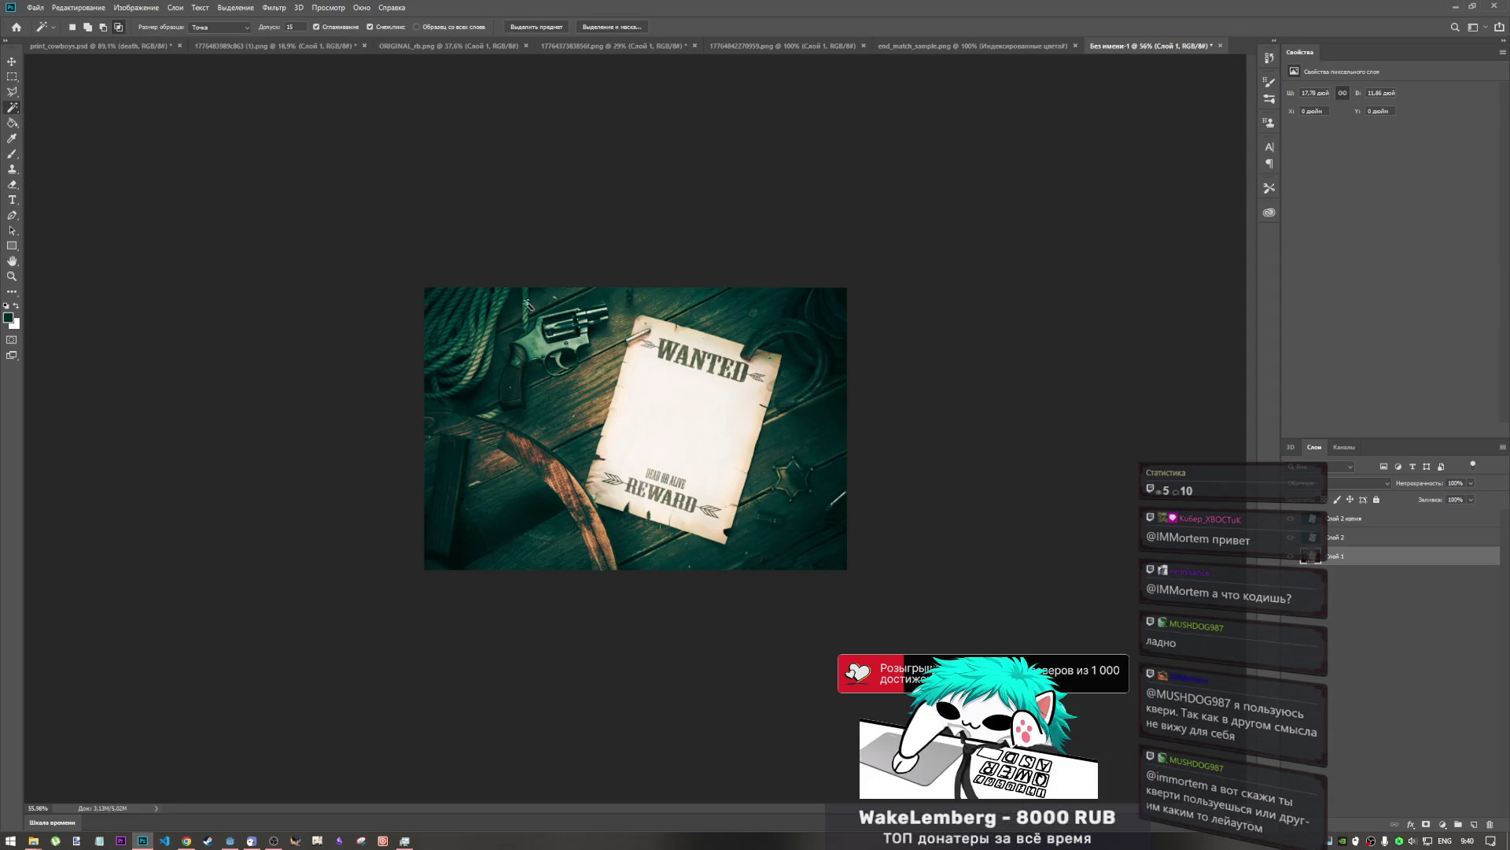
left_click(789, 478)
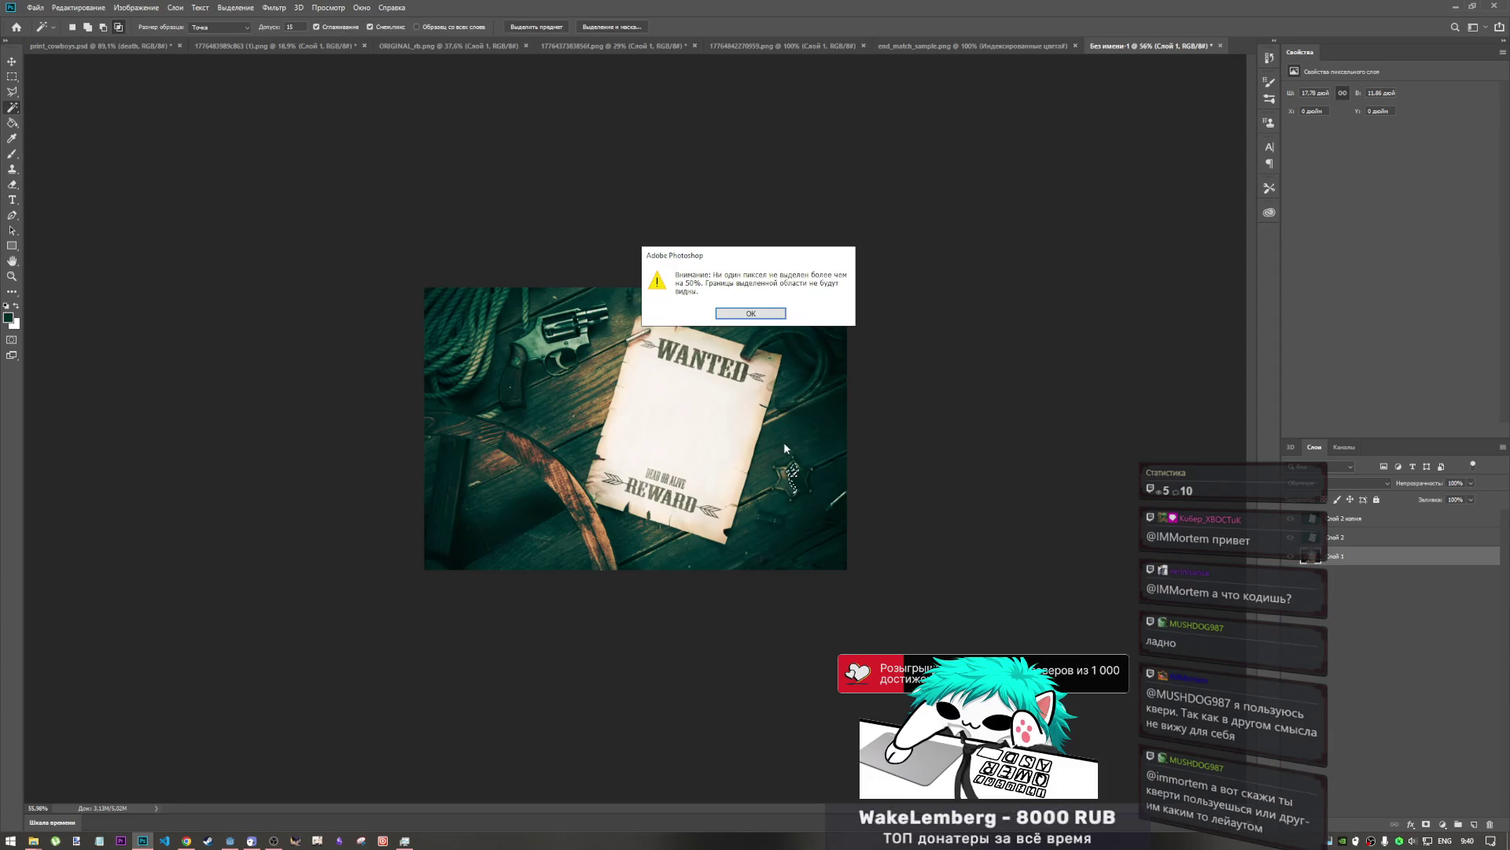
key("Return")
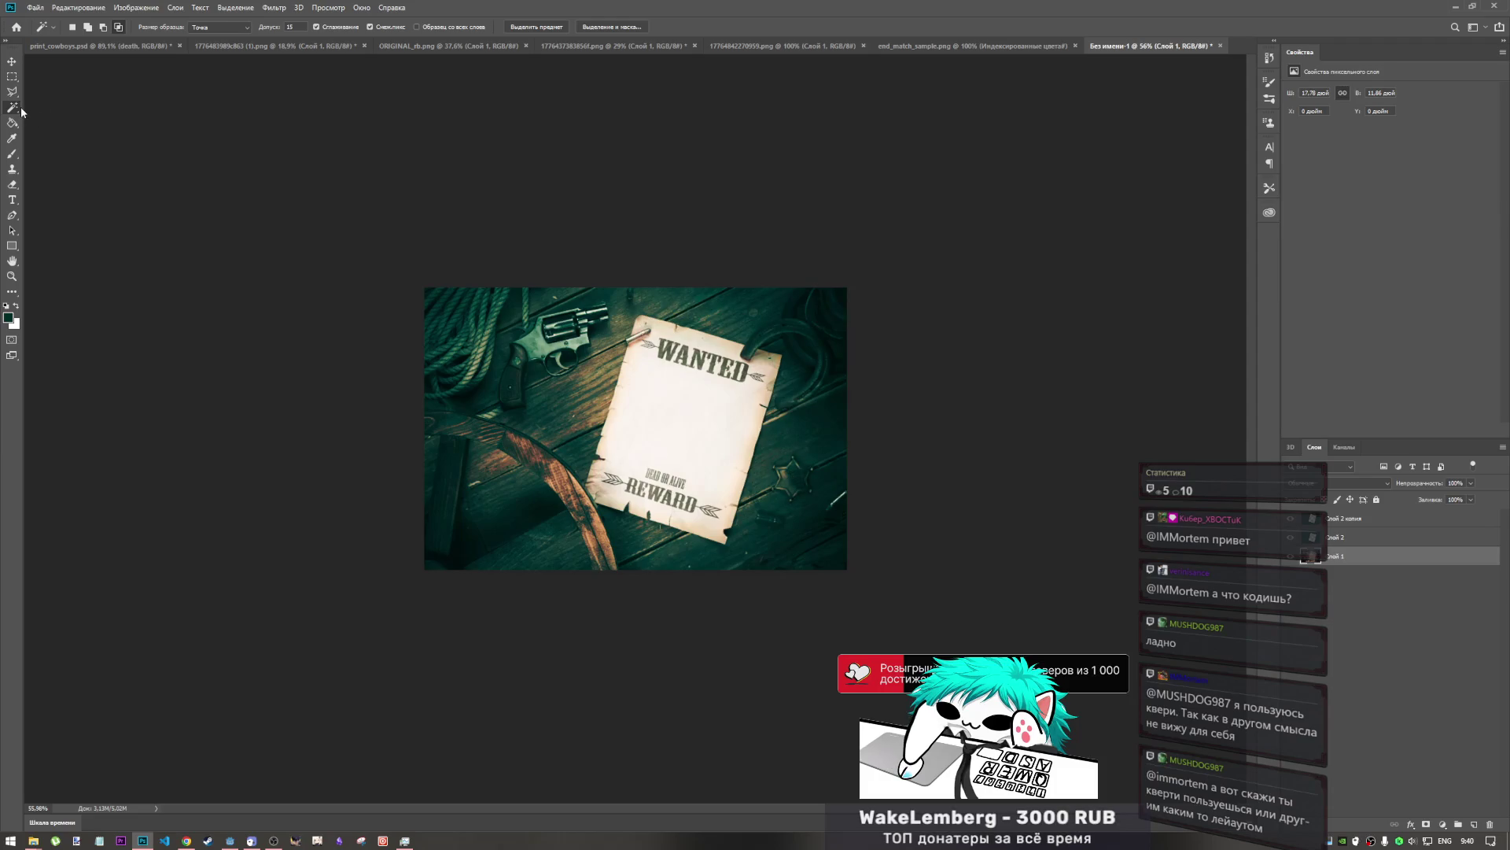
key("shift+w")
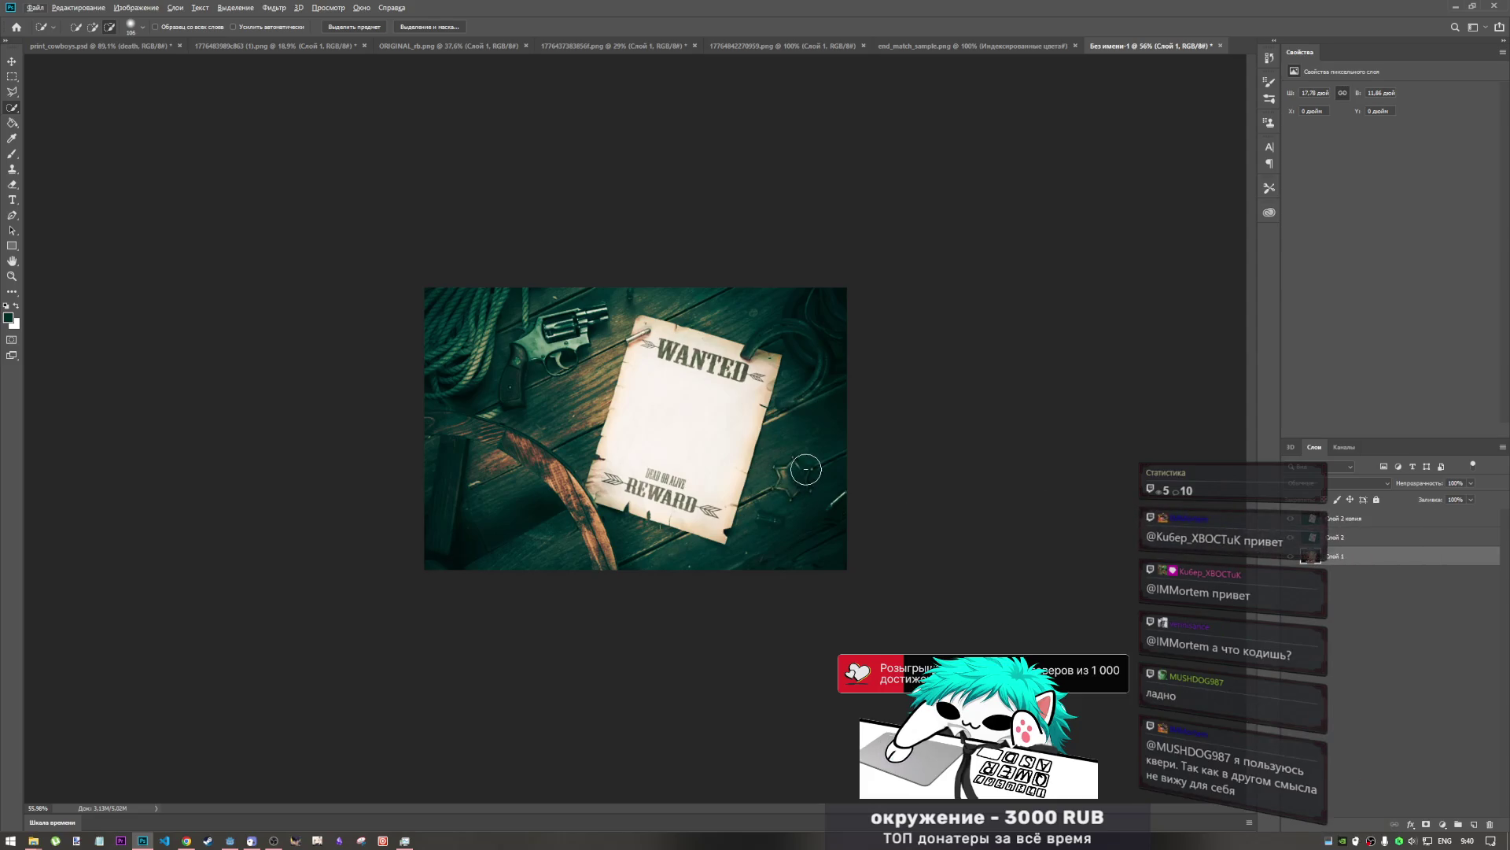
left_click_drag(802, 472, 790, 456)
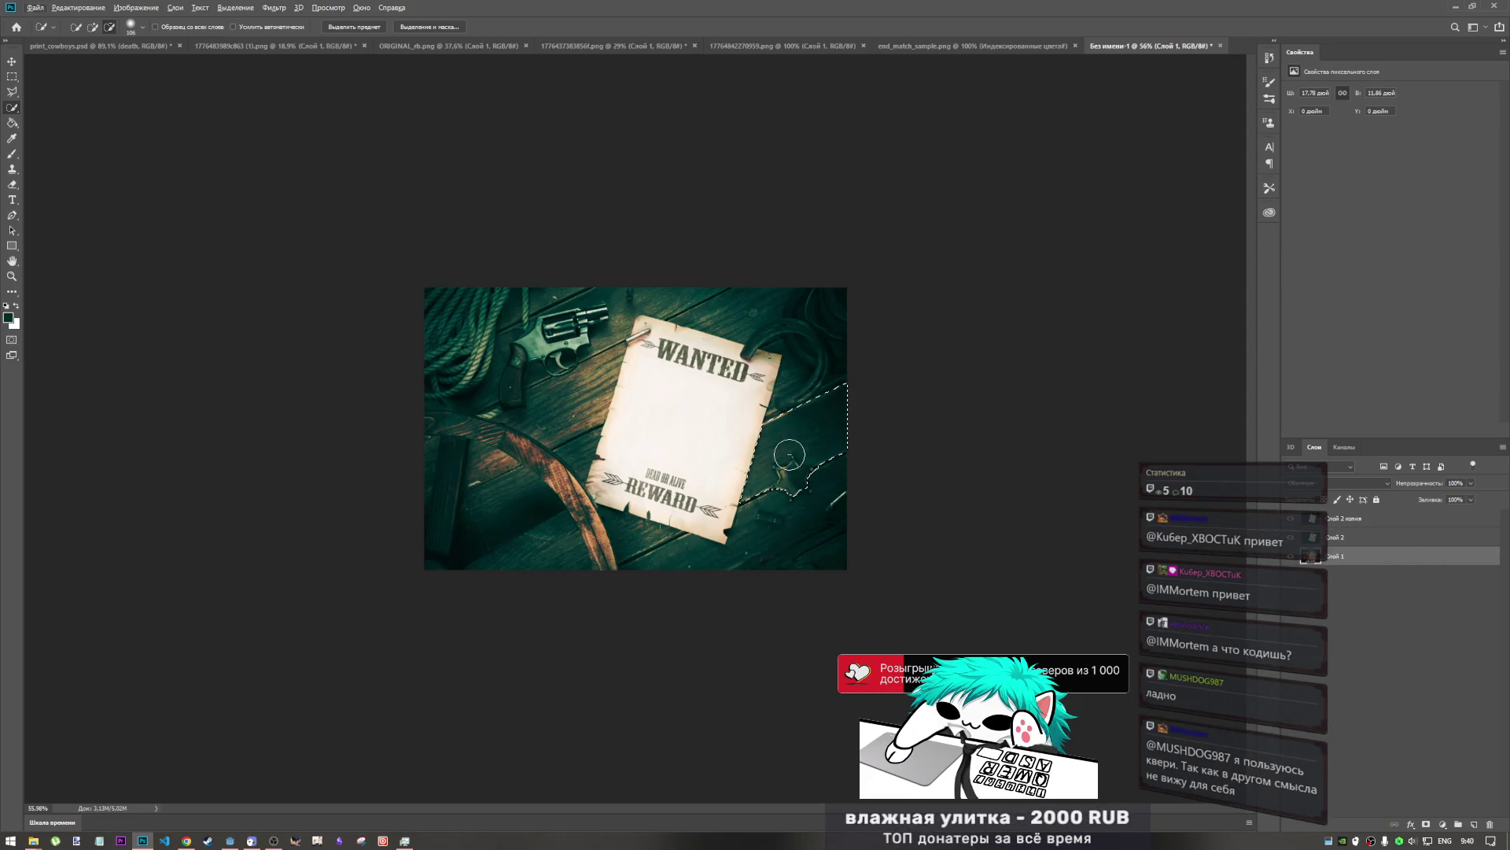
left_click(790, 457, "alt")
scroll(793, 485, "up", 4)
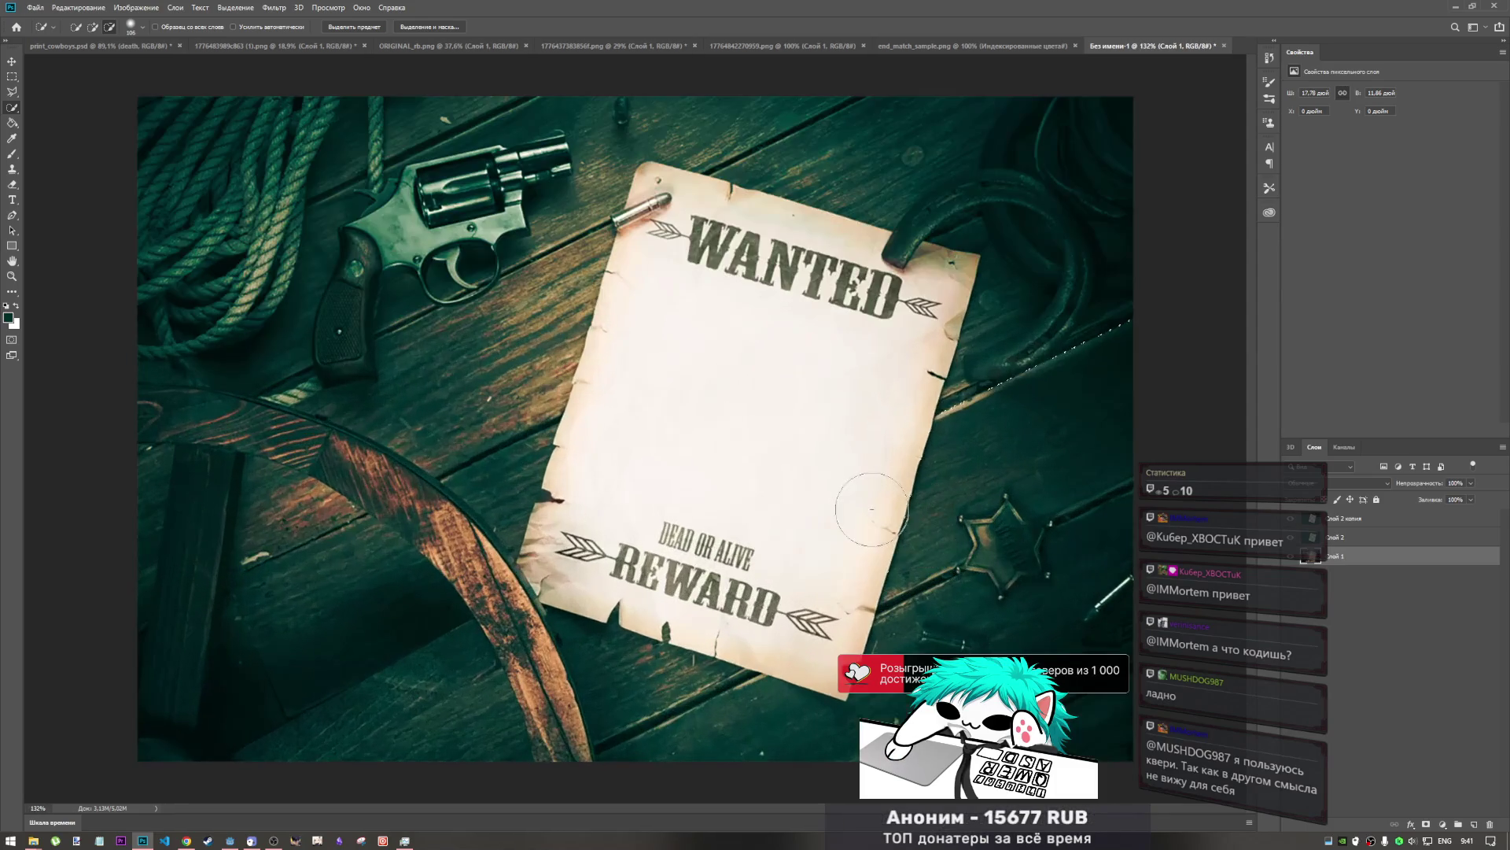
- Set the Quick Selection brush size to 29 px
right_click(844, 482)
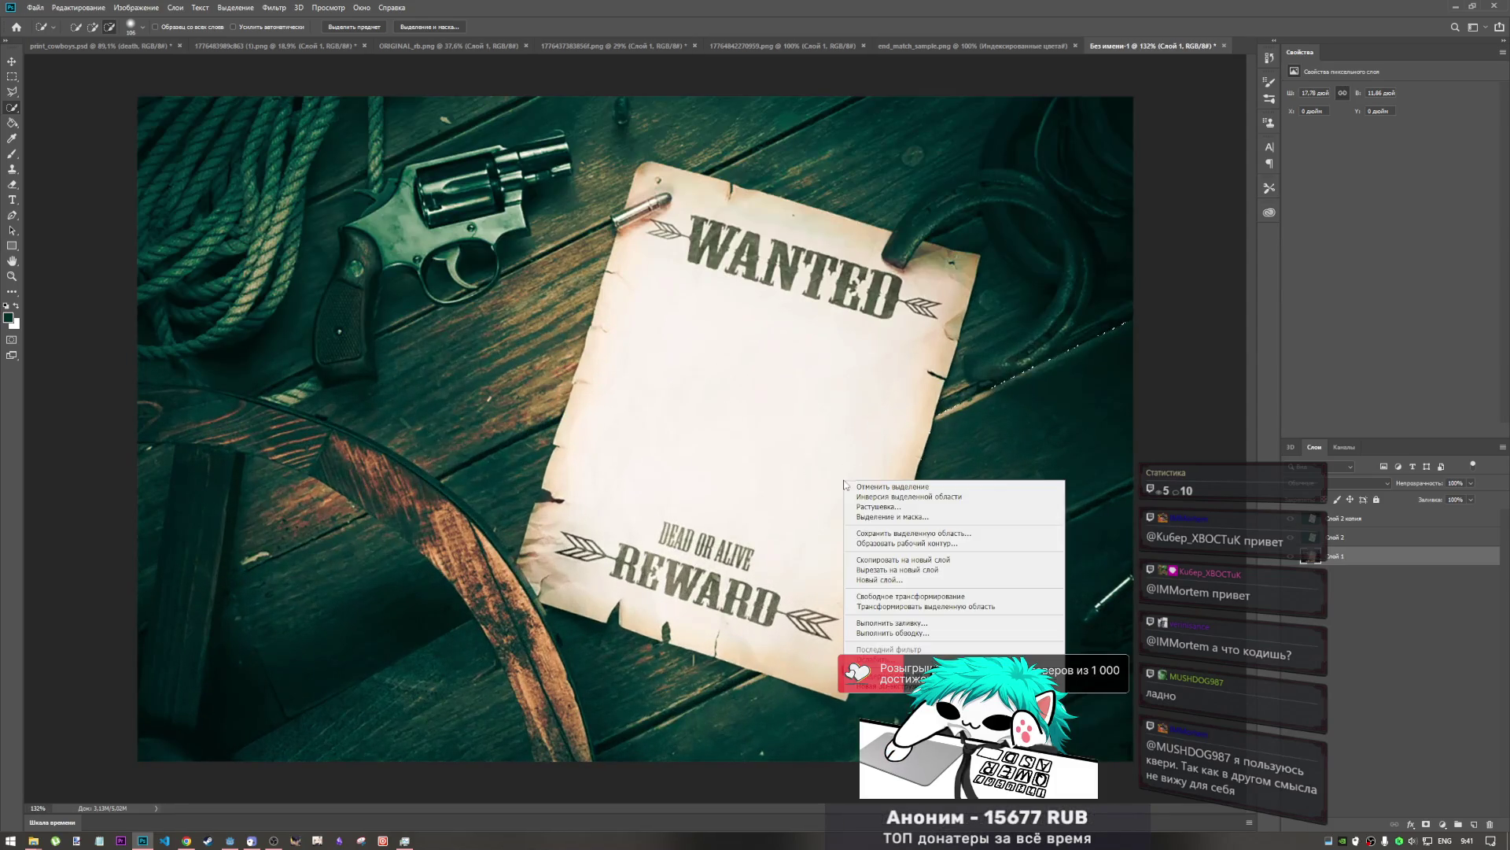
right_click(332, 194)
right_click(117, 169)
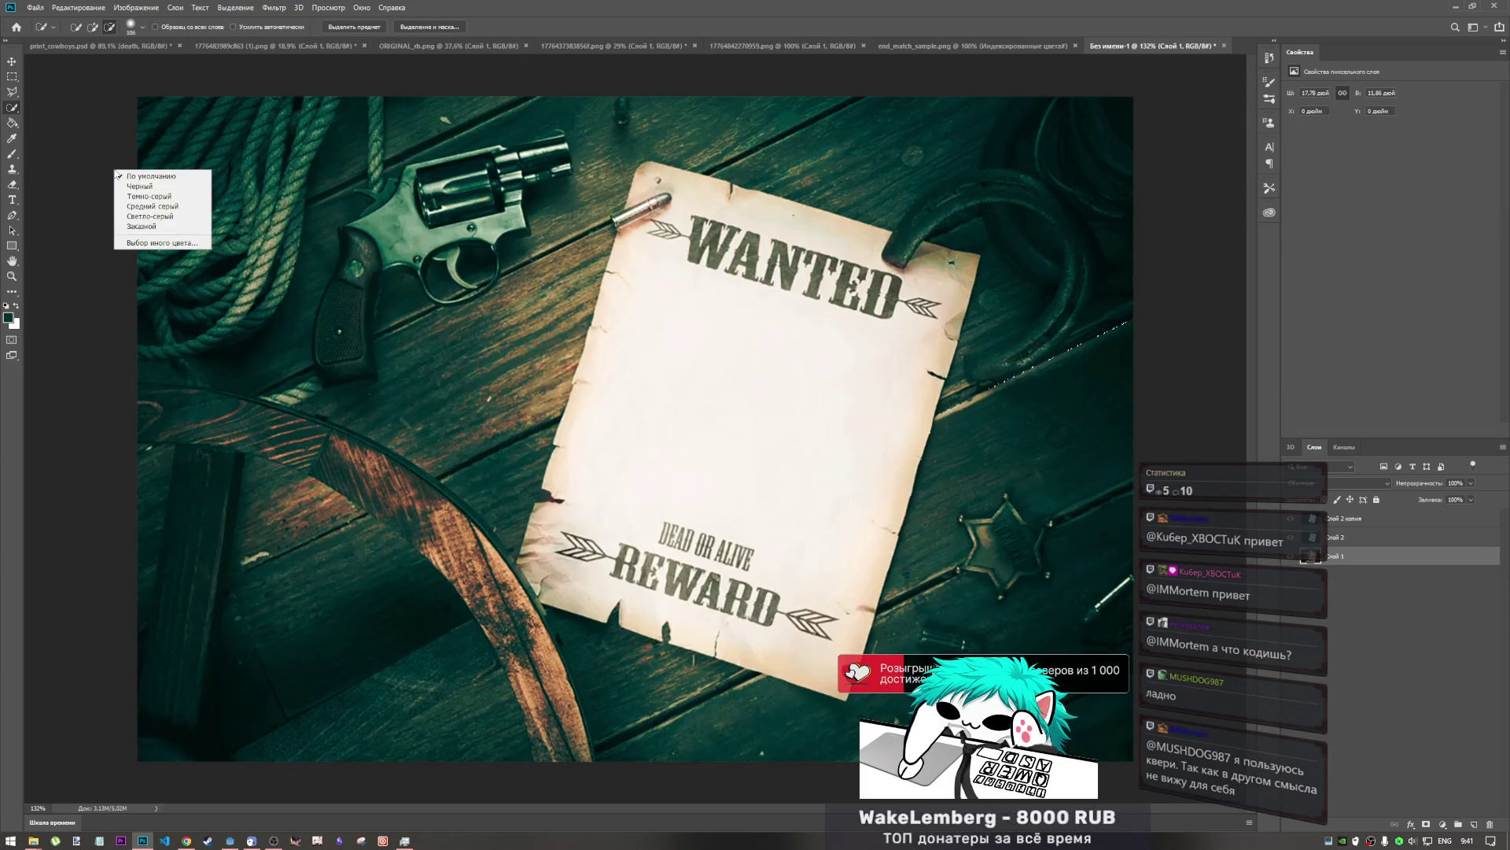
left_click(589, 290)
right_click(899, 400)
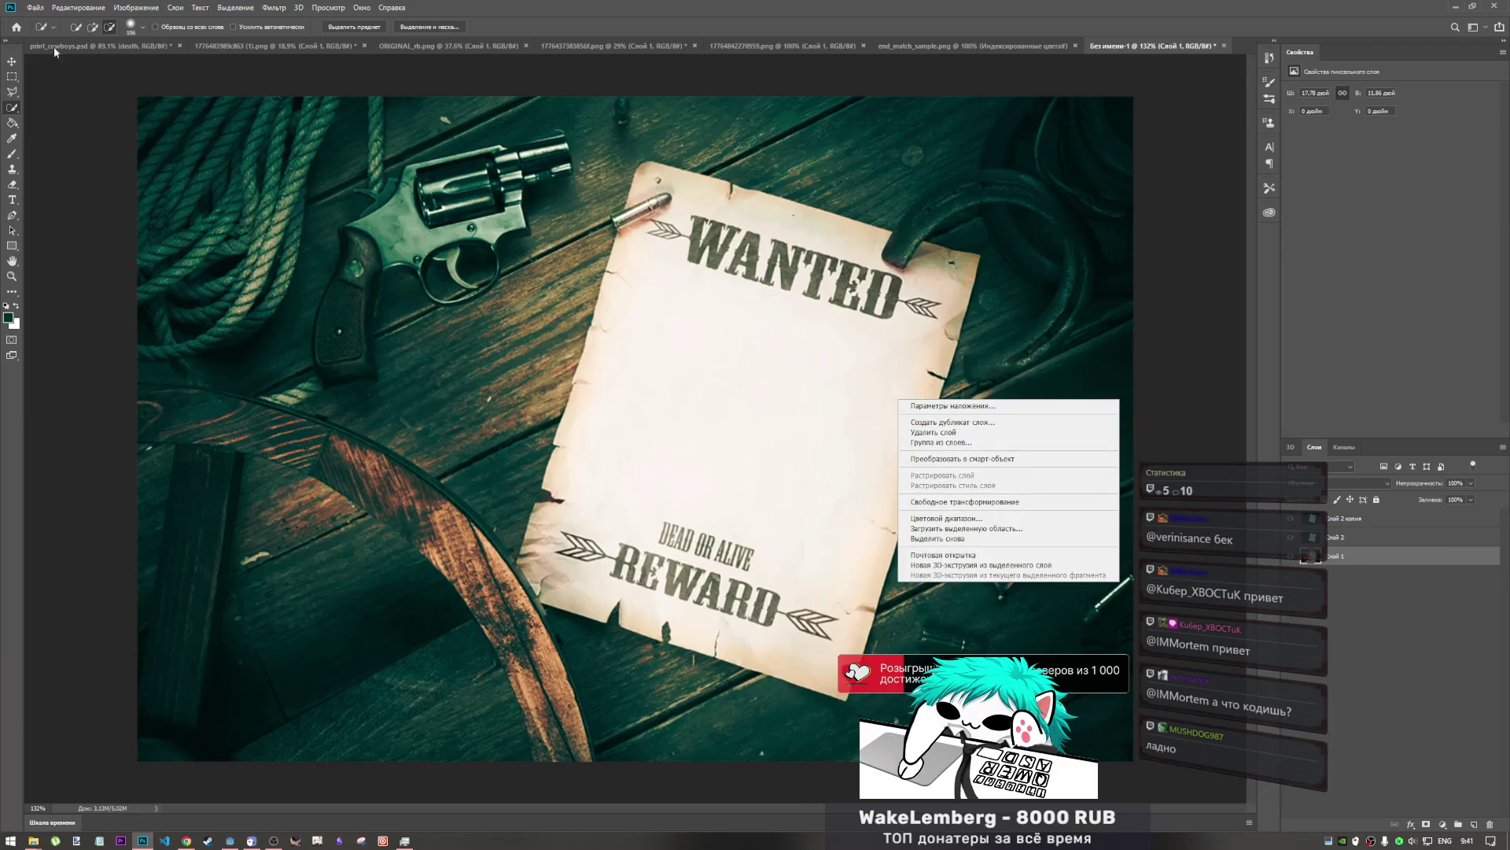
left_click(143, 28)
left_click(143, 29)
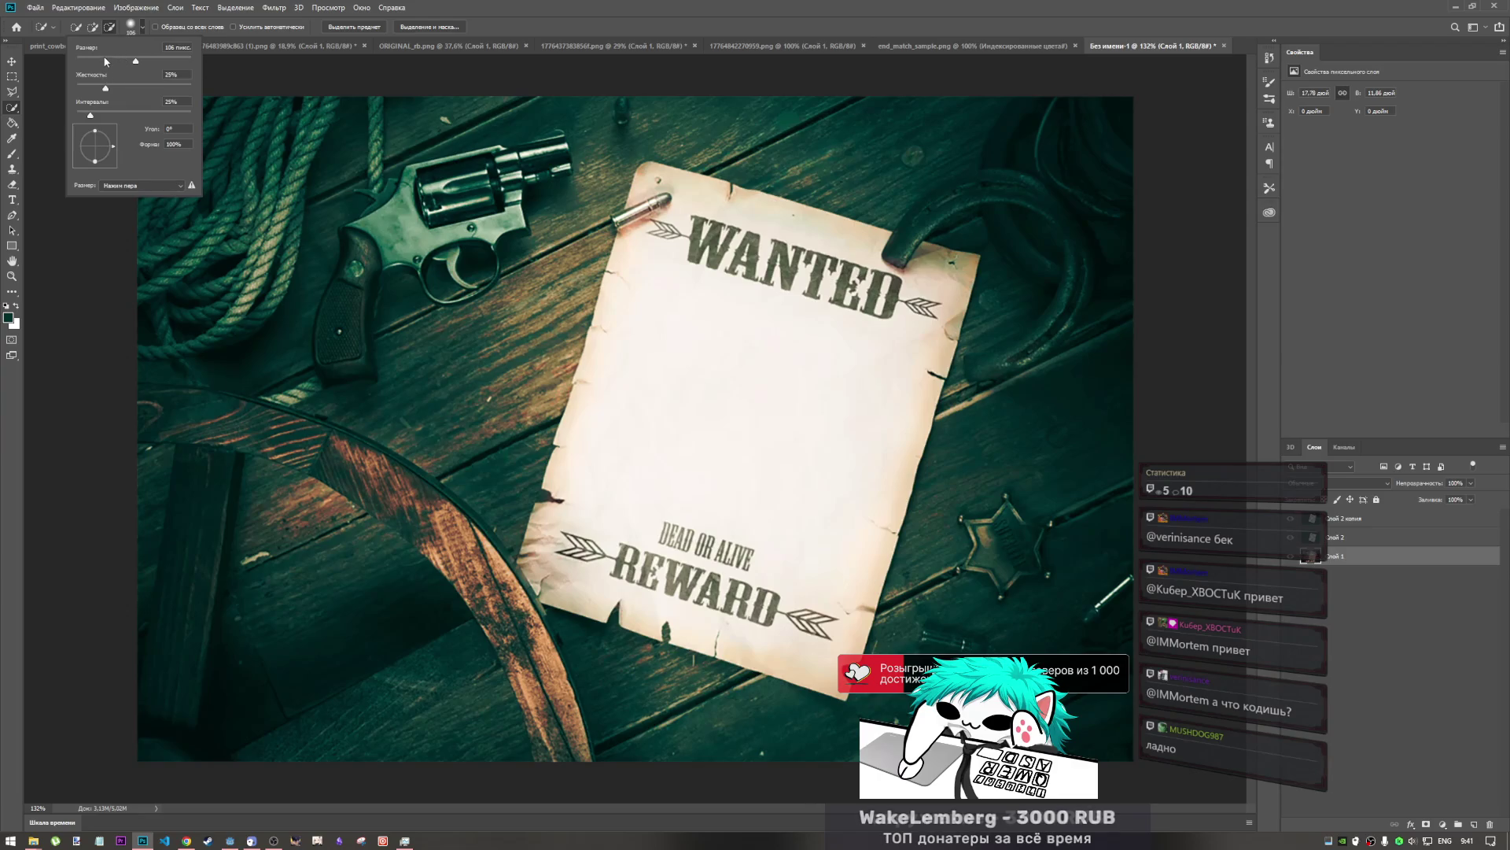
left_click_drag(107, 61, 92, 60)
key("Return")
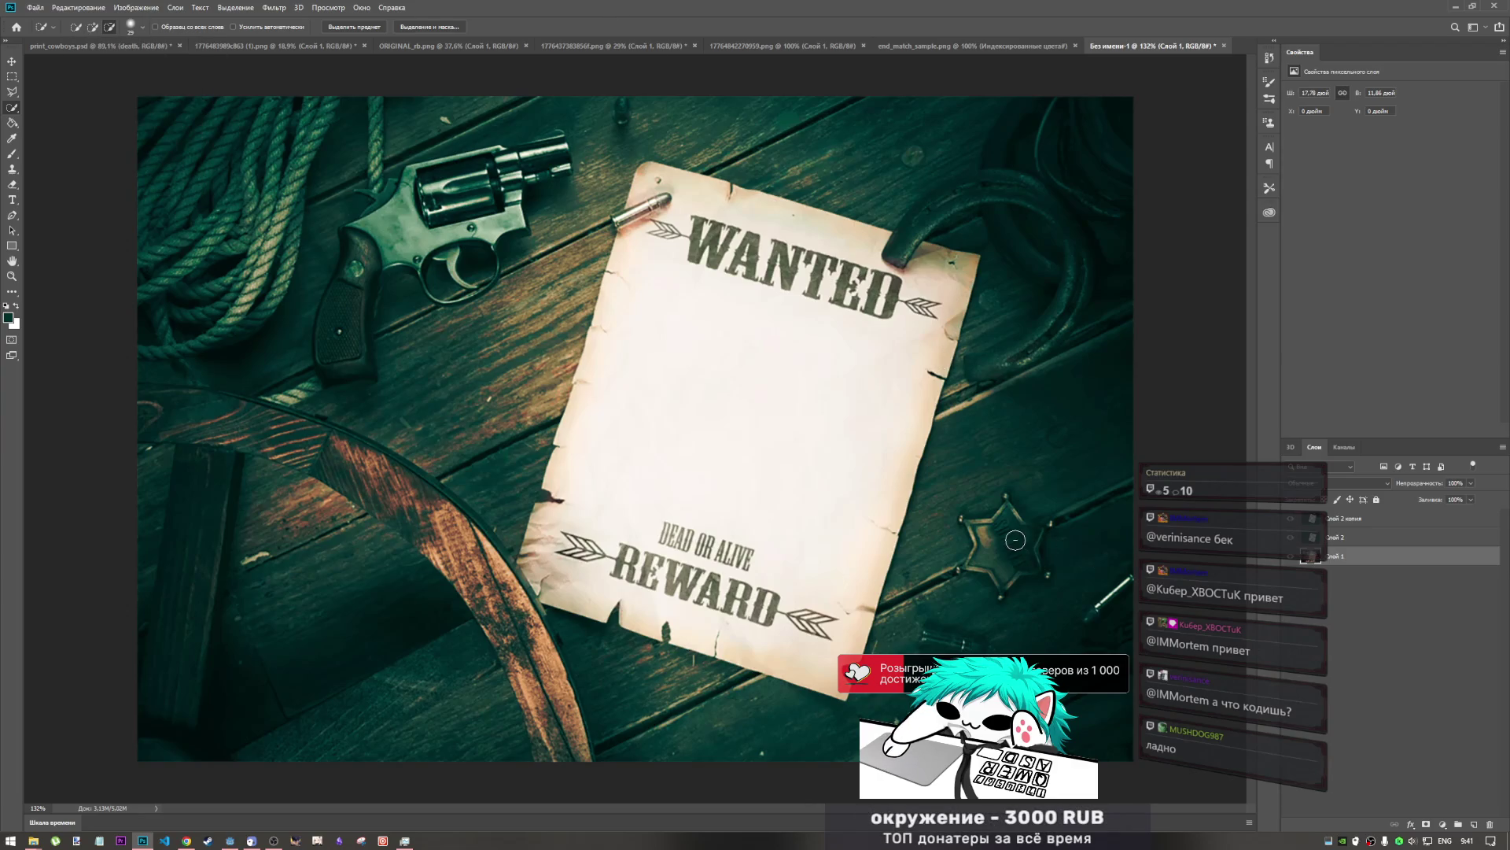
- Paint a selection over the sheriff star, refining its lower-right edge with Alt, then make Слой 2 active
mouse_move(1007, 541)
left_mouse_down()
mouse_move(974, 542)
mouse_move(980, 531)
left_mouse_up()
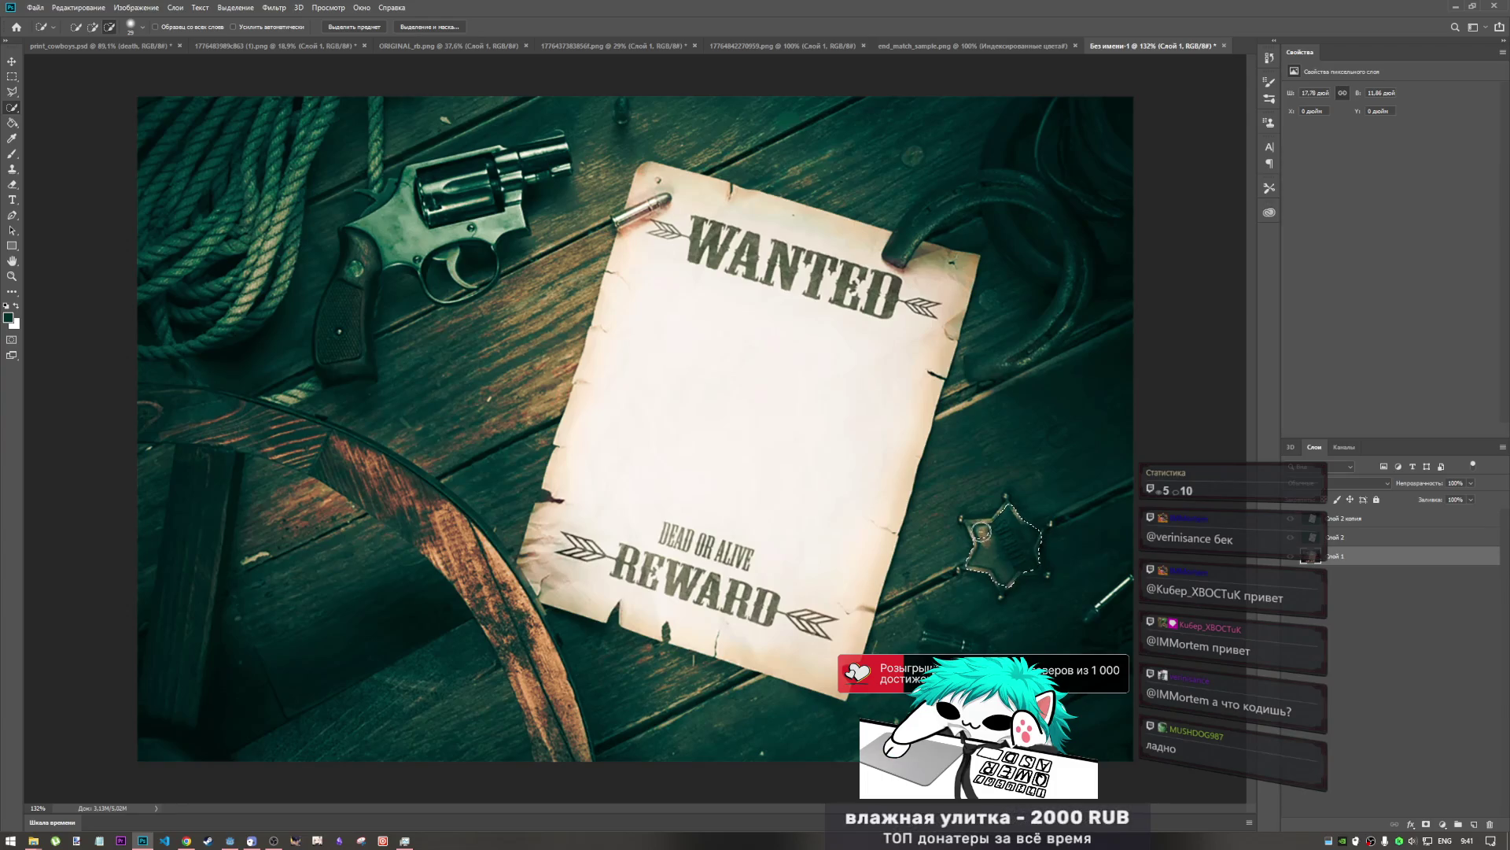
right_click(980, 531)
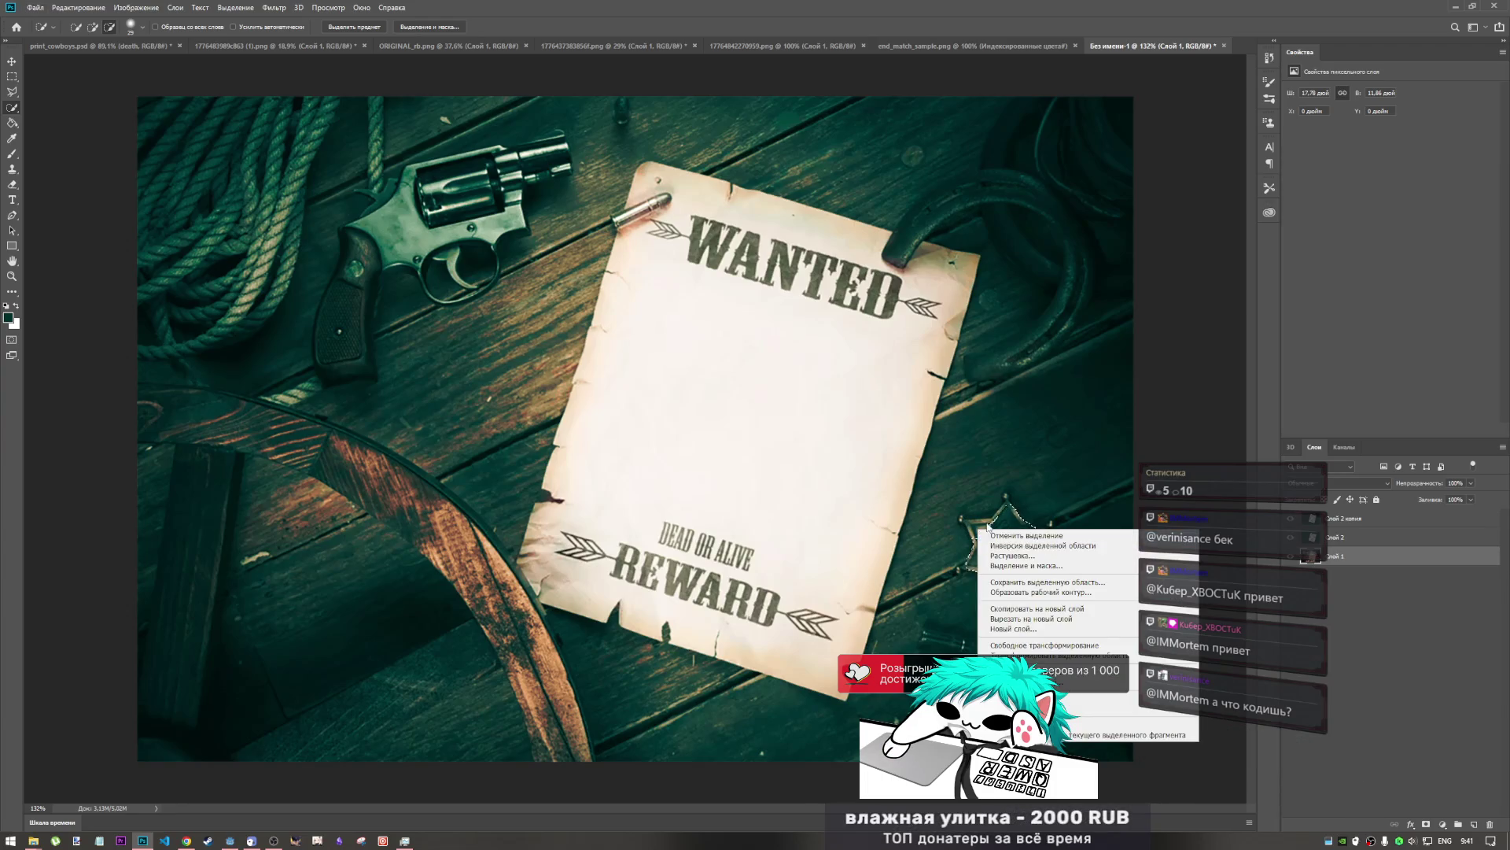
left_click(974, 526)
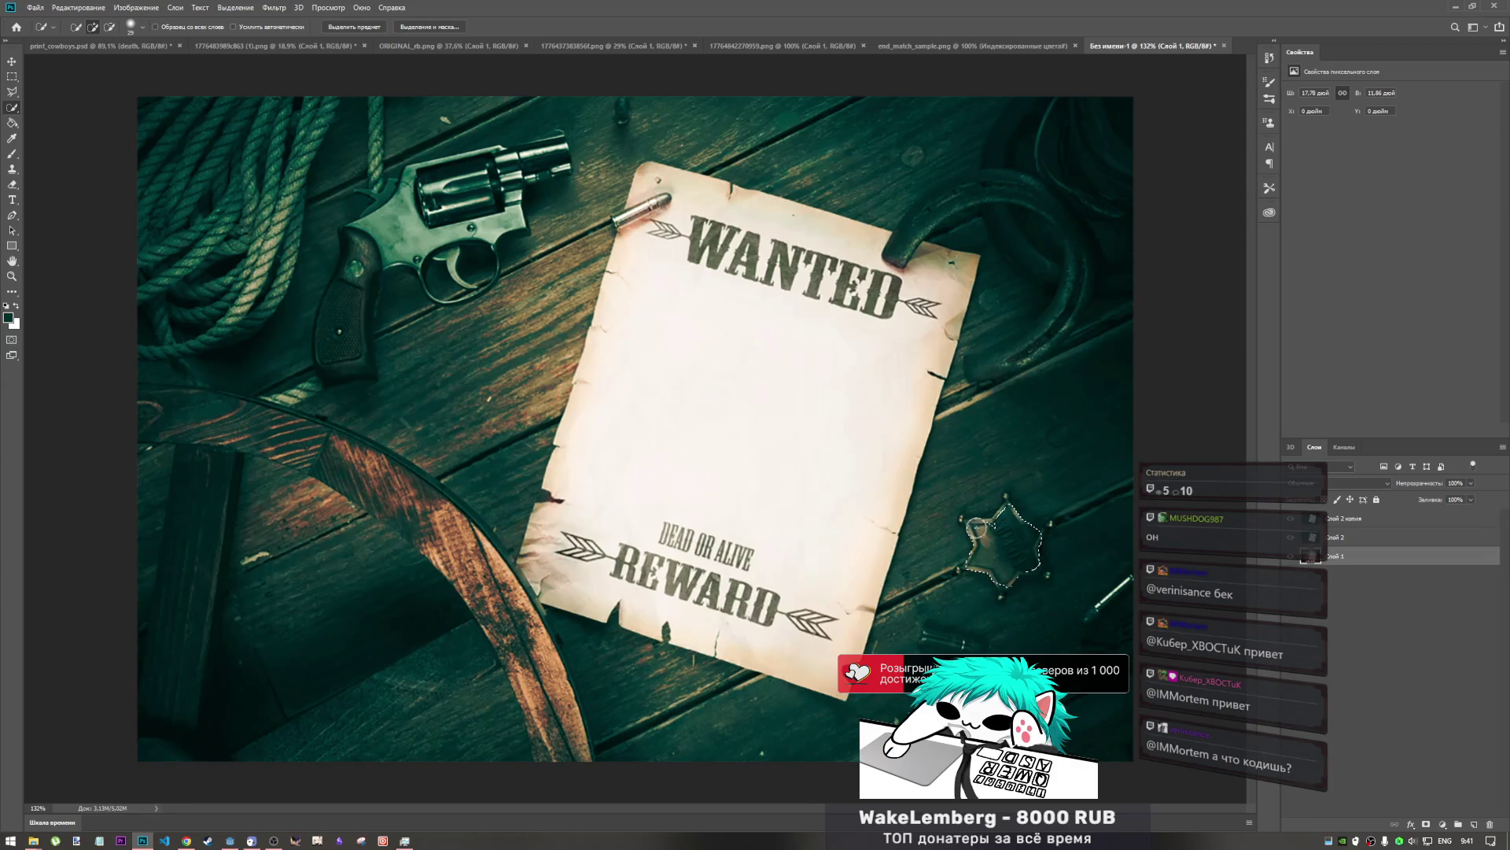
left_click(1003, 499)
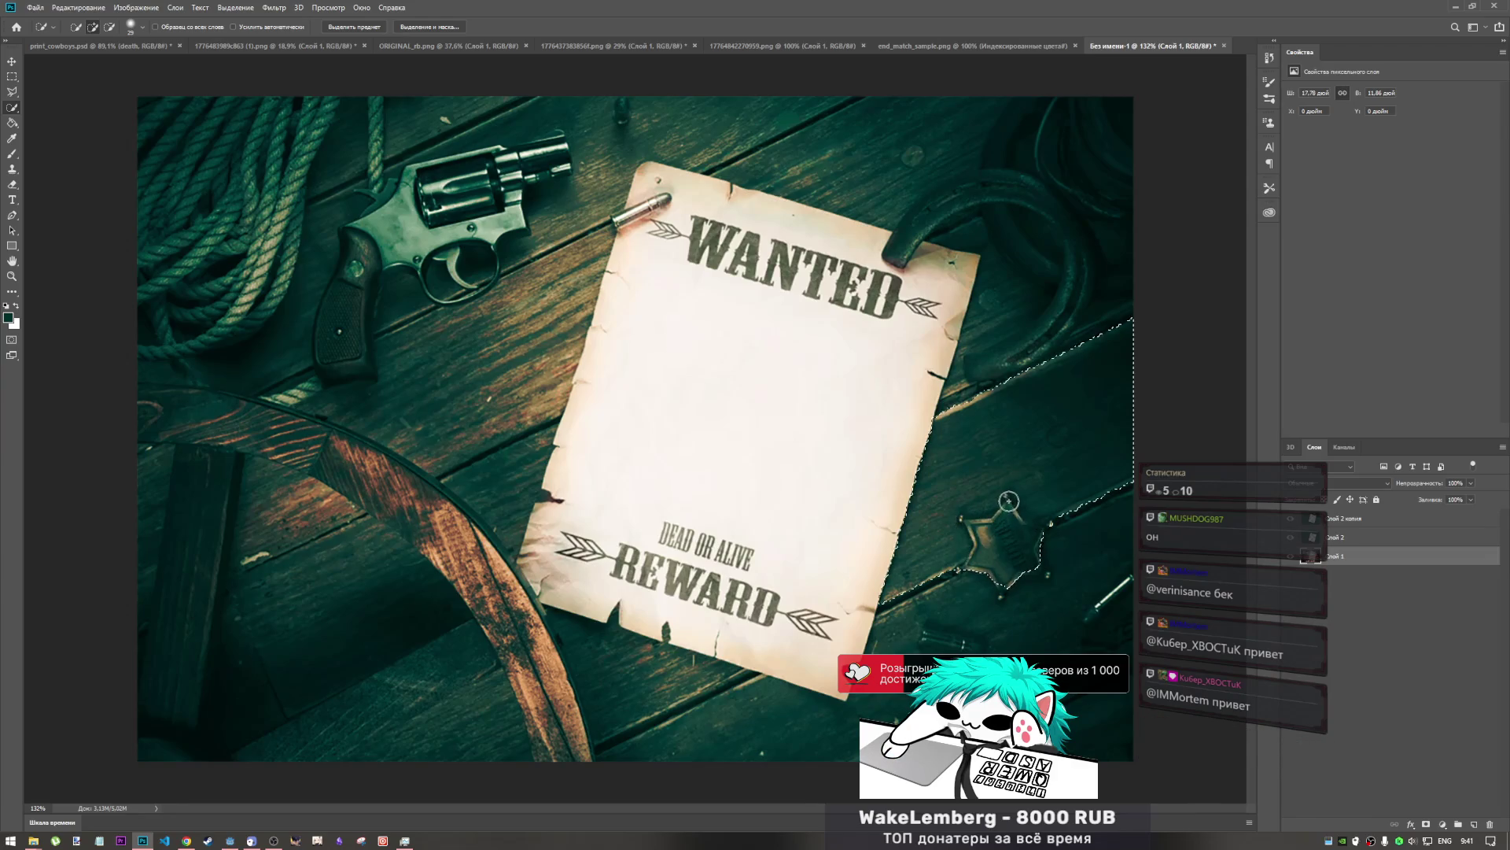
key("ctrl+z")
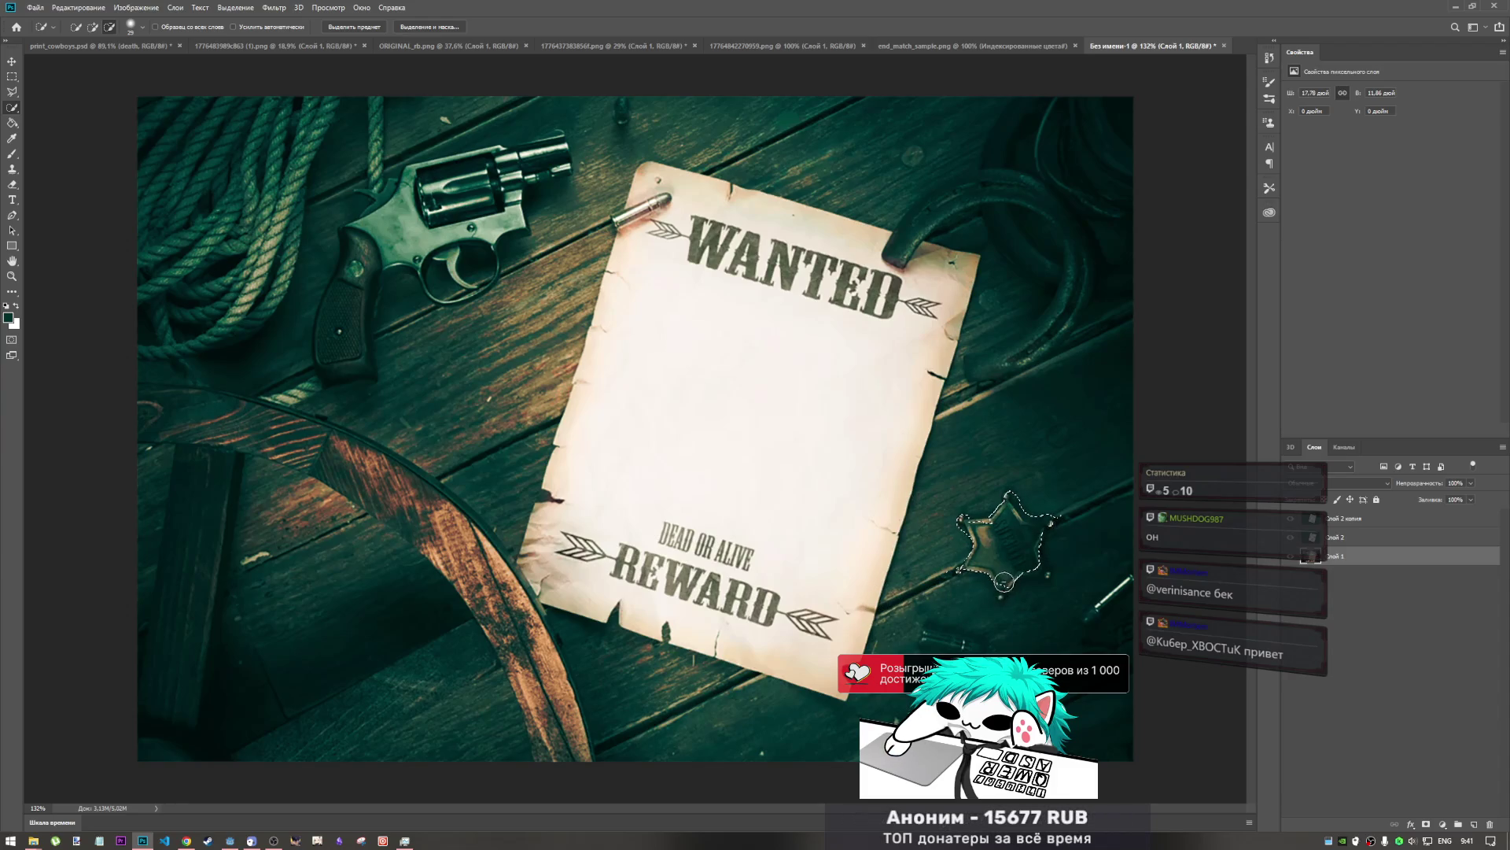
key("alt")
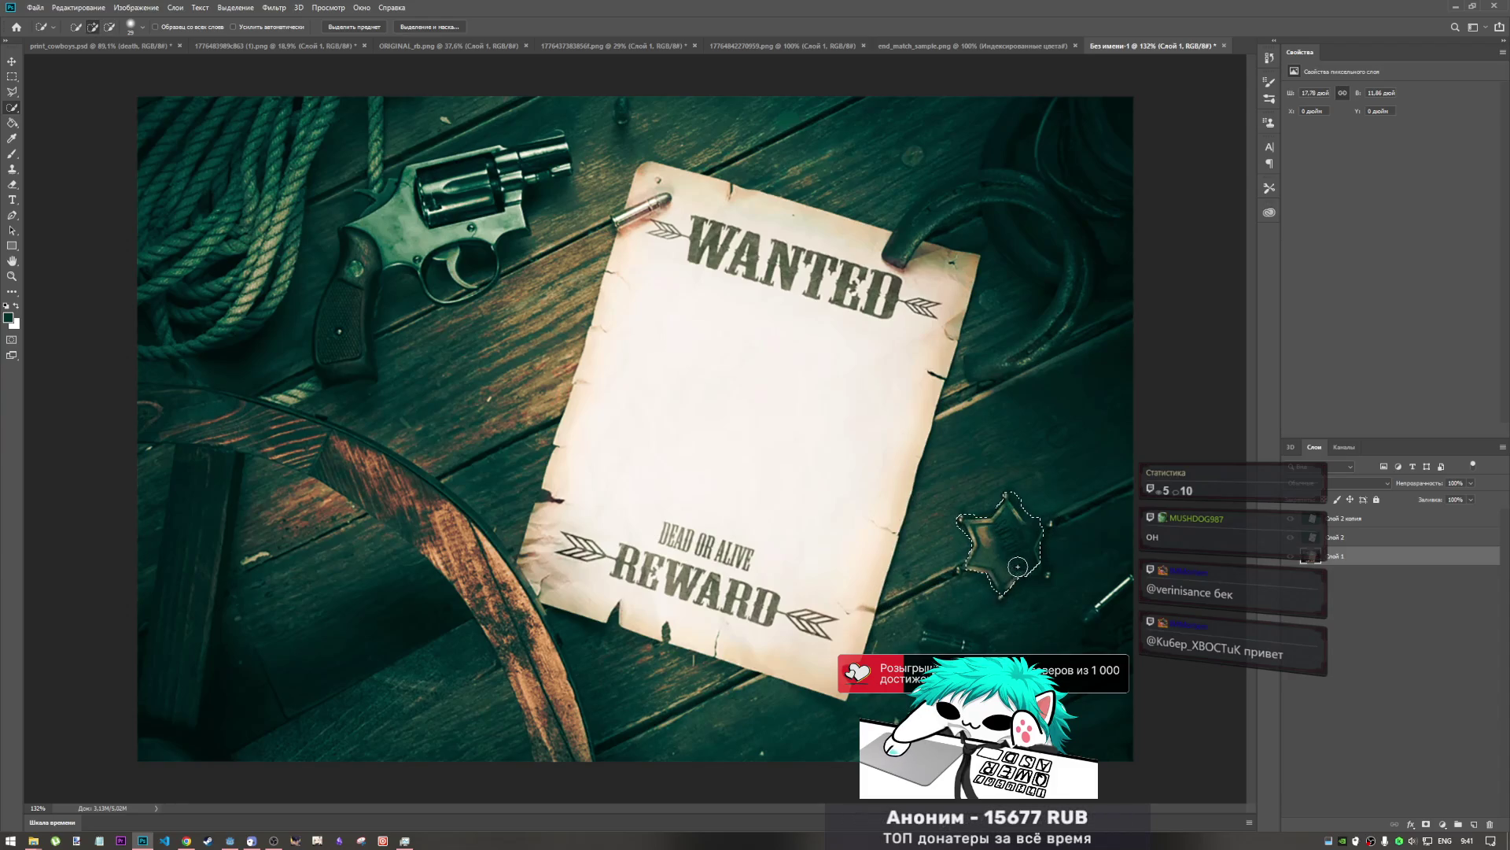
left_click_drag(1032, 566, 1011, 587)
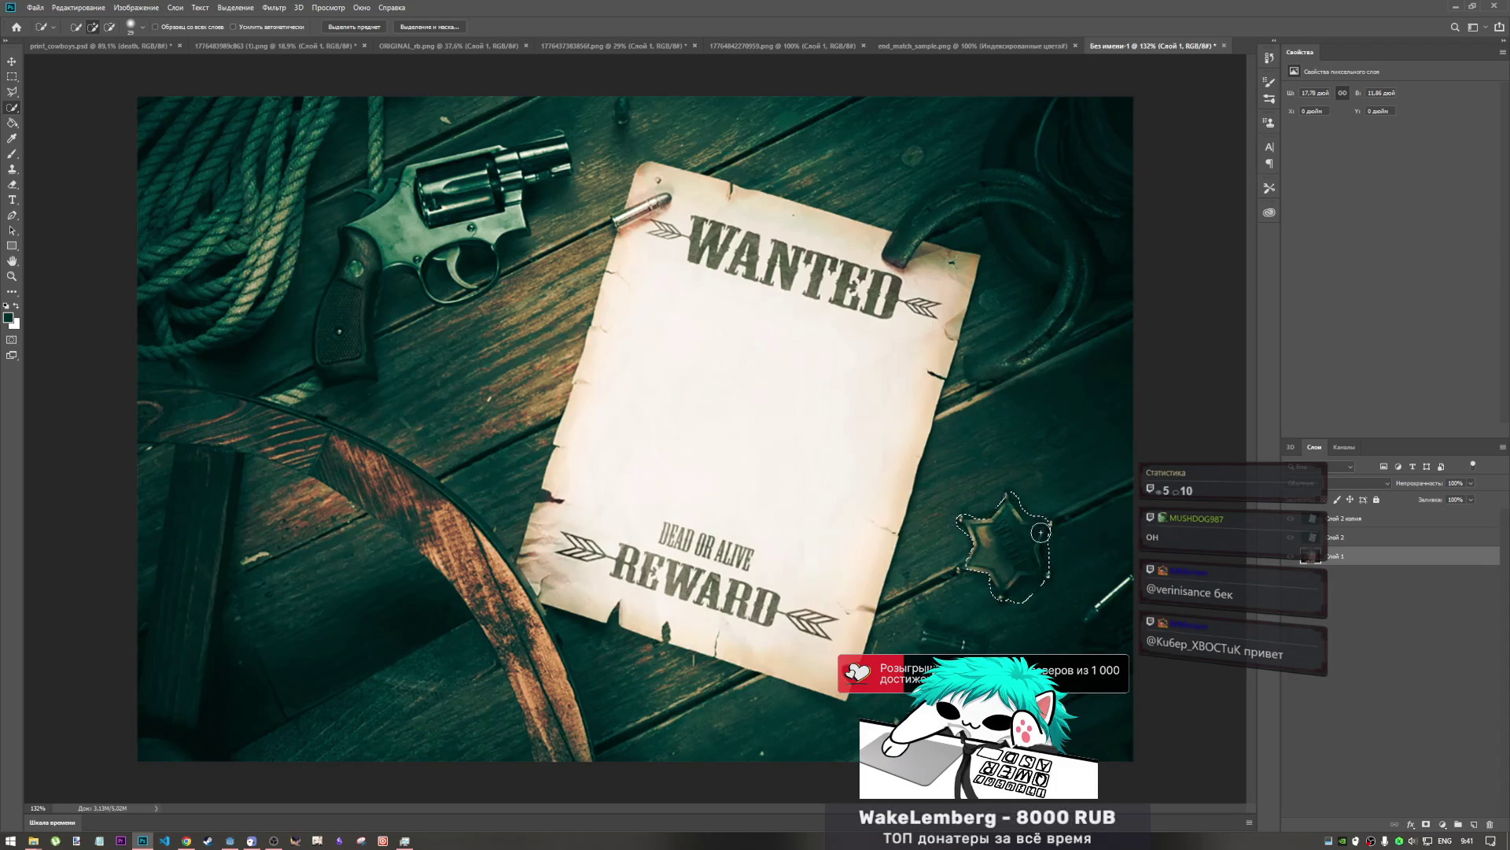
key("alt")
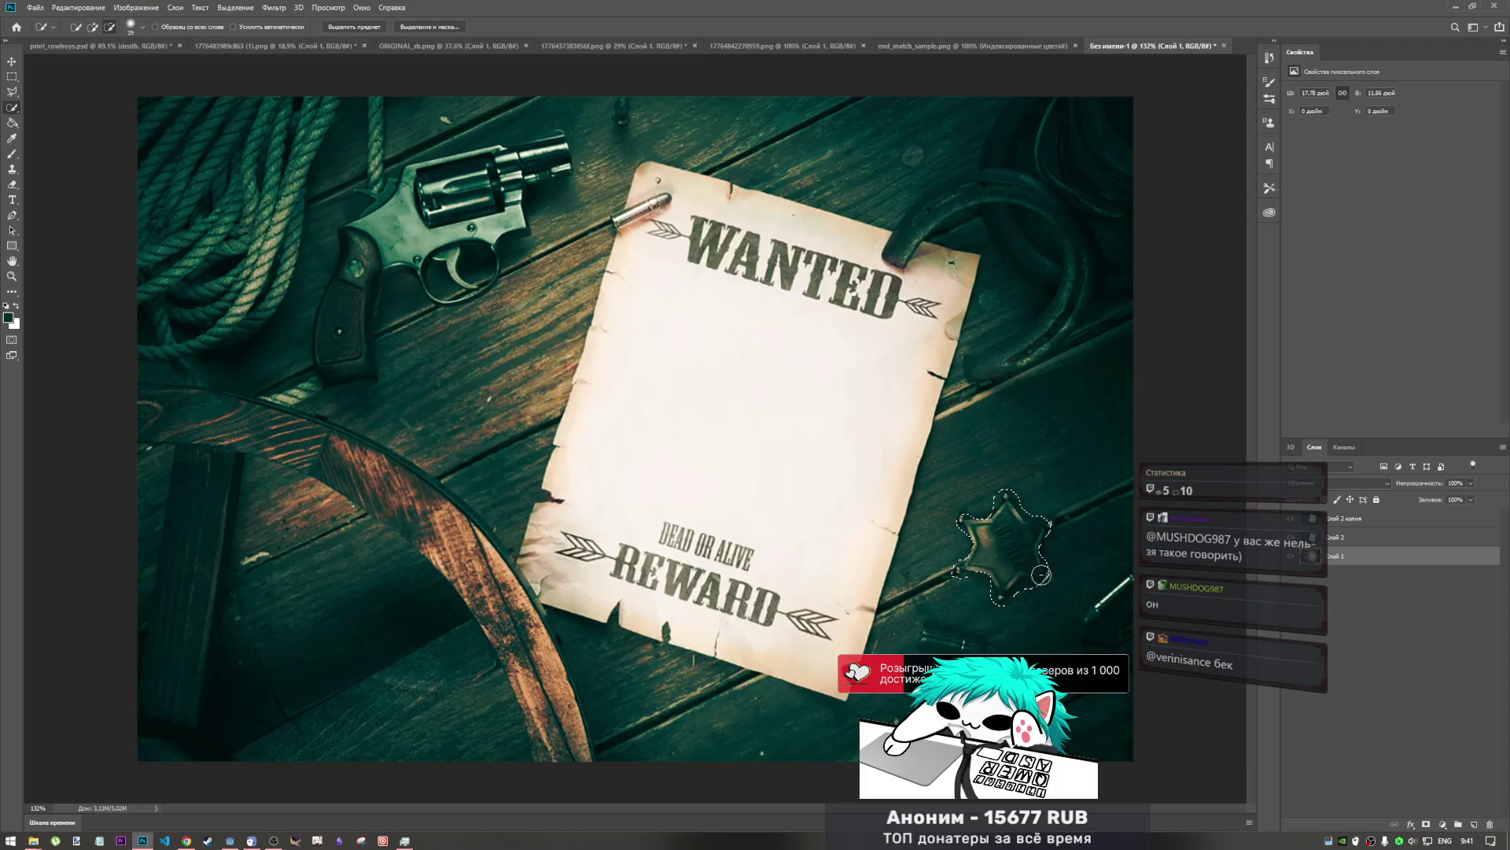
mouse_move(1010, 593)
left_mouse_down()
mouse_move(1048, 601)
mouse_move(1062, 572)
left_mouse_up()
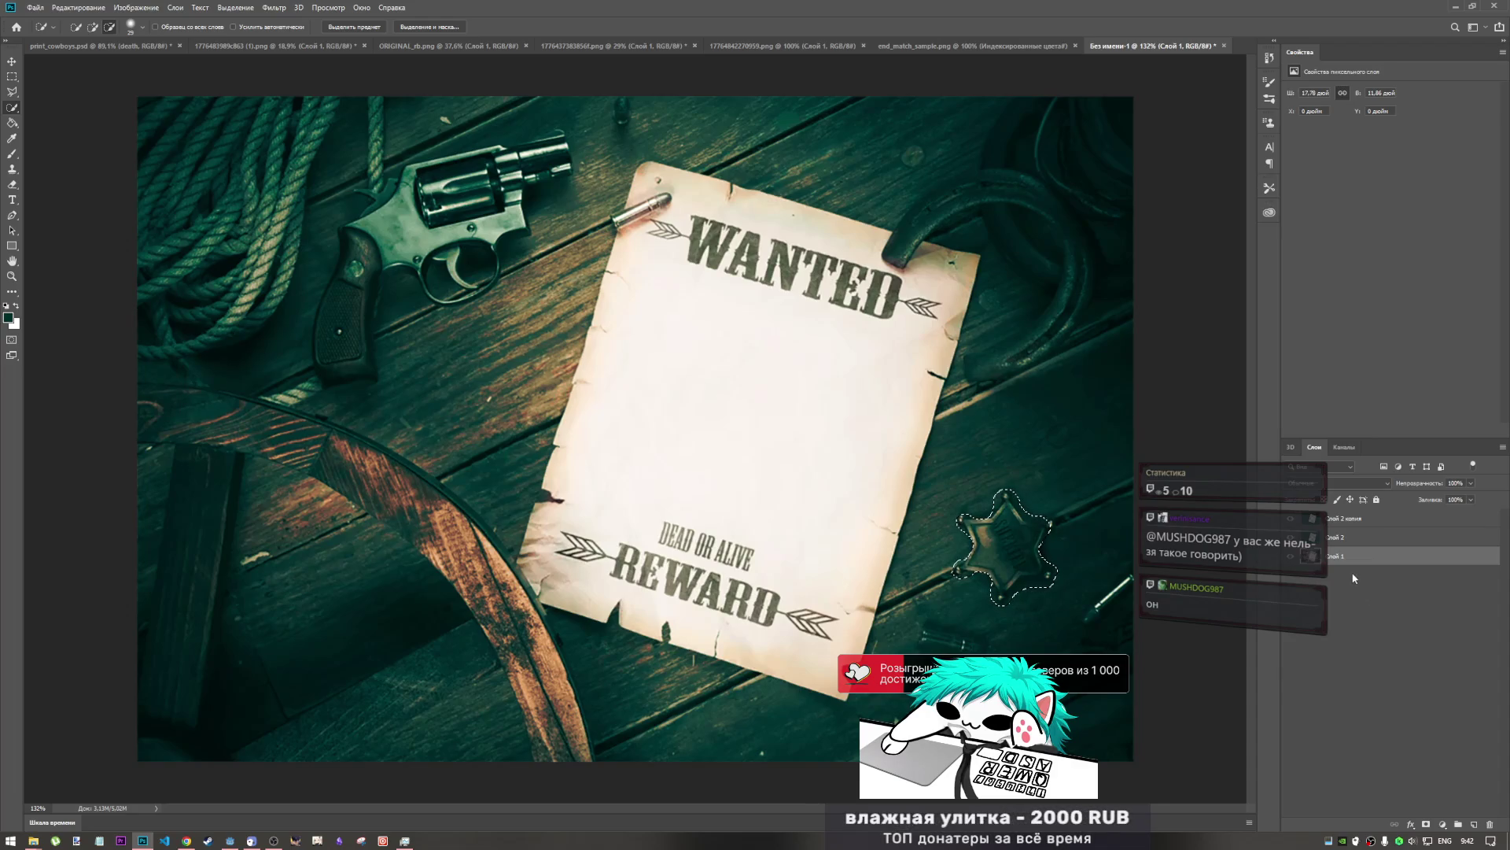
left_click(1352, 538)
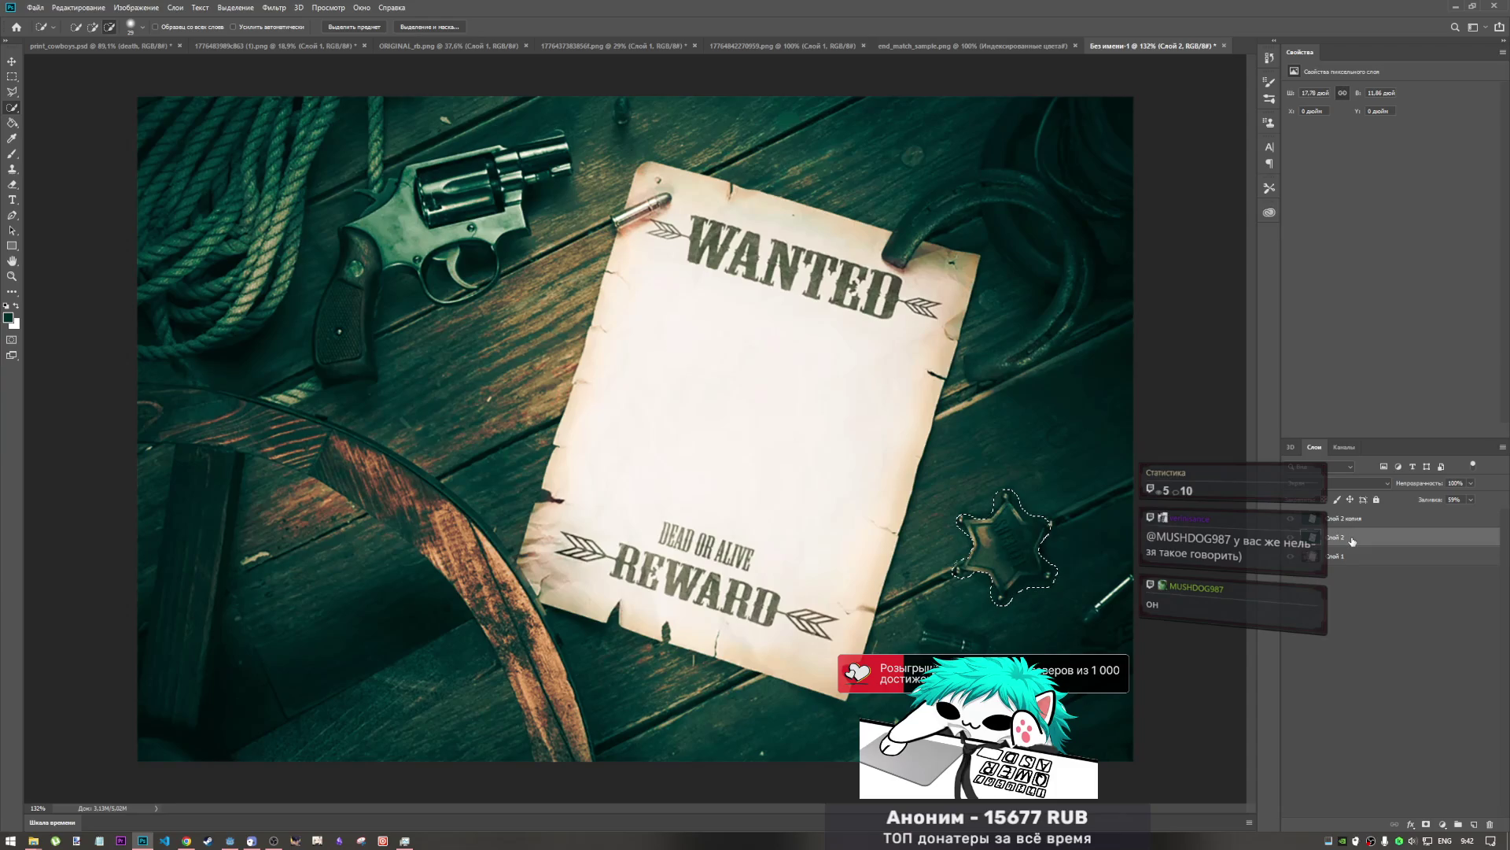
- On Слой 2 копия, subtract most of the star from the Quick Selection using Alt
left_click(1353, 522)
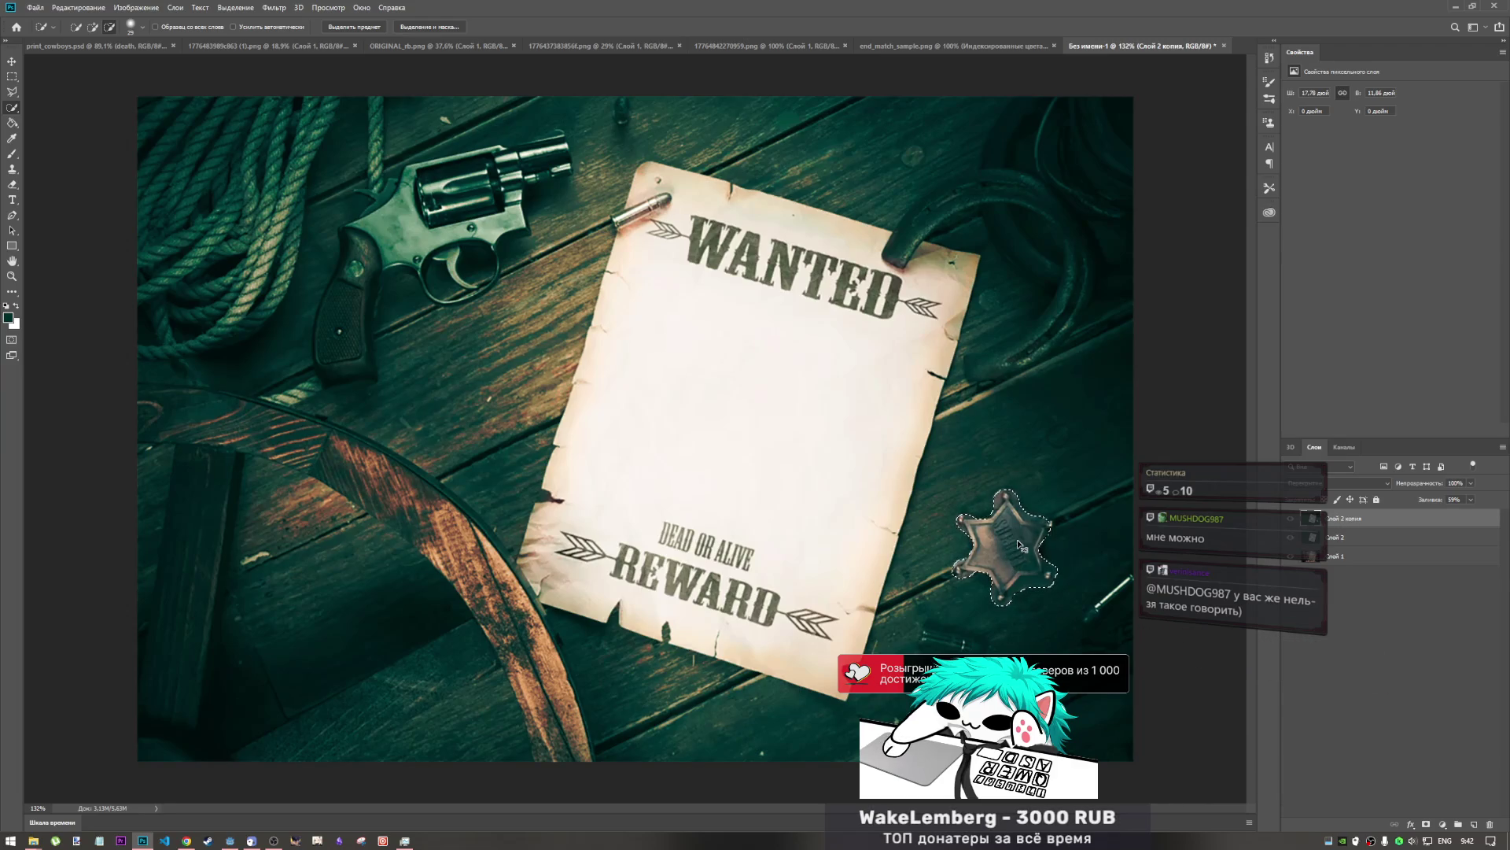
left_click(11, 184)
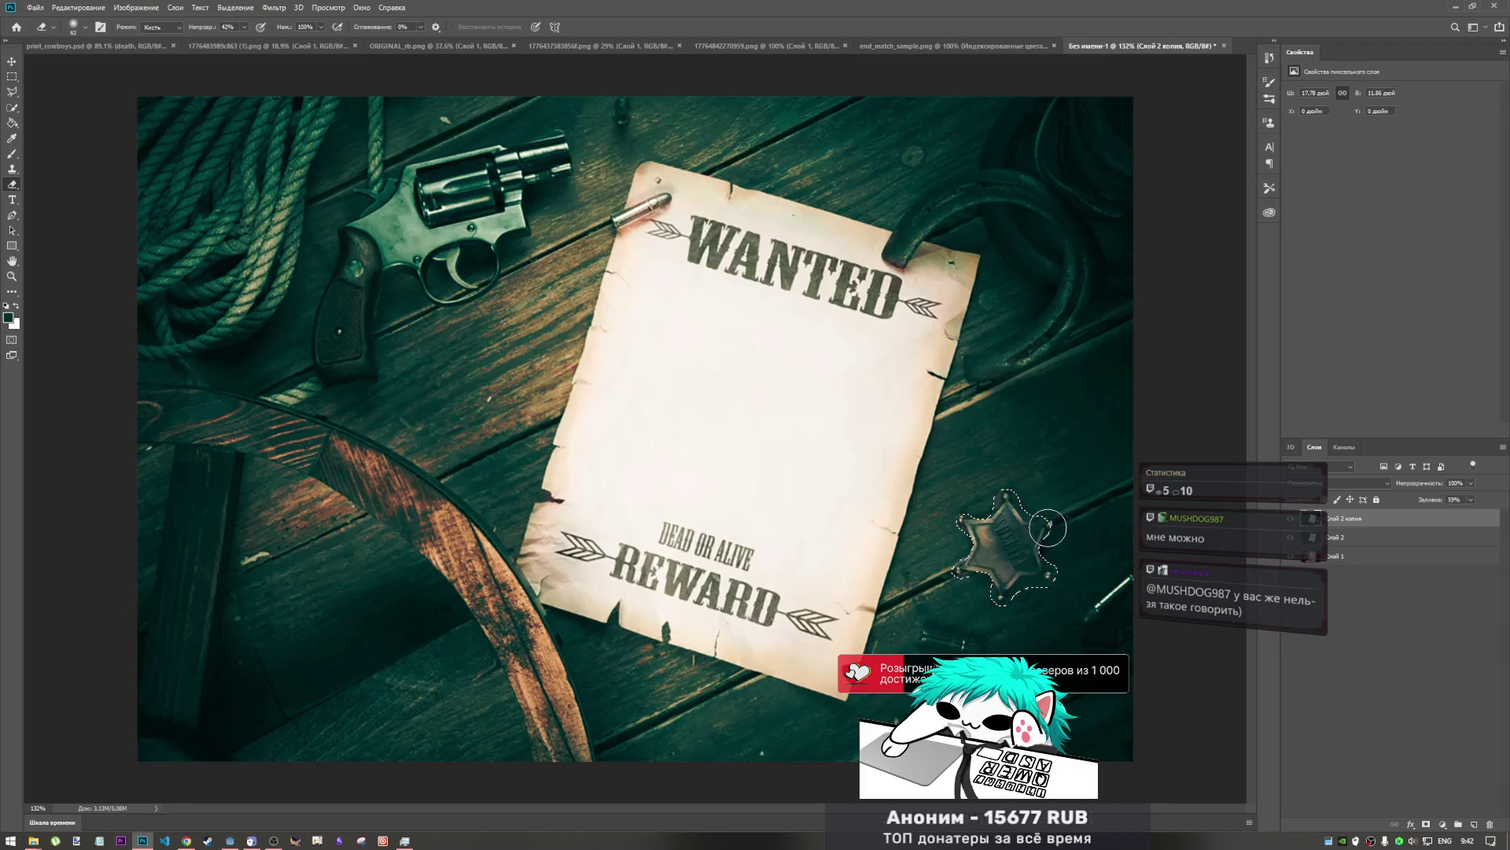
left_click(12, 108)
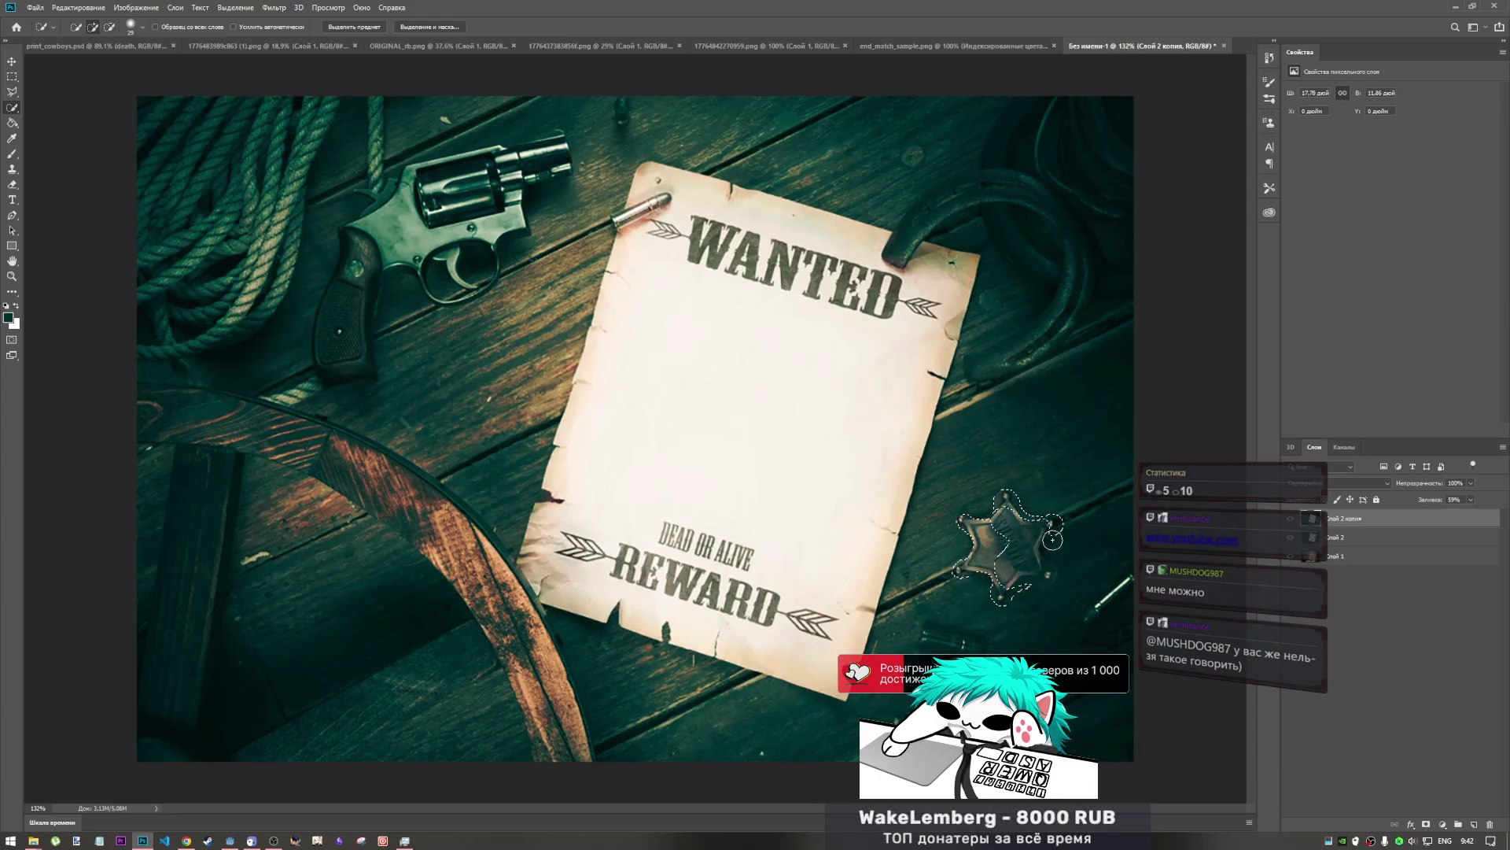
key("alt")
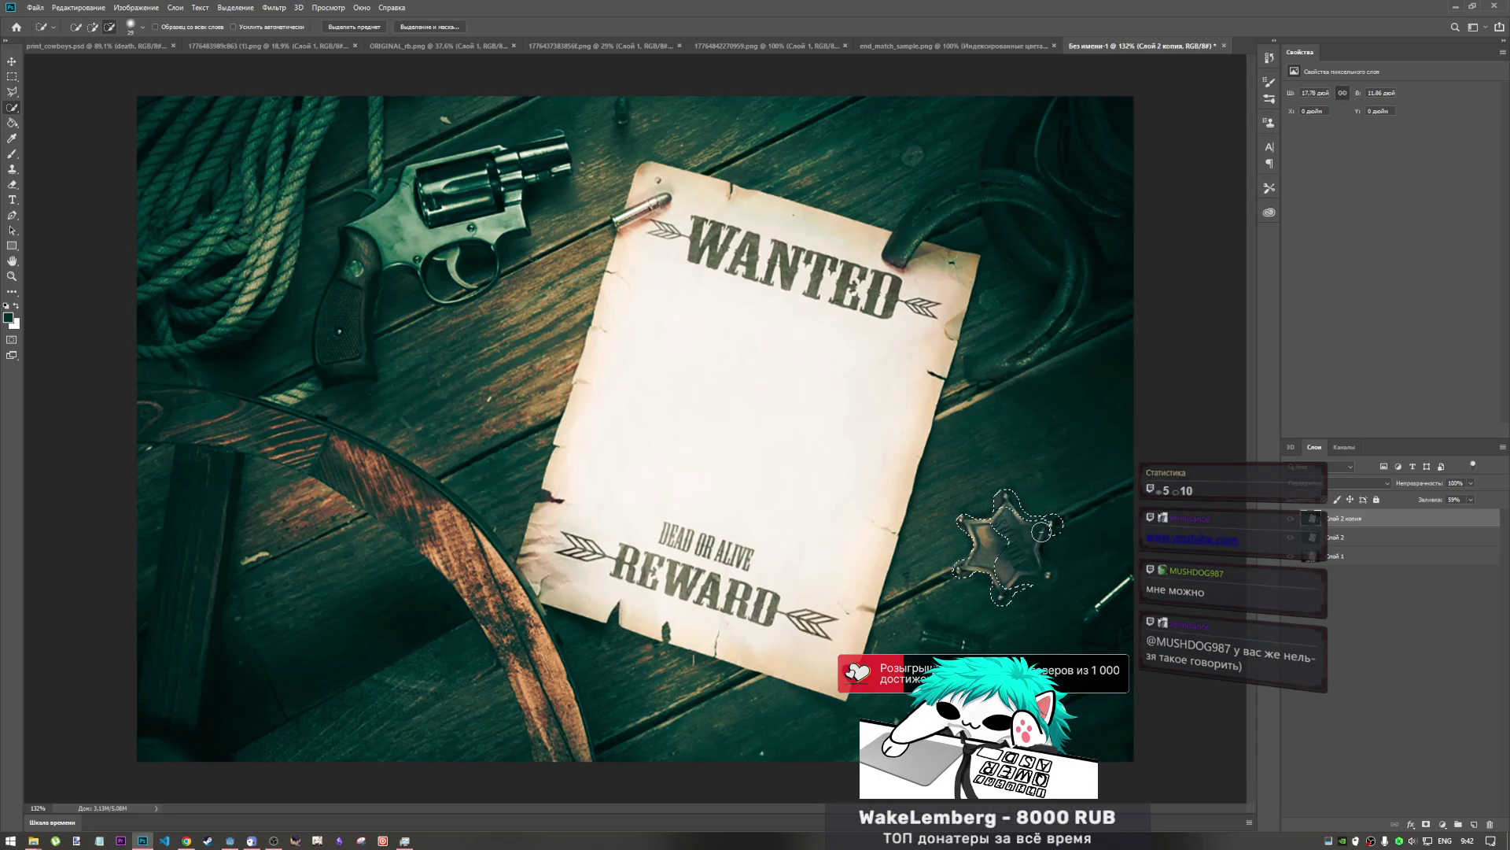
left_click(1041, 533, "alt")
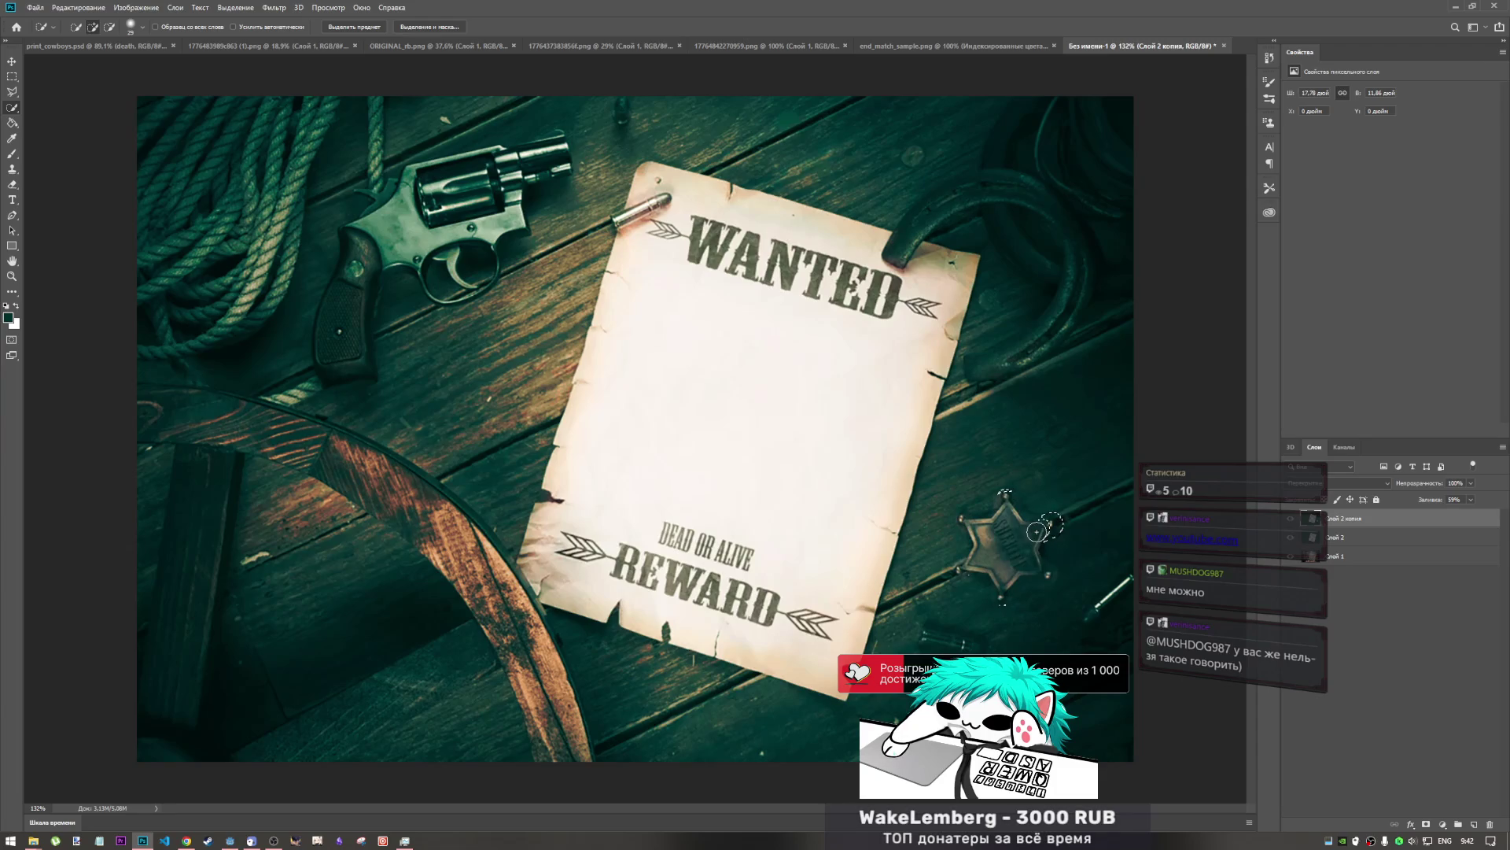
key("alt")
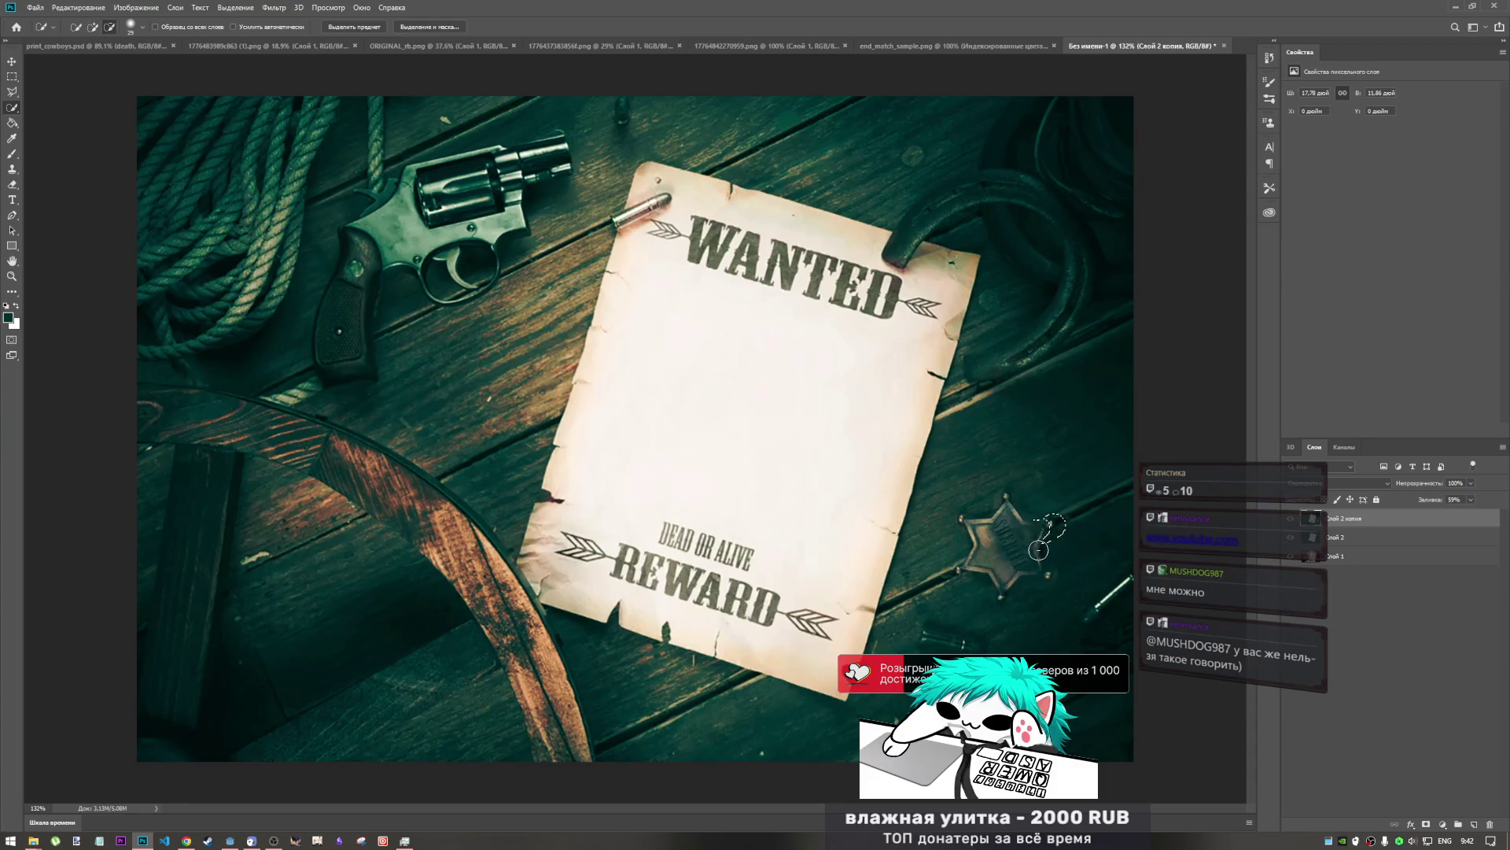
- Return to Слой 2 копия and switch from the Eraser to the Smudge tool for the star
left_click(1346, 556)
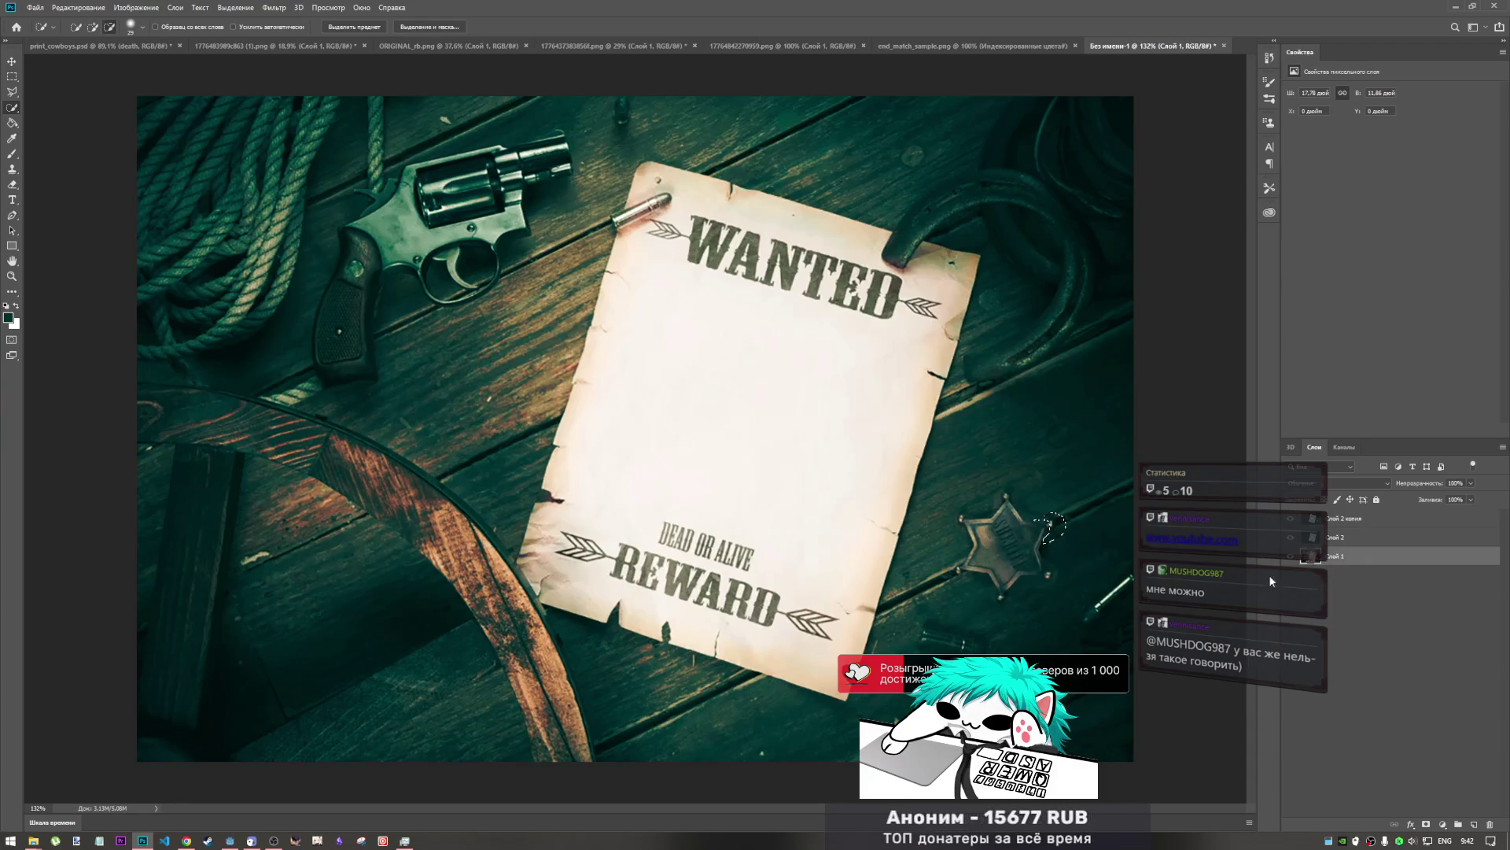
key("alt")
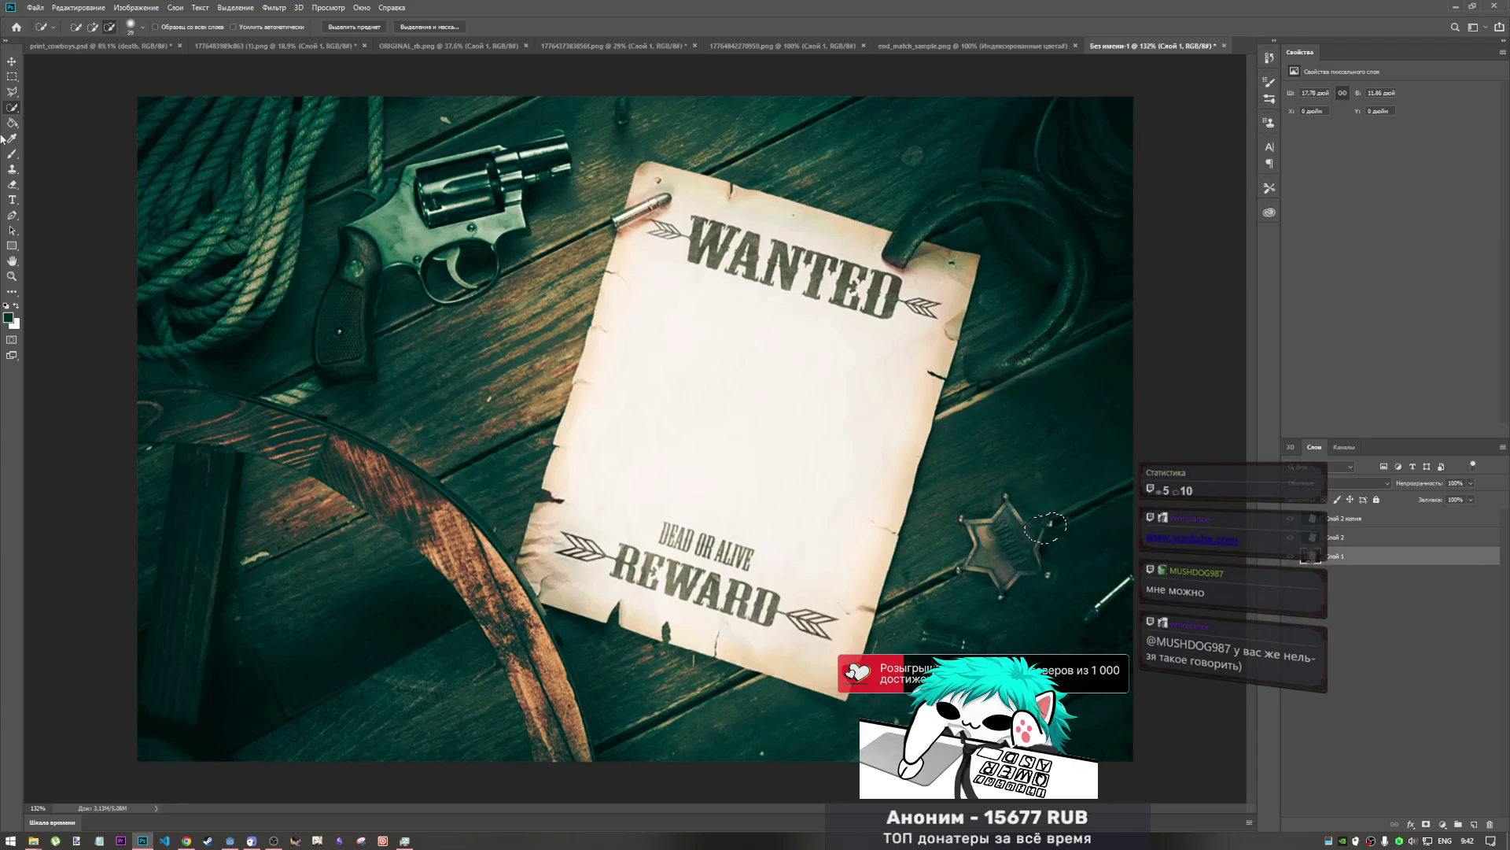
left_click(1405, 523)
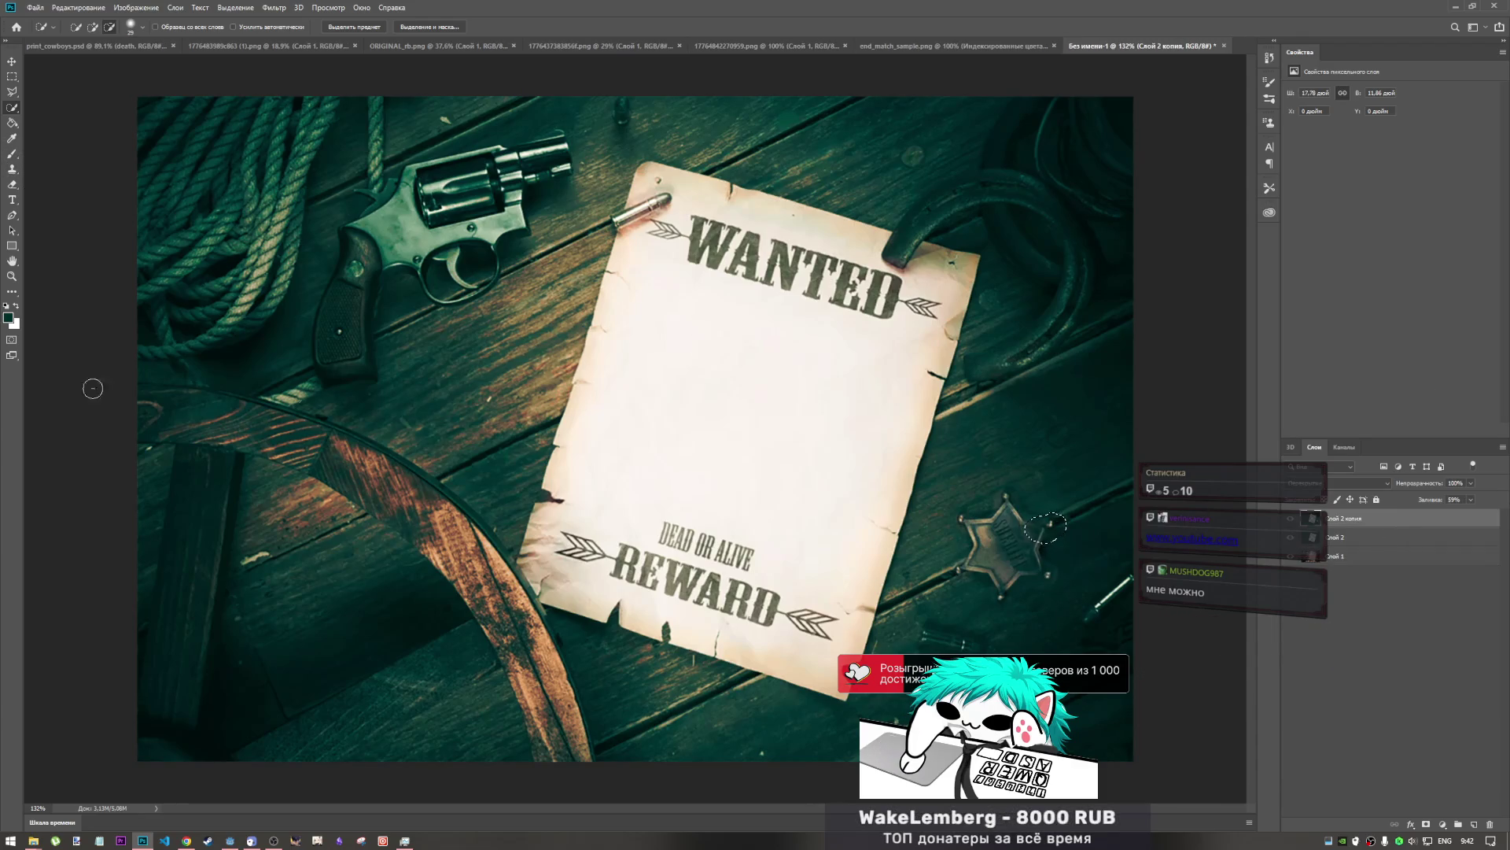
left_click(13, 187)
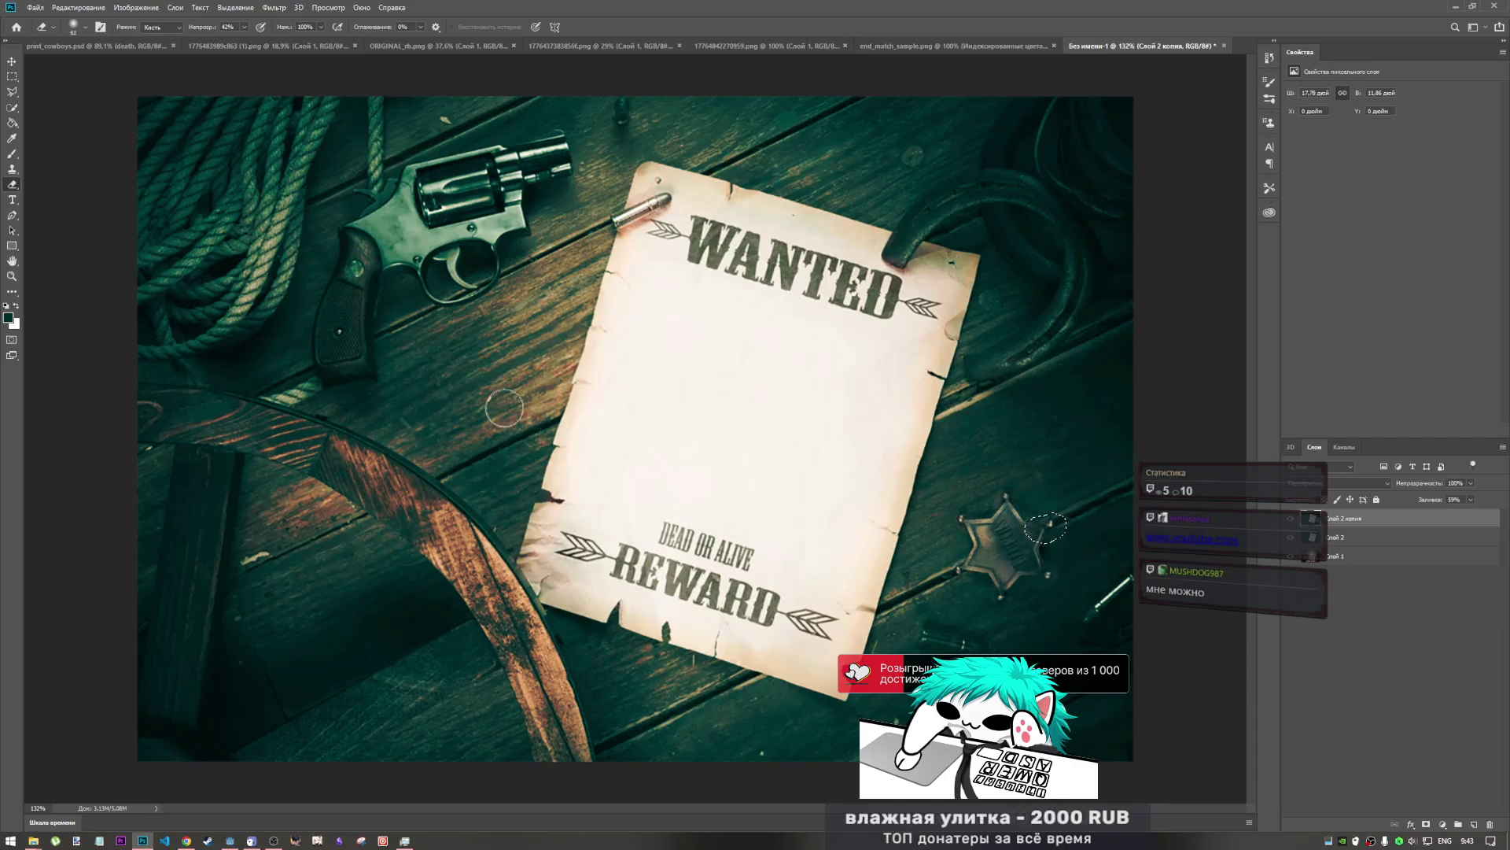
left_click(13, 291)
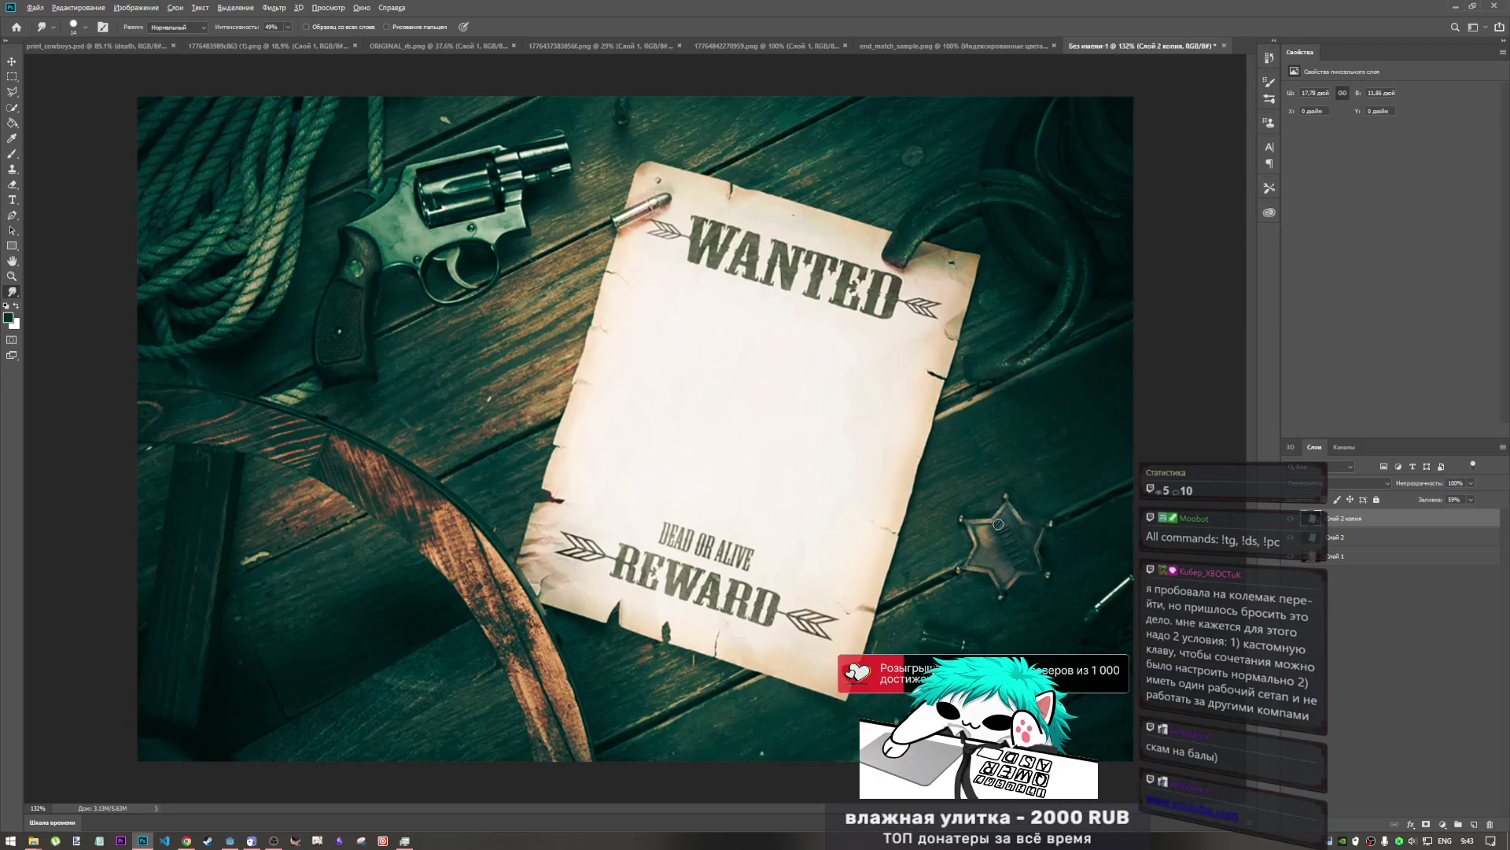
- Zoom the canvas out and in to check the teal poster, then switch to the Godot editor
scroll(998, 524, "down", 4)
scroll(849, 557, "up", 4)
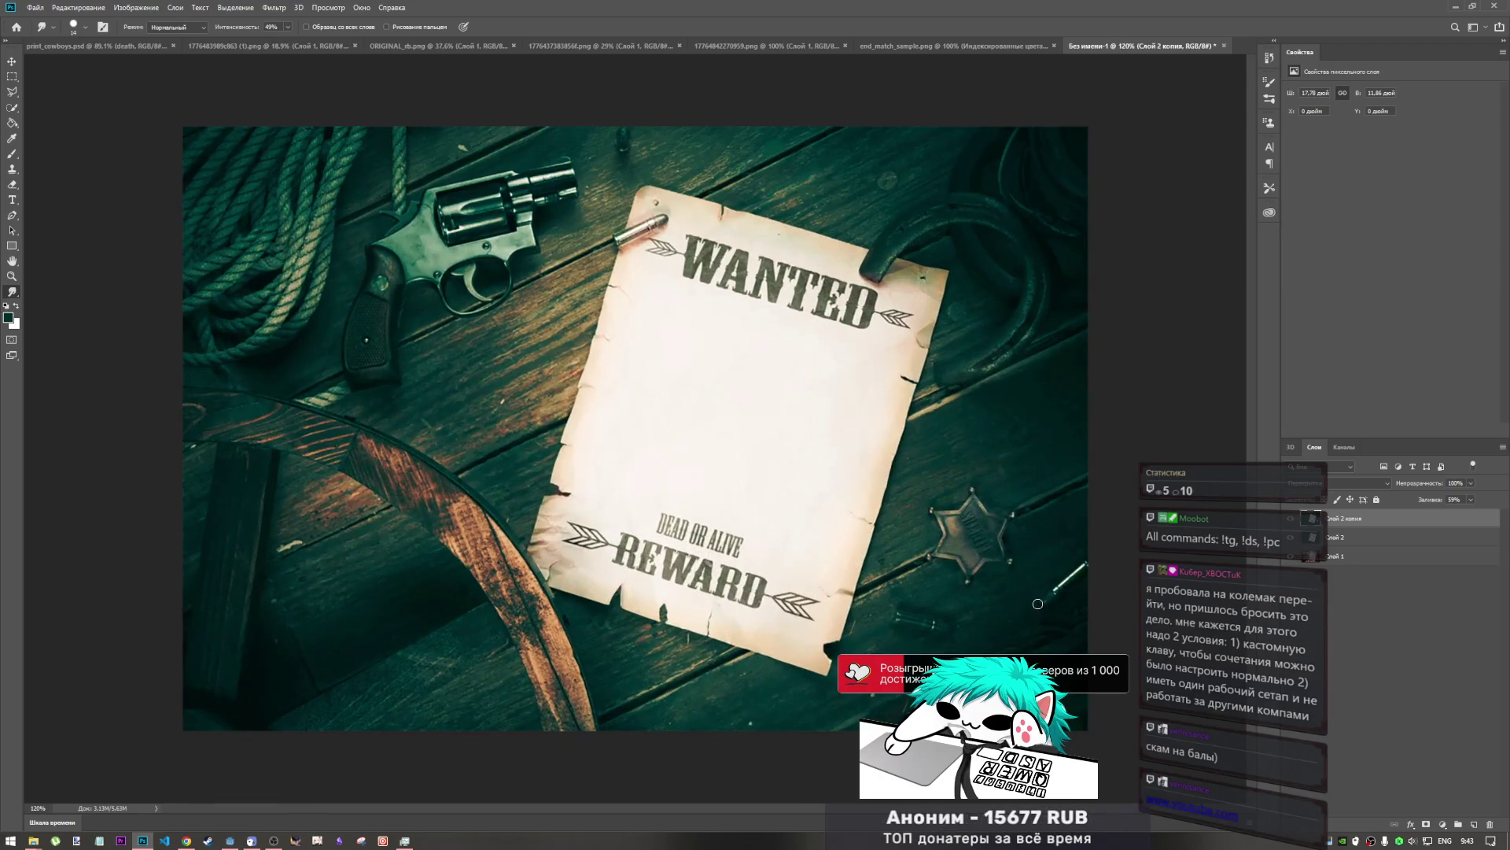
scroll(902, 510, "down", 3)
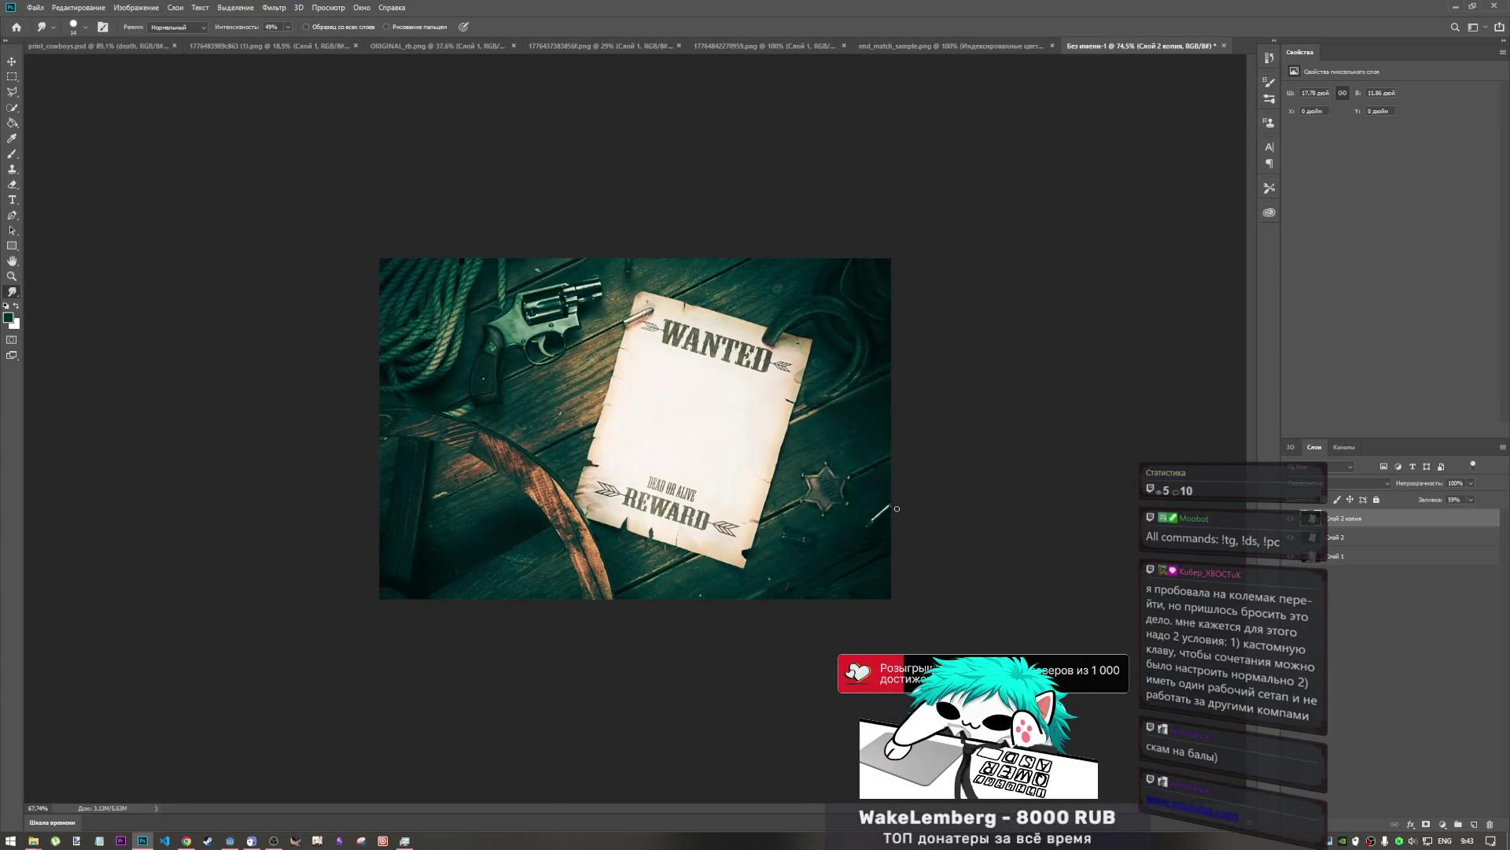
scroll(828, 518, "up", 1)
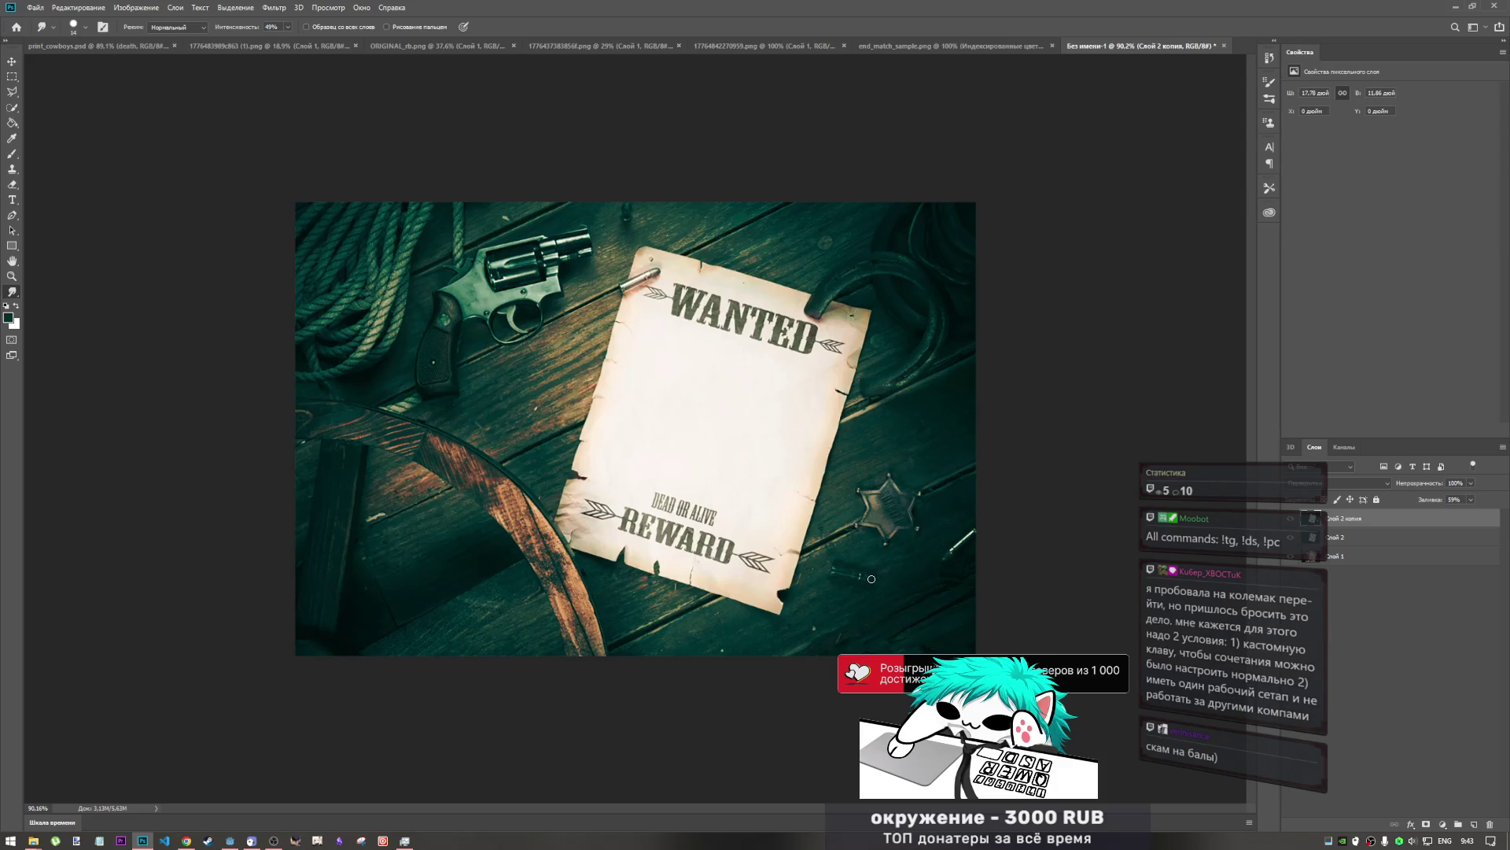
left_click(233, 844)
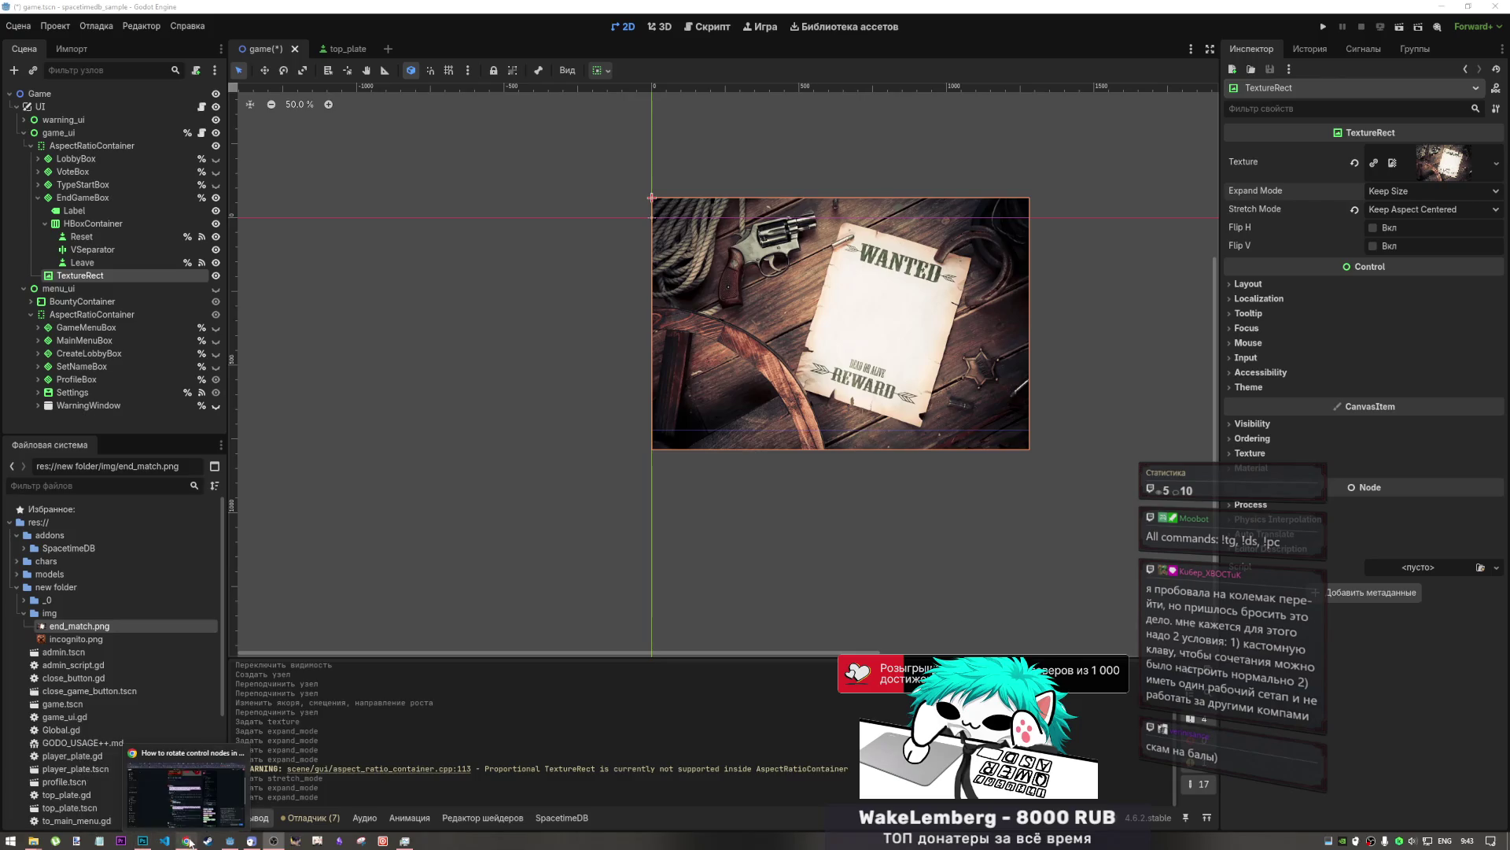
- Load the pasted SQWOZ BAB – GENDER YouTube link in a new Chrome tab beside the other YouTube tab
left_click(185, 791)
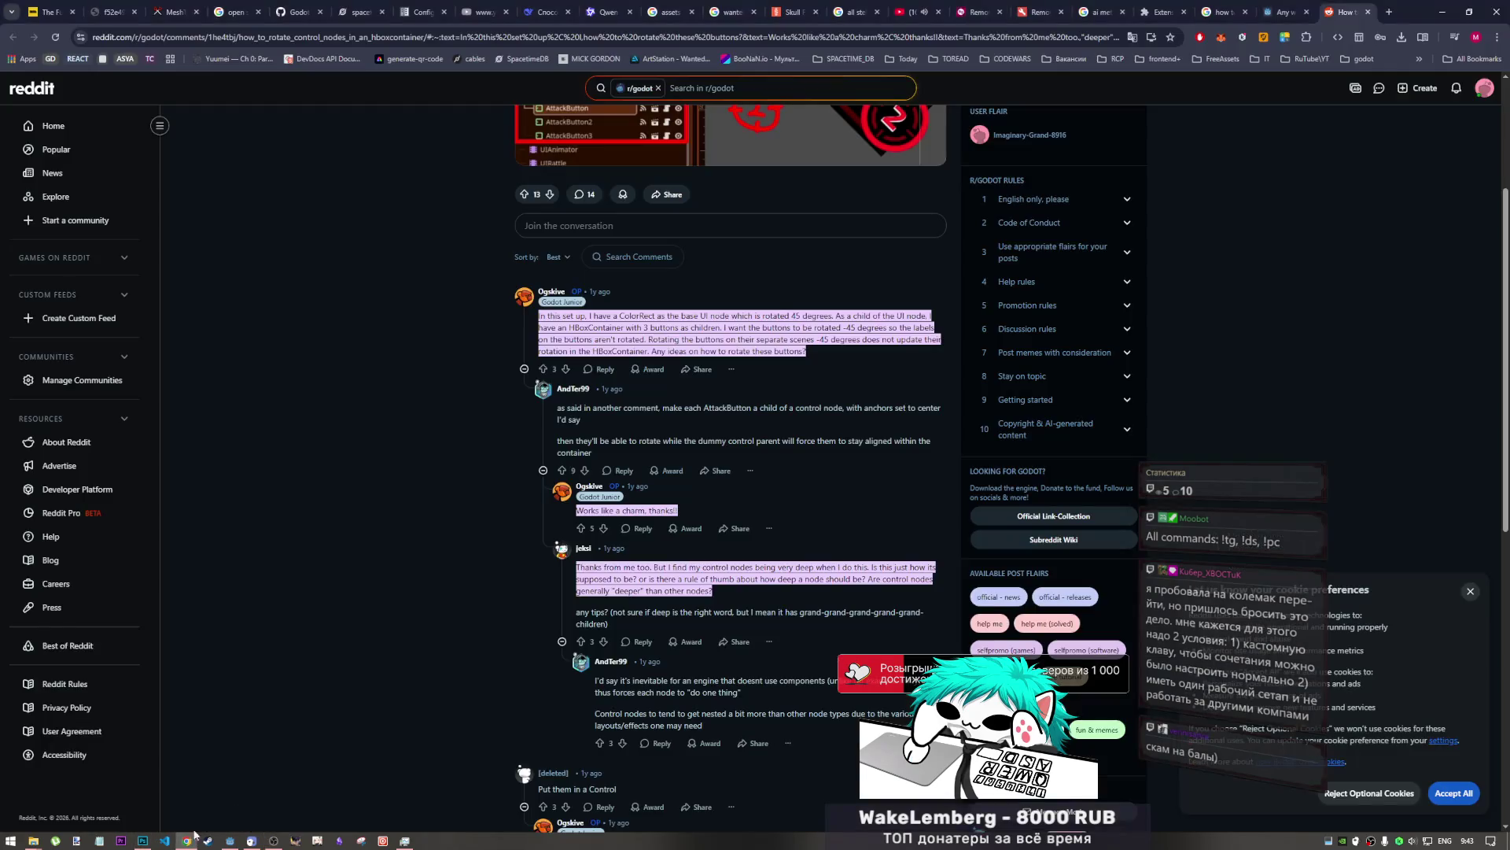
left_click(916, 11)
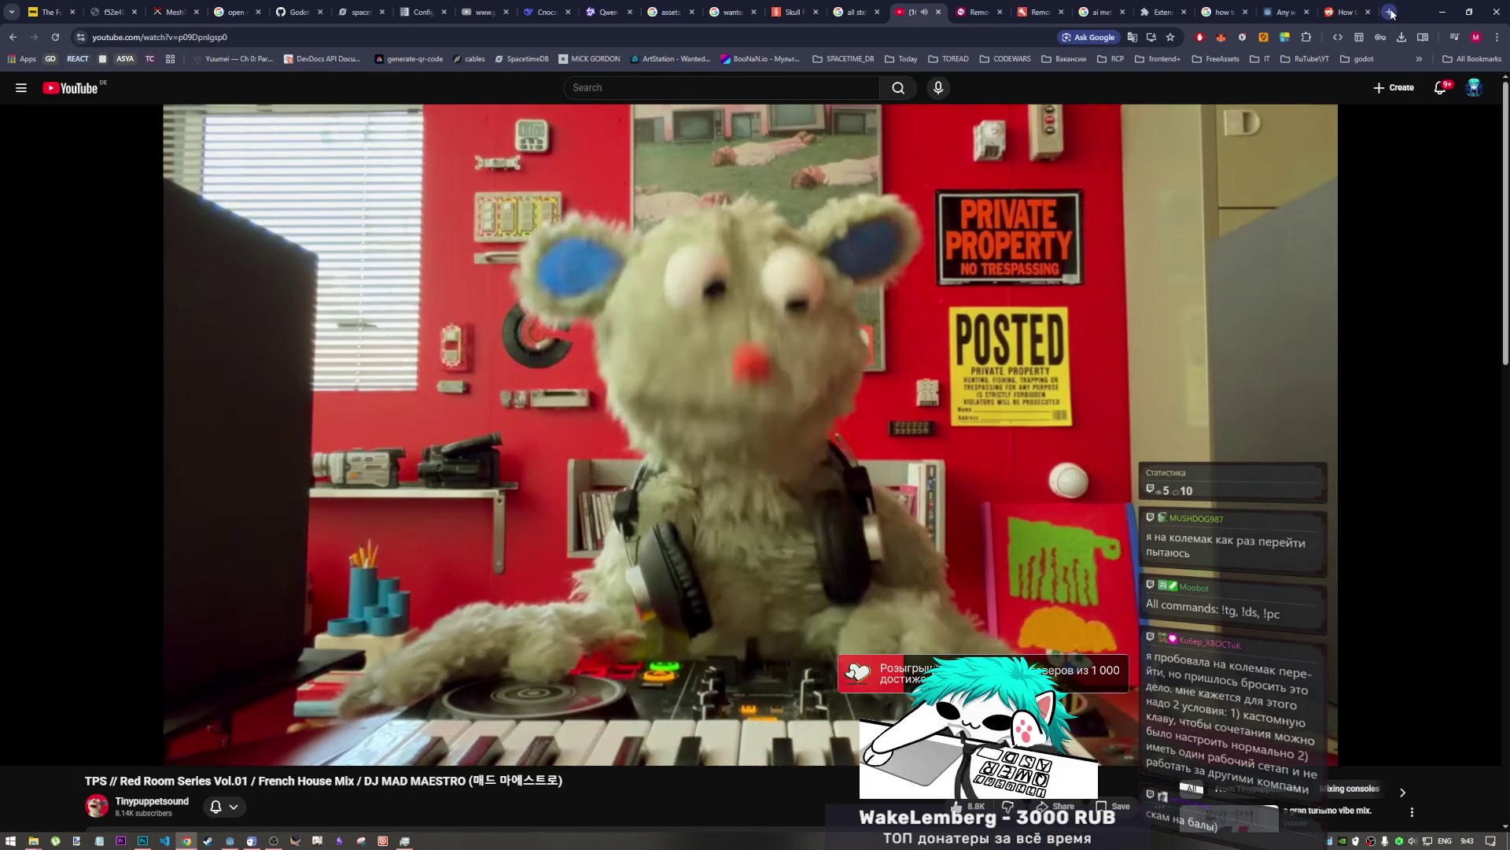
left_click(1390, 13)
key("ctrl+v")
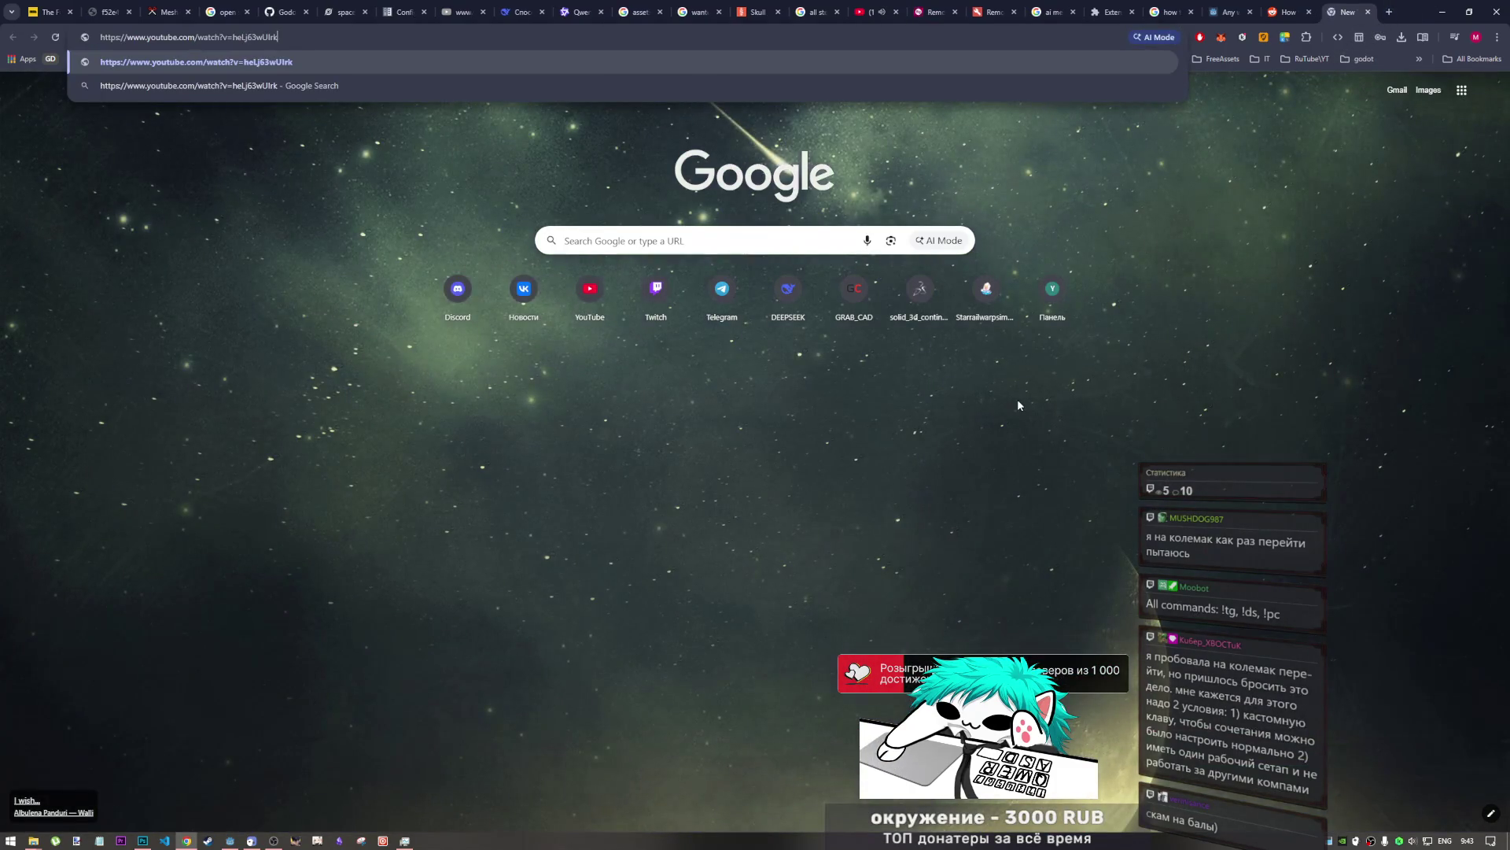
key("Return")
left_click_drag(1091, 12, 921, 9)
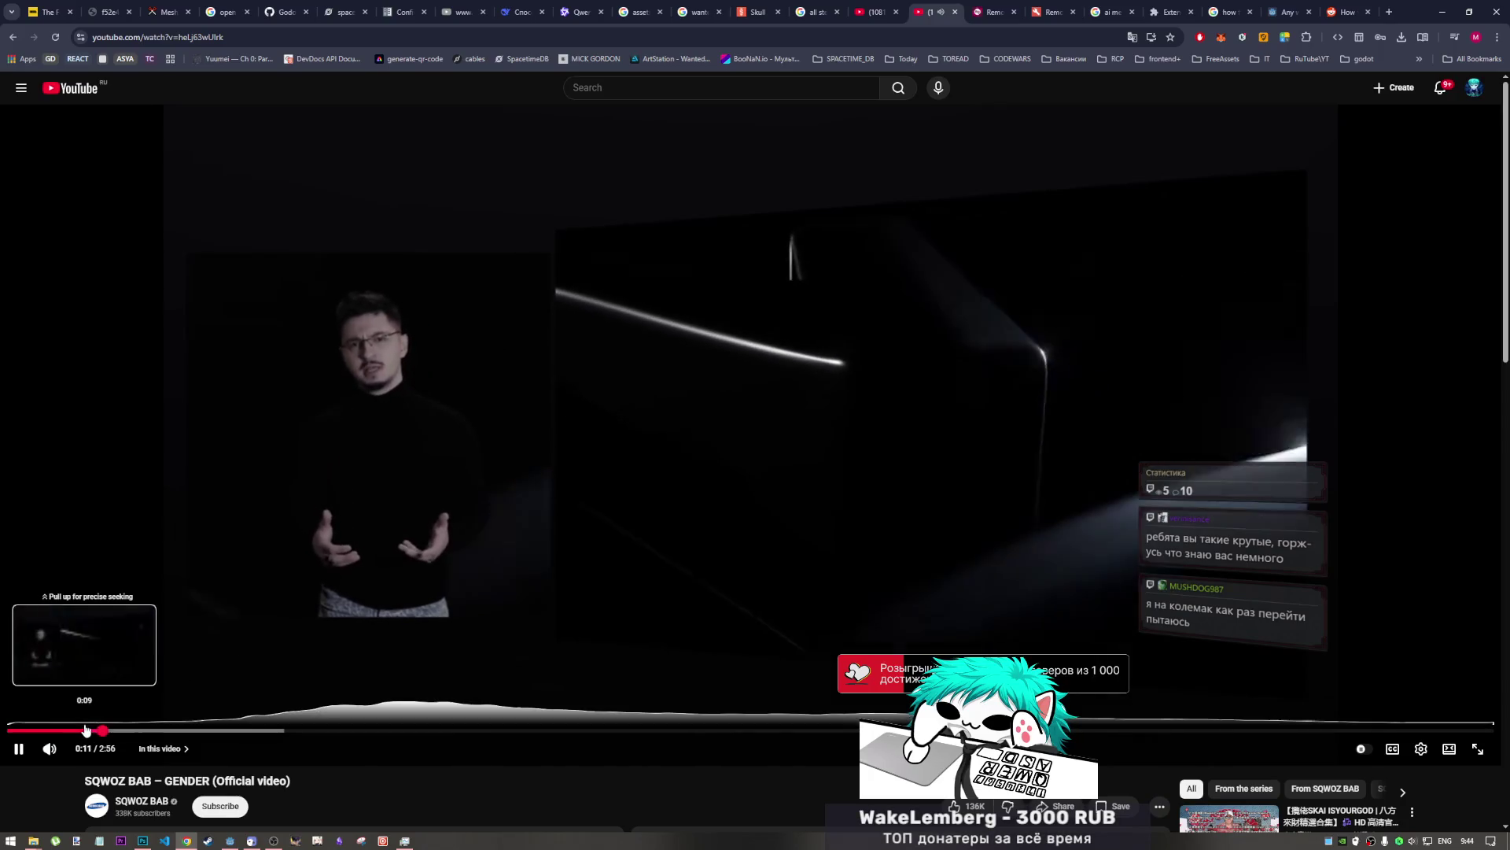
- Rewind the GENDER video to 0:00 and let it keep playing
left_click(11, 730)
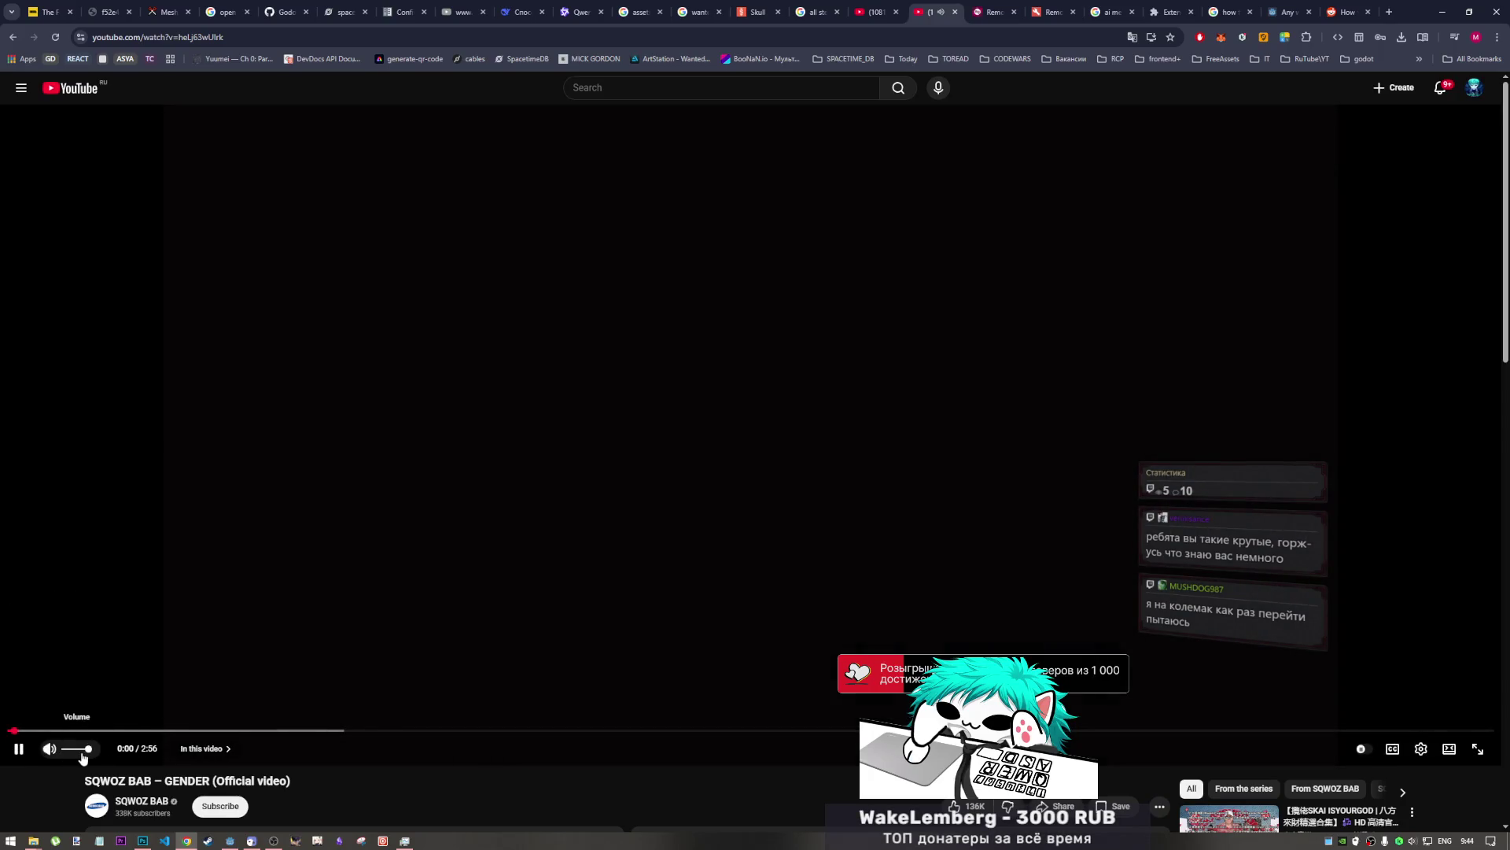
scroll(96, 748, "down", 3)
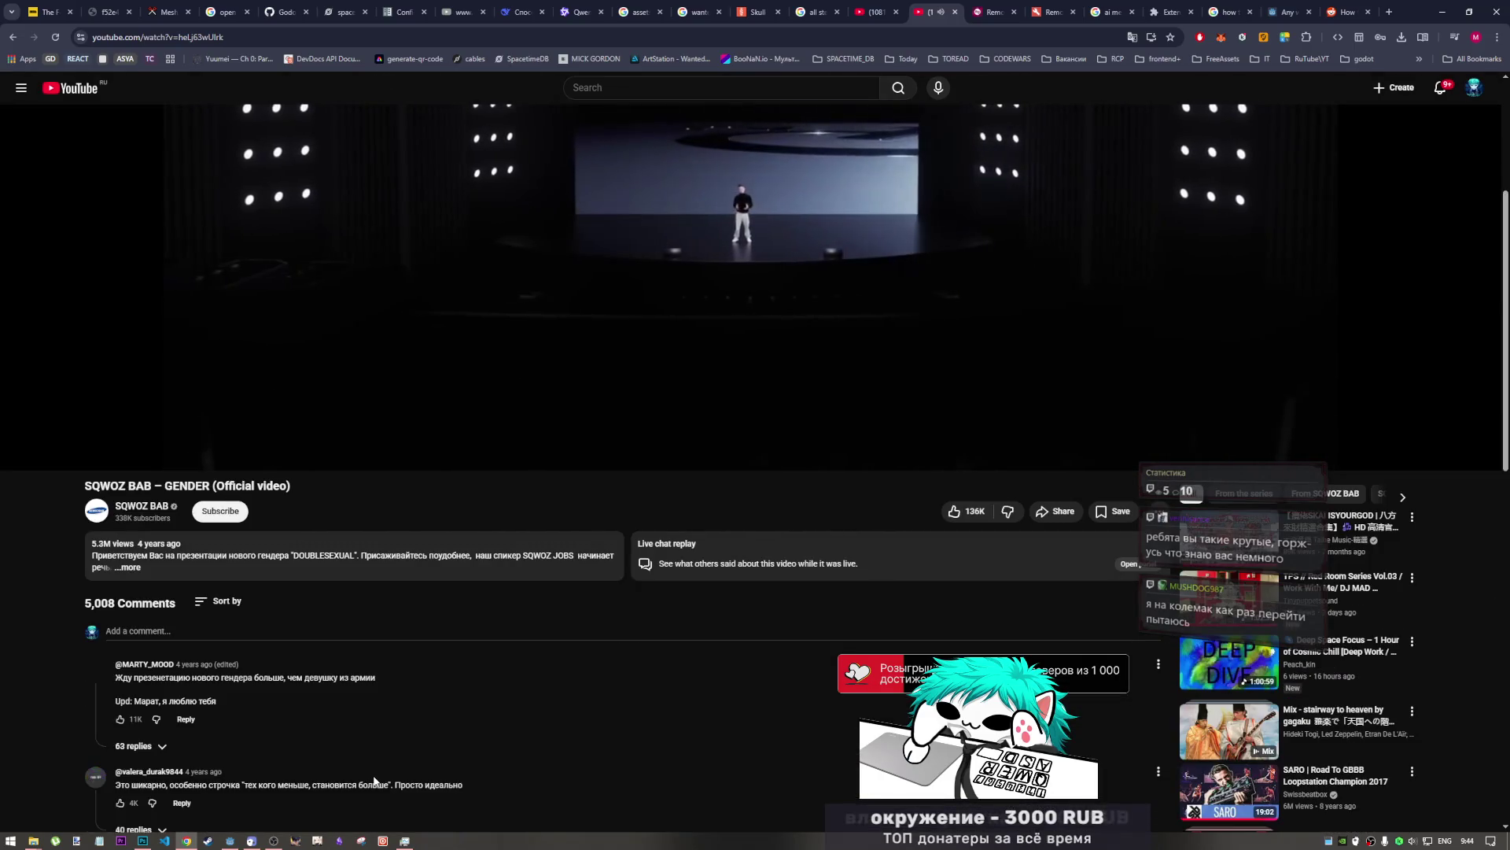
scroll(374, 781, "up", 3)
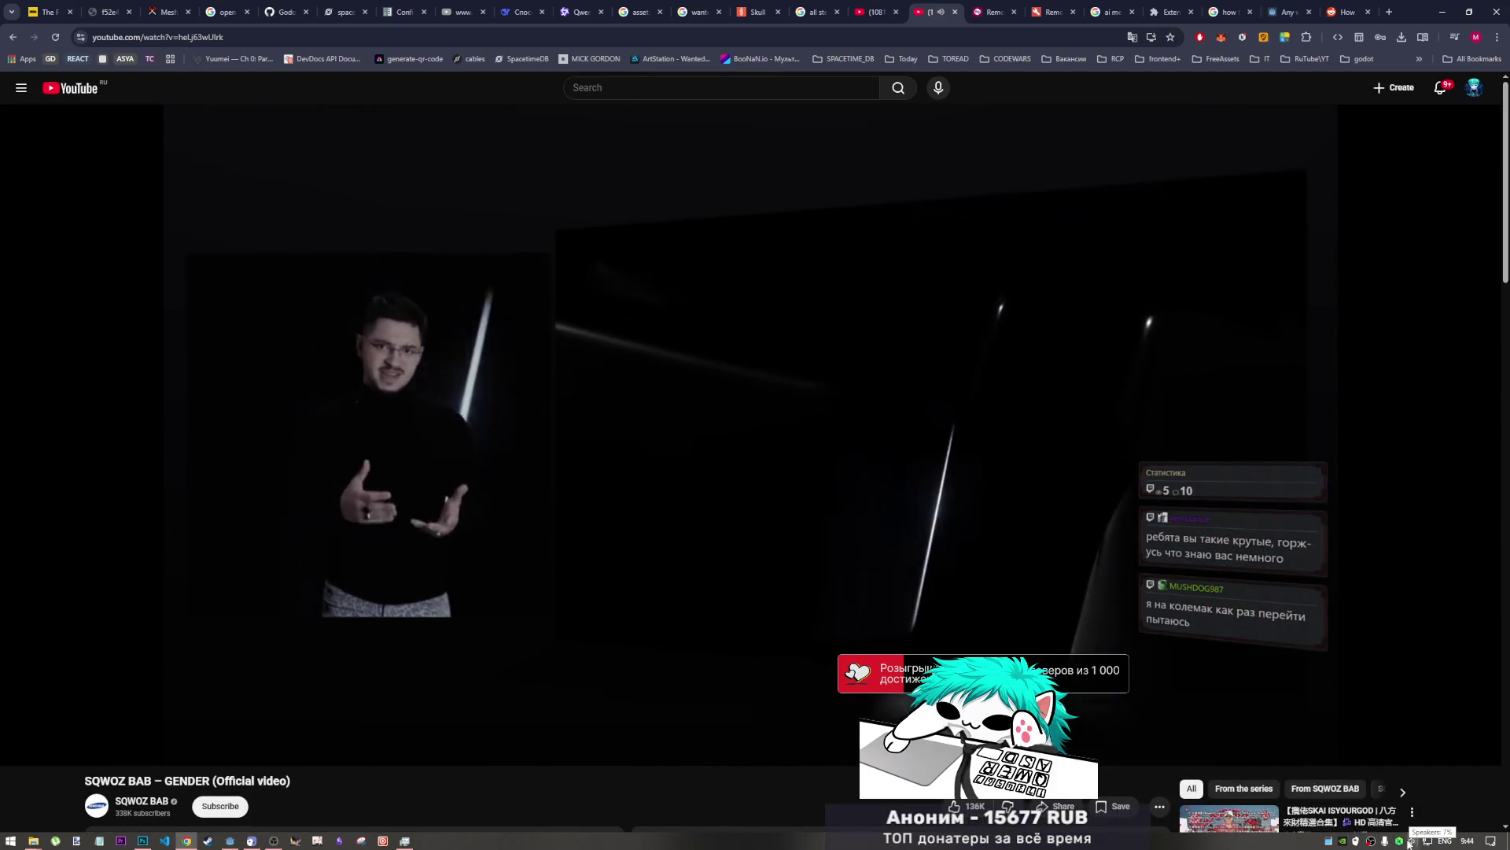
mouse_move(709, 757)
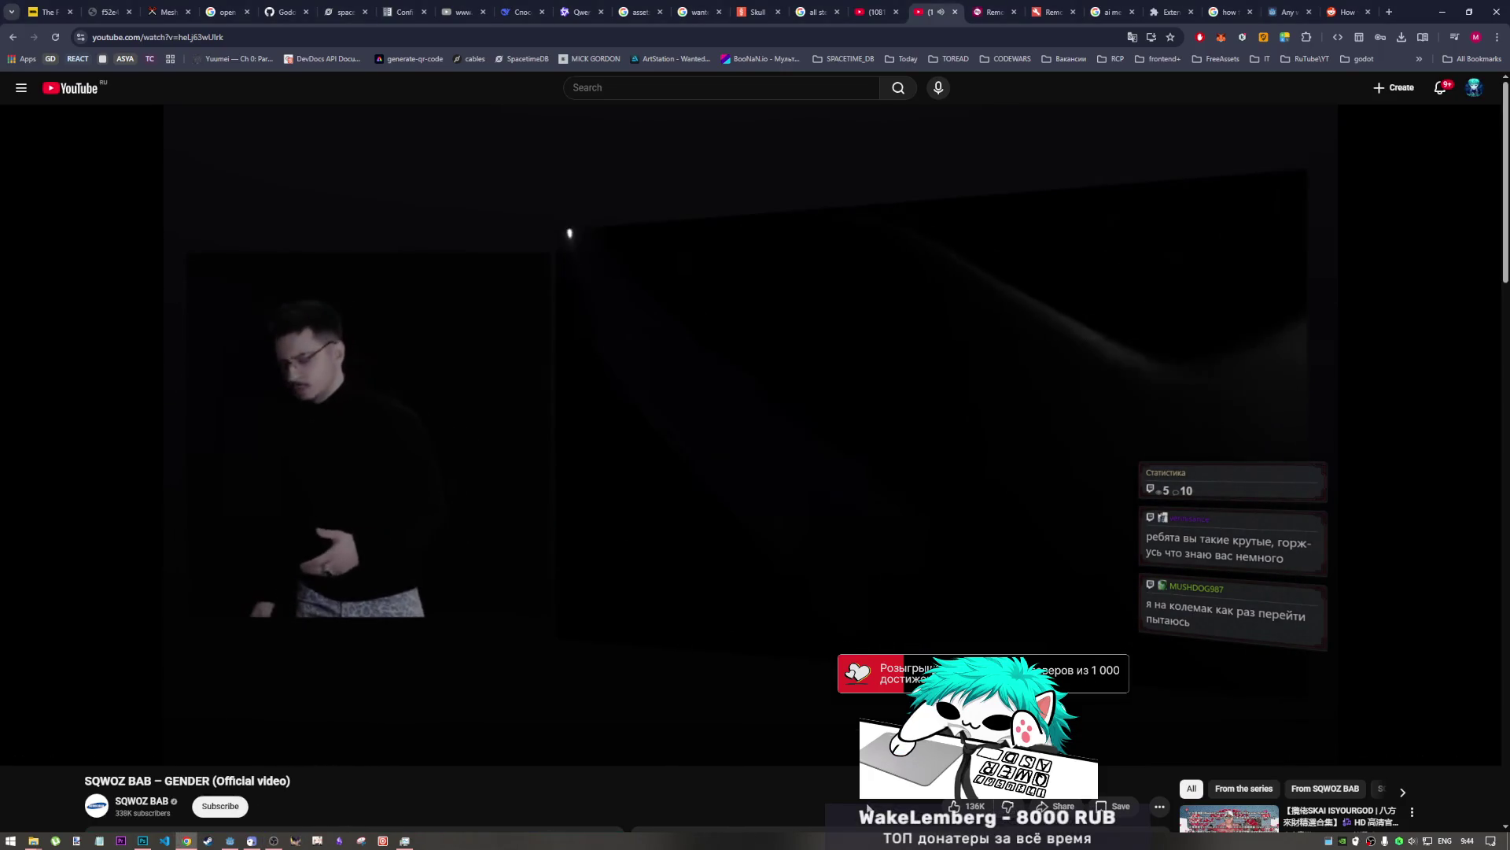
left_click(464, 755)
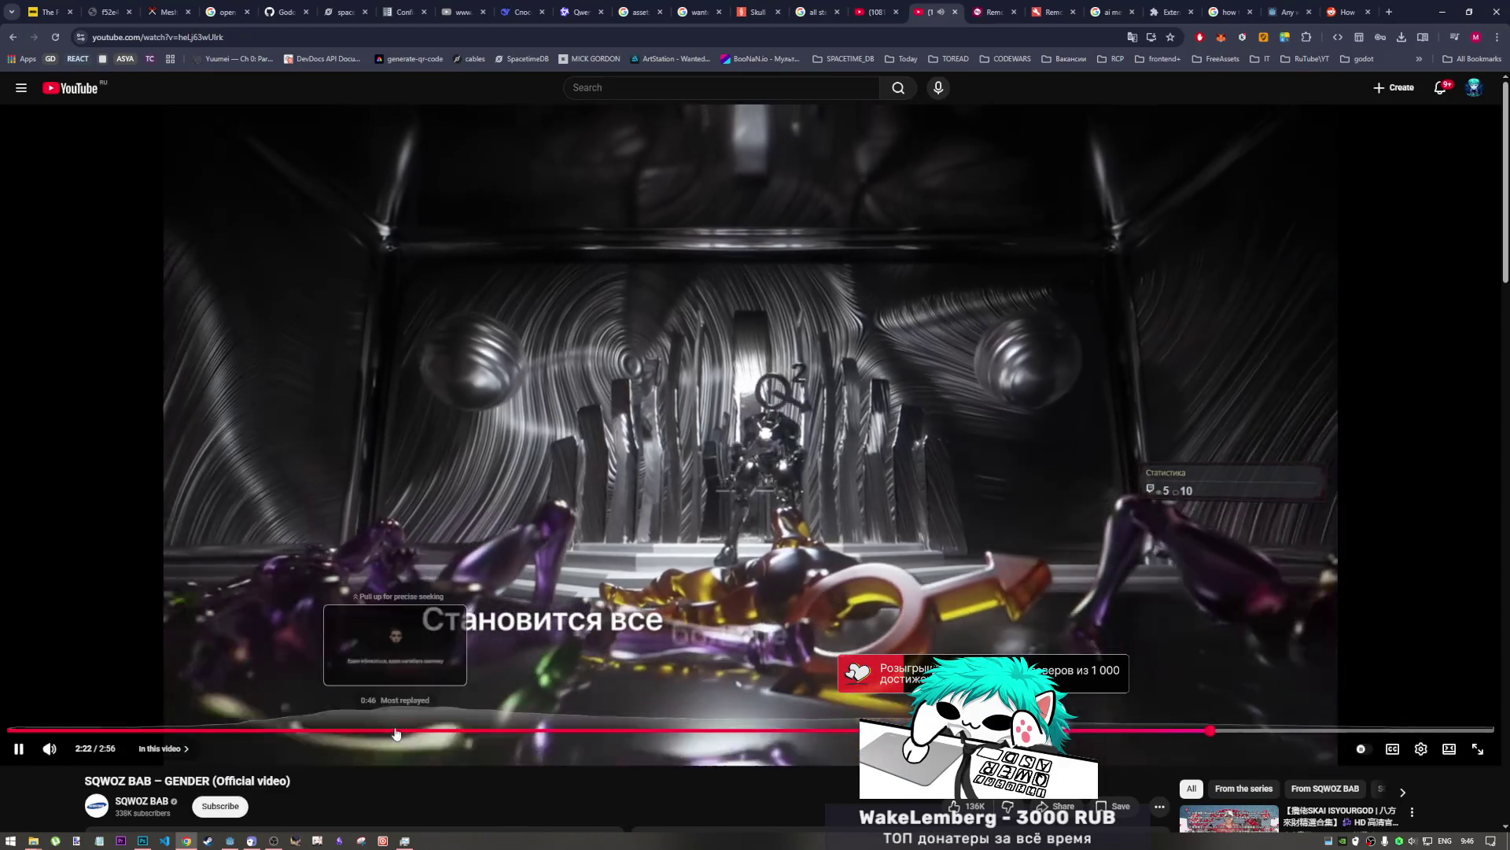
- Pause the GENDER video and switch to the Red Room Series mix tab
scroll(233, 759, "down", 1)
scroll(561, 771, "up", 1)
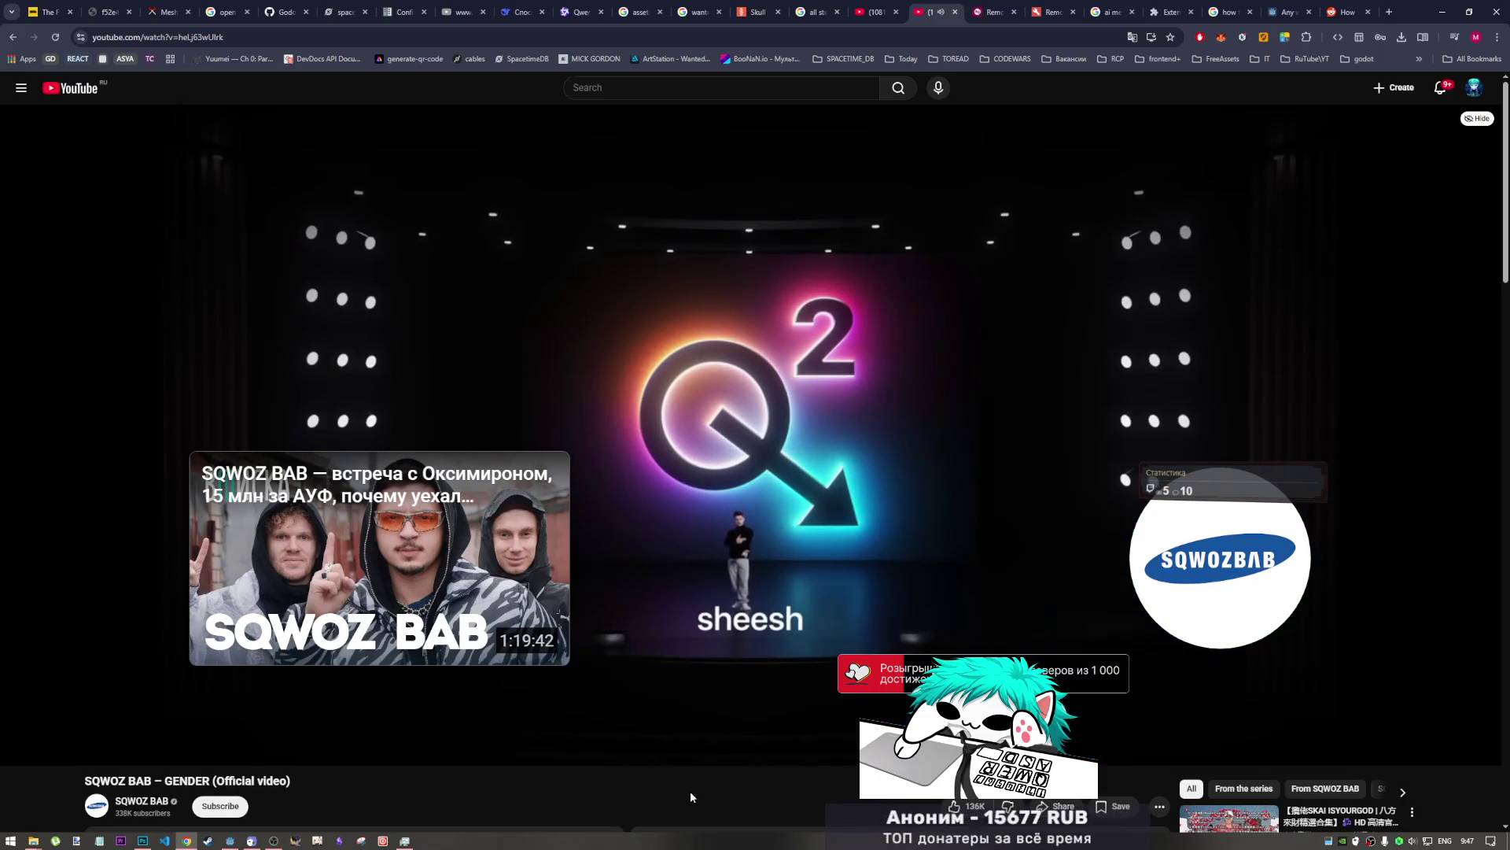
left_click(731, 630)
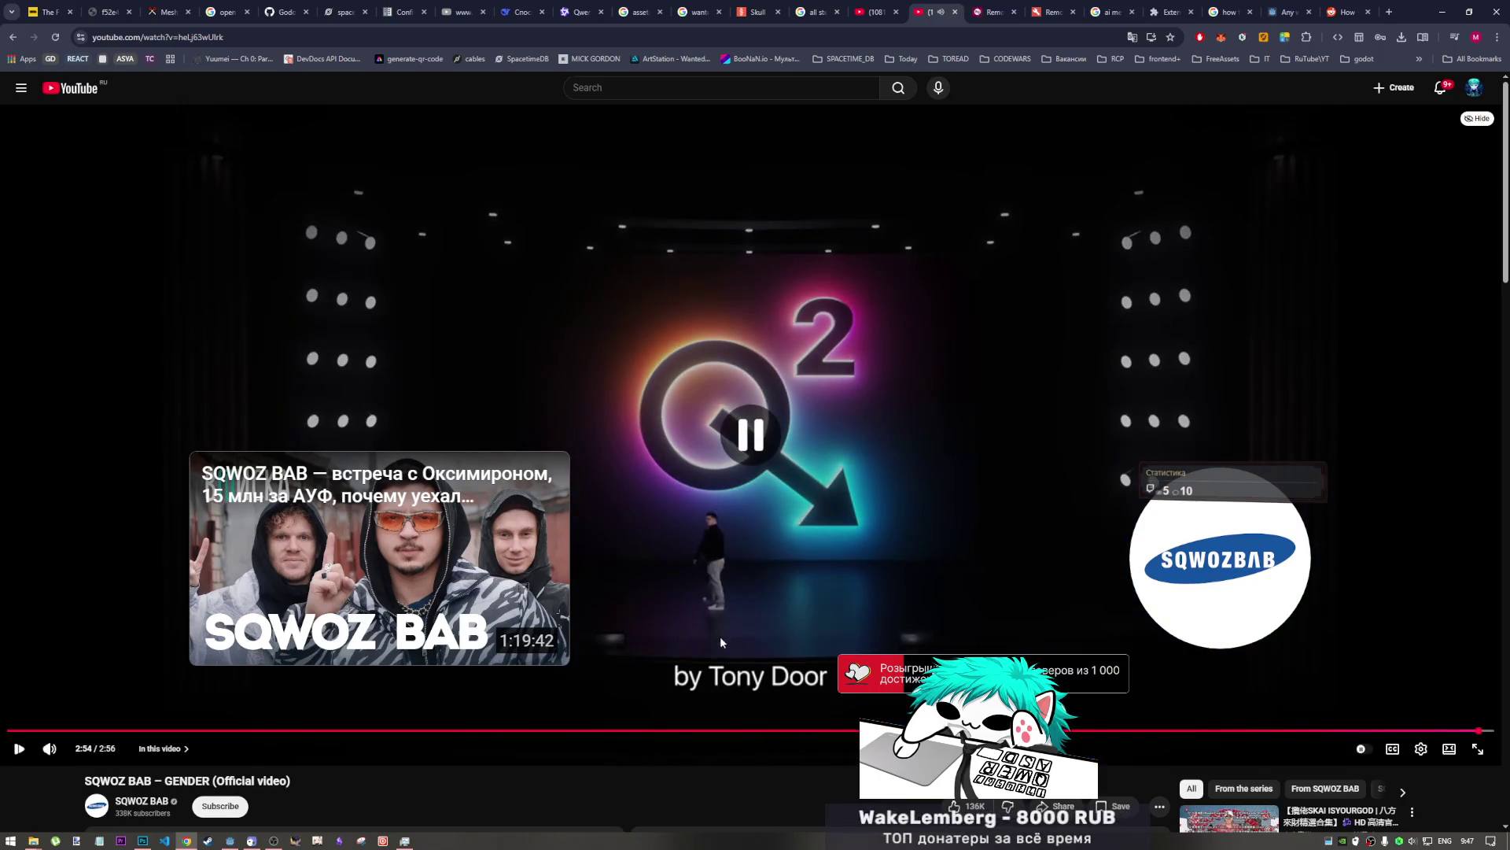
scroll(152, 784, "down", 1)
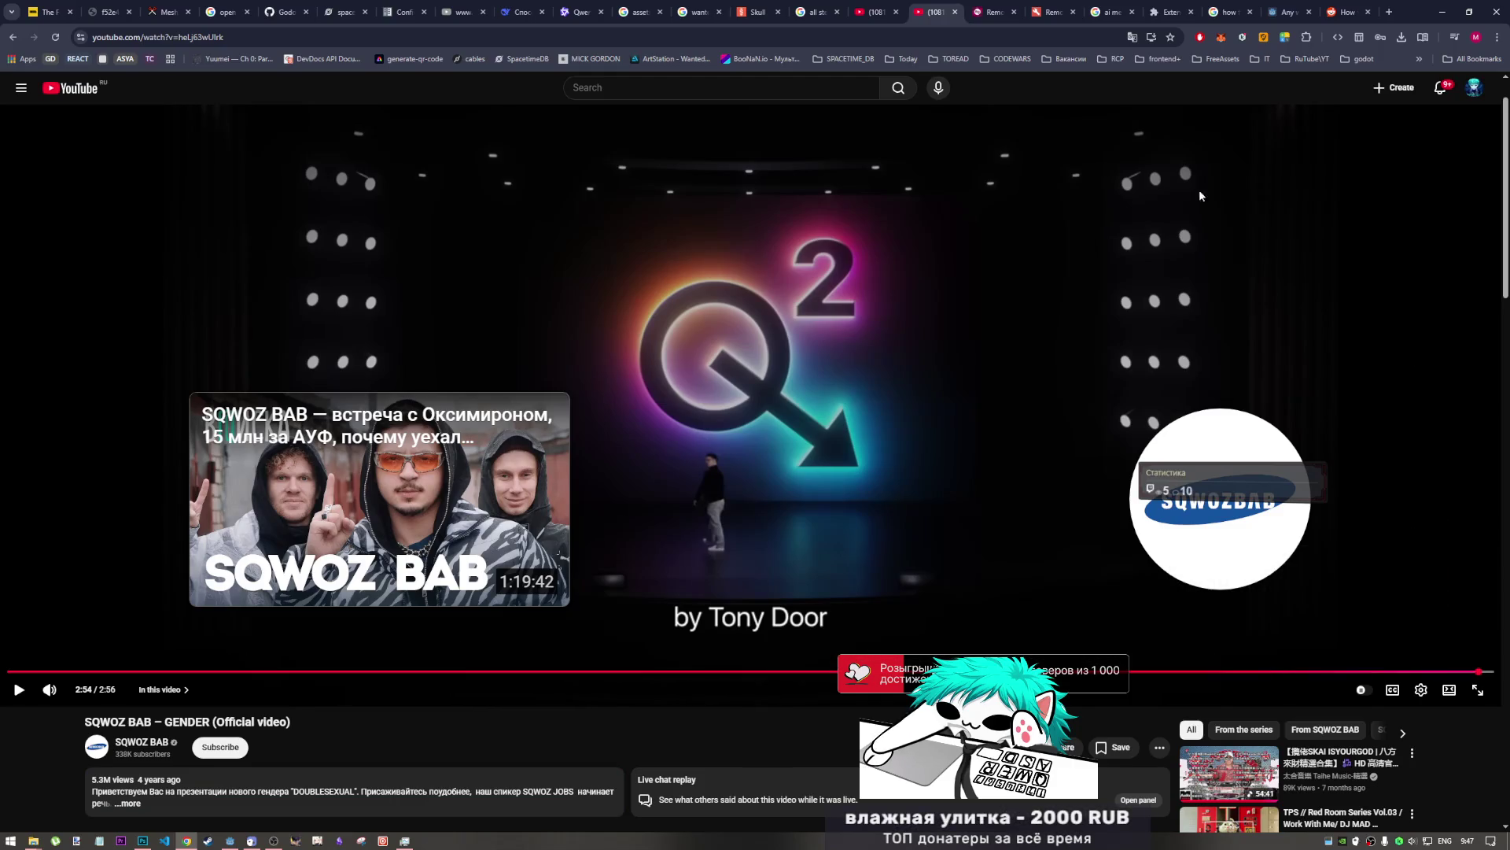
left_click(875, 12)
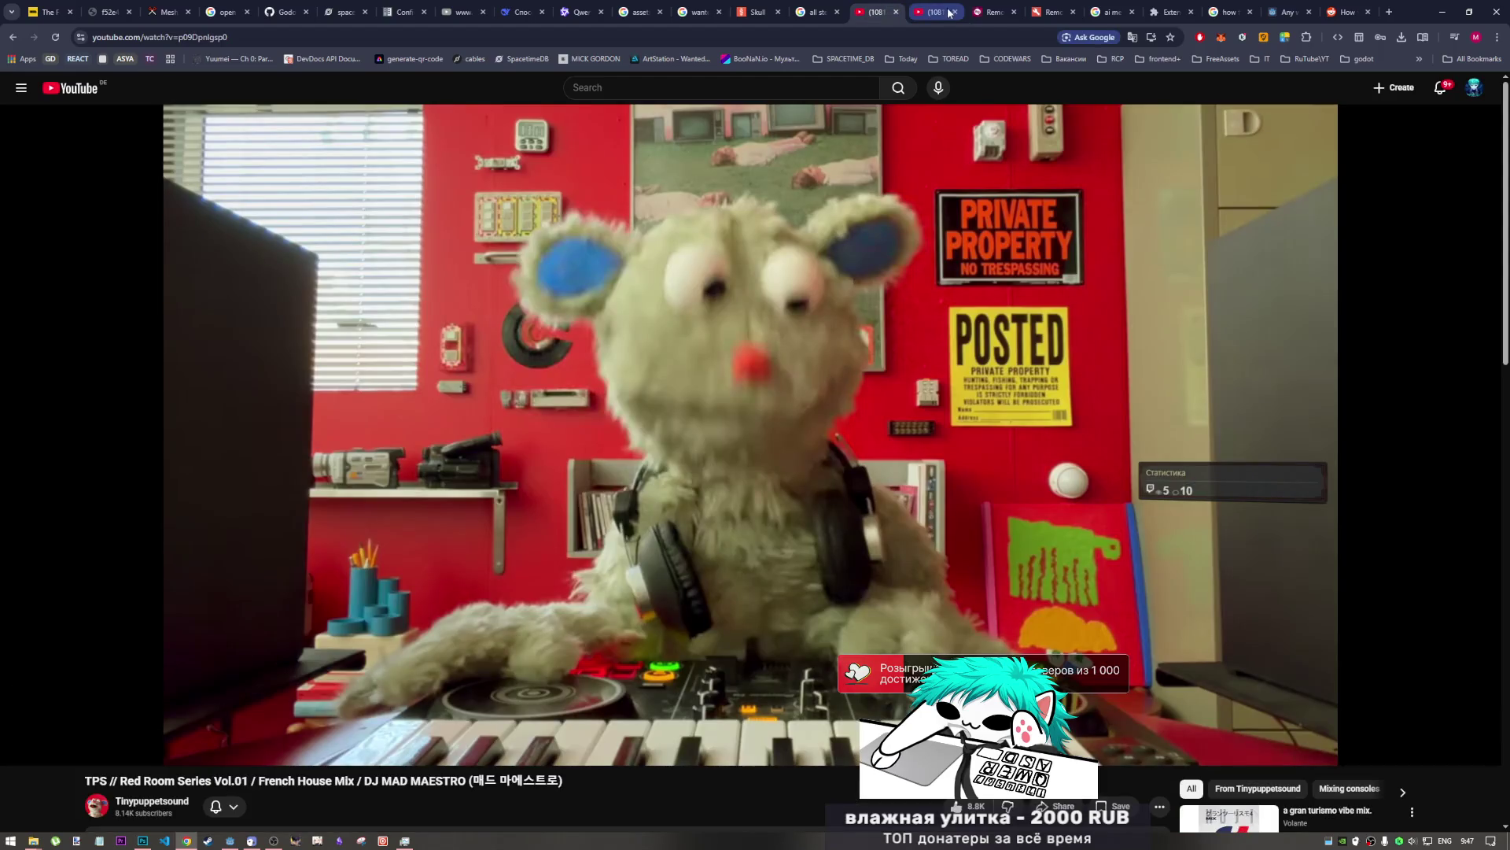
- Close the GENDER tab, resume the Red Room Series mix, and return to the Photoshop poster
left_click(955, 12)
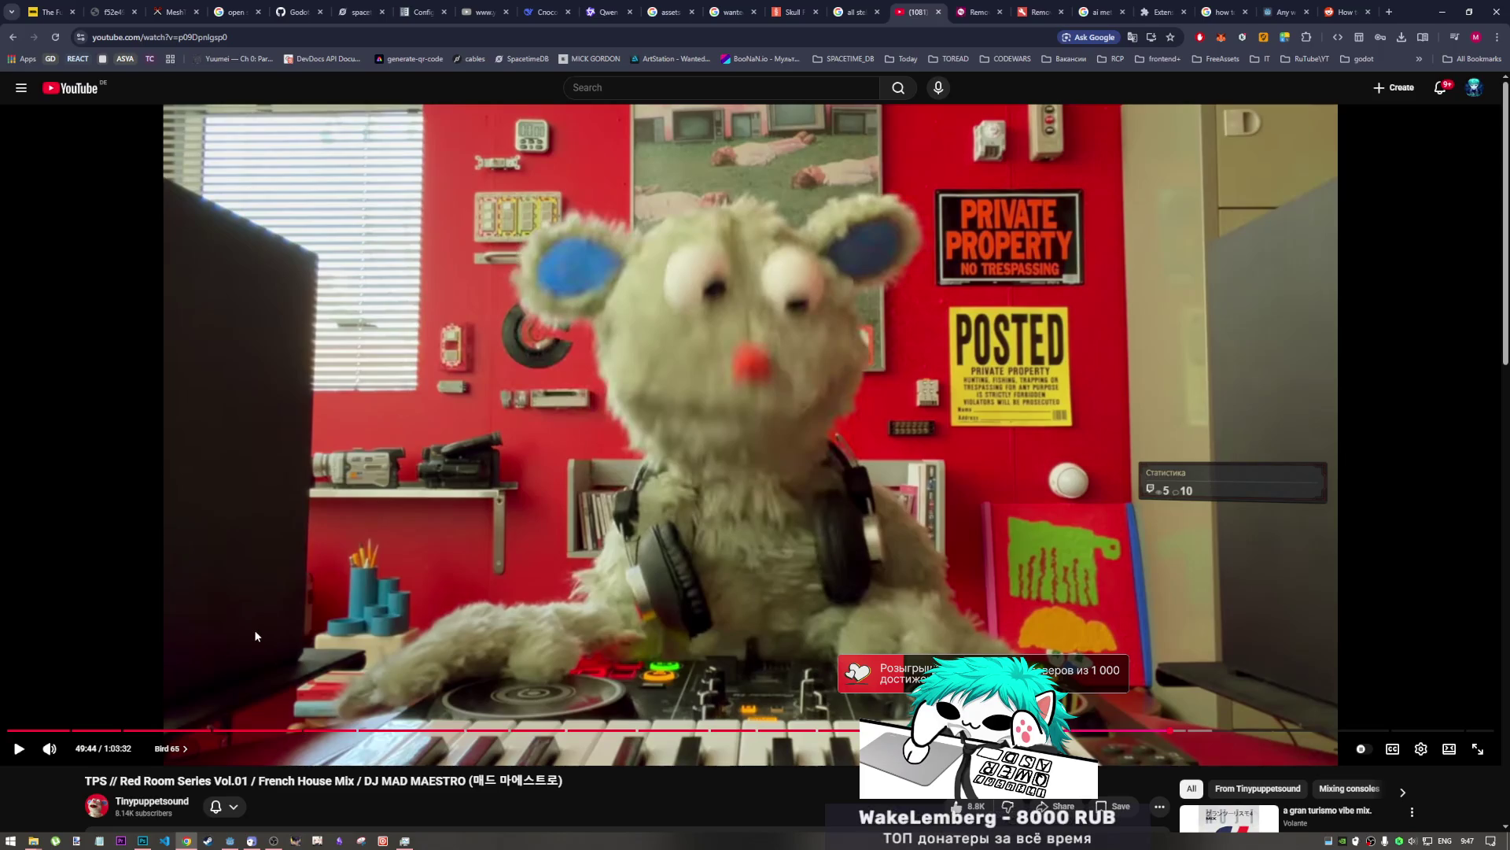
left_click(296, 564)
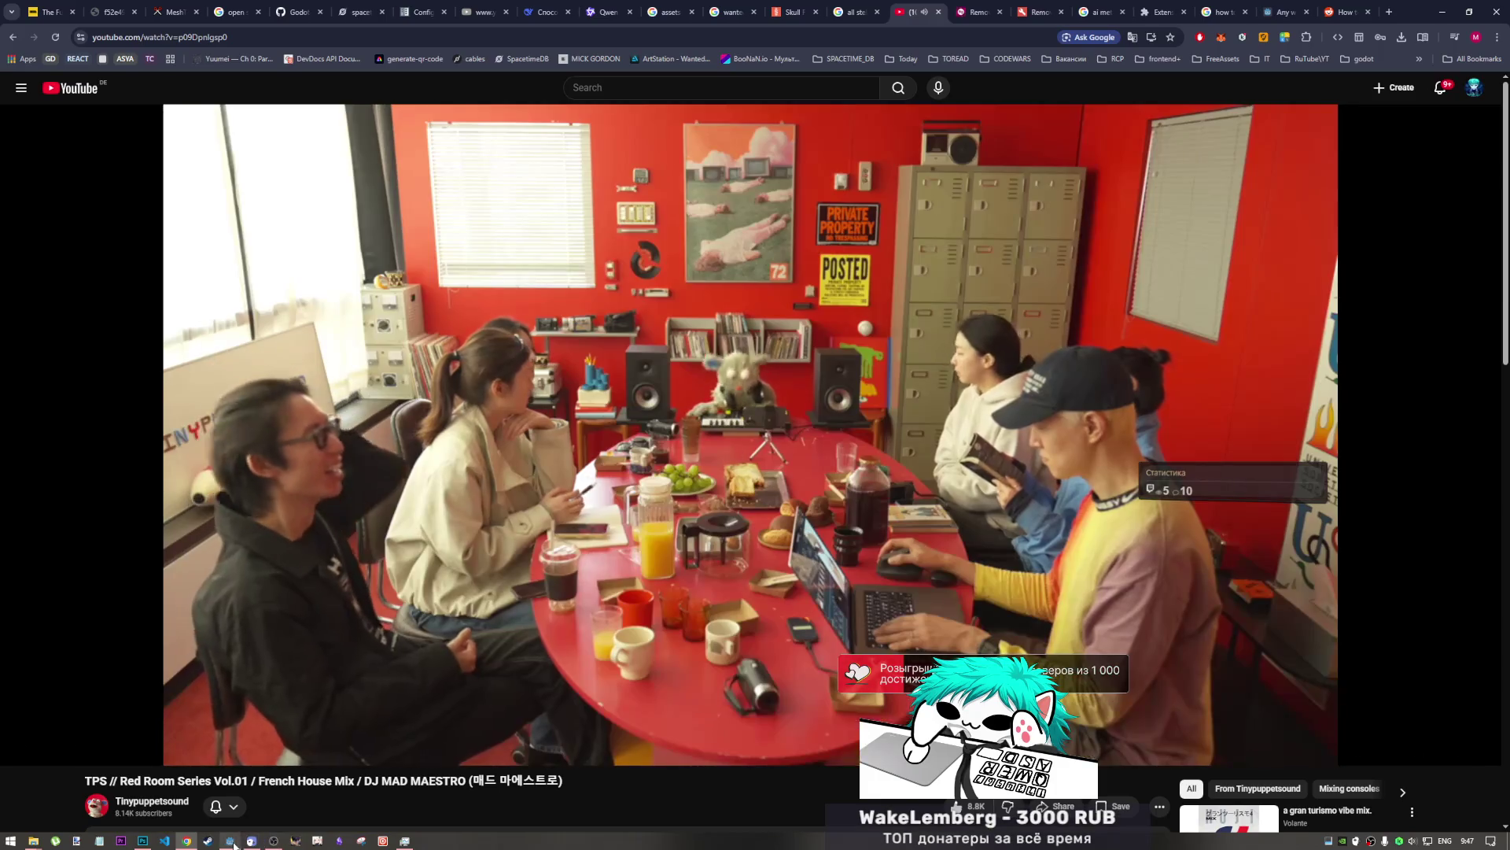
left_click(273, 840)
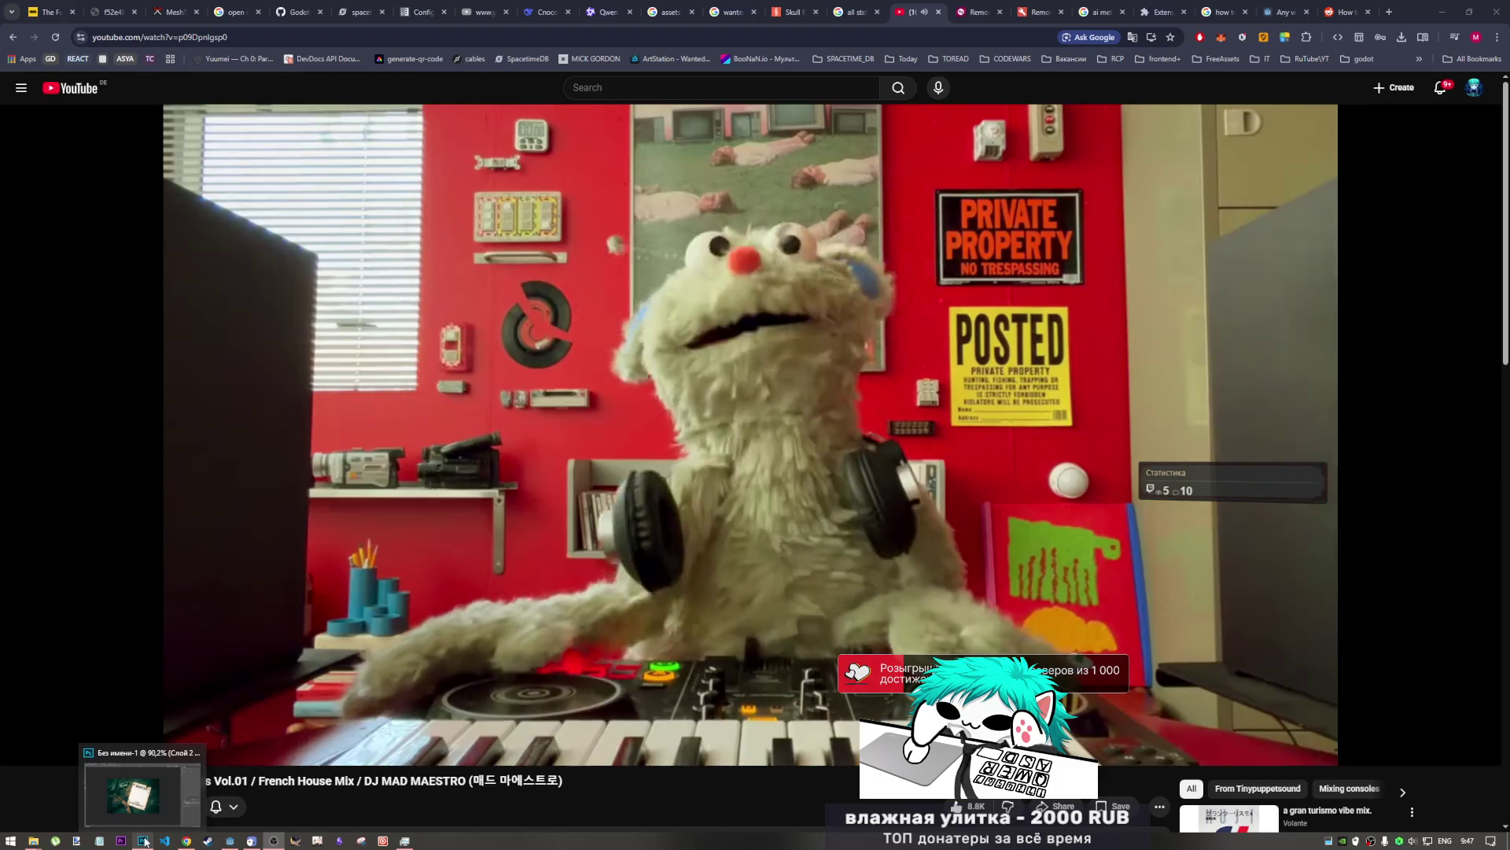
left_click(145, 840)
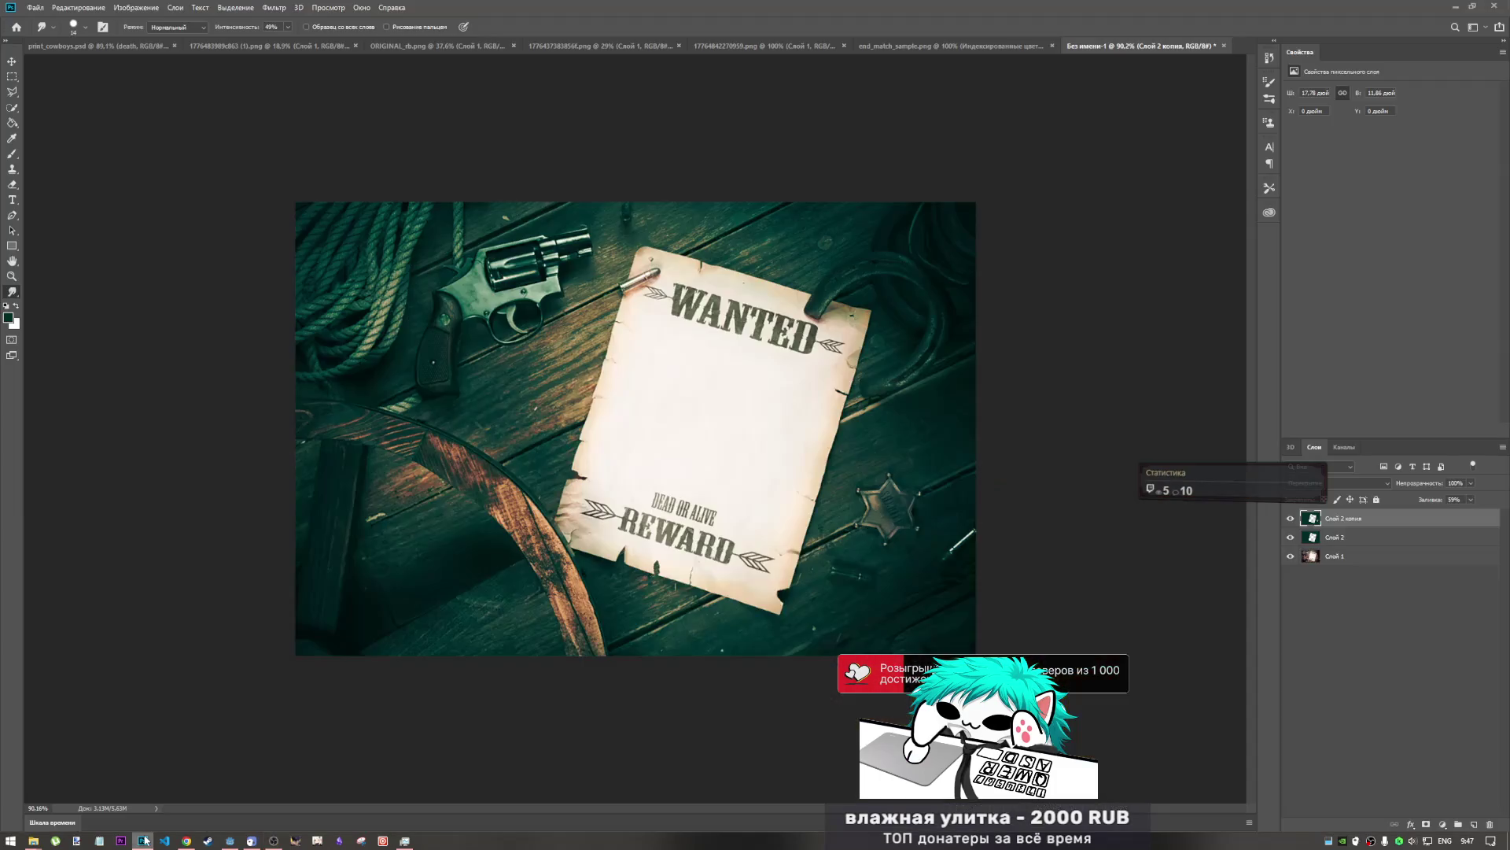
- Set the Слой 2 layer's fill to 0%
left_click(1335, 539)
left_click(1340, 558)
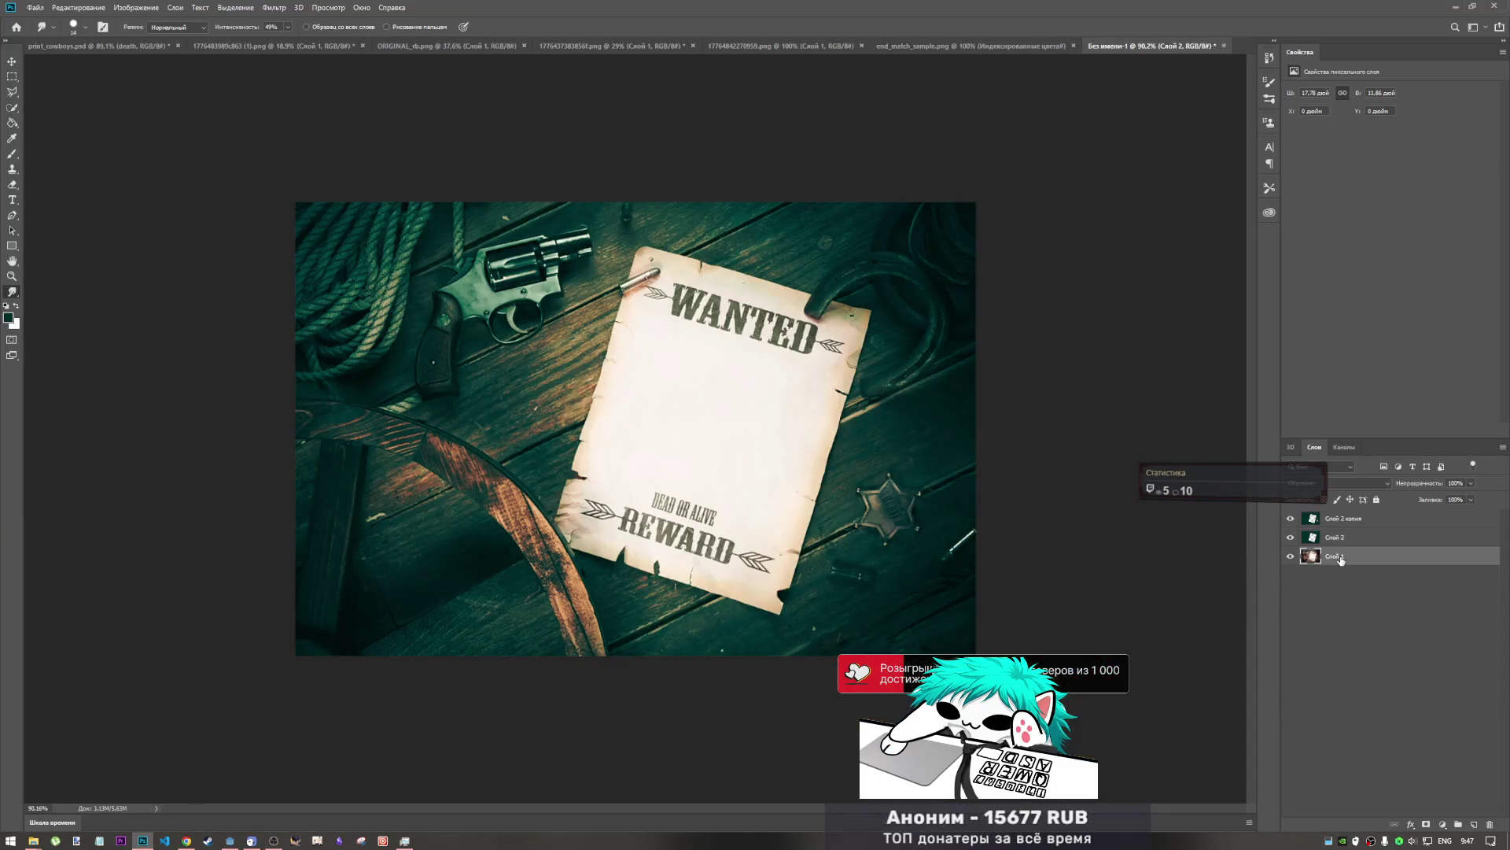
left_click(1351, 521)
left_click(1345, 540)
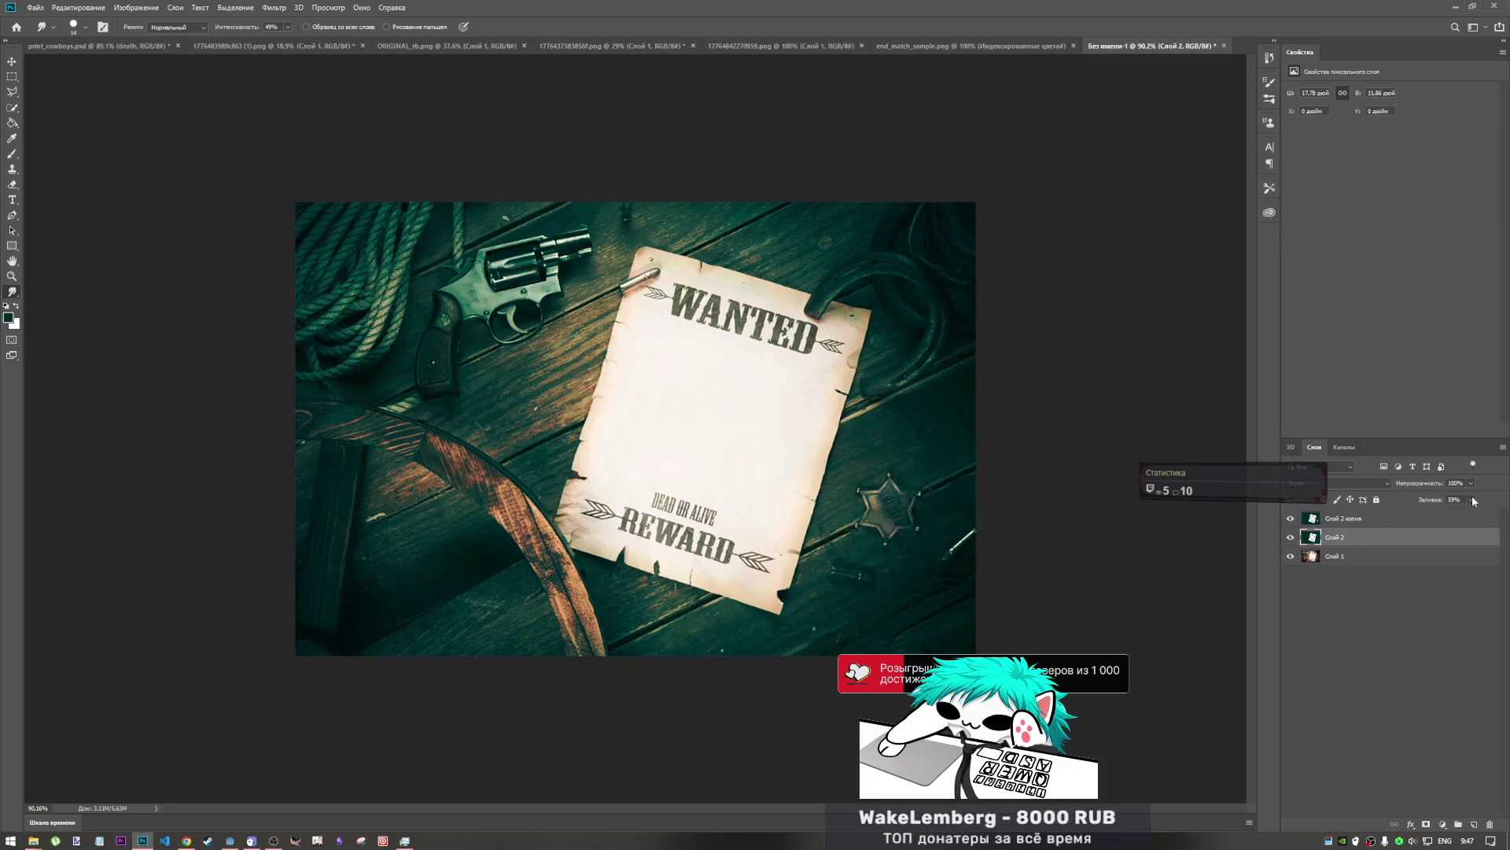
left_click_drag(1448, 516, 1455, 518)
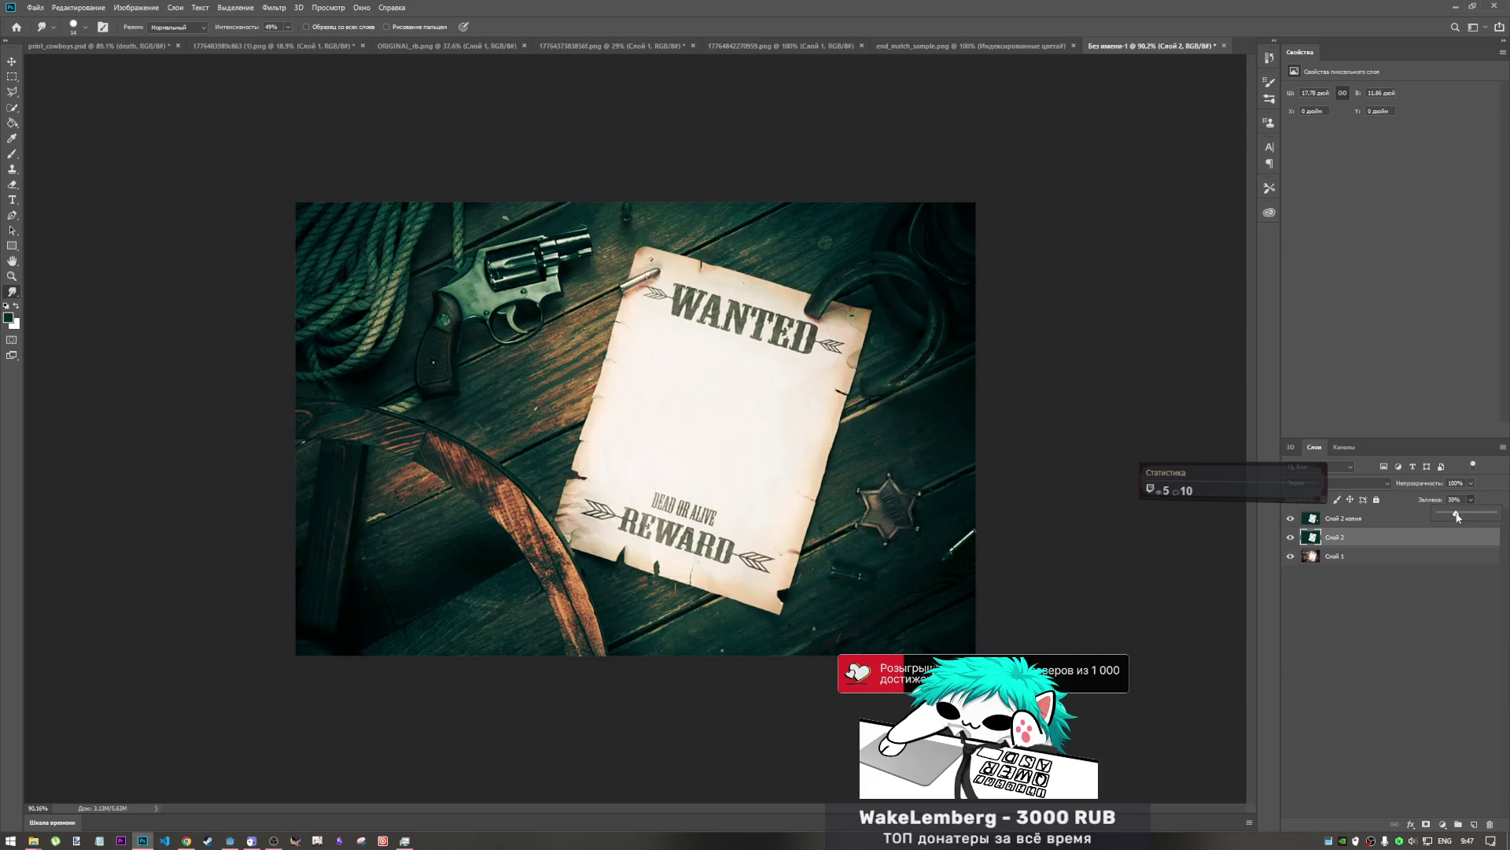
- Set the Слой 2 копия layer's fill to exactly 50%
left_click(1400, 523)
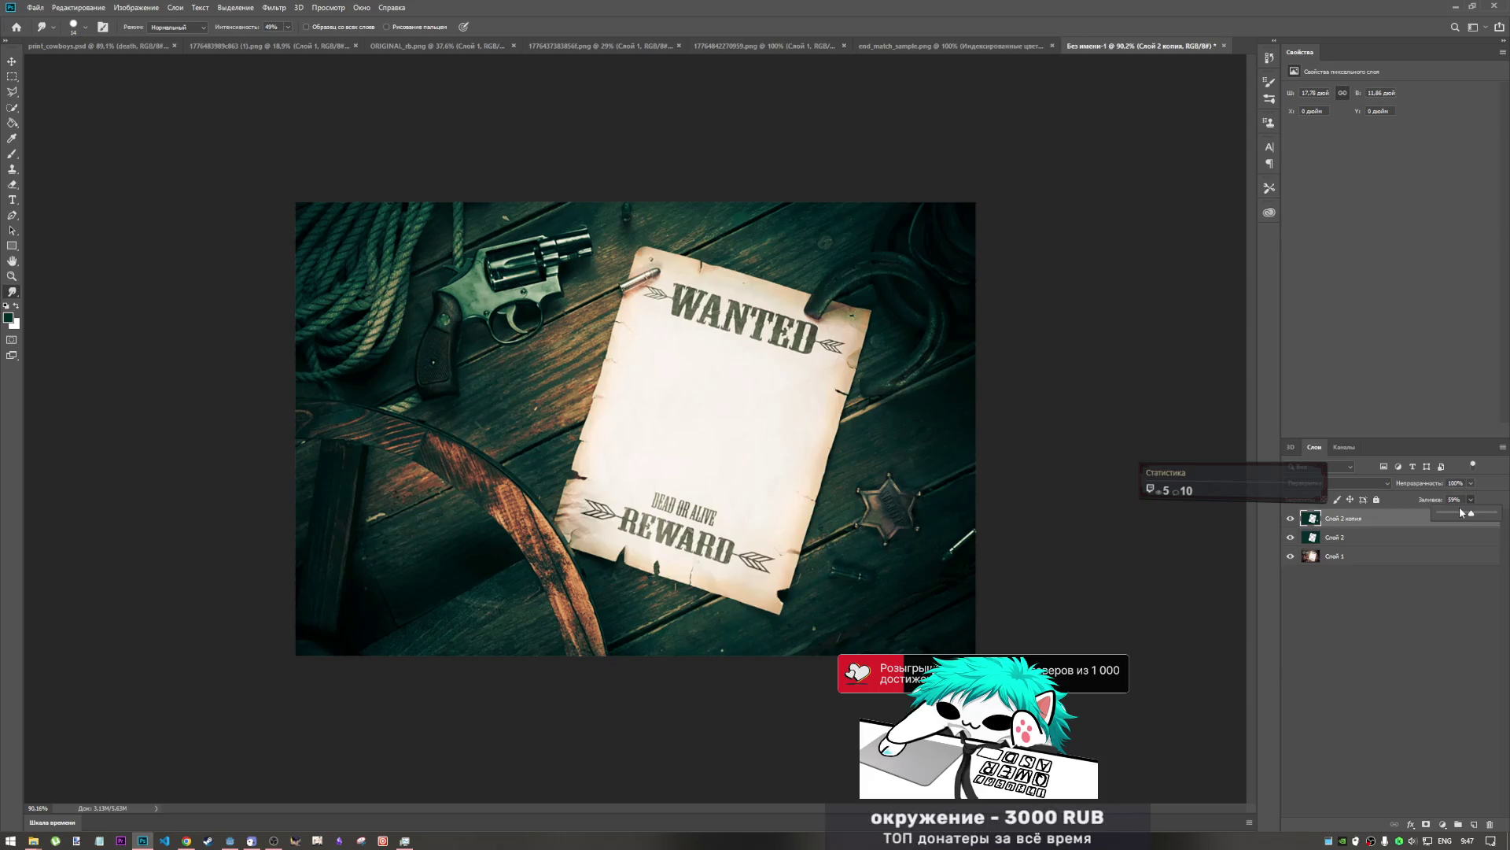
left_click(1462, 513)
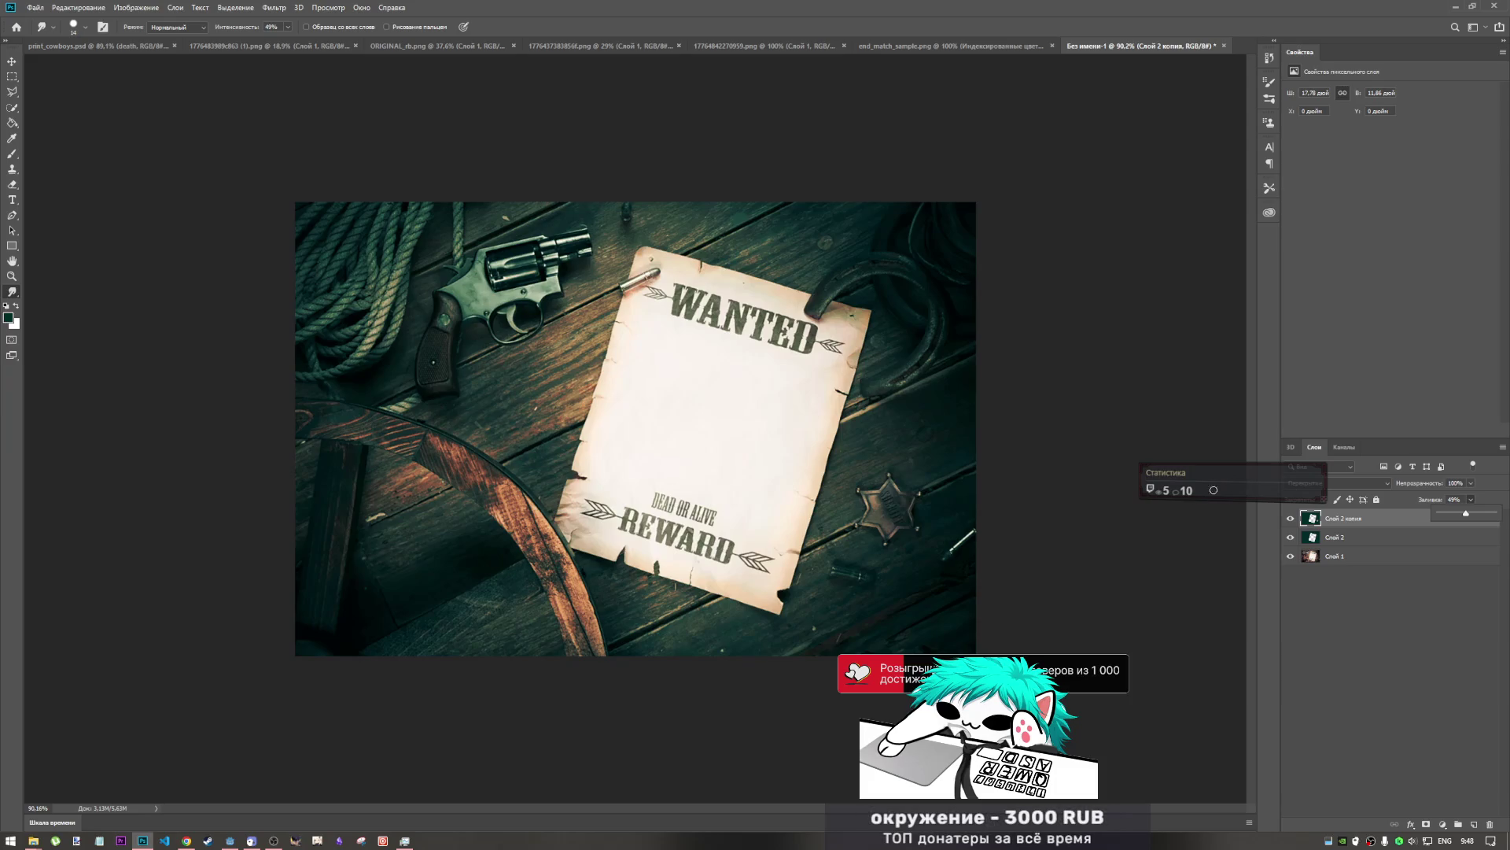
left_click(1462, 501)
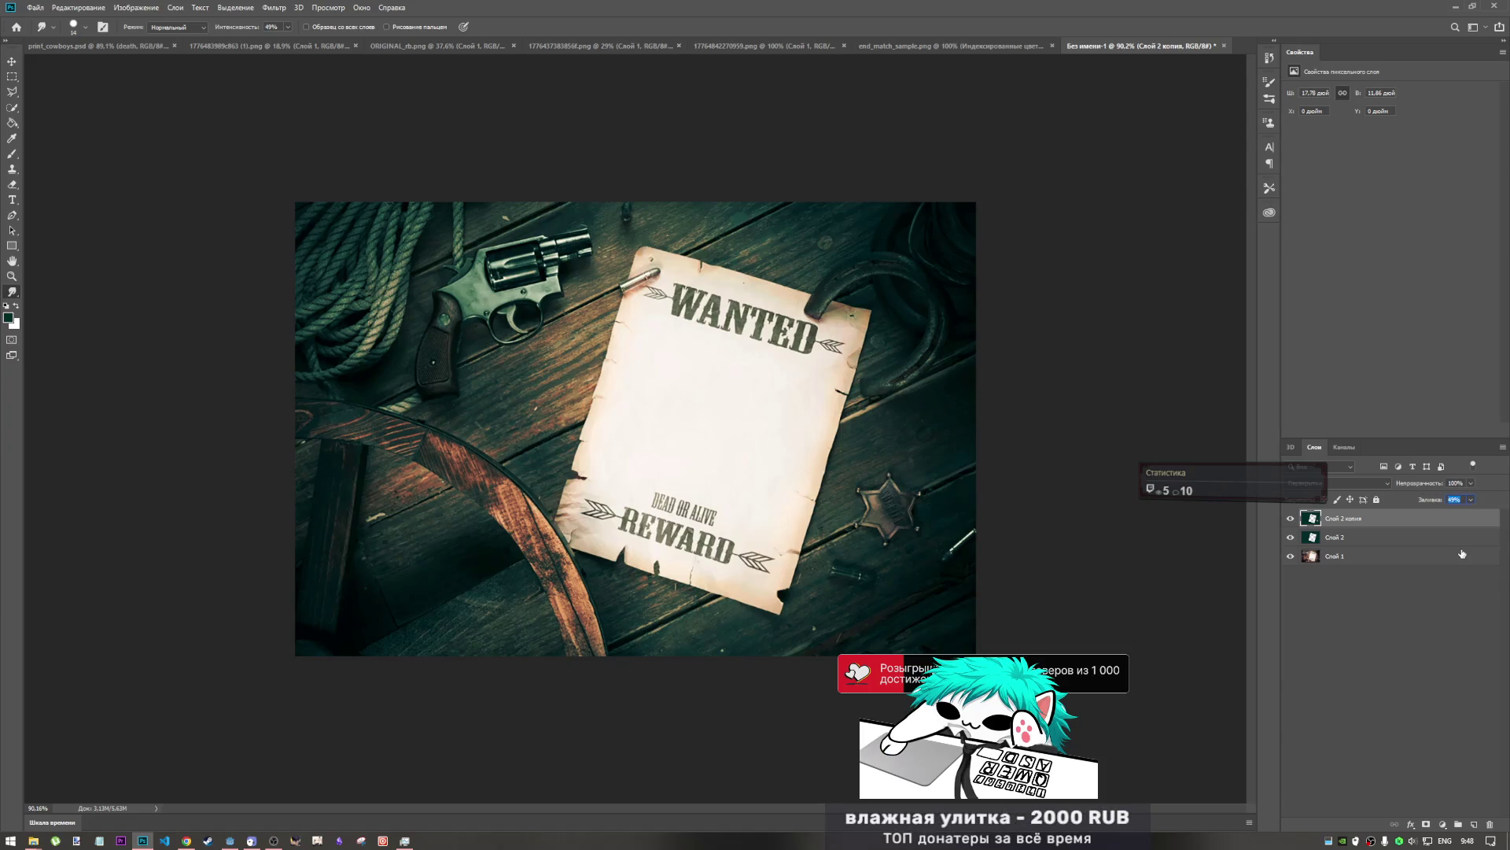
type("50")
key("Return")
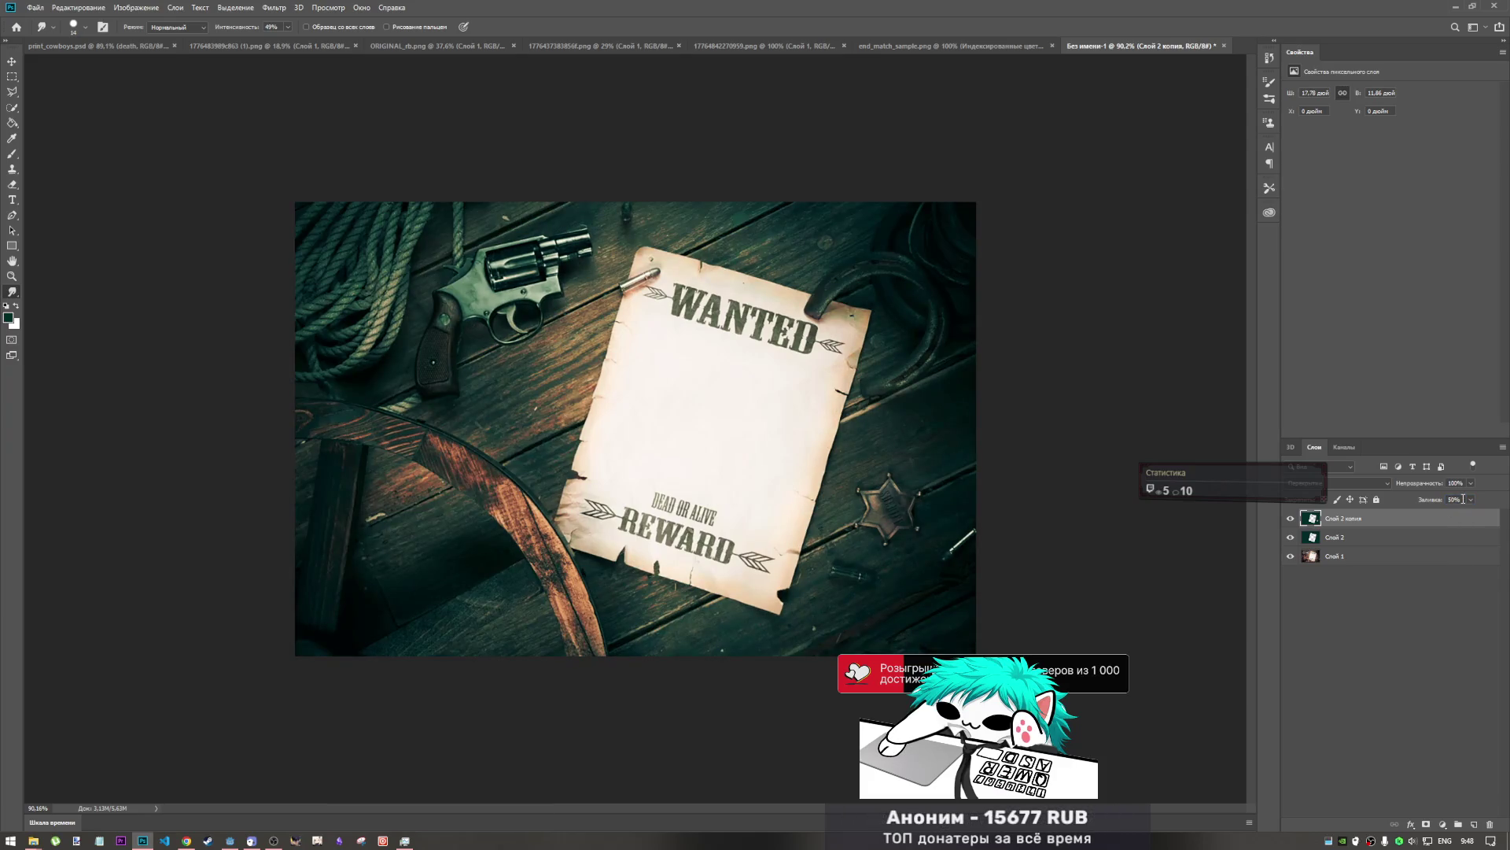
- Lower Слой 2 копия's opacity to 75% and go back to the YouTube video
mouse_move(1453, 498)
left_mouse_down()
mouse_move(1428, 498)
mouse_move(1460, 498)
left_mouse_up()
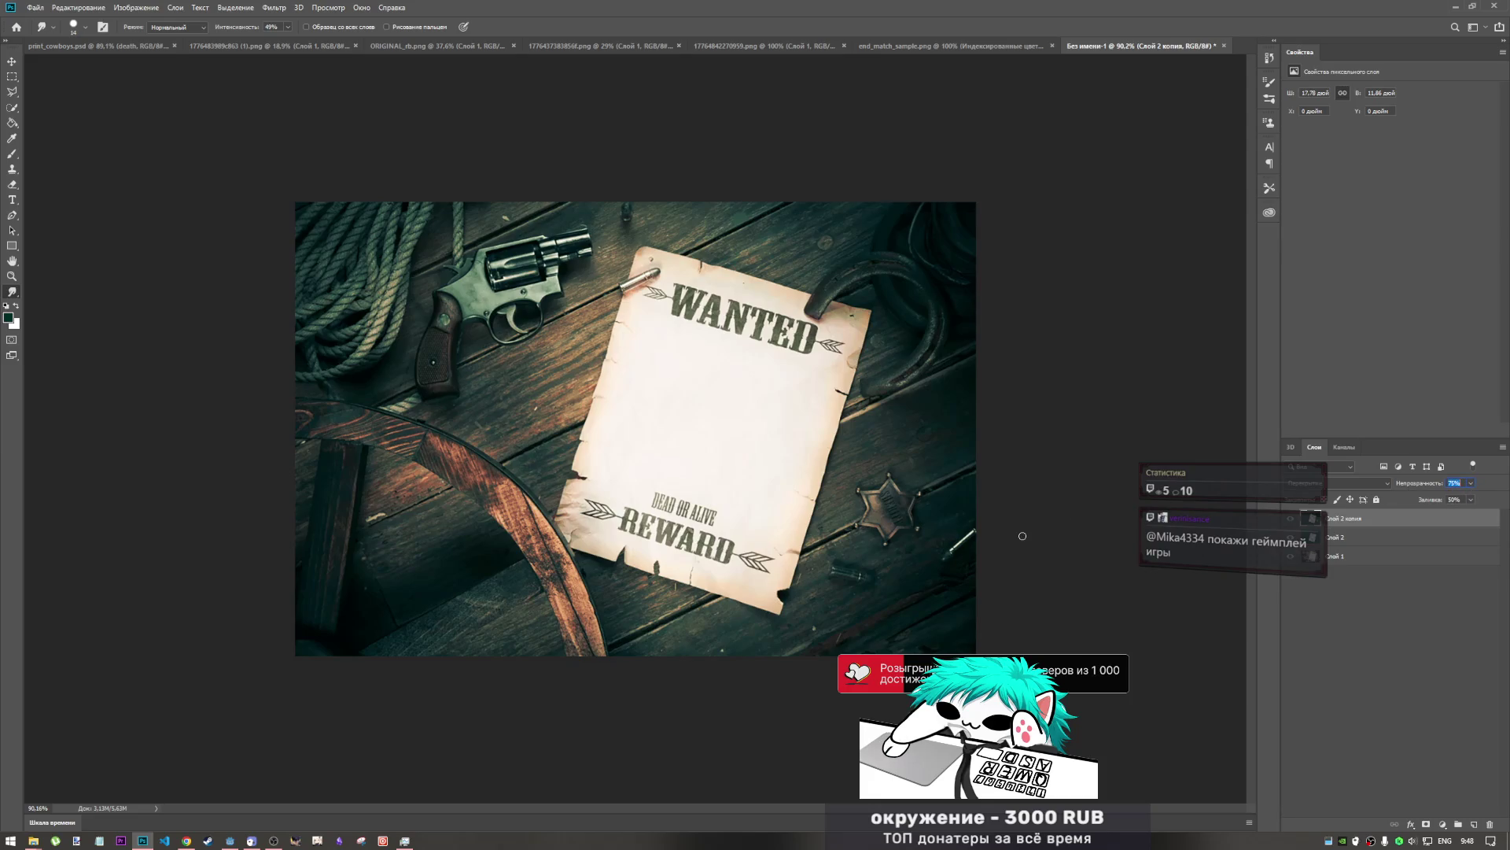
left_click(1357, 537)
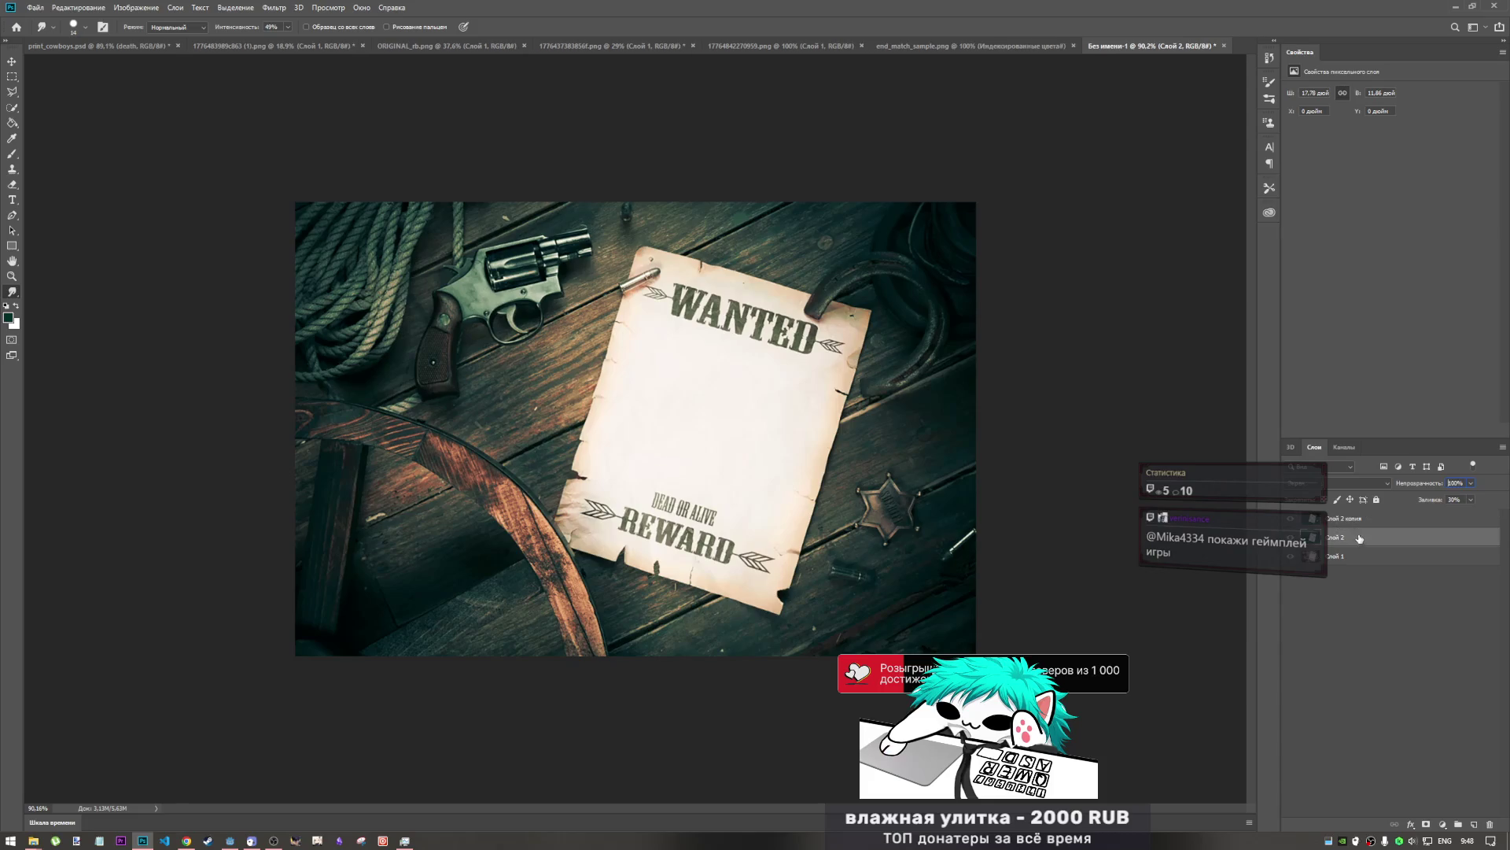
left_click(1363, 565)
left_click(1363, 519)
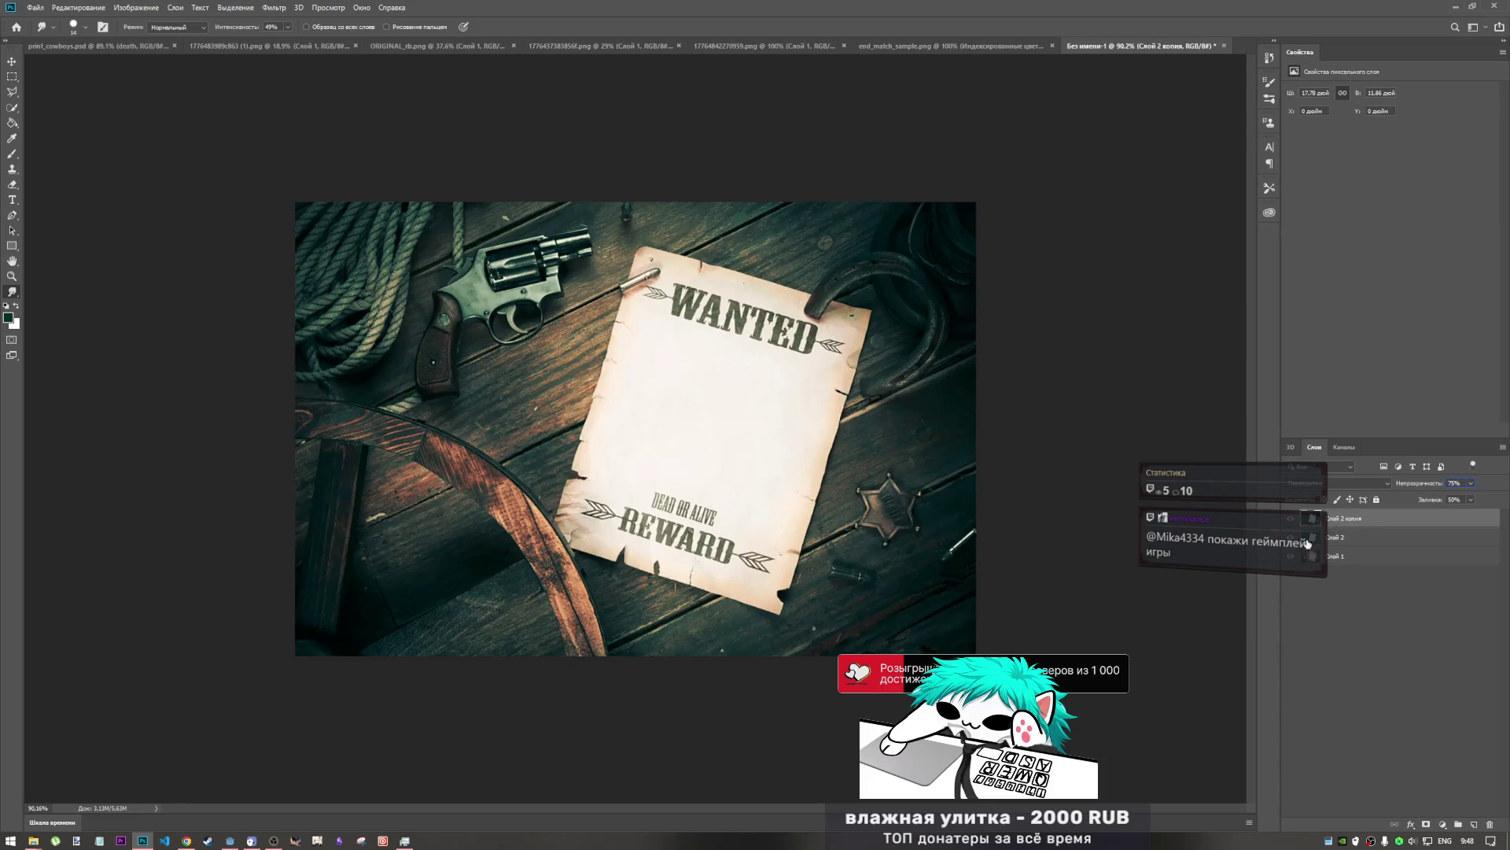
left_click(1454, 483)
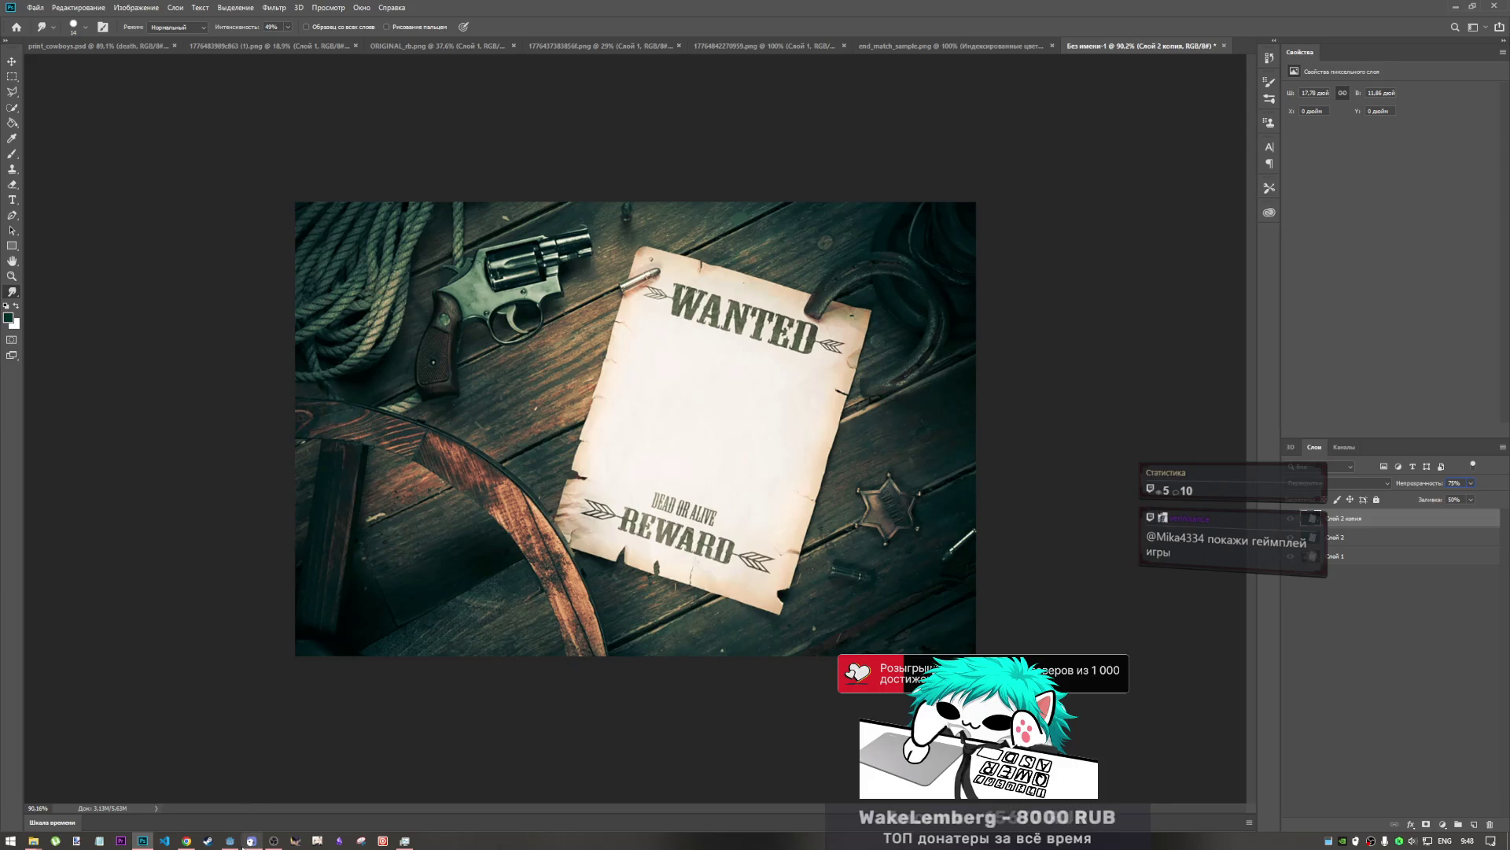
left_click(195, 839)
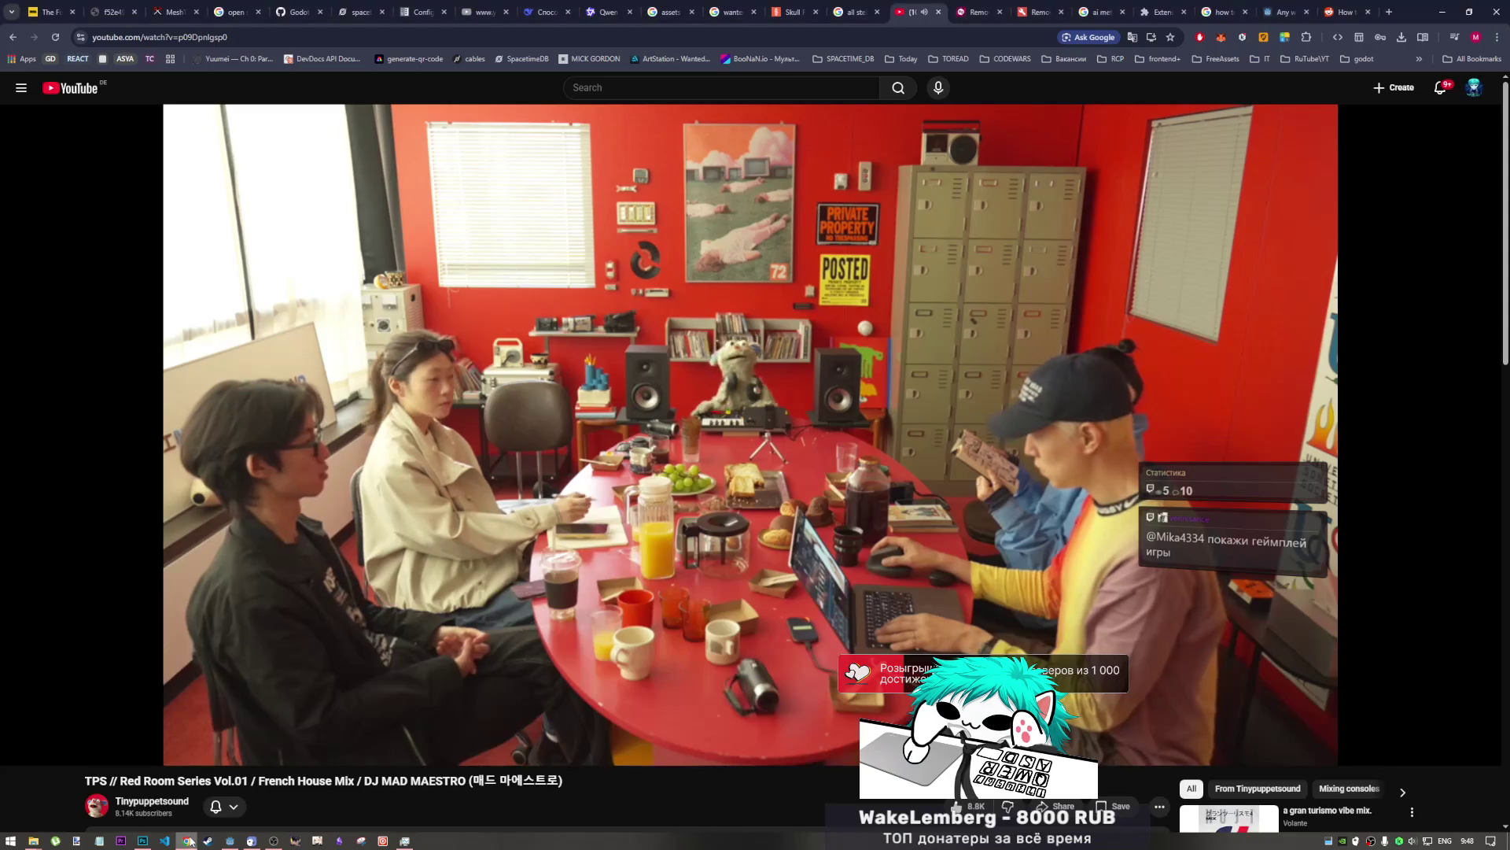
- Pause the music, compare with Godot's current end-match image, and bring up Photoshop's File menu
left_click(423, 653)
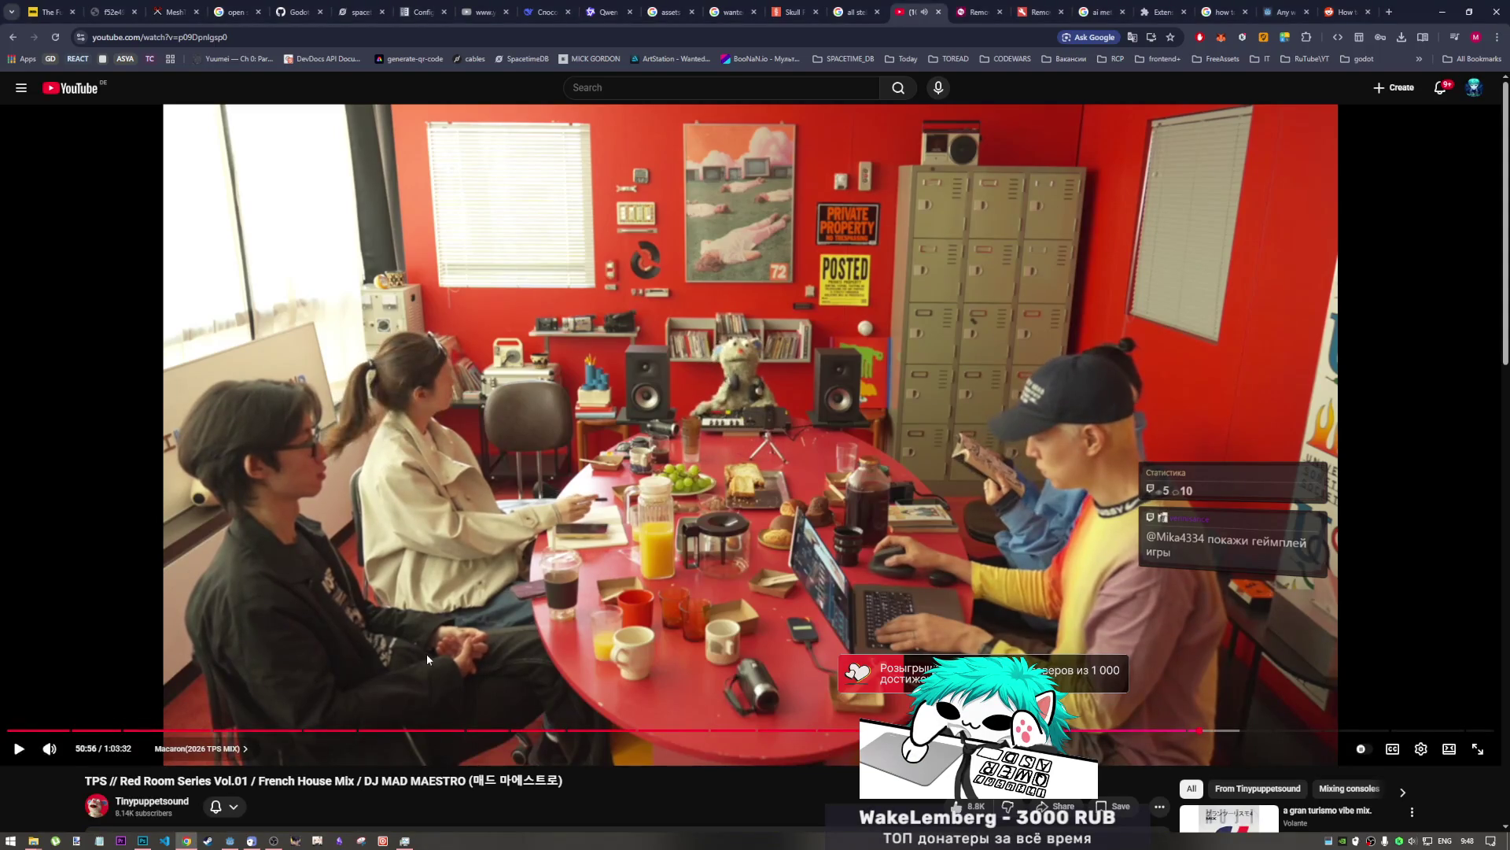
left_click(142, 840)
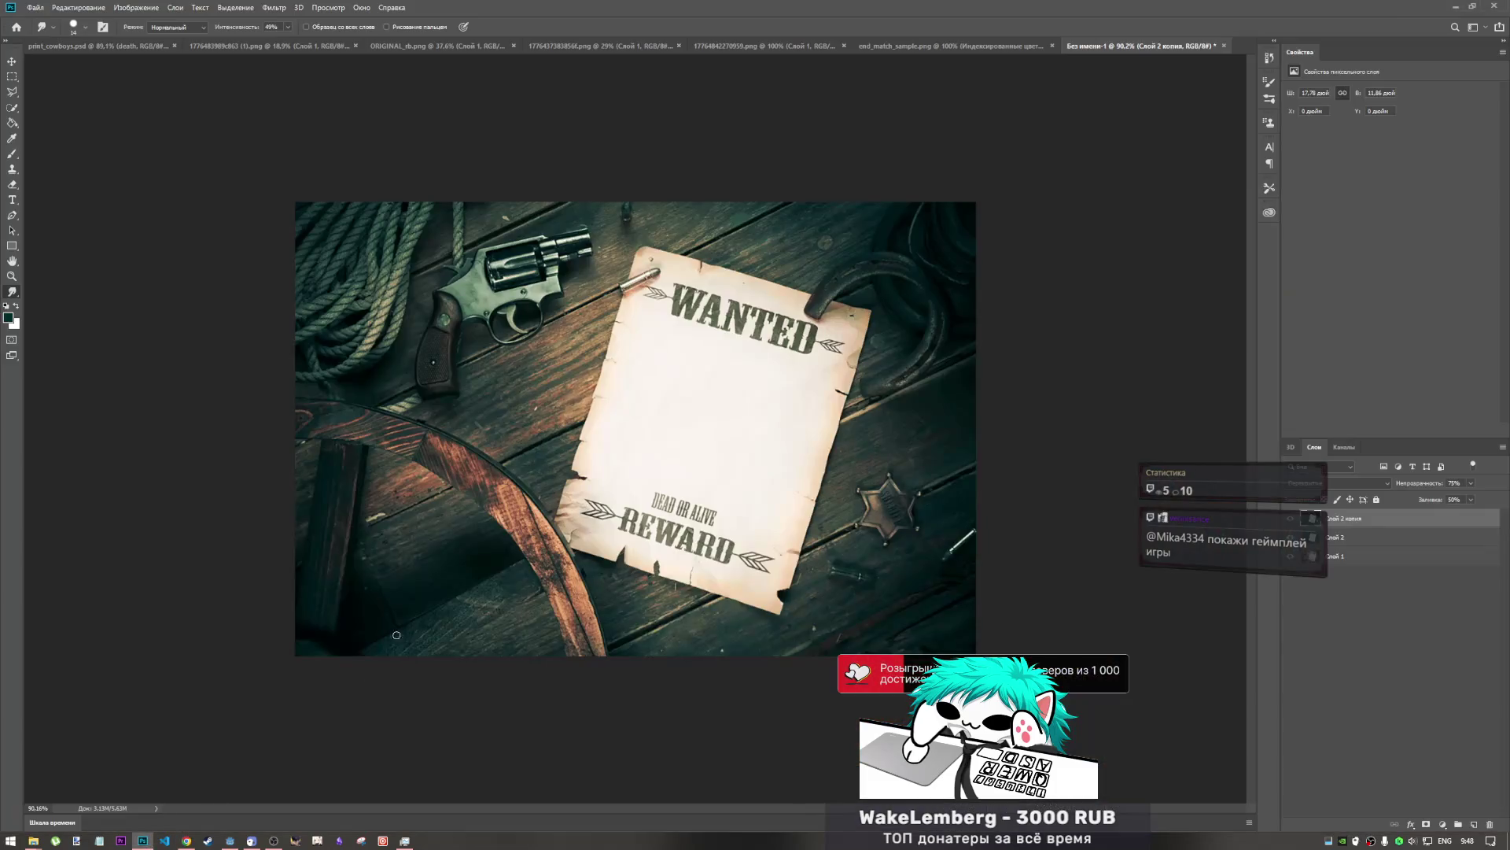
left_click(251, 840)
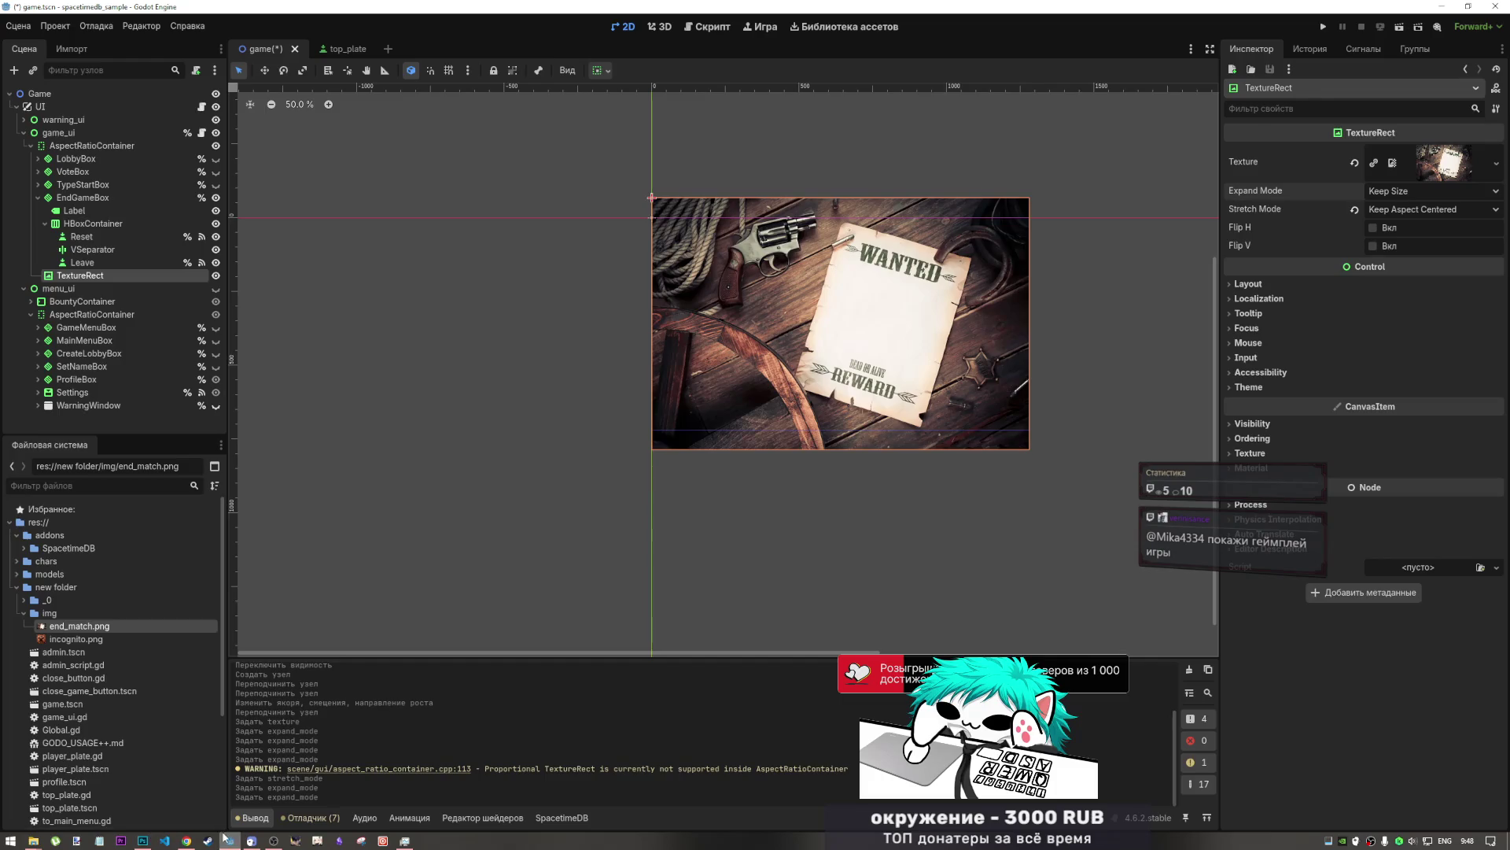
left_click(142, 840)
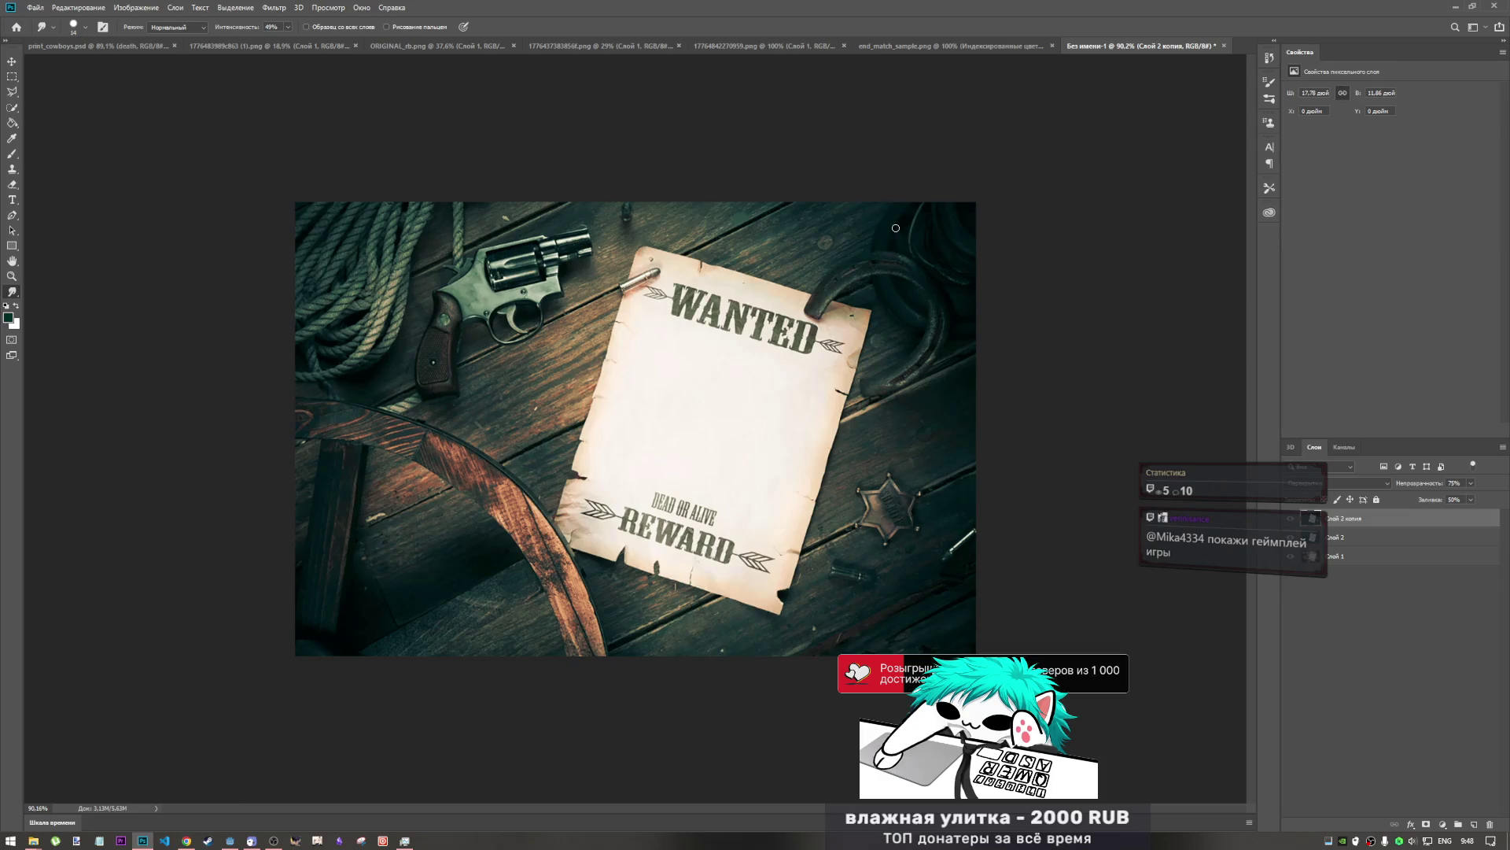
left_click(35, 7)
- Export the poster over end_match.png in the img folder, confirm the replacement, and view it in Godot
mouse_move(157, 168)
left_click(244, 168)
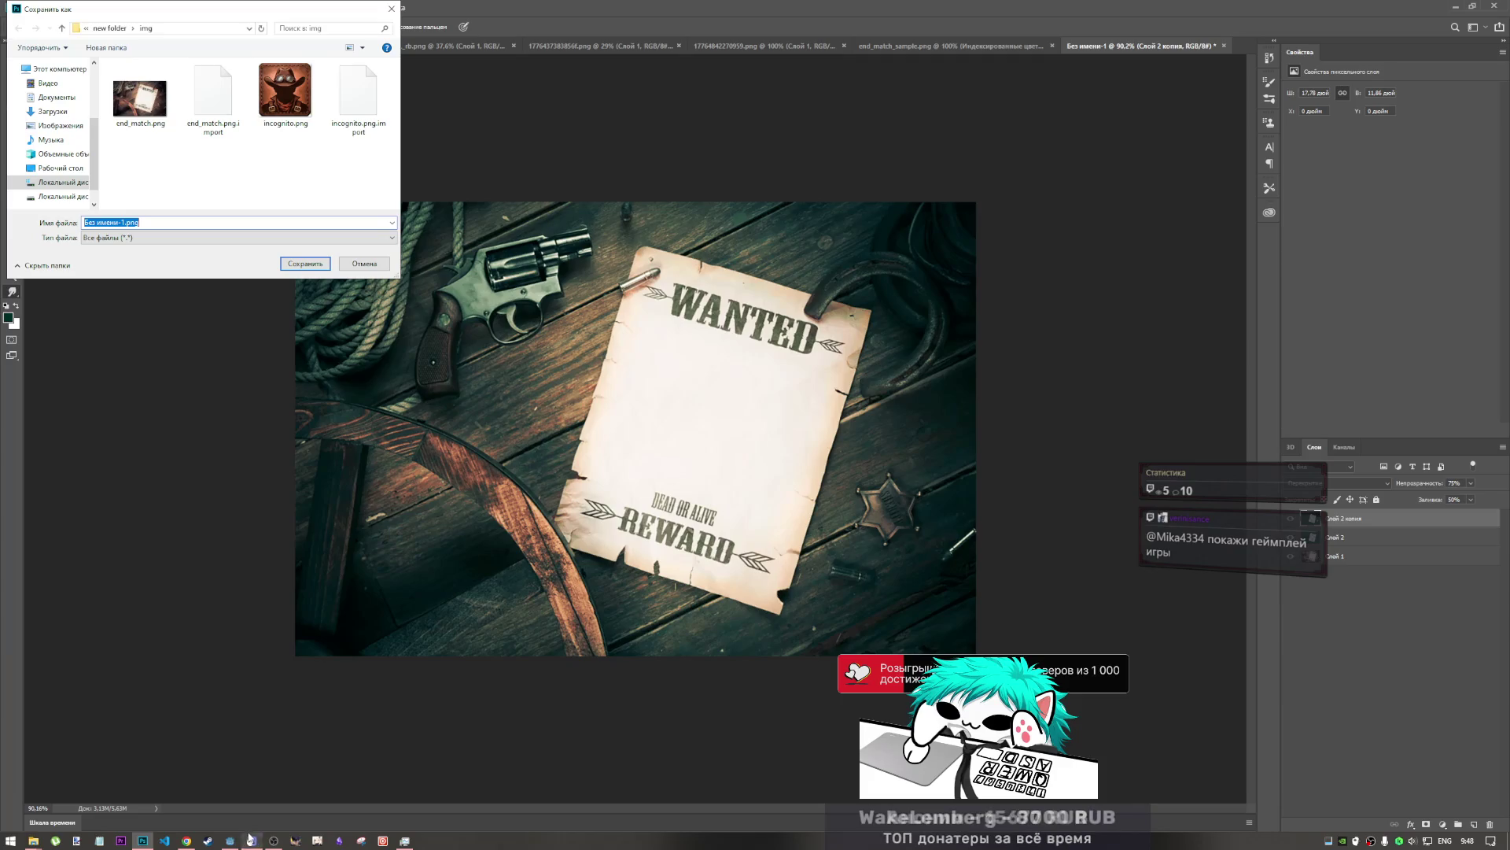
mouse_move(187, 840)
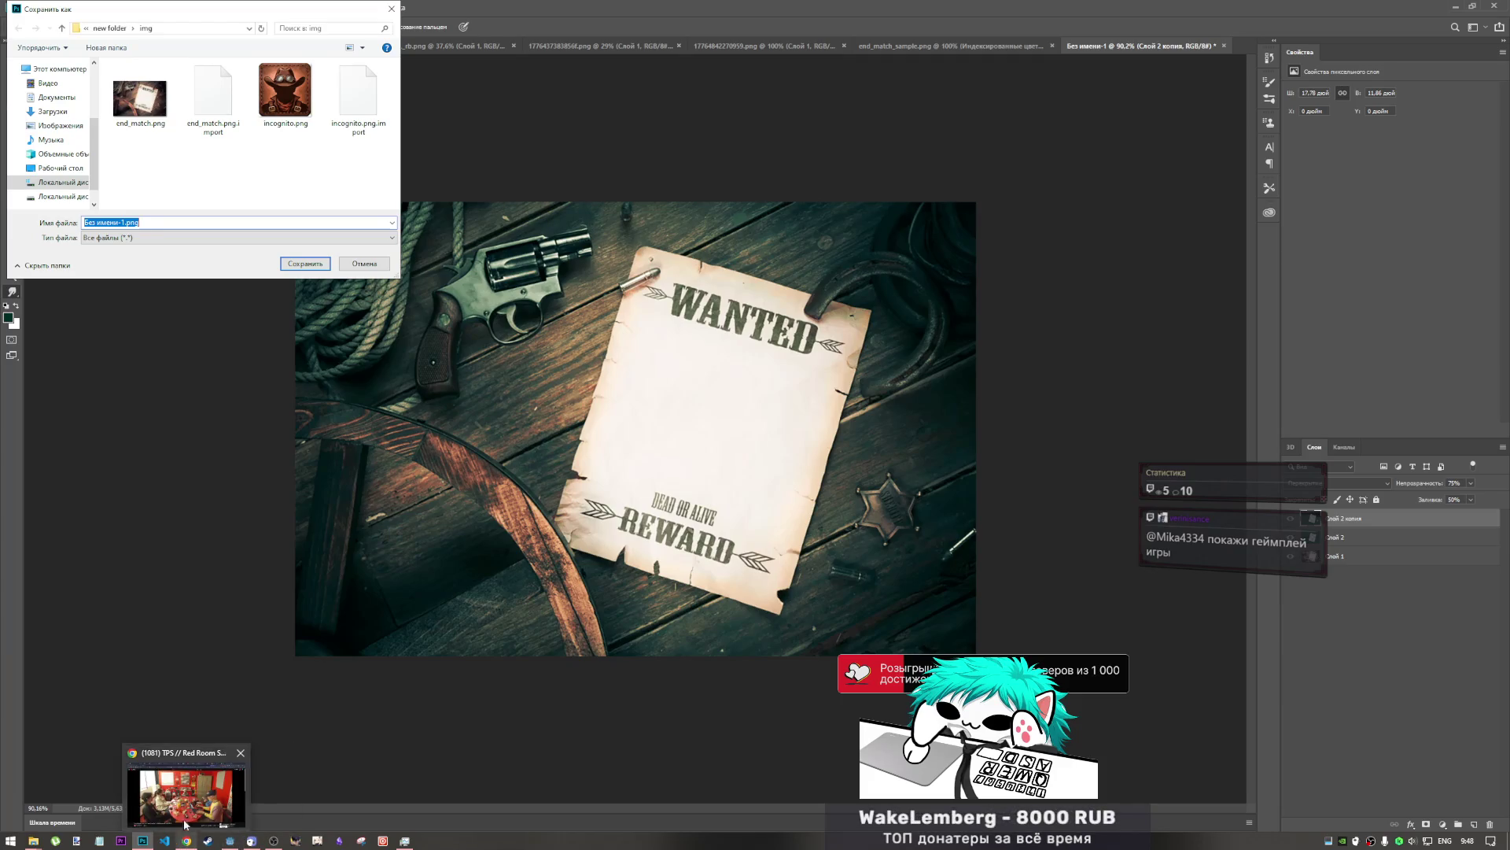
left_click(236, 755)
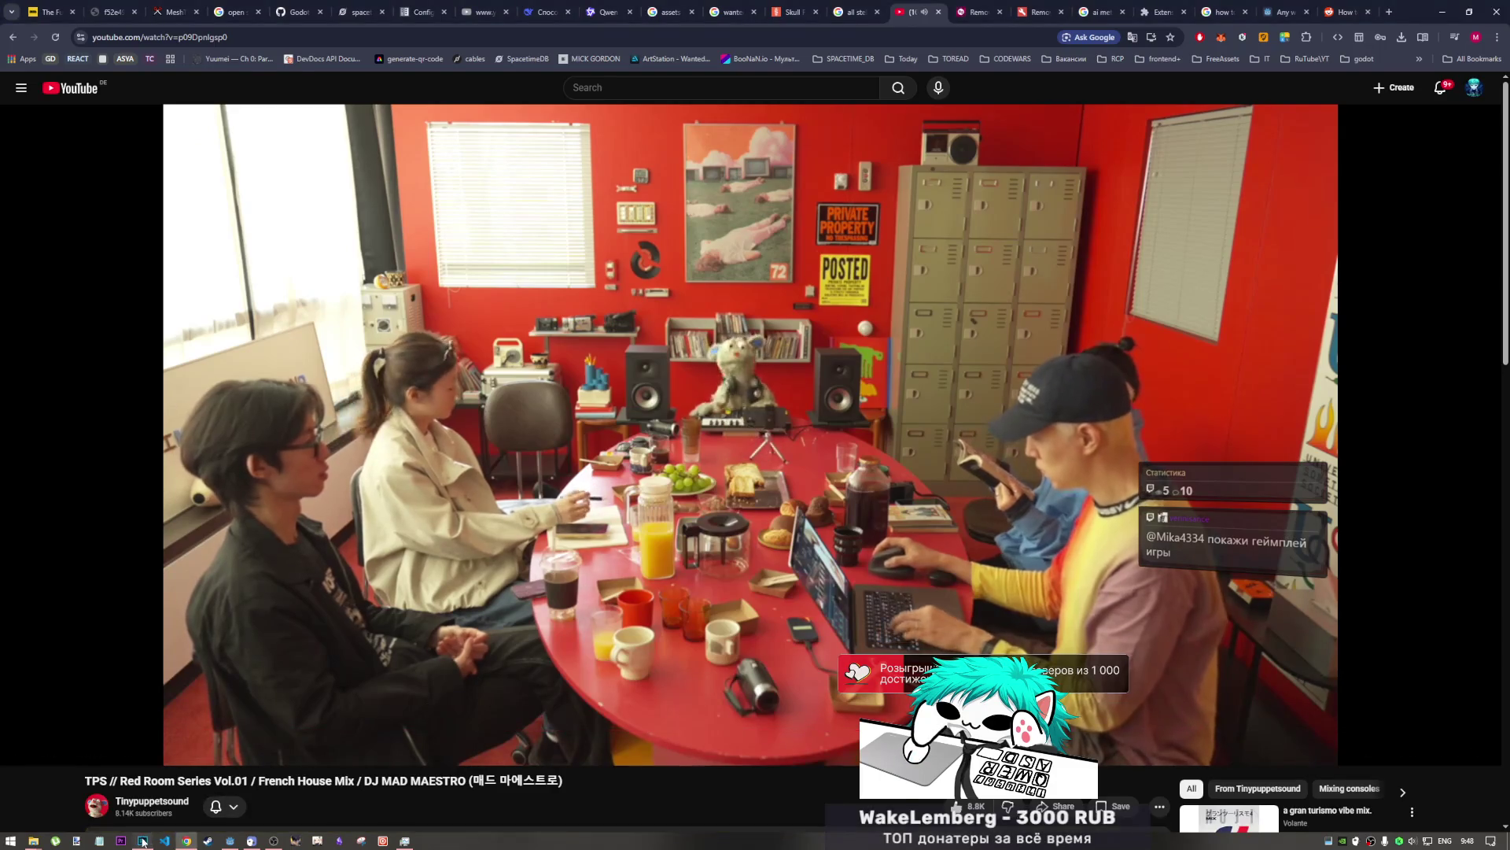
left_click(142, 840)
double_click(155, 126)
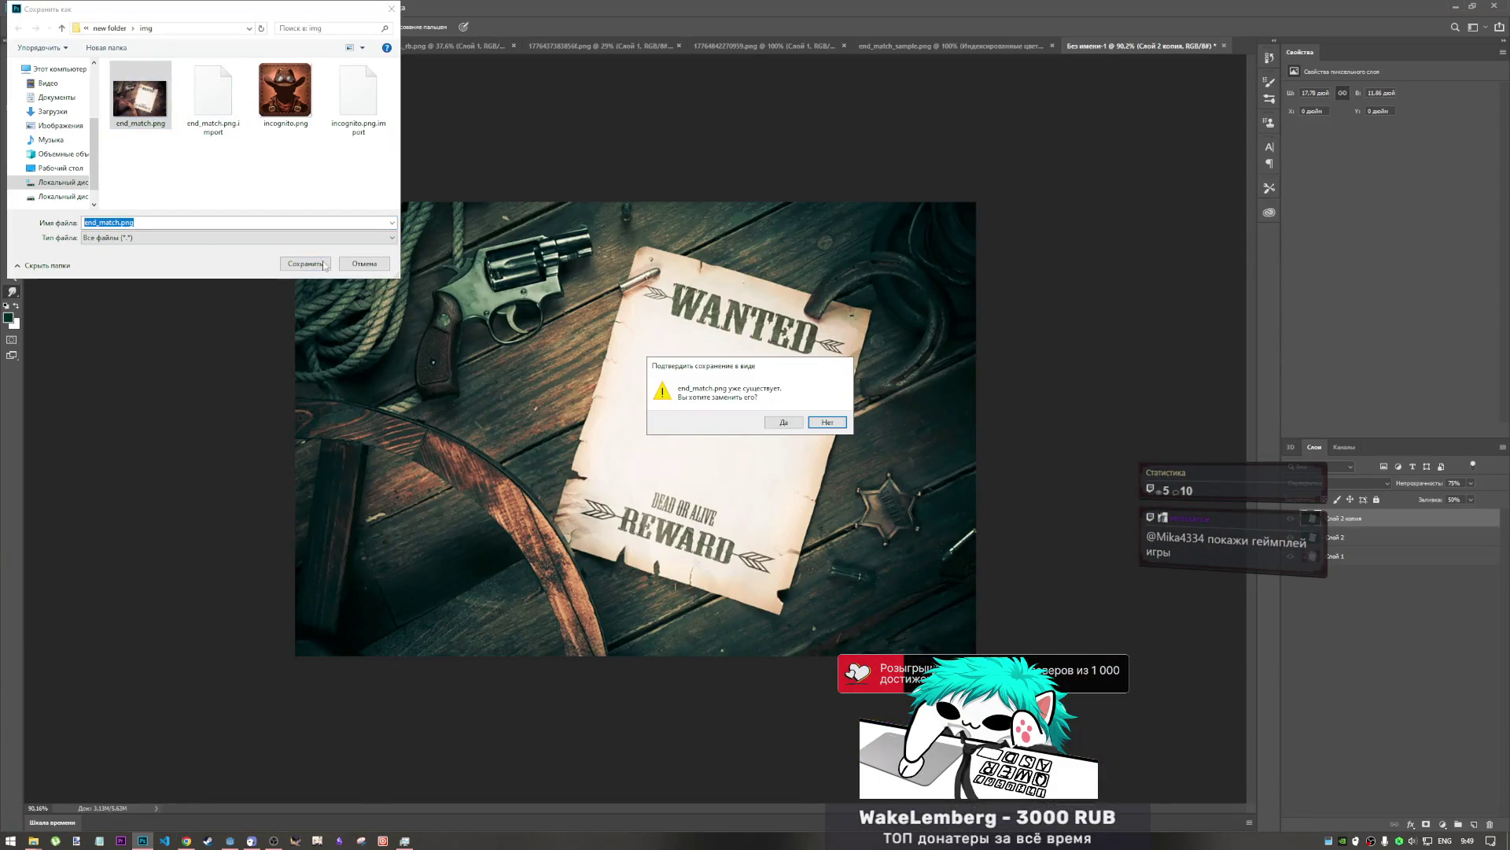
left_click(778, 416)
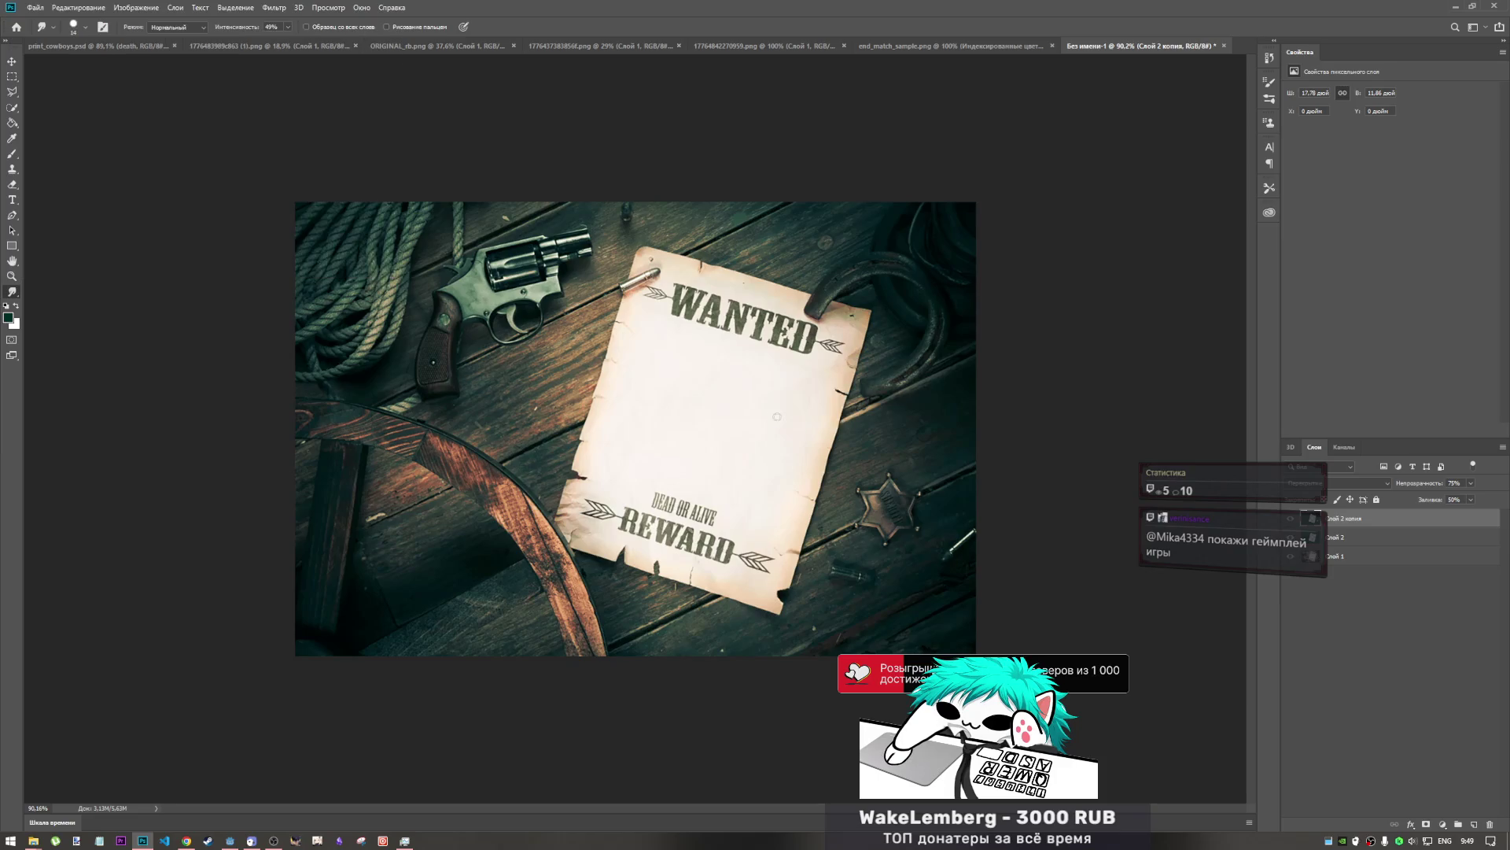
left_click(232, 840)
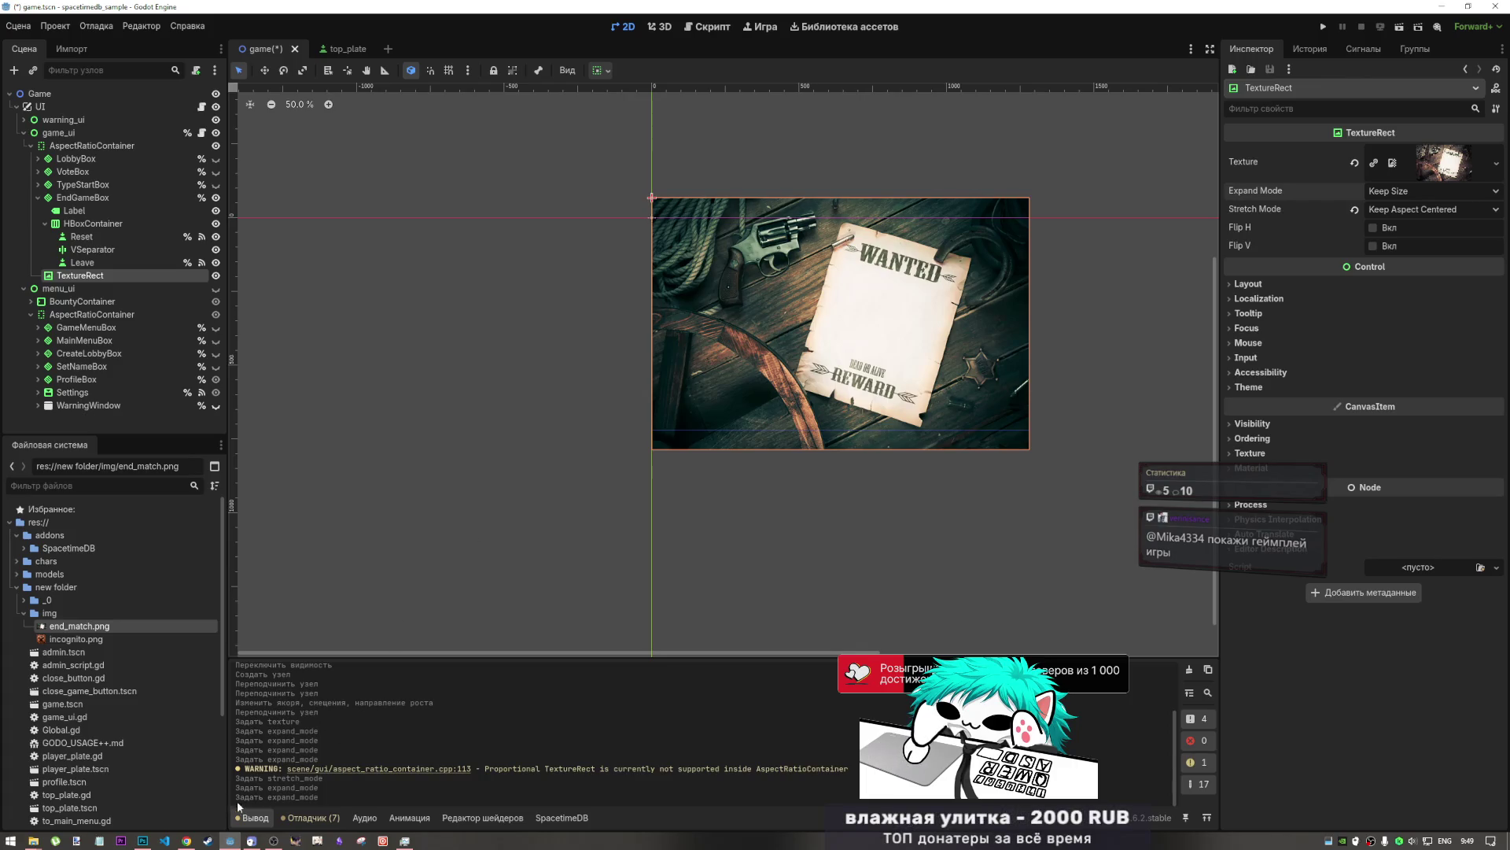
- Pause the YouTube music video and launch a second Godot Engine instance from the taskbar
mouse_move(149, 845)
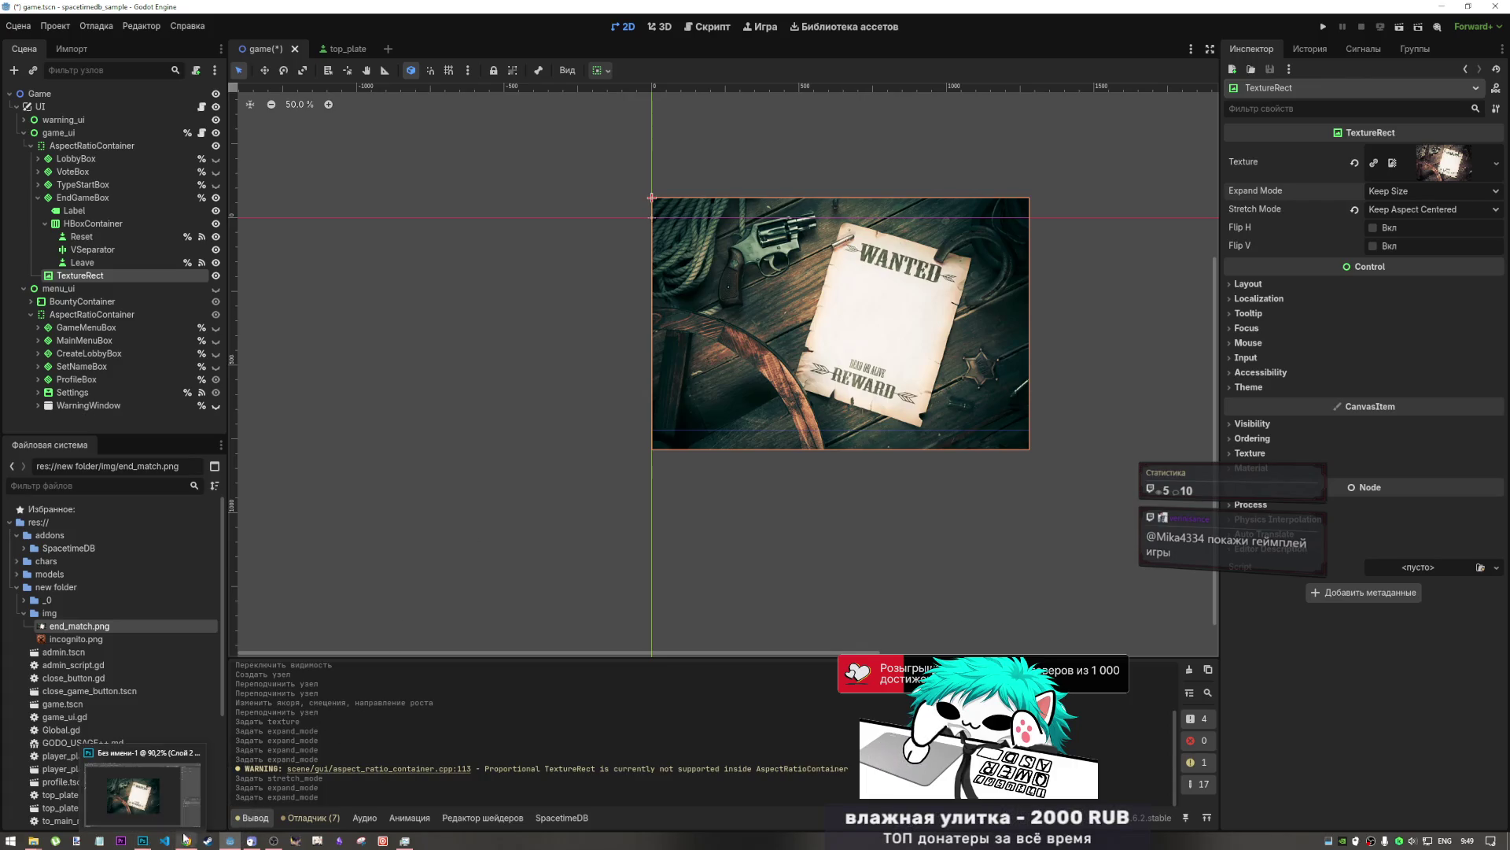
left_click(185, 840)
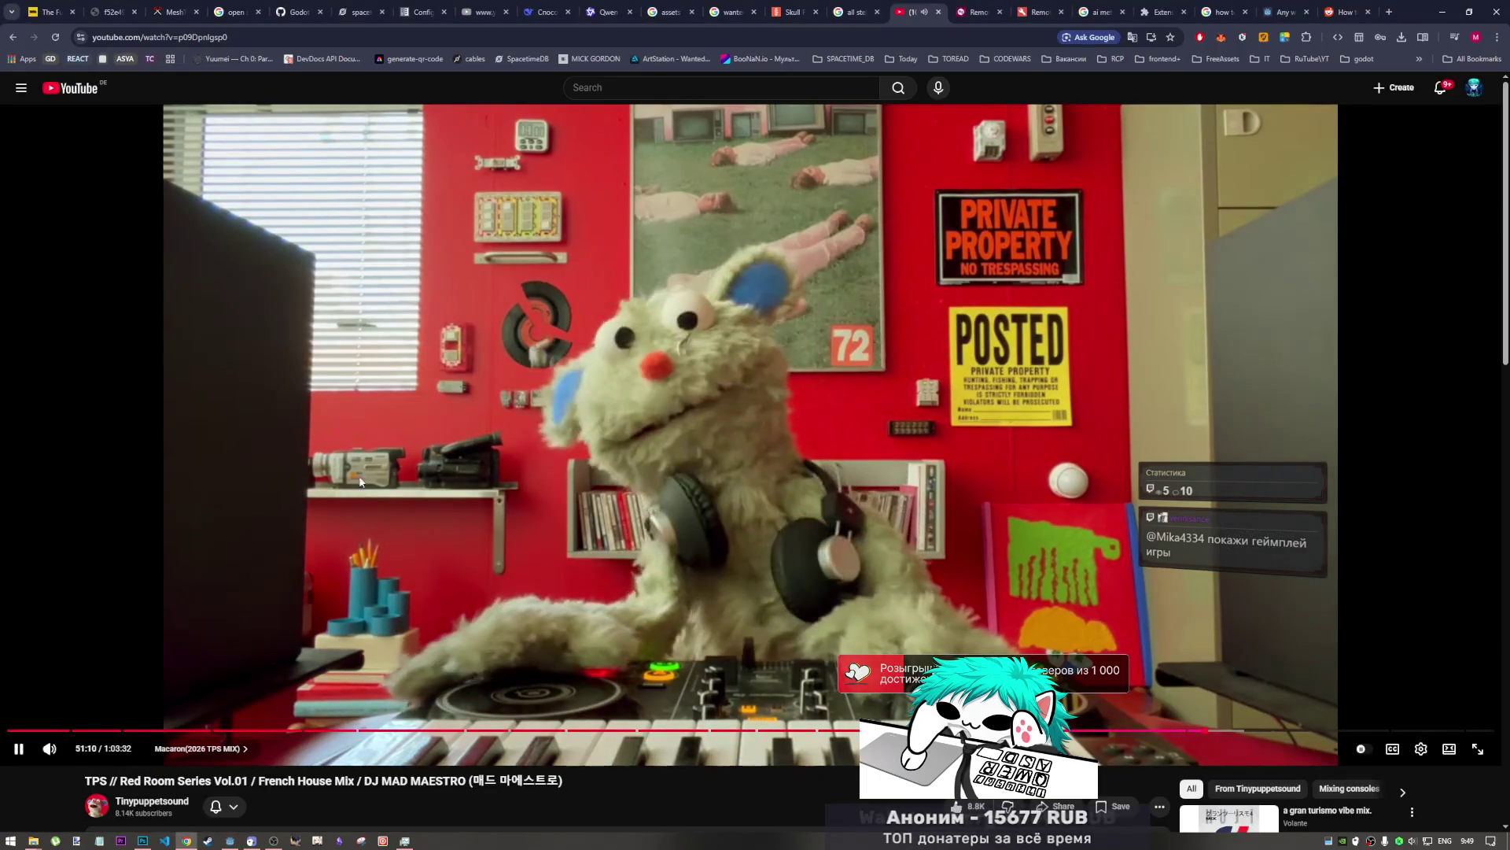
left_click(398, 403)
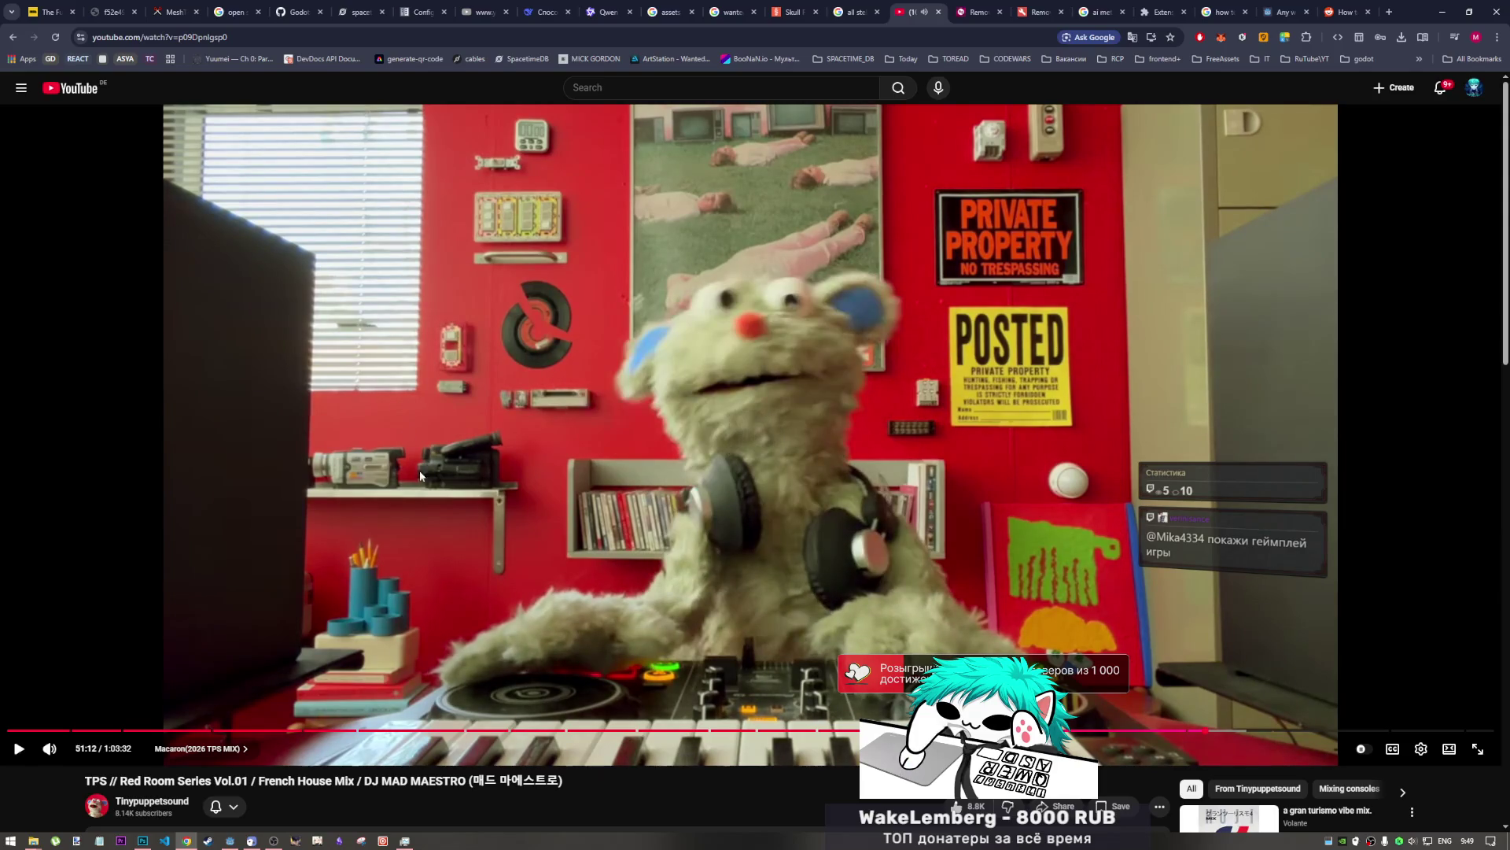
right_click(230, 840)
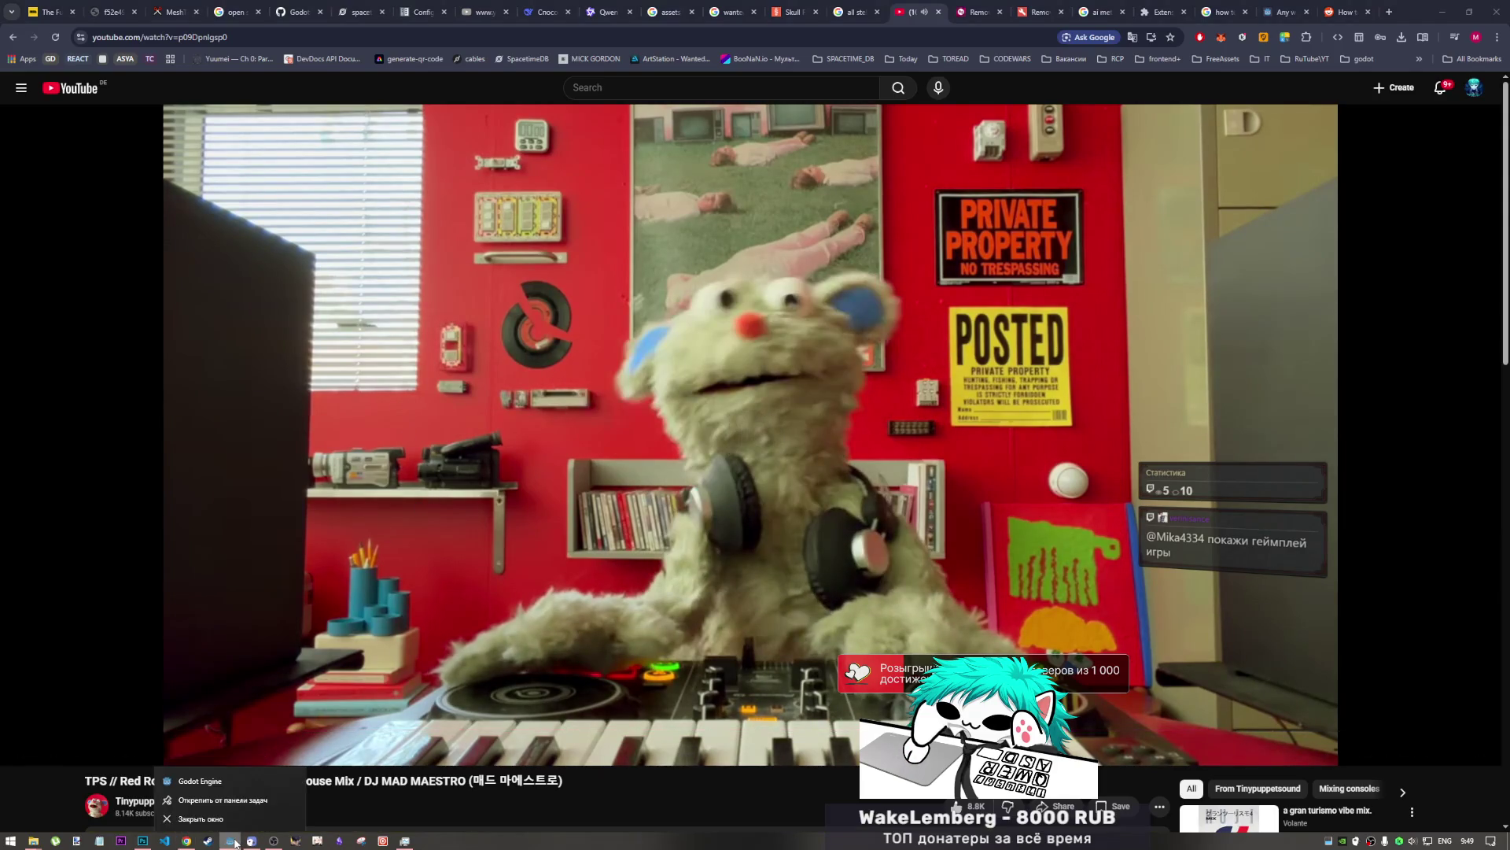
left_click(248, 784)
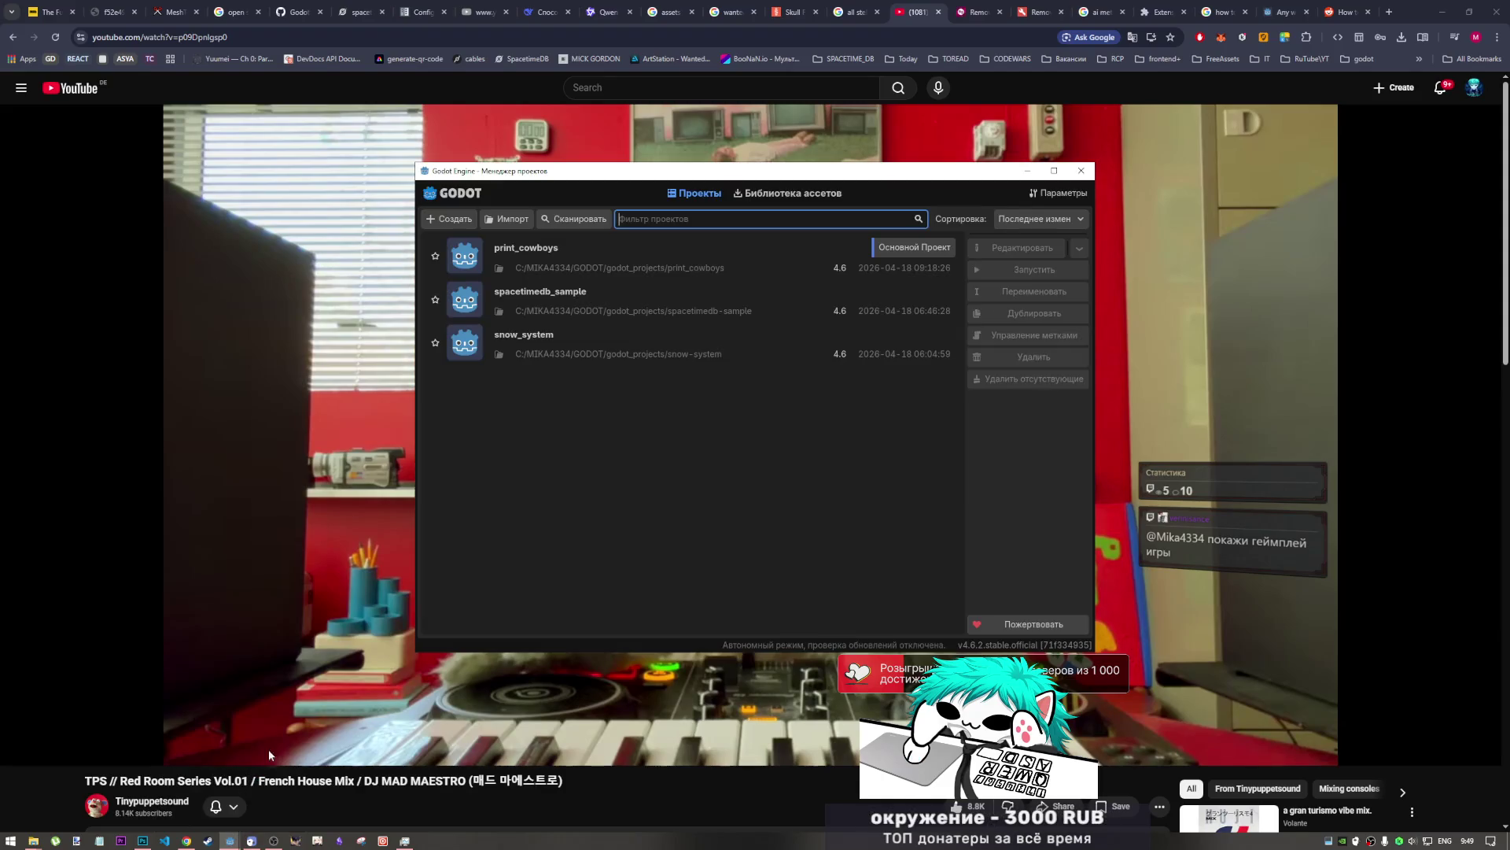
- Open the print_cowboys project from the Project Manager and select main.tscn
left_click(633, 267)
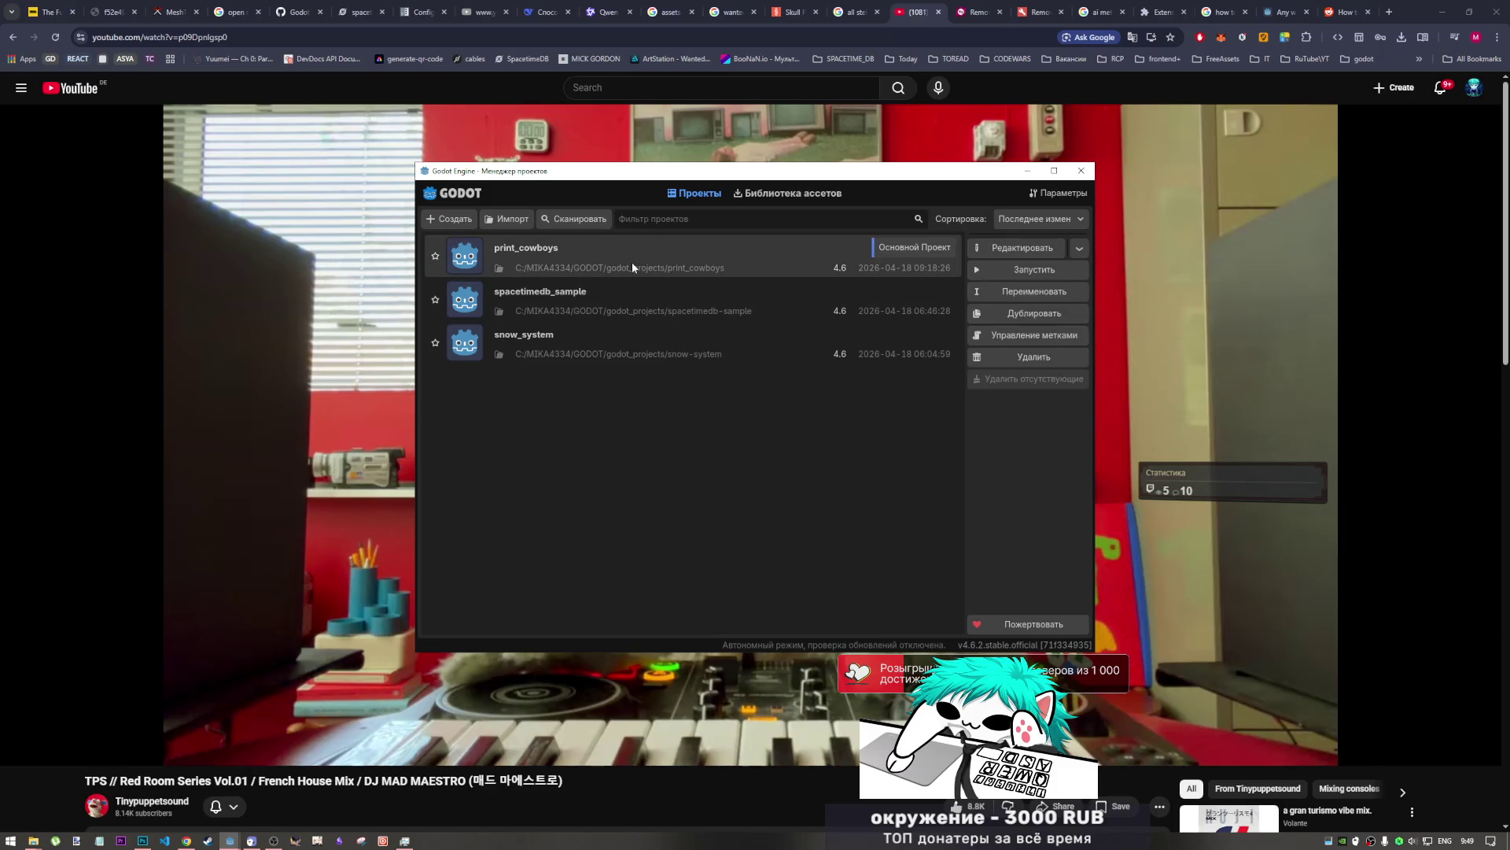
double_click(694, 264)
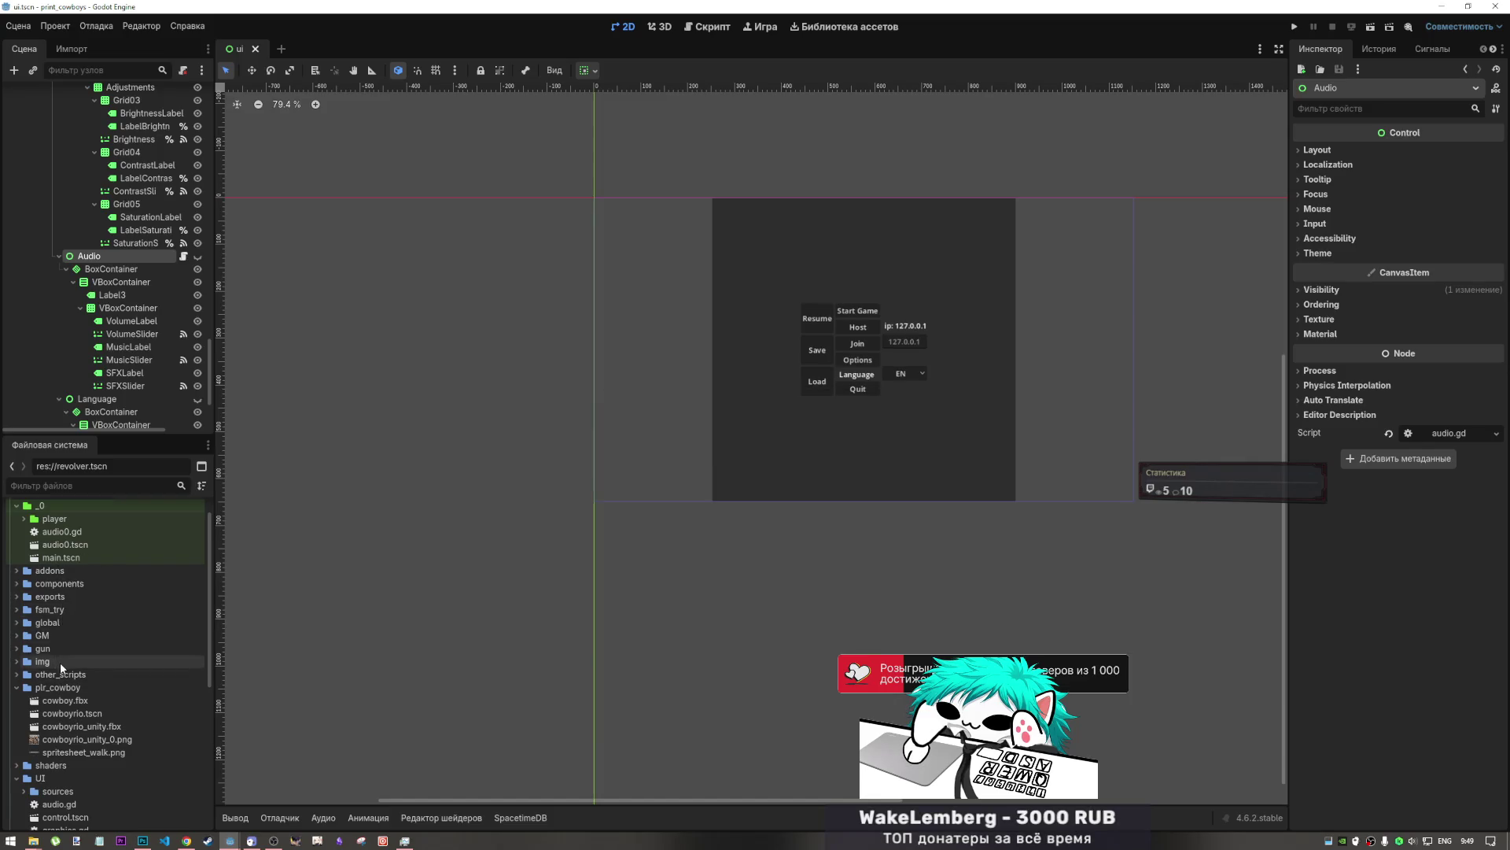
left_click(70, 588)
left_click(69, 600)
- Browse the FileSystem dock's scenes and the fsm_try folder, then run the game project
scroll(157, 327, "up", 10)
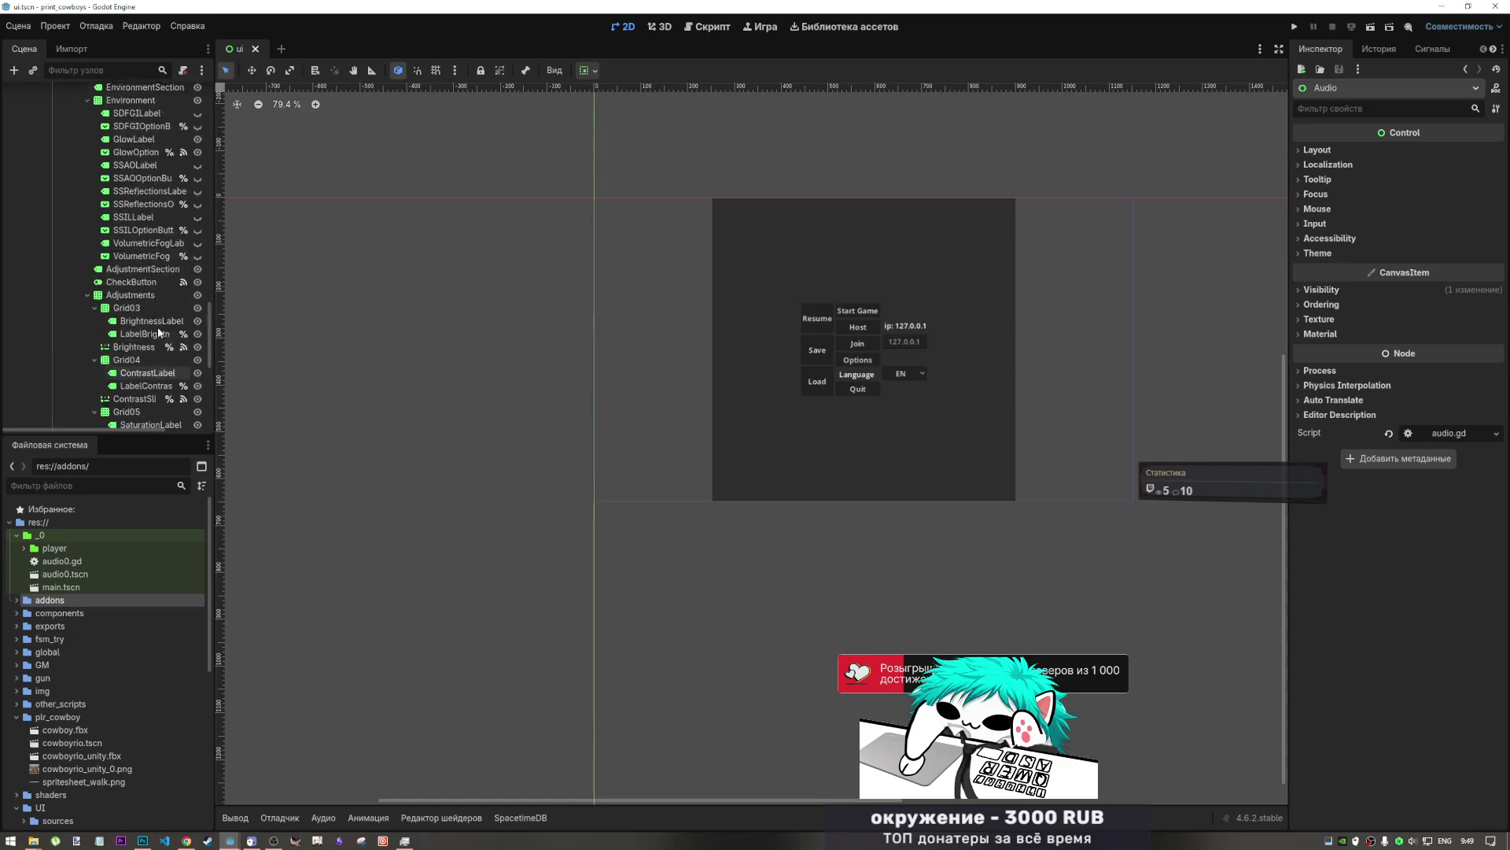
scroll(167, 196, "up", 3)
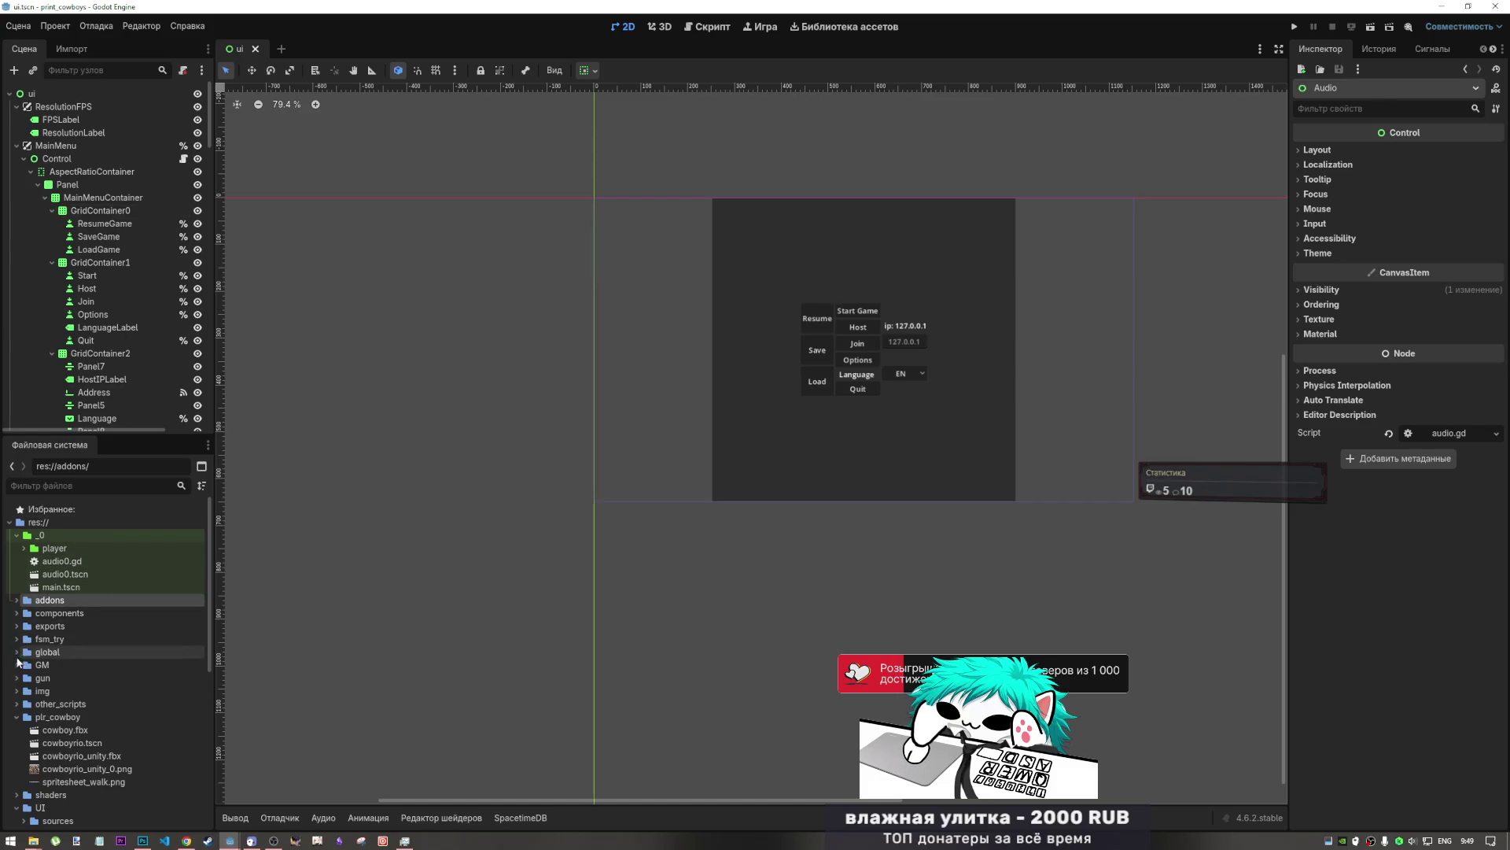
scroll(75, 661, "down", 3)
scroll(78, 629, "down", 5)
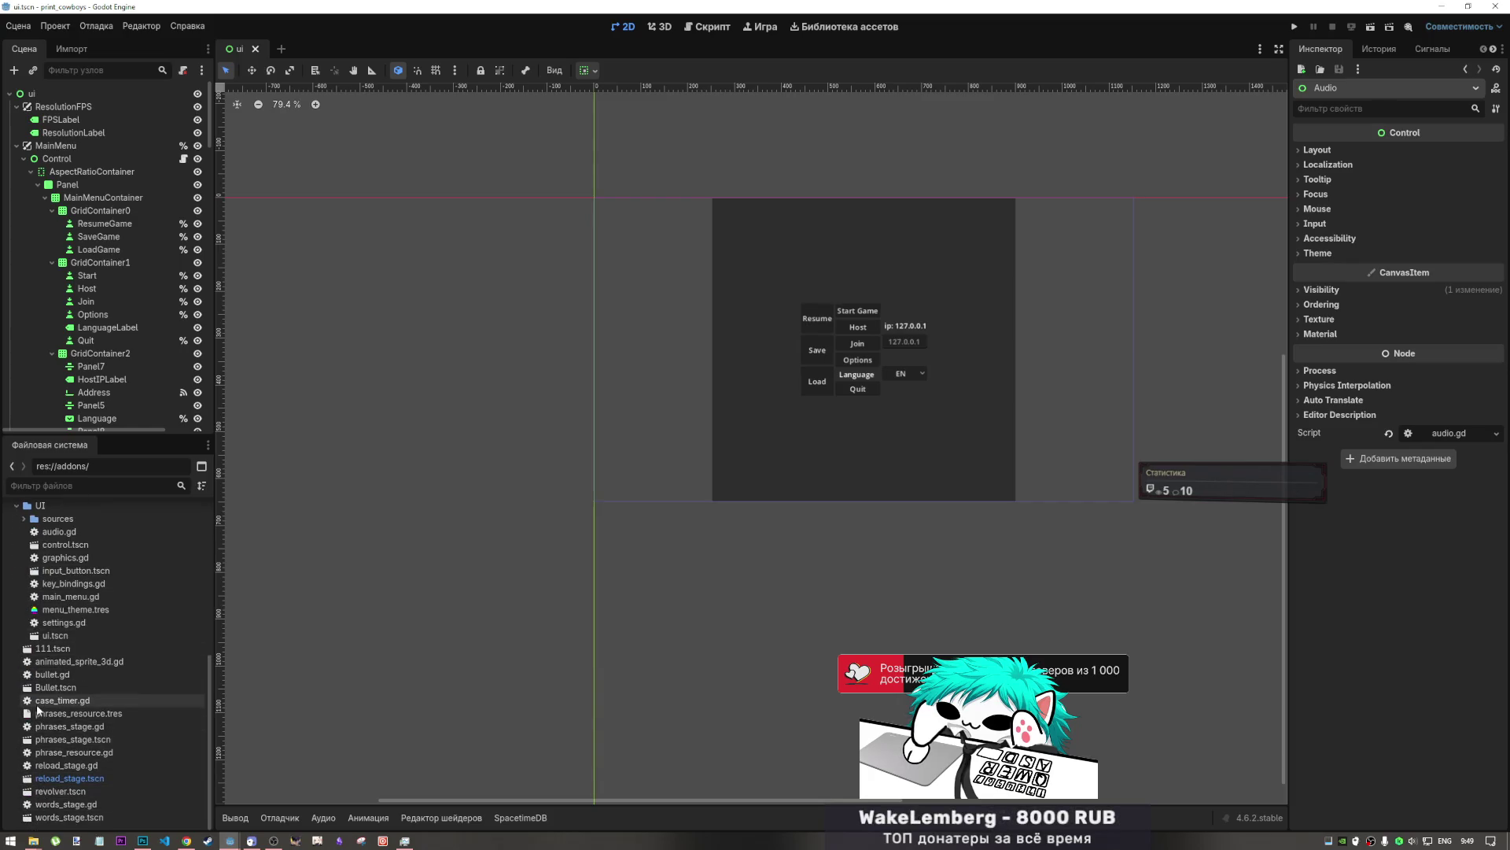
scroll(50, 670, "up", 2)
scroll(50, 670, "up", 3)
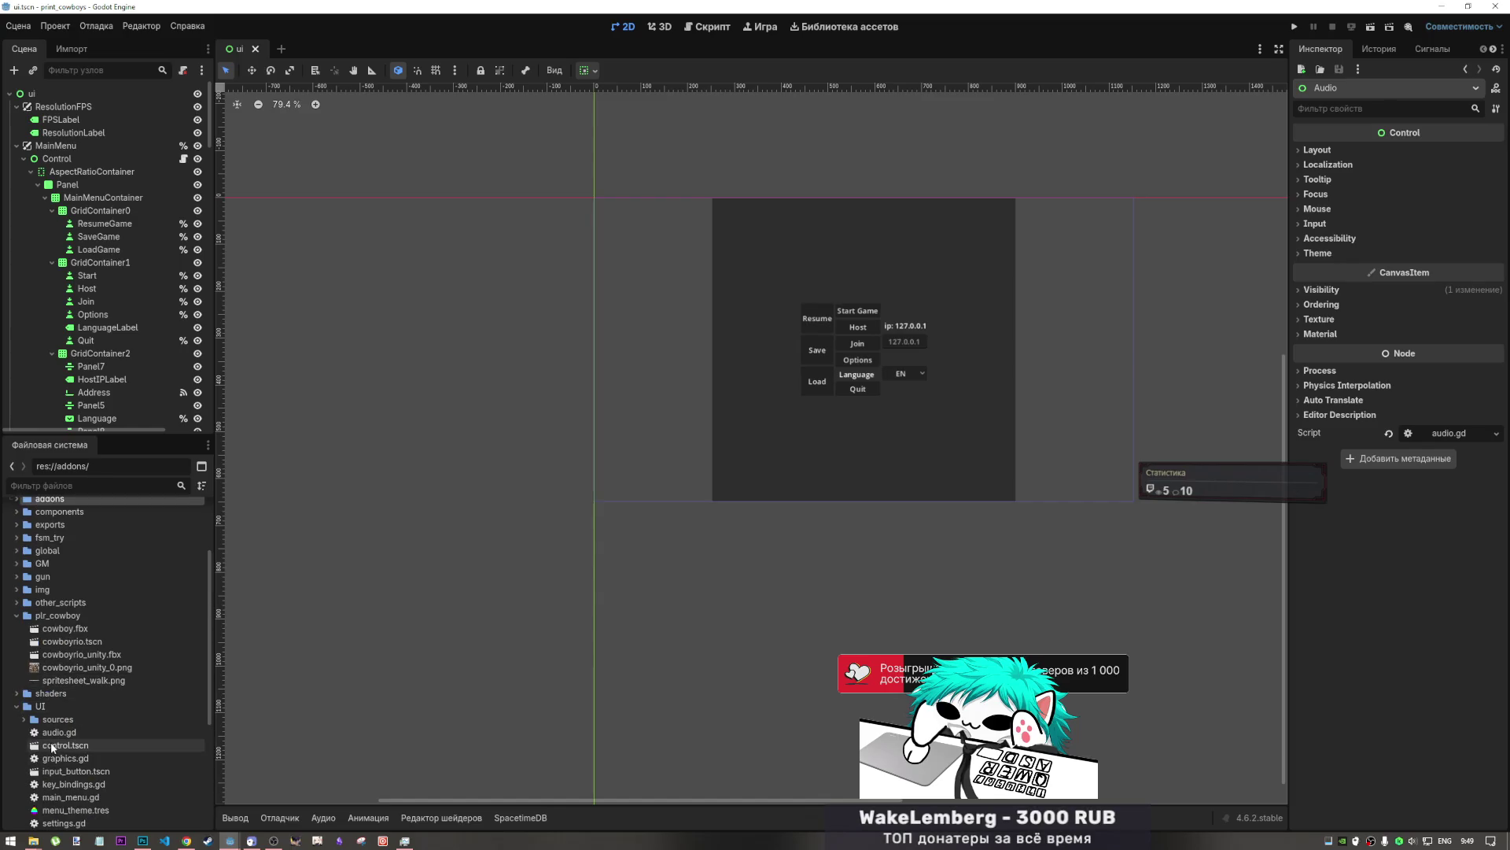
left_click(57, 769)
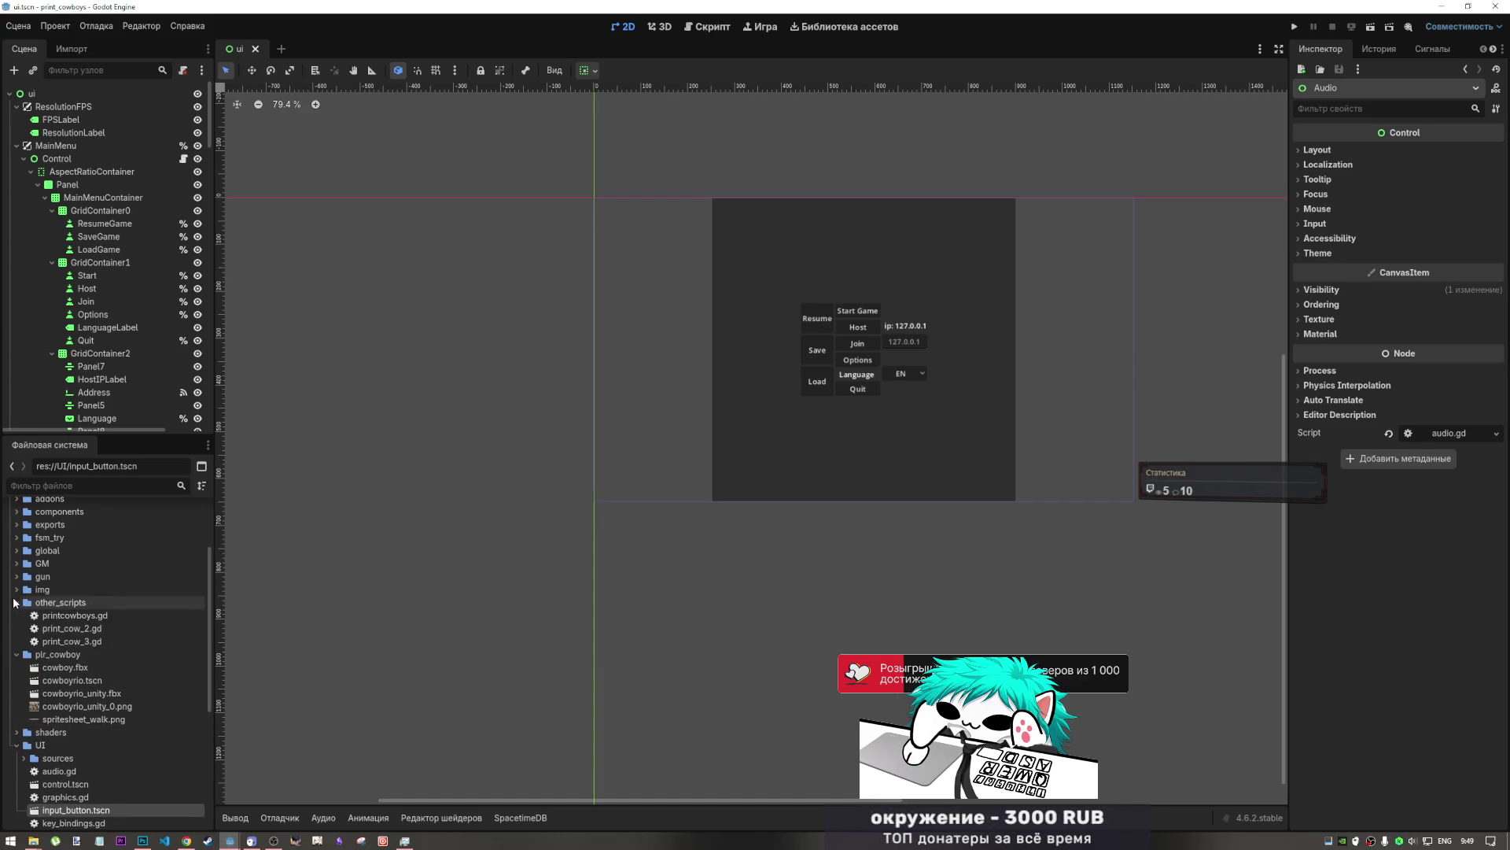
left_click(16, 537)
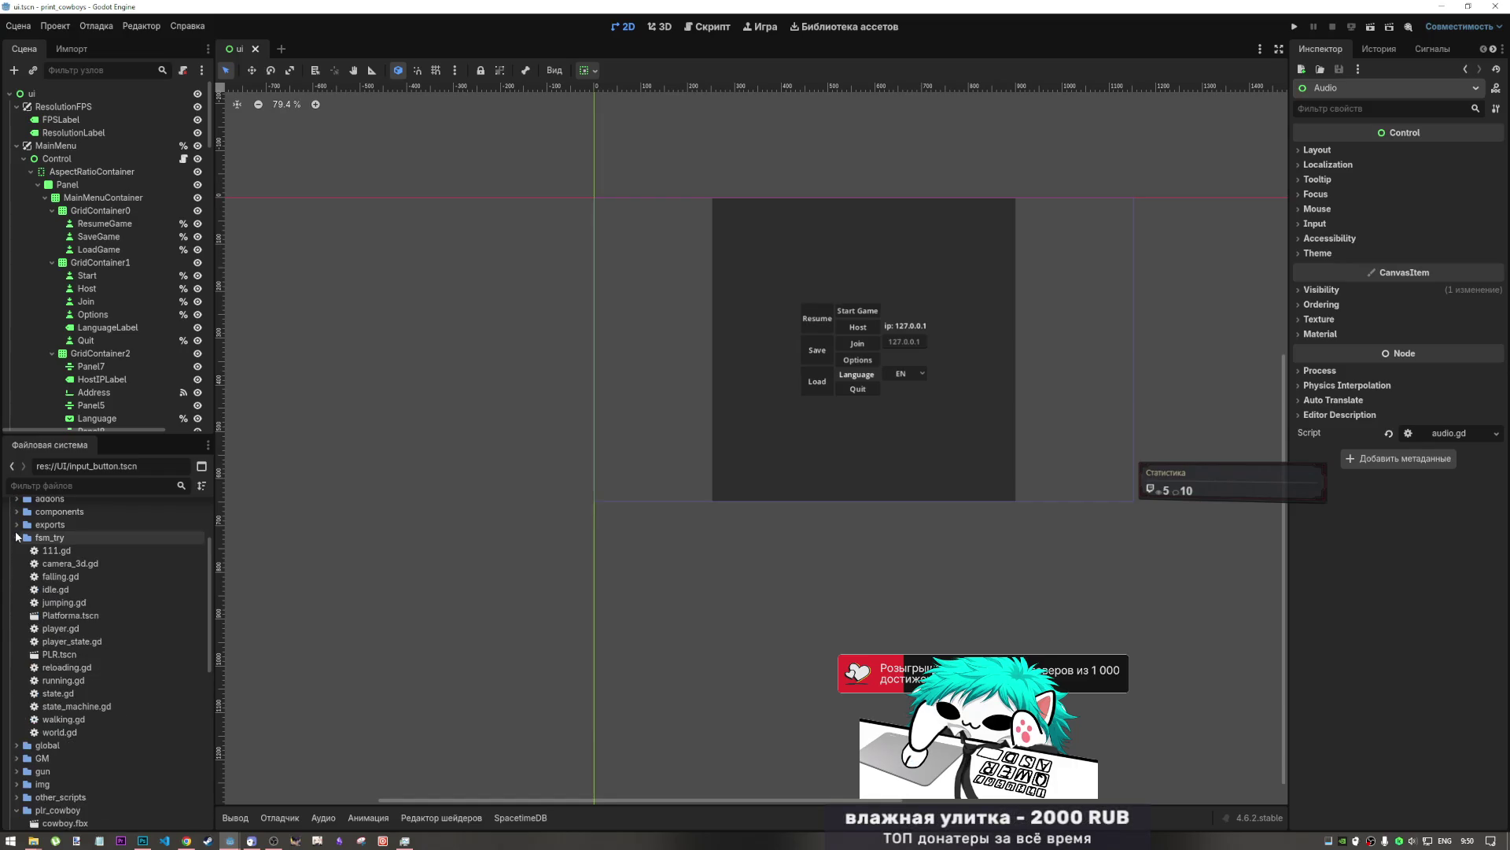
left_click(17, 537)
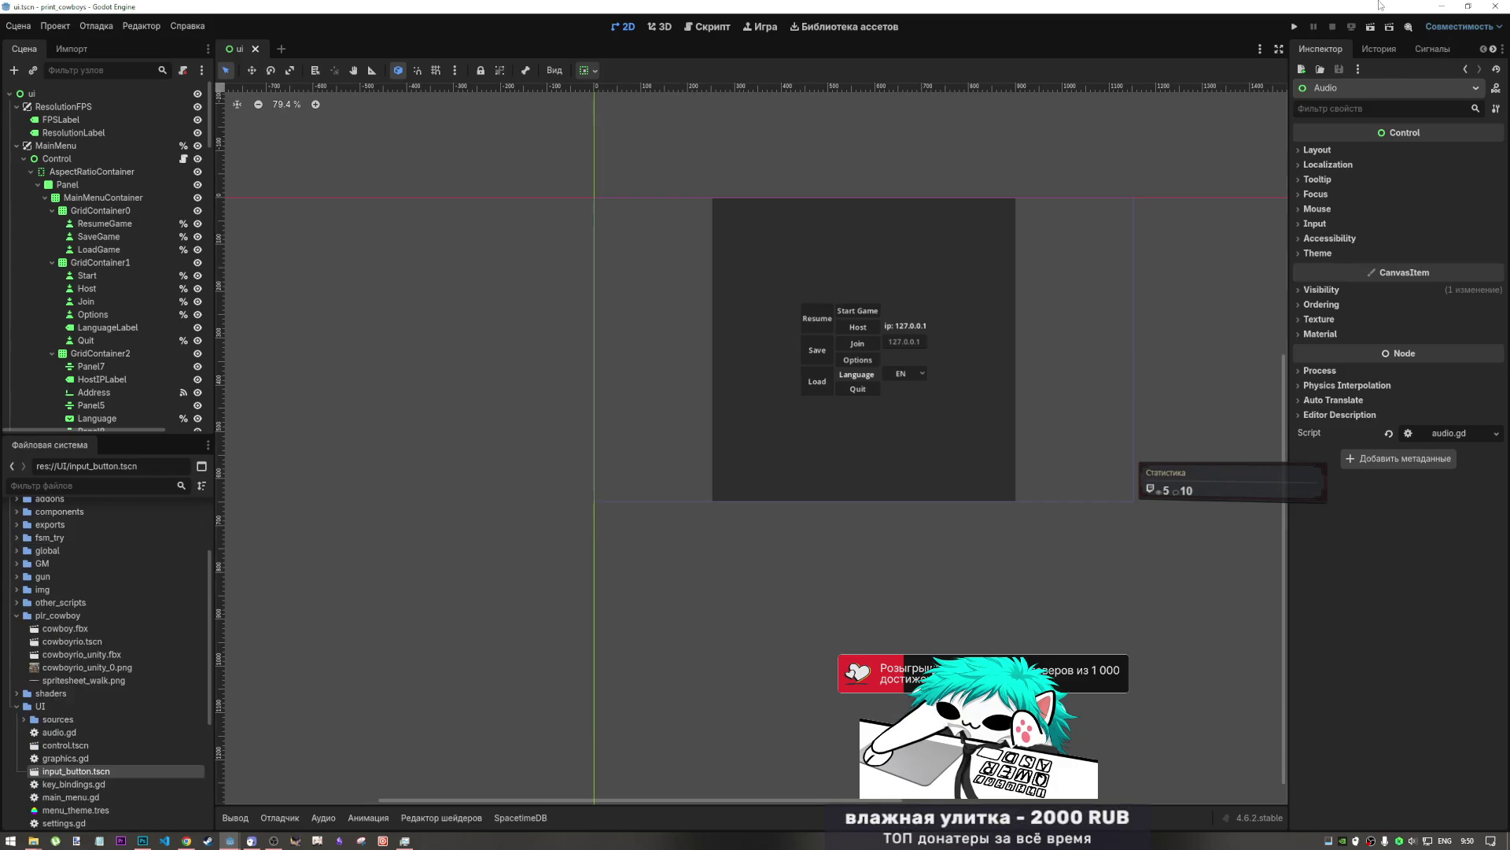
left_click(1293, 27)
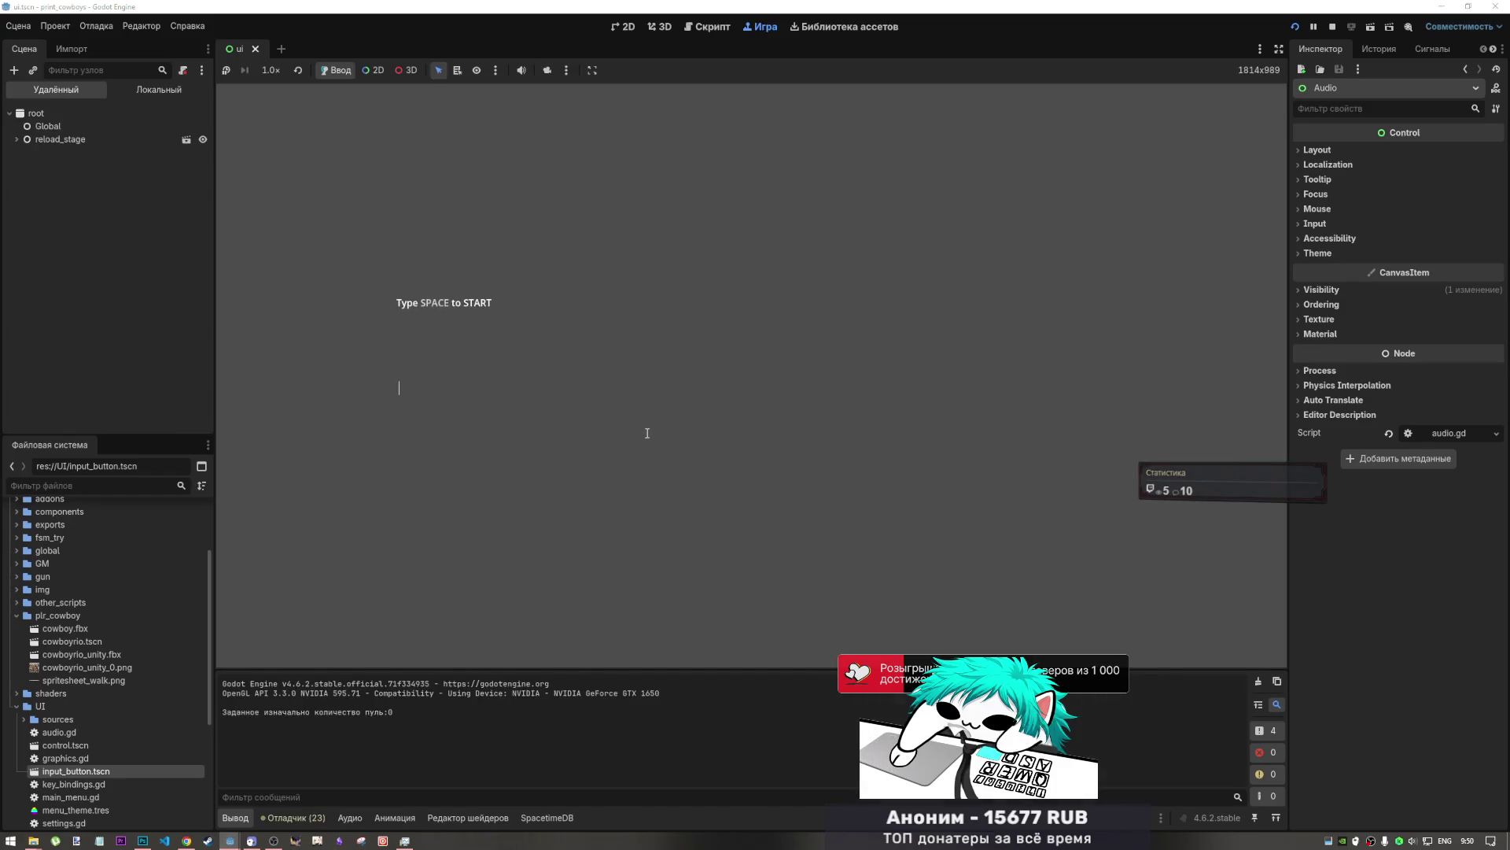
- Stop the crashed debug run and briefly open, then close, main.tscn
key("space")
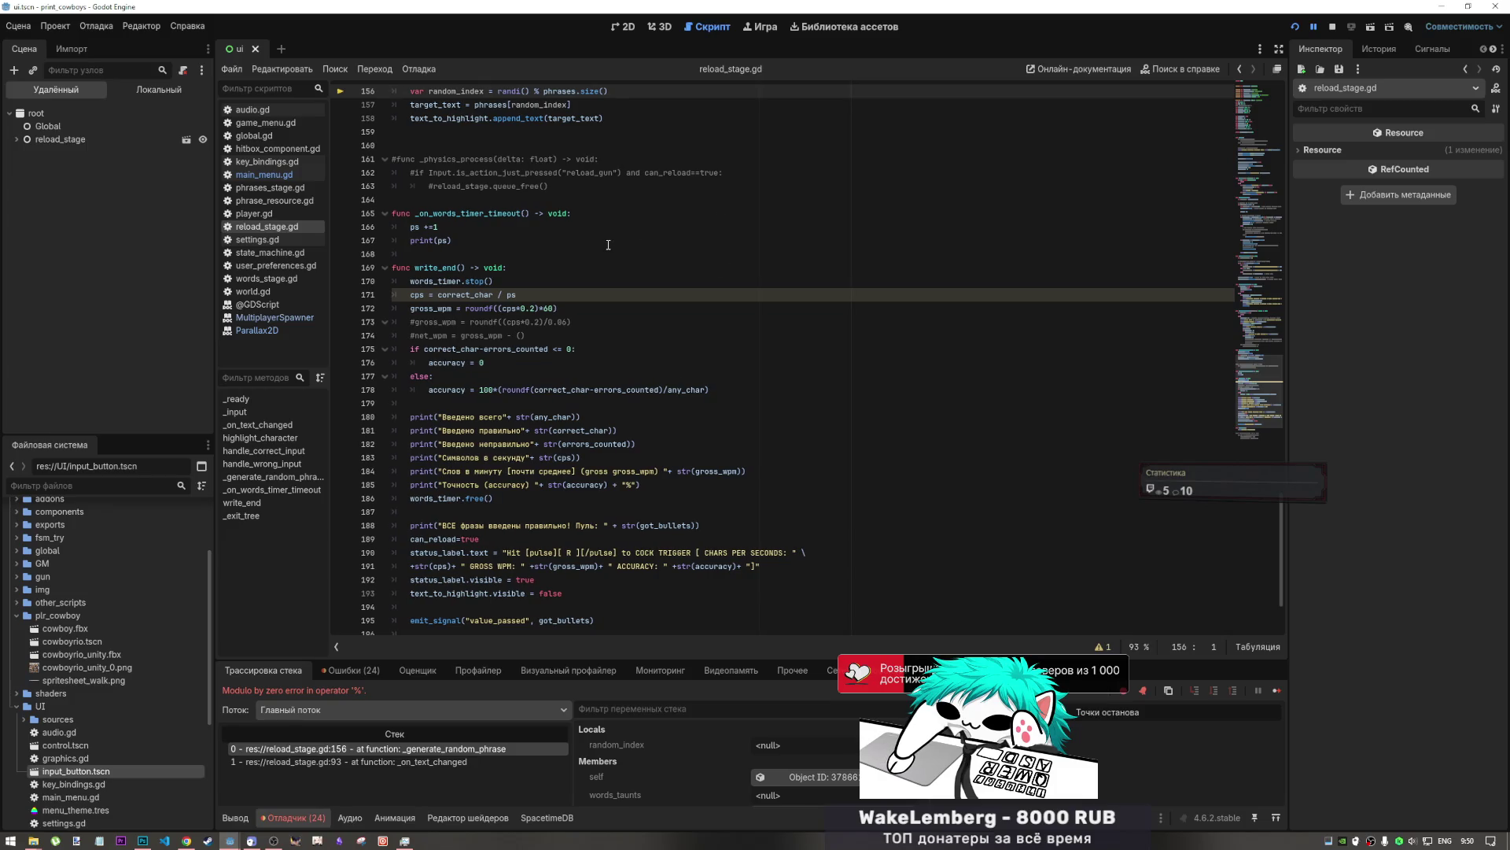
left_click(1332, 29)
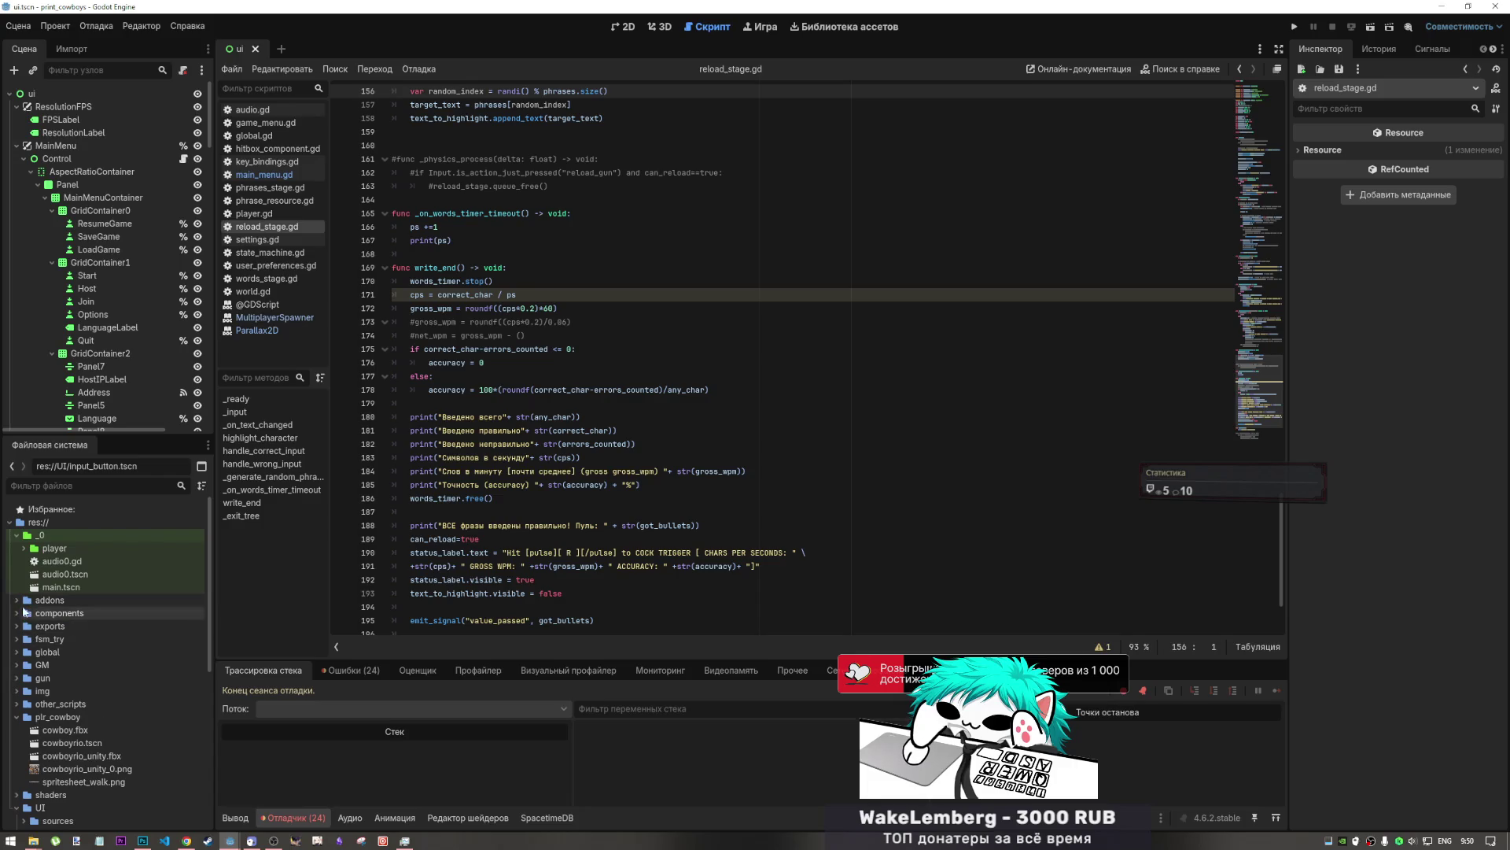
double_click(58, 587)
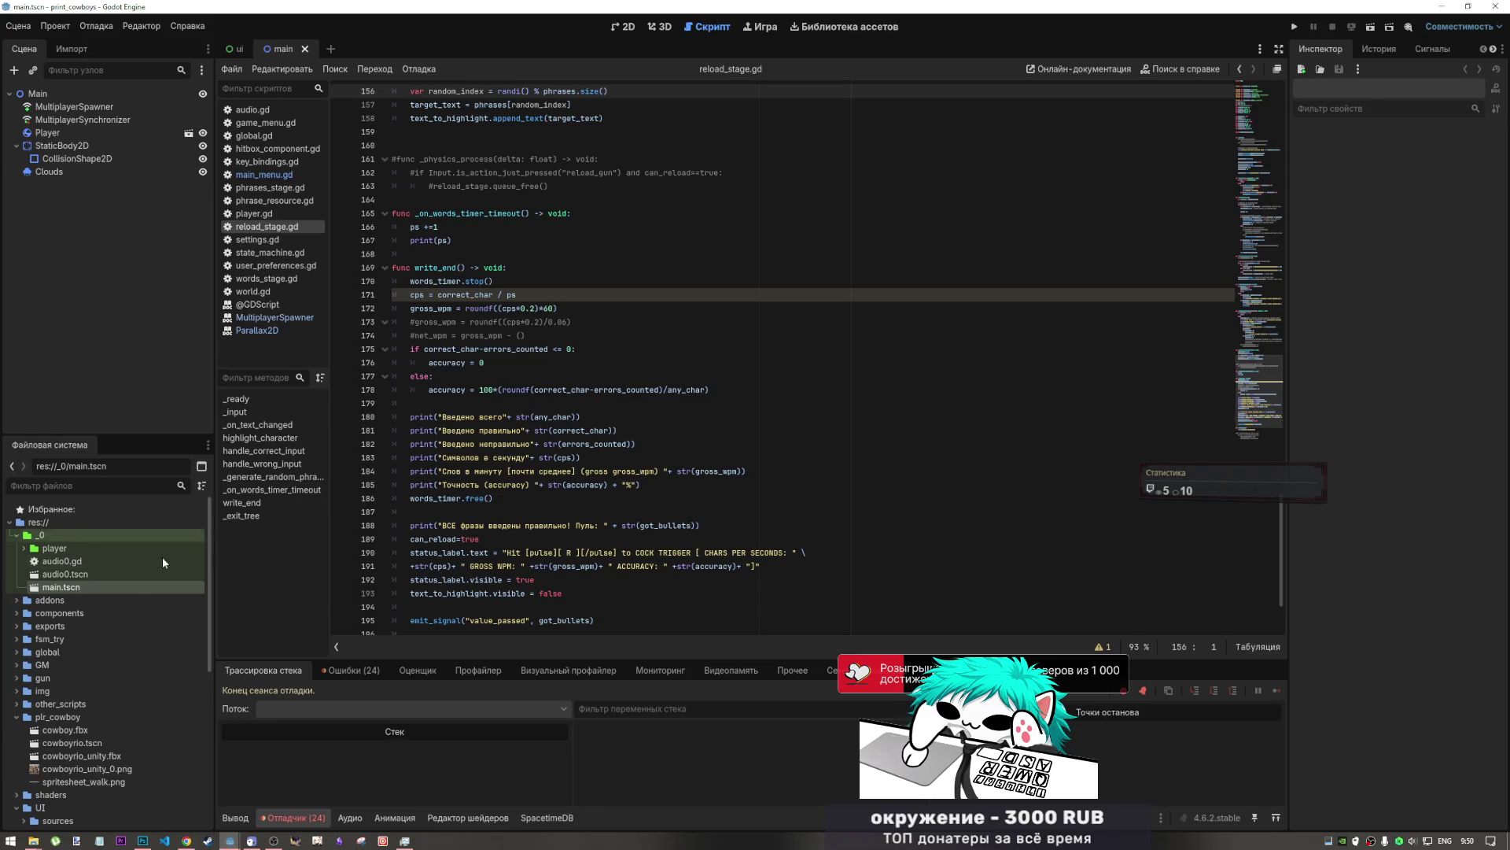
left_click(304, 48)
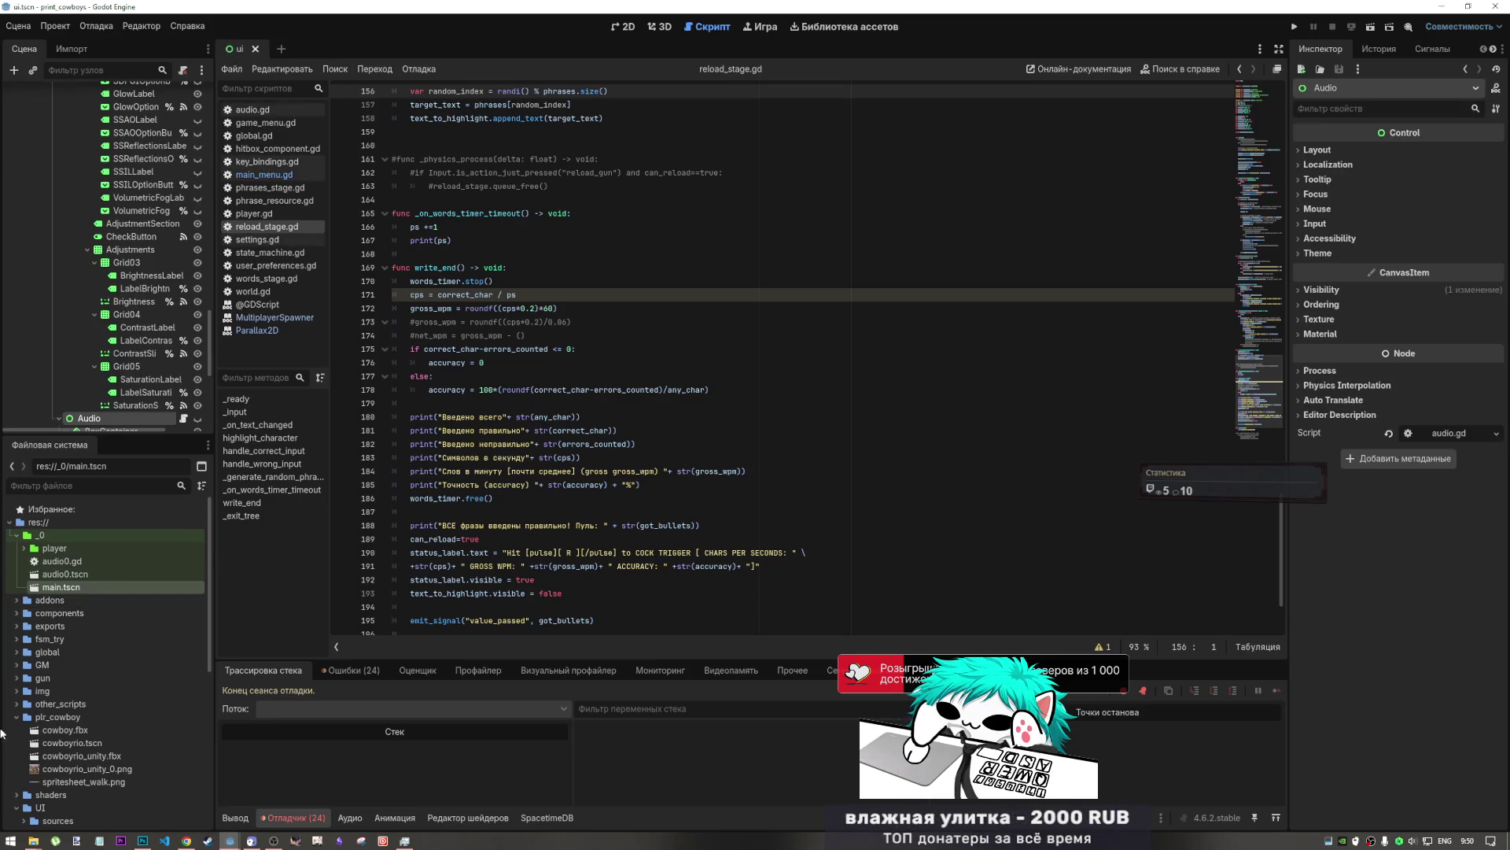
- Open Platforma.tscn from the fsm_try folder in its own tab
double_click(35, 619)
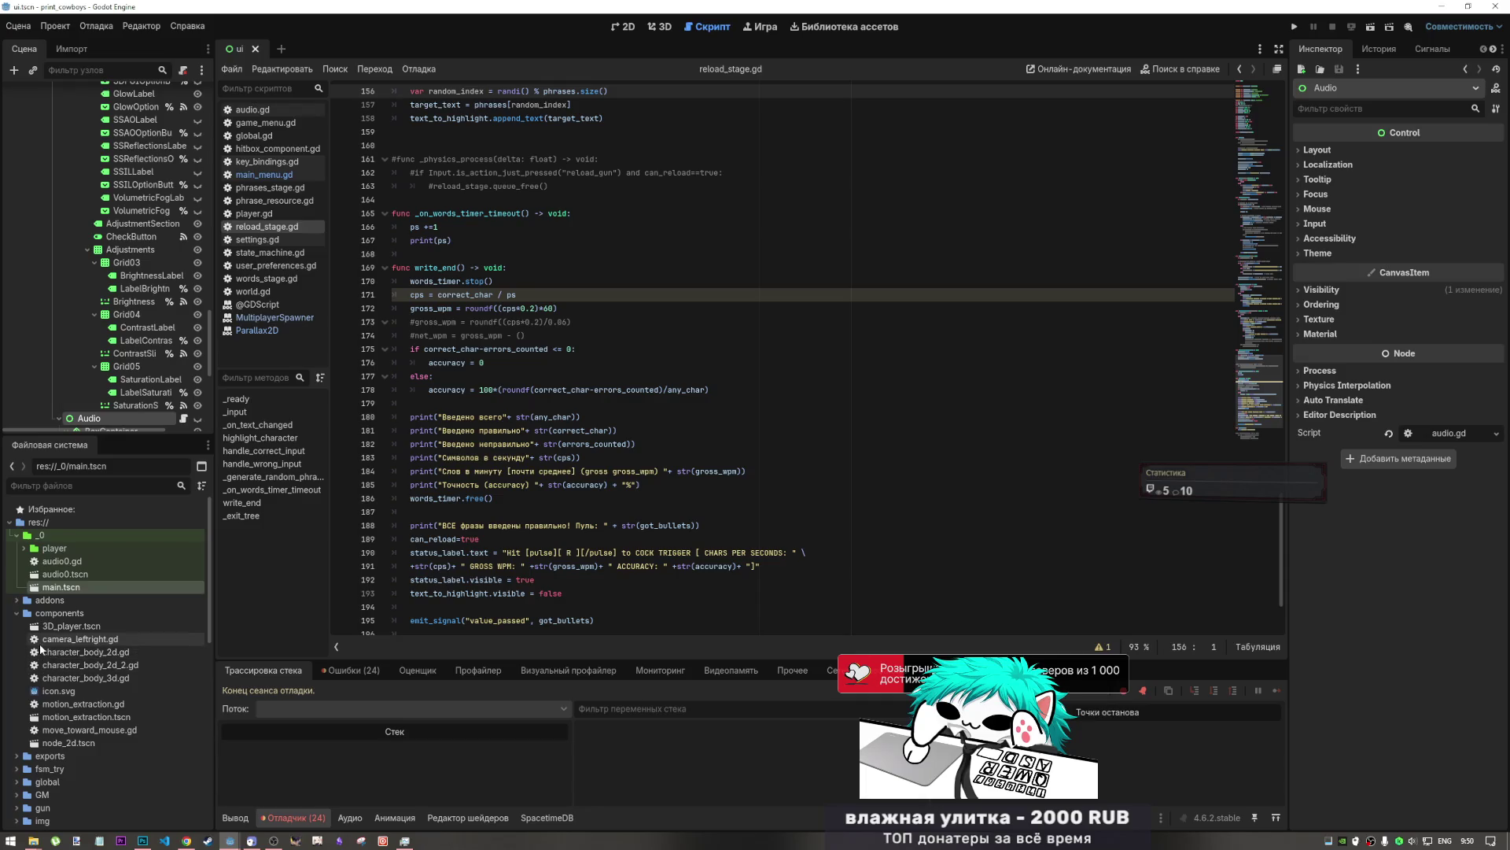
scroll(41, 647, "down", 1)
left_click(16, 573)
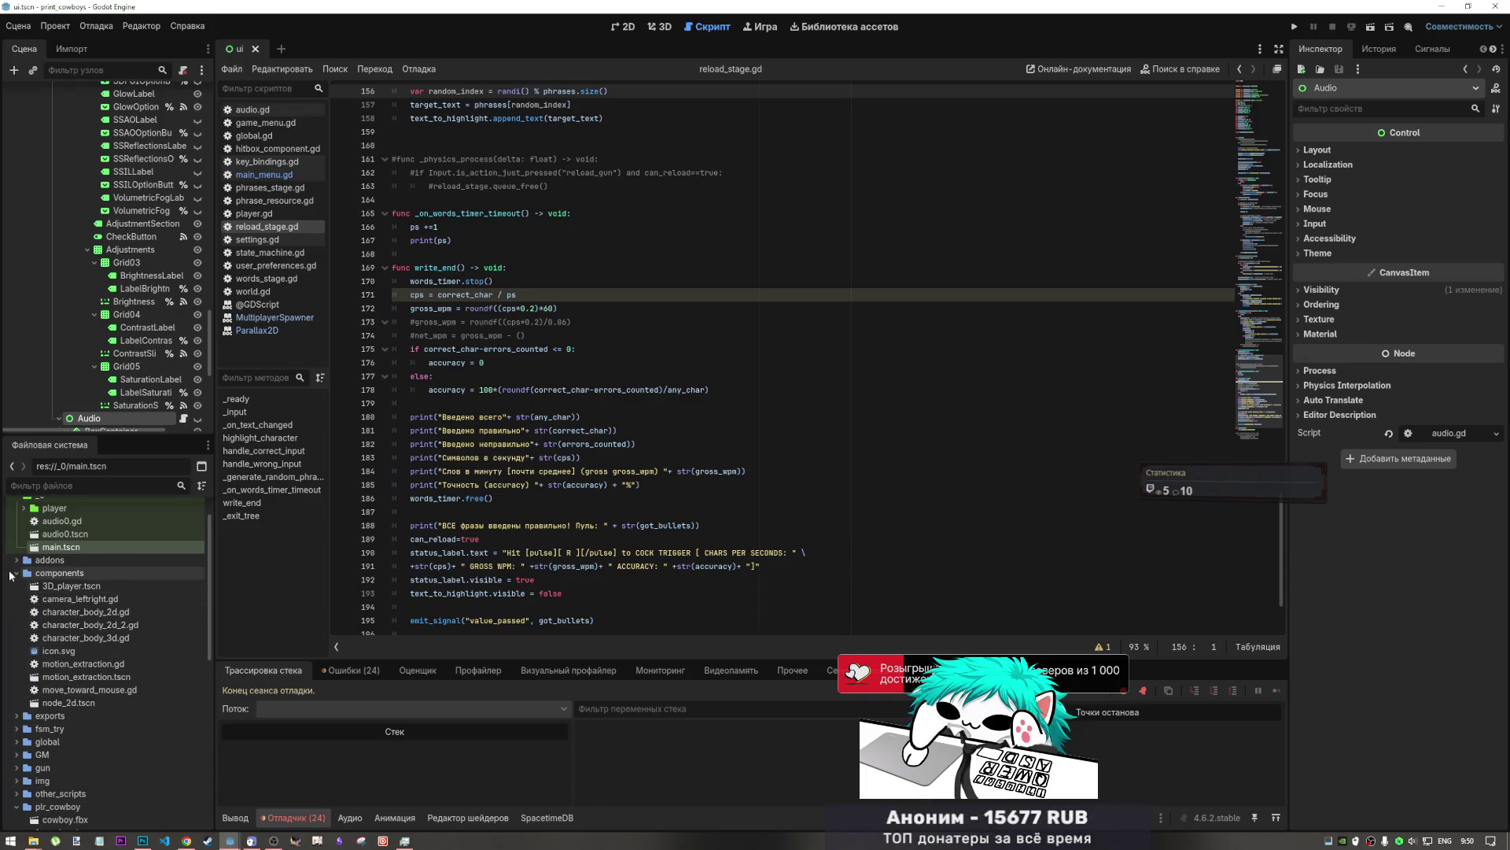
left_click(17, 600)
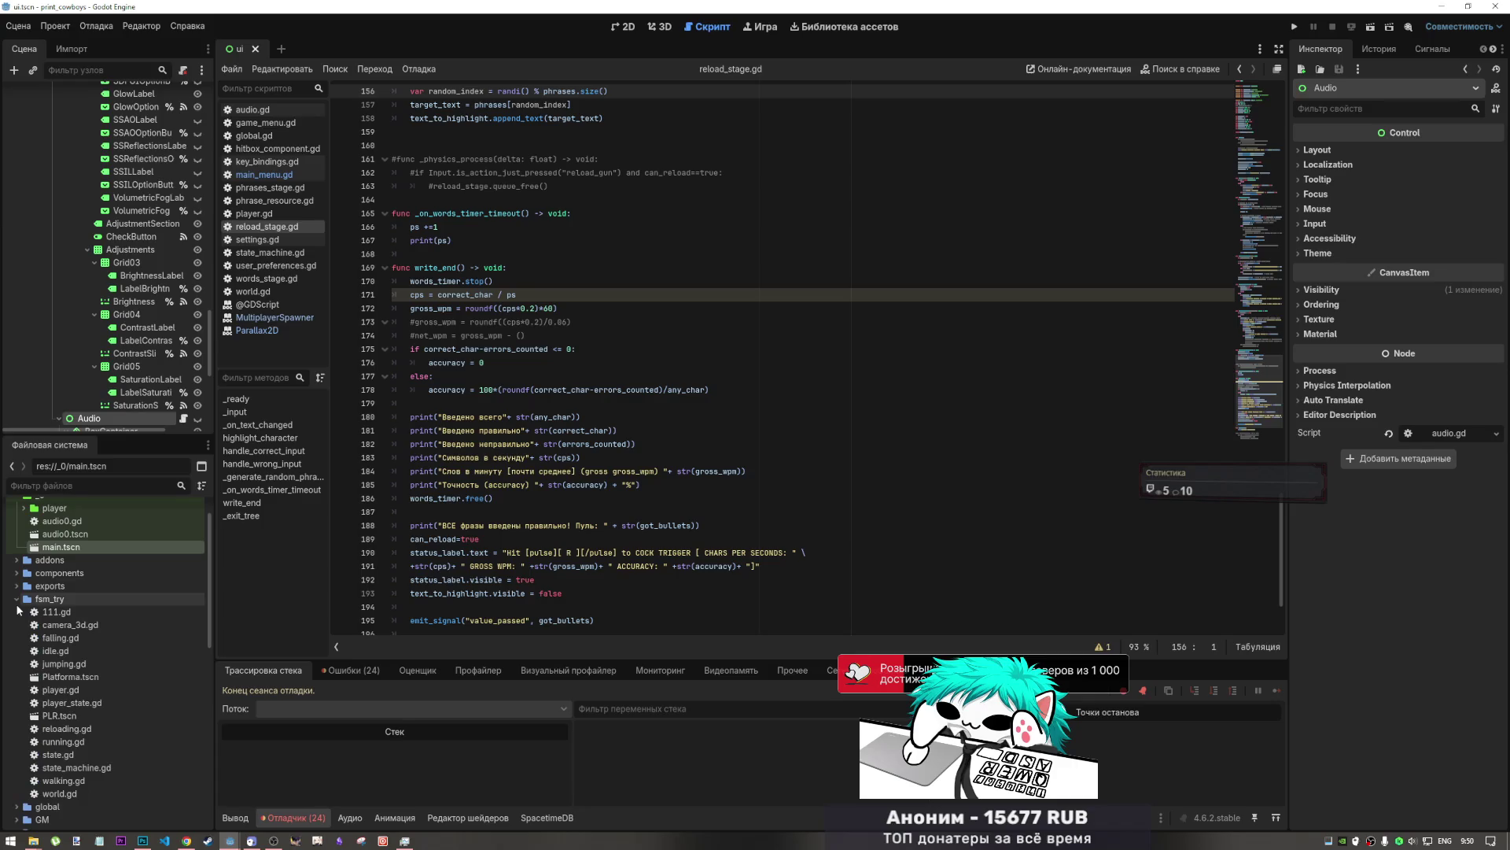
double_click(70, 676)
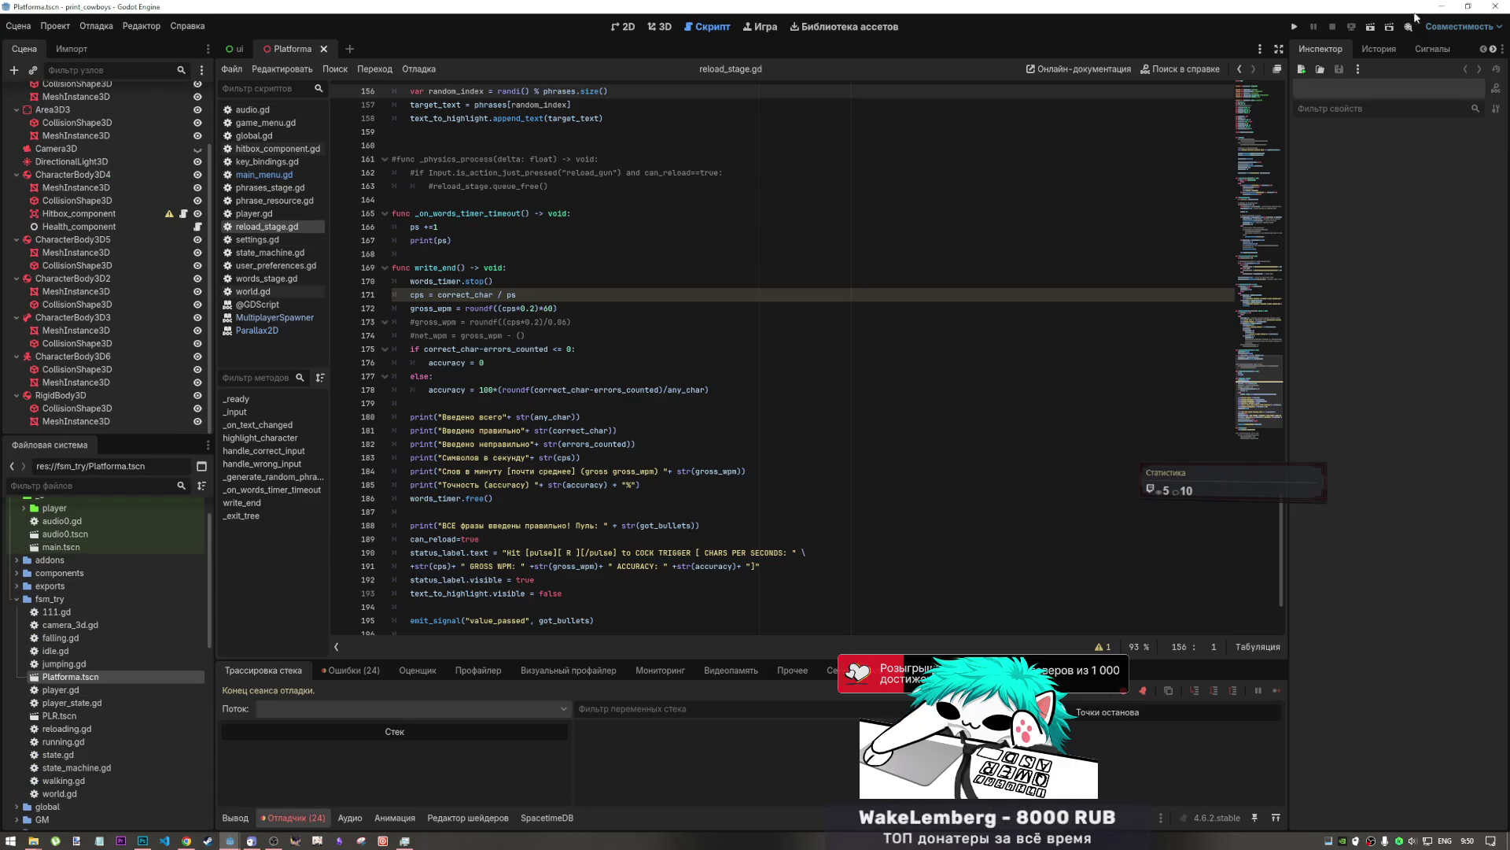
- Run the project, resume past the error break, inspect reload_stage's RSContainer, then stop
left_click(1294, 26)
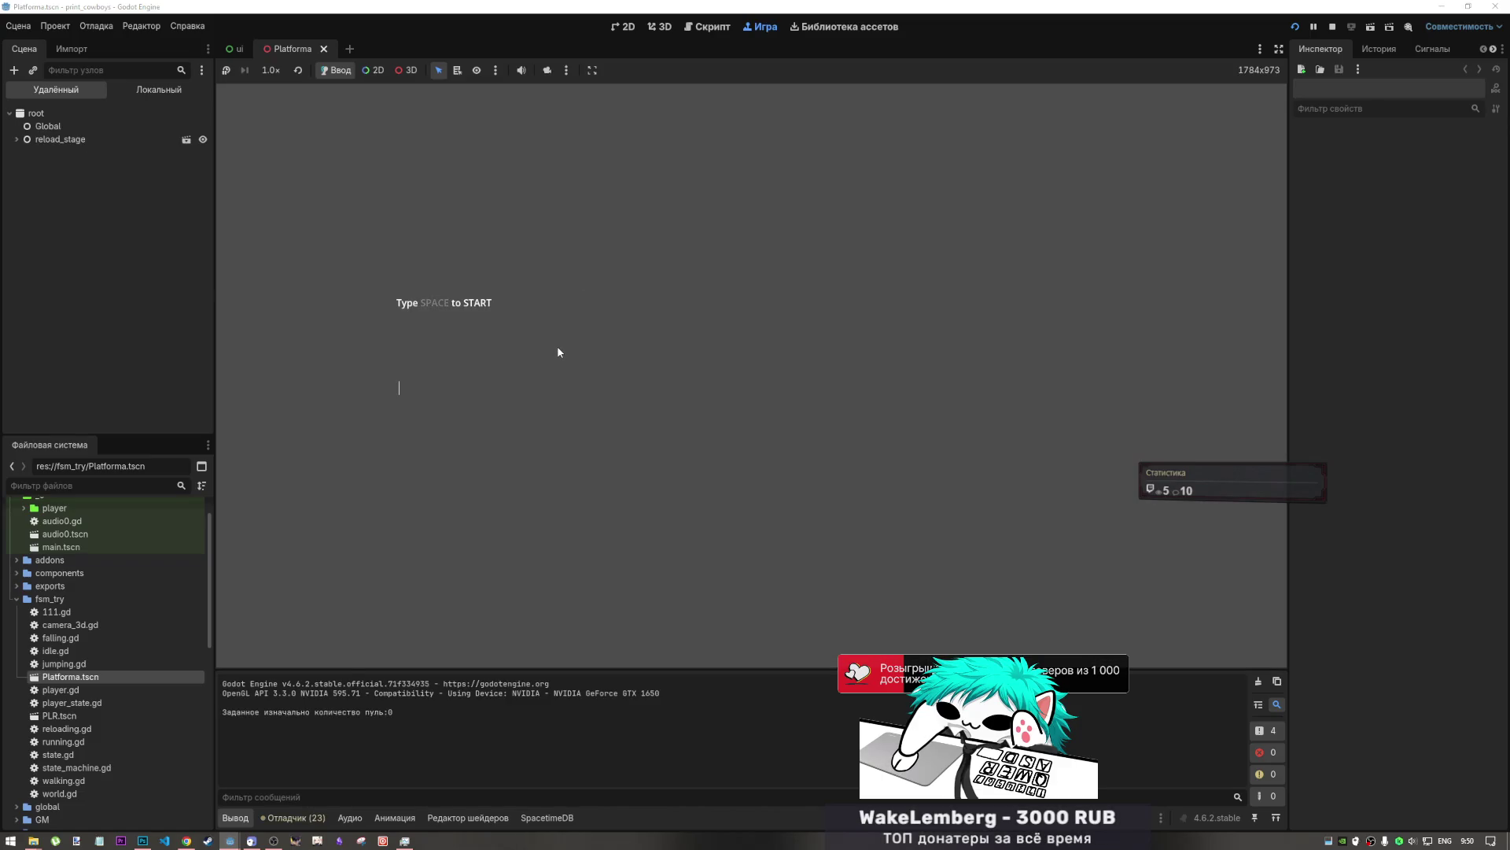
key("space")
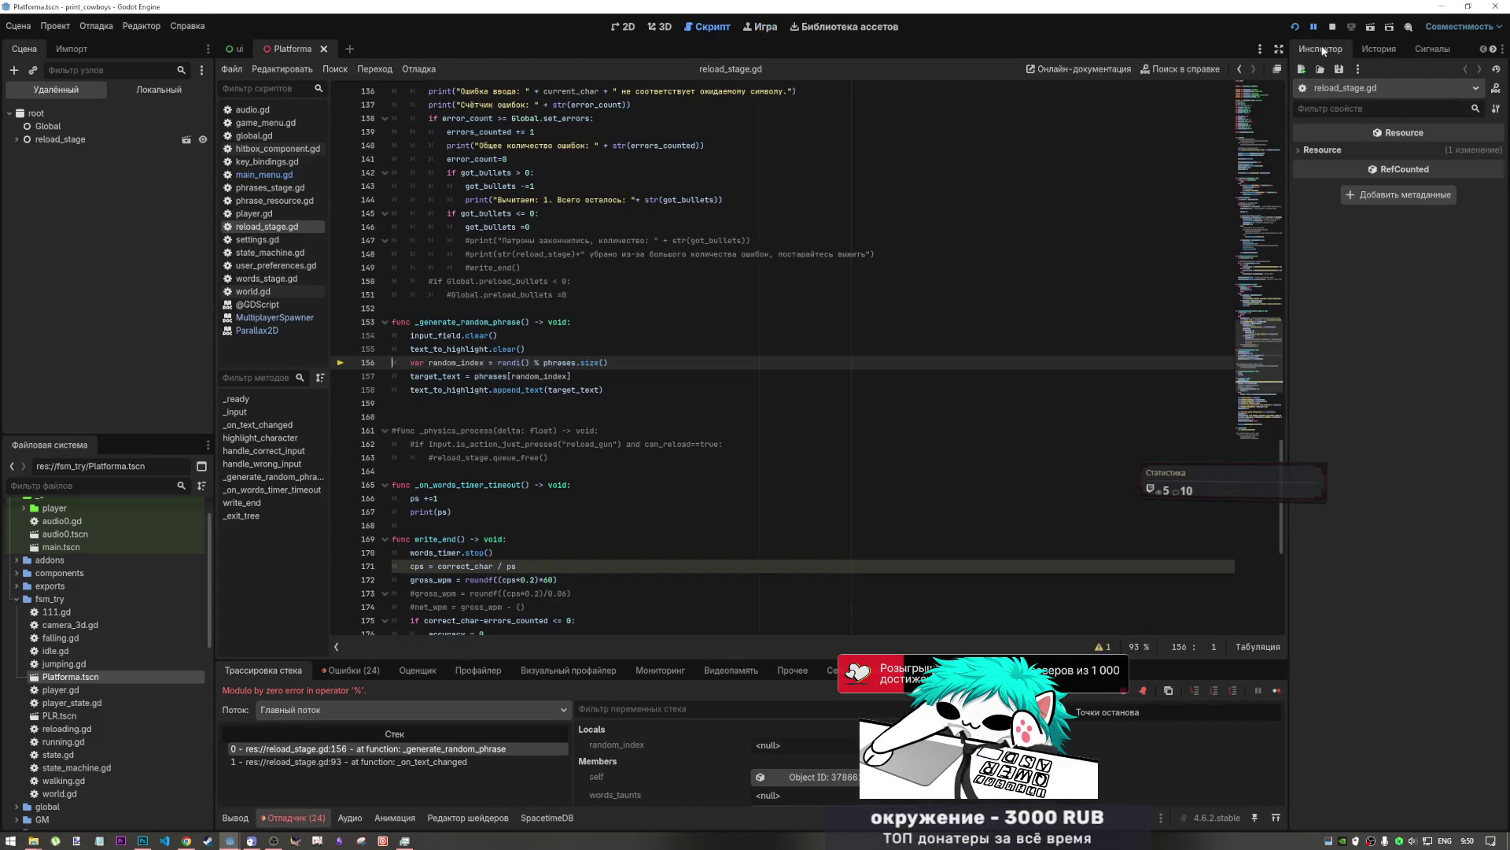
left_click(1274, 689)
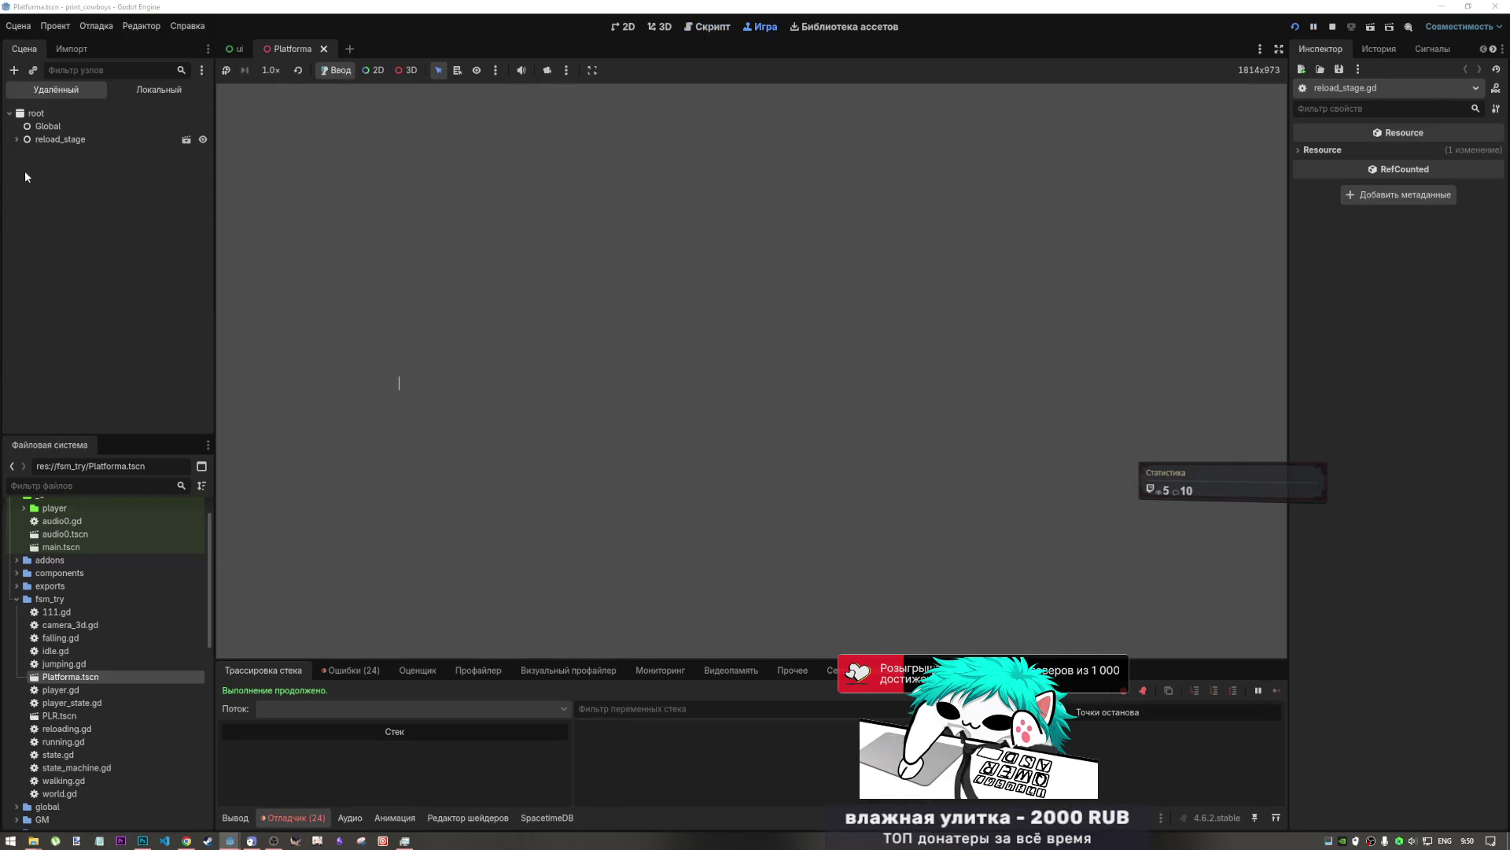
double_click(55, 139)
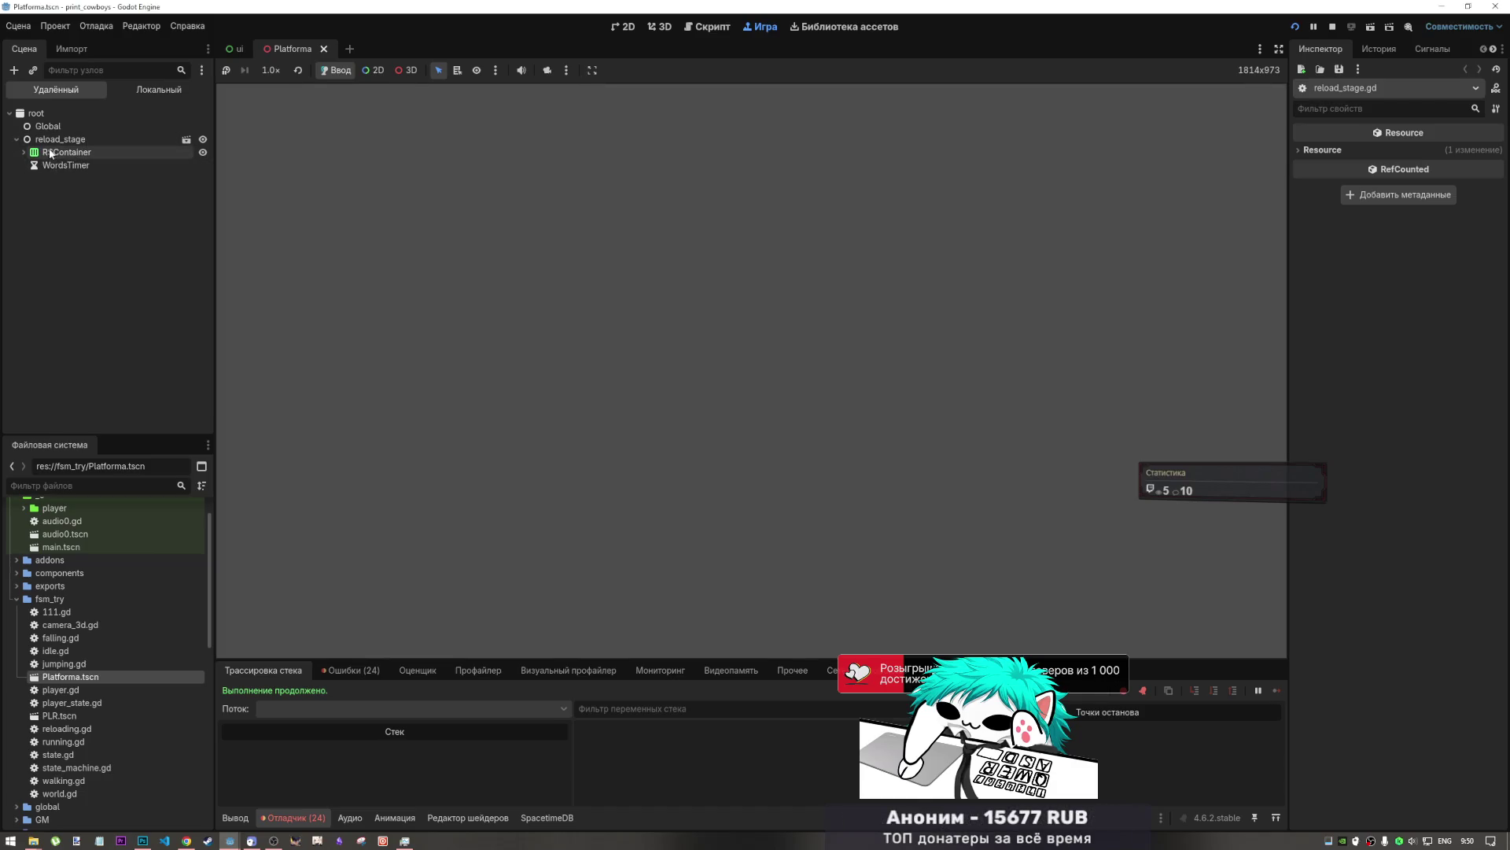
double_click(50, 151)
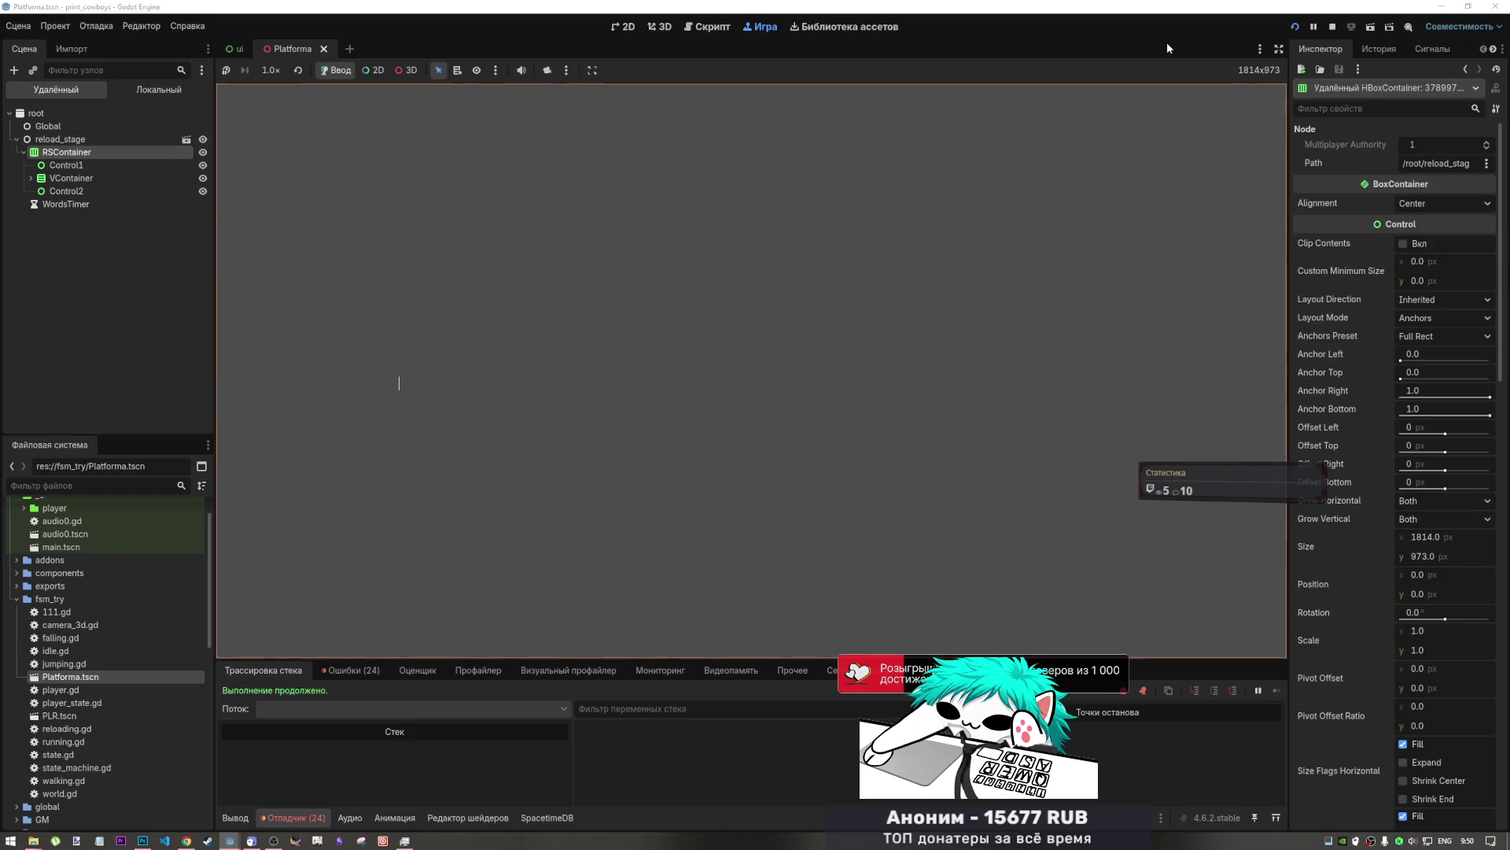
left_click(1330, 29)
- Run the current Platforma scene and continue past the modulo and division-by-zero errors
left_click(1372, 27)
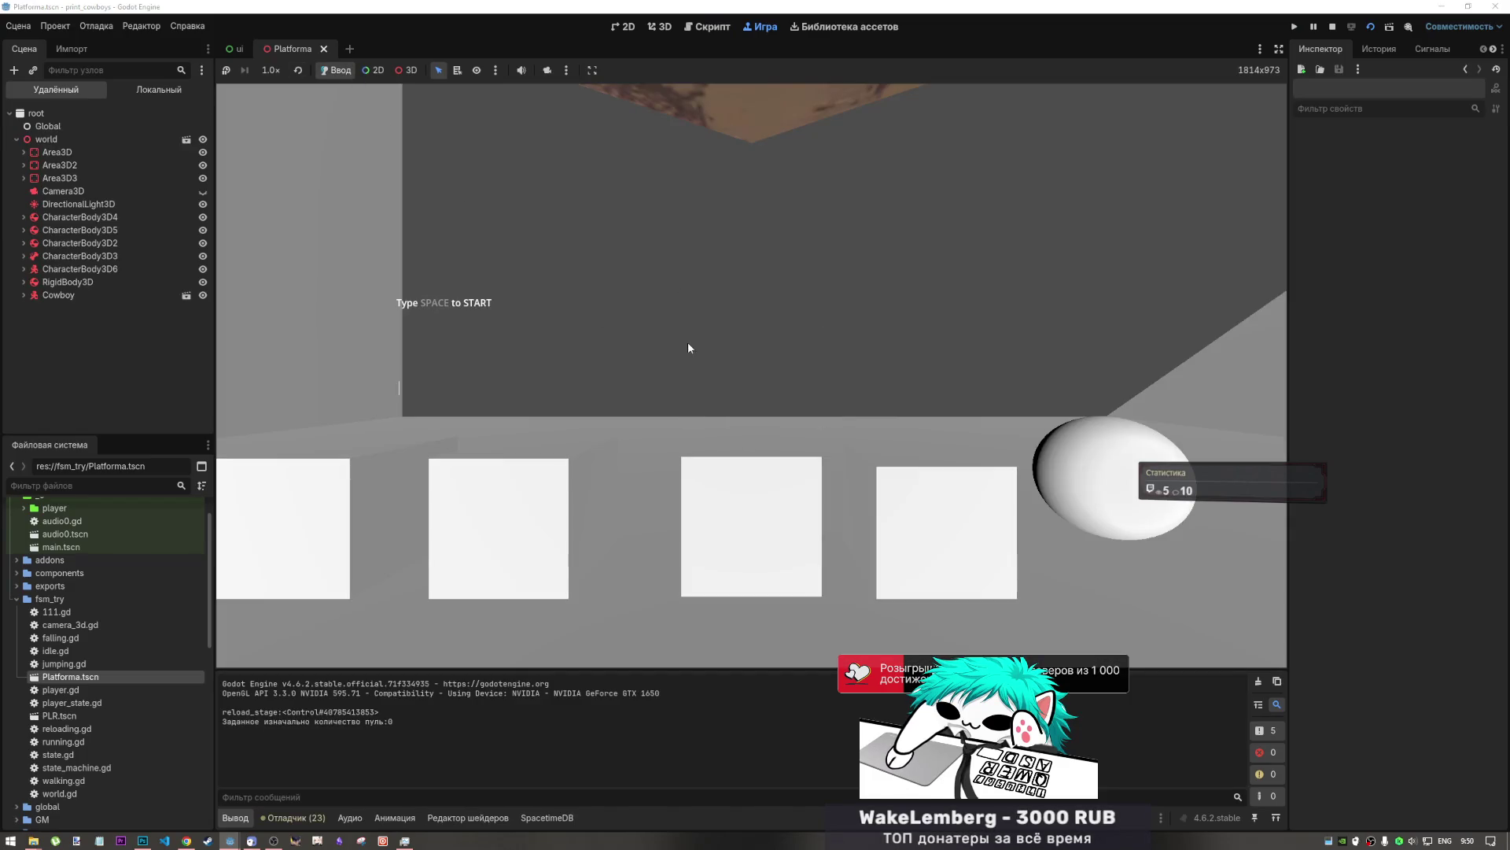
key("space")
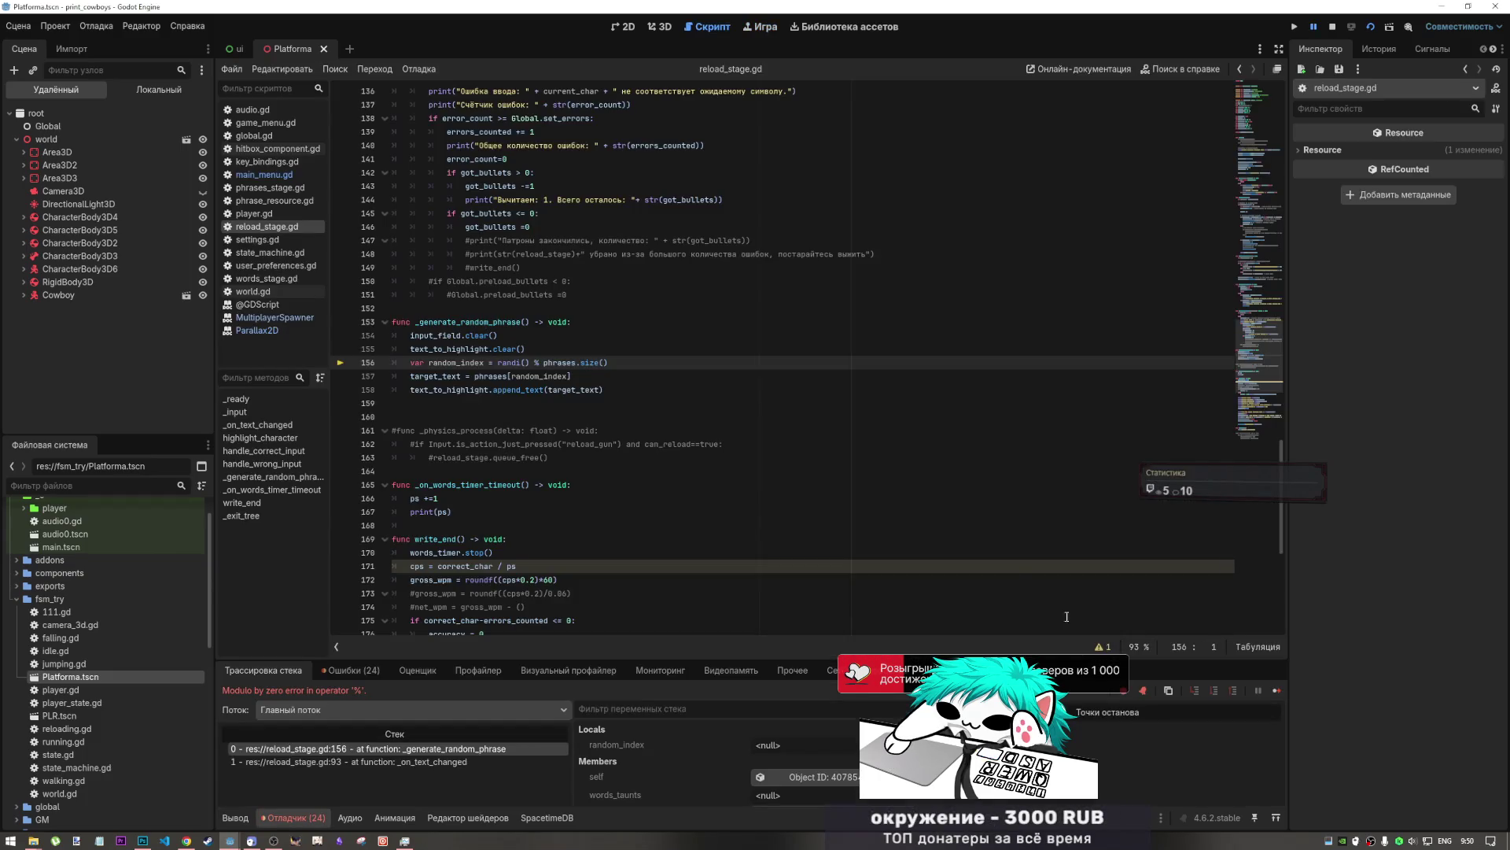
left_click(1269, 693)
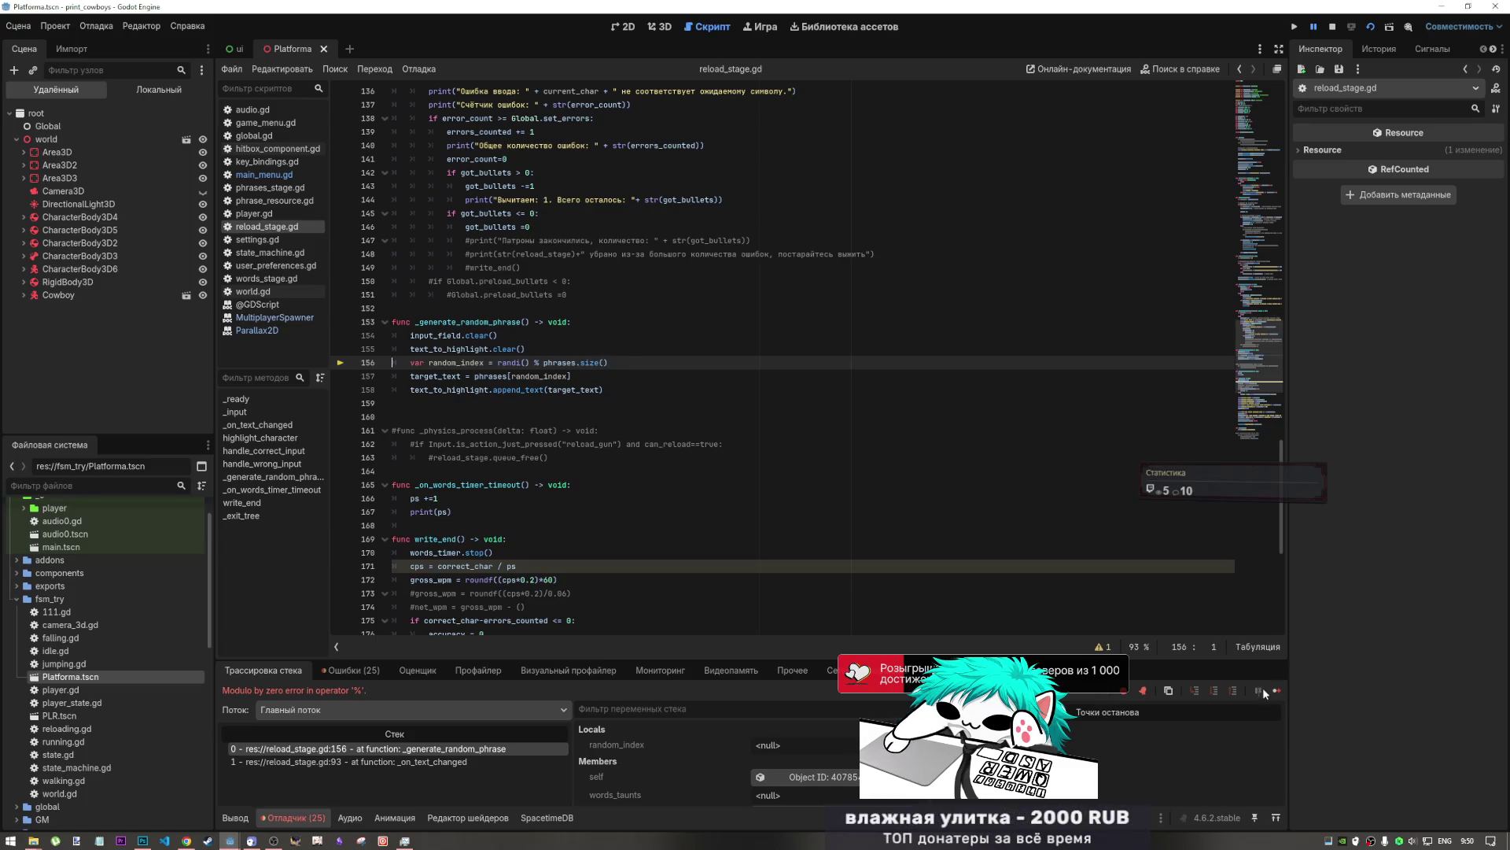
left_click(1276, 690)
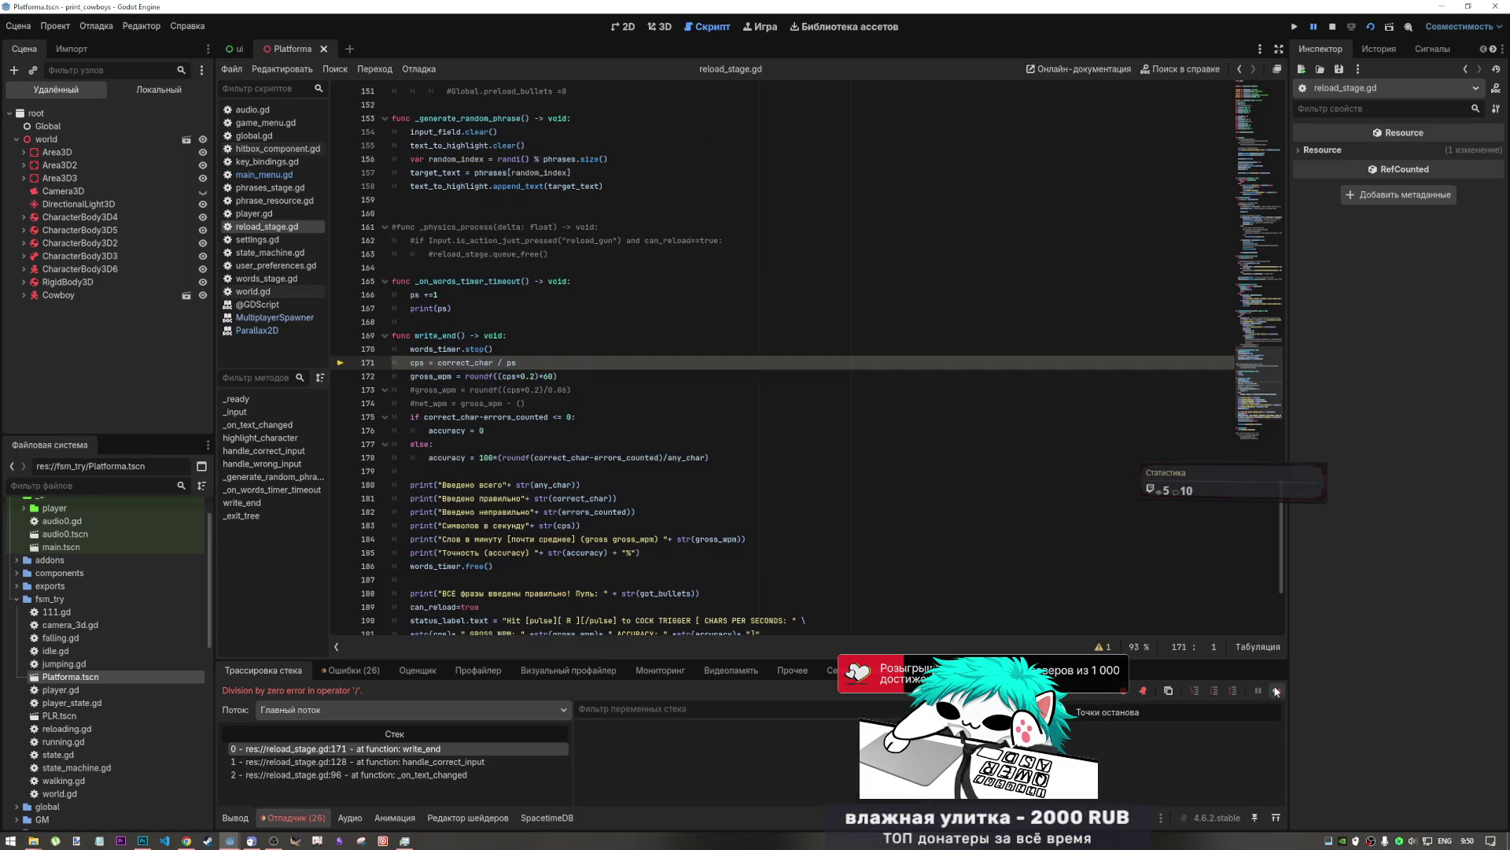
left_click(1276, 690)
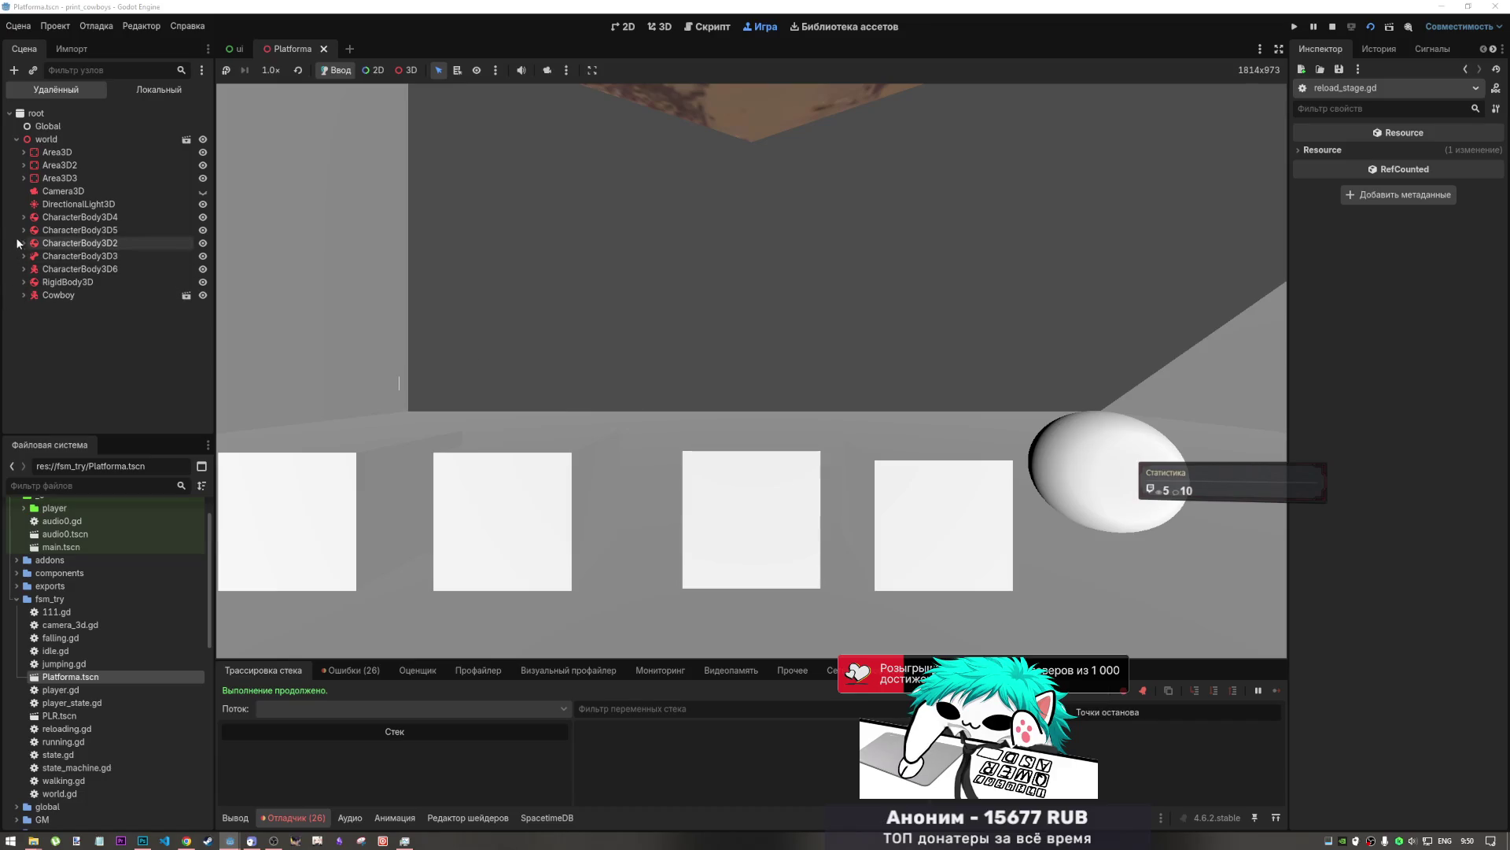
left_click(36, 282)
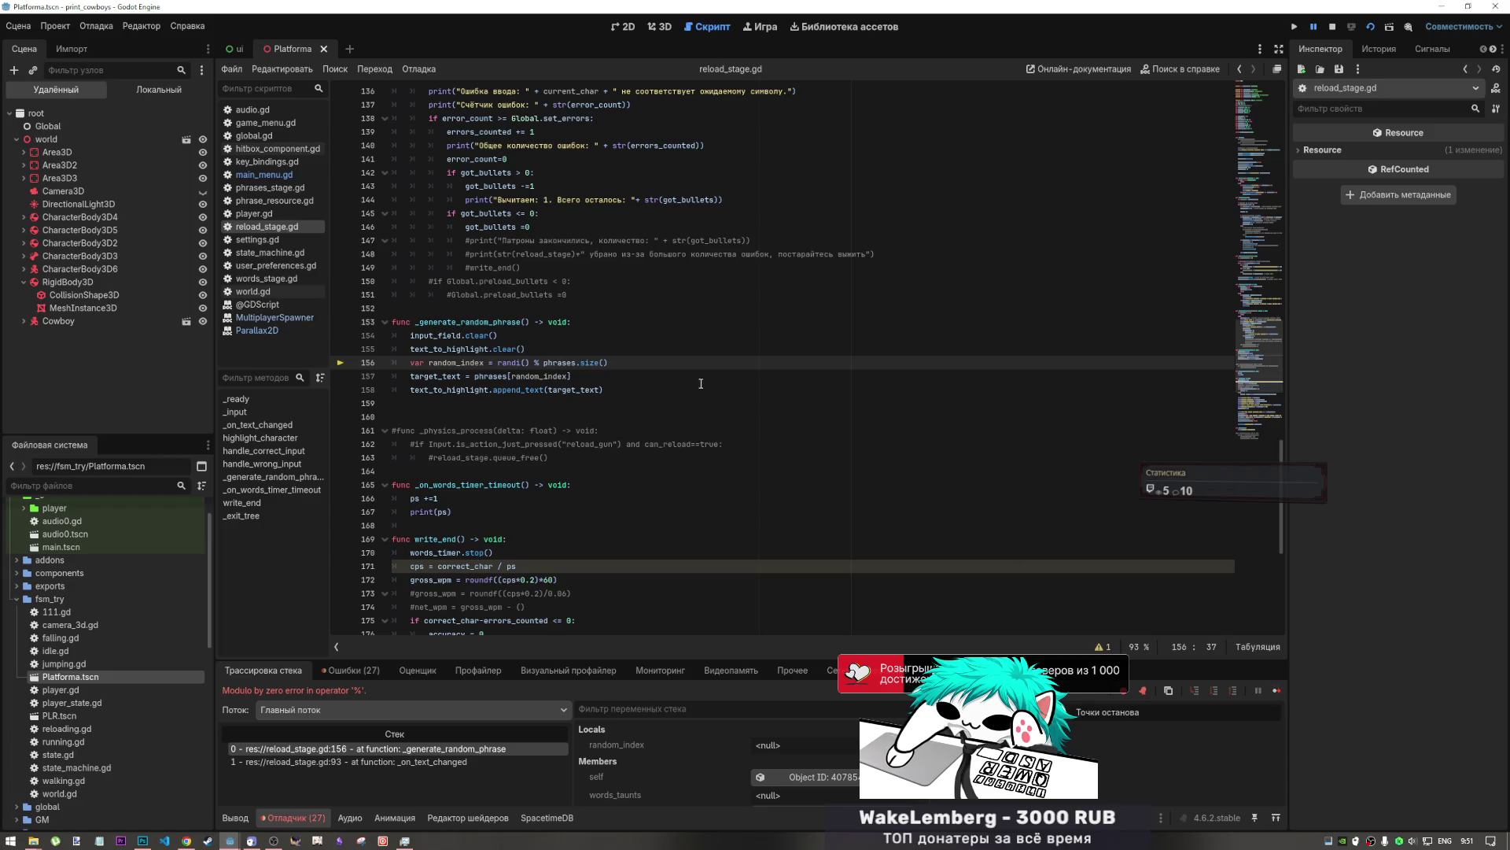
left_click(1276, 689)
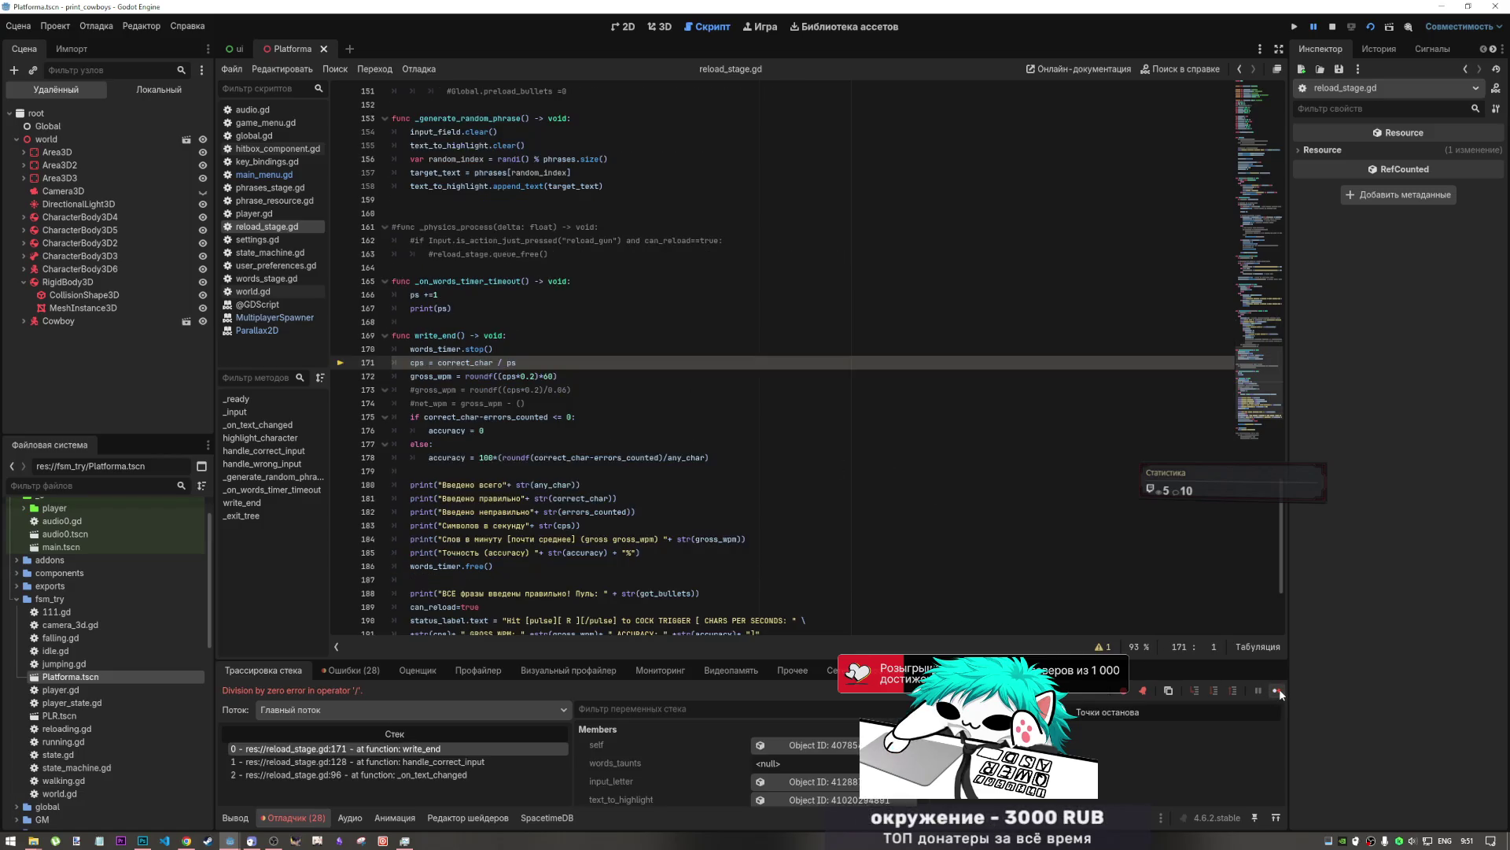
left_click(1276, 689)
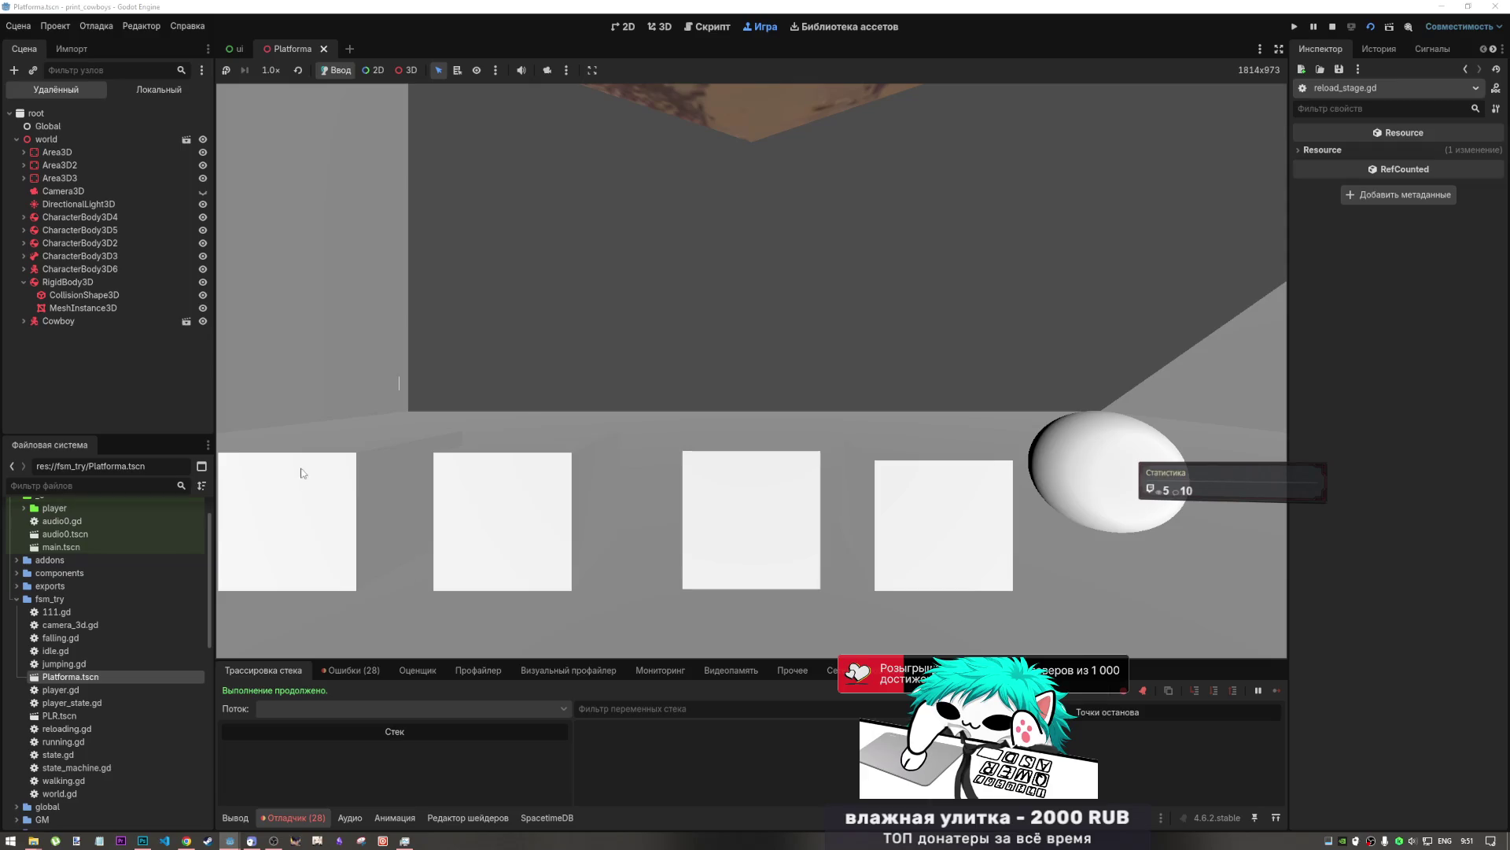
- Open the reload_stage.gd script at line 170
left_click(689, 29)
left_click(509, 350)
scroll(511, 355, "down", 2)
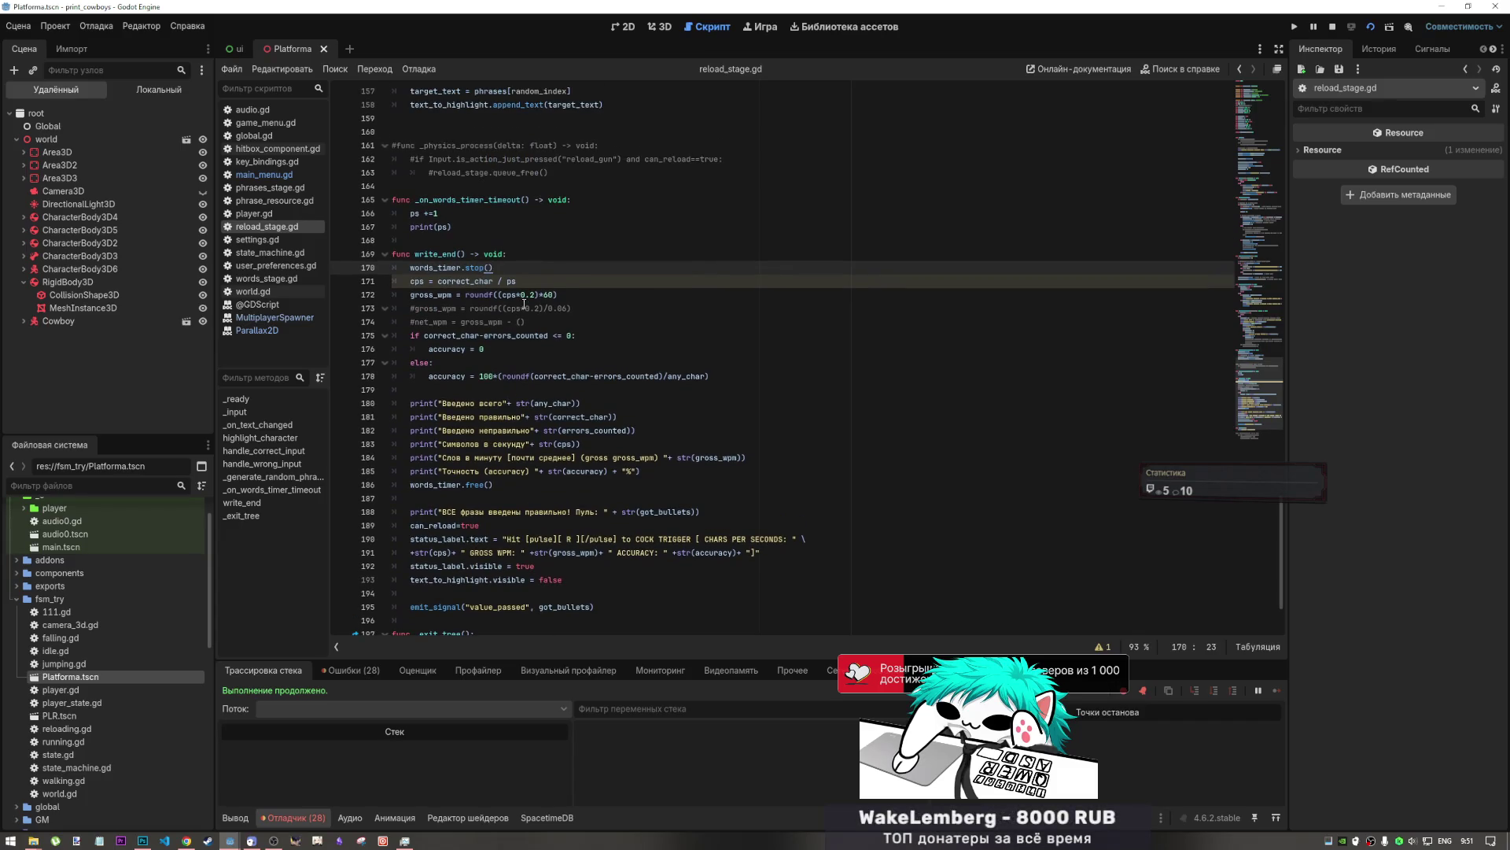
- Comment out the status-label lines 190 and 191 and go to the cps calculation on line 171
left_click(535, 444)
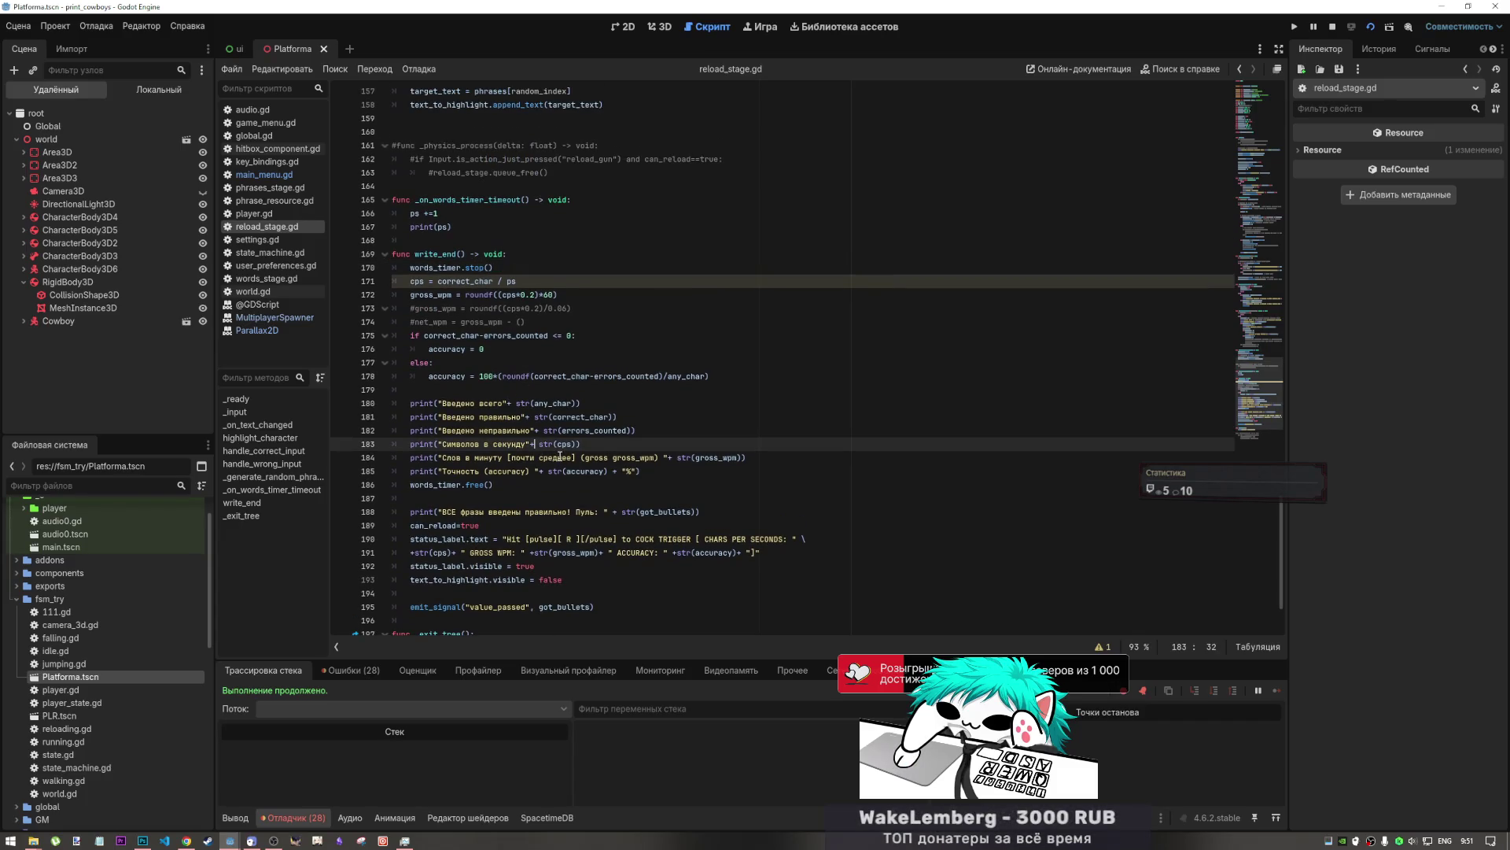
left_click(505, 550)
key("ctrl+k")
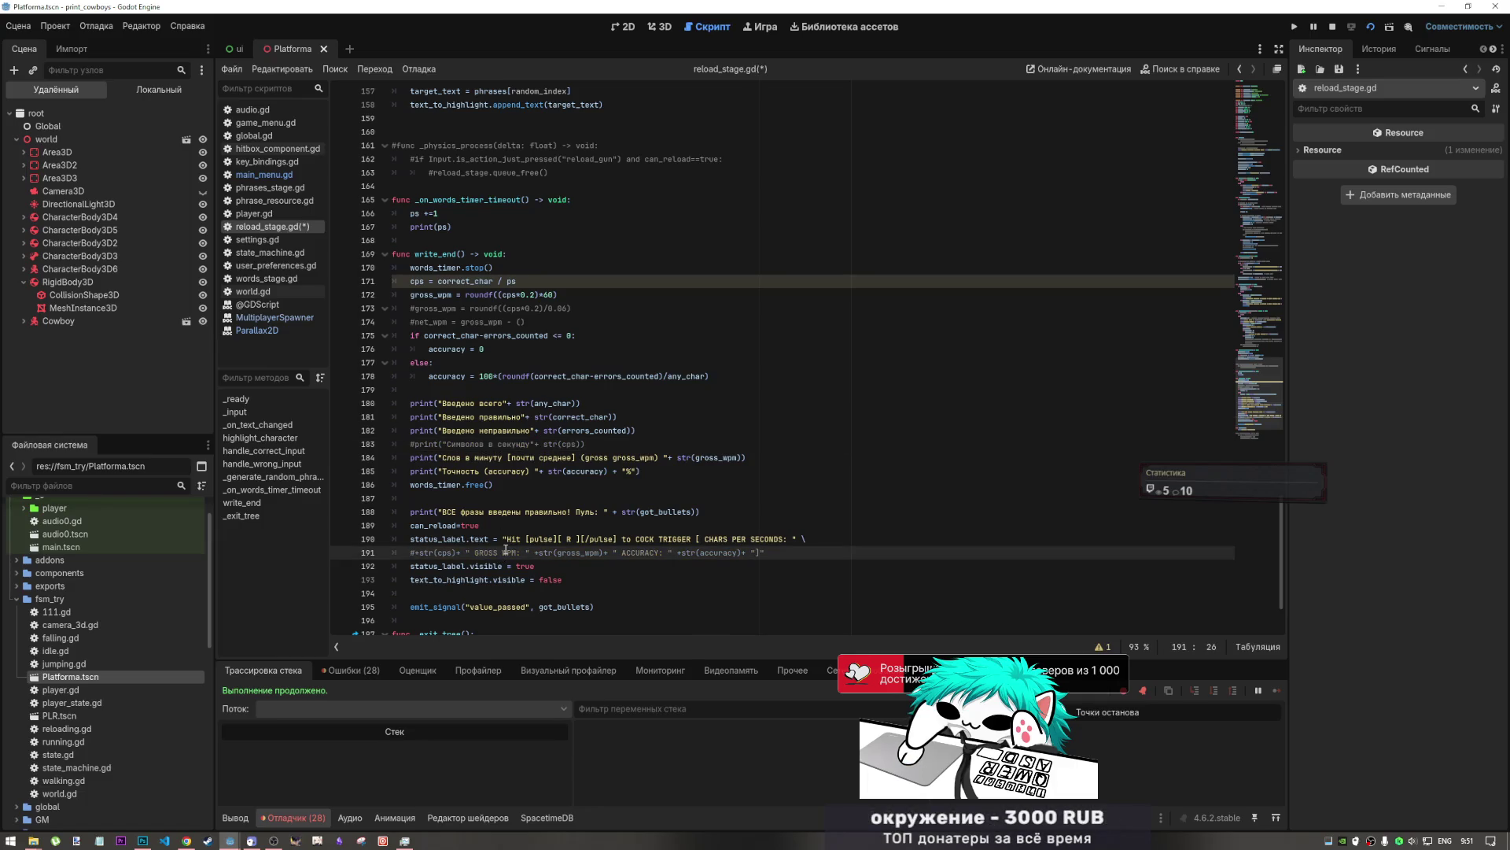
left_click(525, 540)
key("ctrl+k")
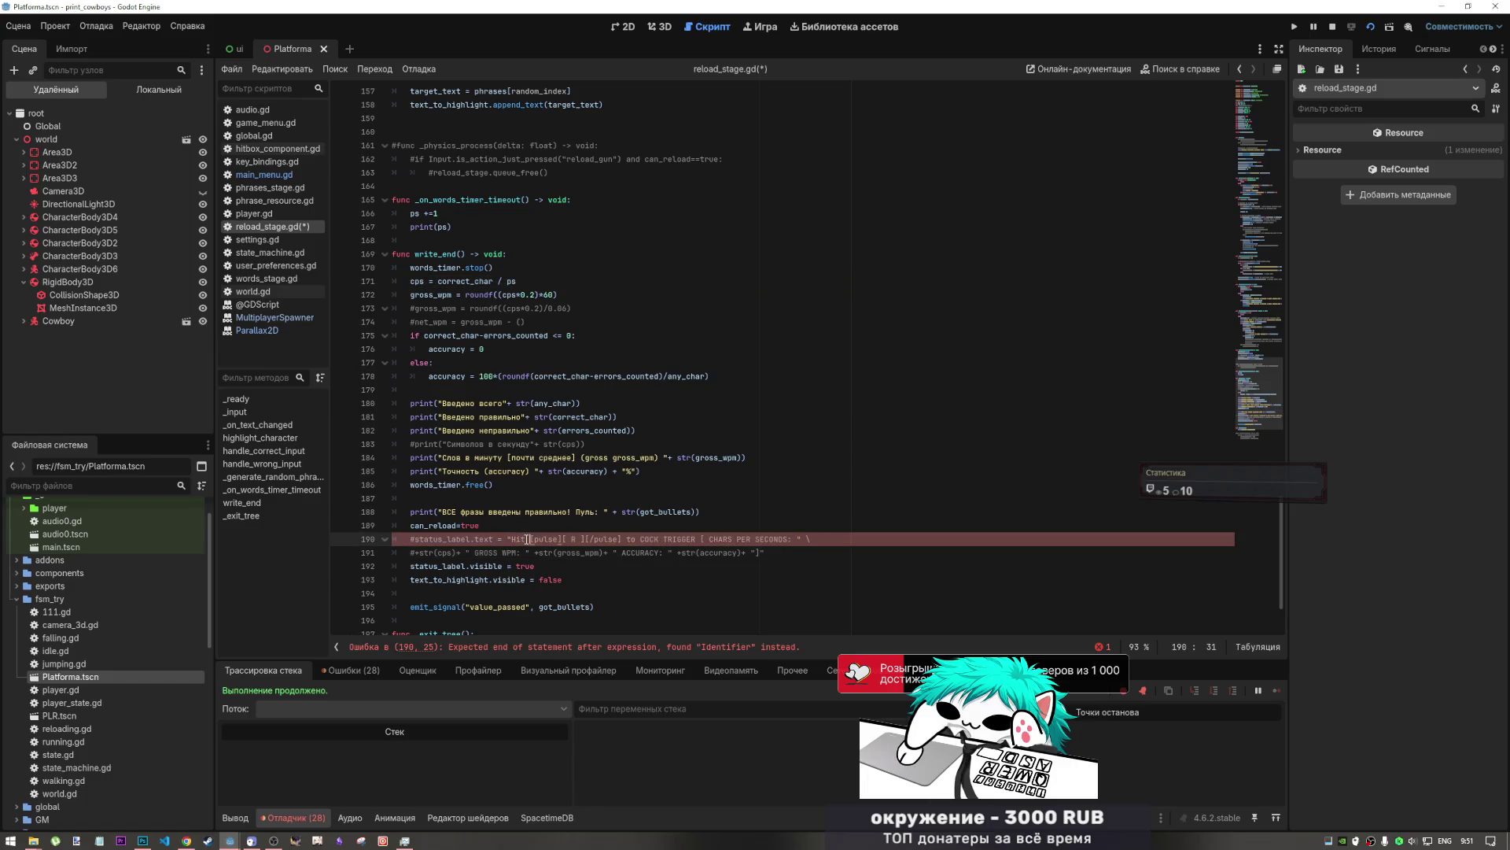
left_click(485, 283)
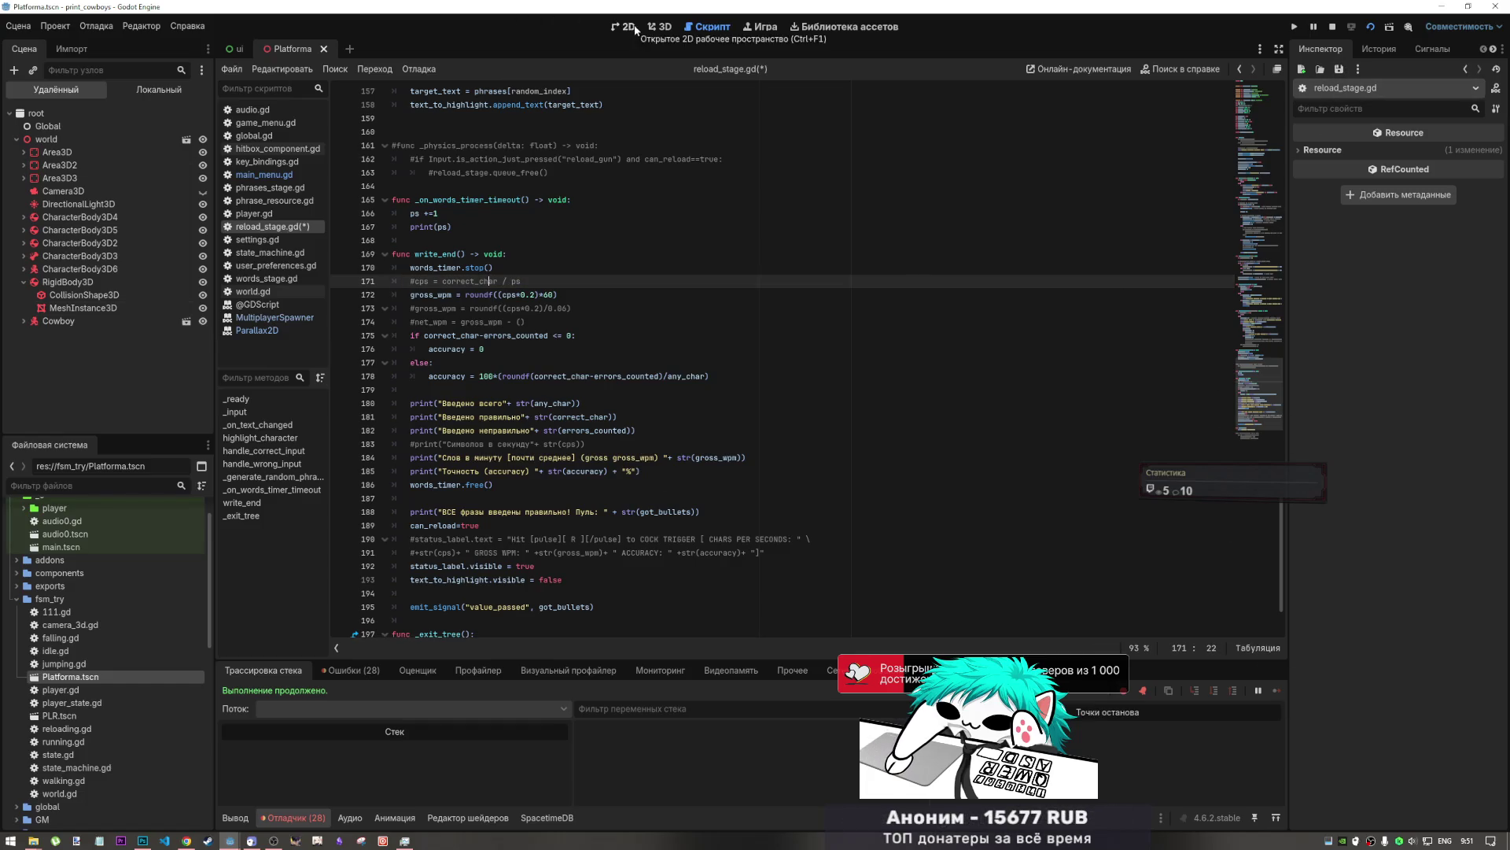
- Test-run the game, comment out the target_text line 157, and return to the game view
left_click(659, 25)
left_click(760, 27)
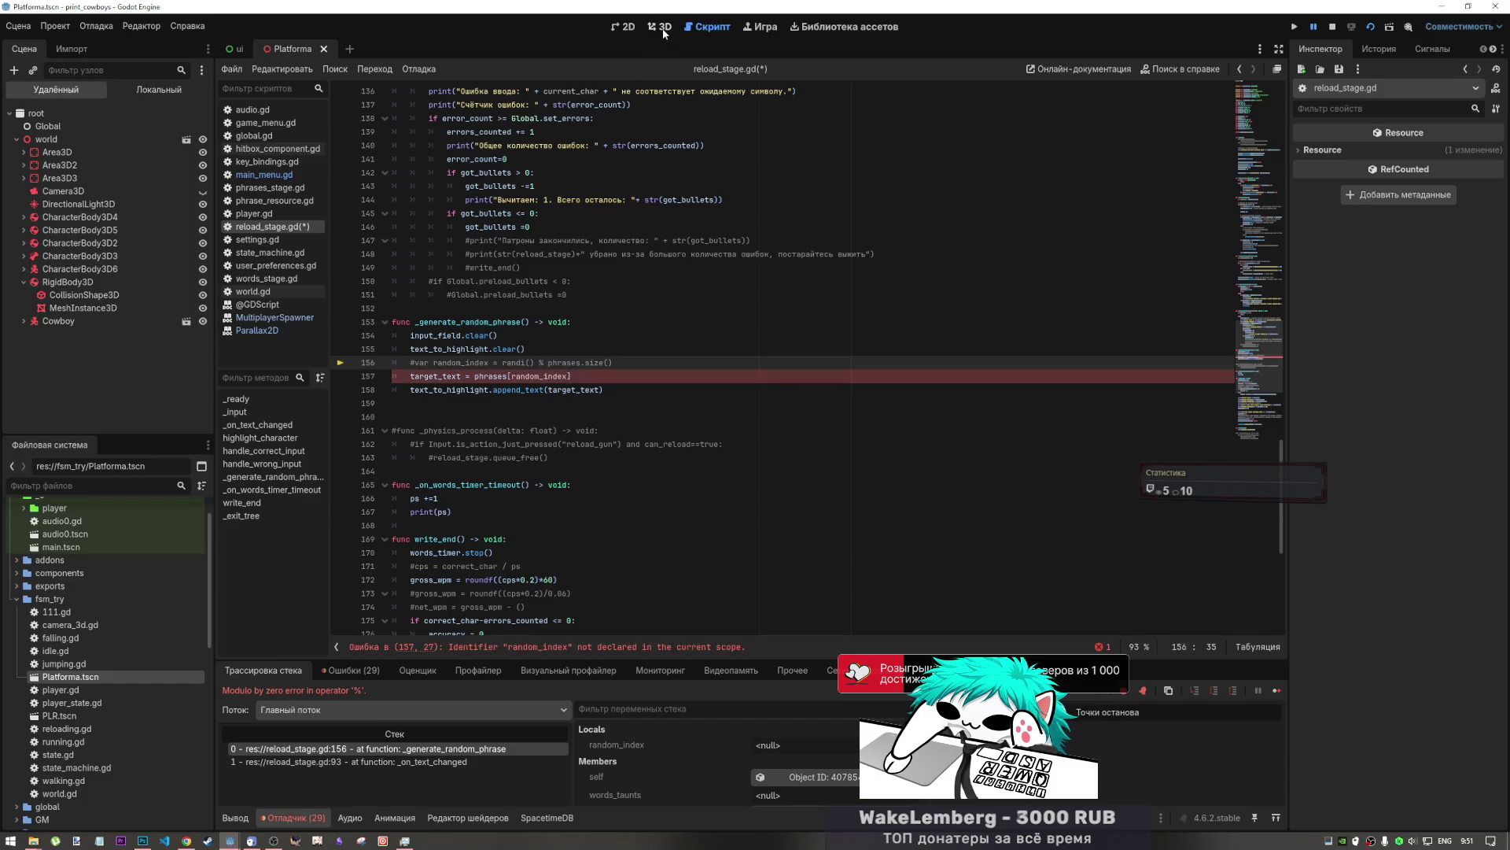
left_click(572, 376)
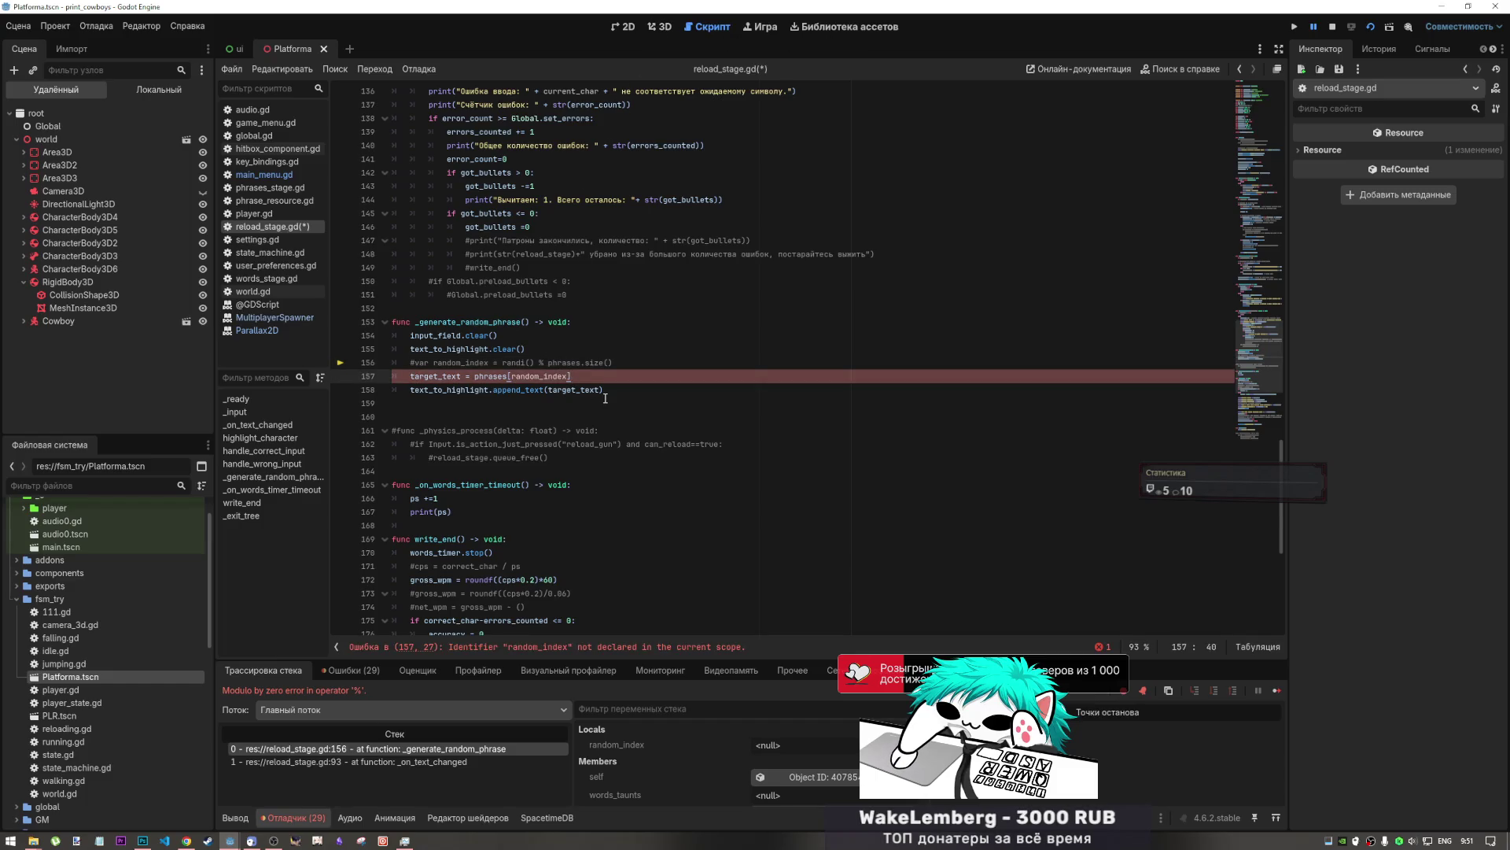
key("Down")
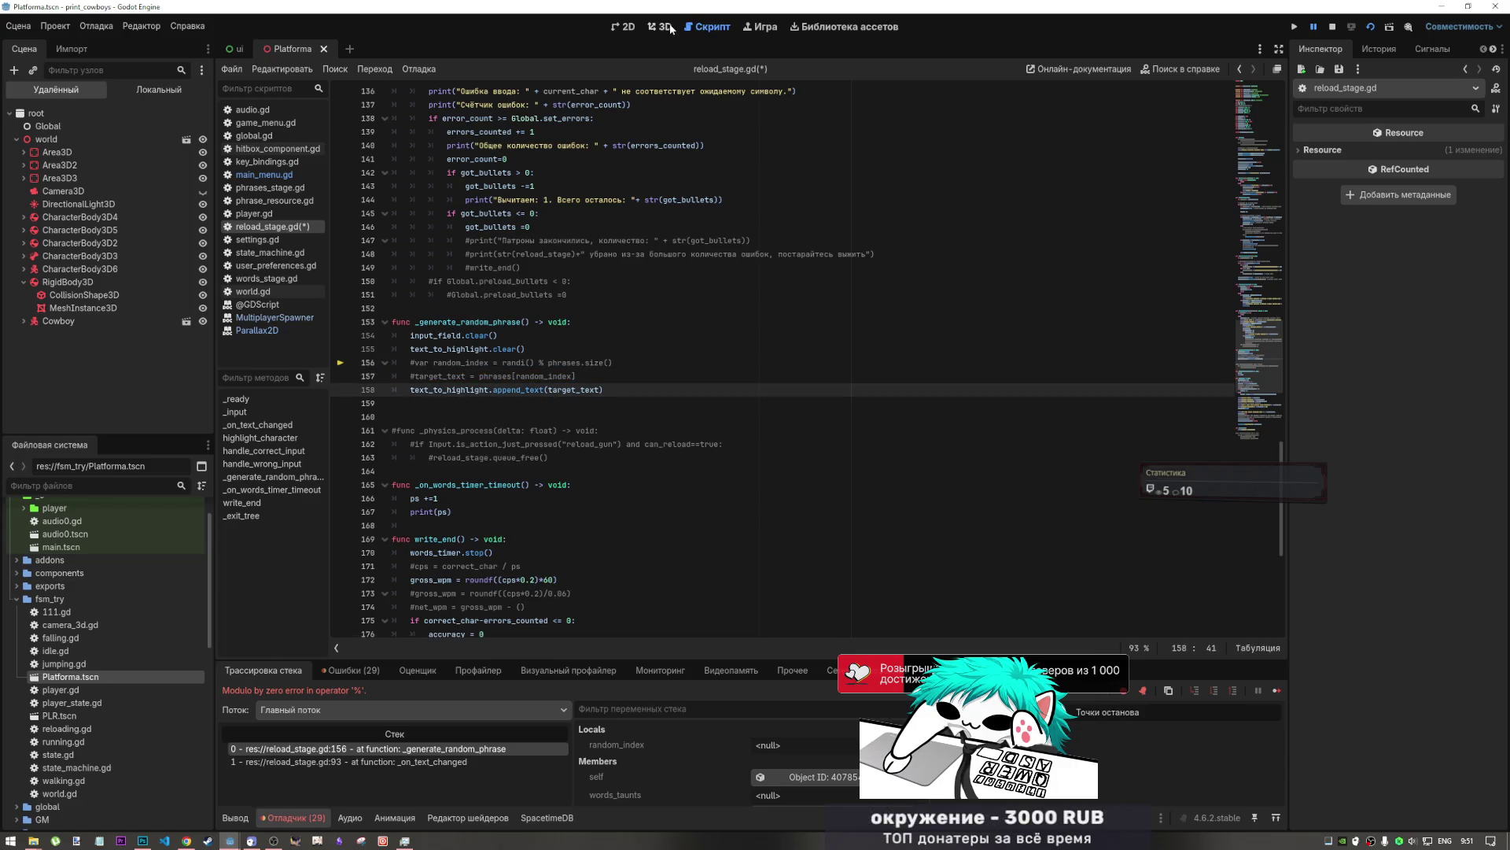
left_click(760, 27)
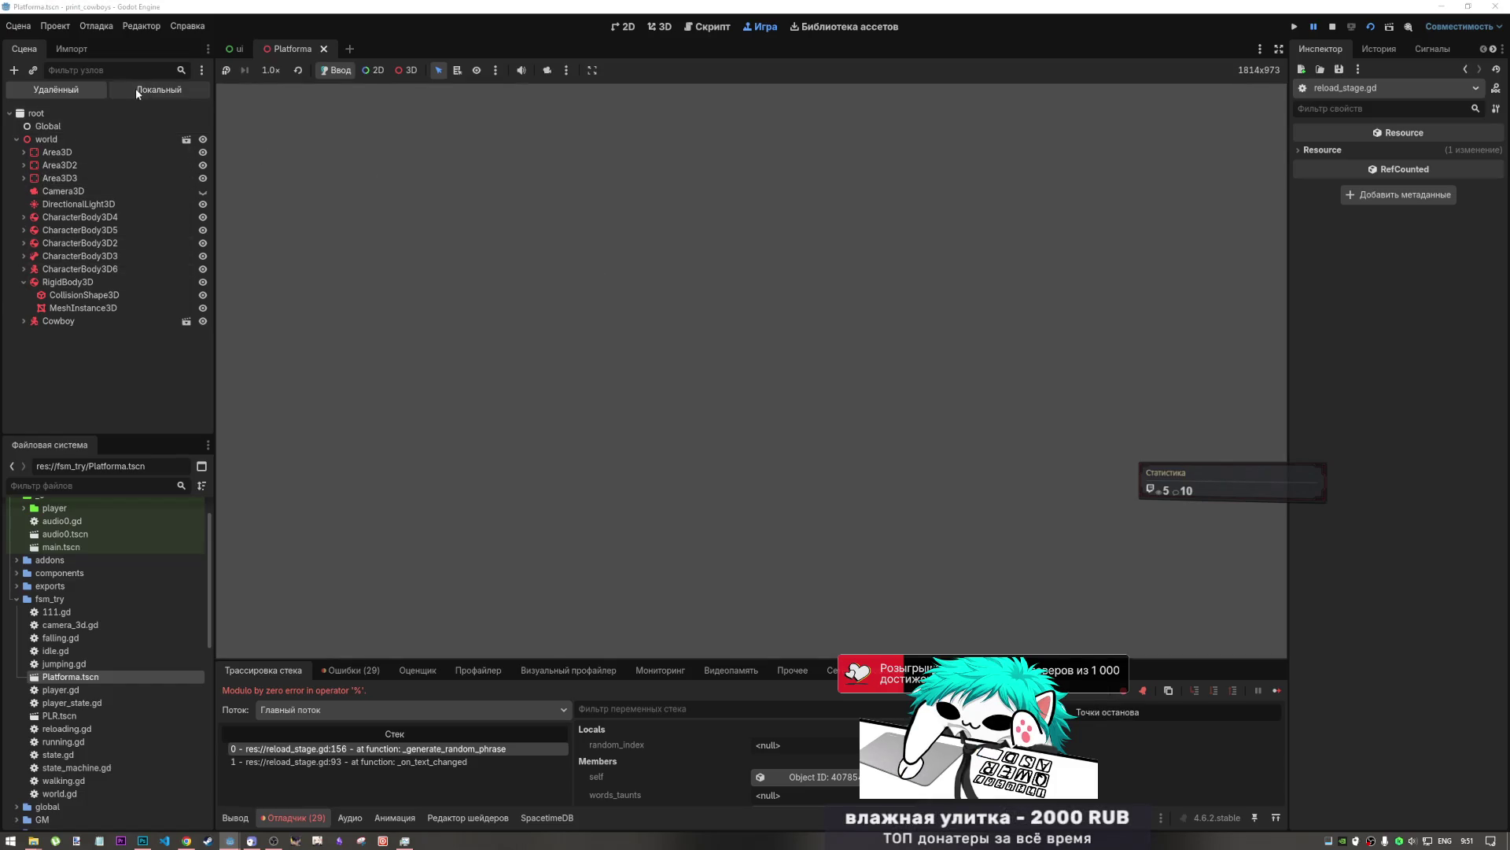
- Inspect the remote Area3D3 node's children, then stop the running game
left_click(24, 178)
left_click(59, 178)
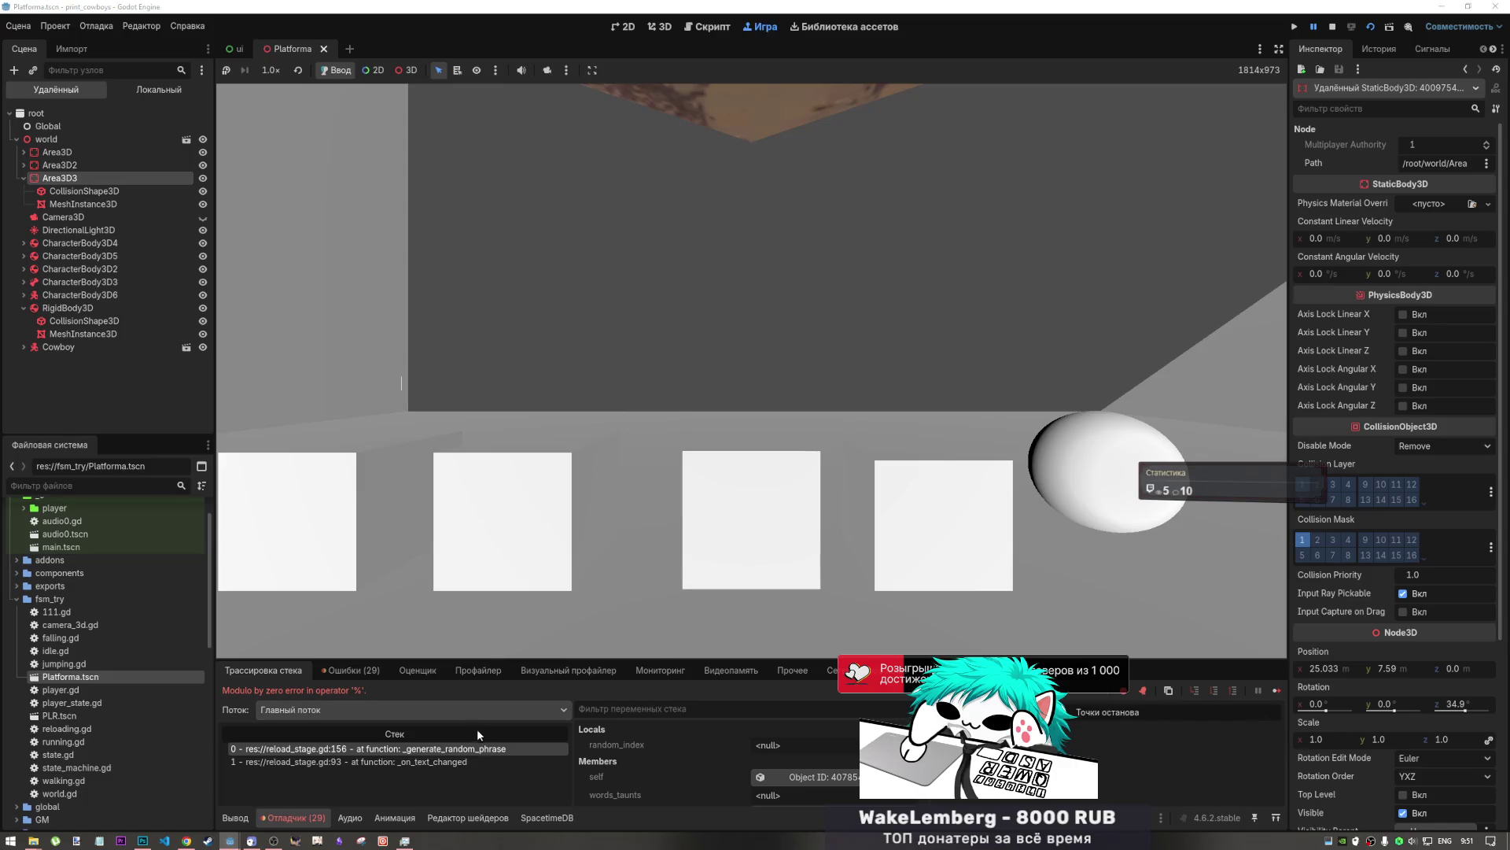
left_click(1335, 27)
- Restore the commented-out lines in reload_stage.gd, save it, and close the Platforma scene
key("ctrl+k")
key("ctrl+k")
scroll(627, 347, "down", 5)
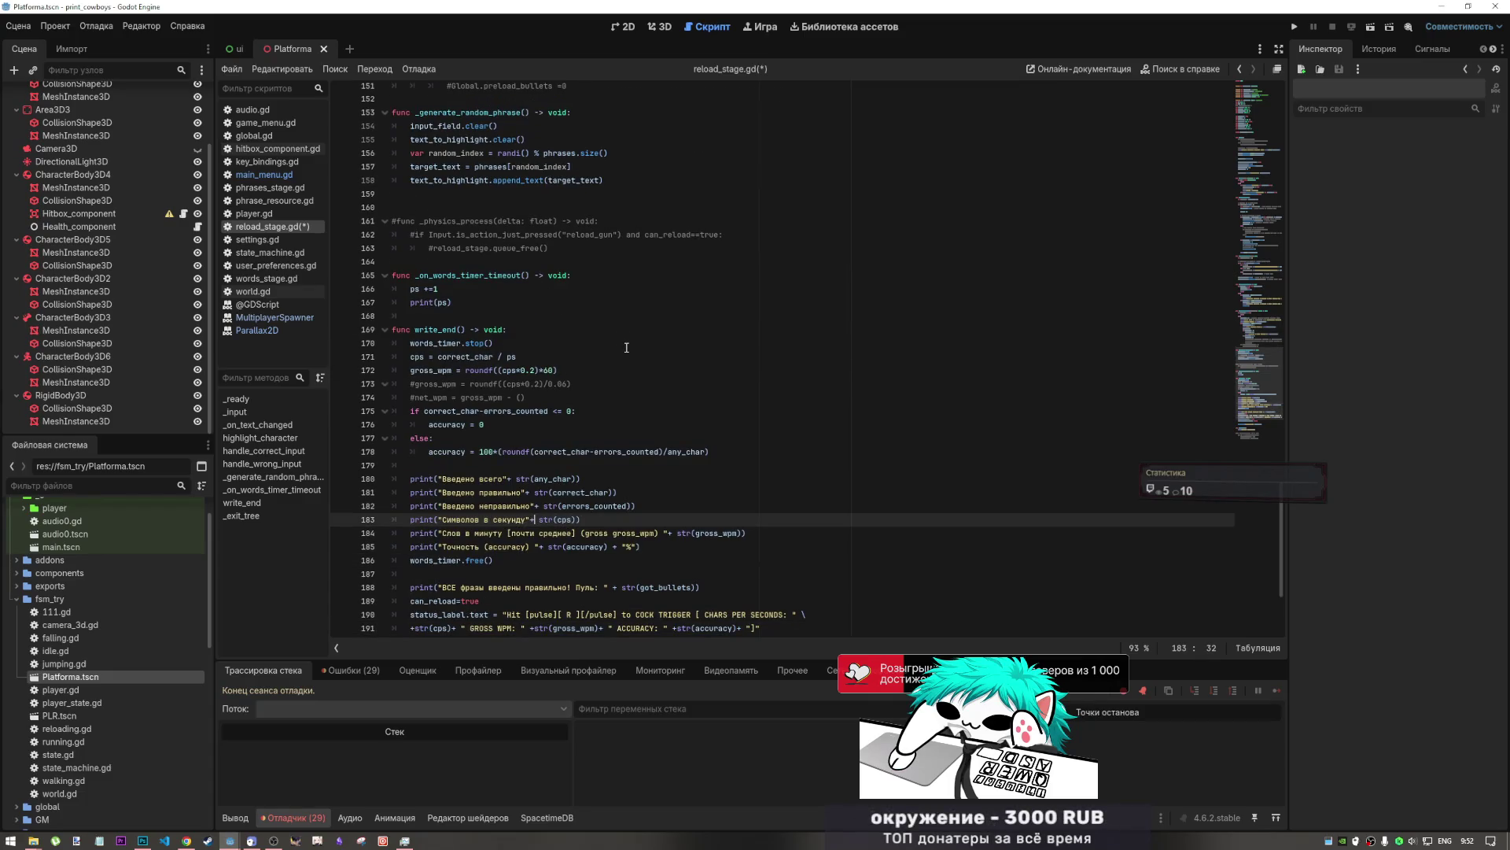
key("ctrl+s")
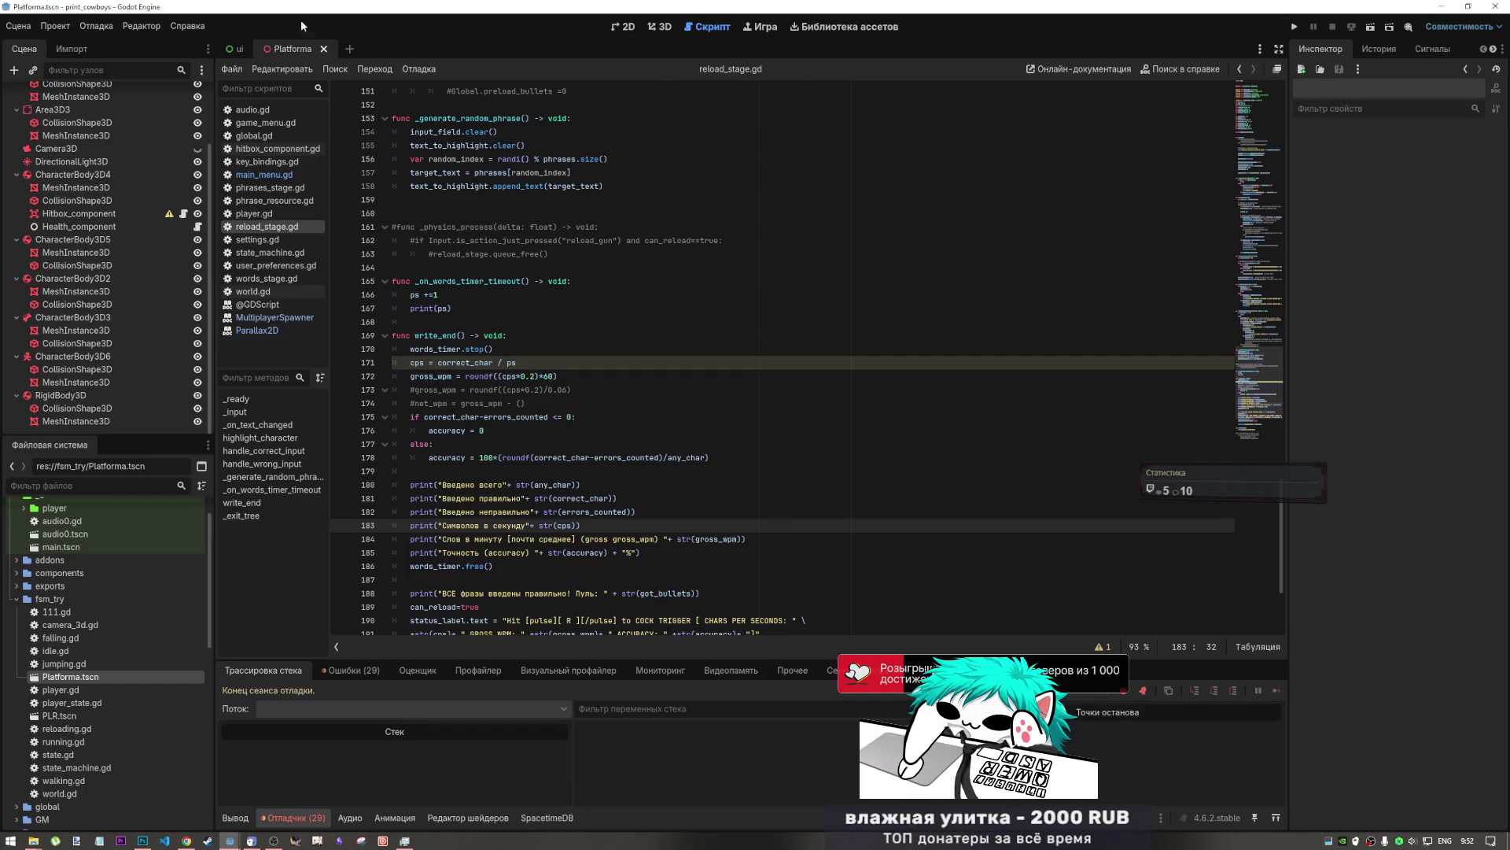
left_click(326, 48)
- Open the audio.gd script
scroll(158, 249, "up", 5)
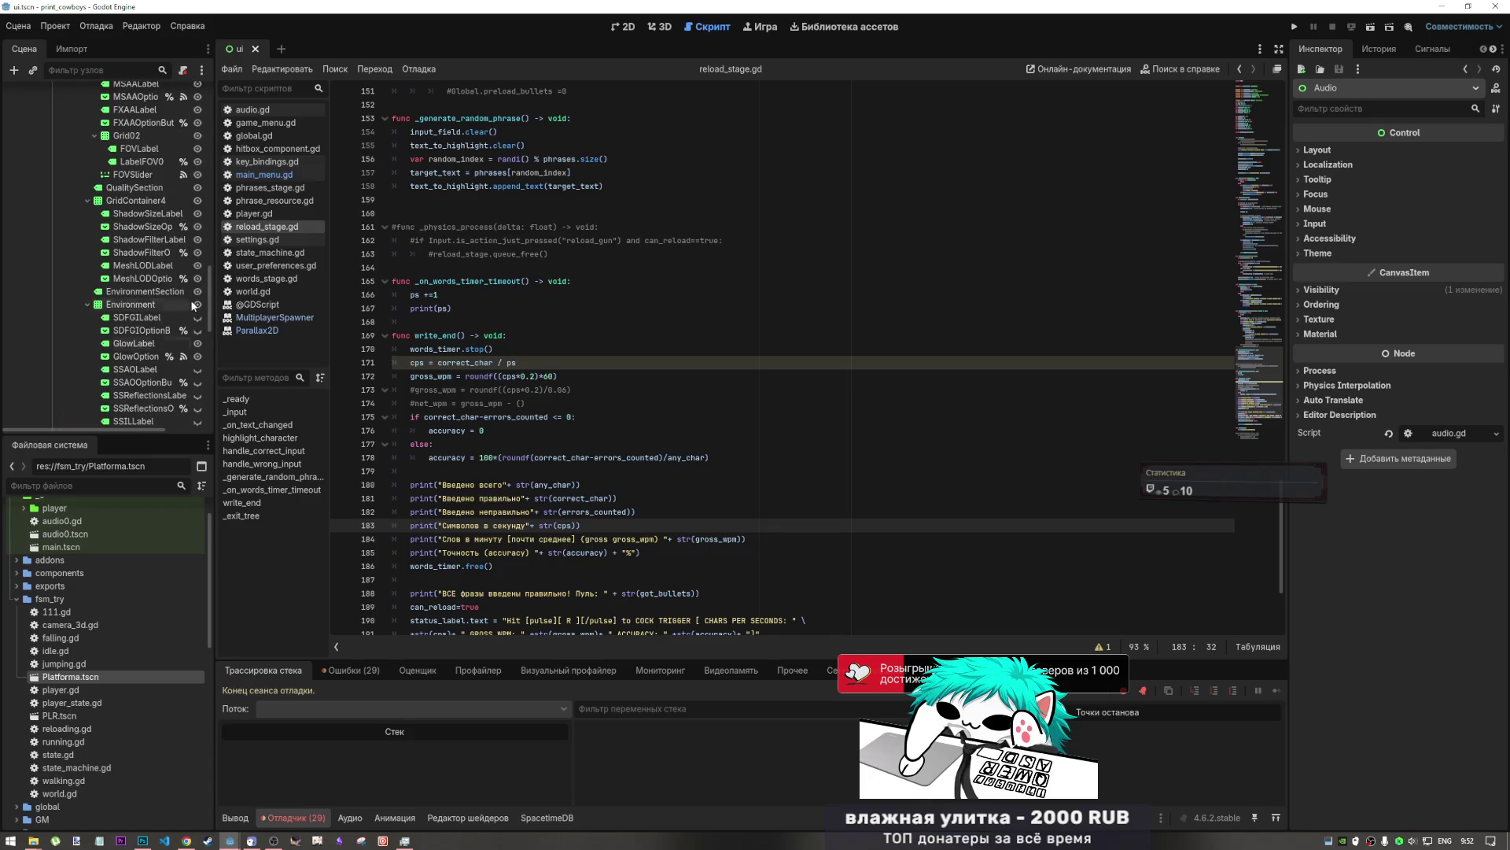
left_click(265, 115)
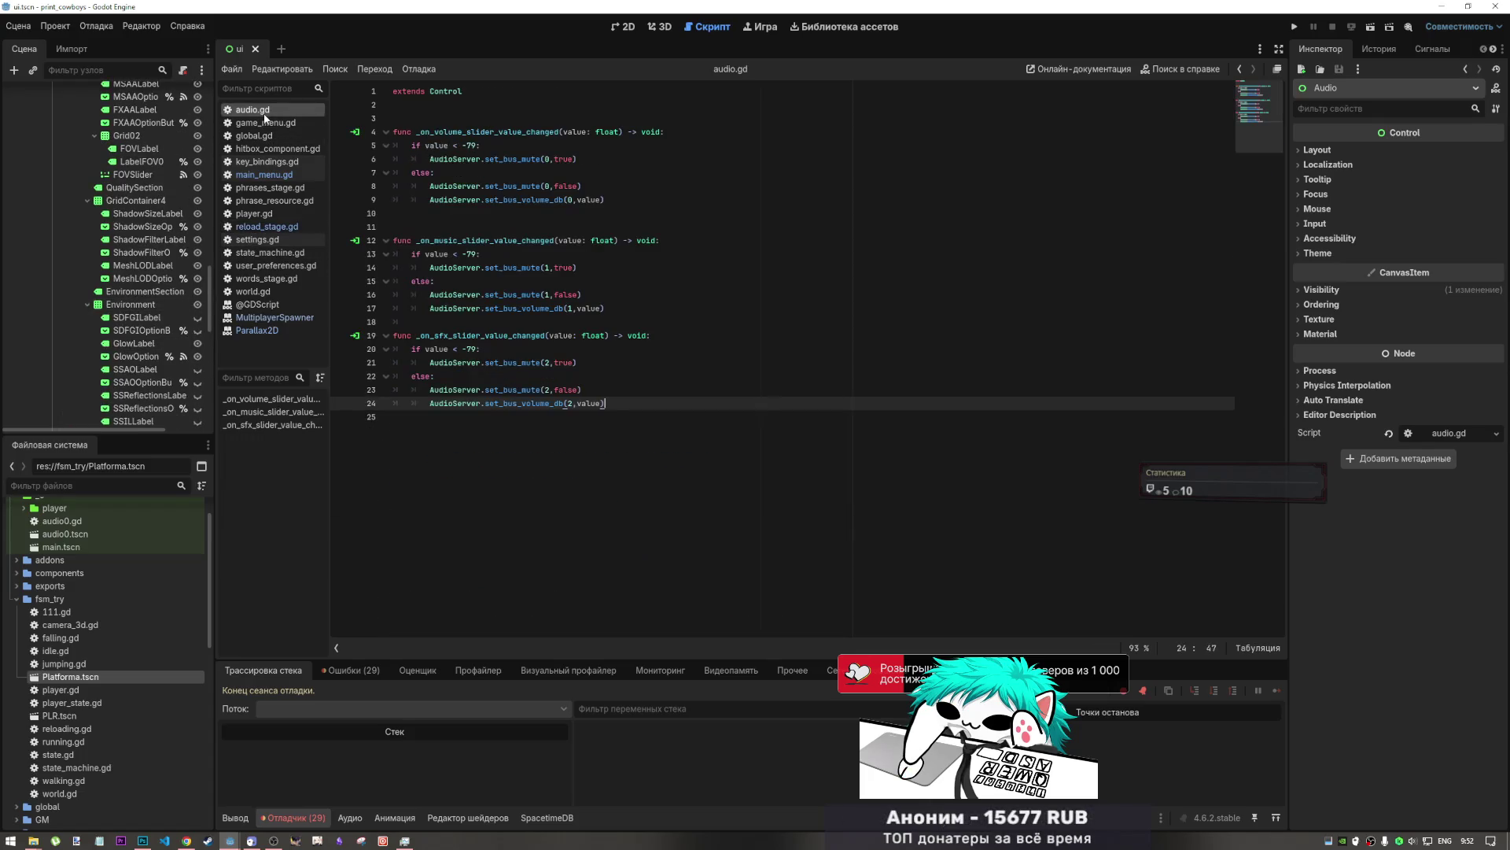
scroll(43, 661, "down", 3)
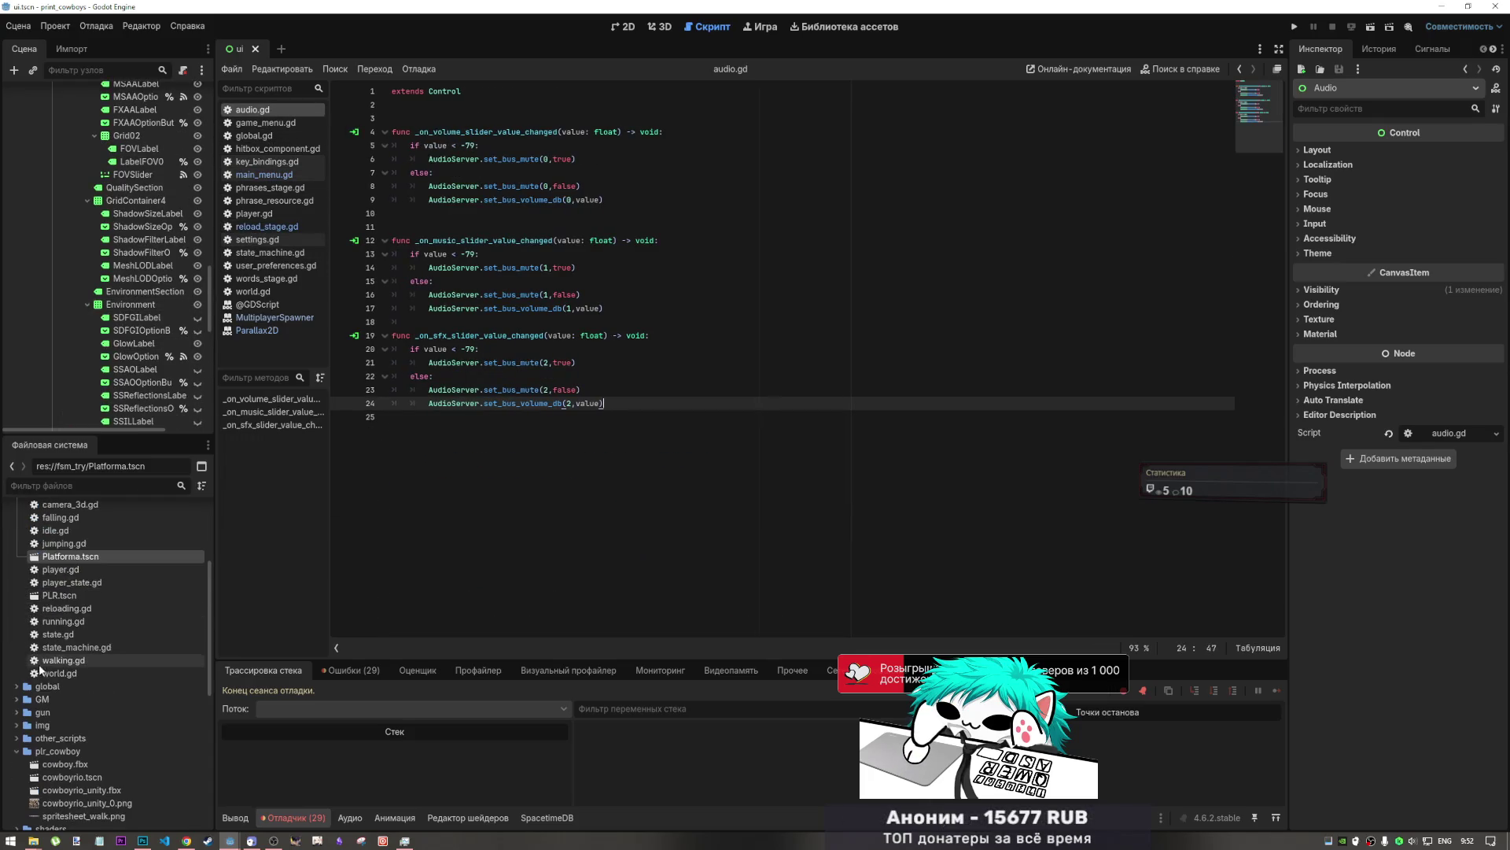
scroll(47, 661, "up", 4)
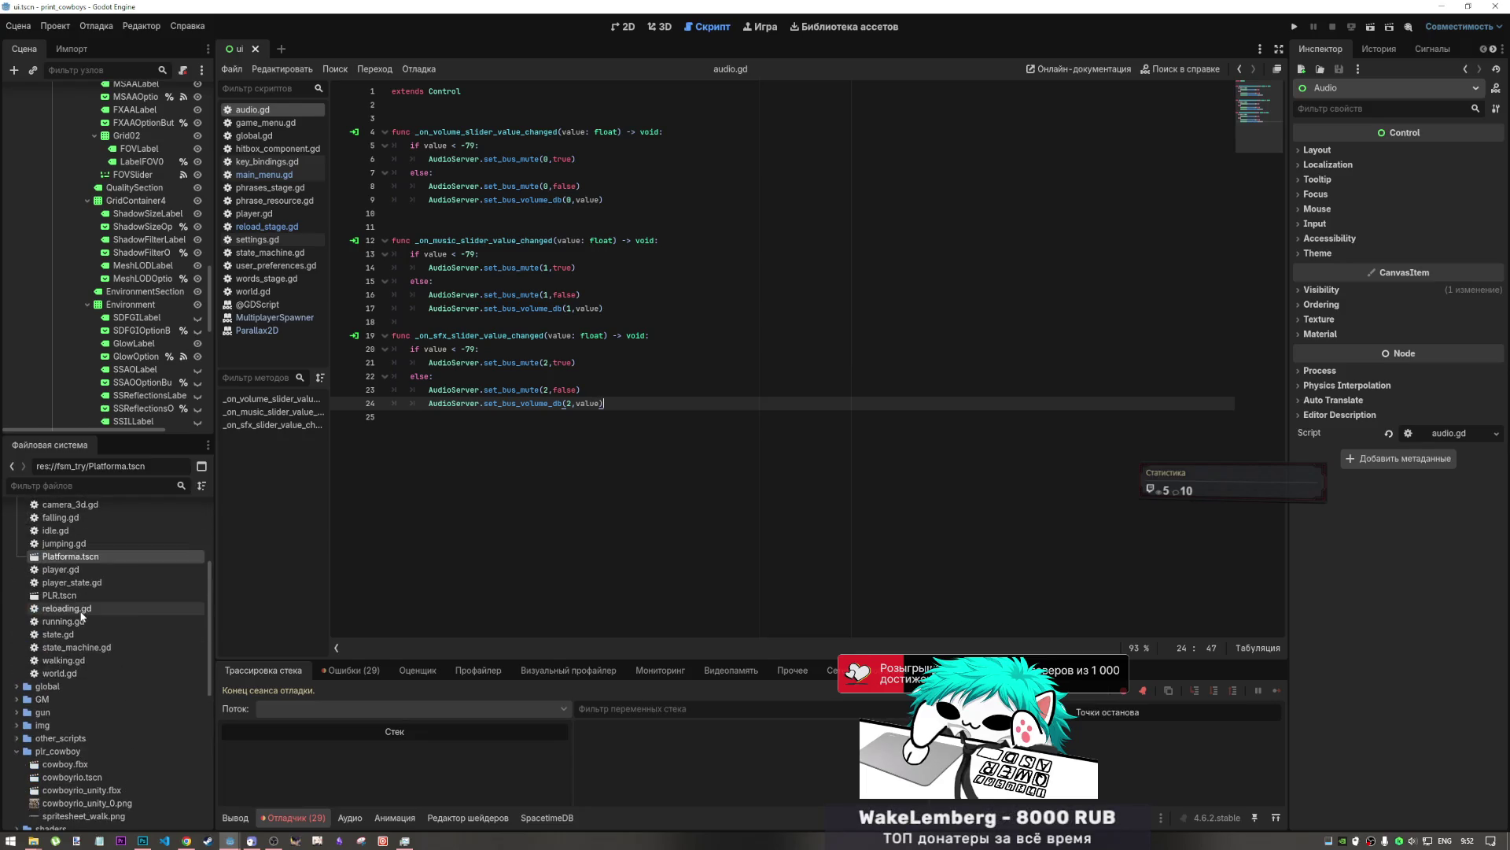
- Select UI/ui.tscn in the FileSystem dock and show its menu layout in the 2D editor
left_click(67, 589)
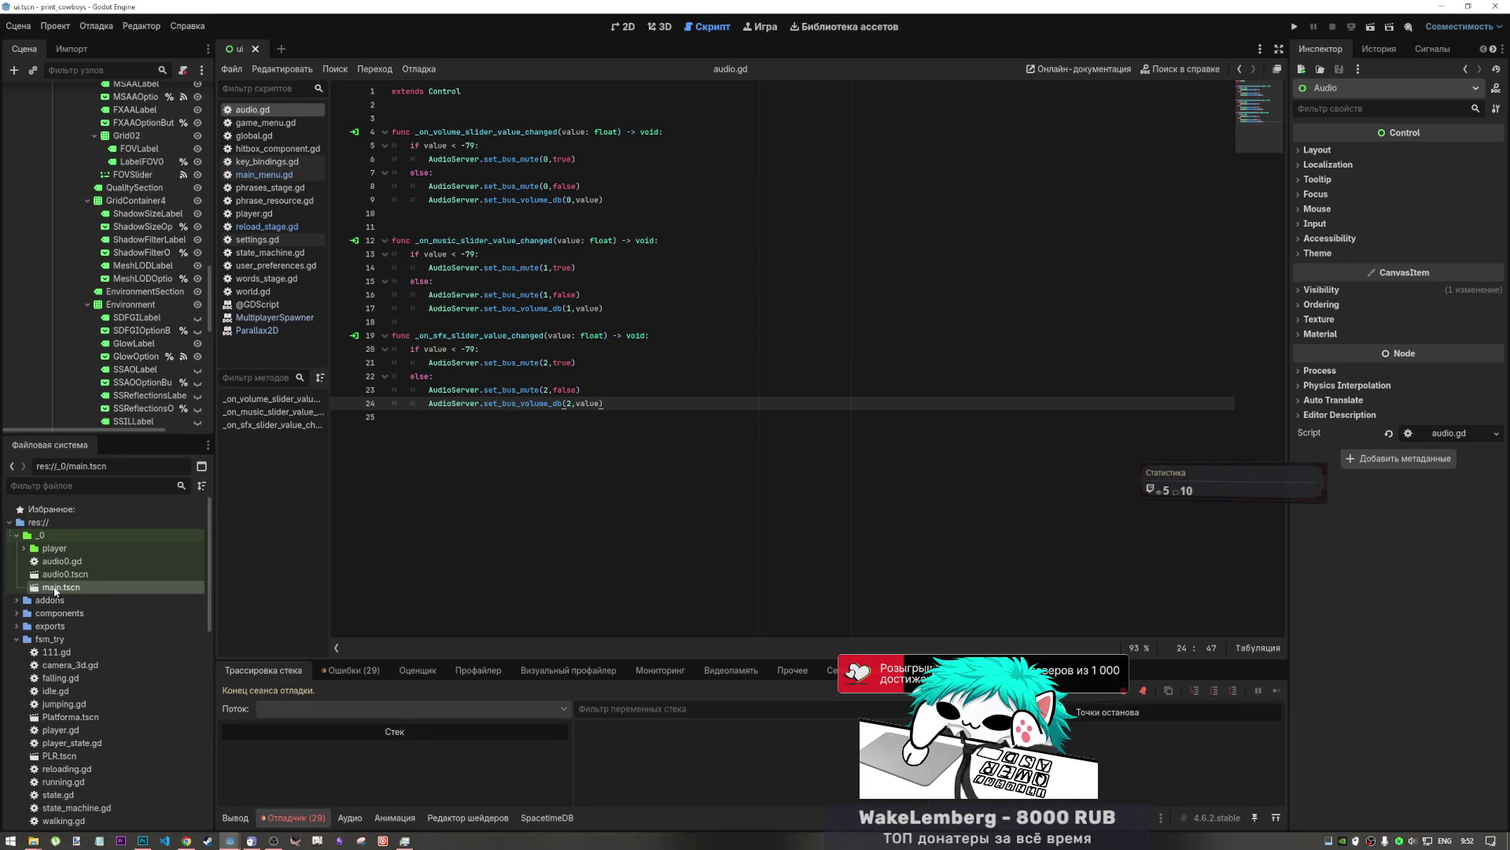
scroll(84, 640, "down", 4)
scroll(83, 640, "down", 8)
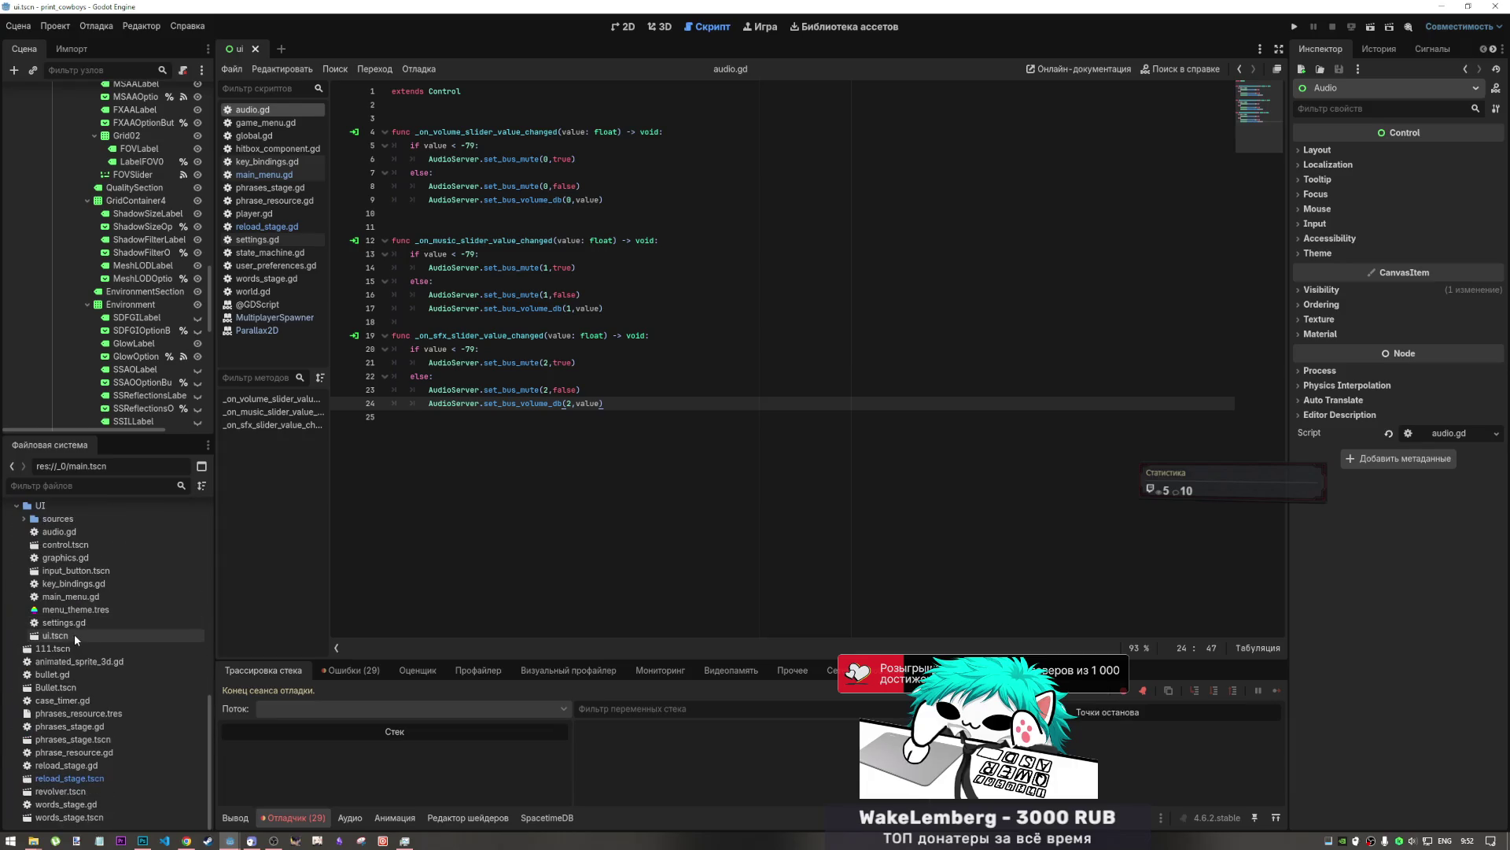
left_click(55, 635)
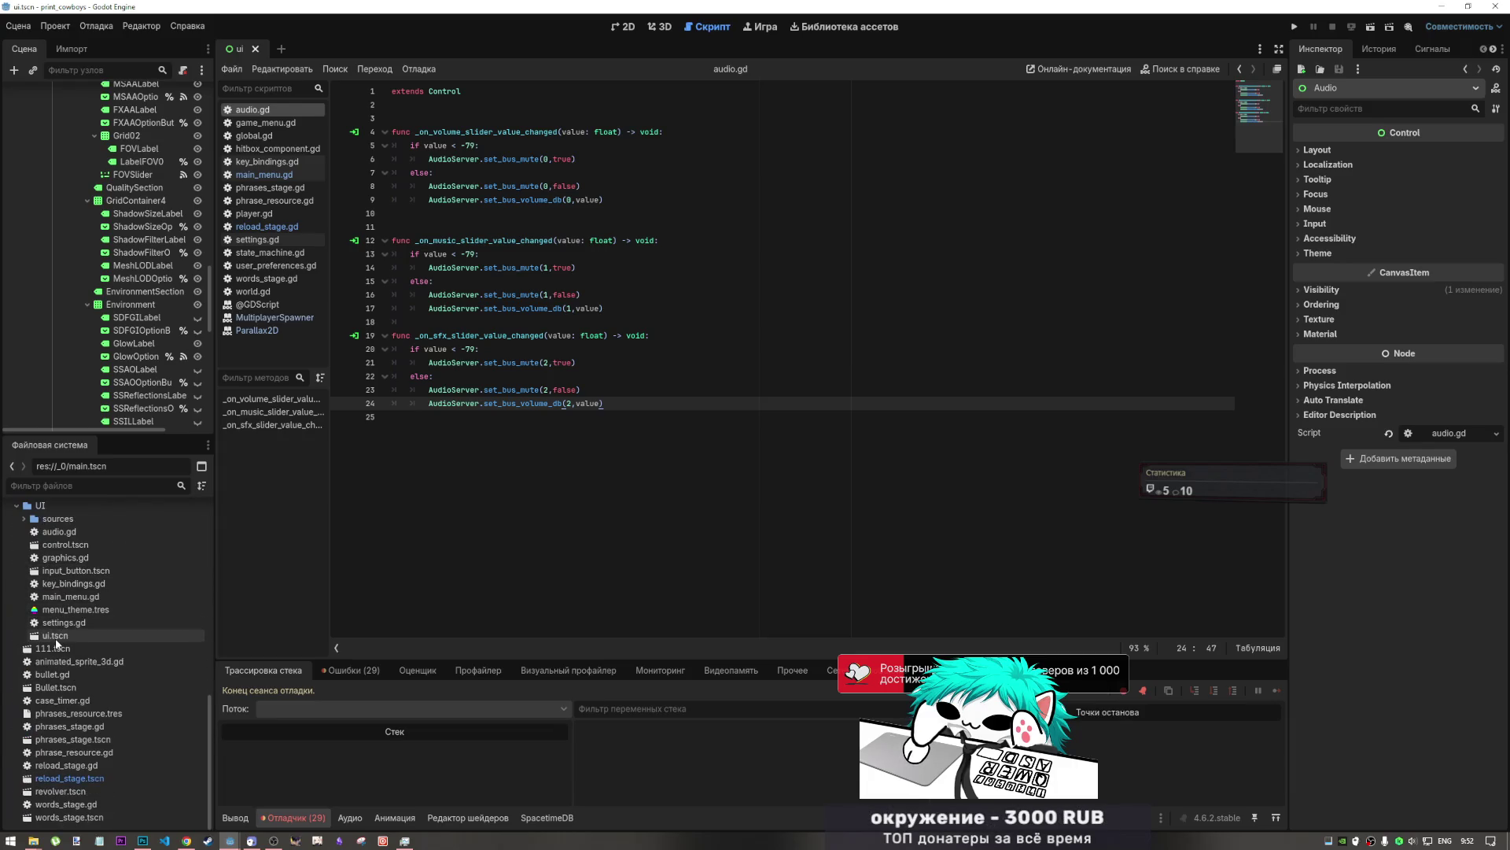
left_click(623, 26)
left_click(660, 26)
left_click(630, 26)
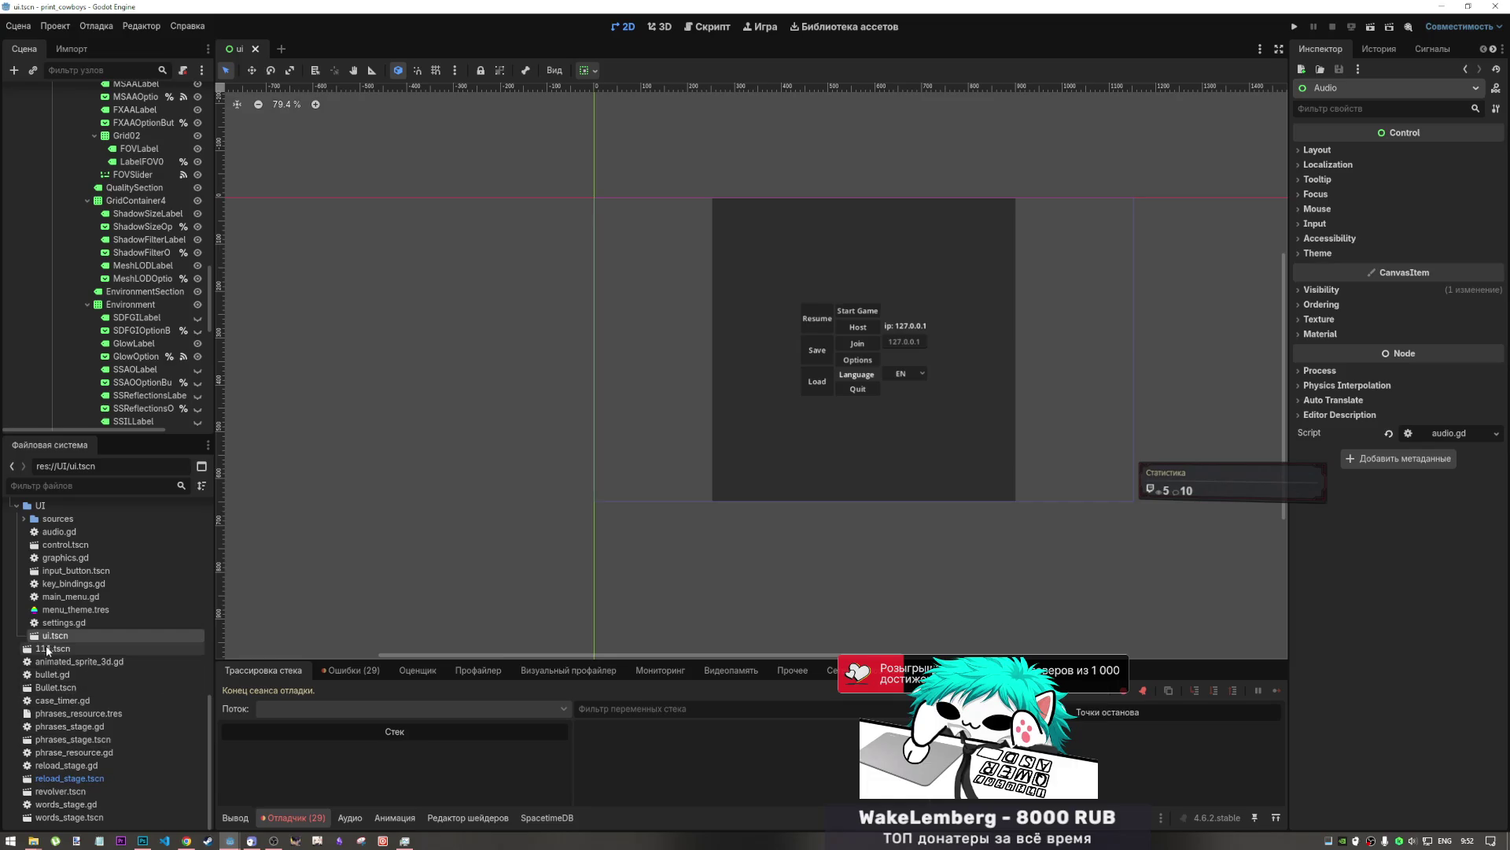
- Expand the GM folder and open game_menu.tscn
scroll(55, 653, "up", 5)
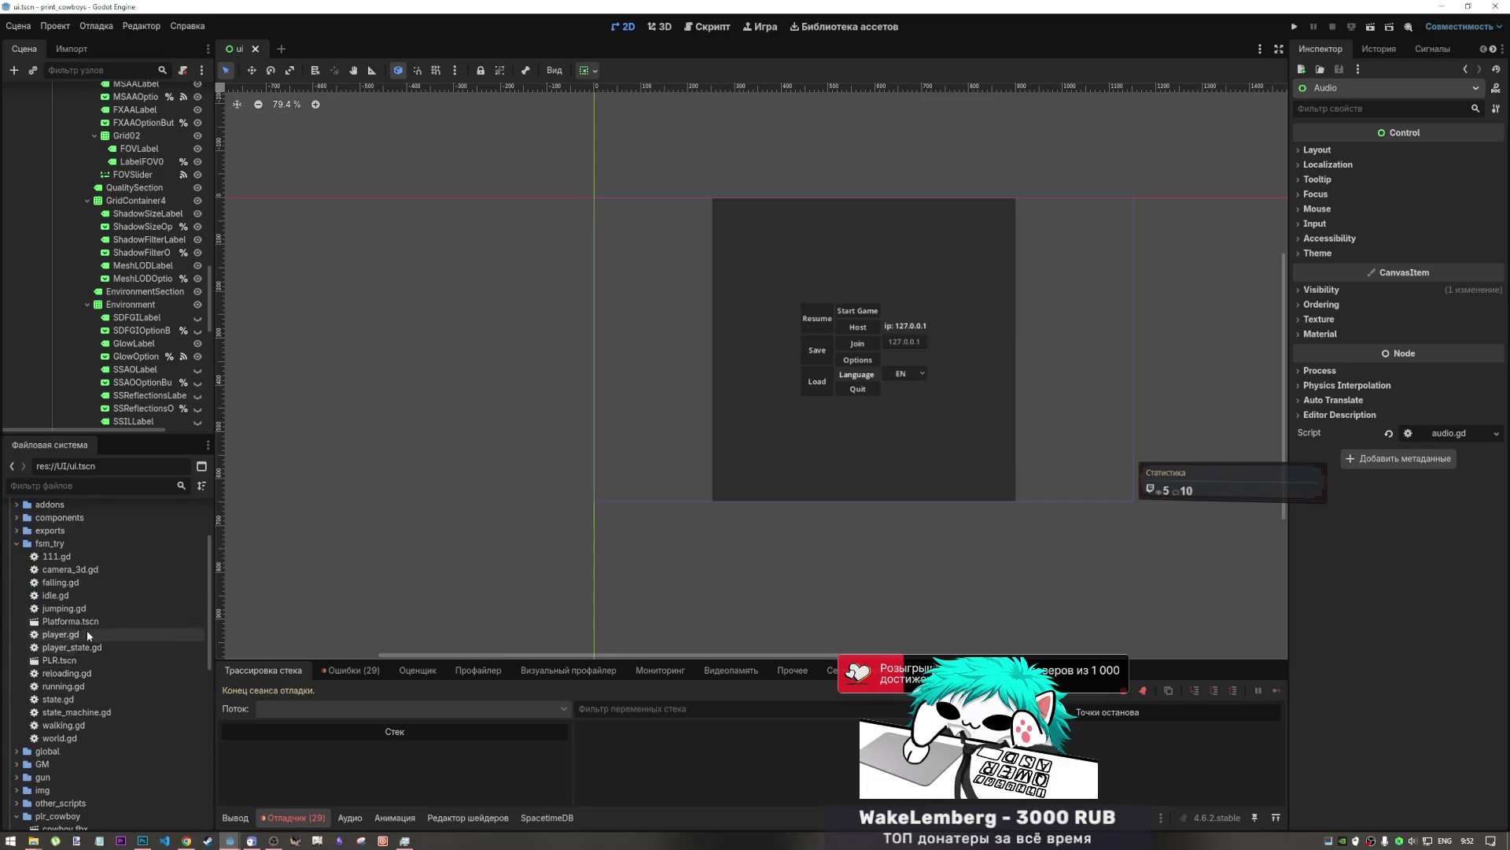
scroll(19, 611, "up", 3)
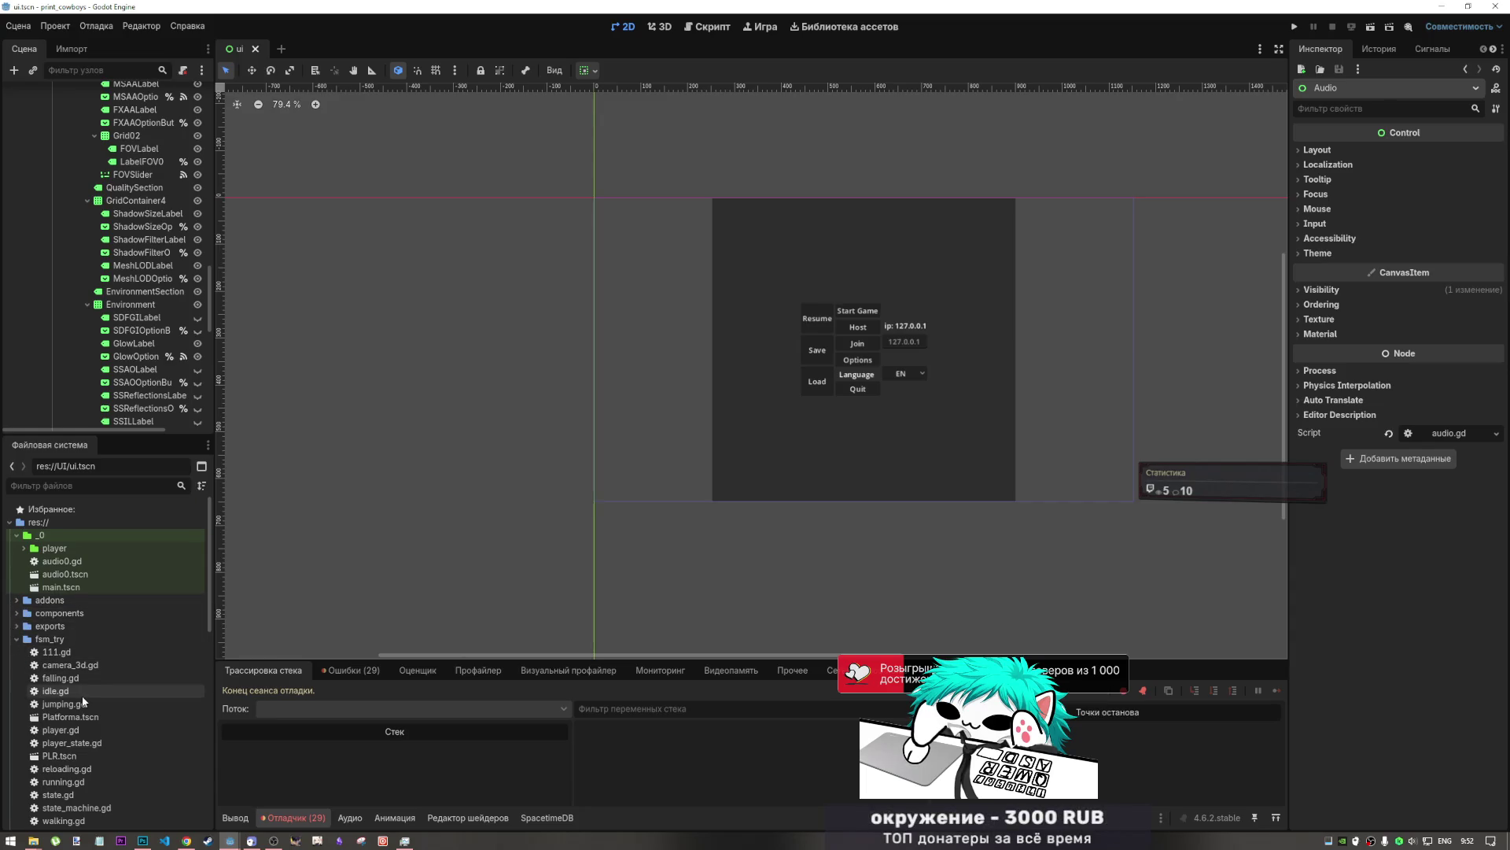
scroll(71, 696, "down", 1)
scroll(74, 744, "down", 2)
scroll(77, 747, "down", 2)
left_click(18, 659)
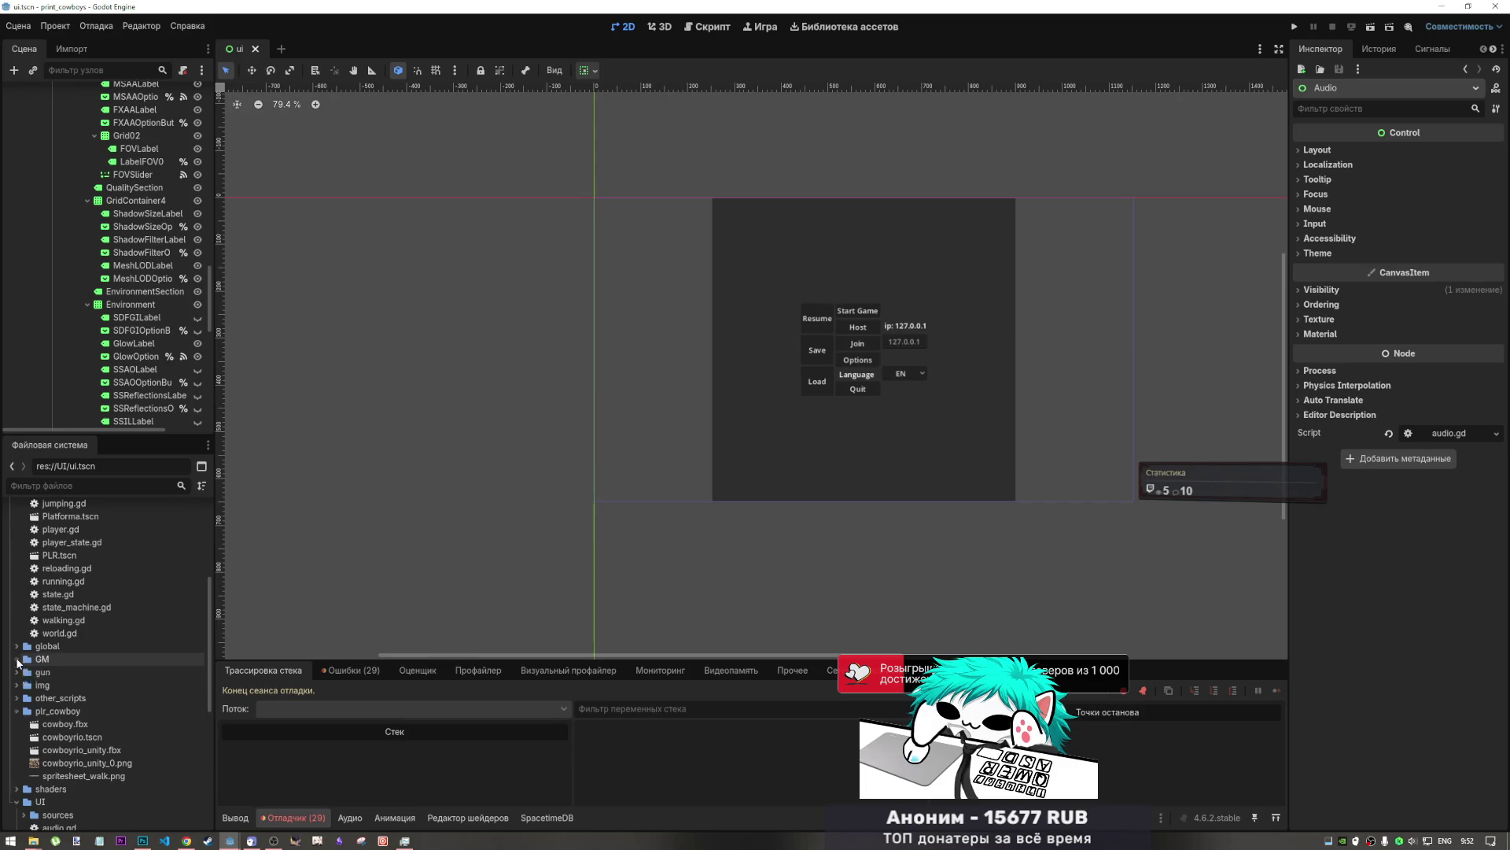
double_click(53, 686)
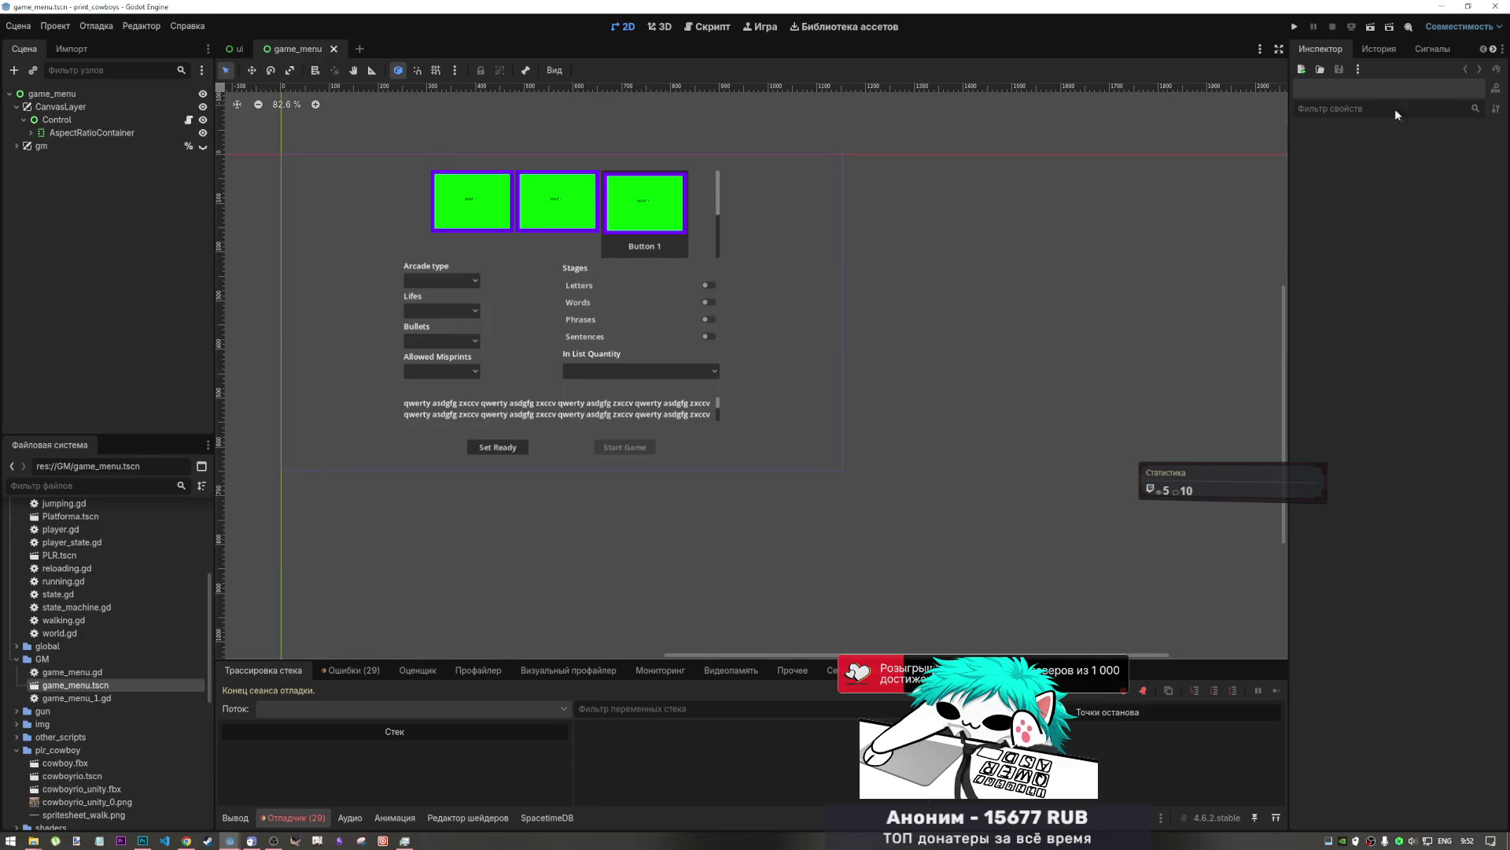
- Run the game menu scene with Bullets set to 3 (standart) and Arcade type 3 - 3 (standart)
left_click(1370, 27)
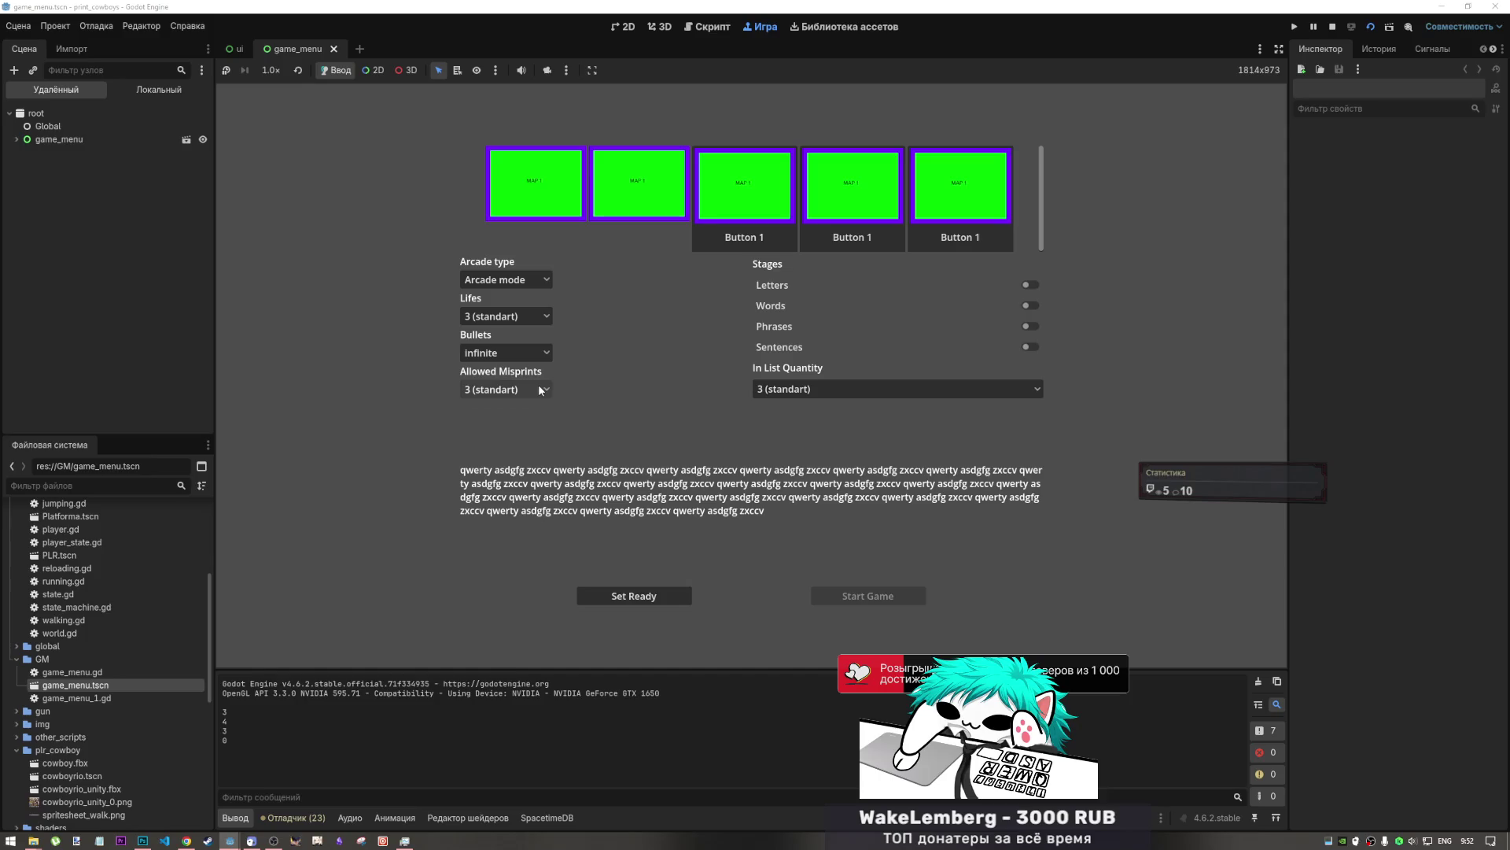
left_click(538, 353)
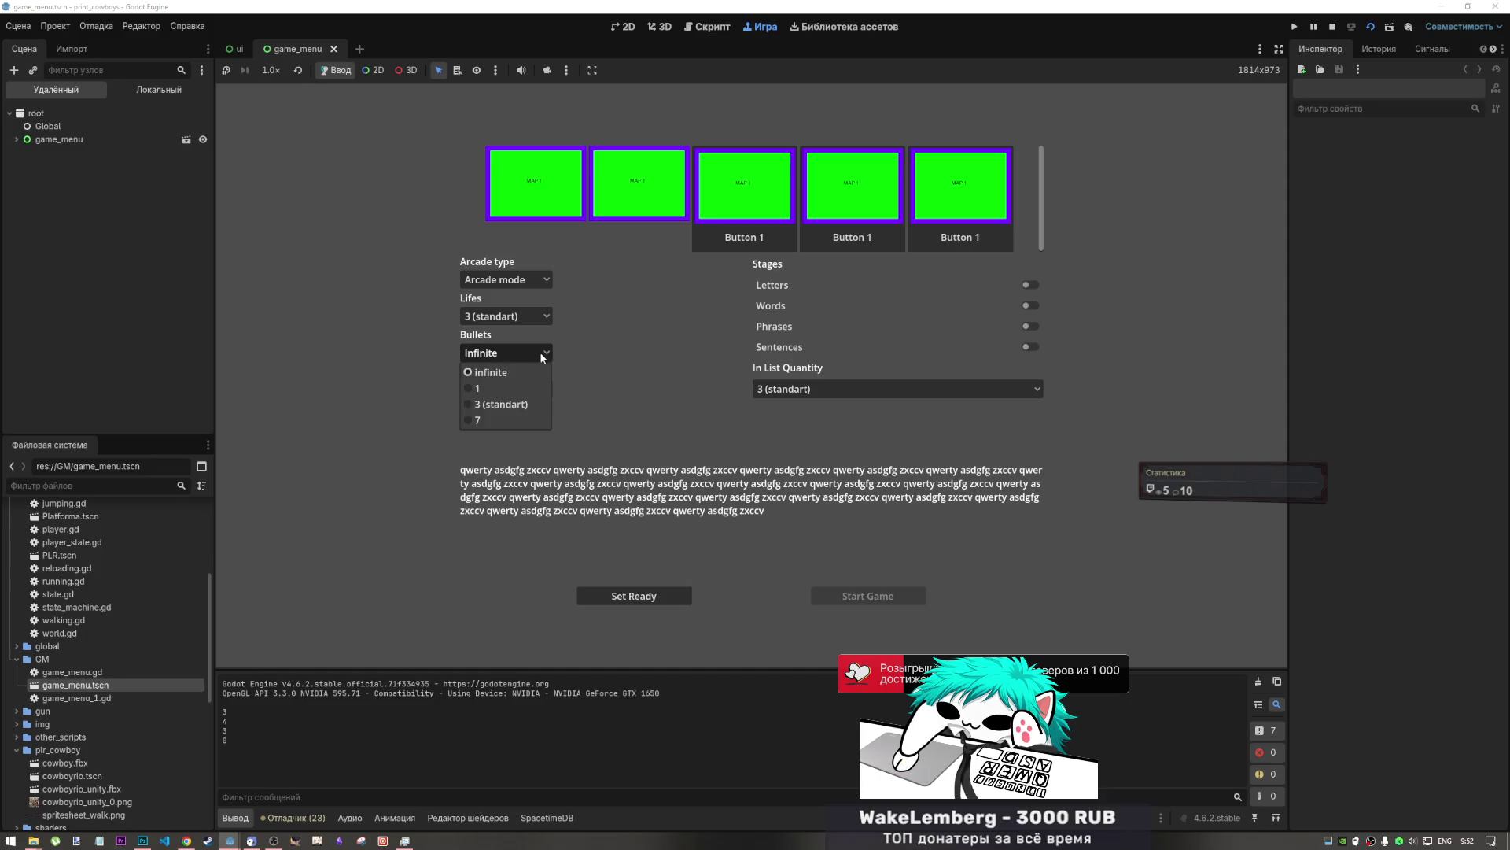
left_click(536, 404)
left_click(533, 280)
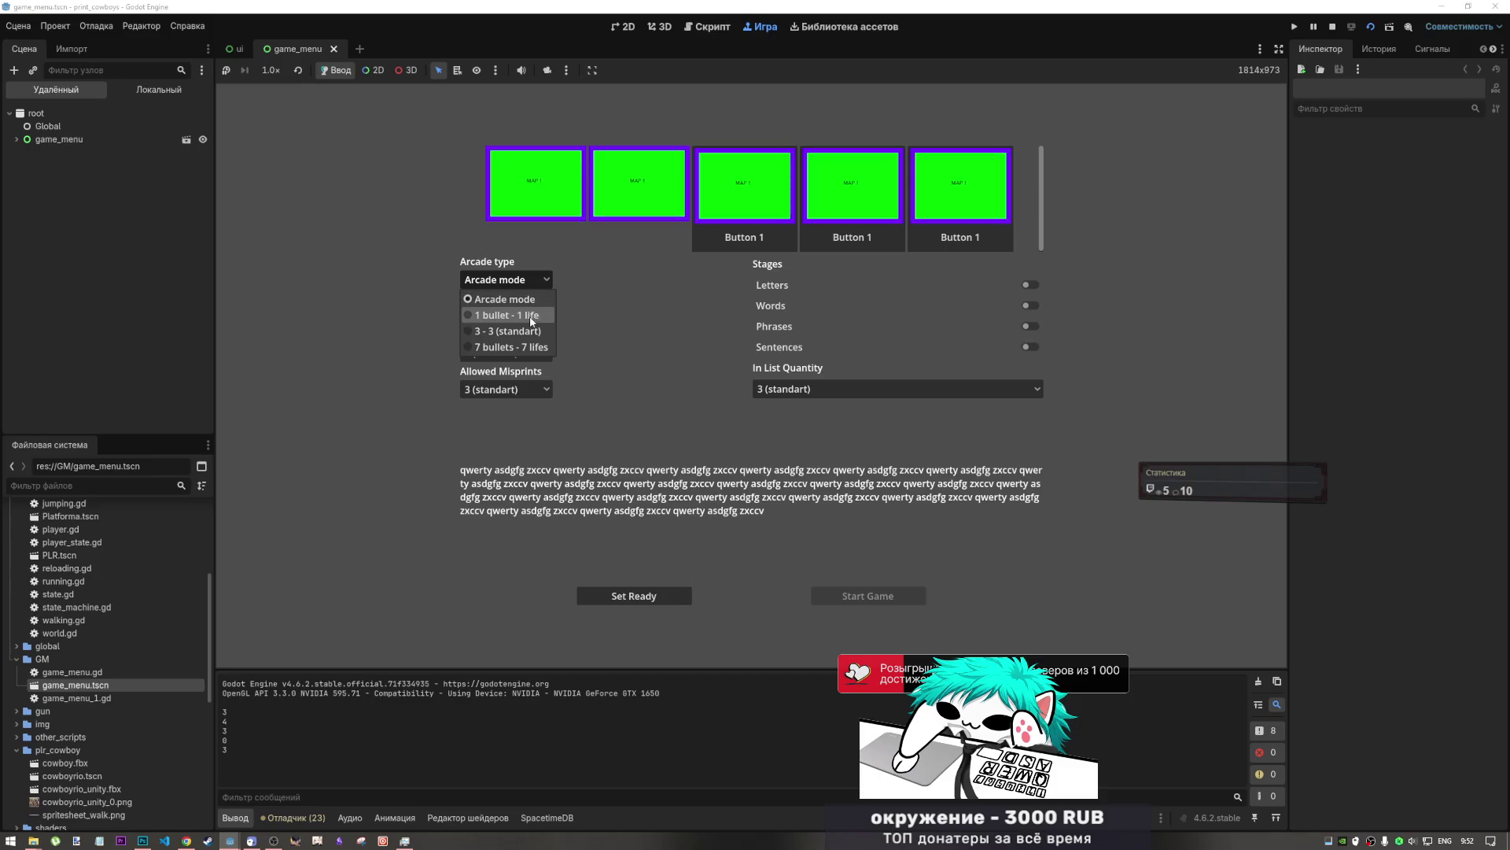
left_click(531, 331)
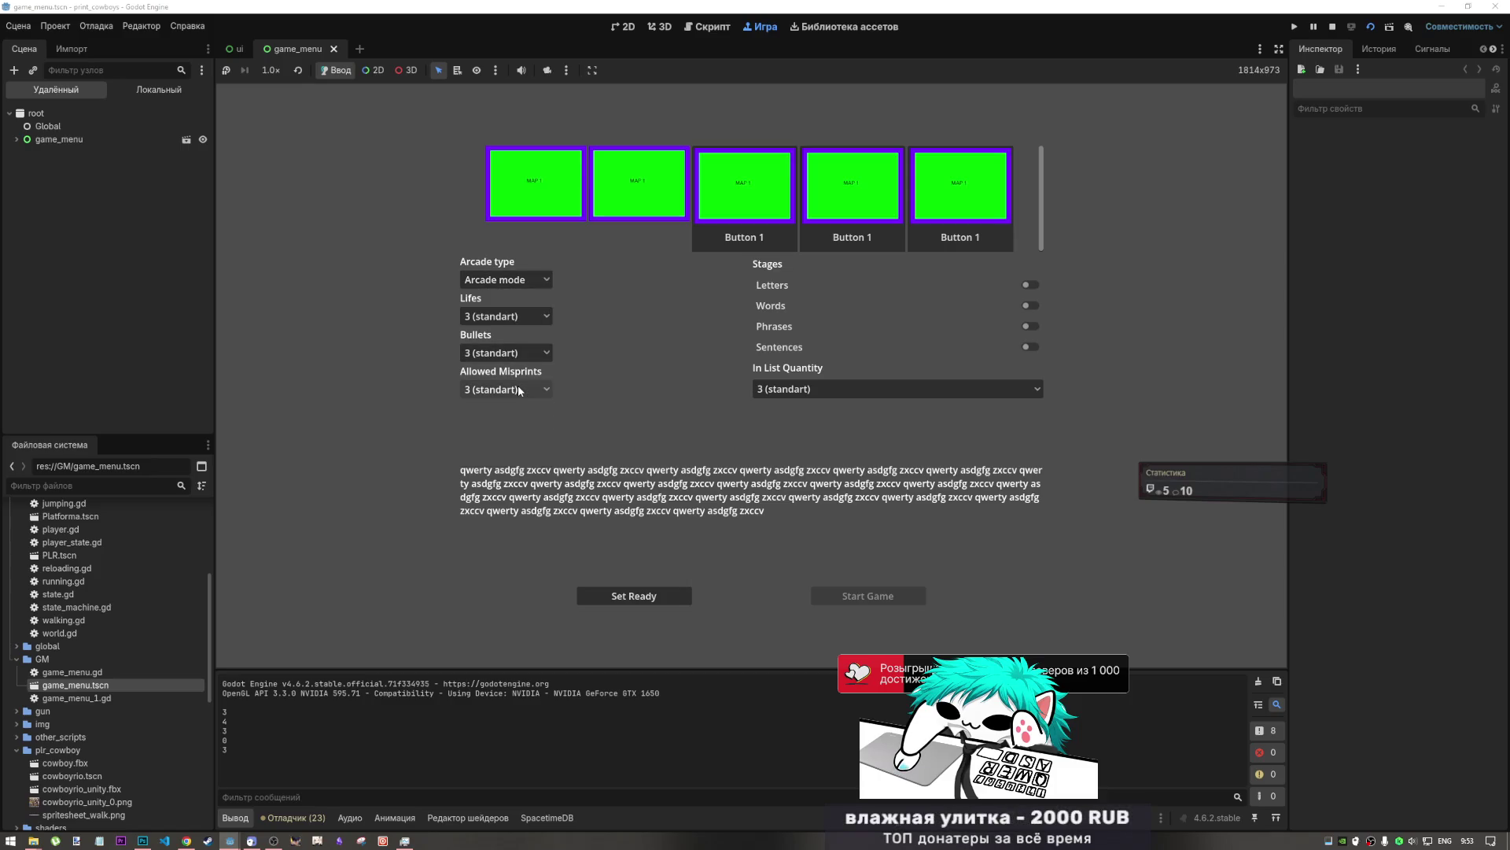
- Enable only the Phrases stage with 3 items per list, mark ready and start the game
left_click(1030, 303)
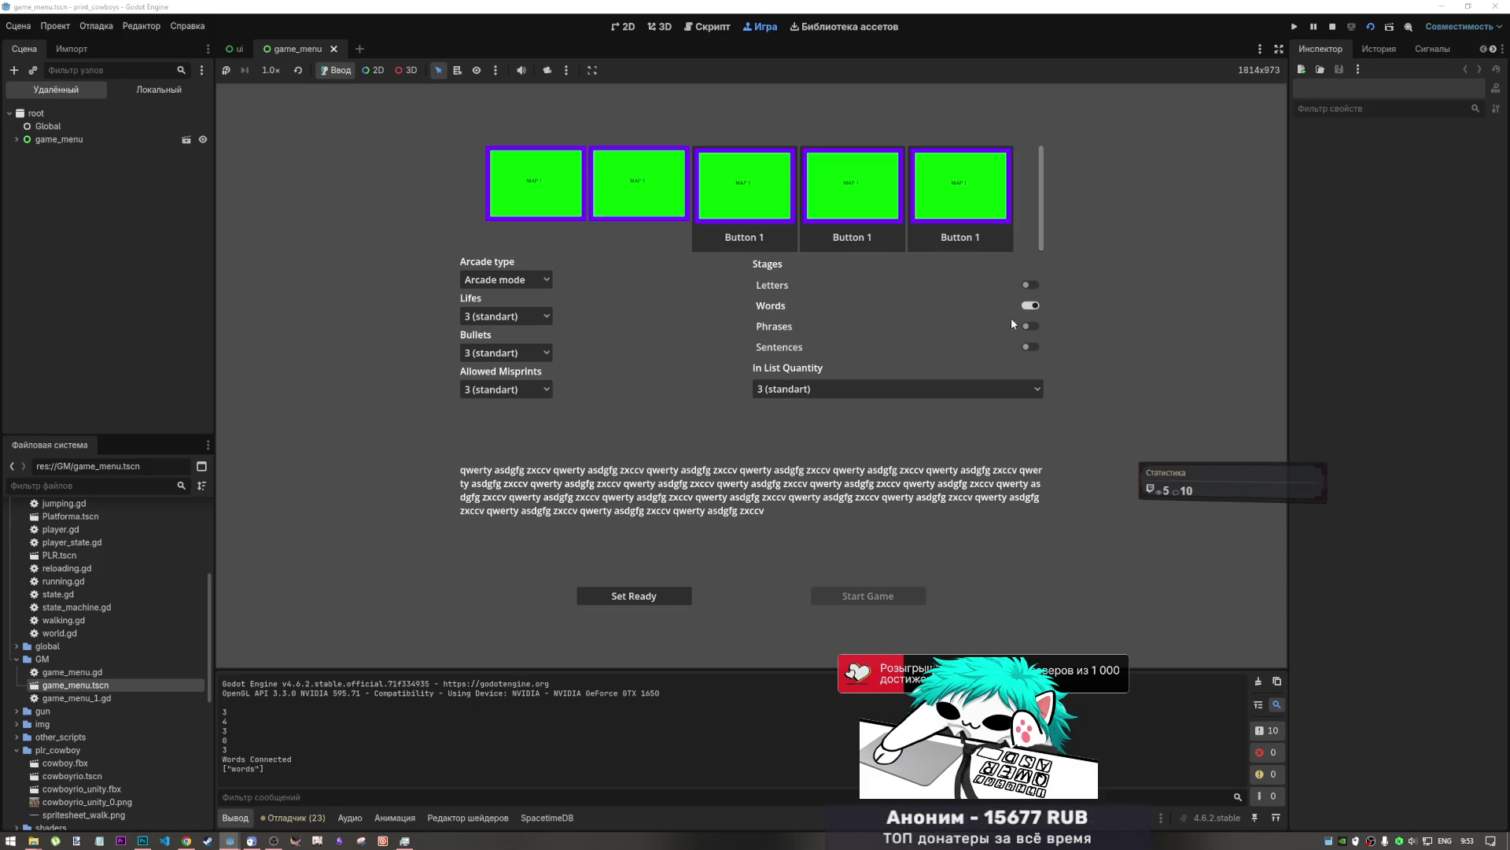
left_click(1032, 307)
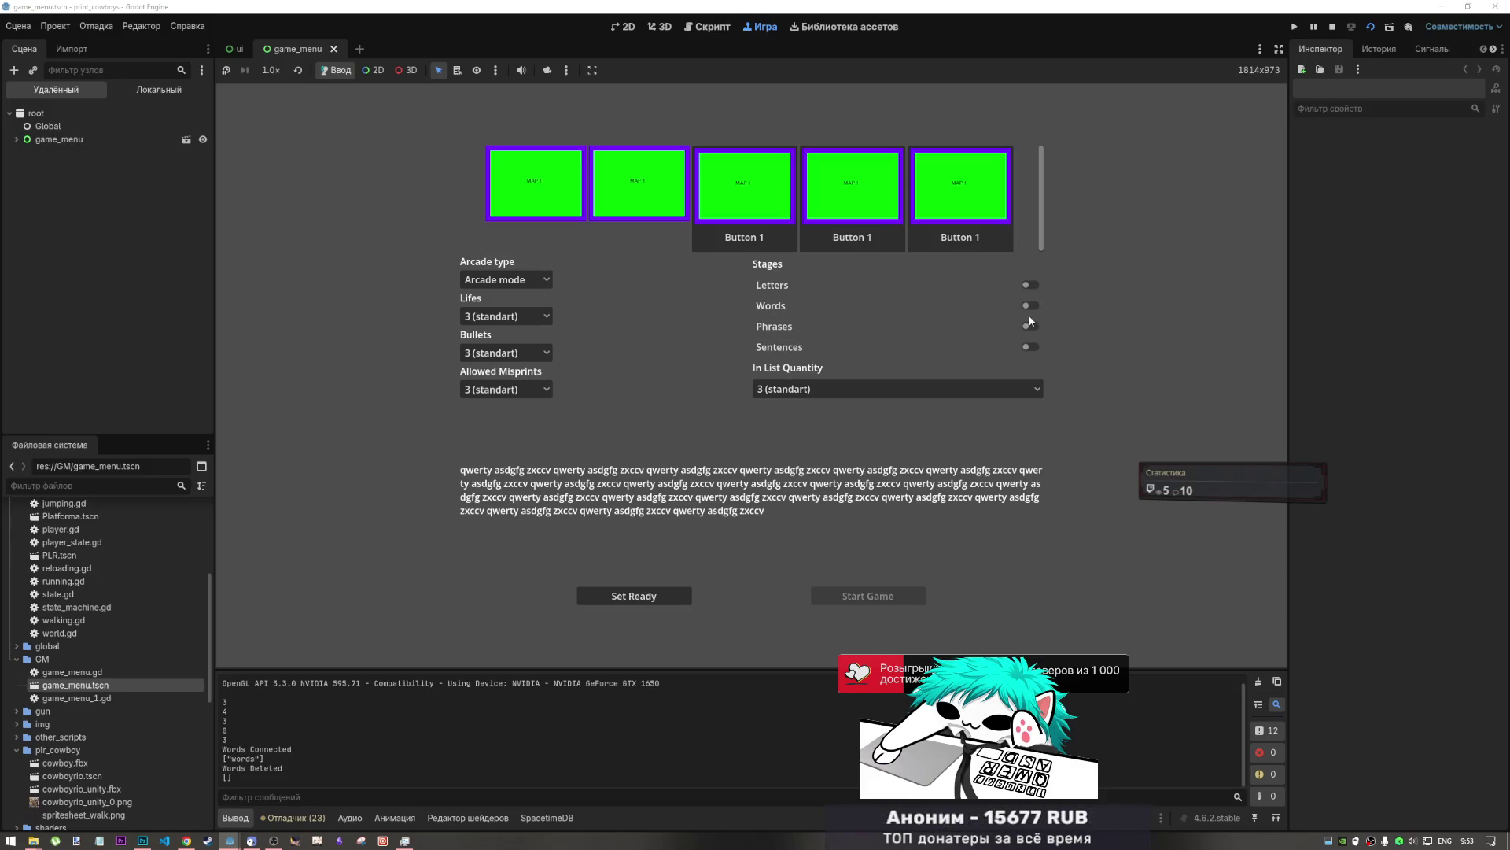
left_click(1029, 327)
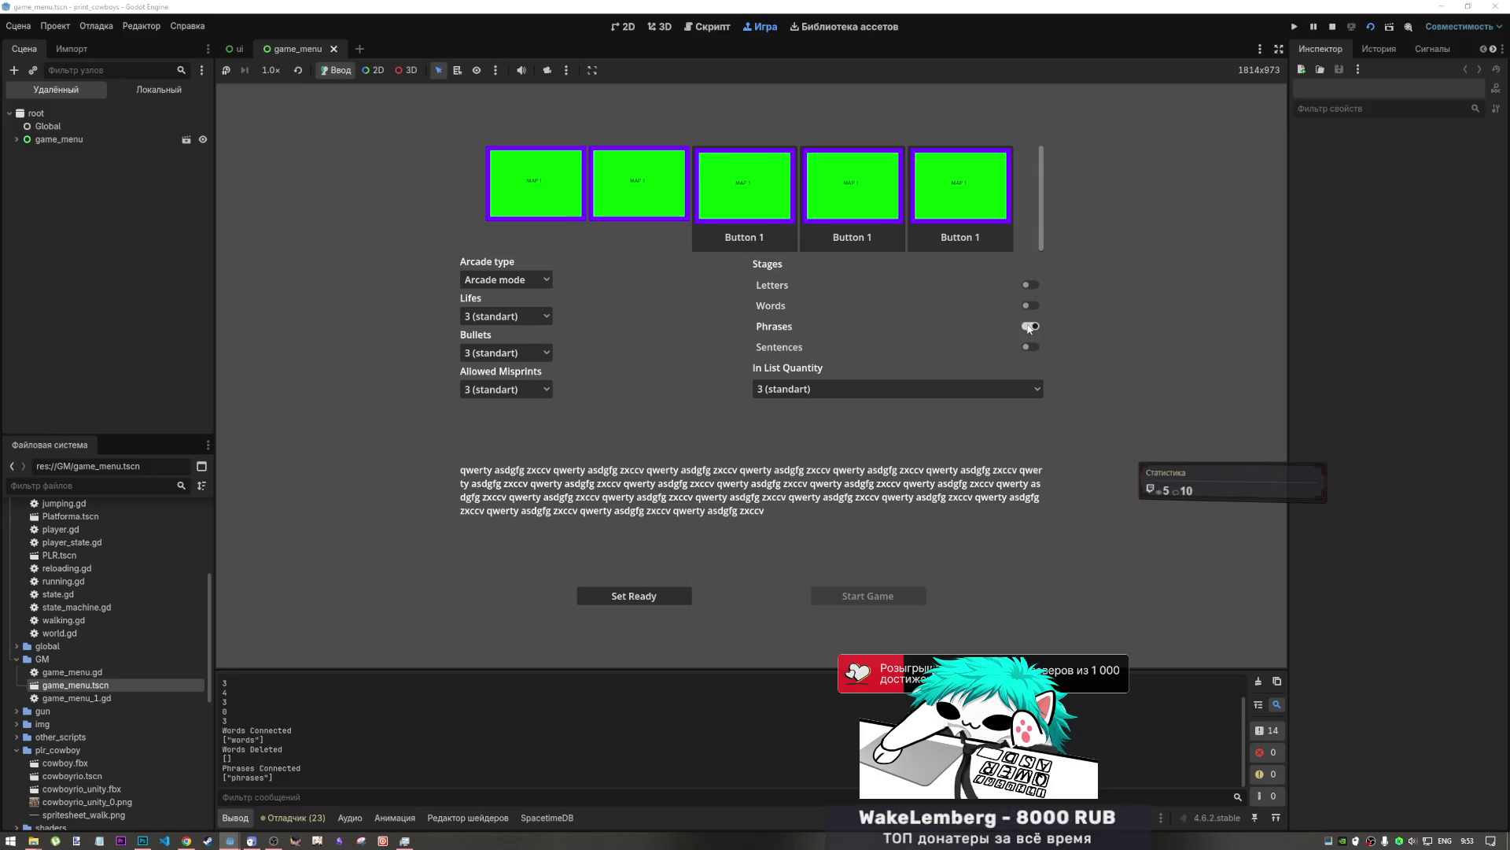
left_click(830, 385)
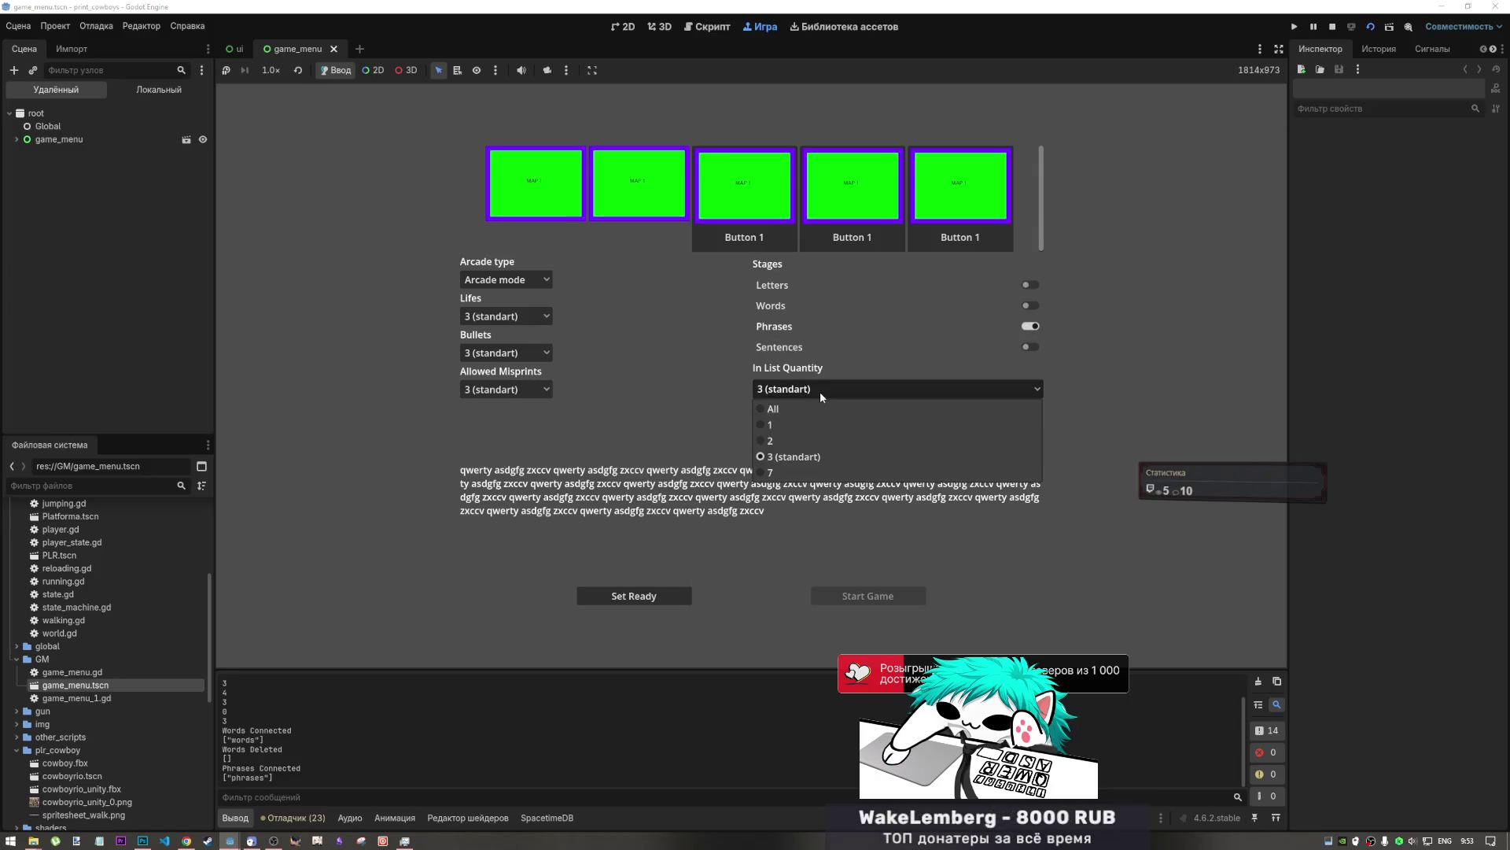
left_click(820, 390)
left_click(686, 599)
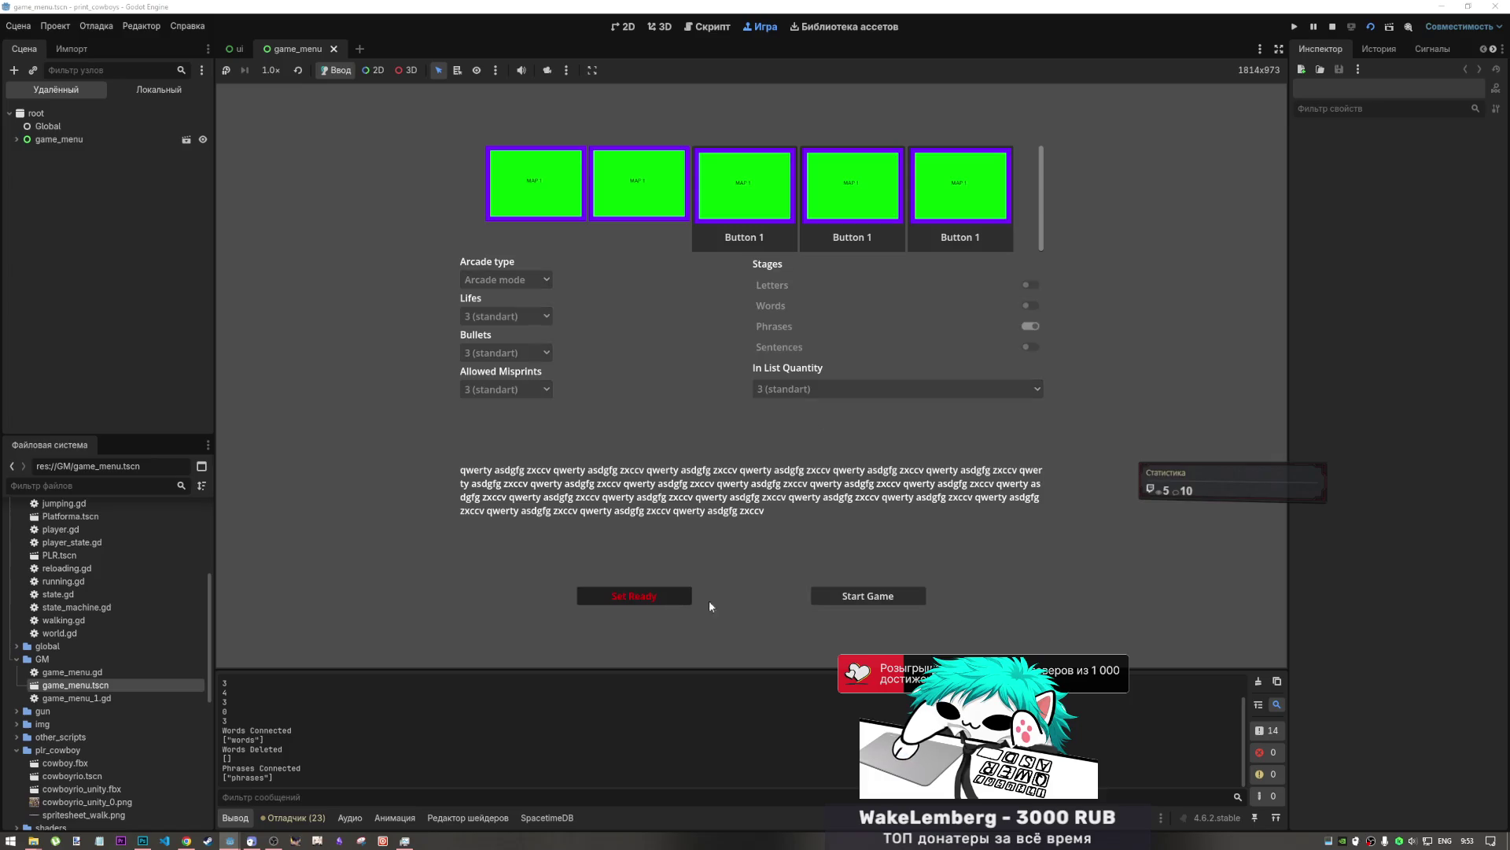
left_click(889, 596)
- Clear the three phrase rows on the game screen
left_click(724, 154)
left_click(740, 133)
left_click(744, 133)
left_click(403, 794)
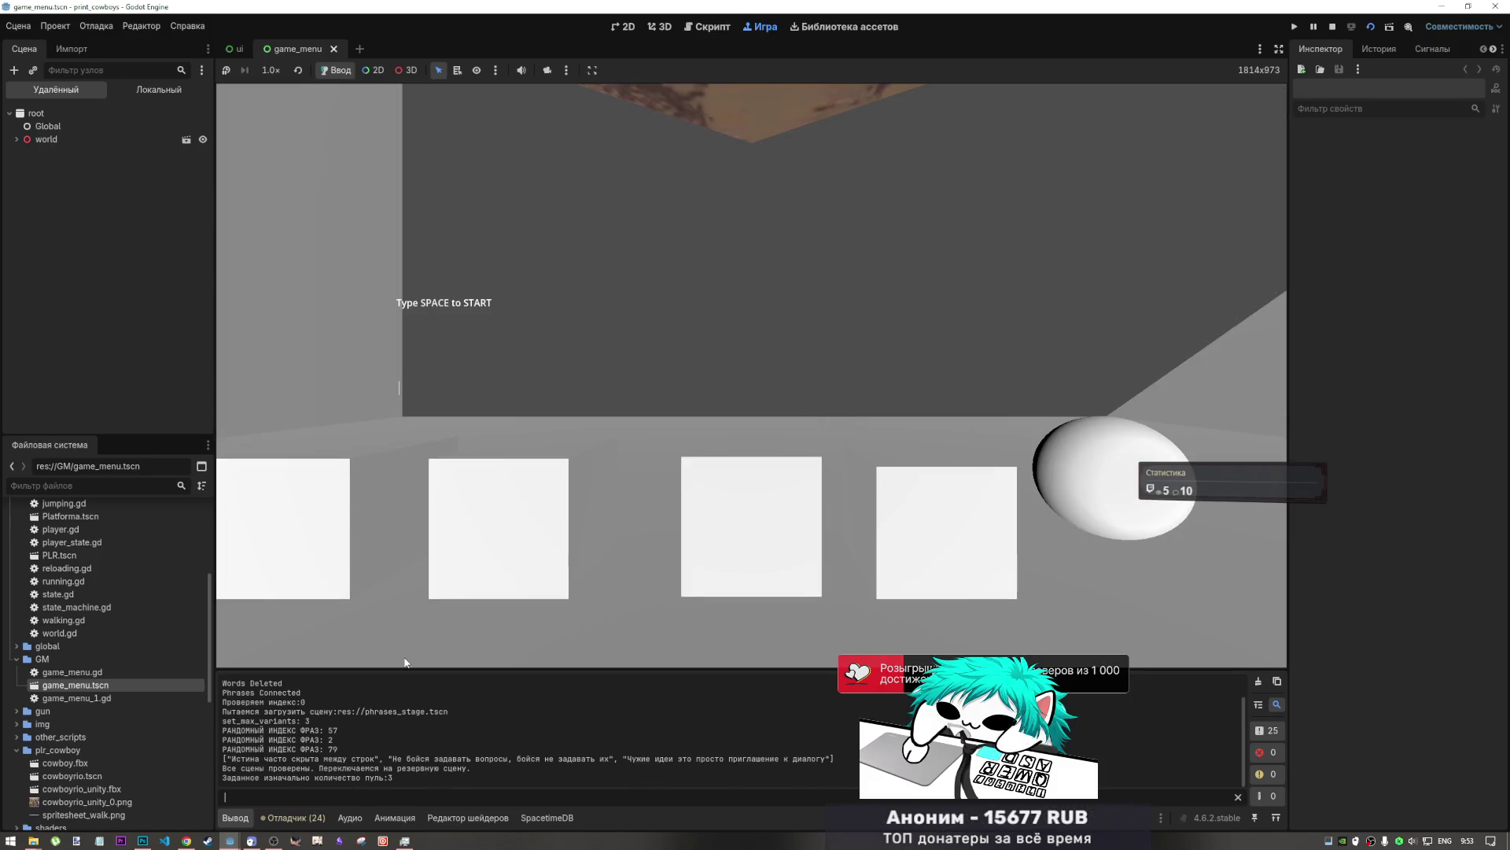
- Start the typing round and type the displayed phrases, beginning with 'Чужие идеи это просто приглашение к диалогу'
left_click(532, 424)
key("space")
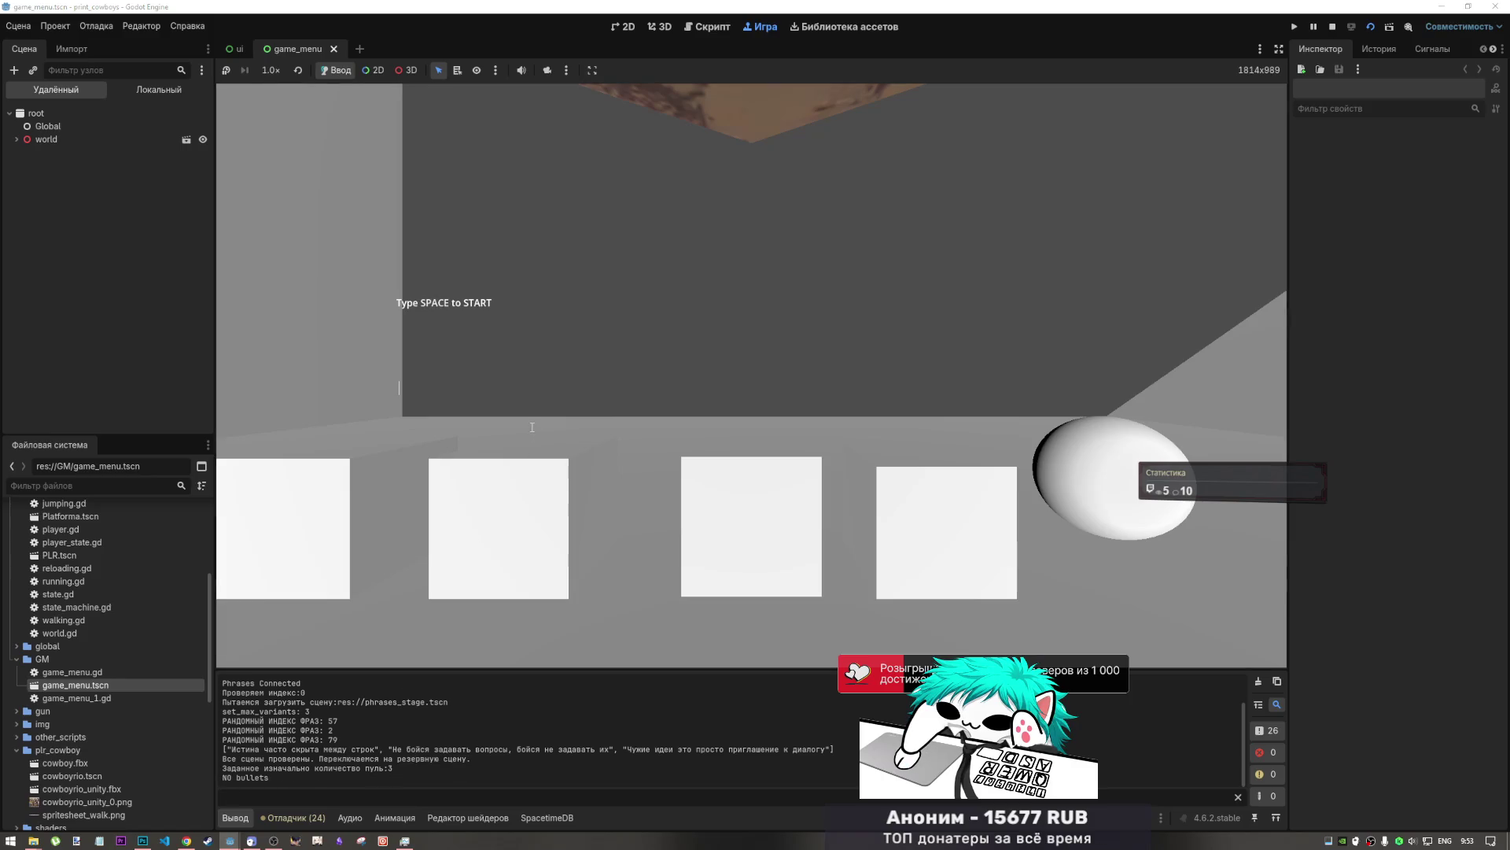
type("ужие идеи")
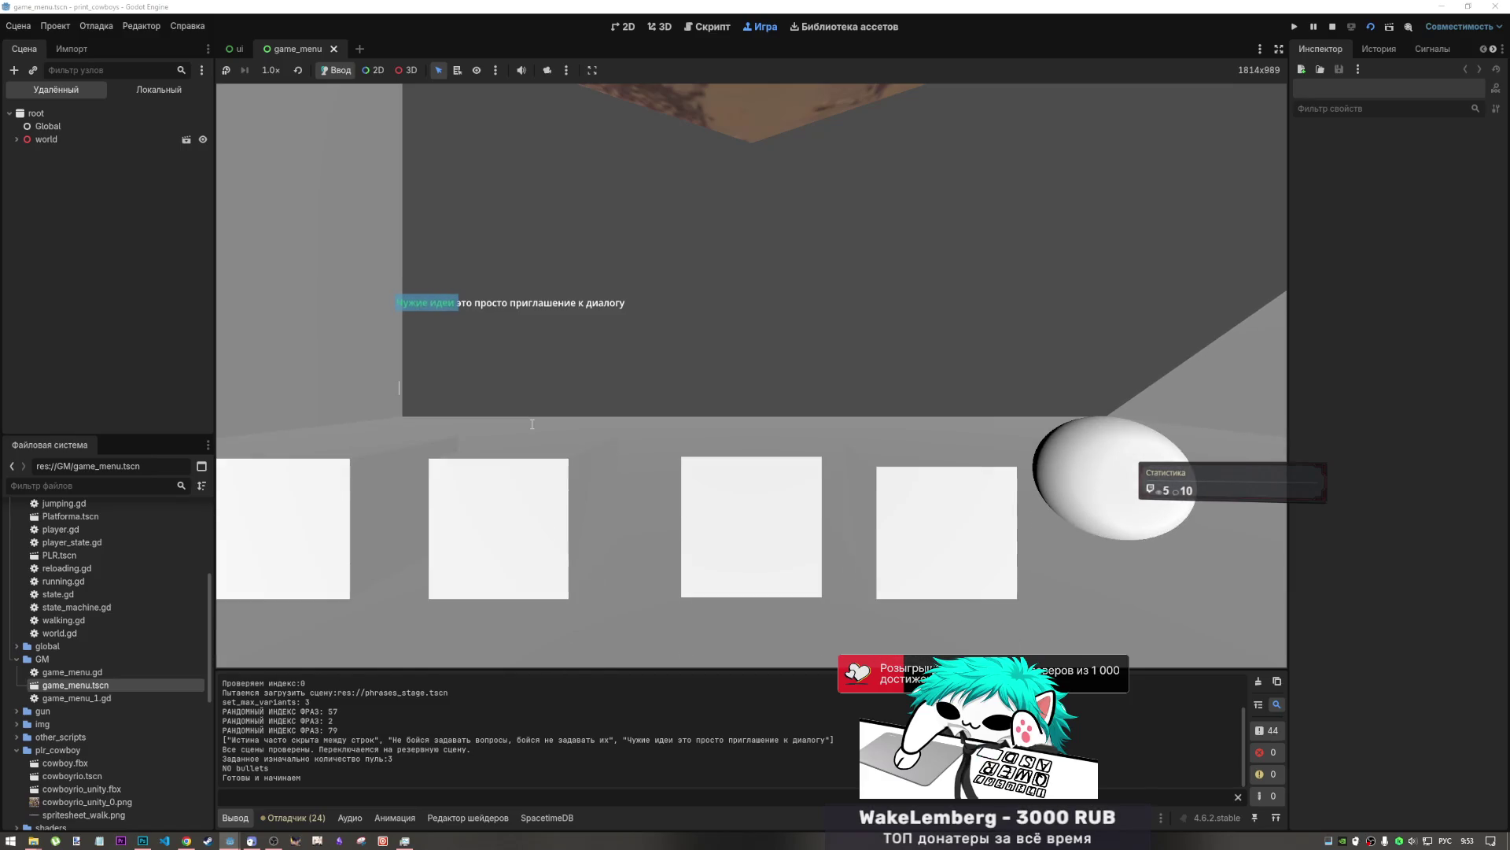
type(" то просто")
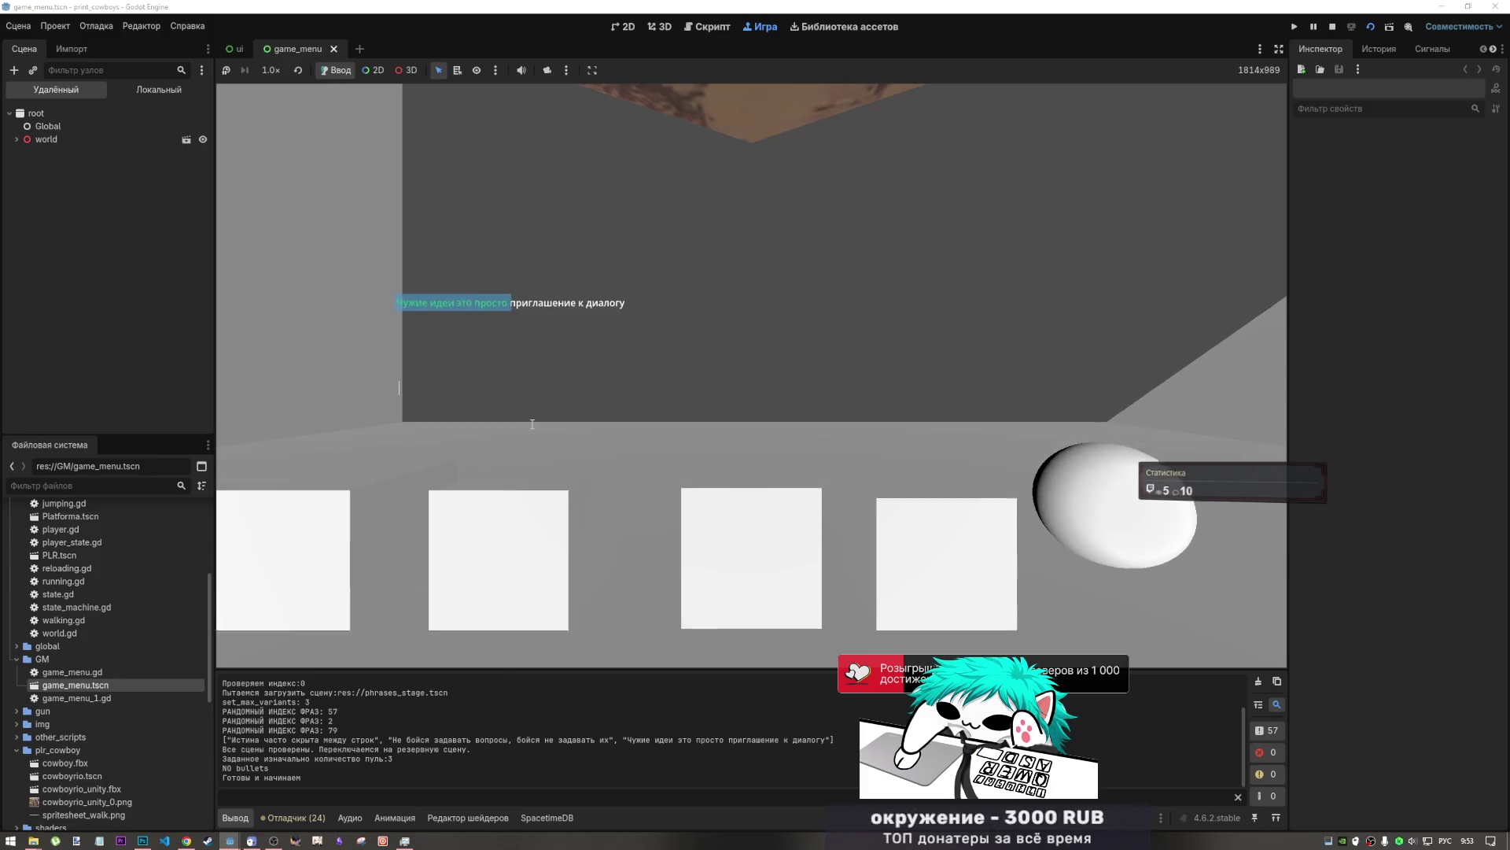
type(" приглашени")
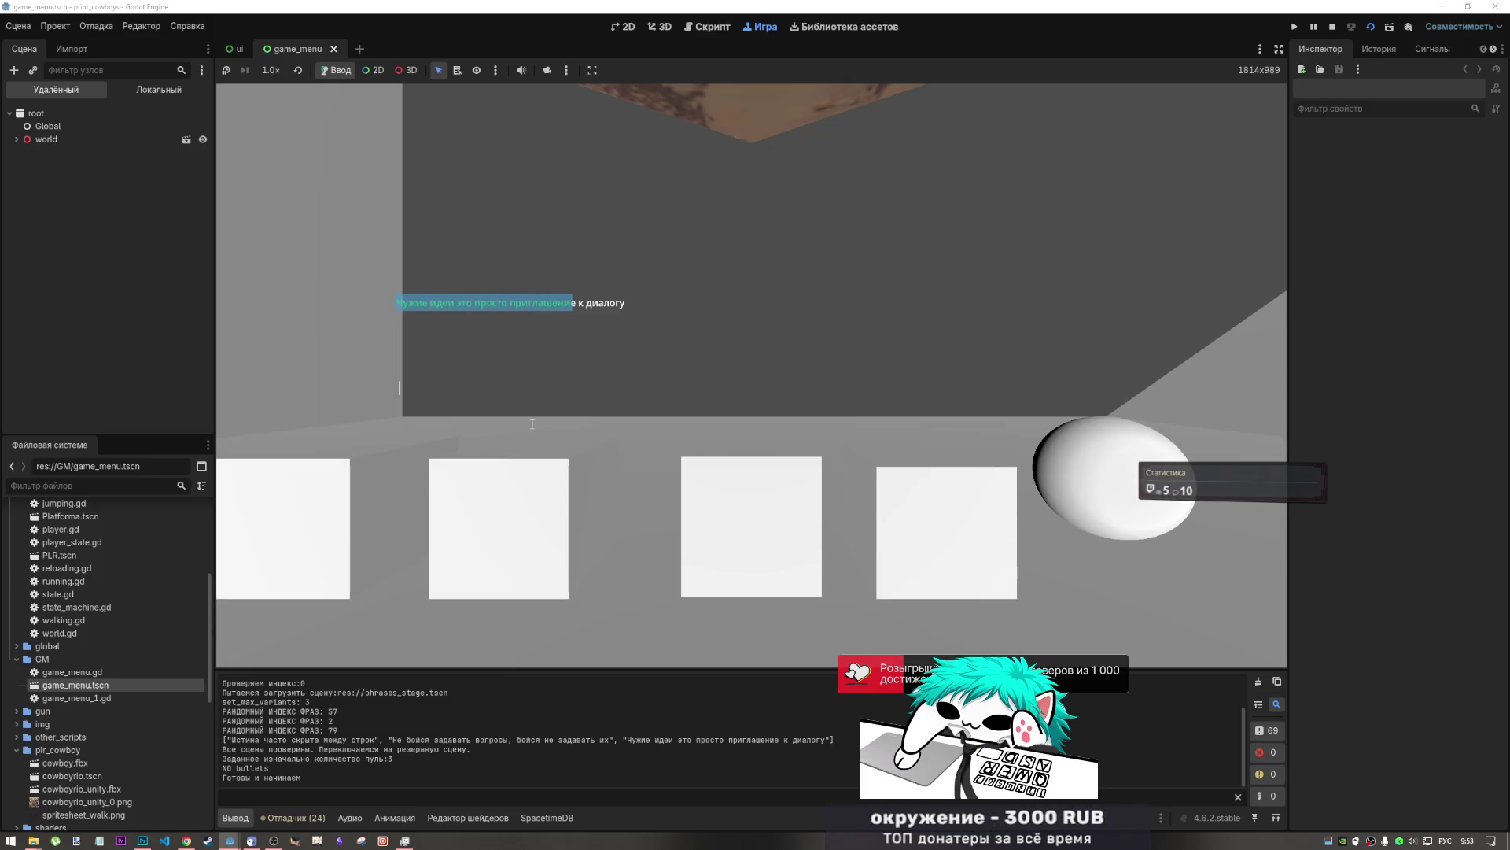
type(" к диал")
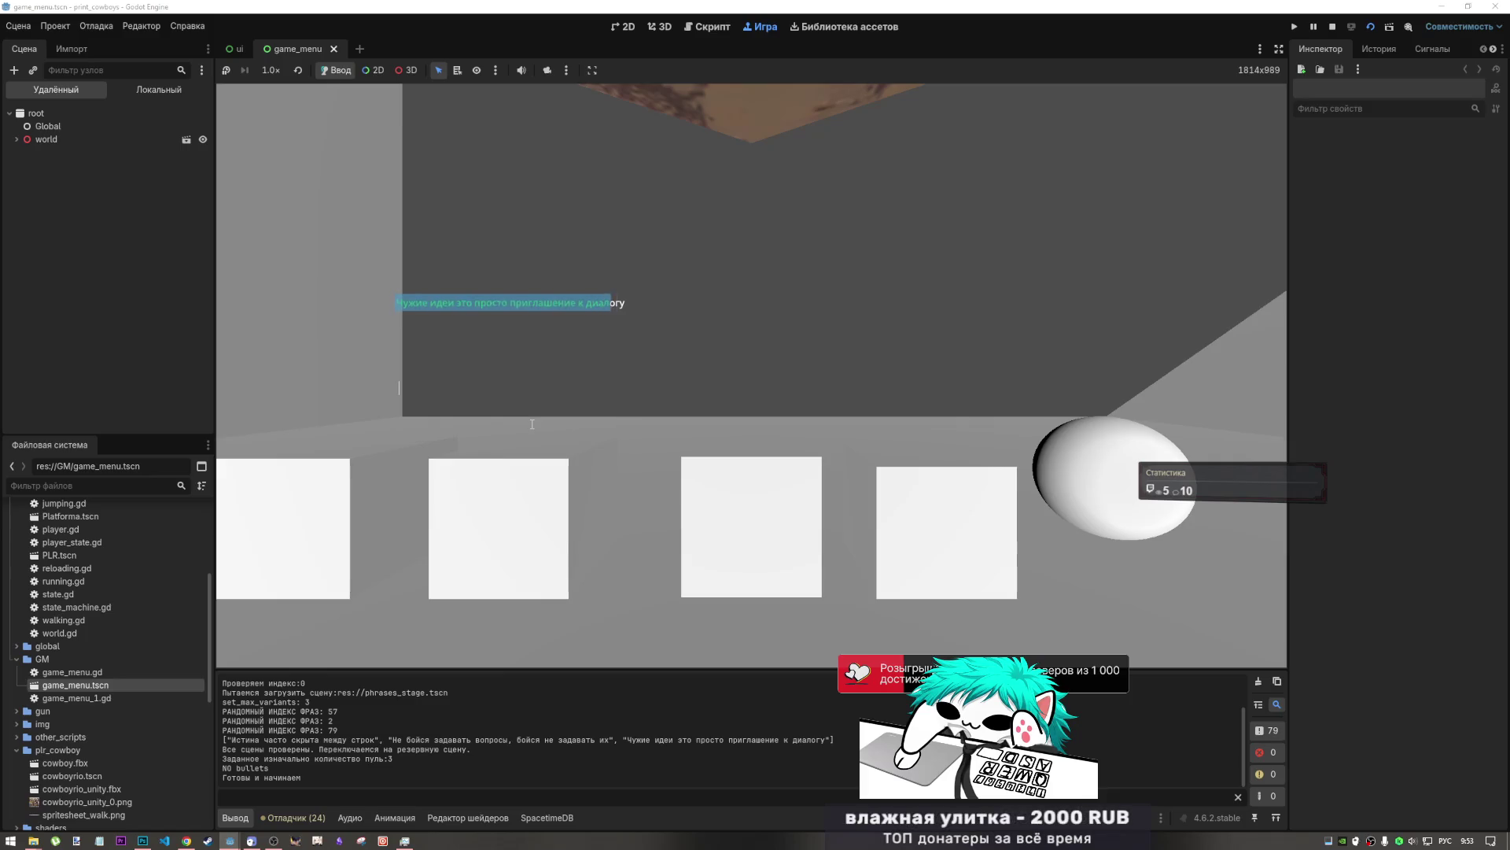
type("у")
type(" бойся з")
type("адават")
type("ь вопросы, ")
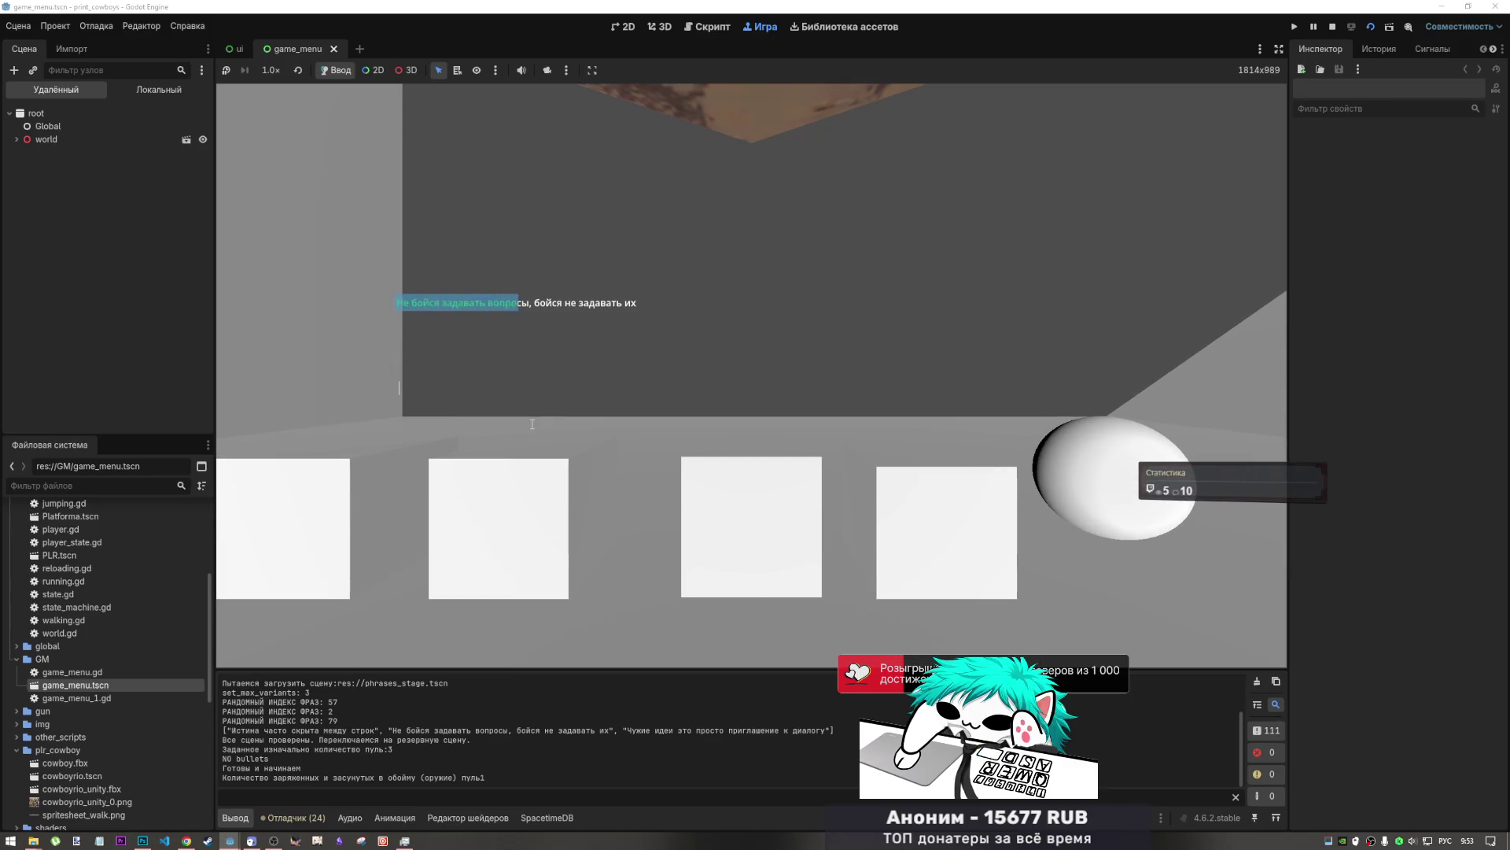
type("бойся ")
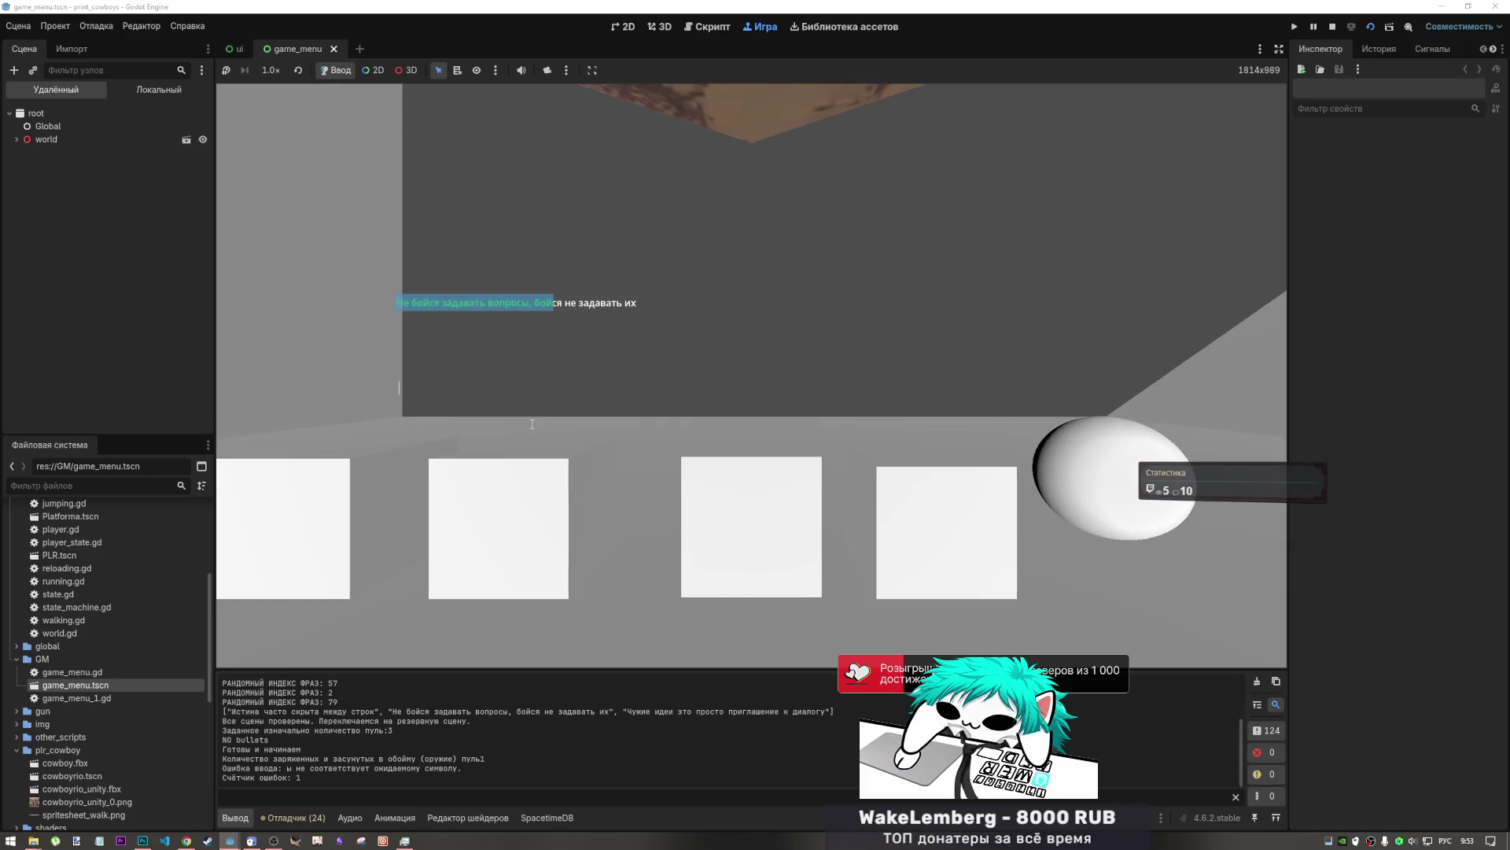
type("не задава")
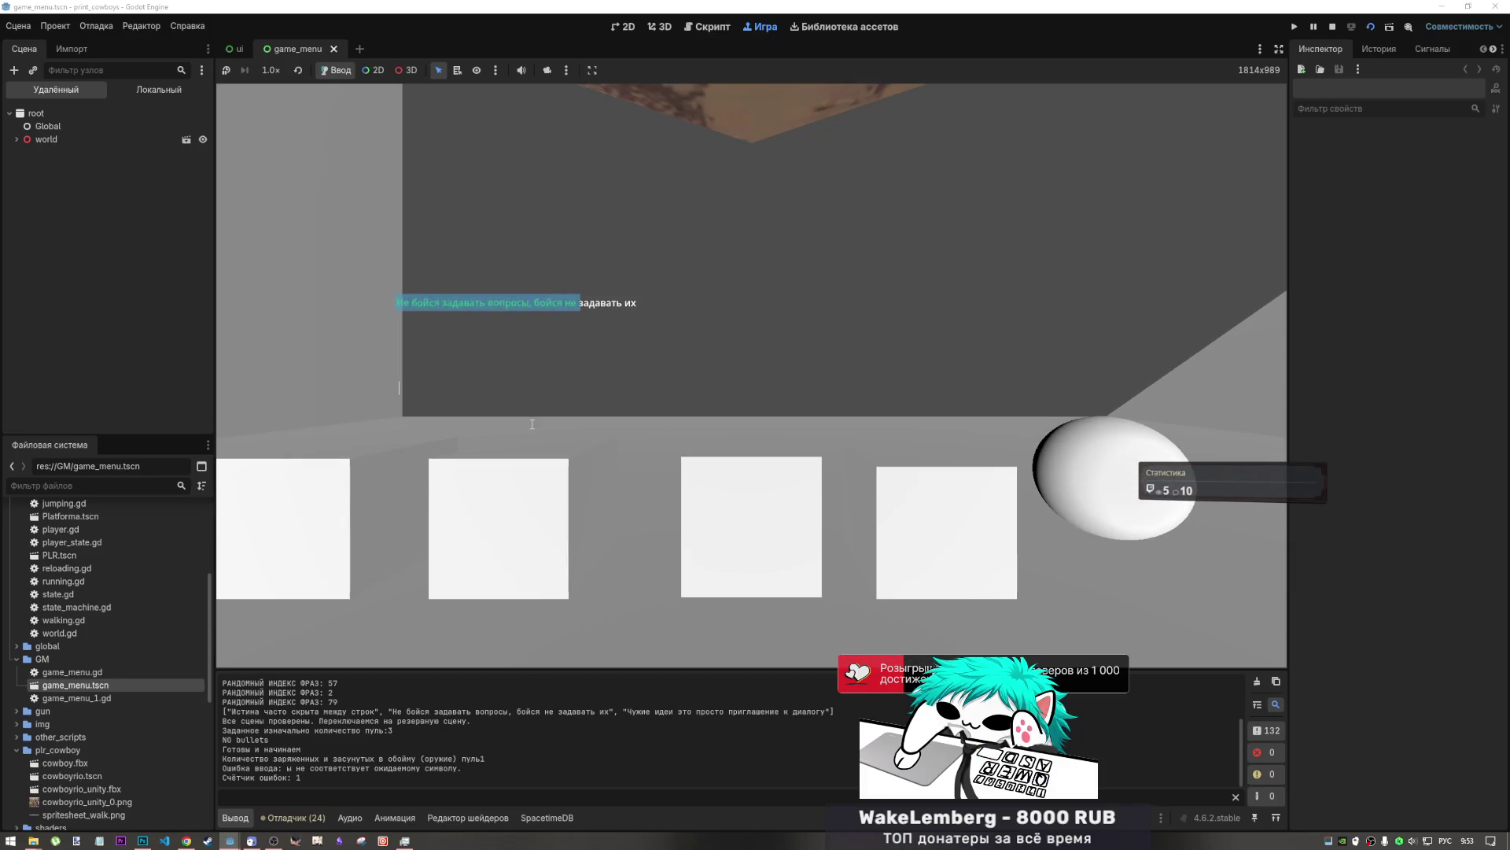
type("ть их")
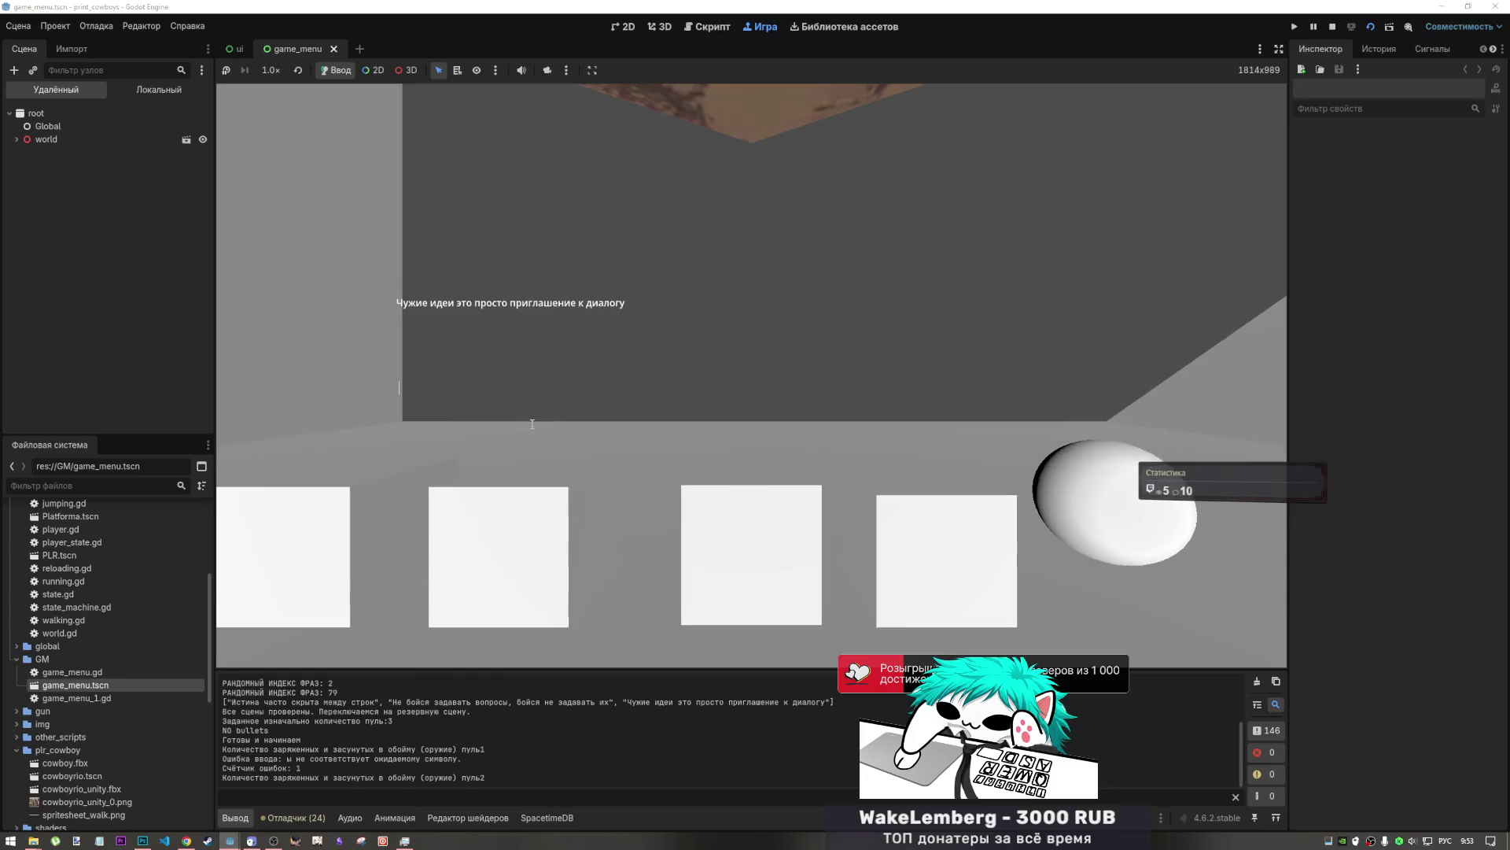
type("Чужие и")
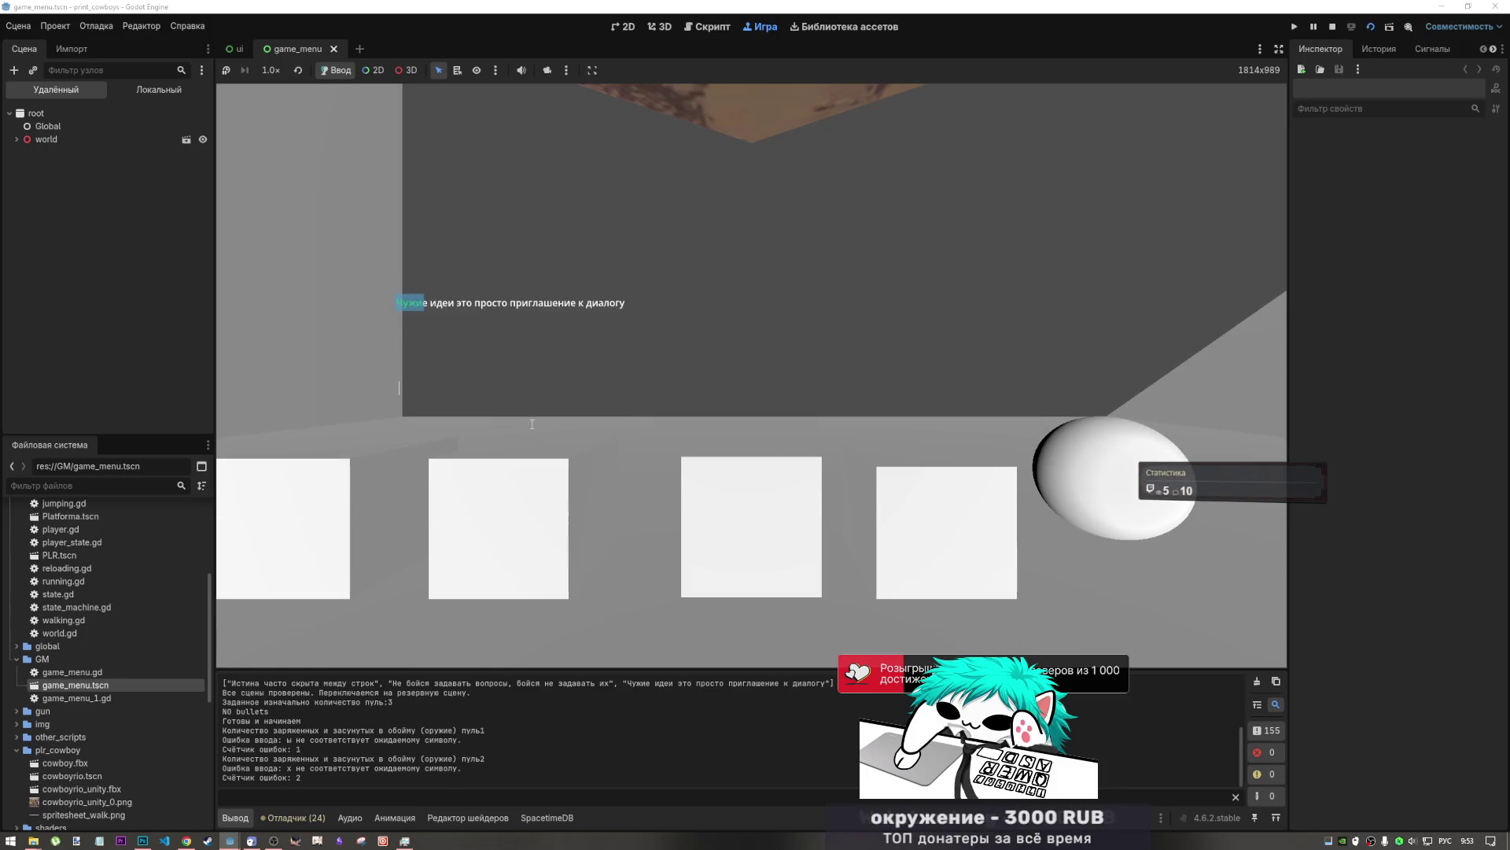
type("деи это")
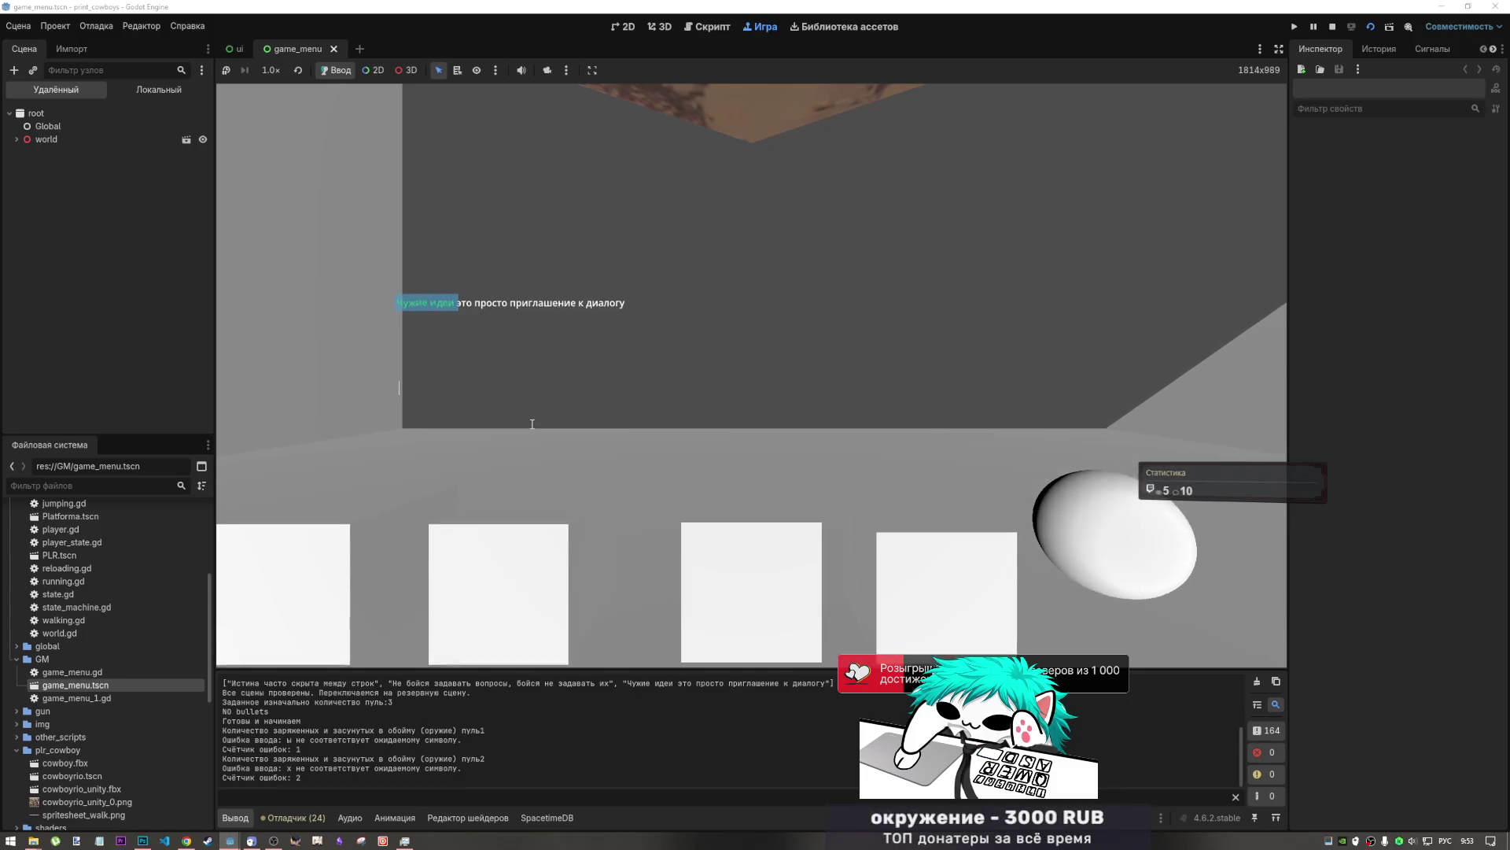
type("просто п")
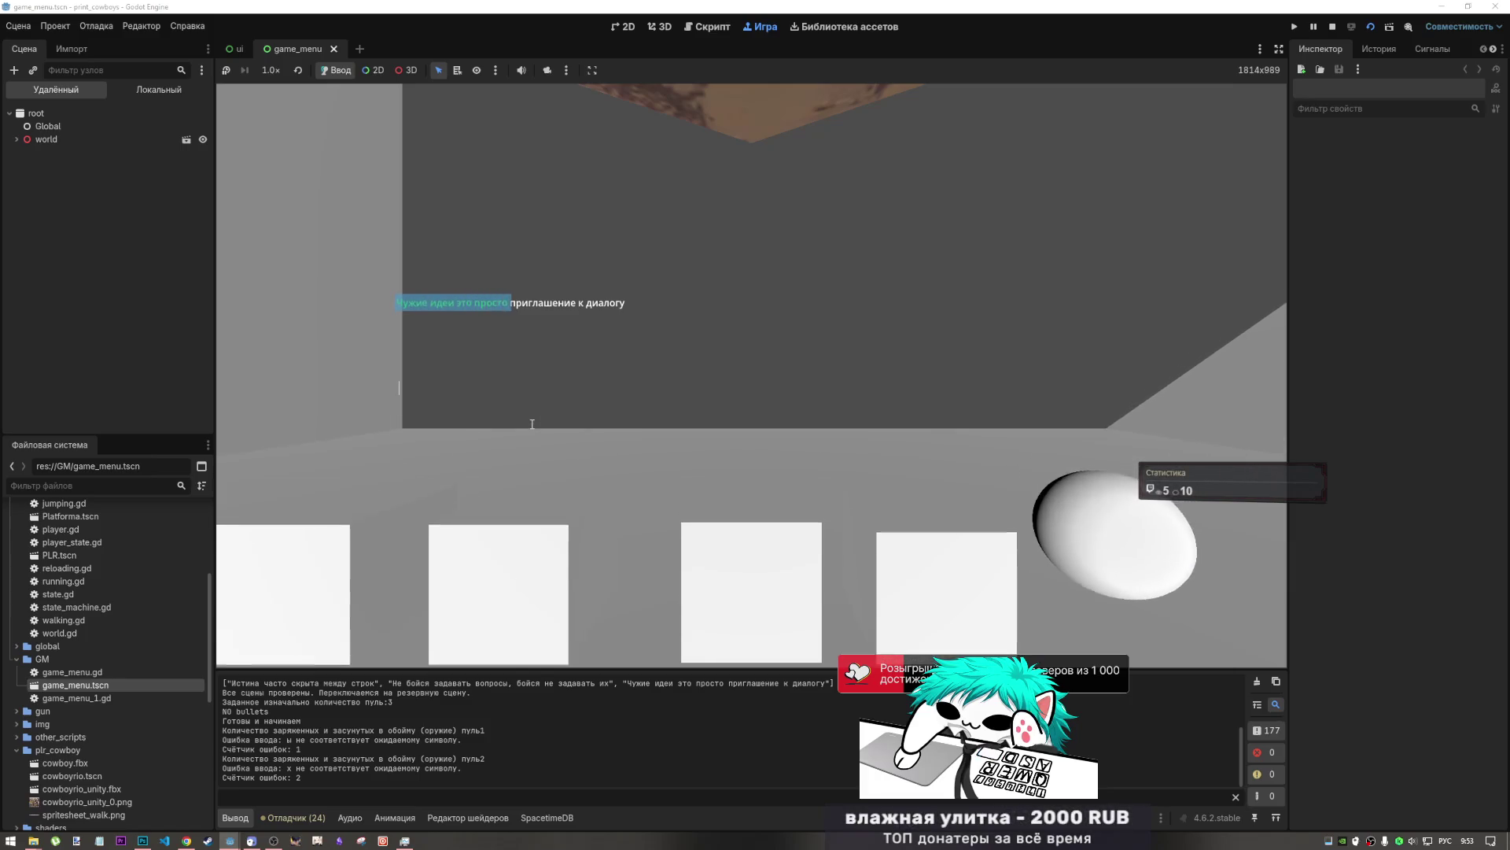
type("ение к диалог")
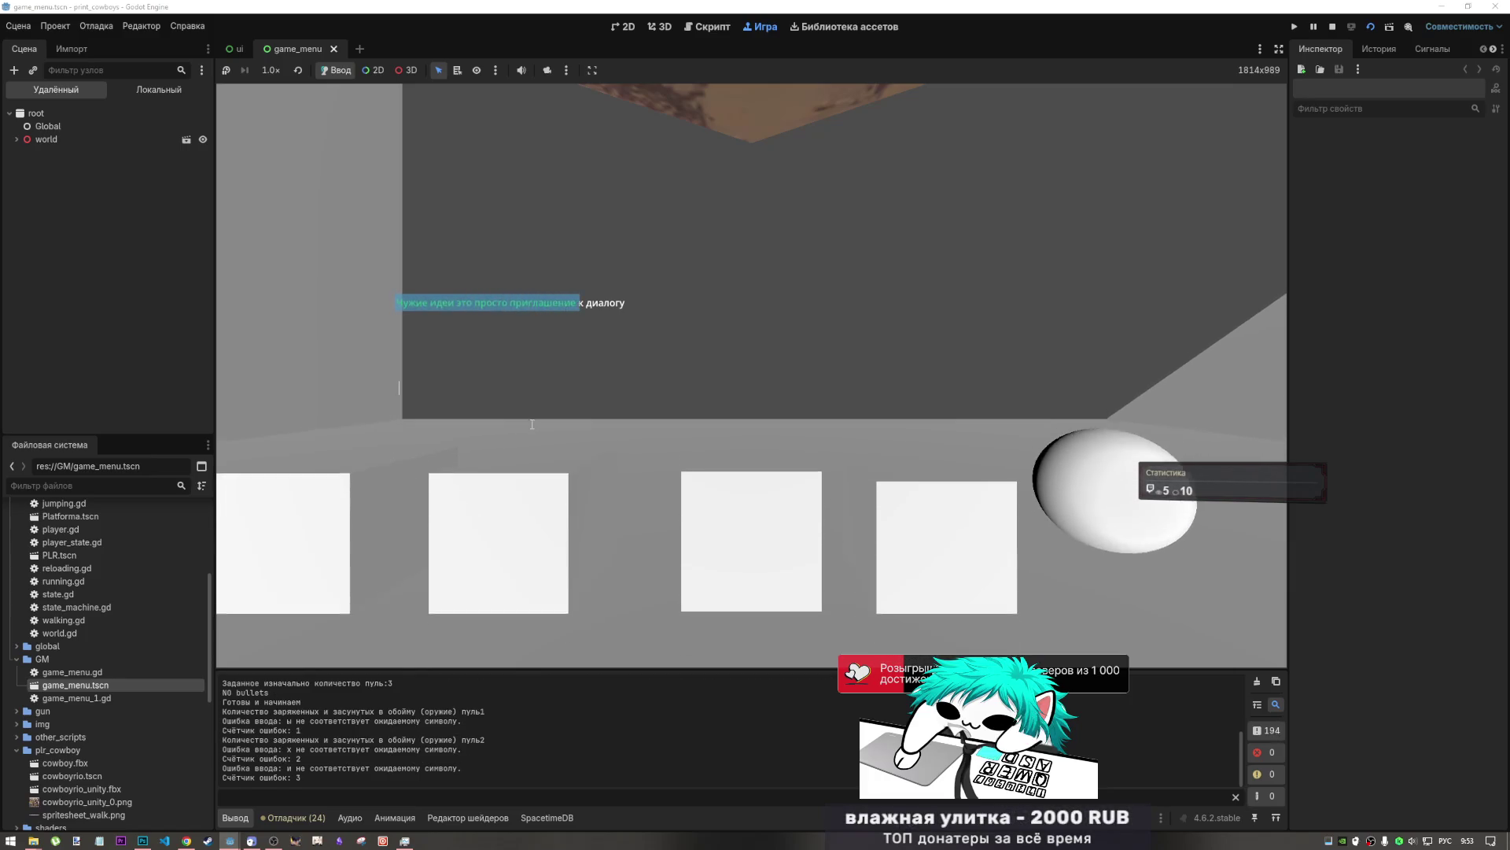
type("у")
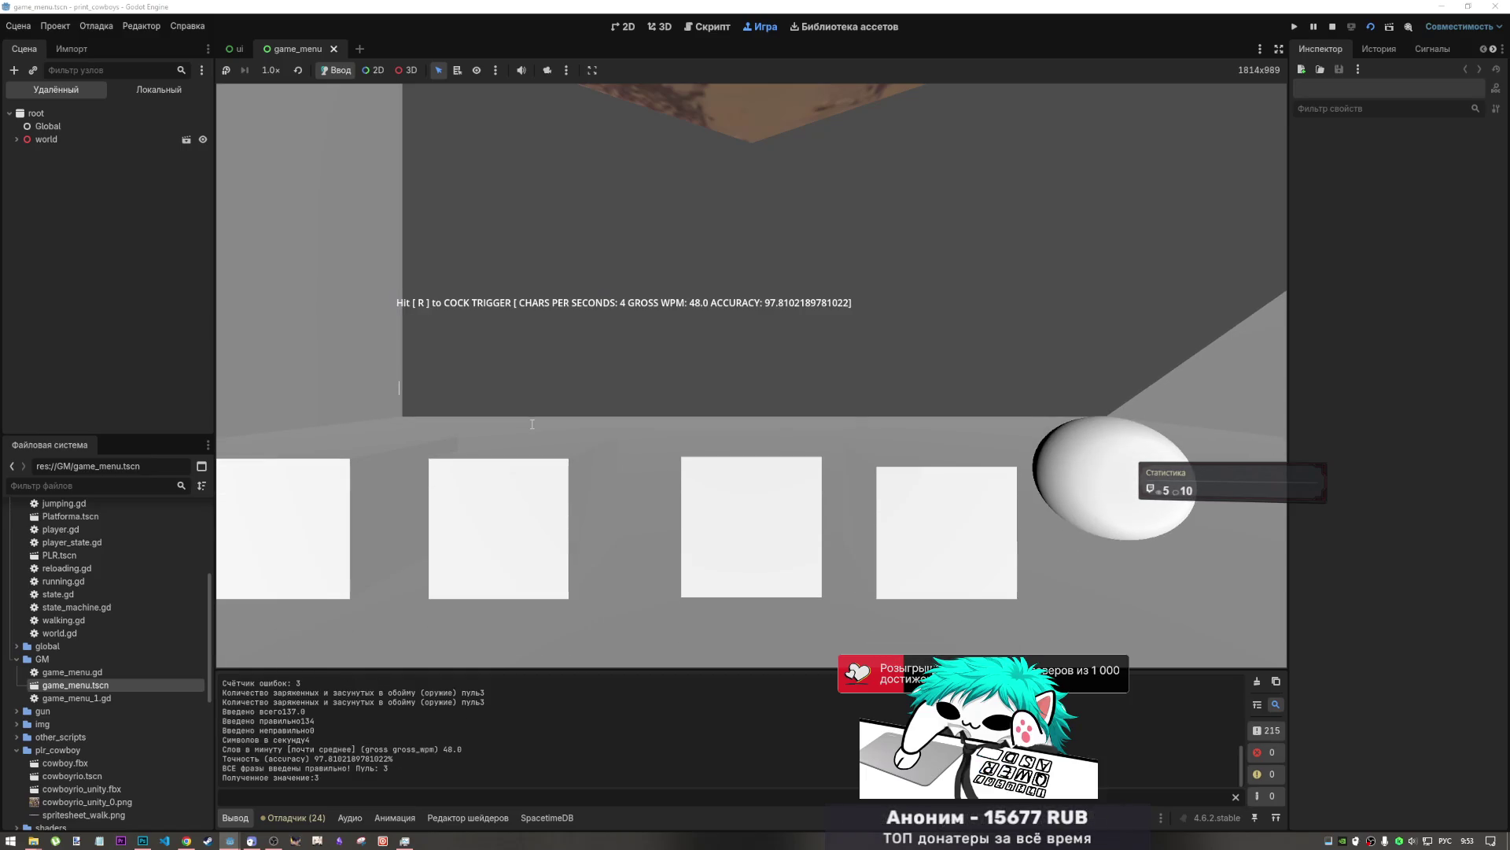
type("r")
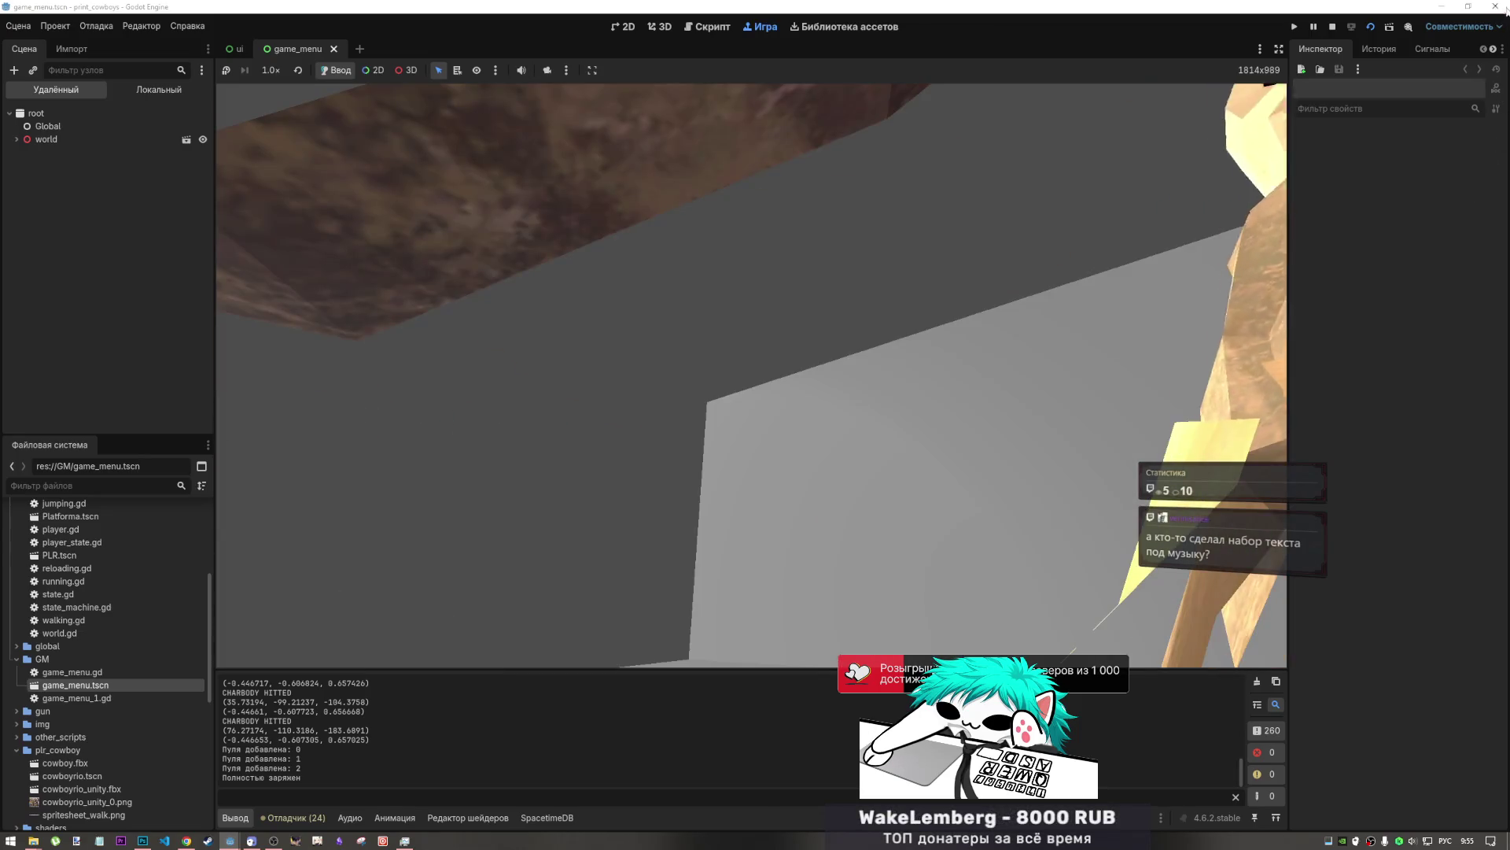
- Close the running game and print_cowboys editor, resume the YouTube mix, and return to the spacetimedb_sample editor
left_click(1495, 7)
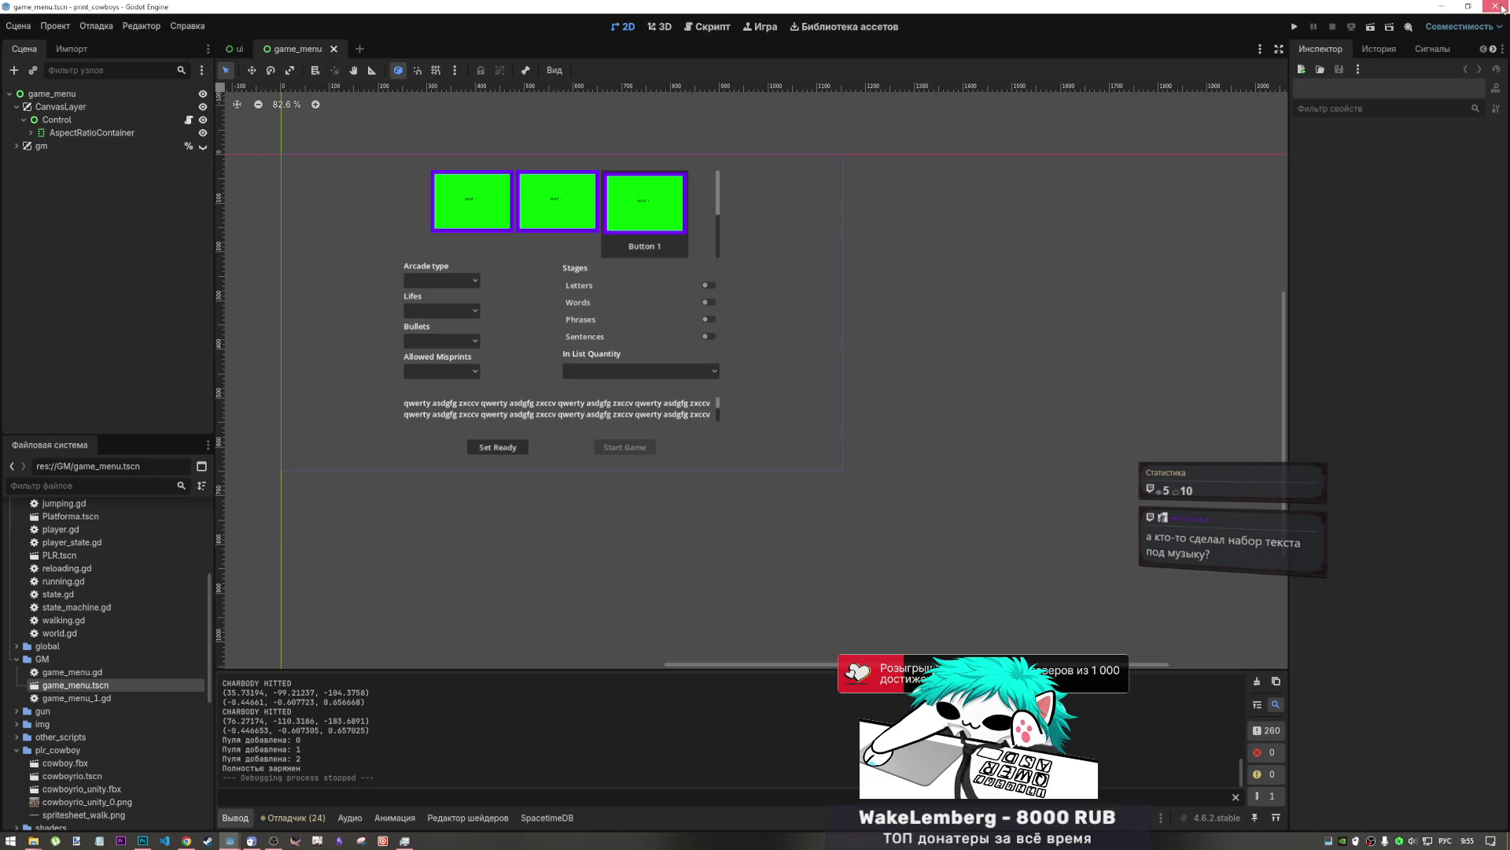
left_click(1496, 6)
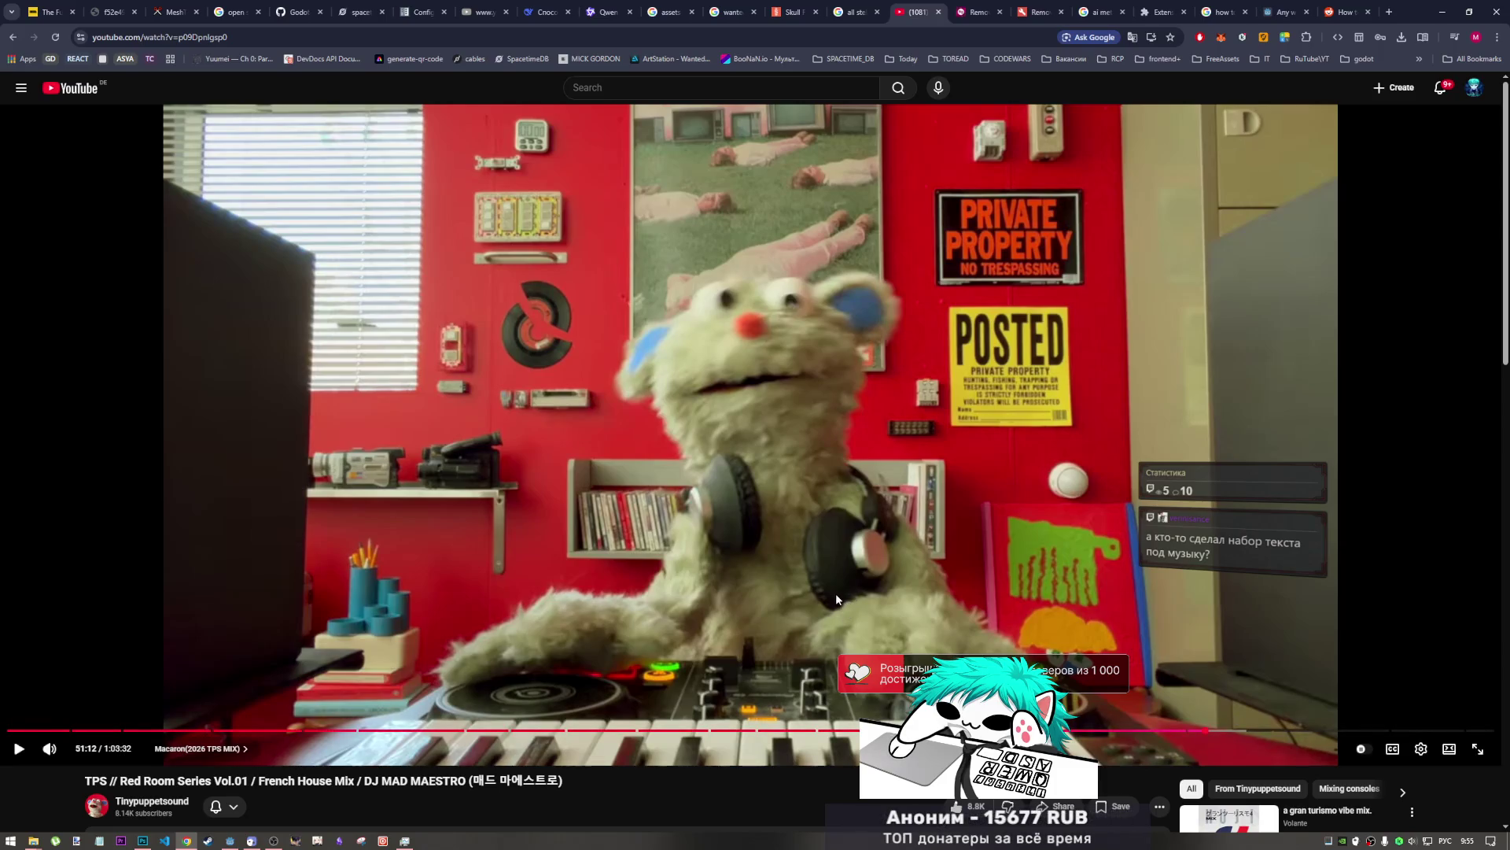
left_click(619, 488)
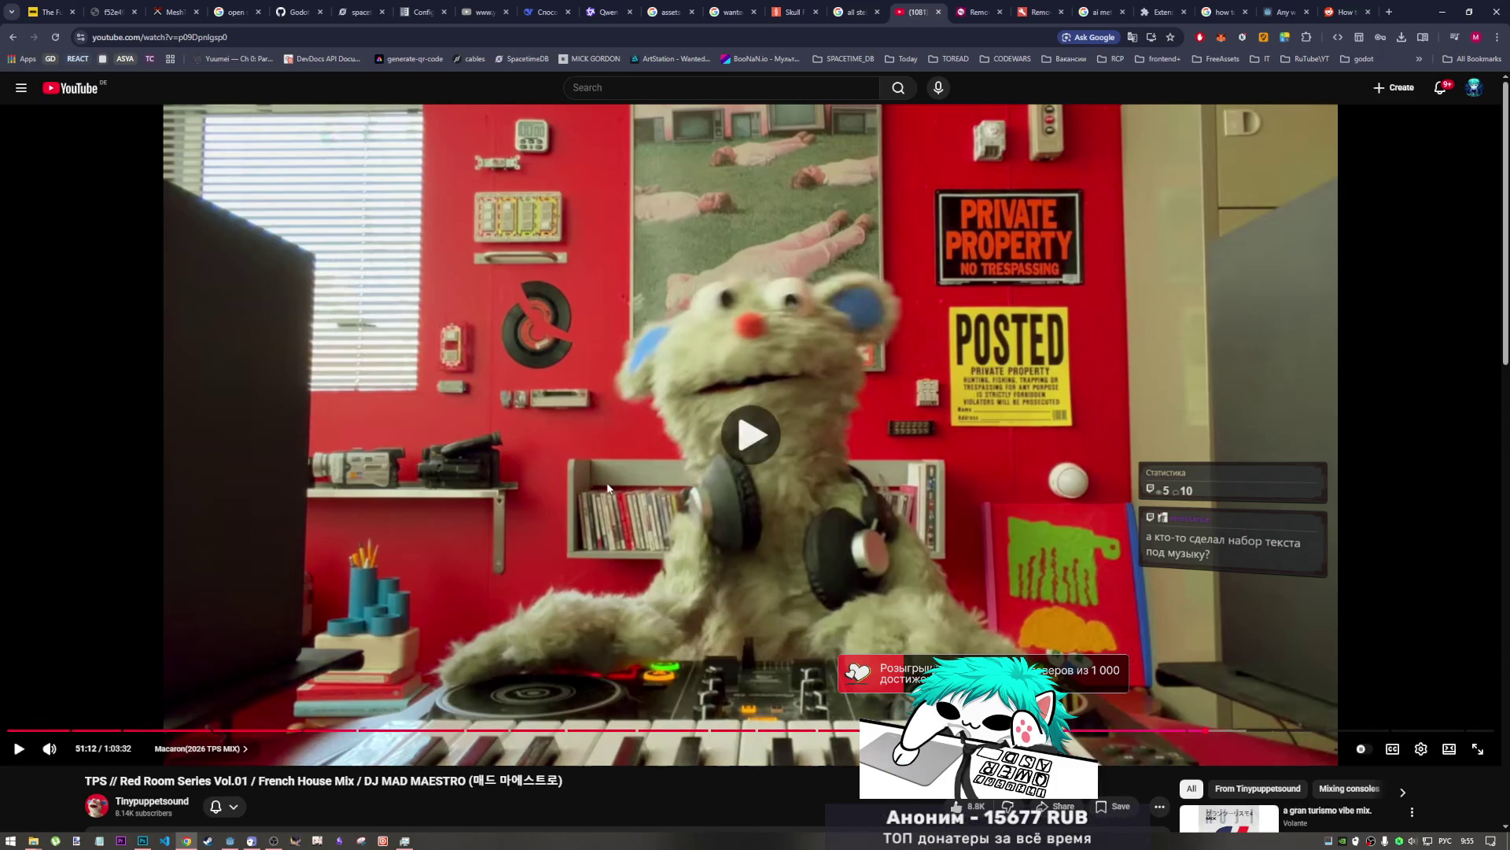
left_click(230, 841)
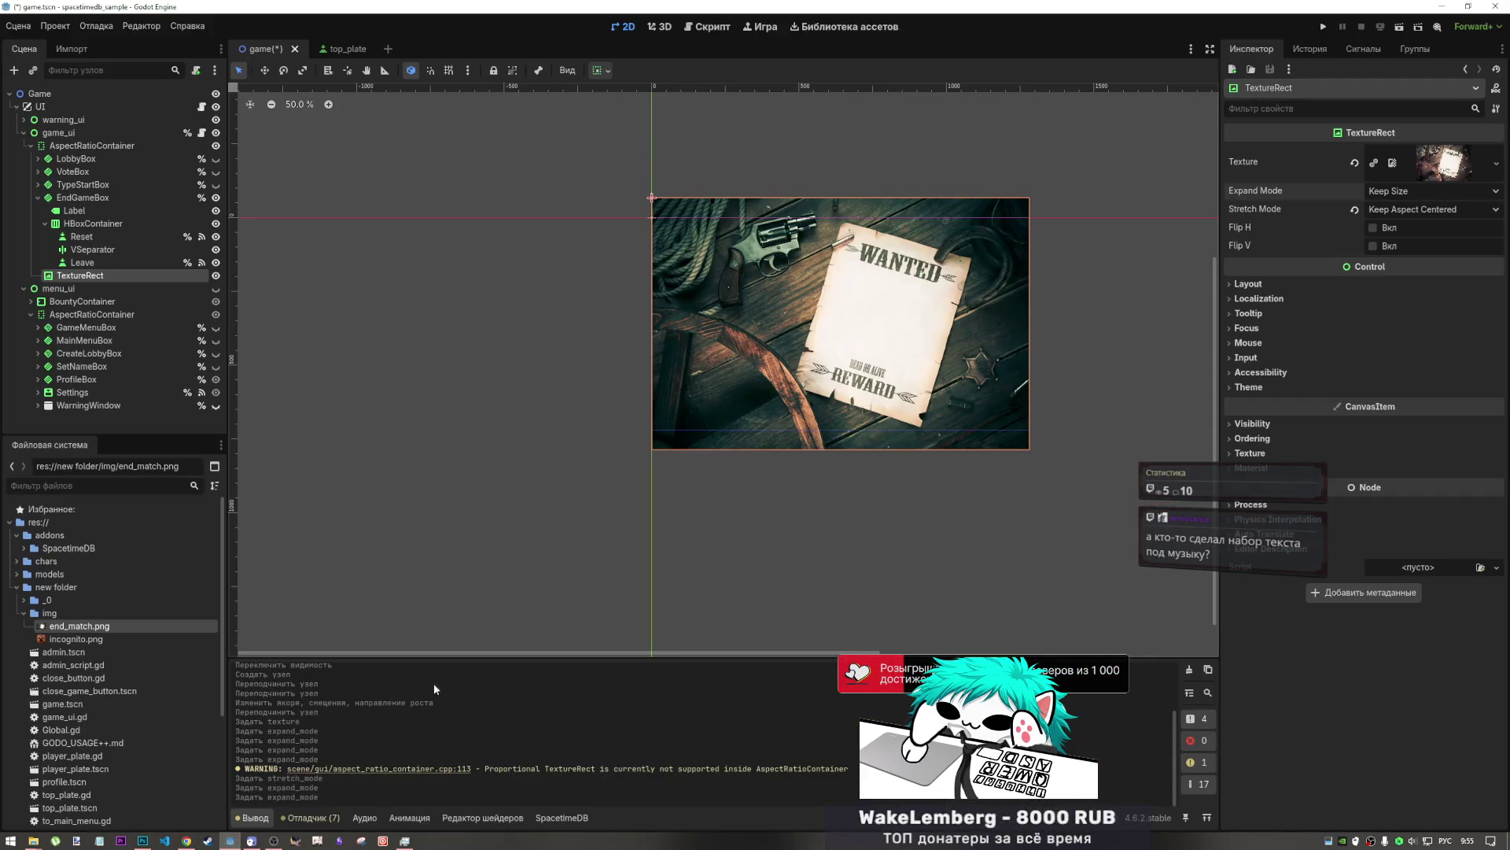
- Deselect the TextureRect, recentre the view on the poster, and save game.tscn
left_click(552, 313)
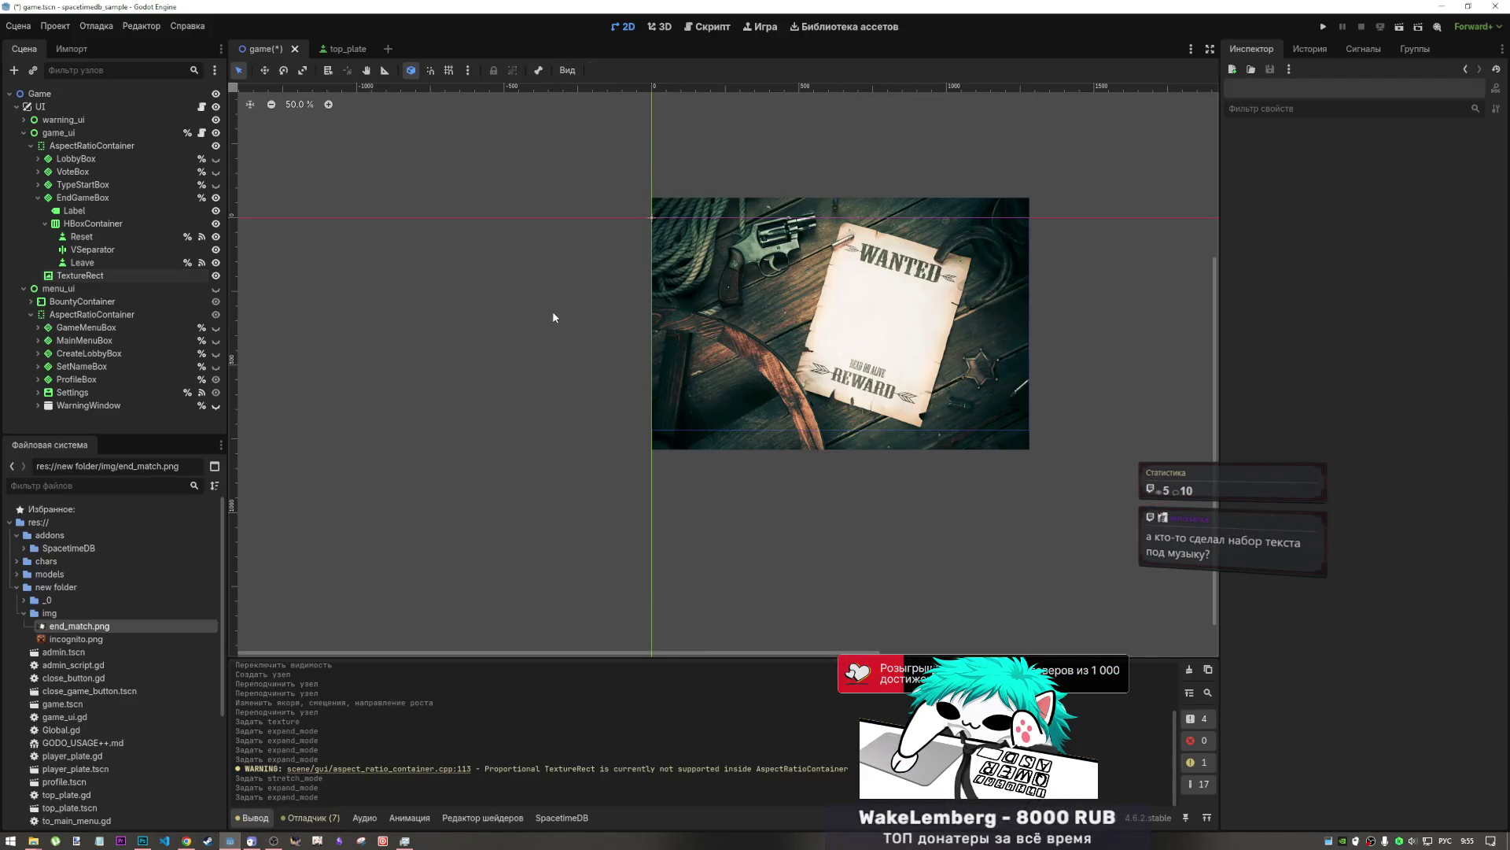
mouse_move(1025, 253)
left_mouse_down()
mouse_move(965, 369)
mouse_move(928, 372)
left_mouse_up()
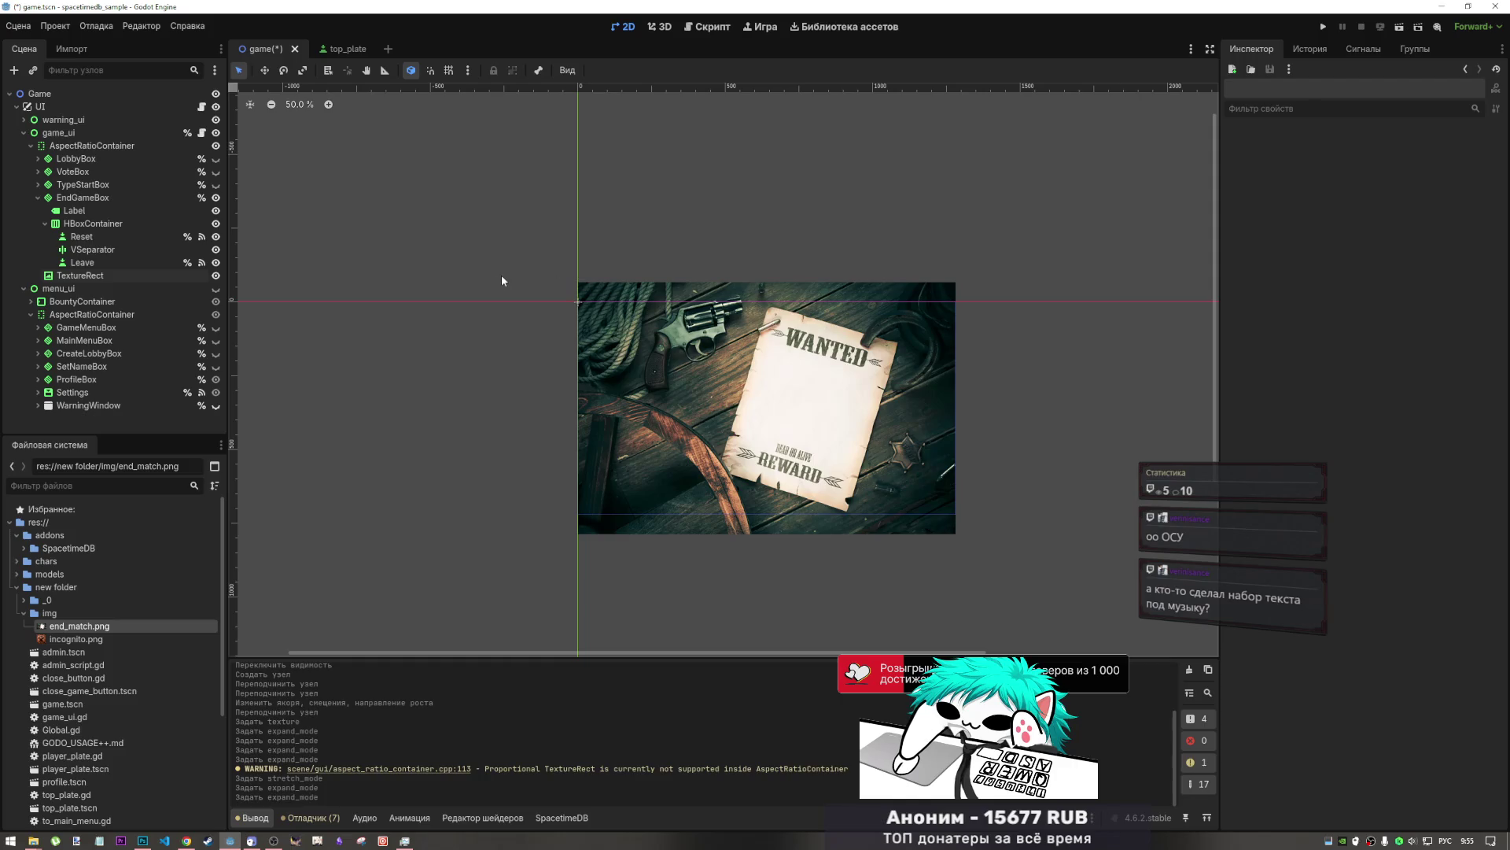
key("ctrl+s")
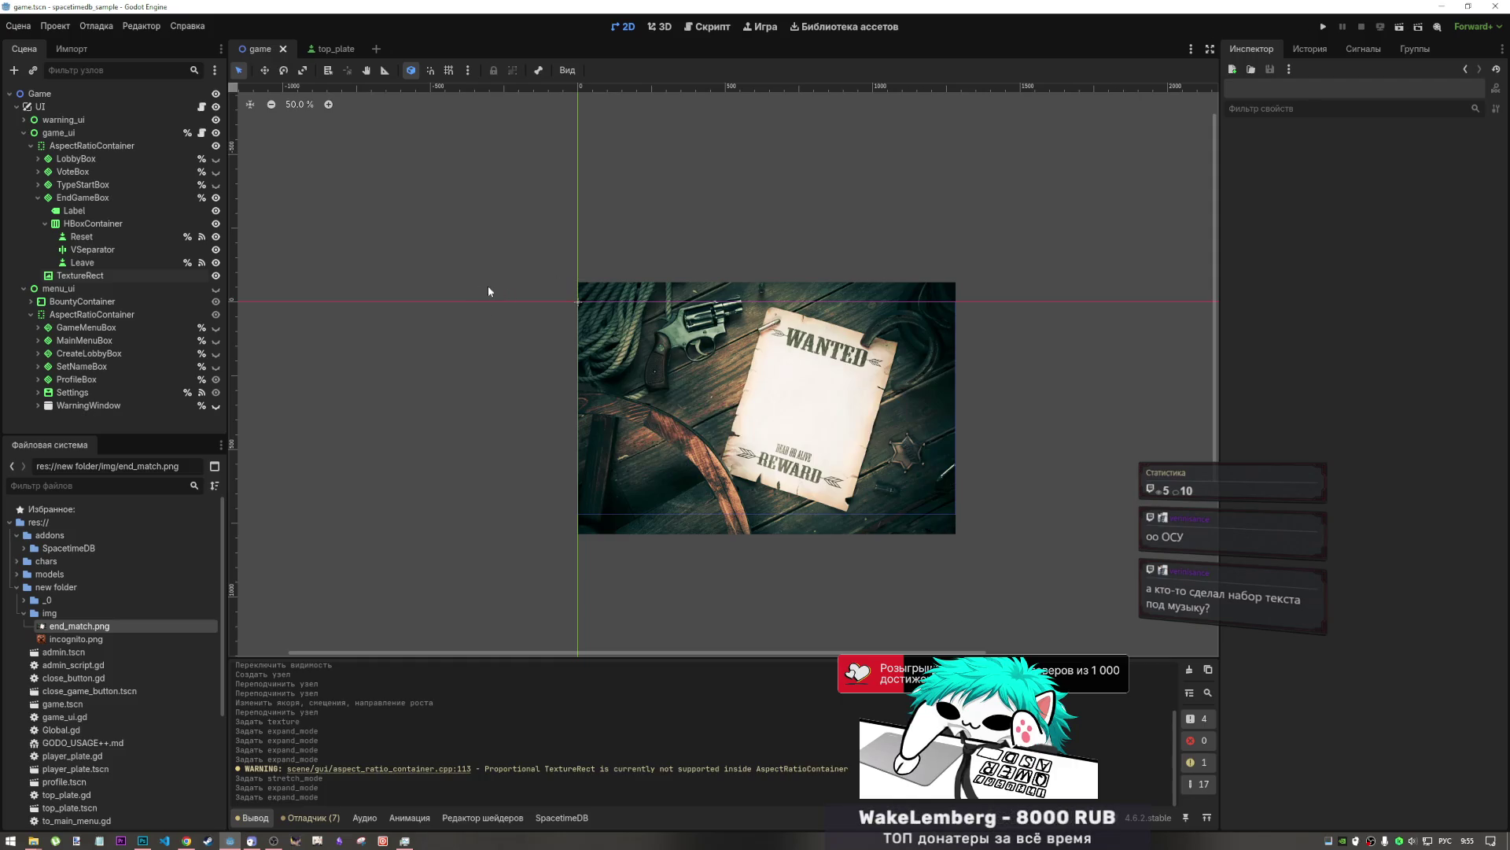
- Pause the YouTube music video, later resume it, and return to the Godot editor
left_click(187, 840)
left_click(468, 643)
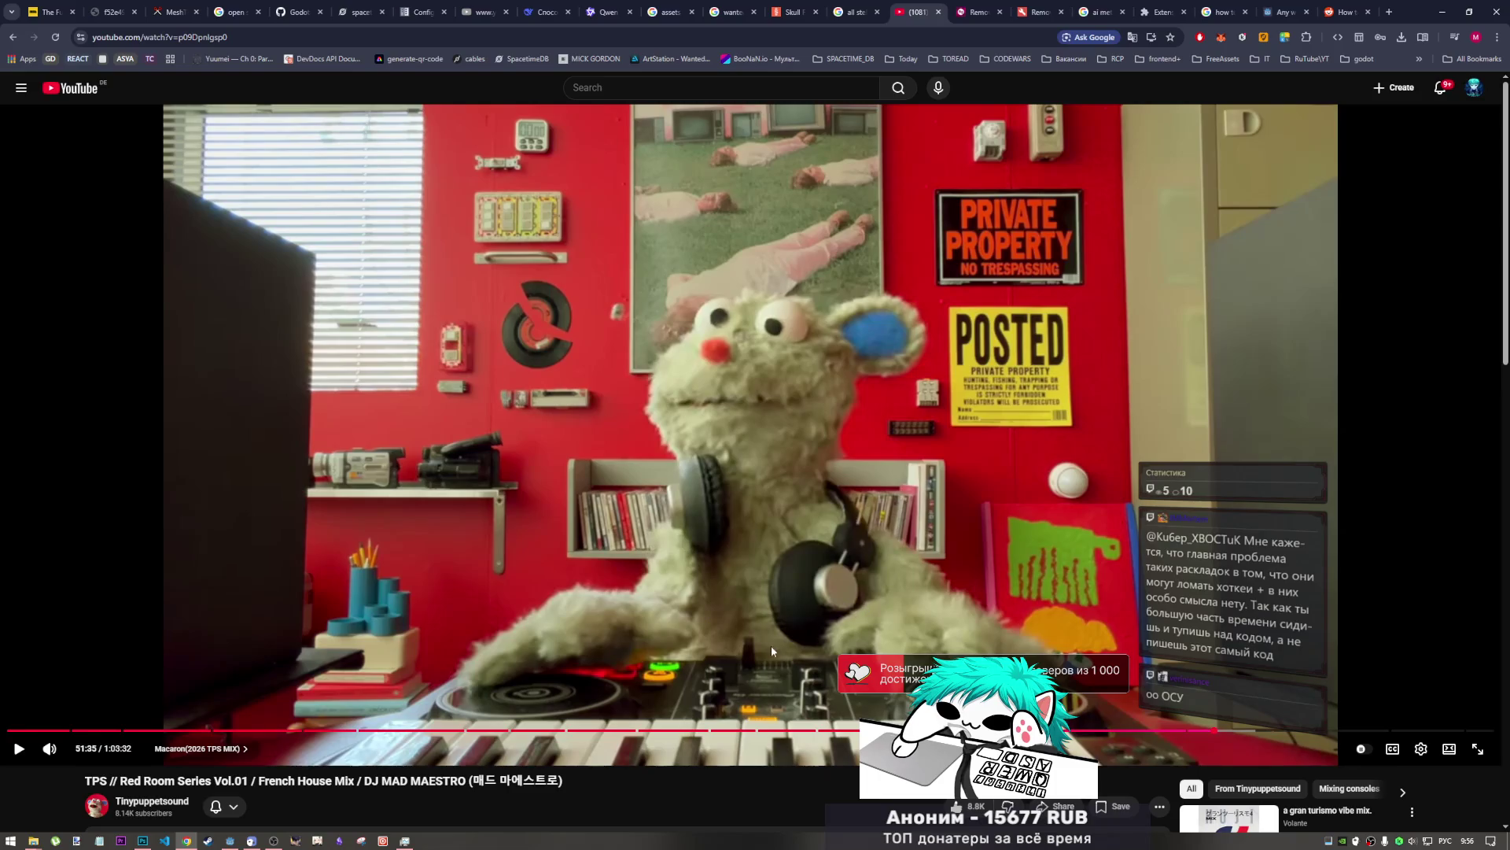
left_click(805, 549)
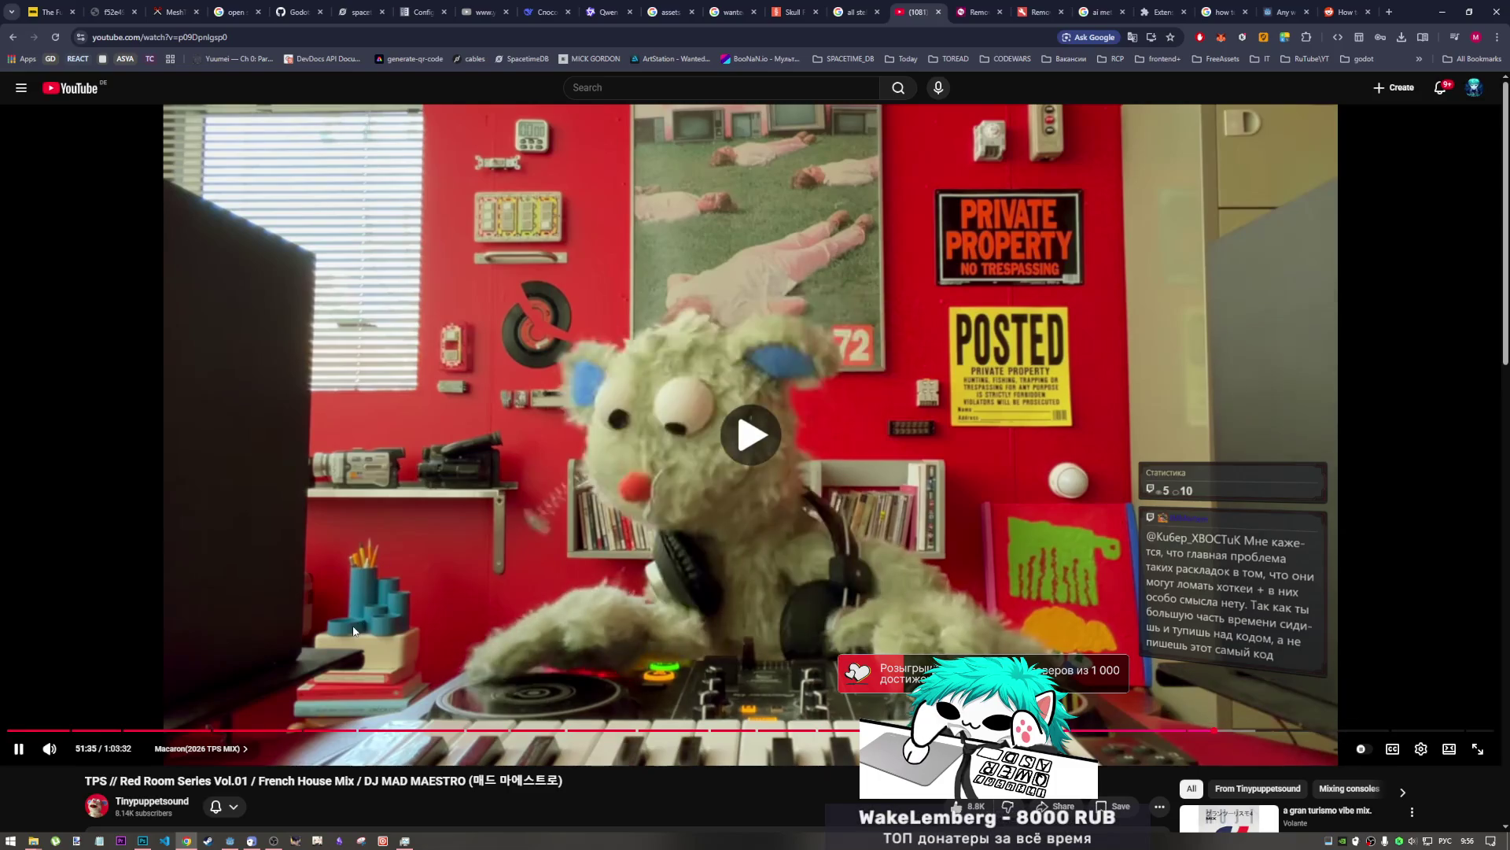
key("alt+Tab")
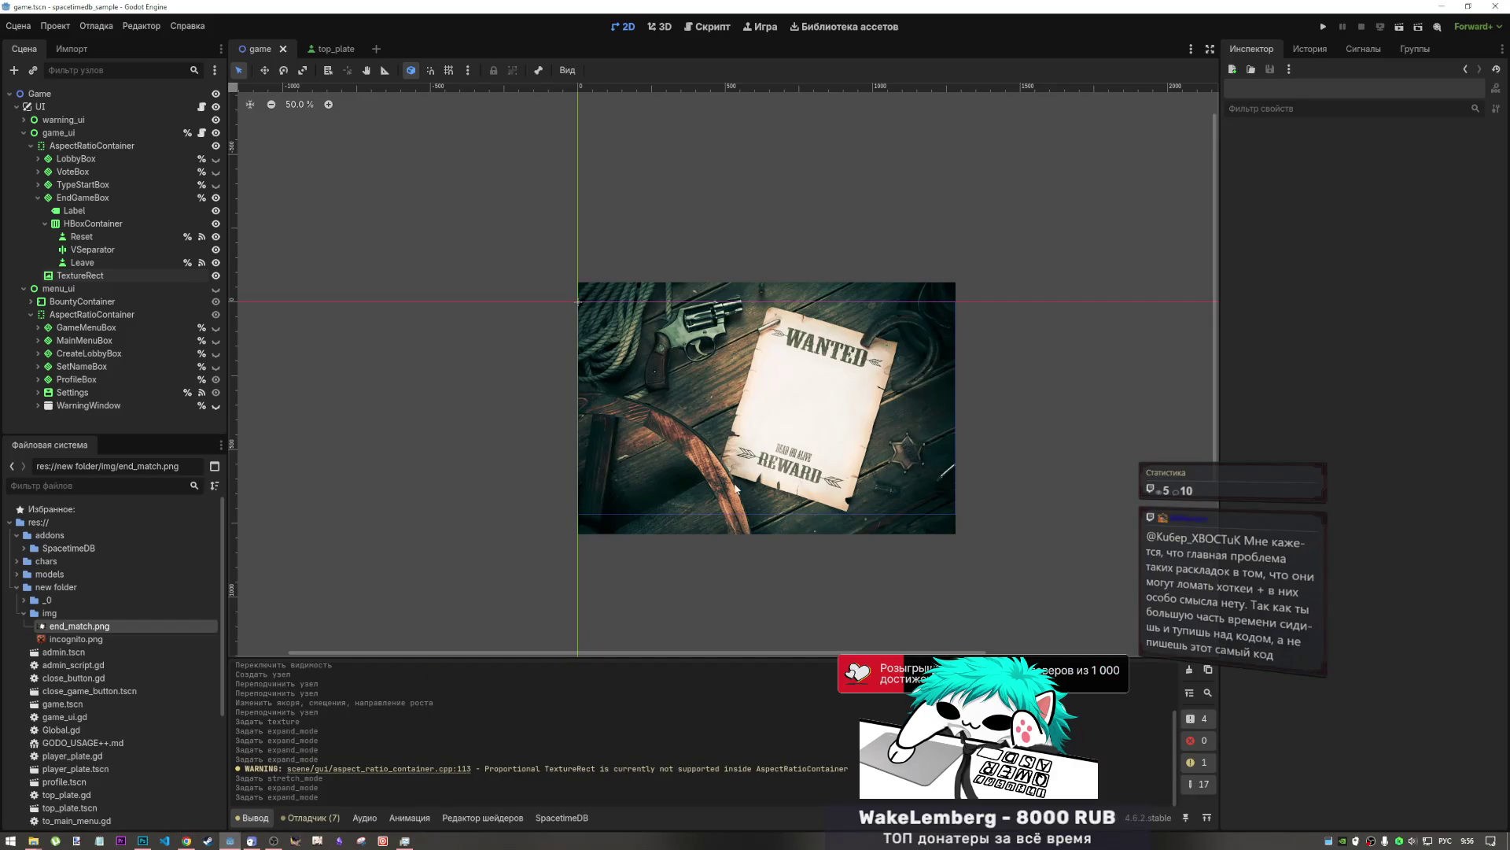
- Inspect the TextureRect, AspectRatioContainer, Reset button, Label and EndGameBox nodes in the Scene dock
left_click(170, 277)
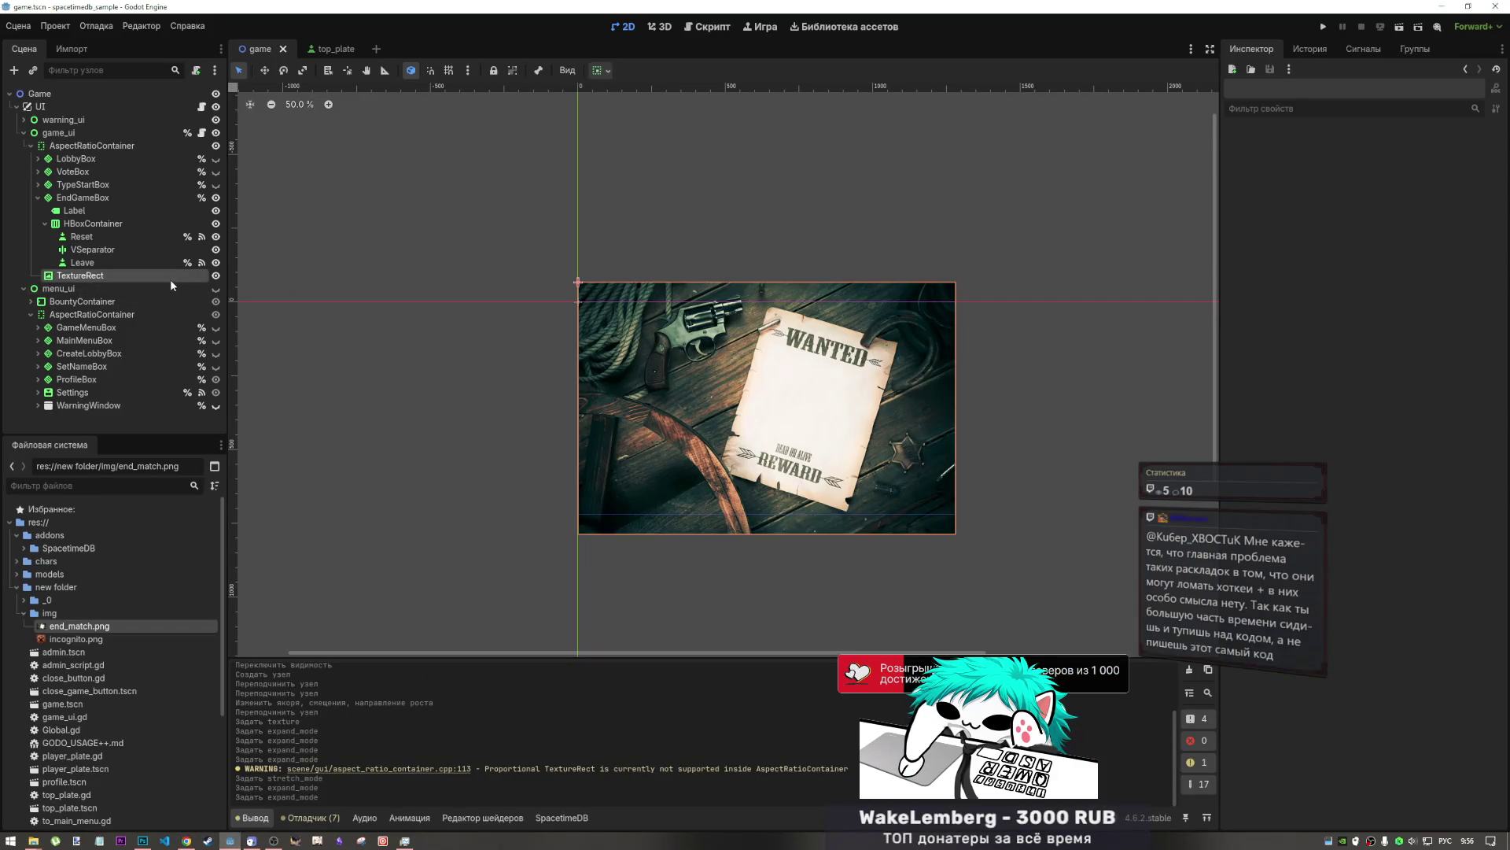
left_click(144, 290)
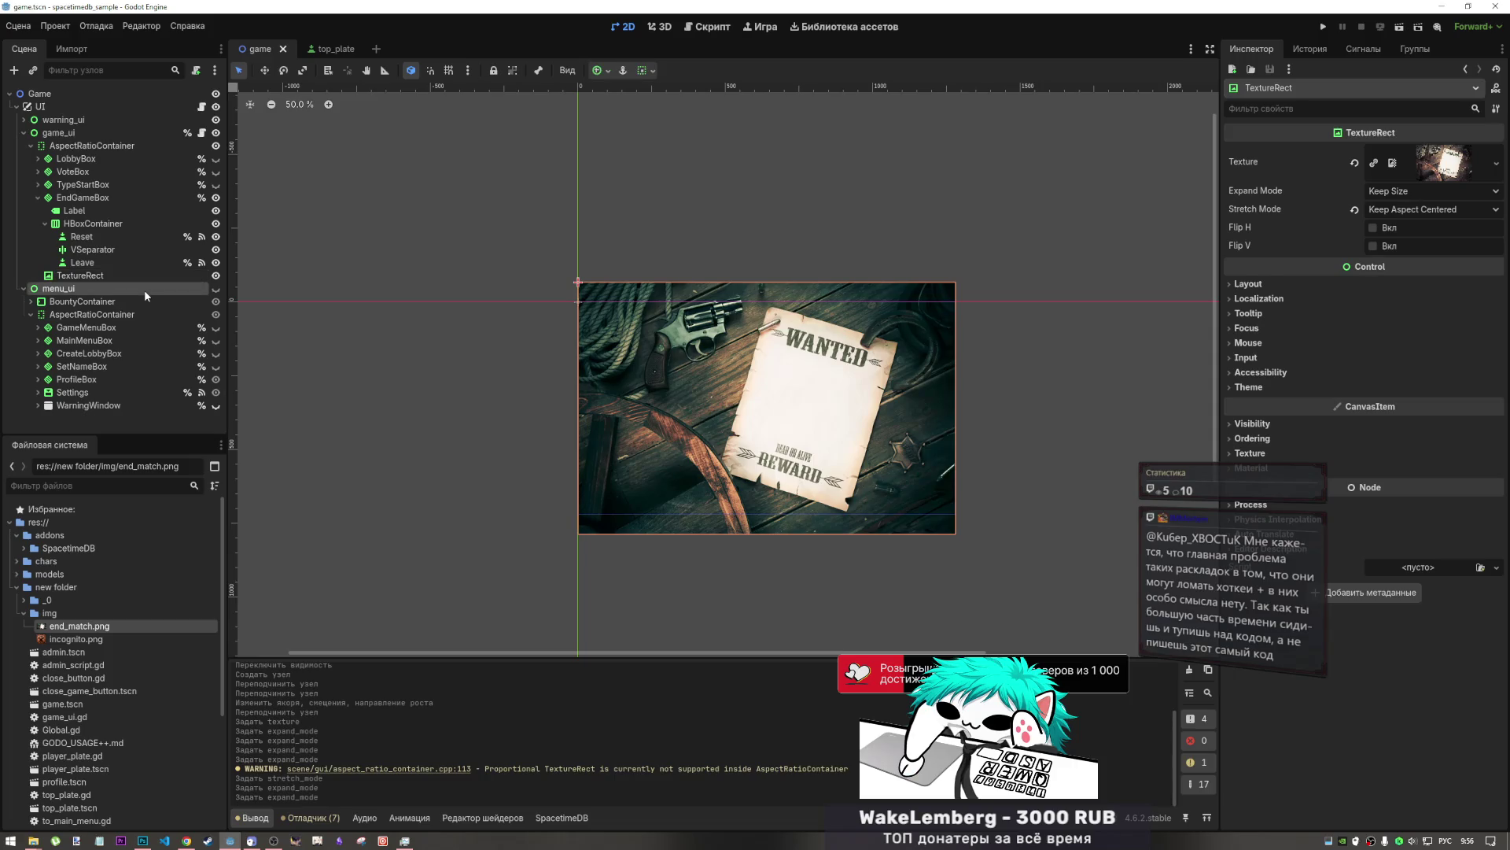
left_click(142, 277)
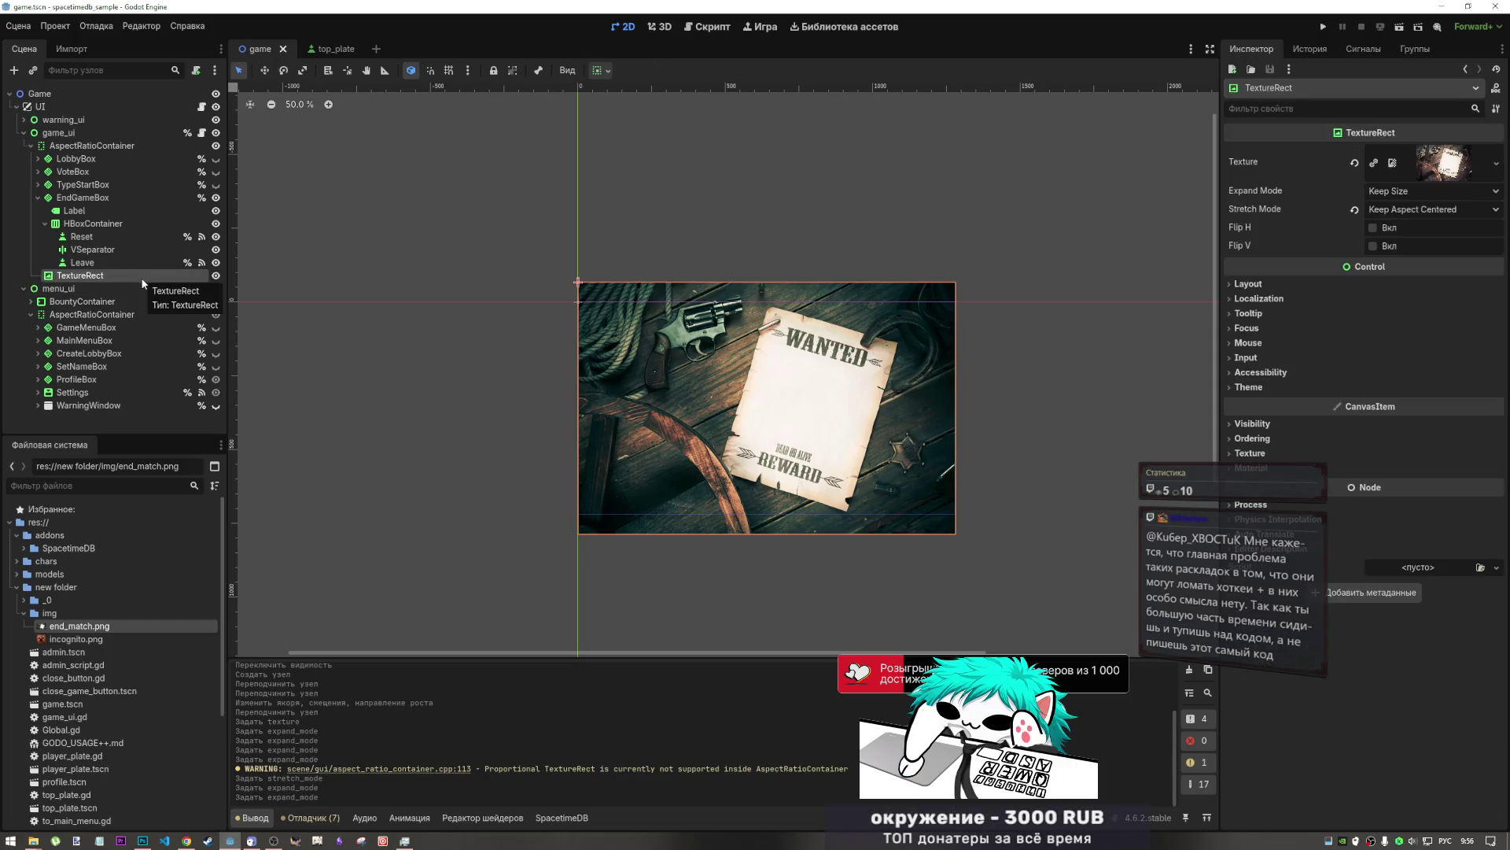
left_click(100, 148)
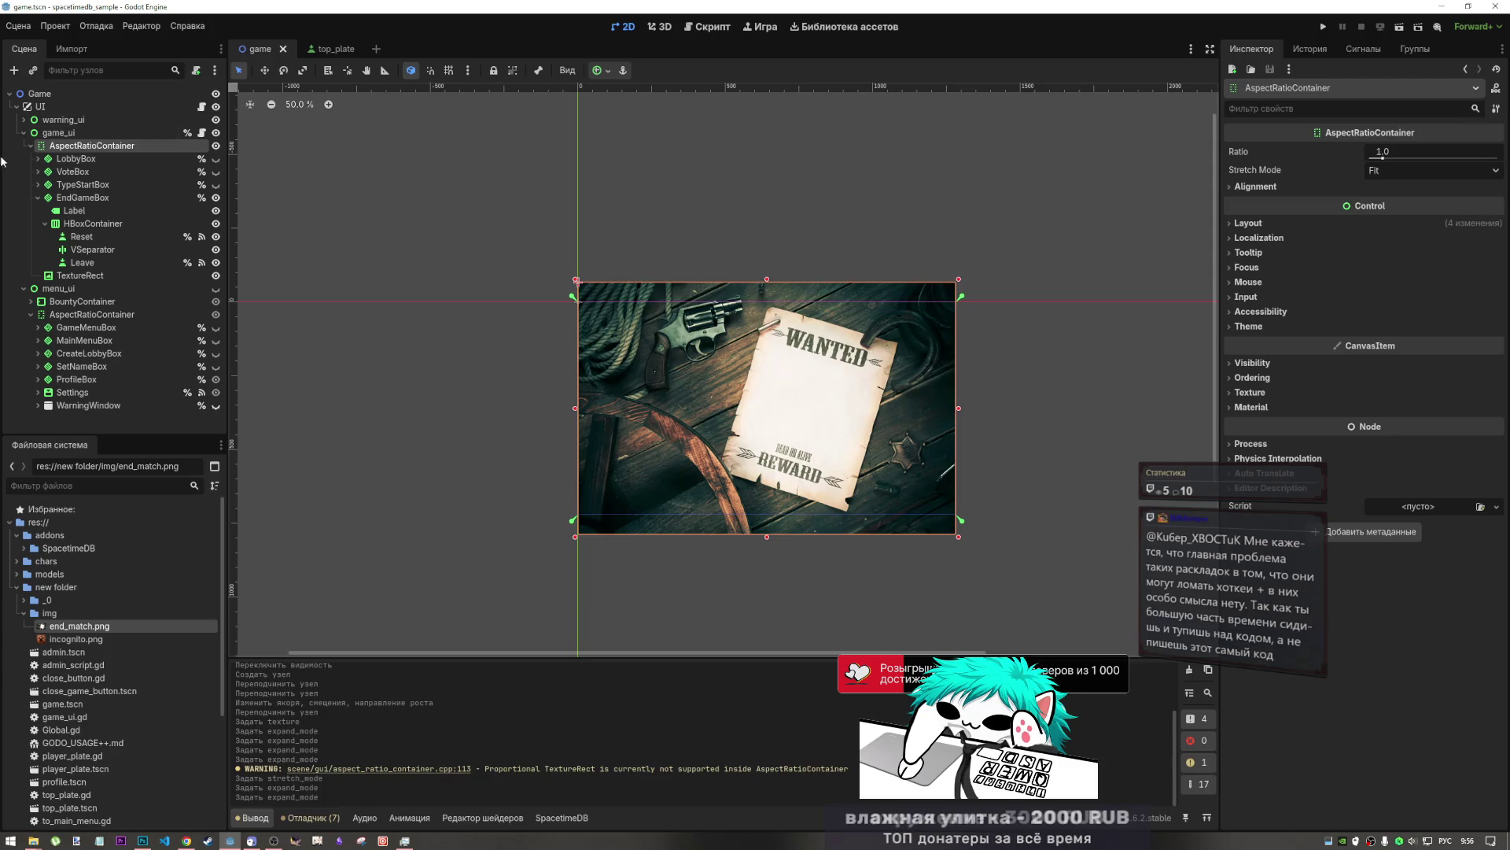
left_click(57, 275)
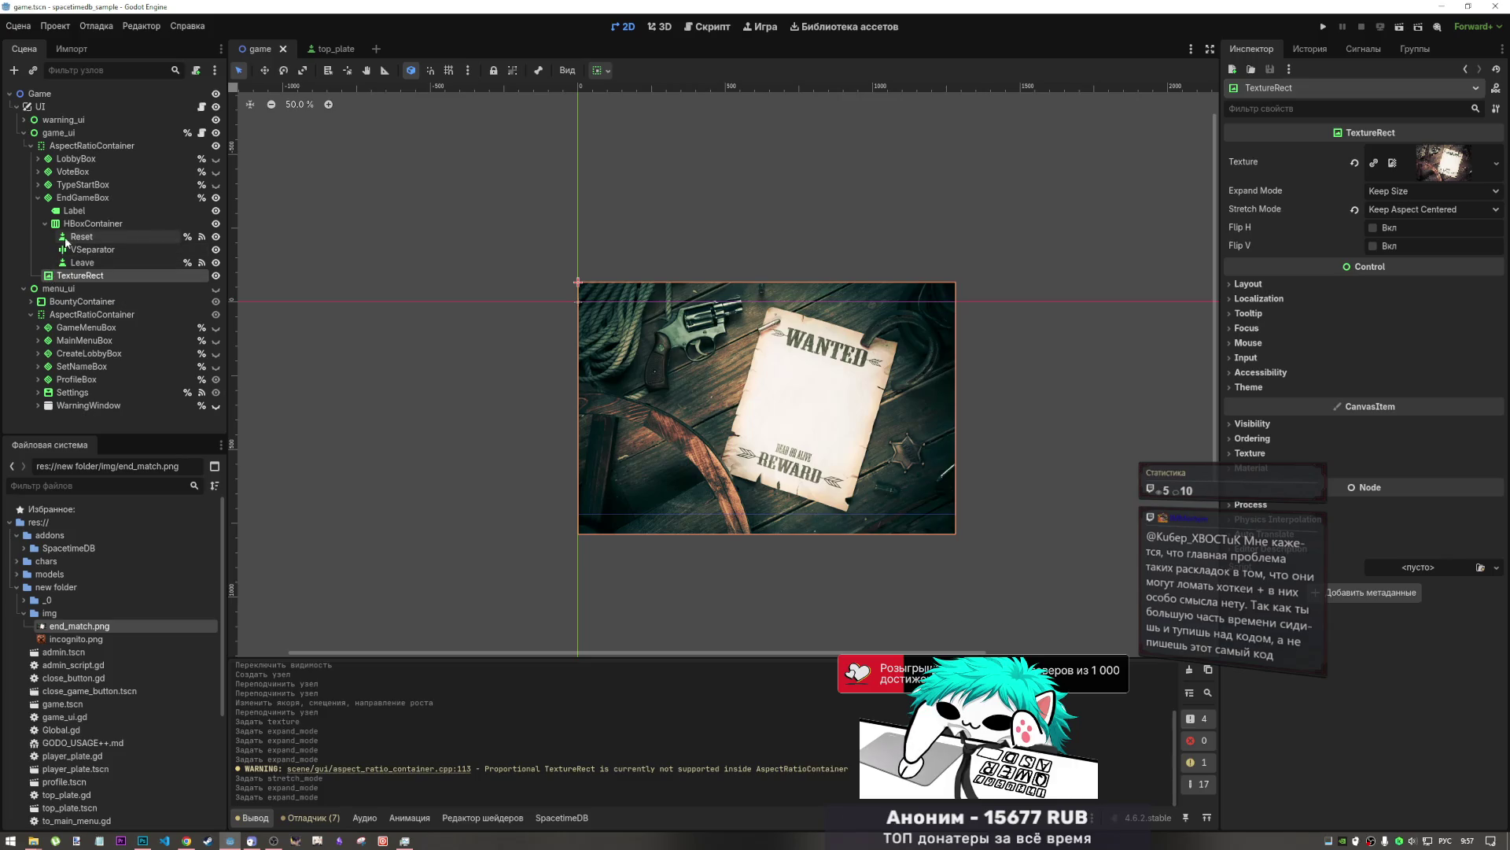
left_click(79, 236)
left_click(74, 250)
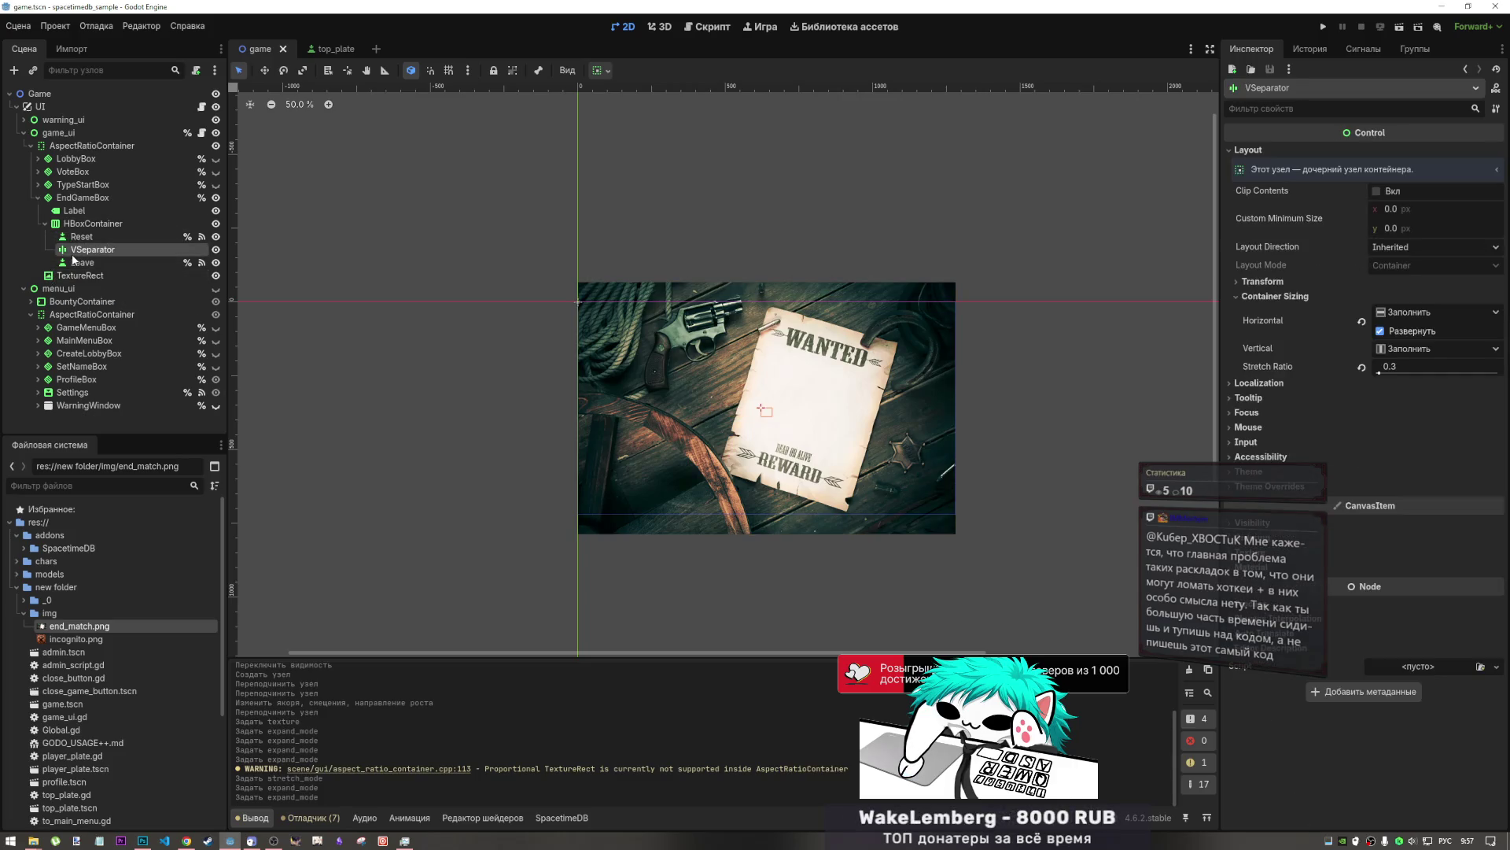
left_click(74, 211)
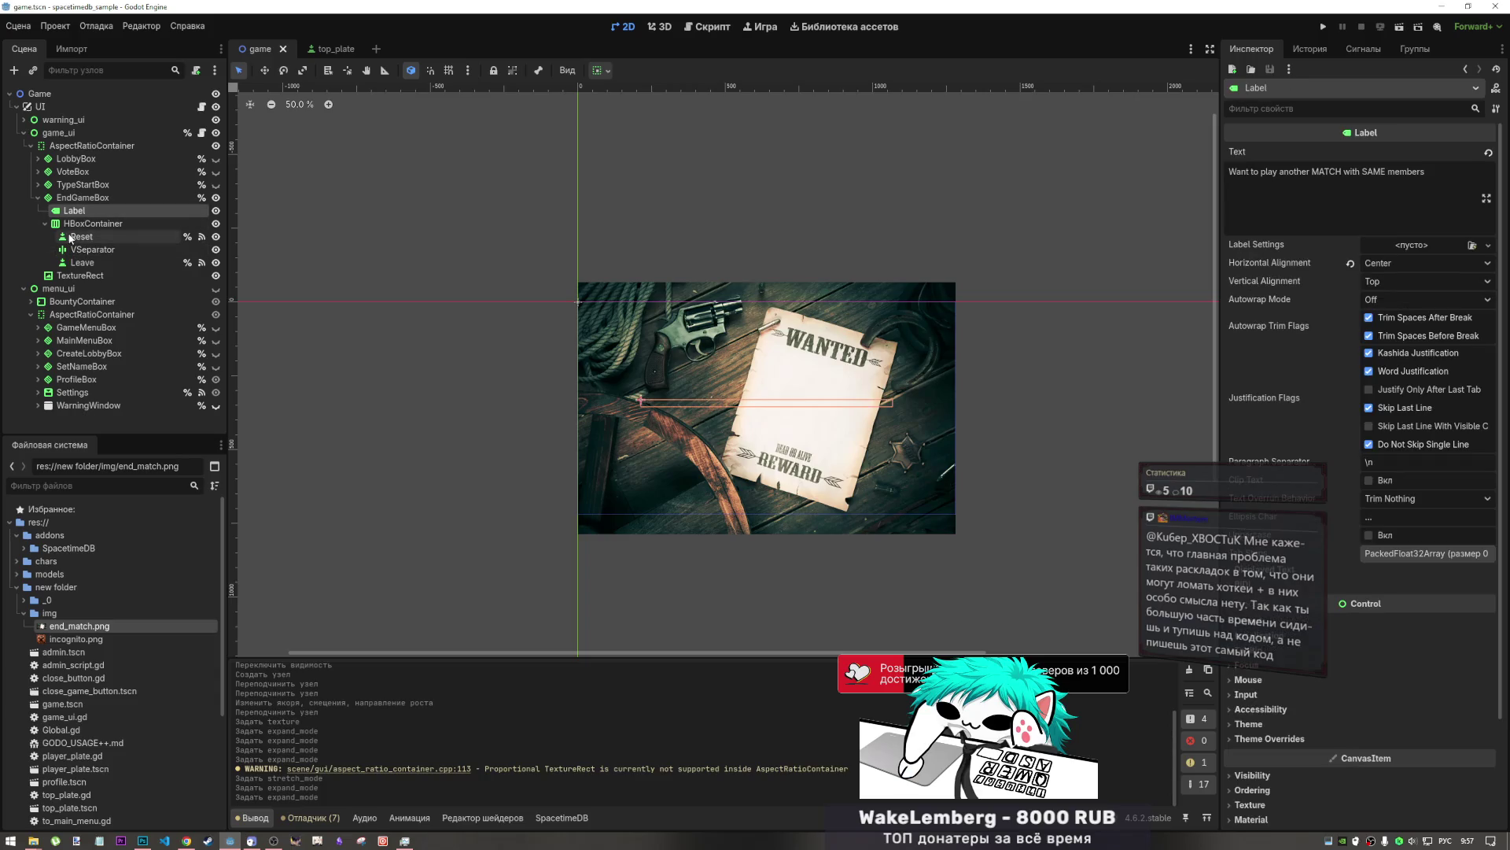
left_click(95, 197)
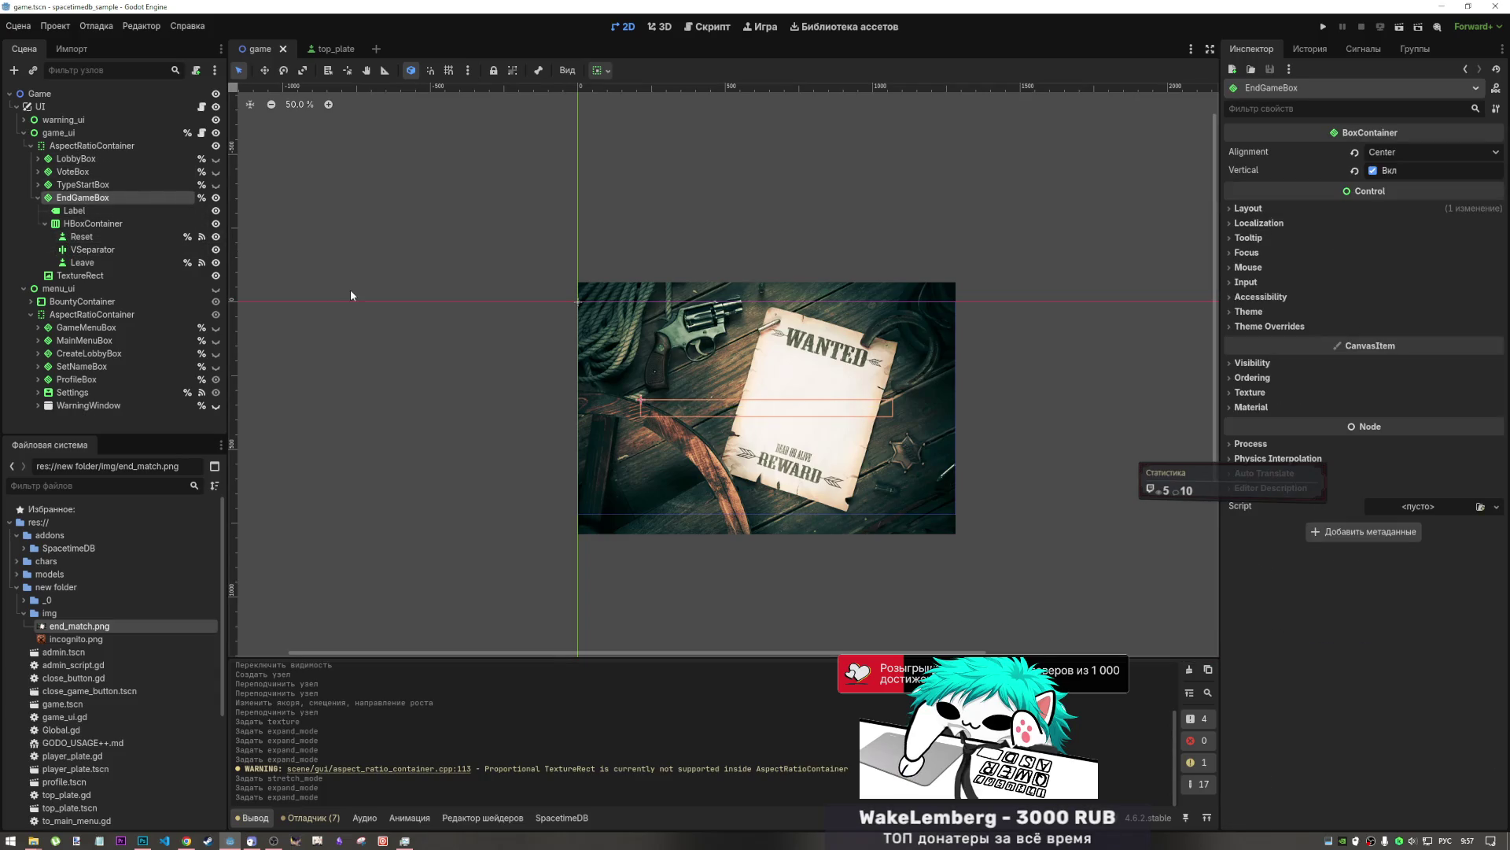
- Drag TextureRect above LobbyBox as AspectRatioContainer's first child, then select EndGameBox
left_click(118, 275)
left_click_drag(118, 275, 121, 157)
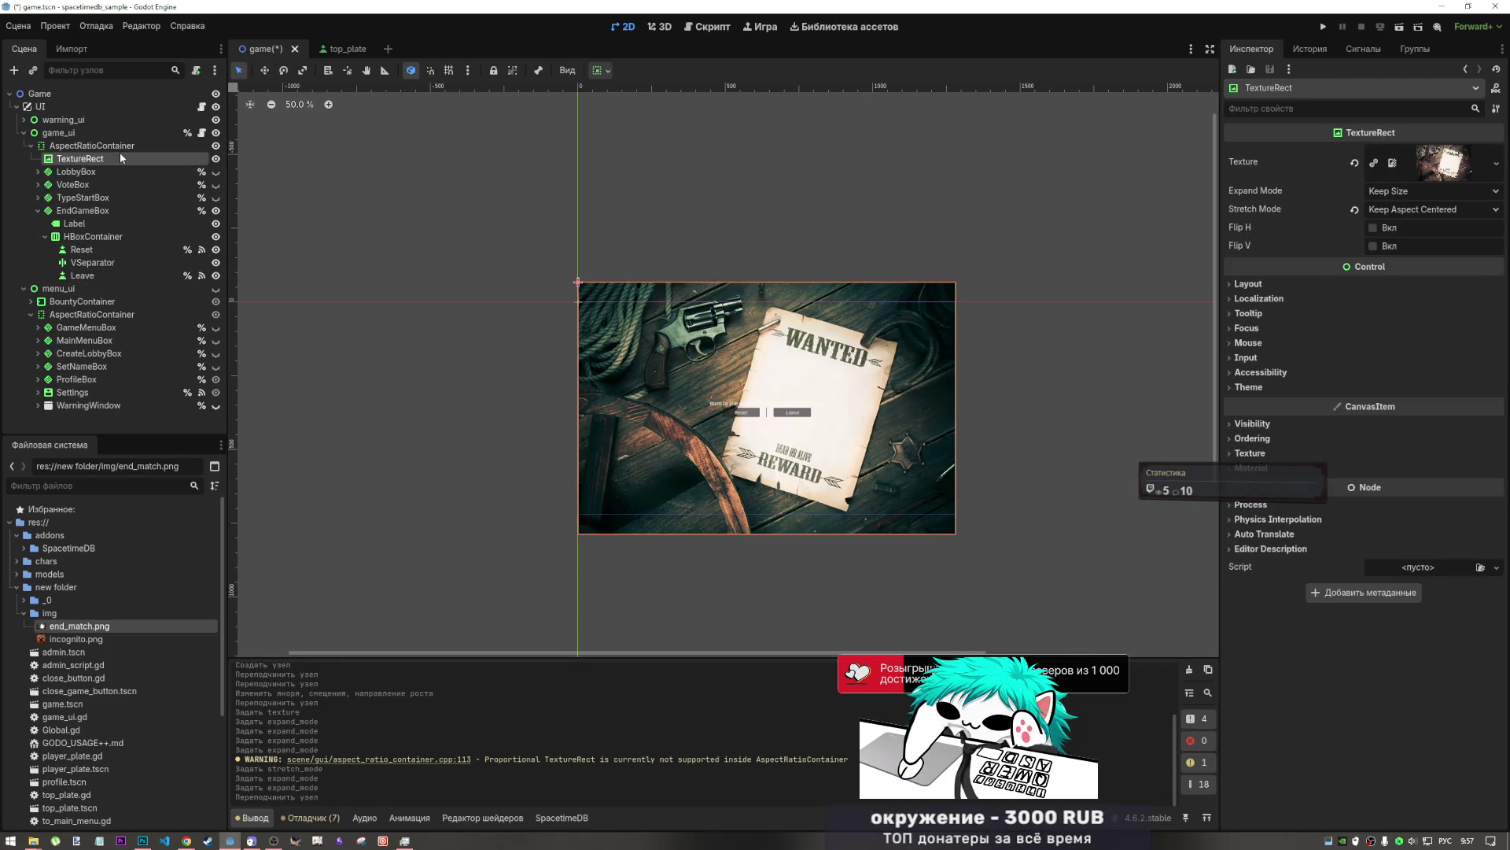
left_click(74, 236)
left_click(72, 224)
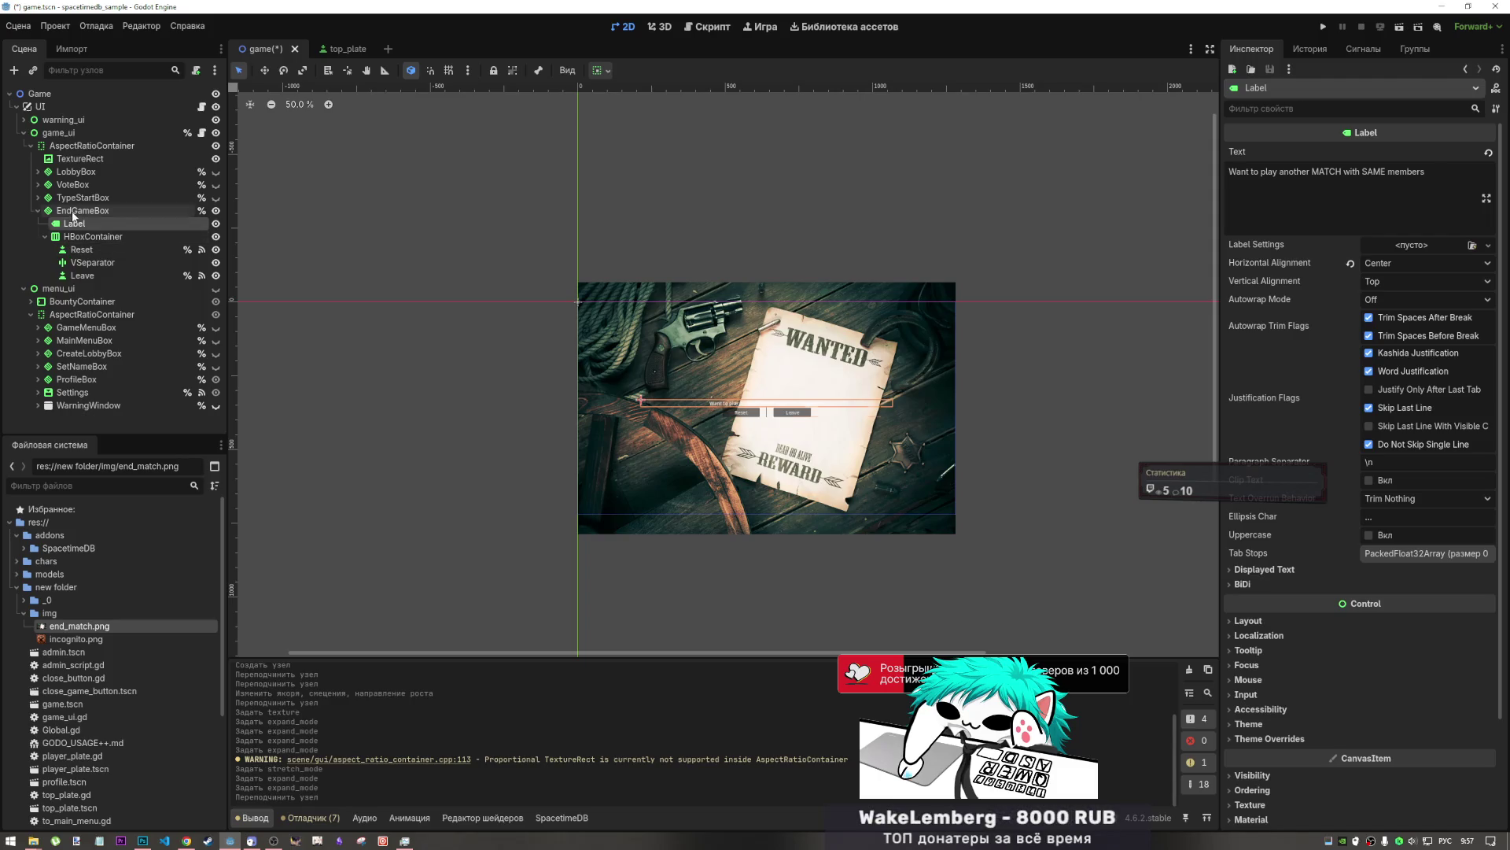
left_click(73, 214)
- Create a Panel child under EndGameBox and drag it ahead of the Label and HBoxContainer
right_click(73, 219)
left_click(111, 216)
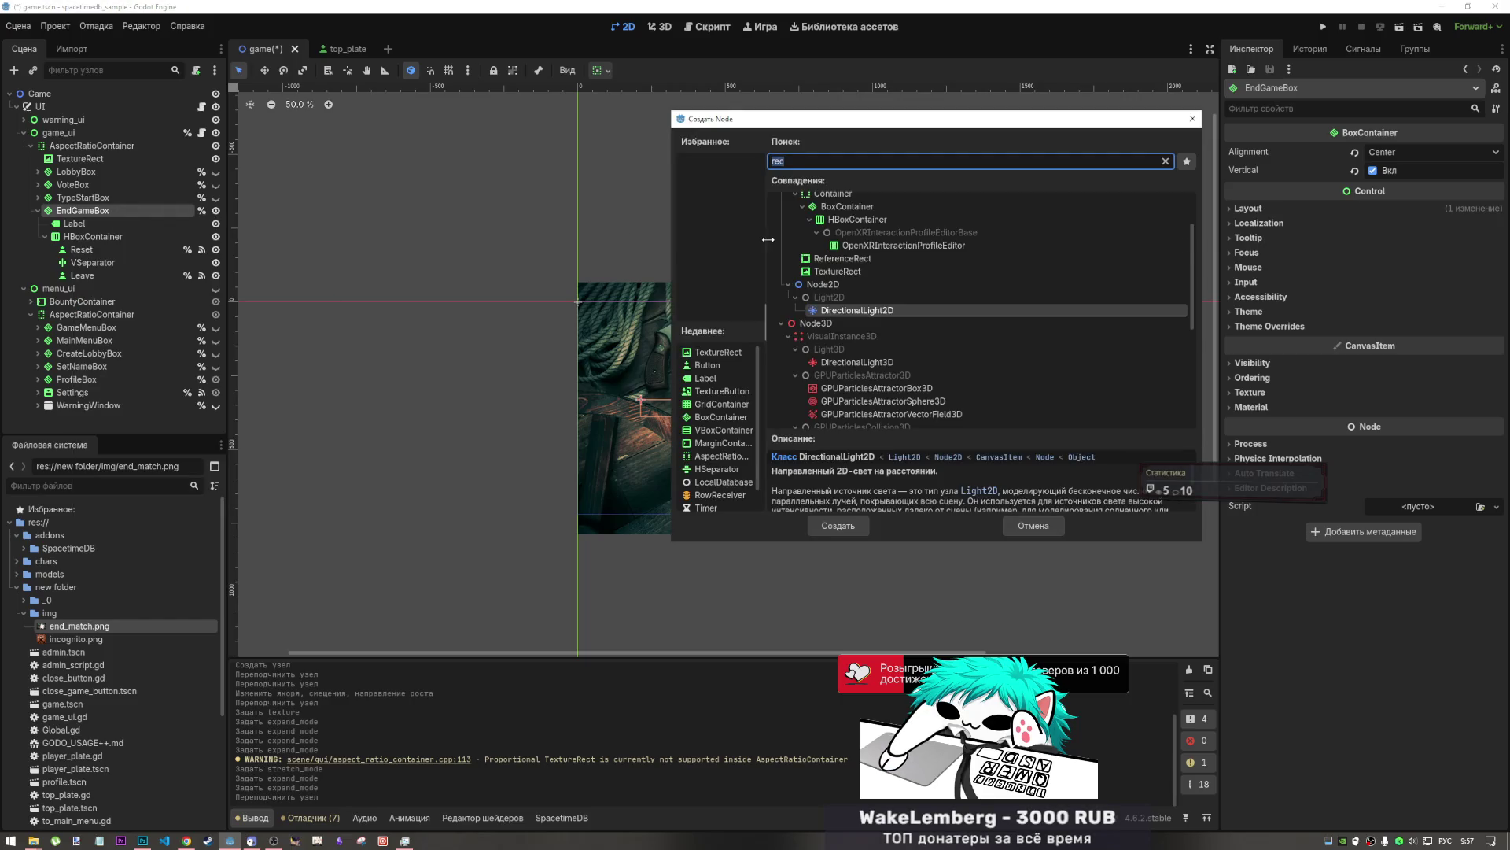
type("з")
key("BackSpace")
key("alt+shift")
type("con")
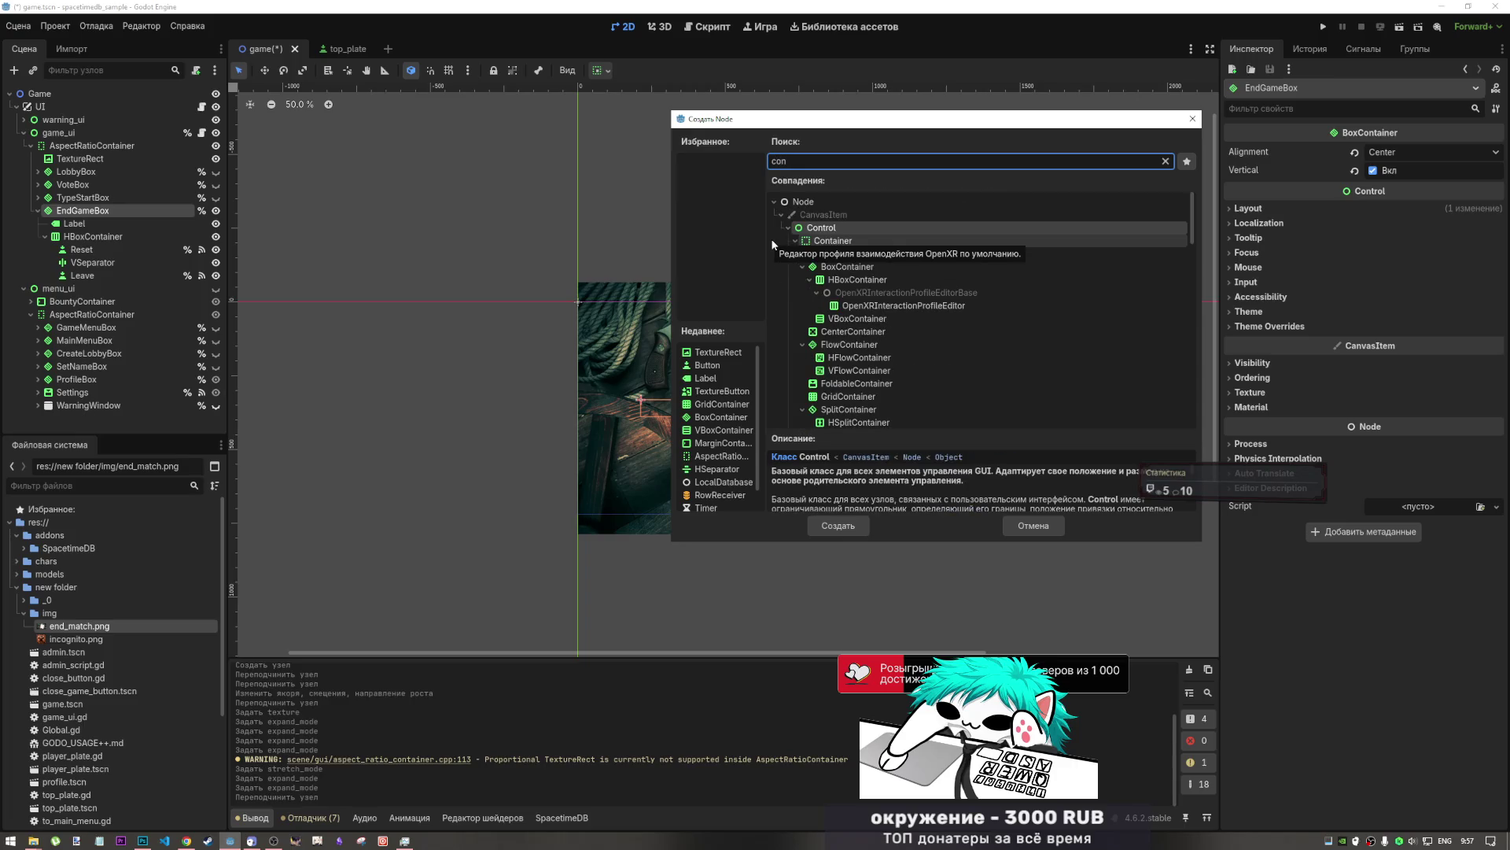
scroll(898, 349, "down", 5)
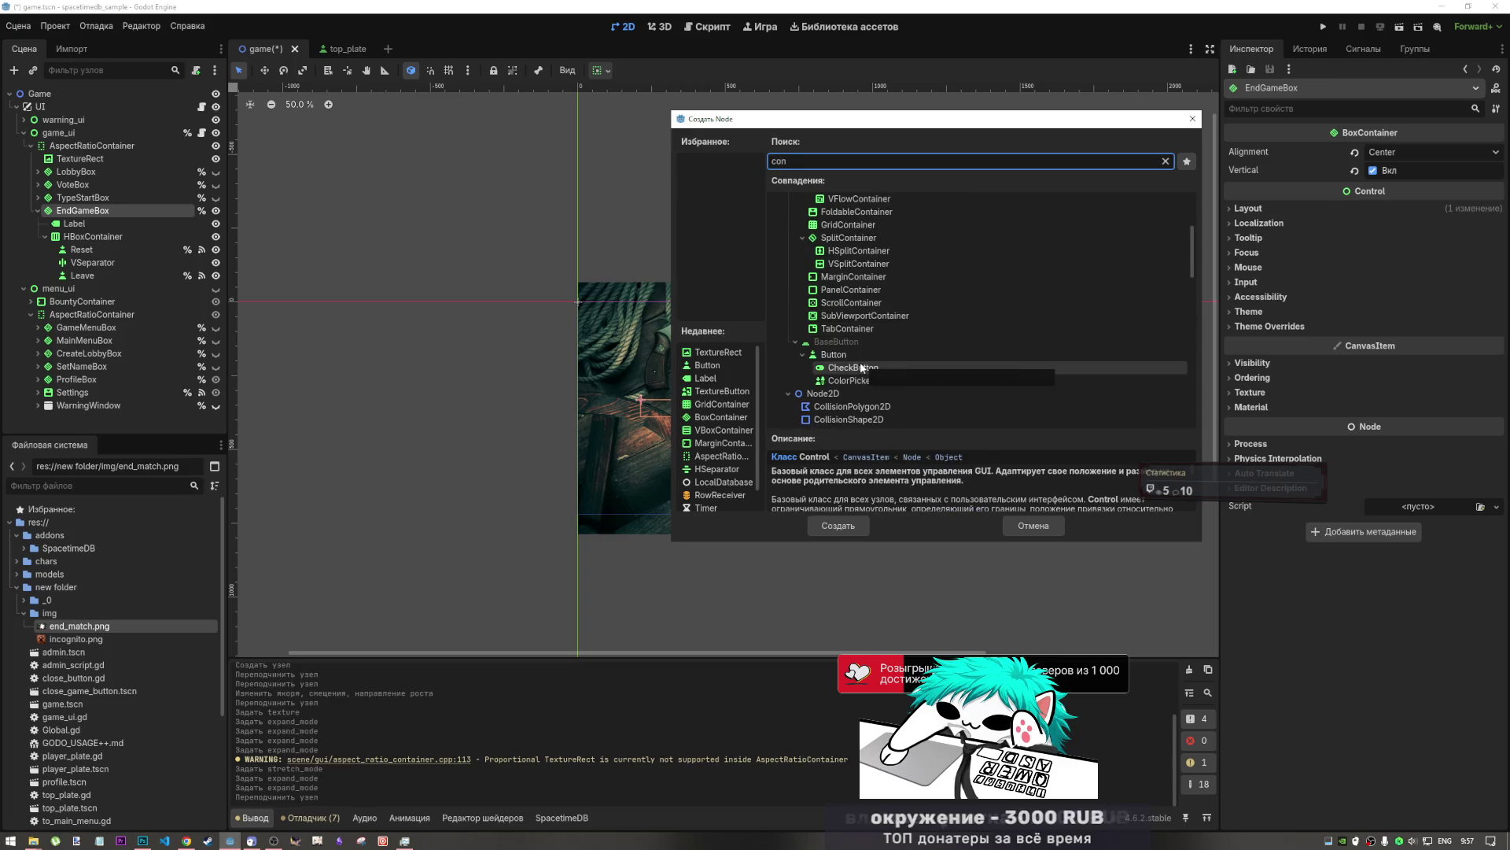
key("BackSpace")
key("BackSpace")
key("BackSpace")
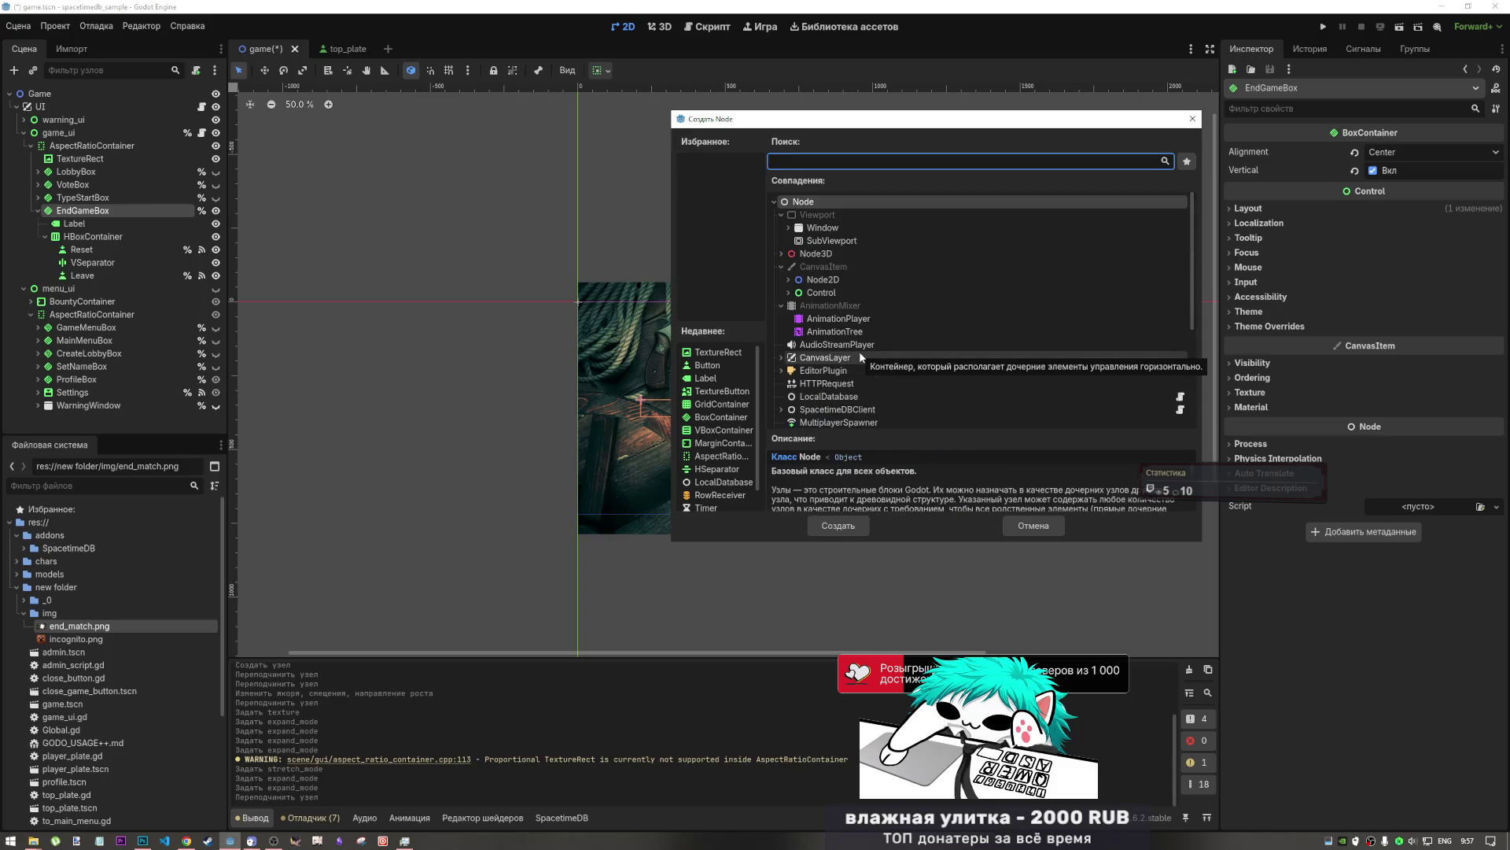
type("label")
key("Escape")
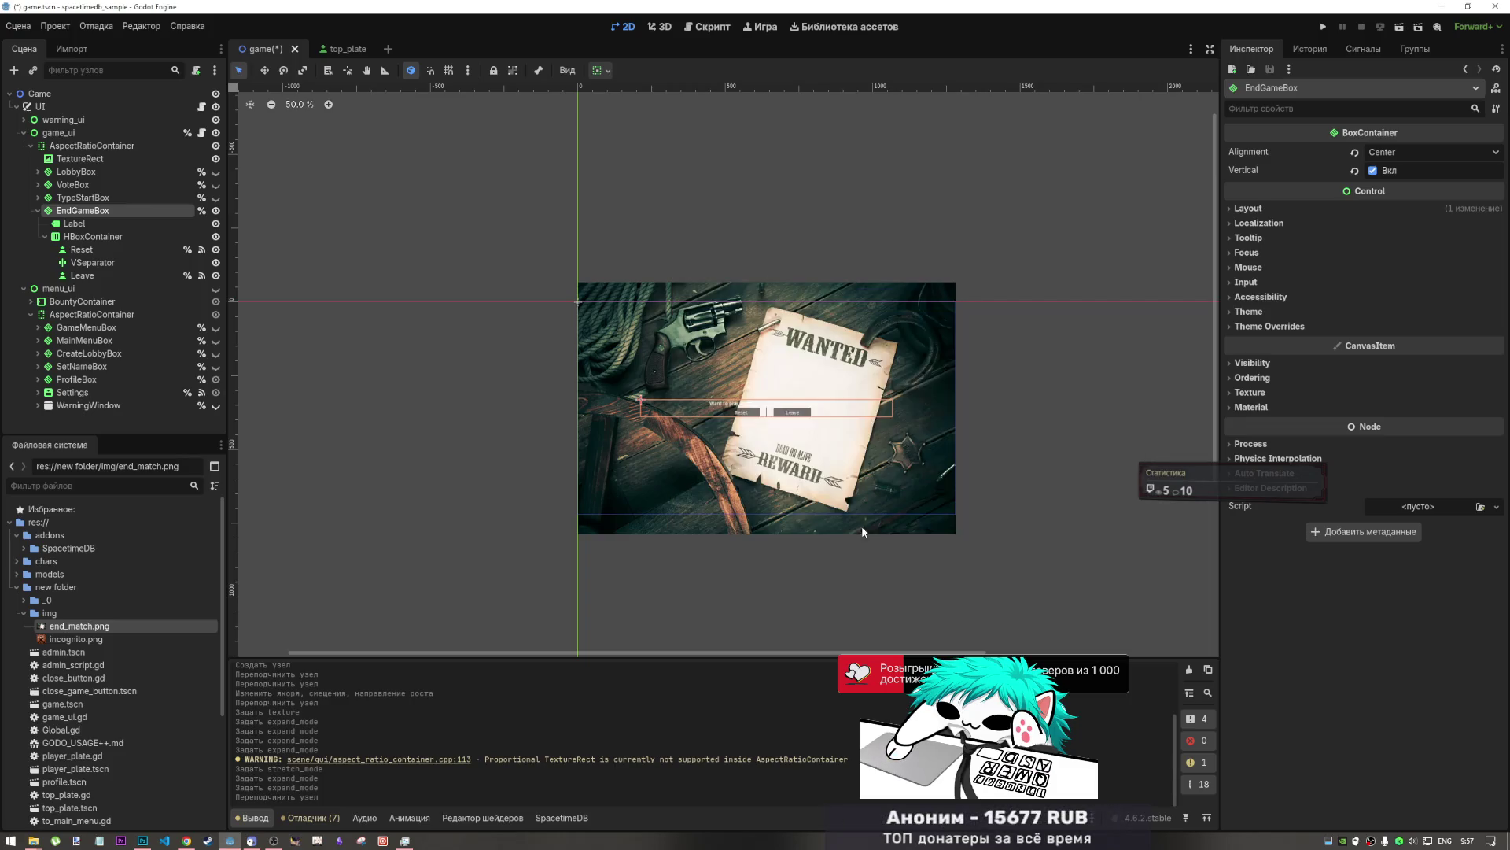
left_click_drag(83, 288, 79, 218)
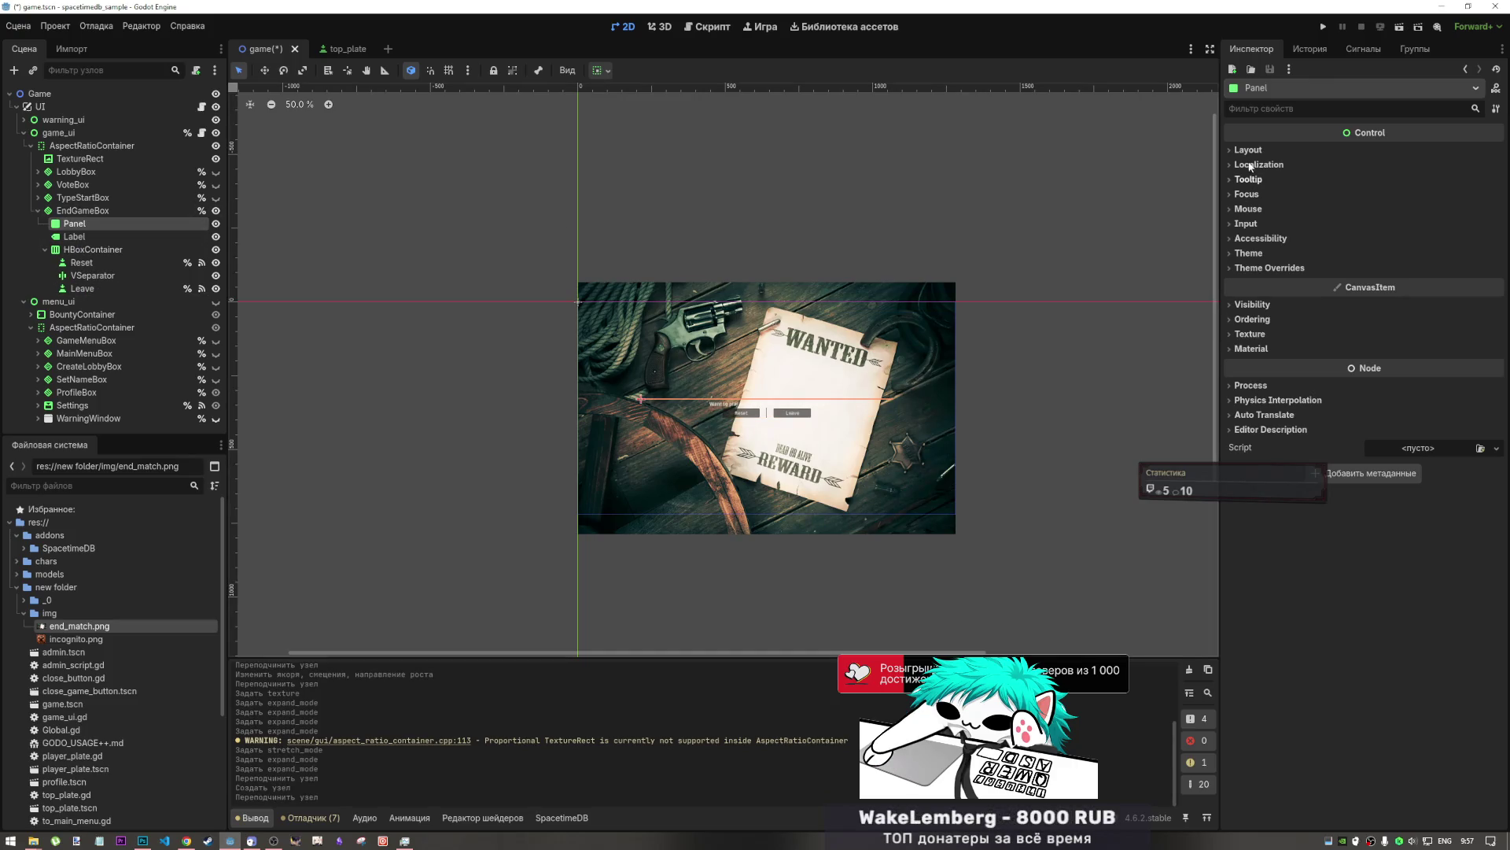
- Turn on vertical Fill and Expand for the Panel and adjust its horizontal sizing flags
left_click(600, 70)
left_click(694, 186)
left_click(714, 209)
left_click(673, 114)
left_click(651, 114)
left_click(694, 114)
left_click(693, 186)
left_click(694, 187)
left_click(694, 186)
left_click(97, 213)
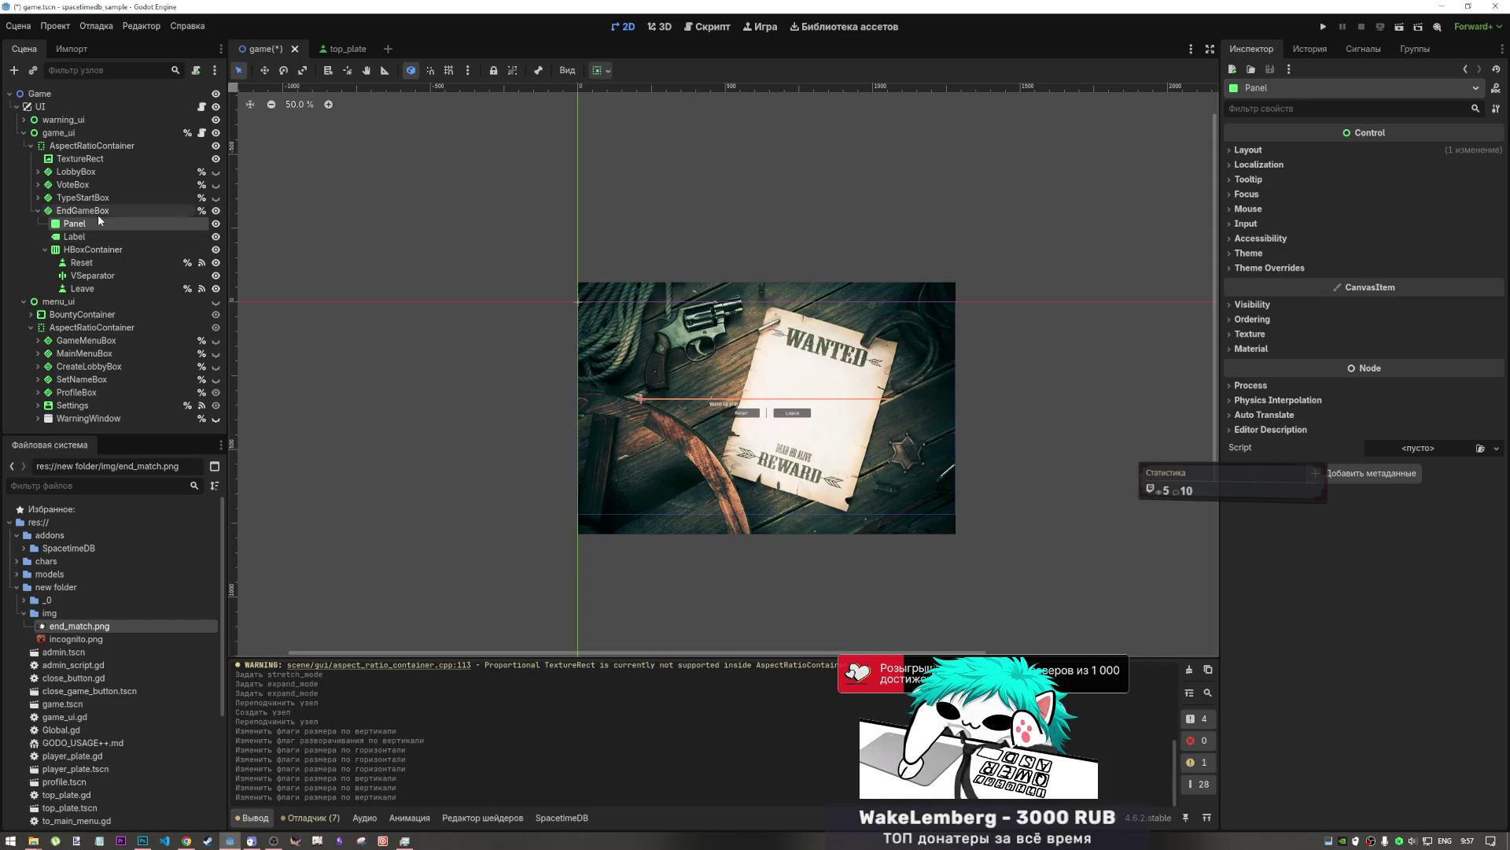
- Review EndGameBox's Panel, HBoxContainer and Label, leaving the Panel's name unchanged
left_click(87, 211)
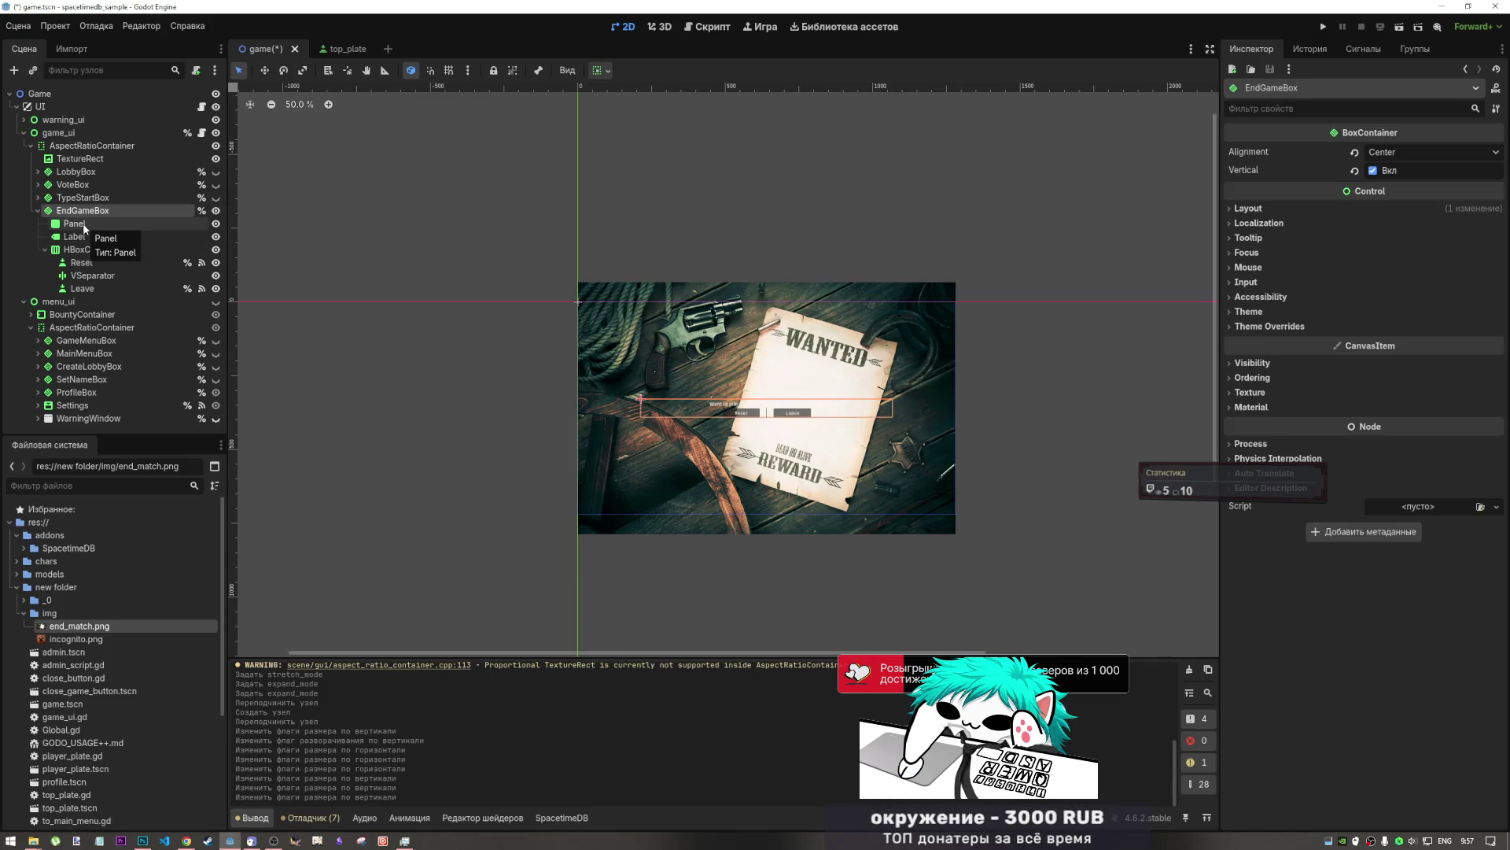
left_click(88, 226)
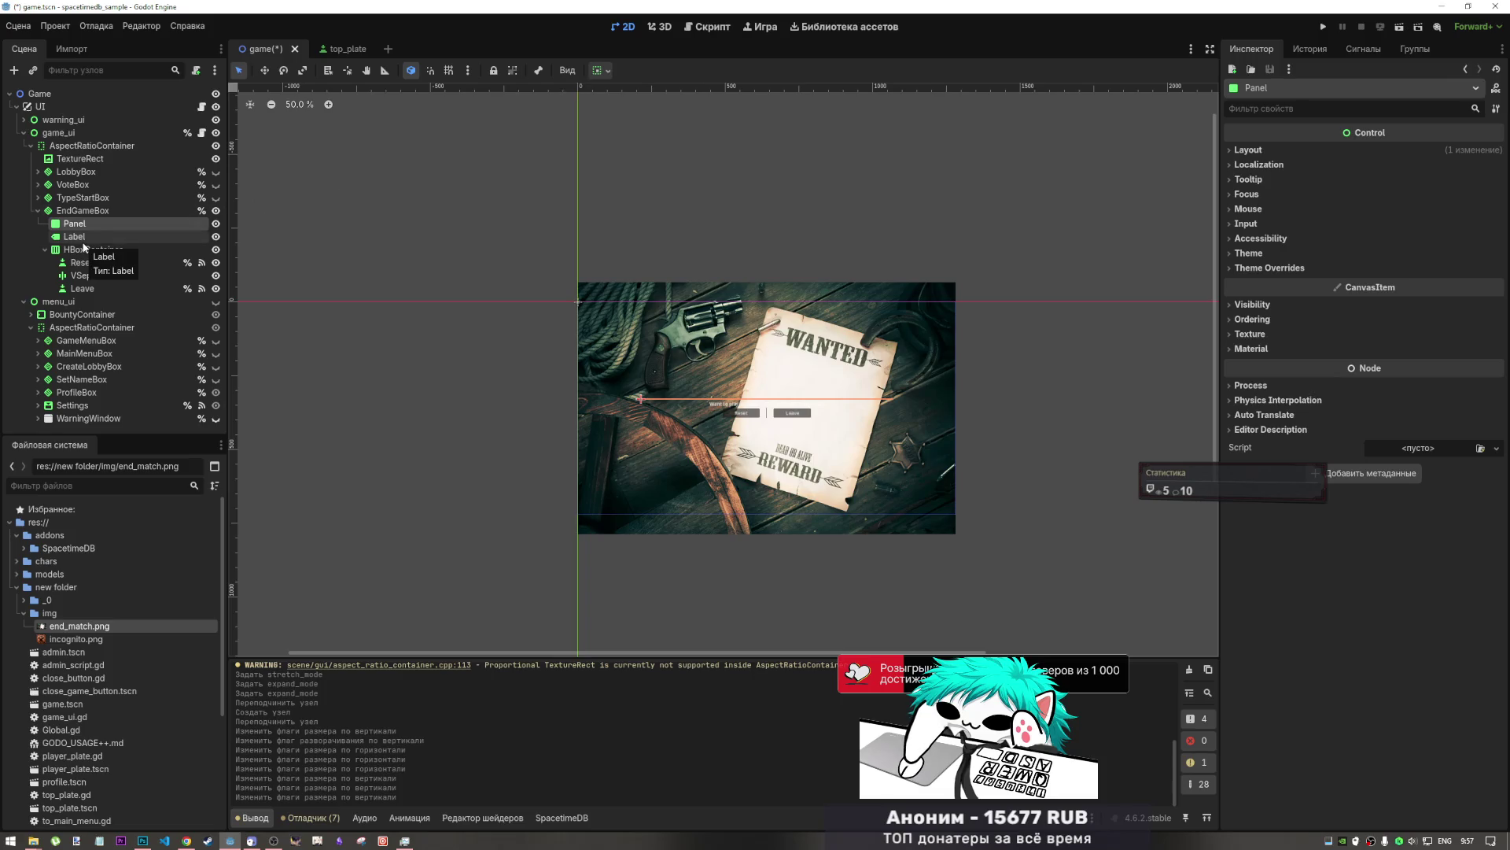
left_click(604, 72)
left_click(605, 73)
left_click(121, 248)
left_click(117, 224)
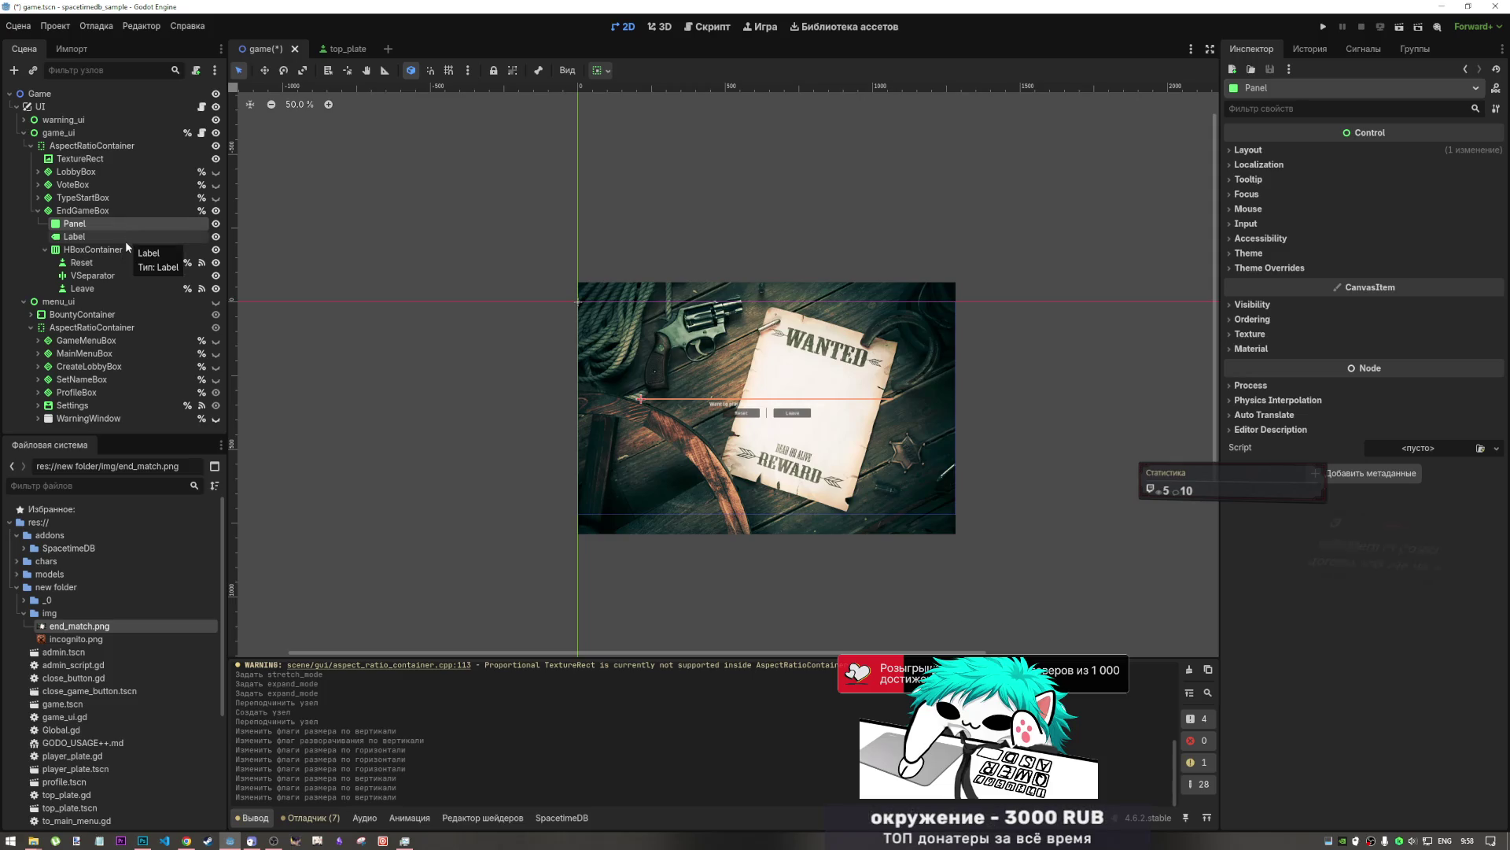
left_click(87, 237)
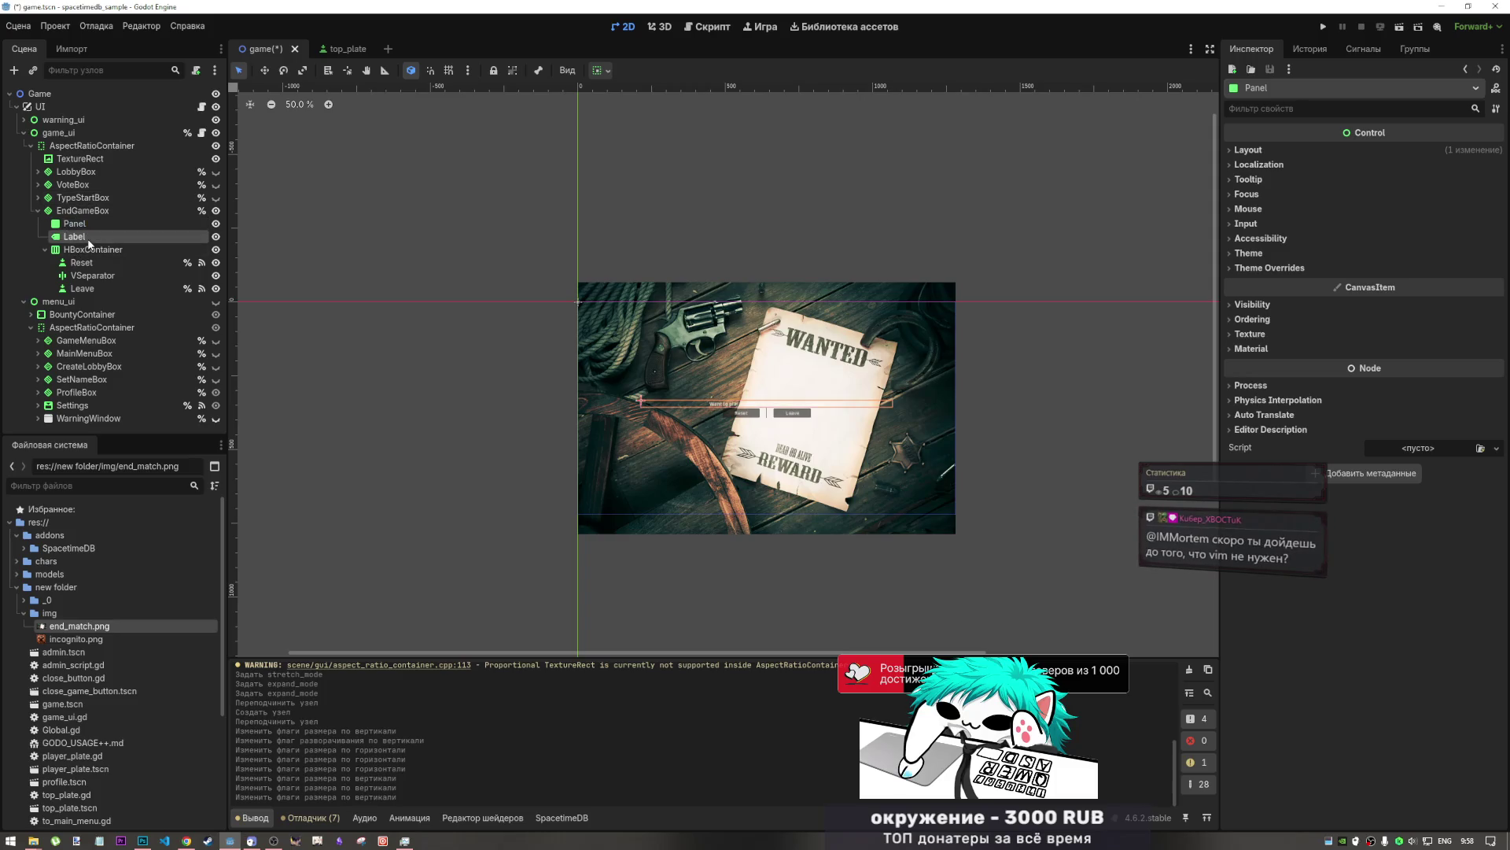
double_click(87, 224)
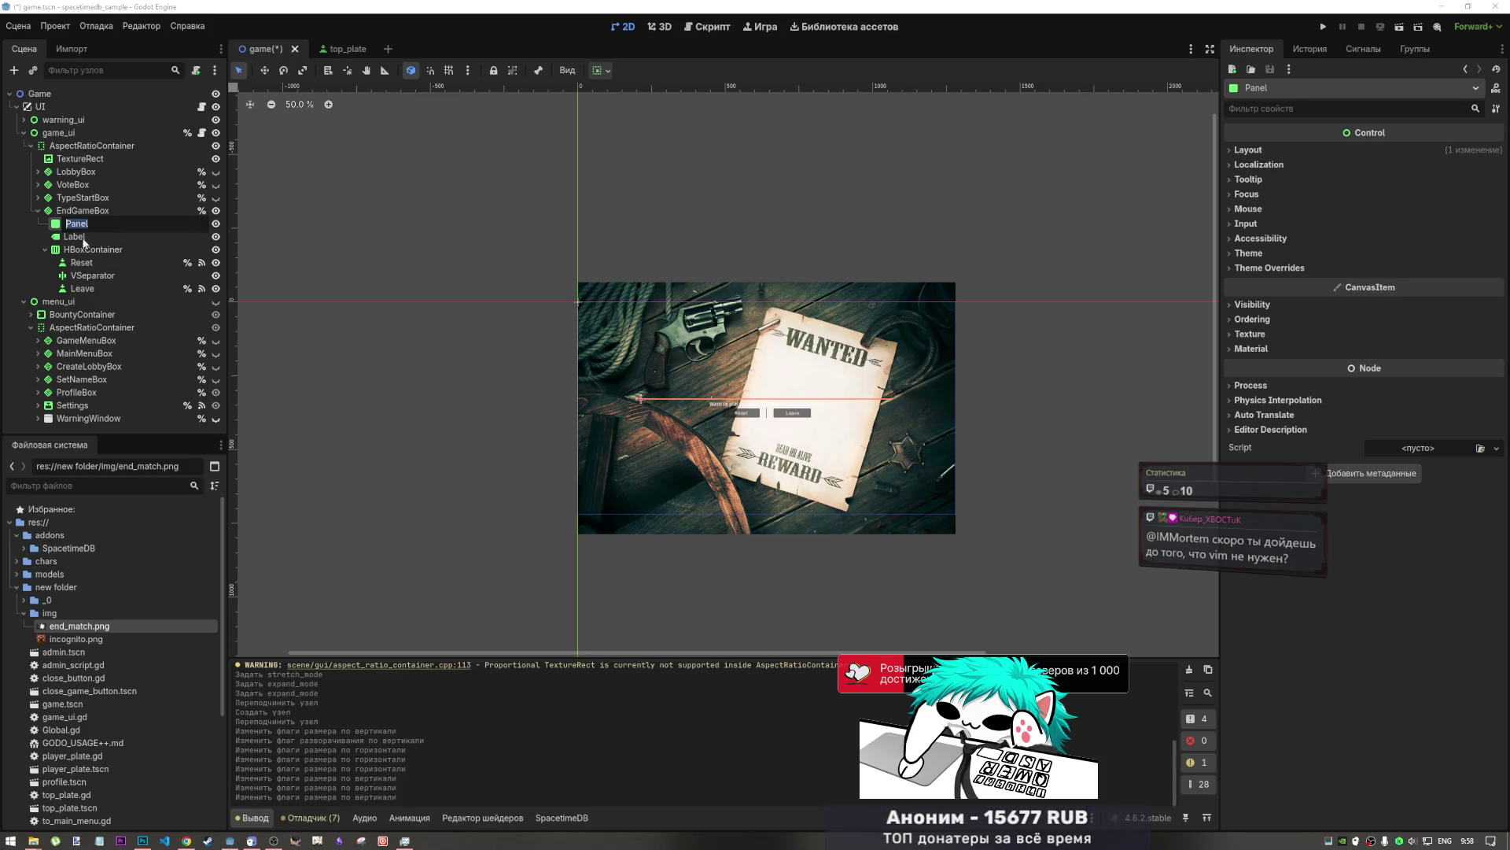
left_click(87, 236)
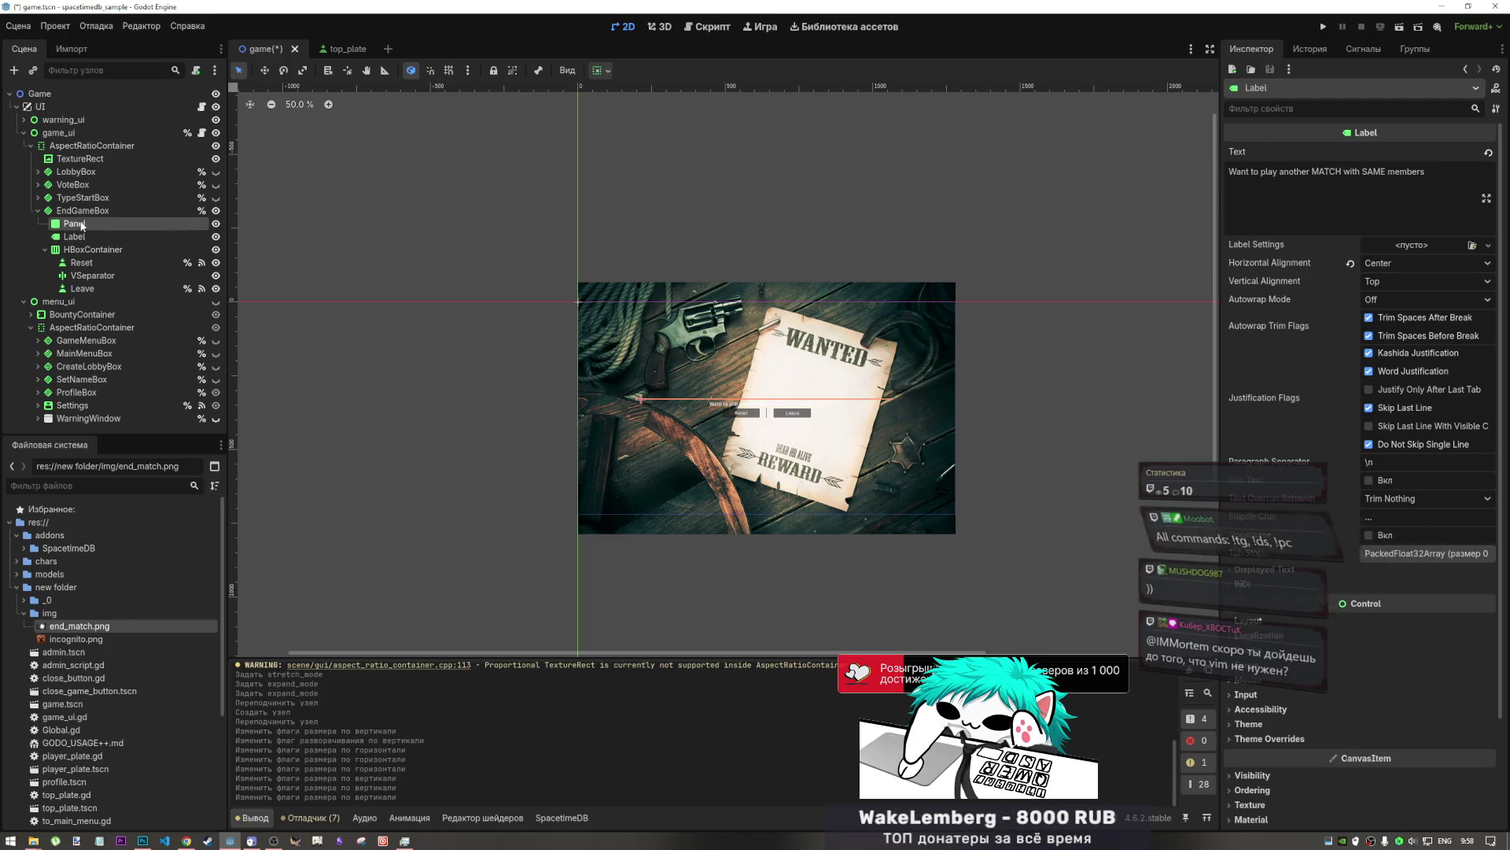